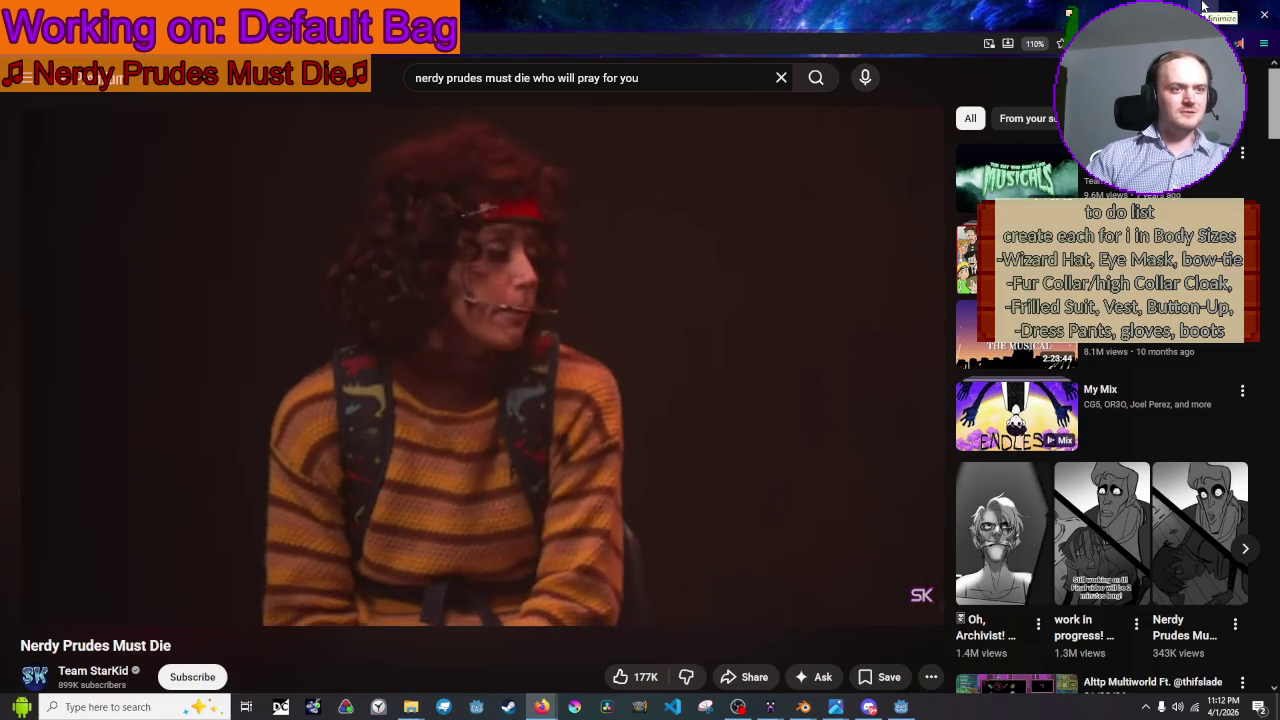
- Rewind the Nerdy Prudes Must Die video to about 18:53, pausing and resuming it
left_click_drag(150, 584, 152, 588)
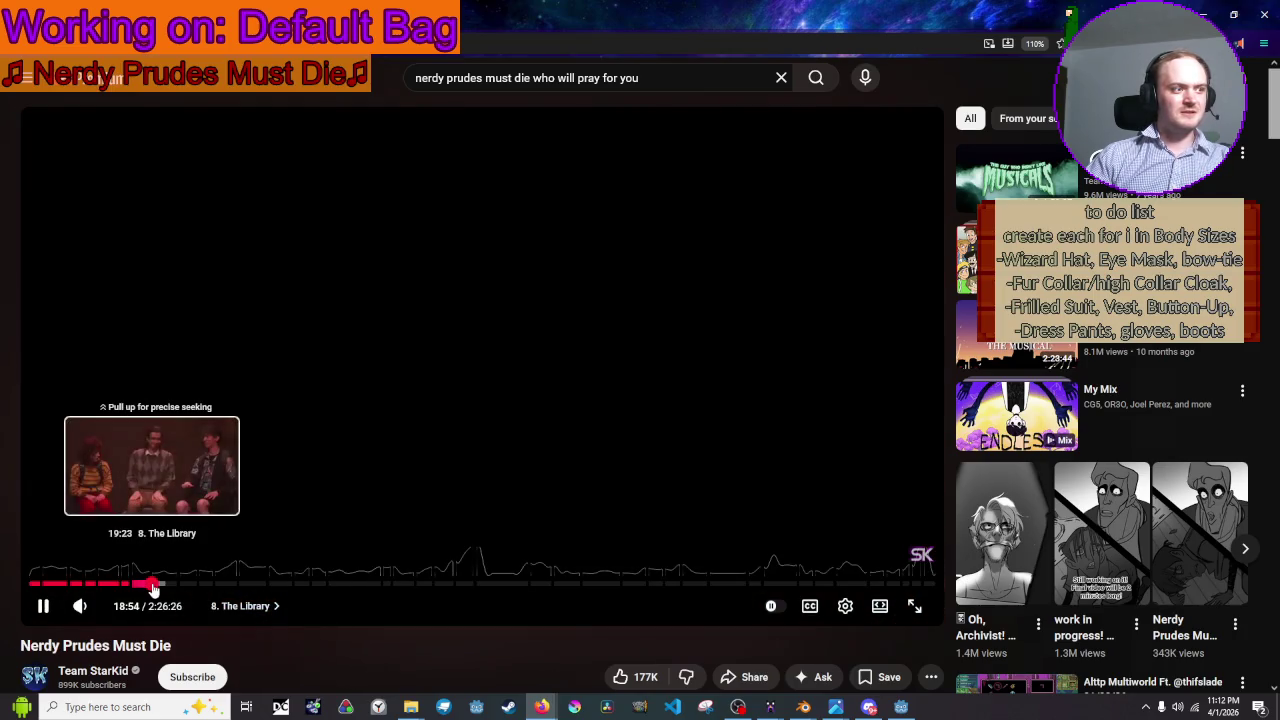
left_click(794, 356)
left_click(764, 344)
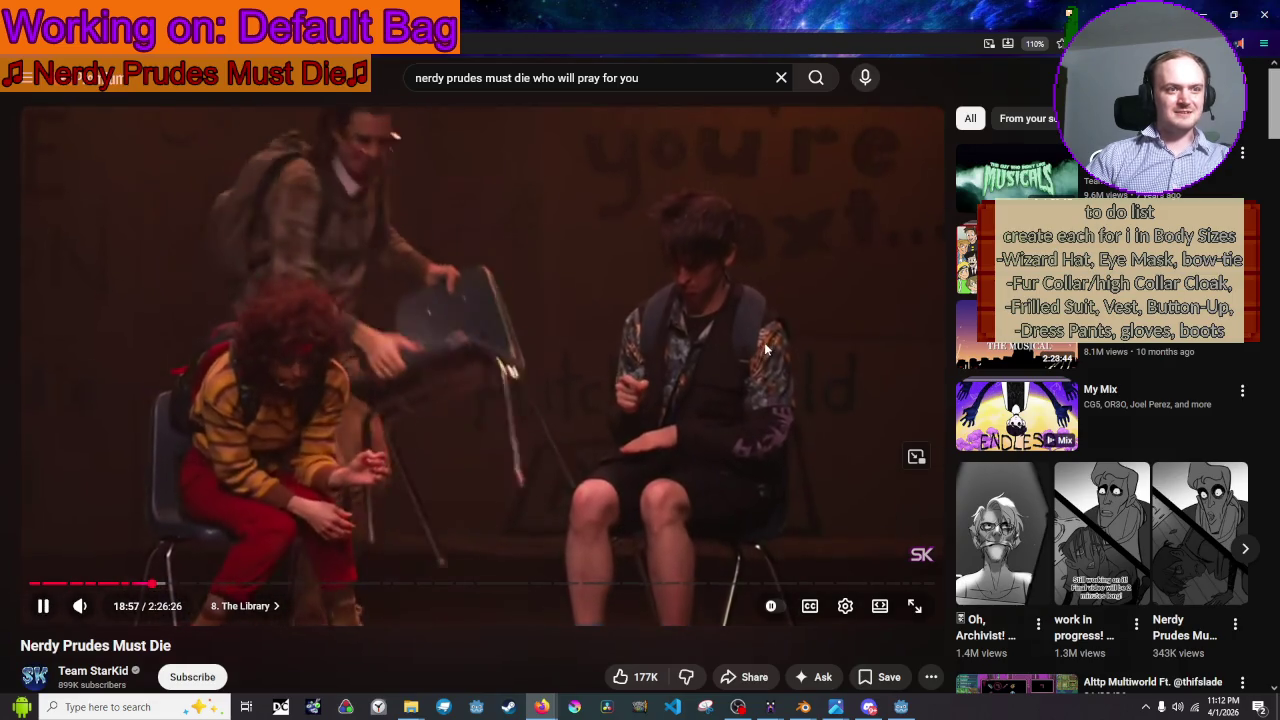
left_click(764, 344)
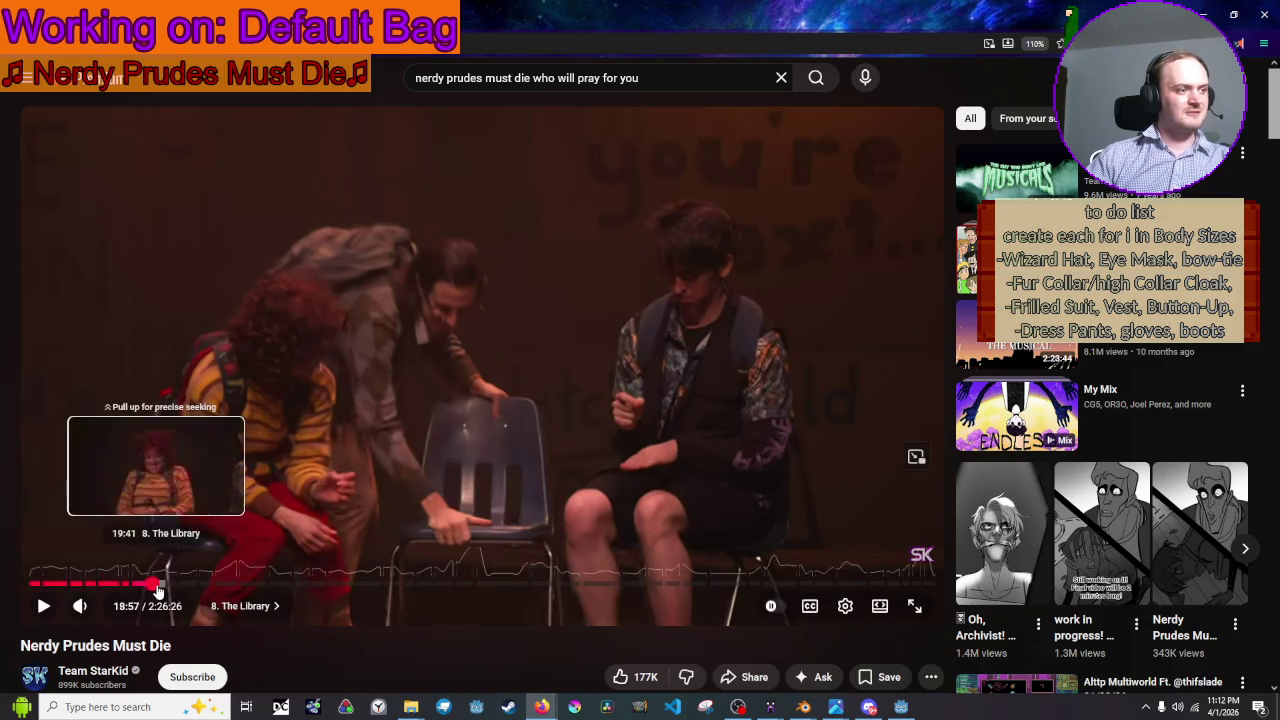
- Seek the video to 19:41 and leave it playing from about 19:43
left_click(157, 583)
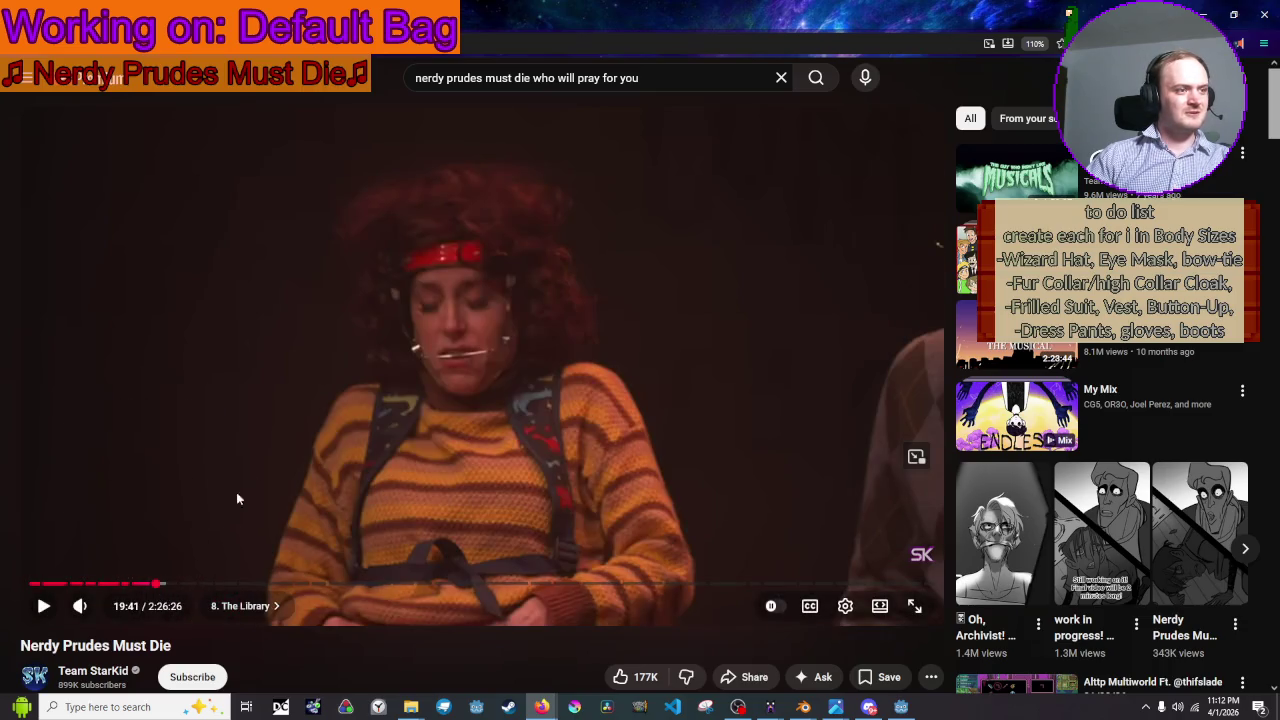
left_click(310, 410)
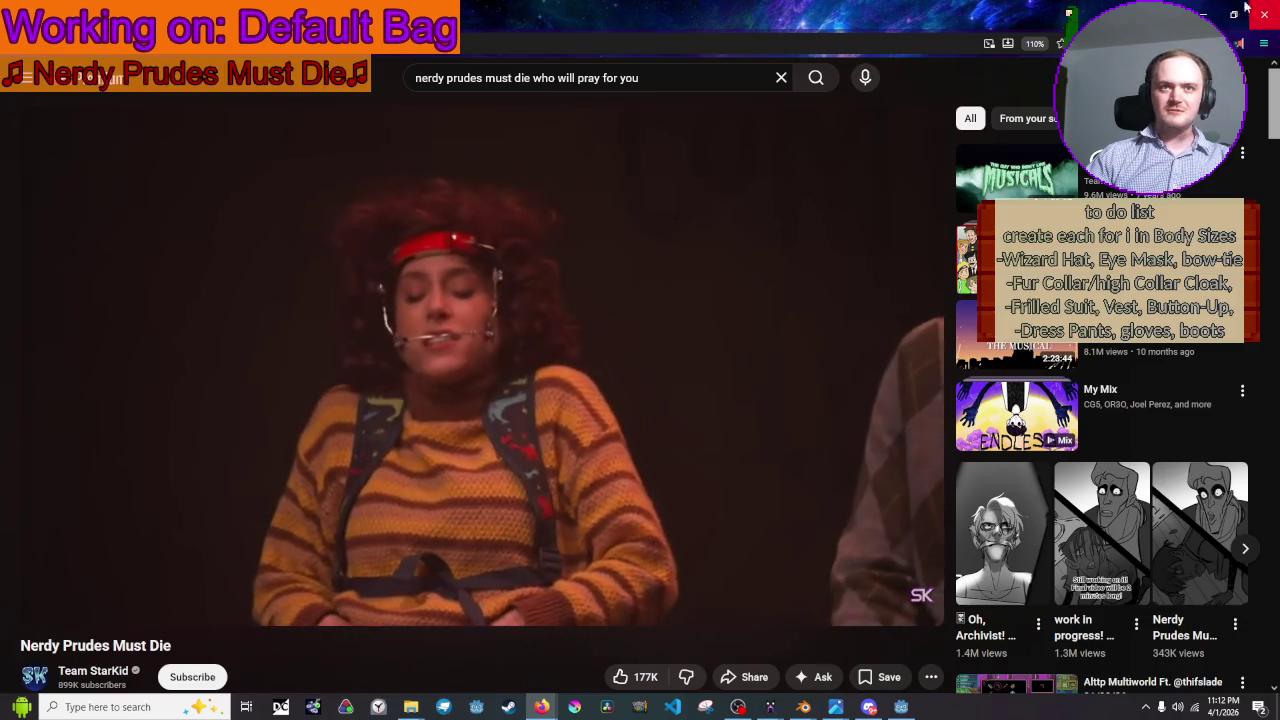
left_click(433, 362)
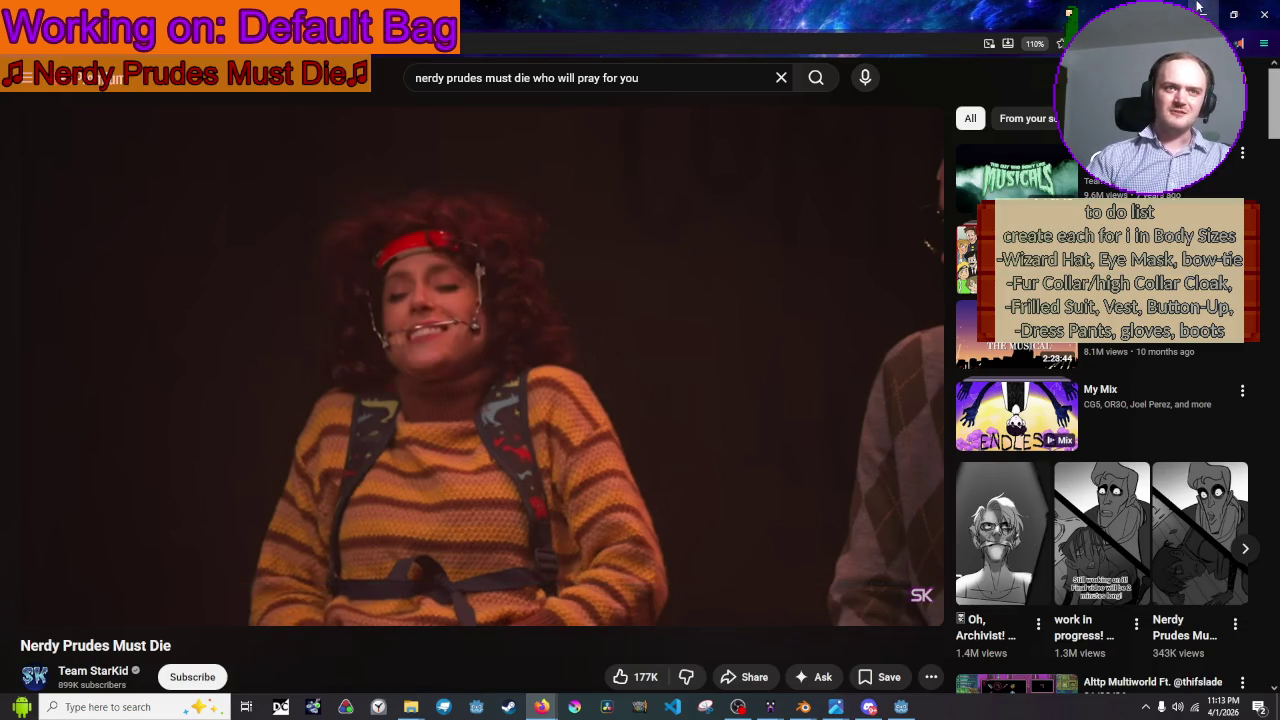
left_click(588, 402)
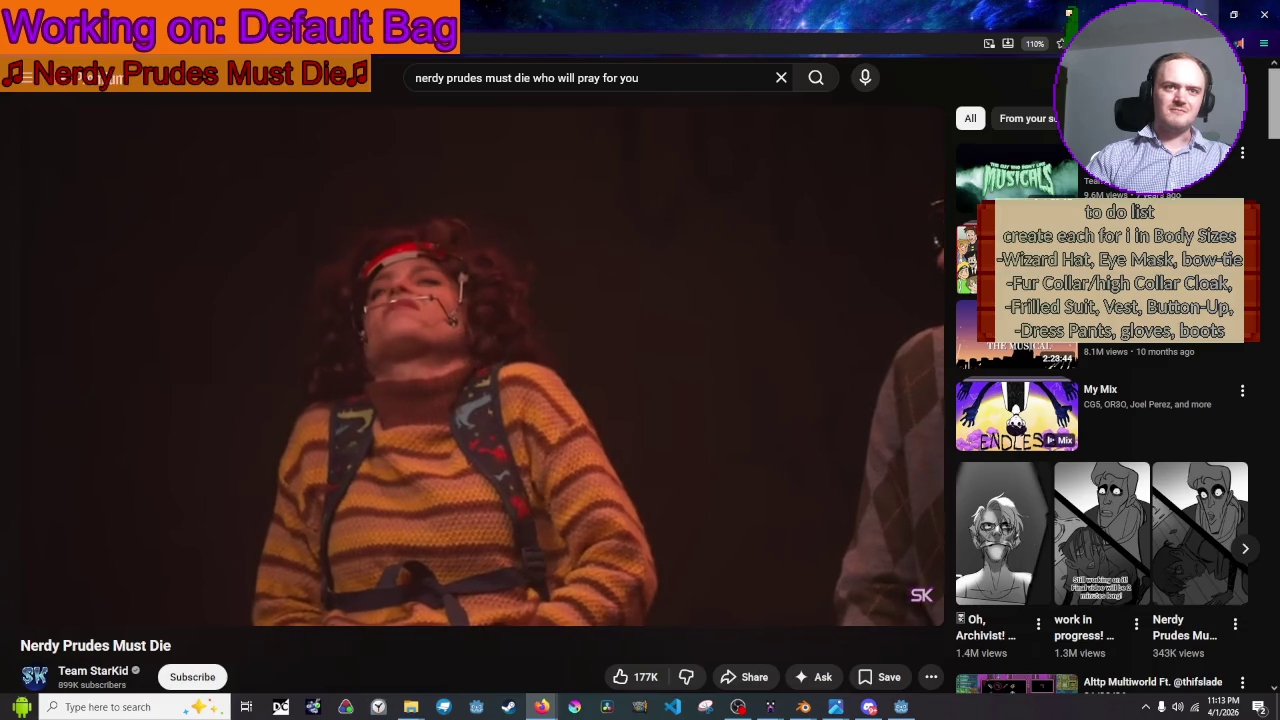
key("alt+Tab")
- Preview the animation, then tilt the clamp piece about 16.5° at frame 15
scroll(659, 295, "down", 3)
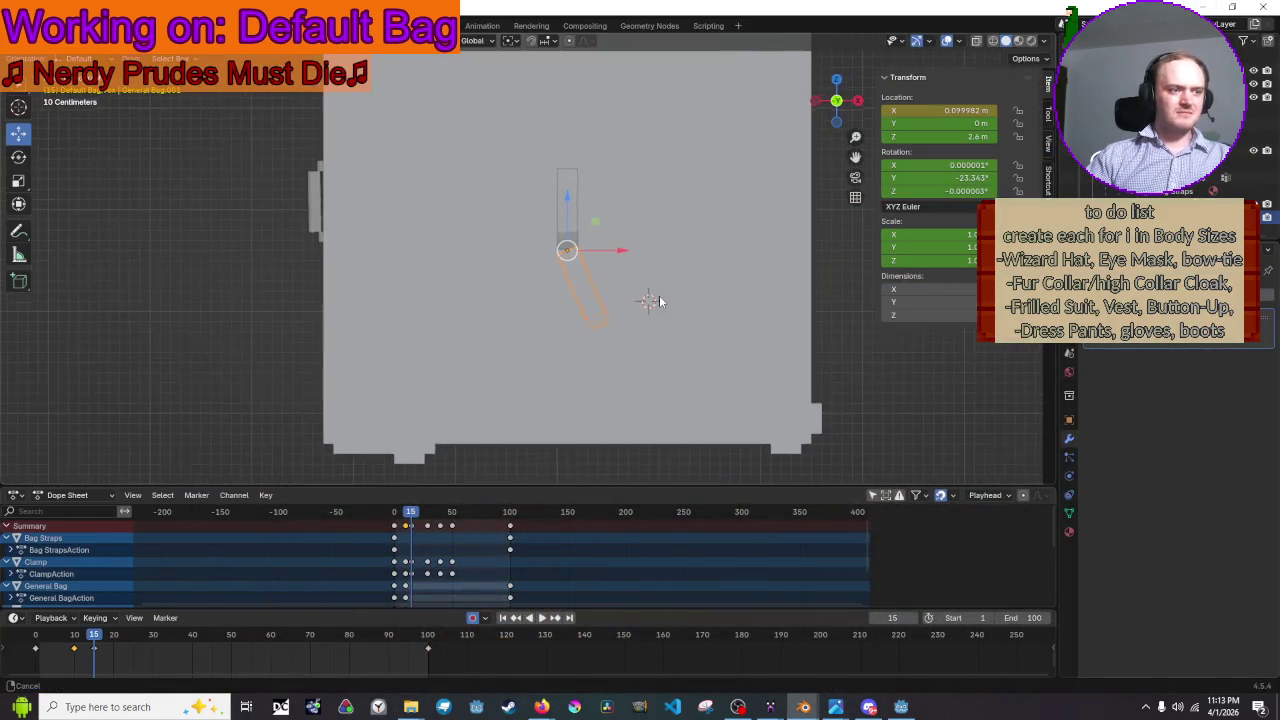
key("space")
mouse_move(414, 513)
left_mouse_down()
mouse_move(428, 515)
mouse_move(403, 513)
left_mouse_up()
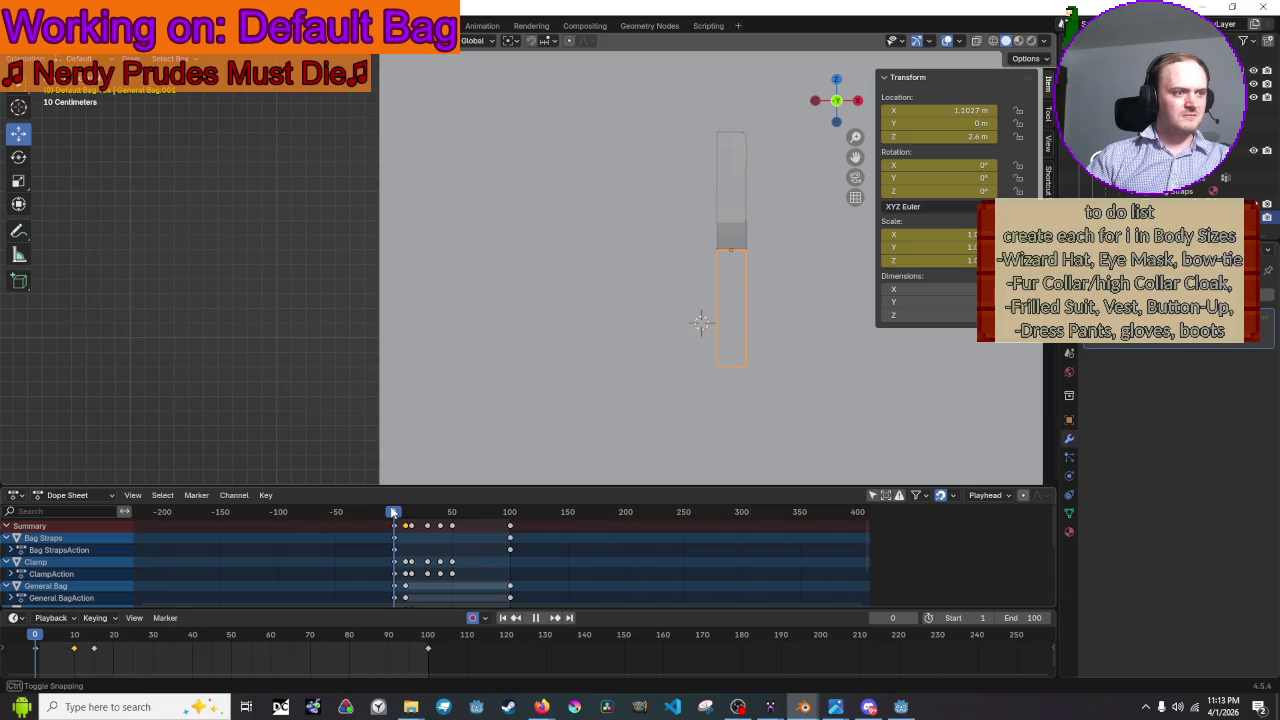
key("space")
key("r")
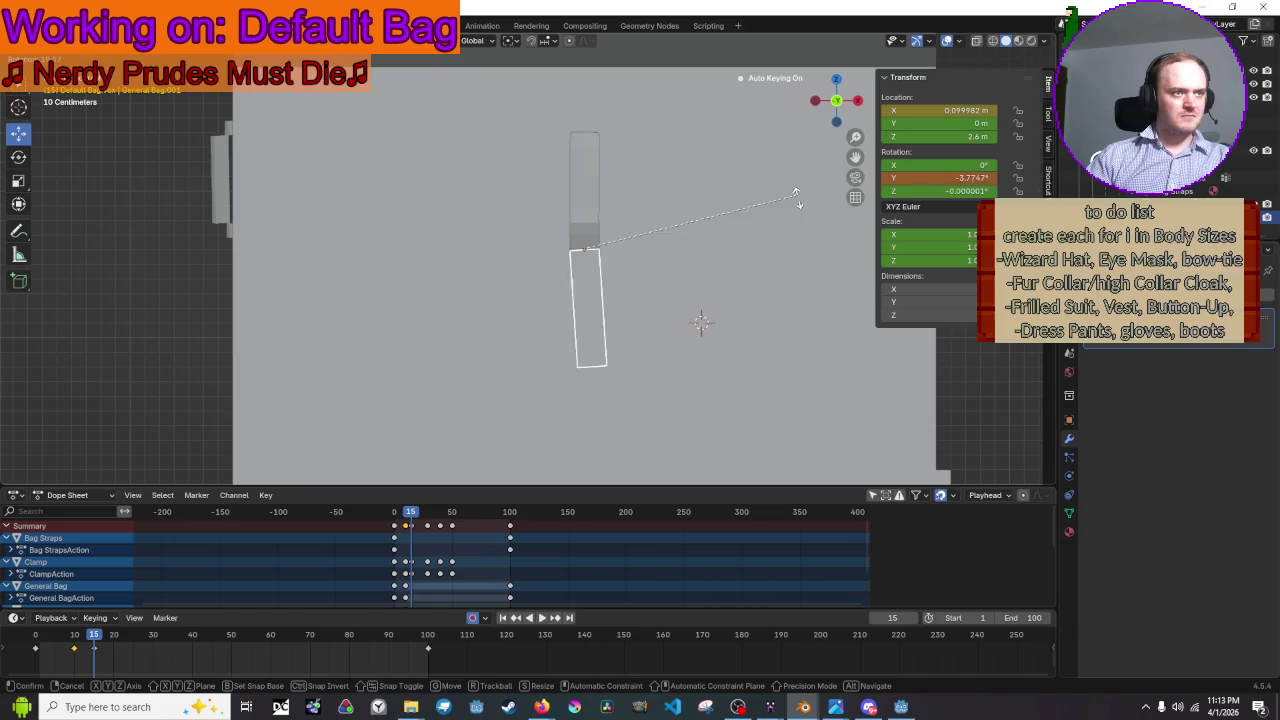
left_click(797, 272)
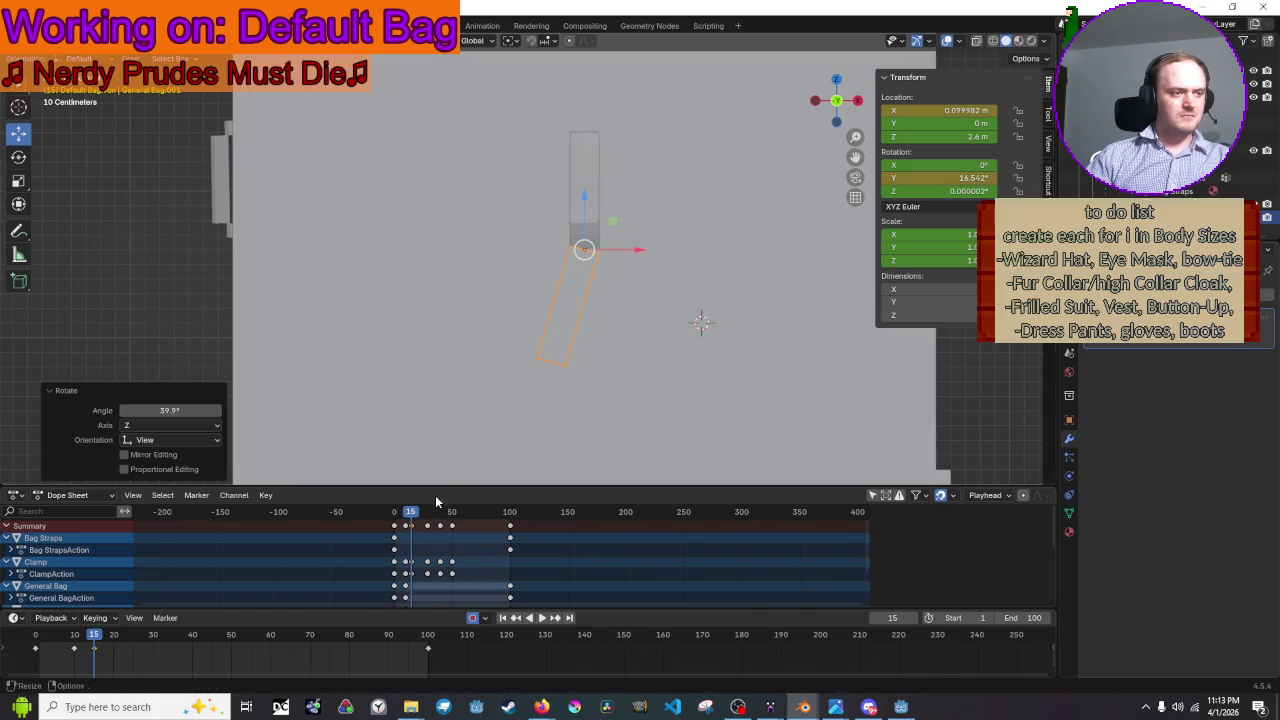
- Tilt the clamp about -6.6° at frame 20 and play back the swing
left_click_drag(413, 516, 418, 516)
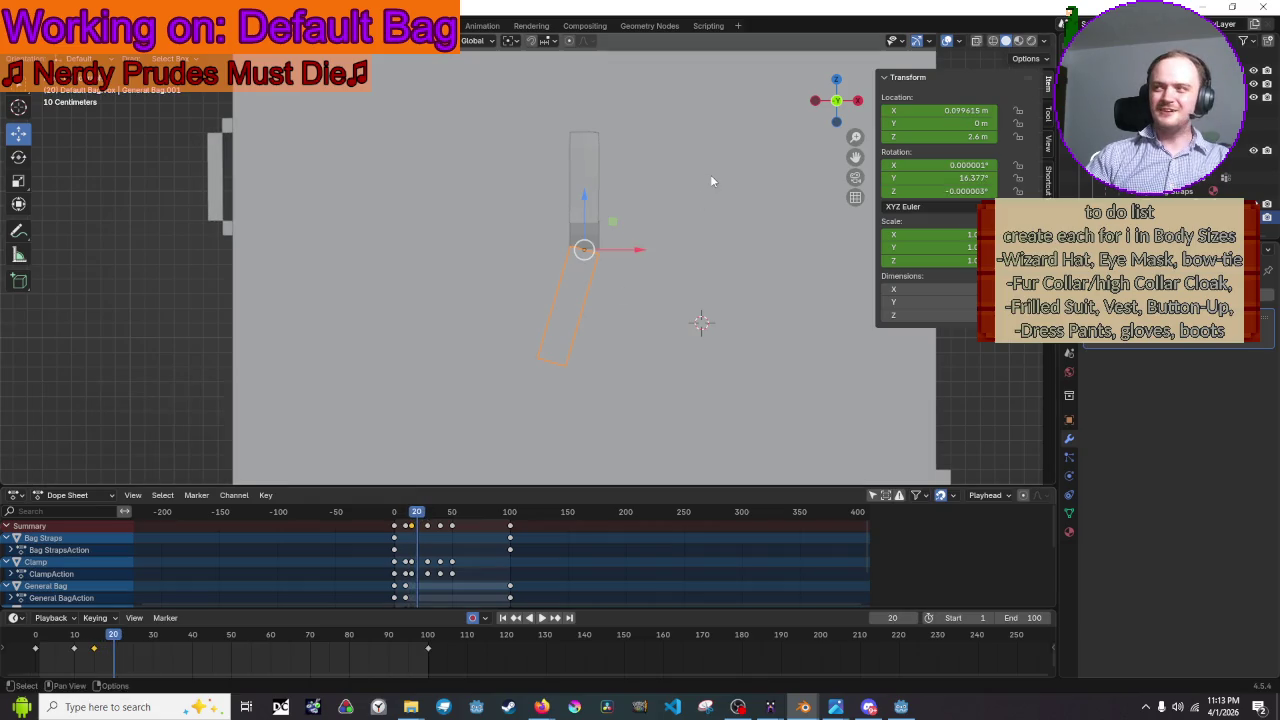
key("r")
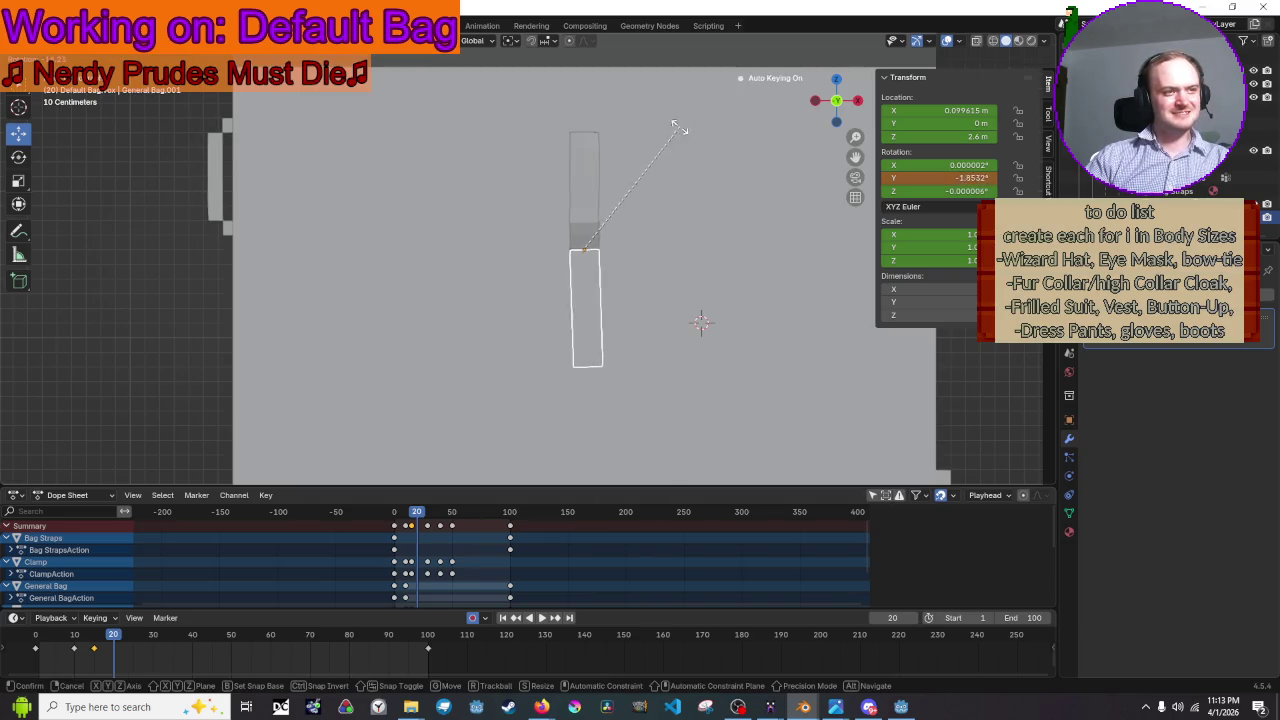
left_click(673, 129)
scroll(688, 211, "down", 5)
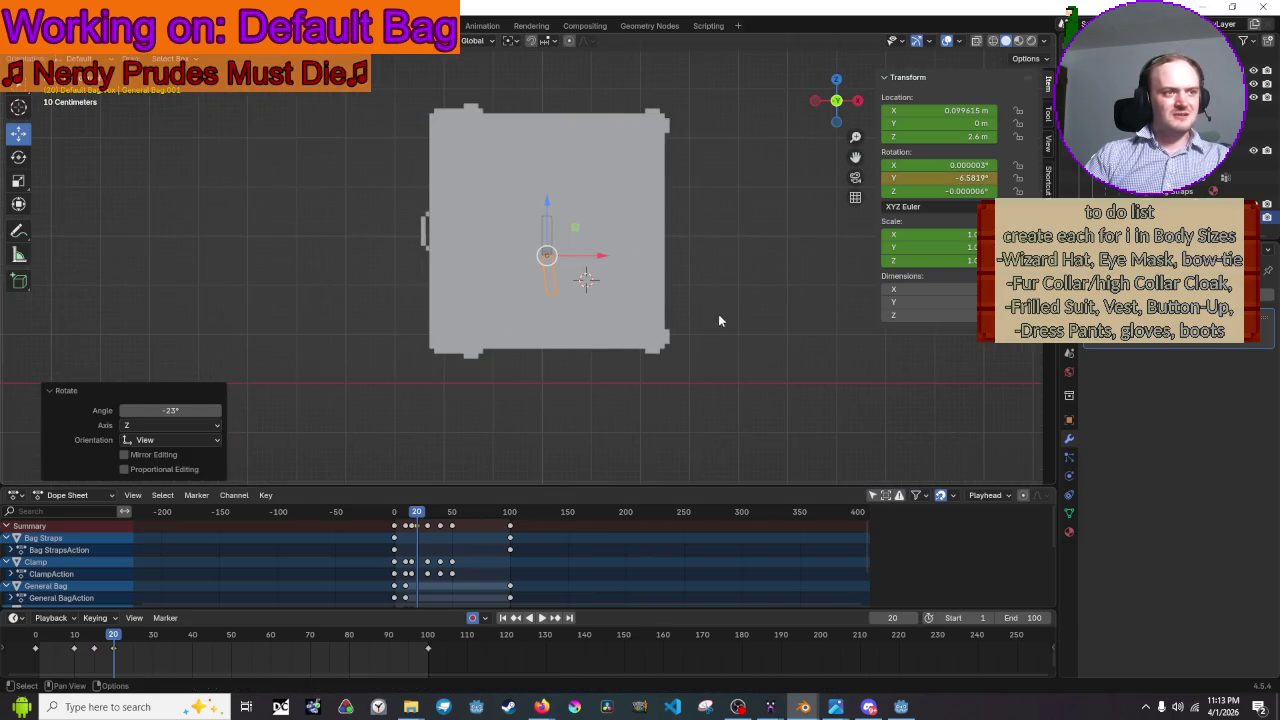
key("space")
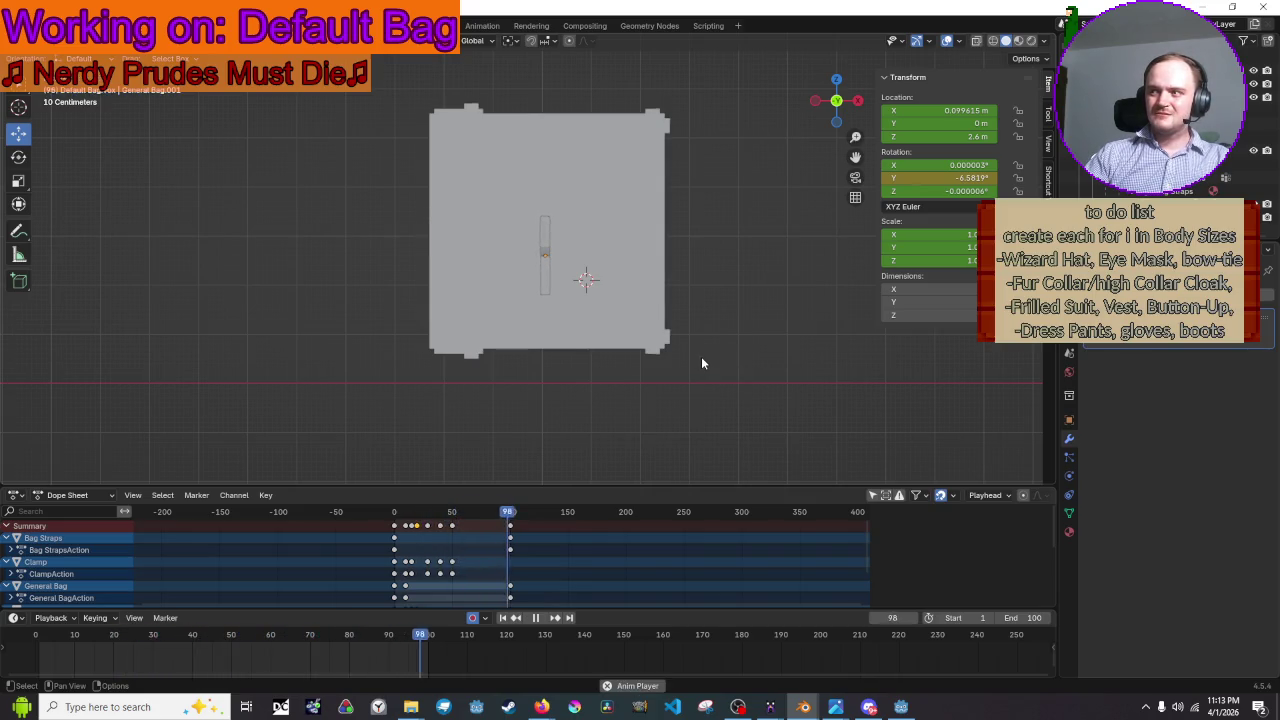
scroll(701, 356, "up", 2)
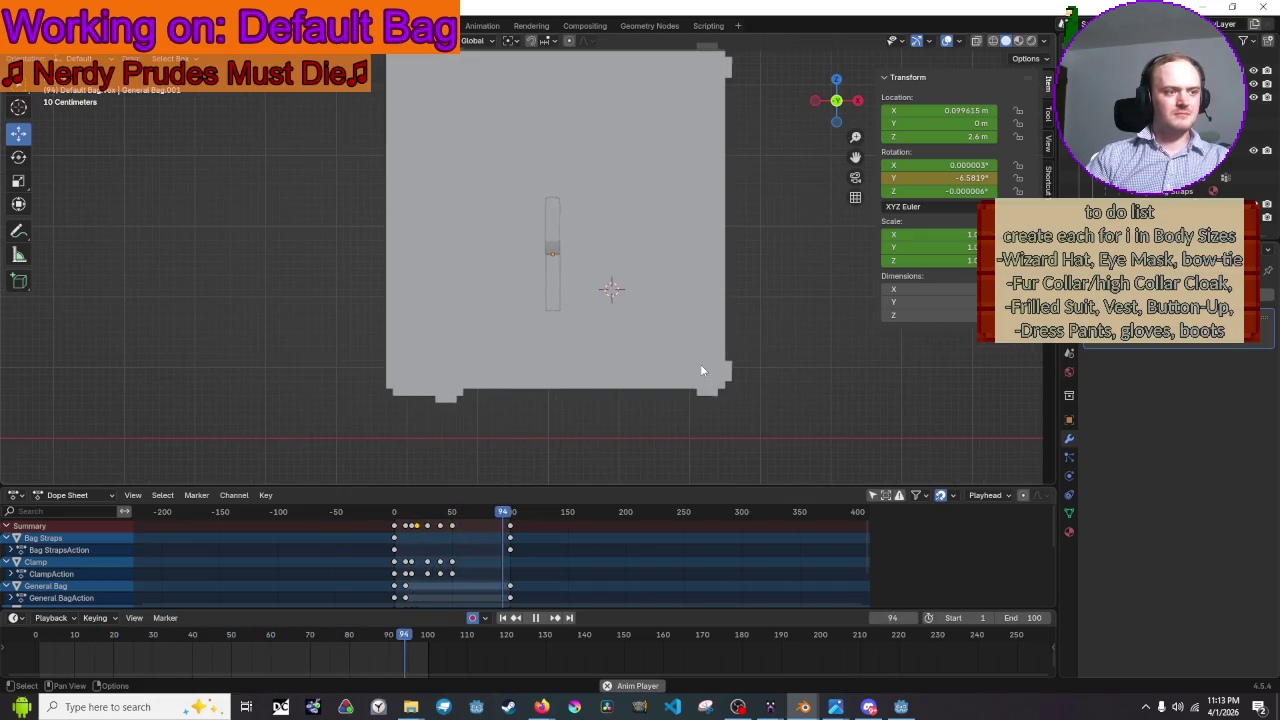
key("space")
scroll(390, 587, "up", 2)
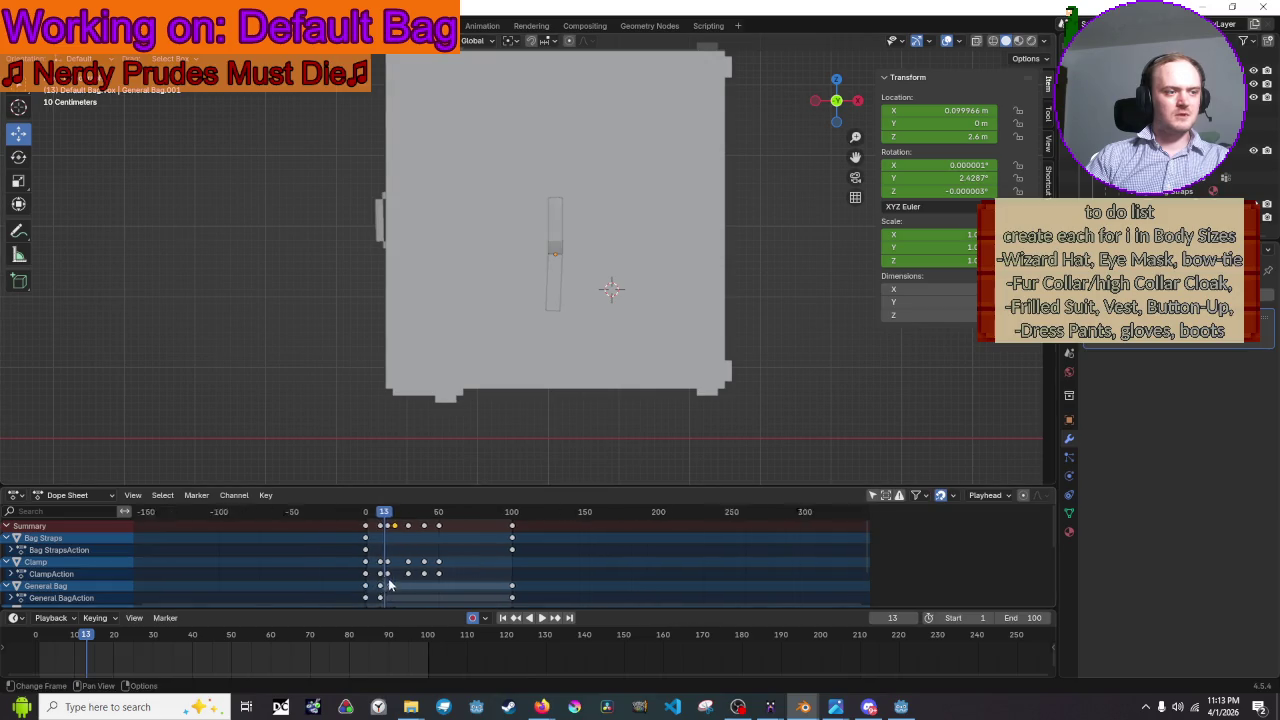
- Zoom the Dope Sheet and shift the selected Clamp keyframes a frame or two later
scroll(384, 572, "up", 2)
scroll(361, 563, "up", 3)
middle_click_drag(361, 563, 381, 567)
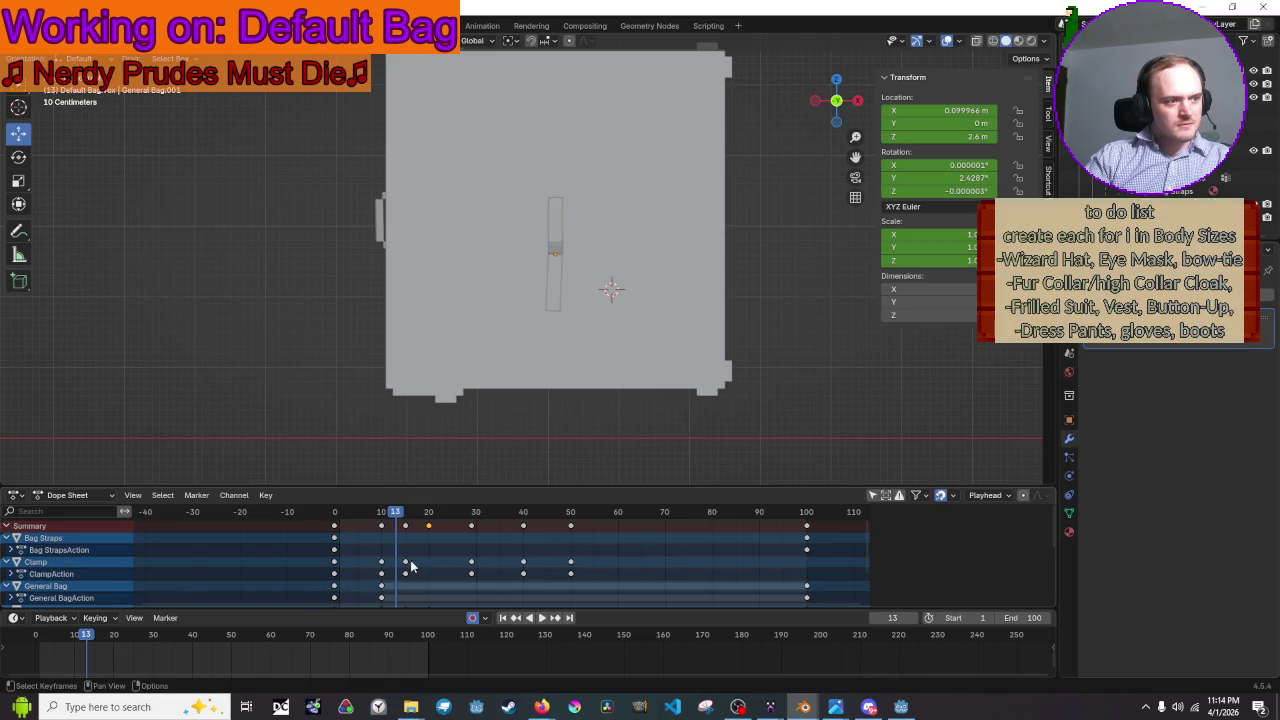
left_click_drag(405, 566, 412, 562)
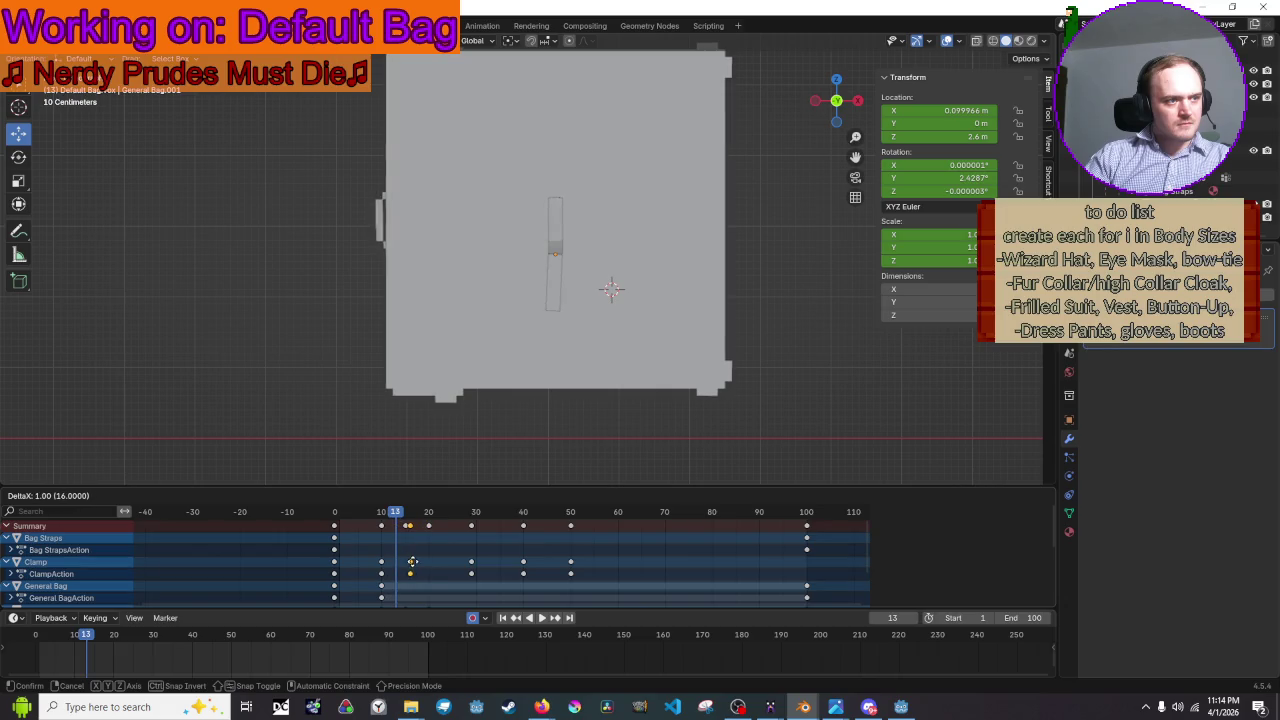
left_click(428, 562)
- Scrub to preview the retimed clamp and orbit to a perspective view of the bag
mouse_move(396, 513)
left_mouse_down()
mouse_move(489, 541)
mouse_move(396, 515)
left_mouse_up()
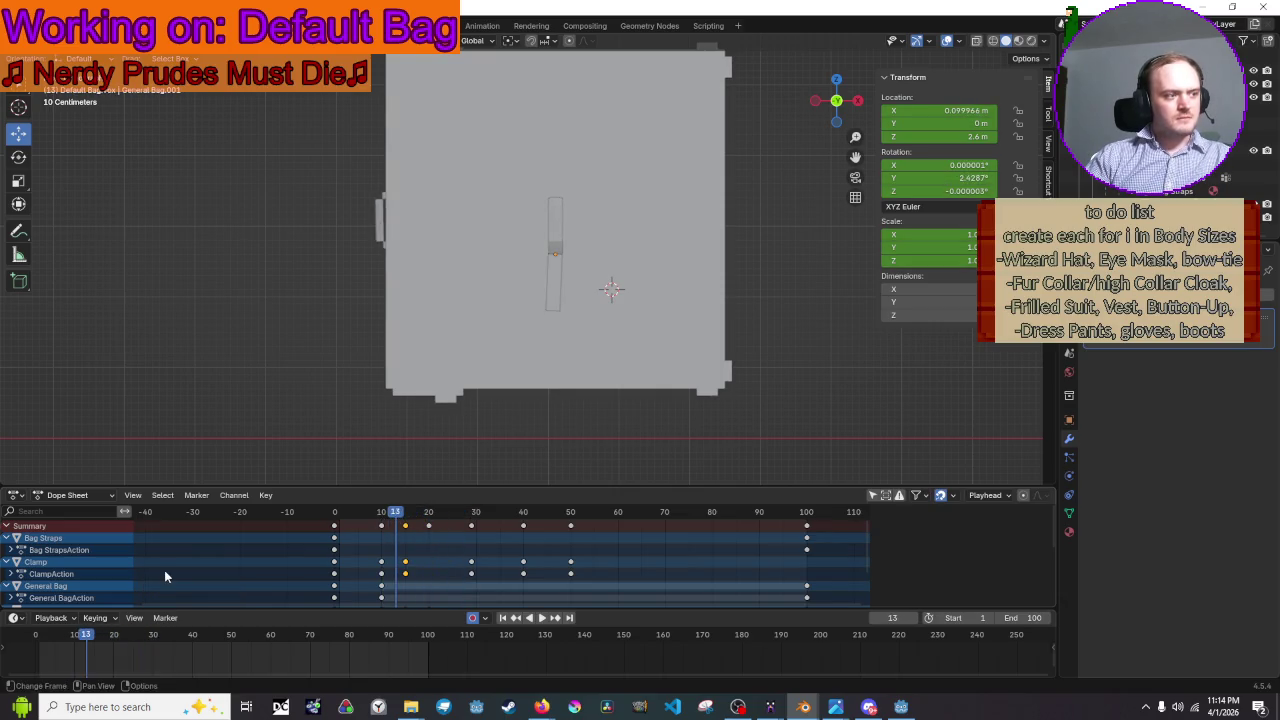
scroll(322, 566, "down", 1)
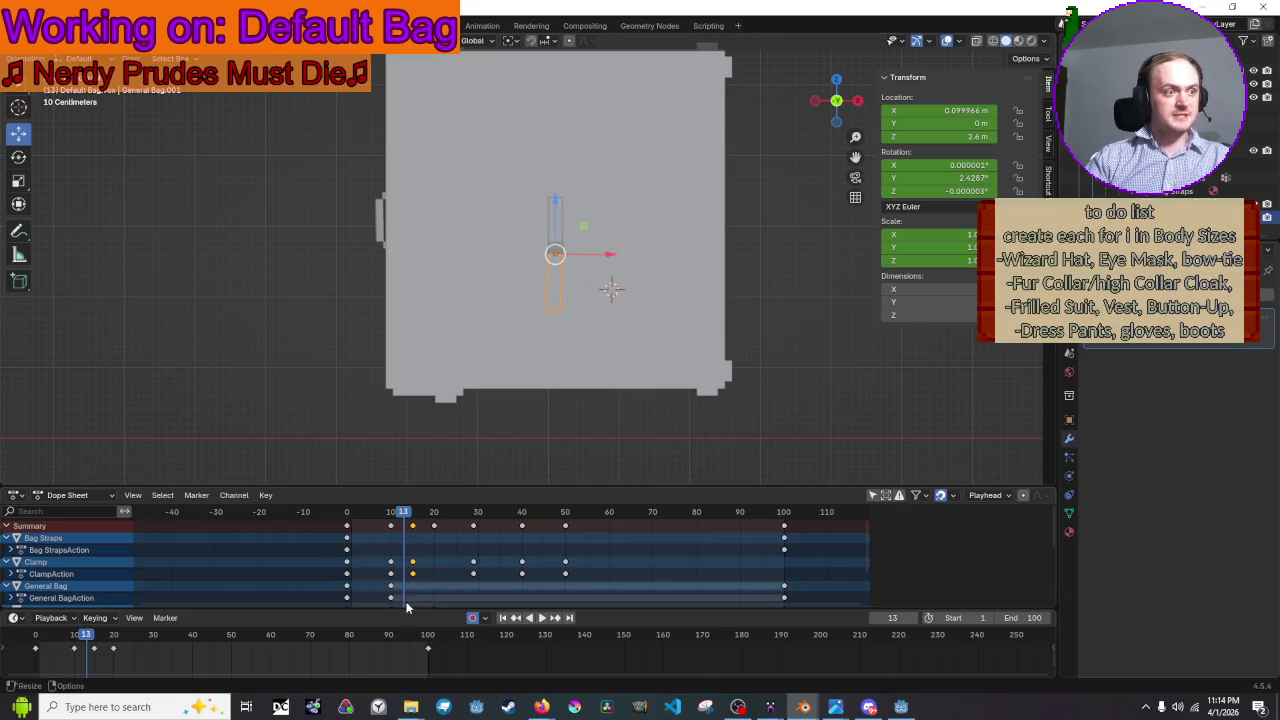
scroll(406, 560, "down", 2)
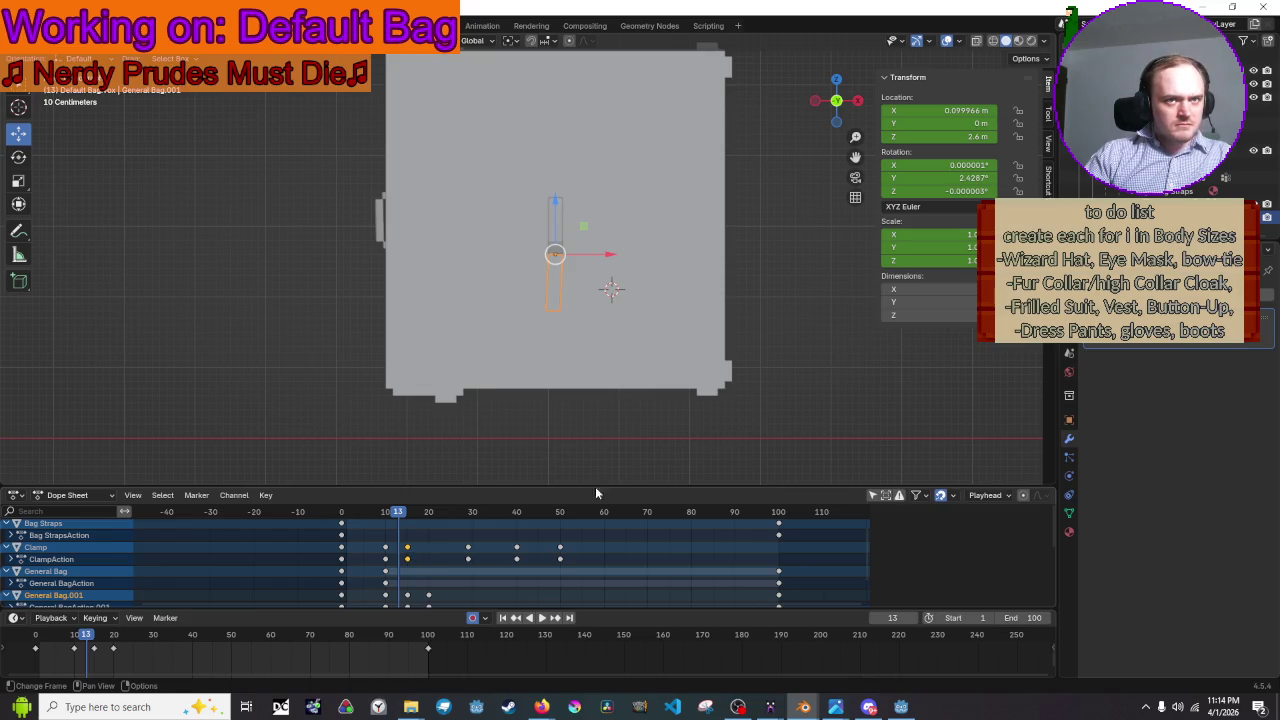
mouse_move(817, 373)
middle_mouse_down()
mouse_move(850, 379)
mouse_move(694, 427)
middle_mouse_up()
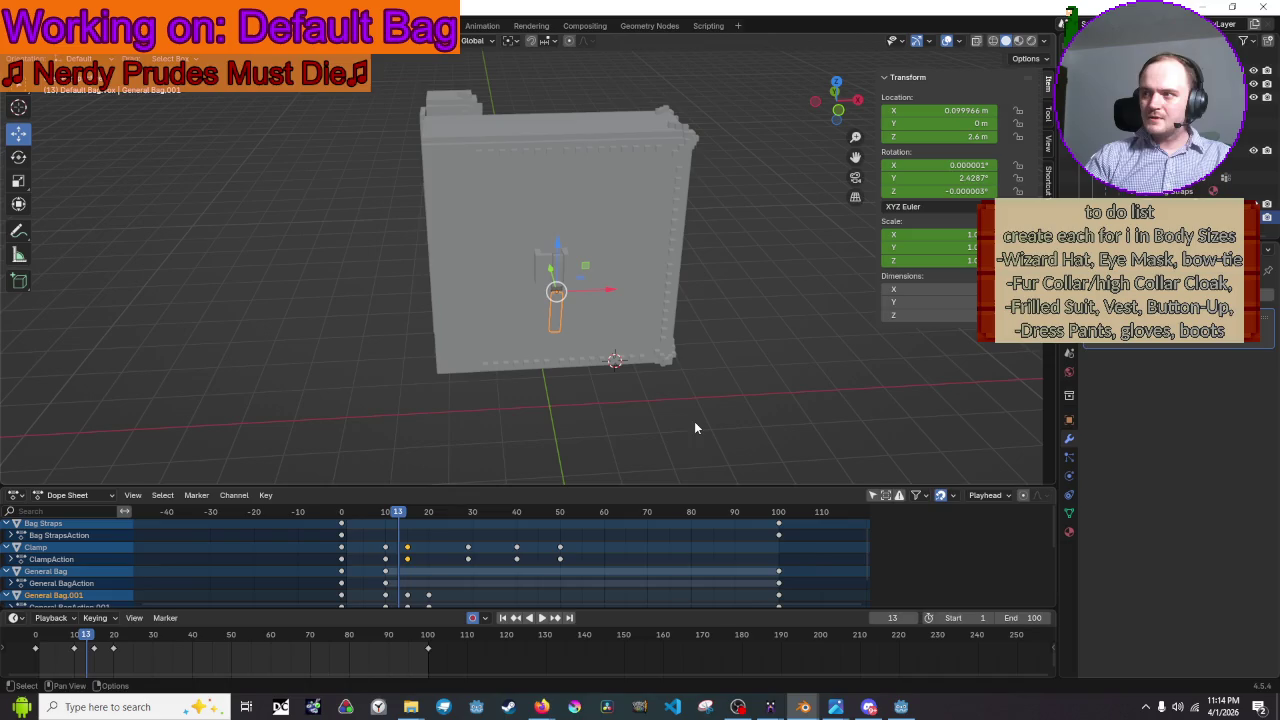
- Scrub to frame 15, switch to front view, and trial-rotate the clamp and strap without applying
left_click_drag(405, 519, 407, 516)
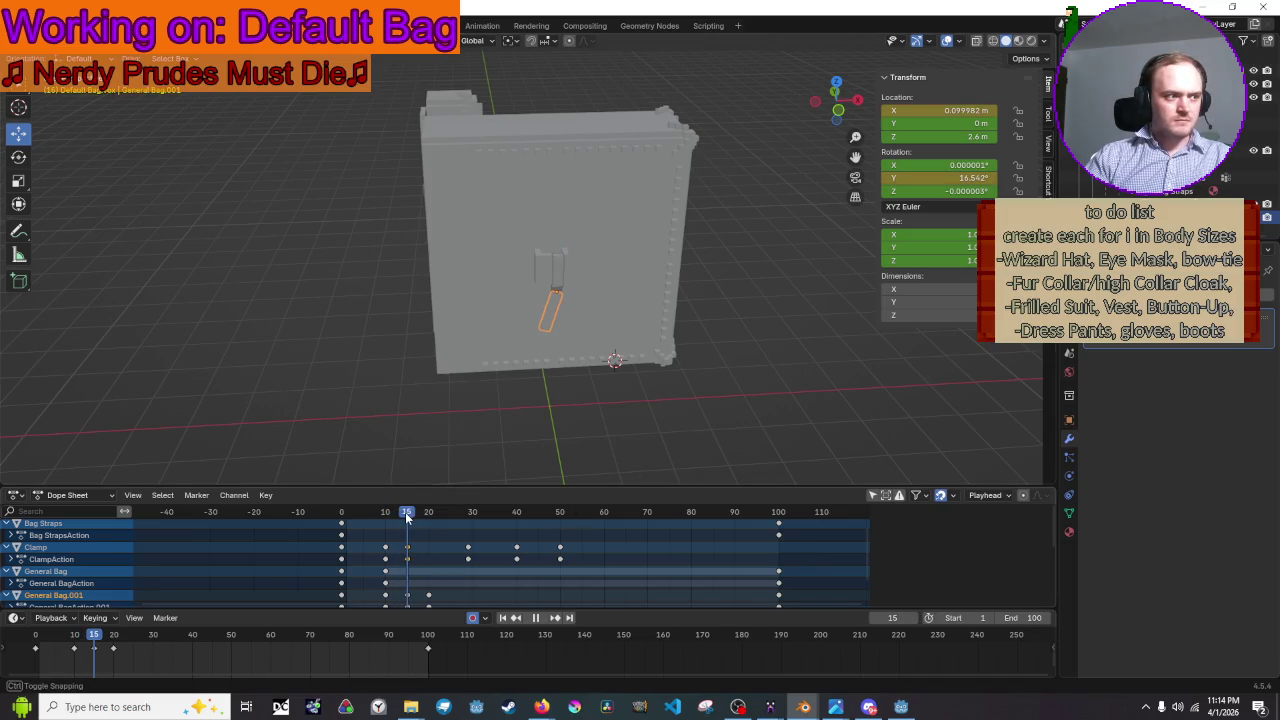
left_click_drag(405, 512, 405, 512)
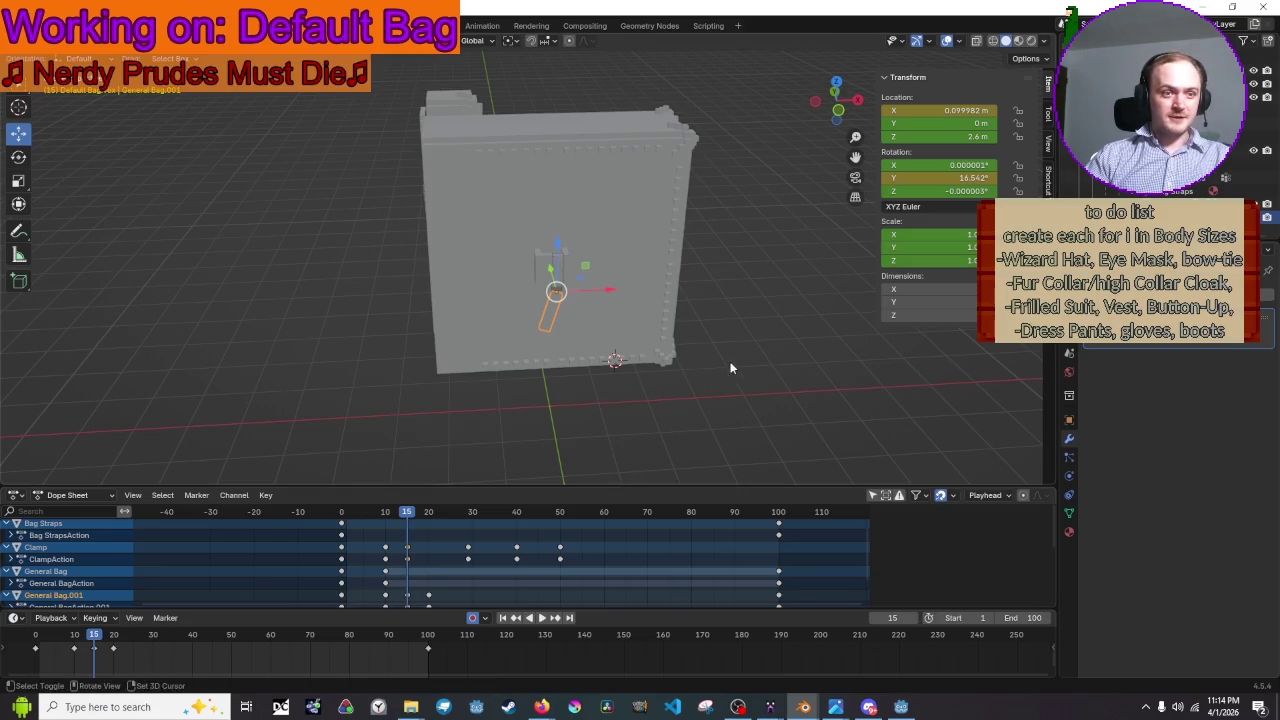
middle_click_drag(729, 362, 728, 328)
scroll(728, 321, "up", 2)
scroll(728, 300, "up", 3)
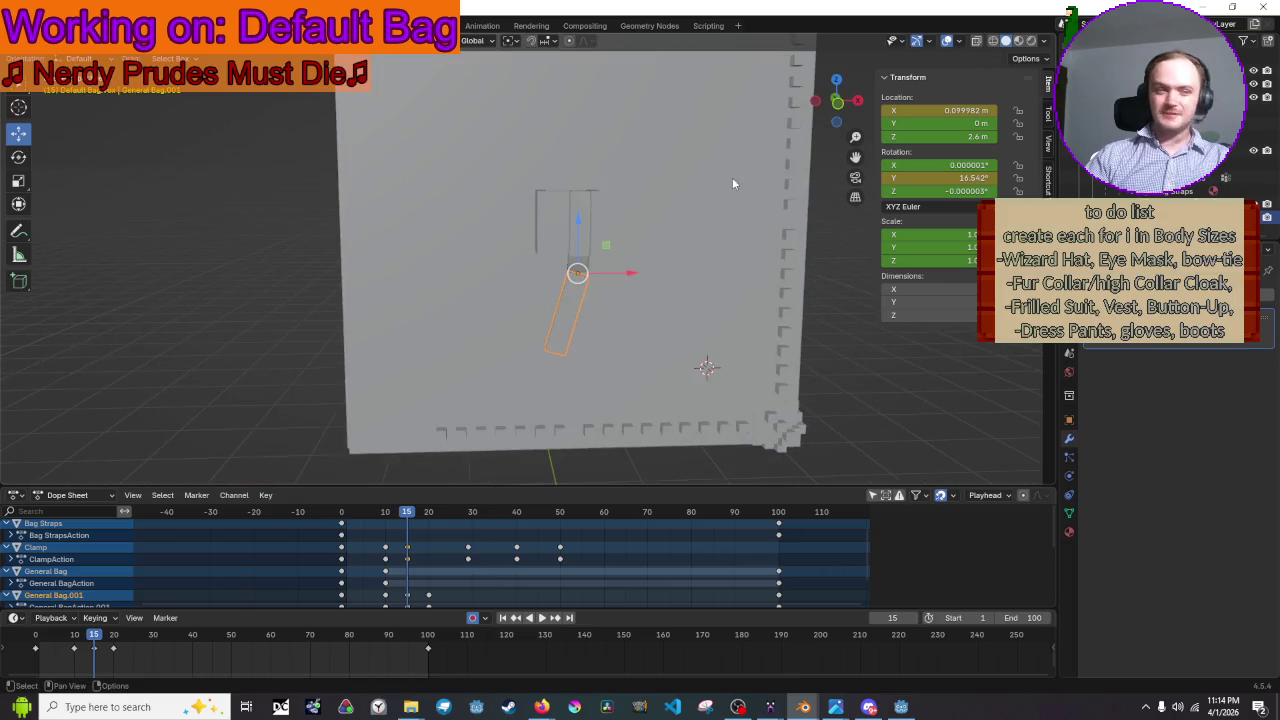
key("r")
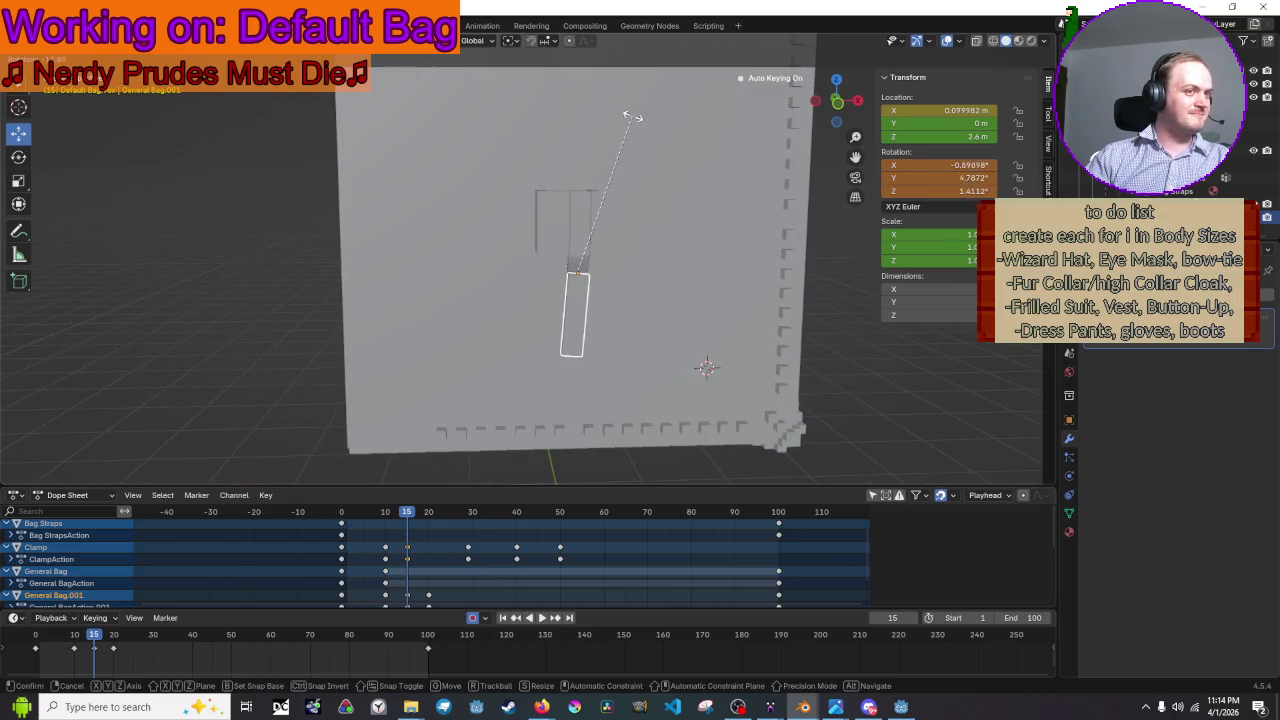
right_click(613, 116)
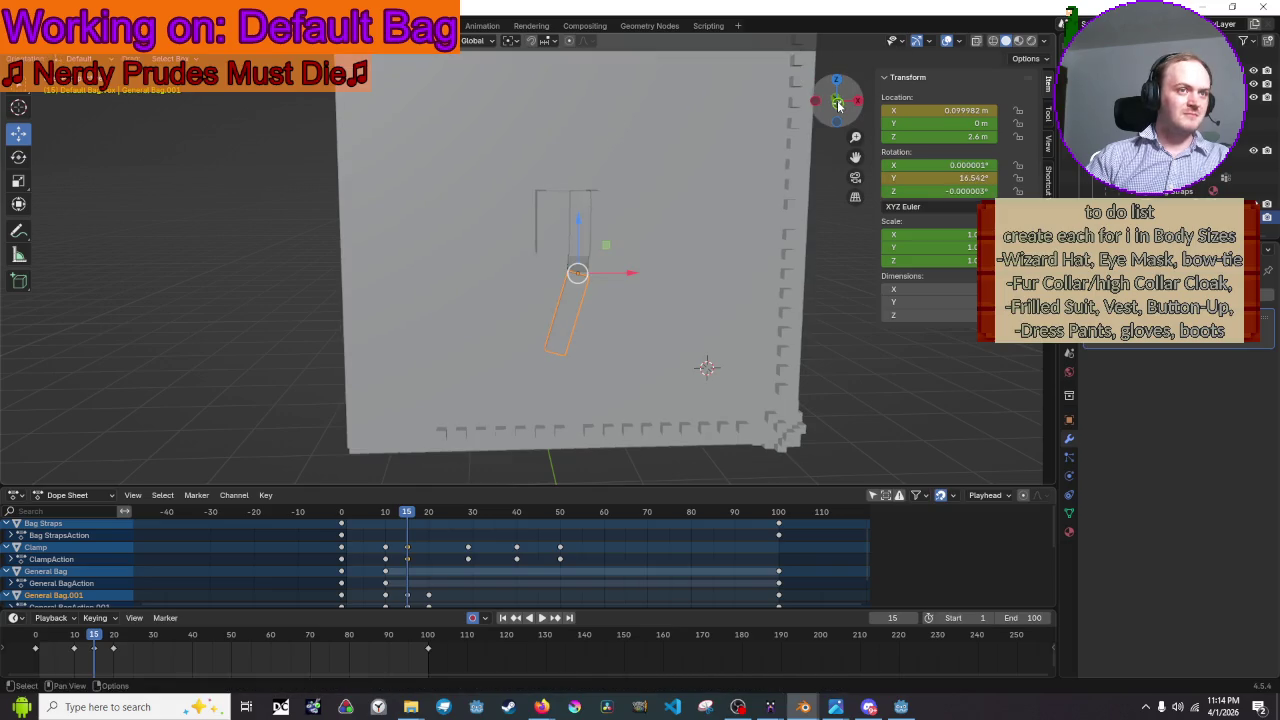
left_click(837, 100)
key("r")
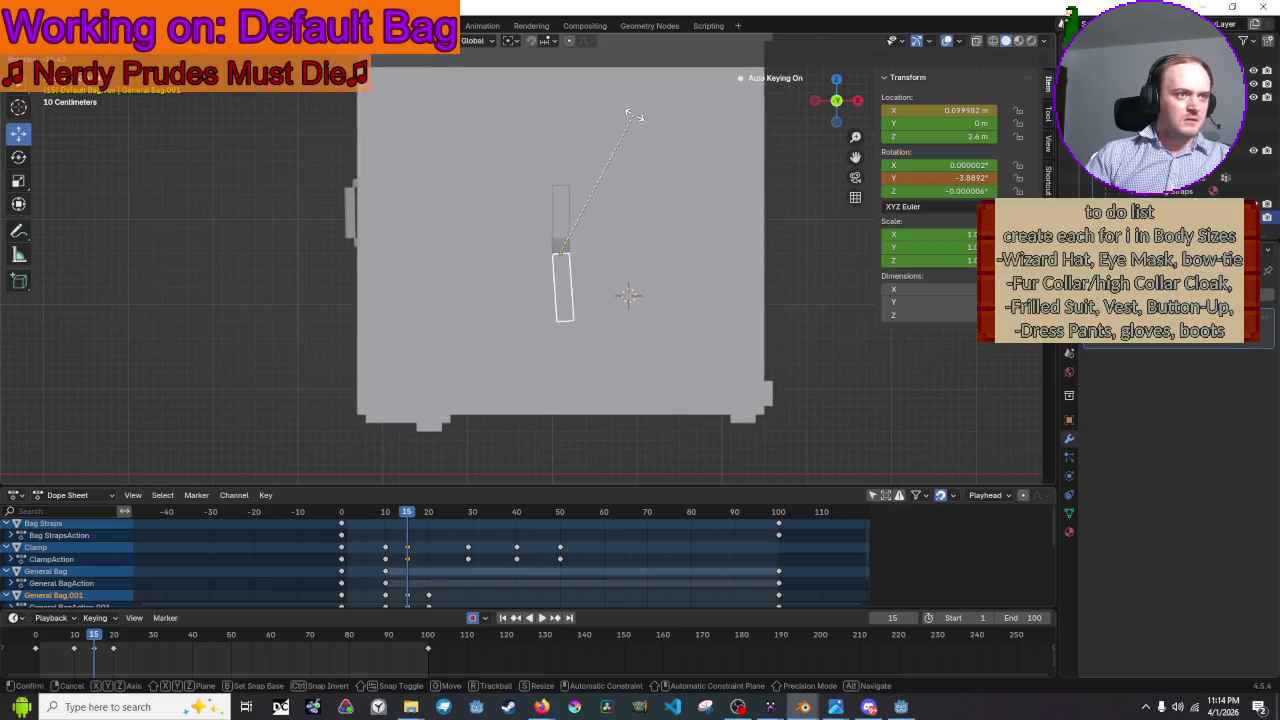
right_click(628, 114)
- Move the Clamp's frame-15 keyframes to frame 20, preview playback, then drag them back
left_click_drag(408, 551, 431, 546)
key("space")
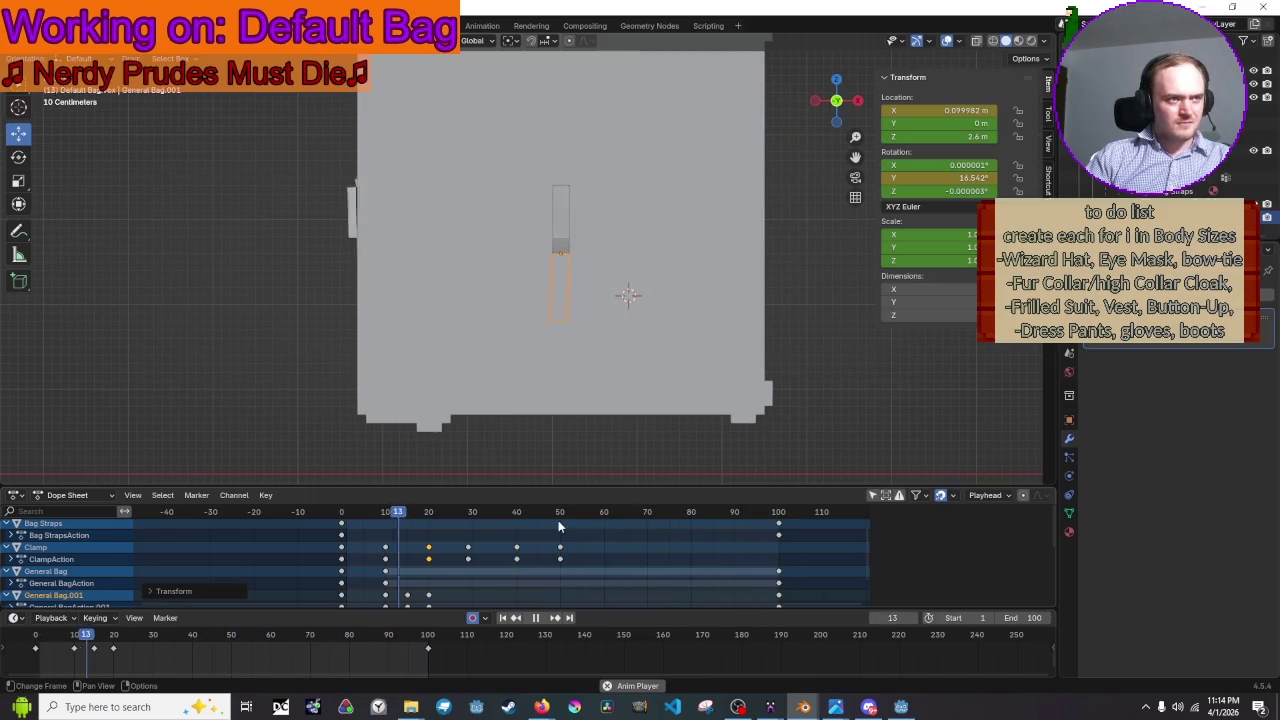
key("space")
mouse_move(428, 550)
left_mouse_down()
mouse_move(409, 558)
mouse_move(407, 518)
left_mouse_up()
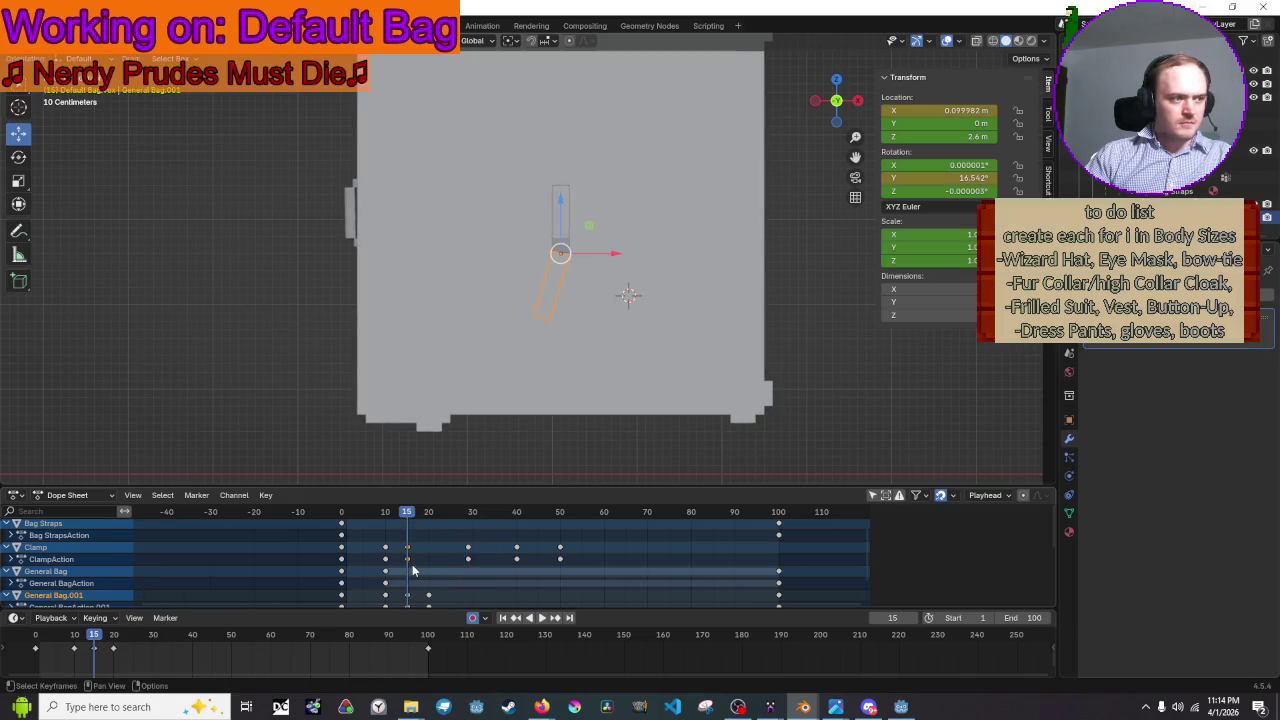
- Trial-shift the frame-15 and frame-20 keyframes, cancel, and preview playback forwards and in reverse
scroll(415, 570, "down", 2)
scroll(420, 570, "up", 3, "ctrl")
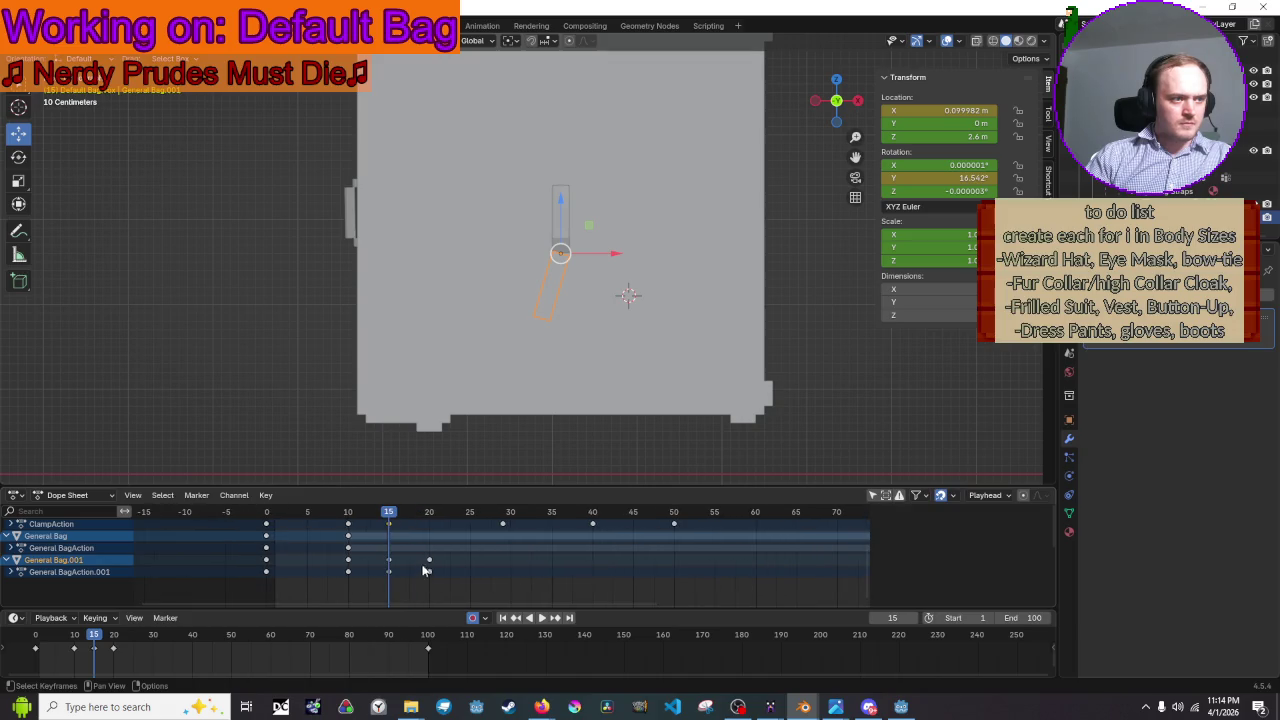
key("g")
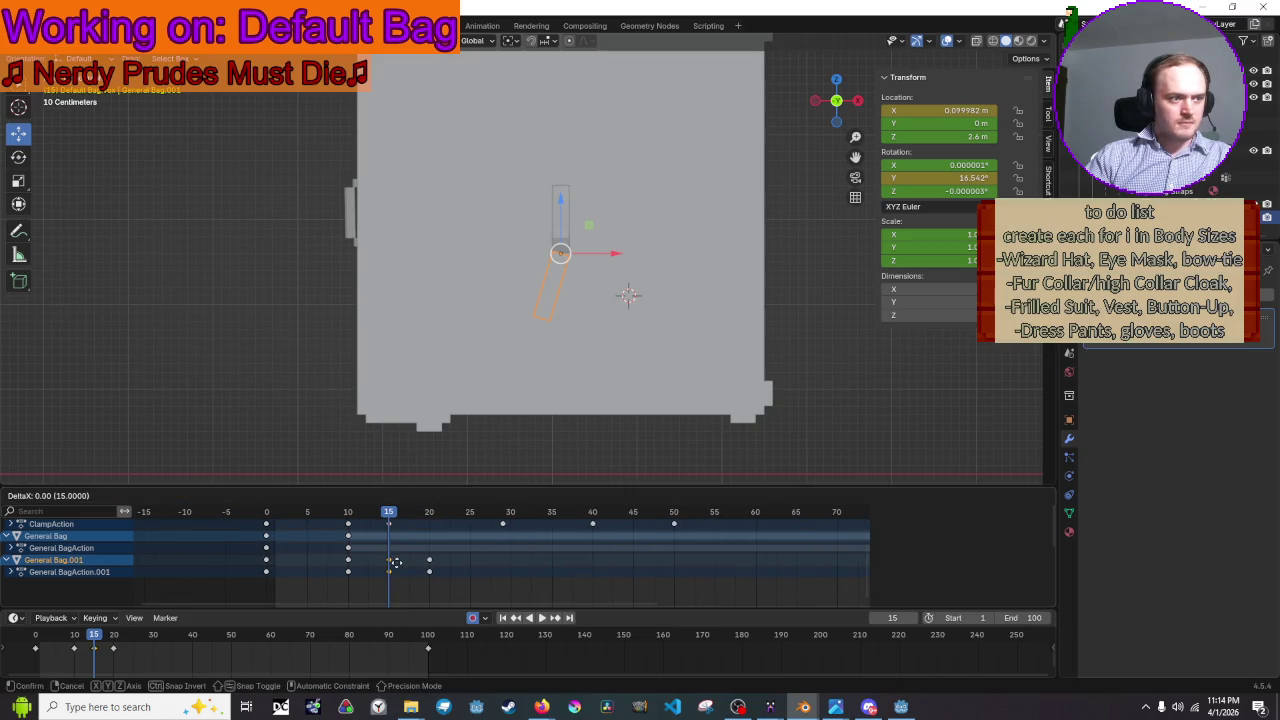
right_click(406, 568)
left_click_drag(443, 584, 388, 557)
key("g")
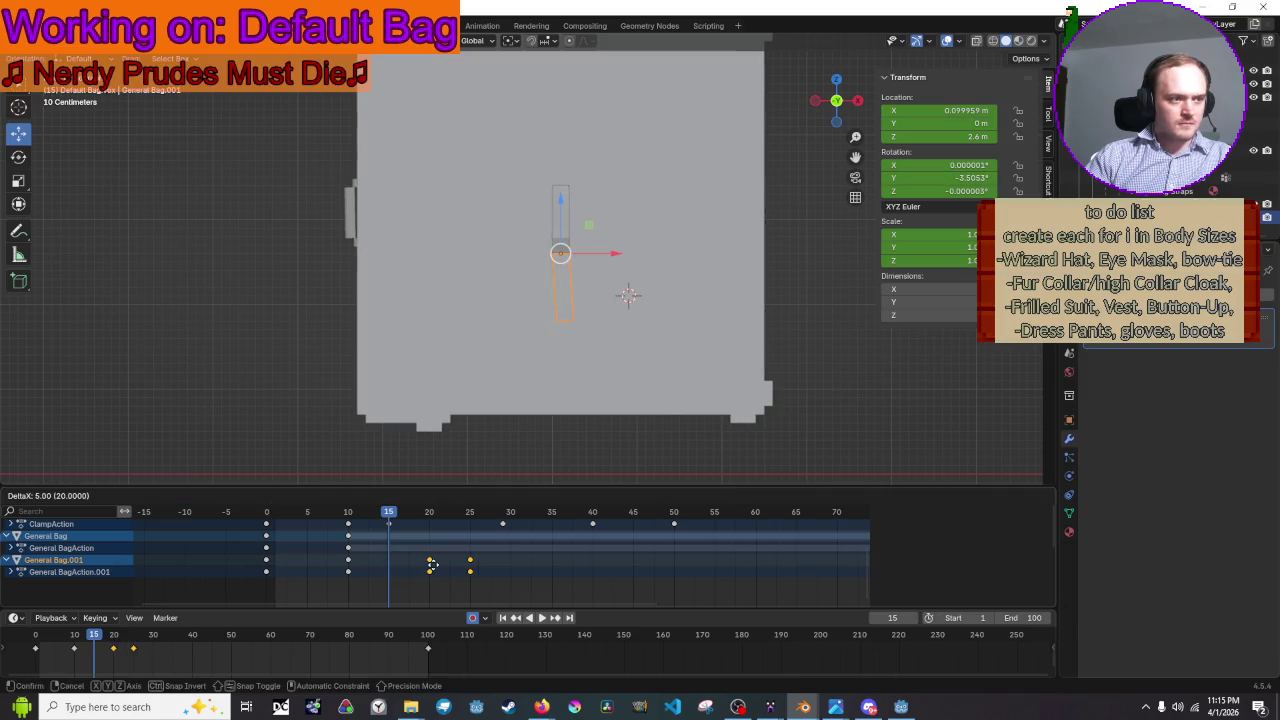
right_click(431, 566)
key("space")
key("space")
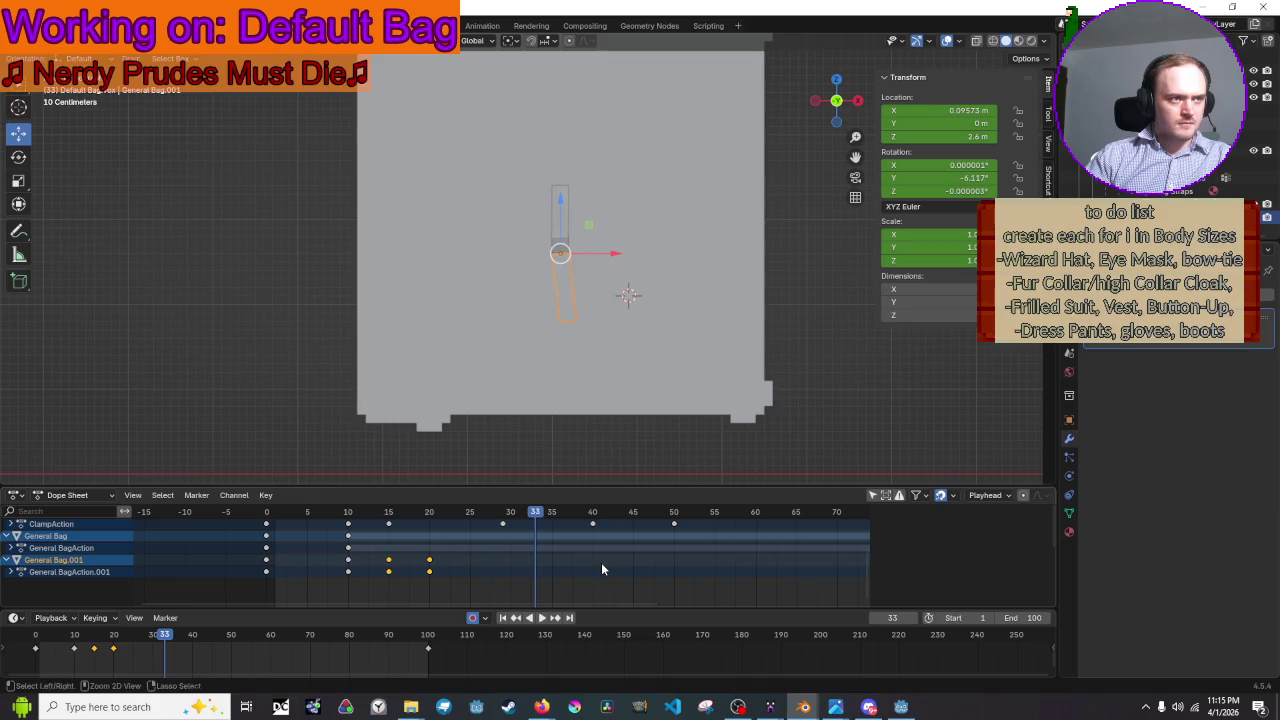
key("ctrl+shift+space")
left_click_drag(345, 562, 388, 571)
- Move the General Bag.001 keyframes from frames 15 and 25 to frames 20 and 29
left_click(388, 560, "shift")
key("g")
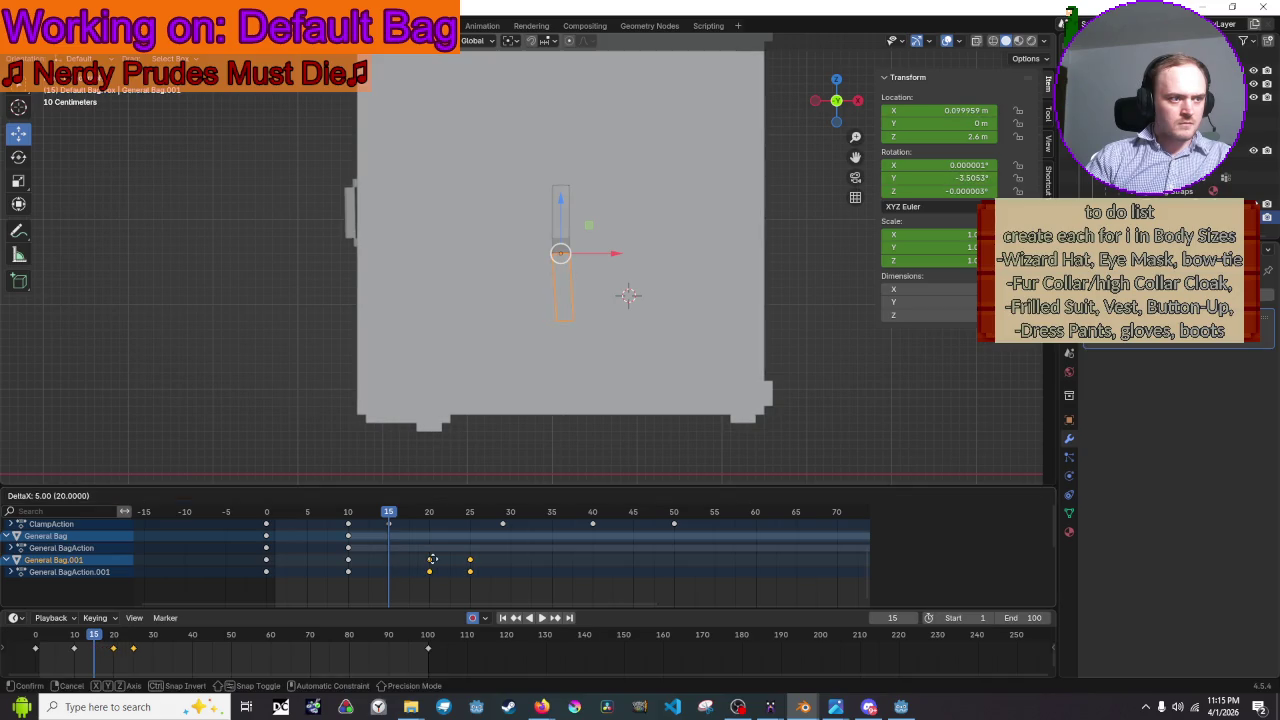
left_click(432, 559)
key("space")
left_click(470, 560)
key("g")
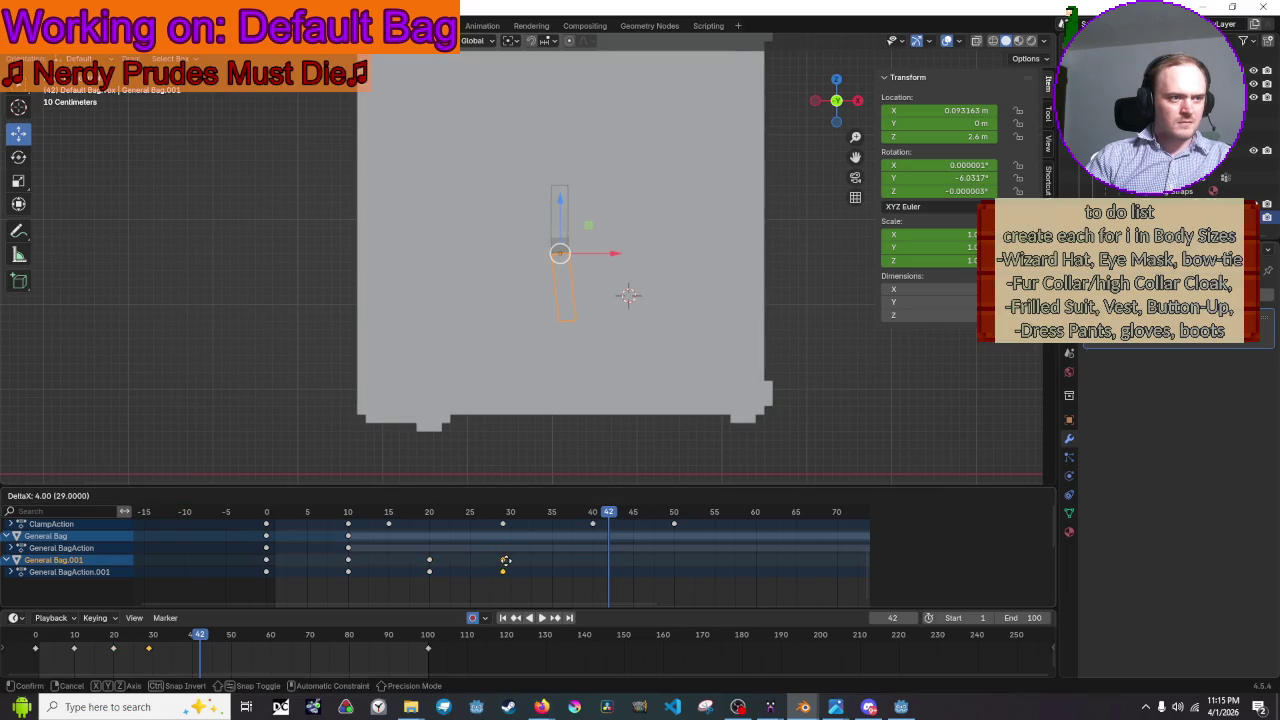
left_click(505, 560)
key("space")
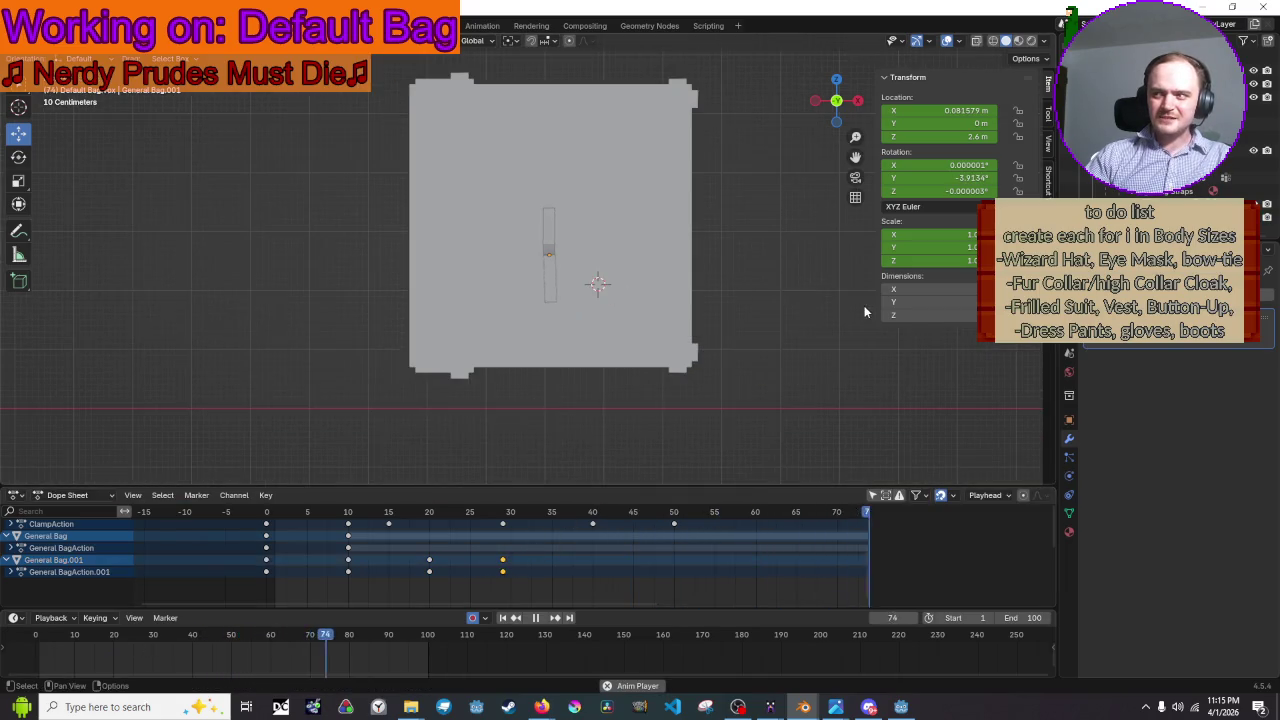
- Select the thin strap bar and rotate it slightly back in front view, keyed at frame 40
middle_click_drag(848, 283, 916, 322)
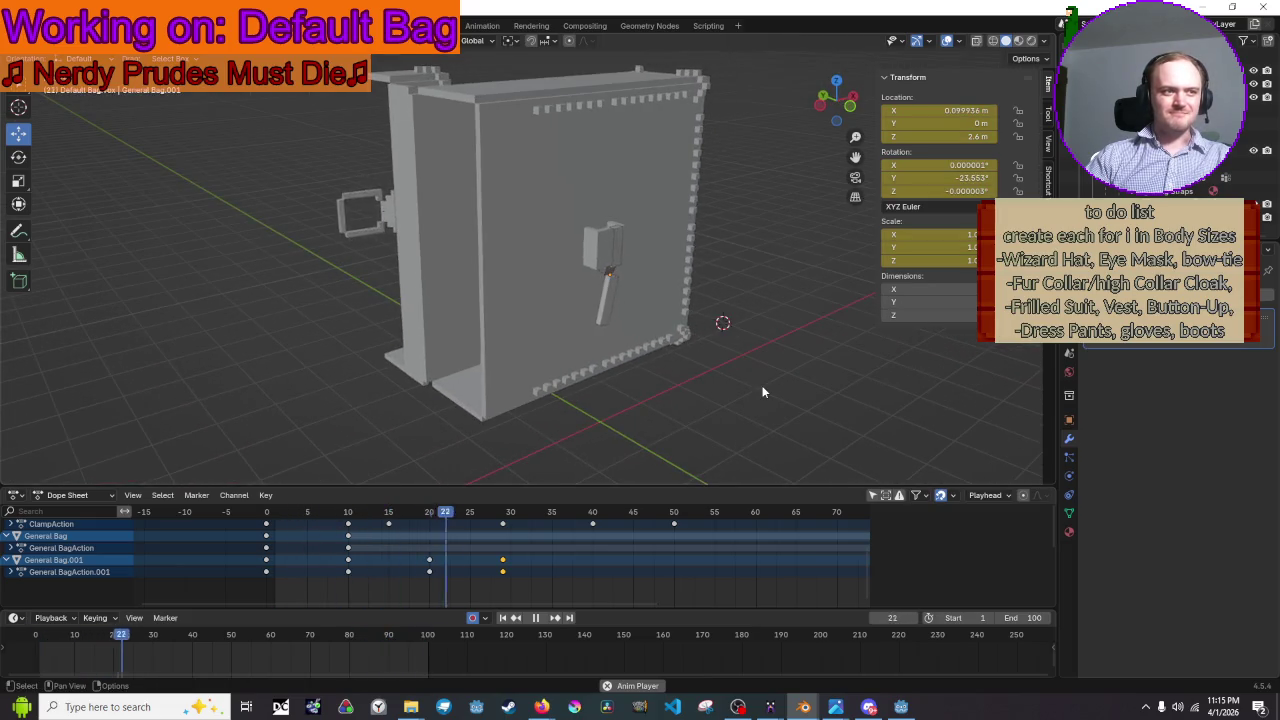
scroll(700, 350, "up", 2)
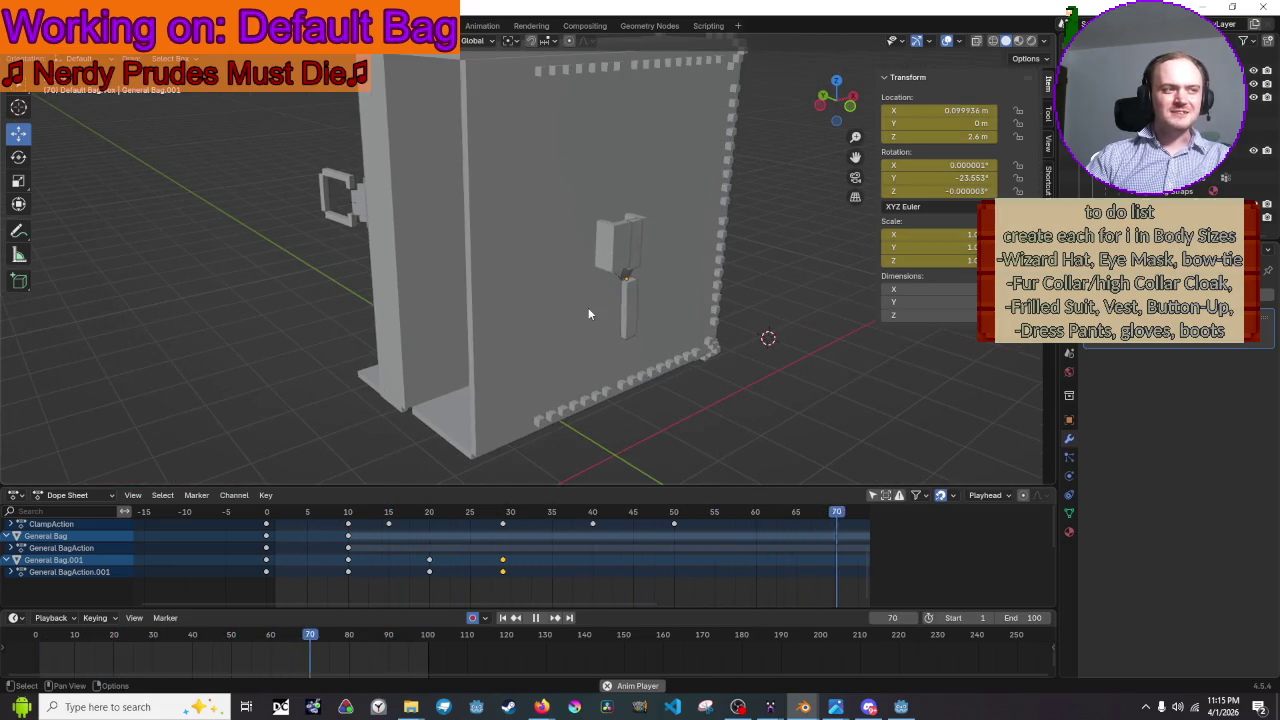
middle_click_drag(589, 305, 532, 280)
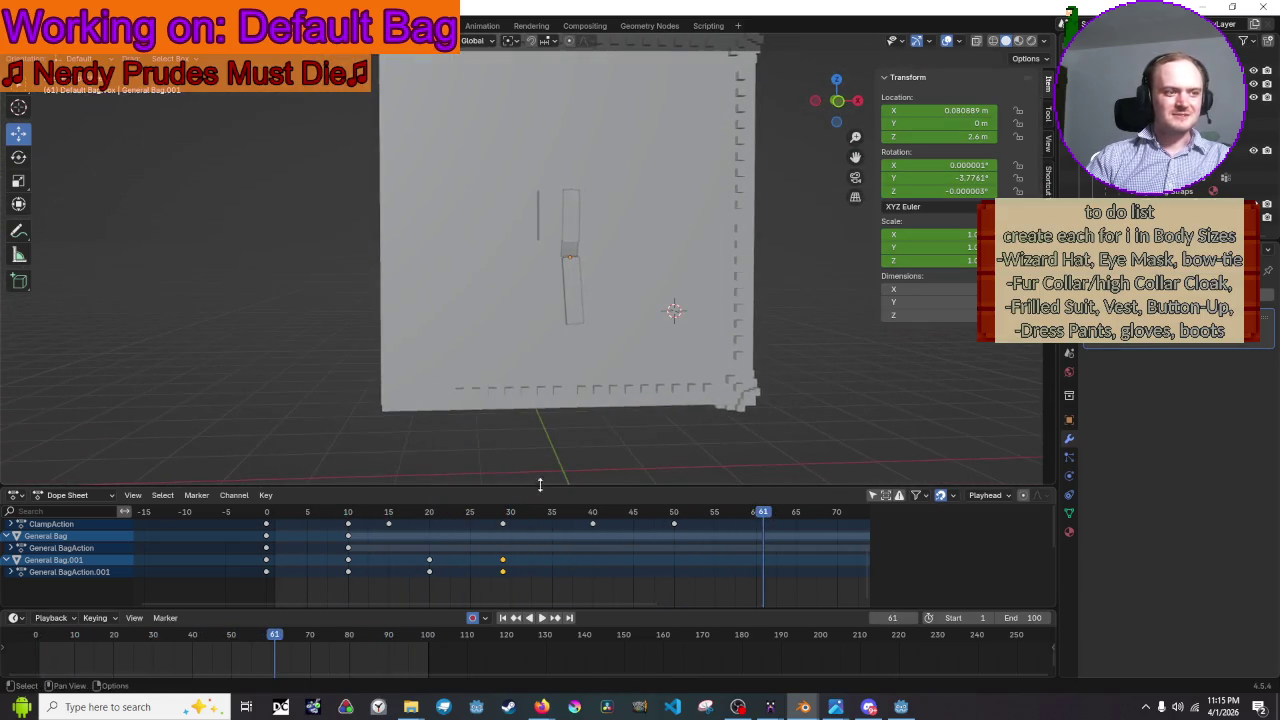
mouse_move(601, 520)
left_mouse_down()
mouse_move(355, 522)
mouse_move(576, 523)
mouse_move(610, 546)
mouse_move(591, 557)
left_mouse_up()
left_click(577, 300)
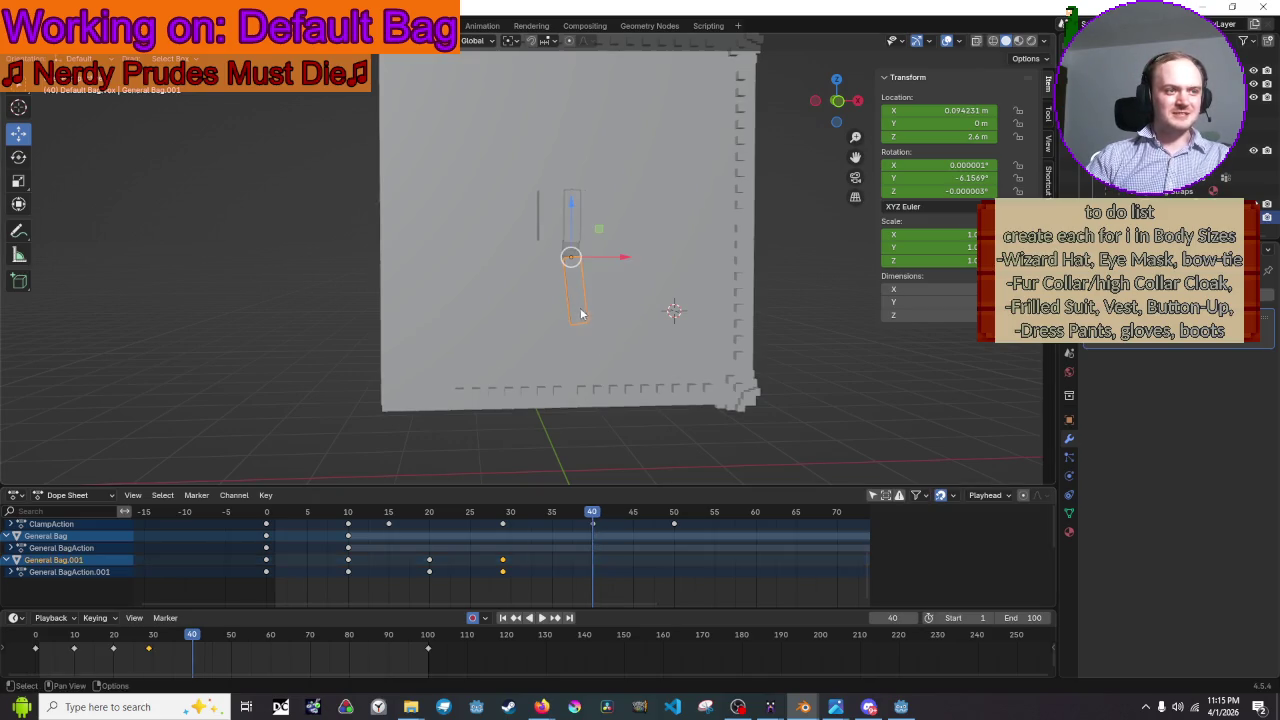
left_click(838, 101)
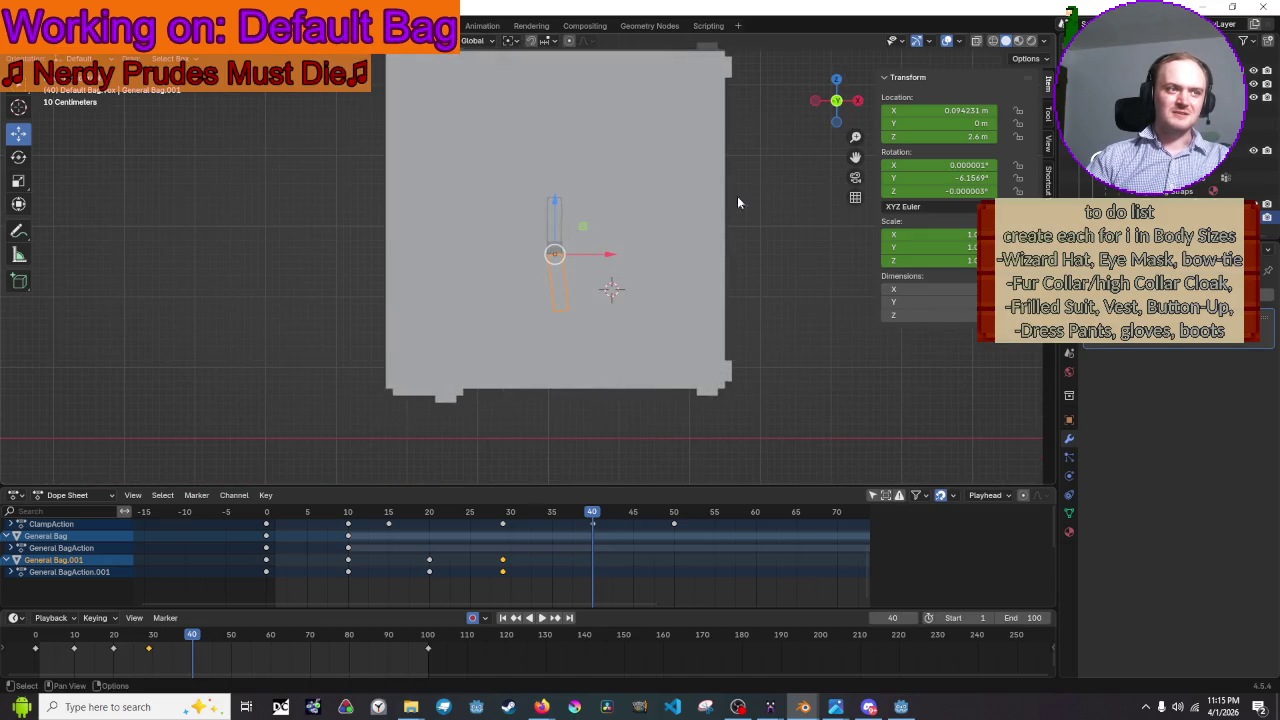
key("r")
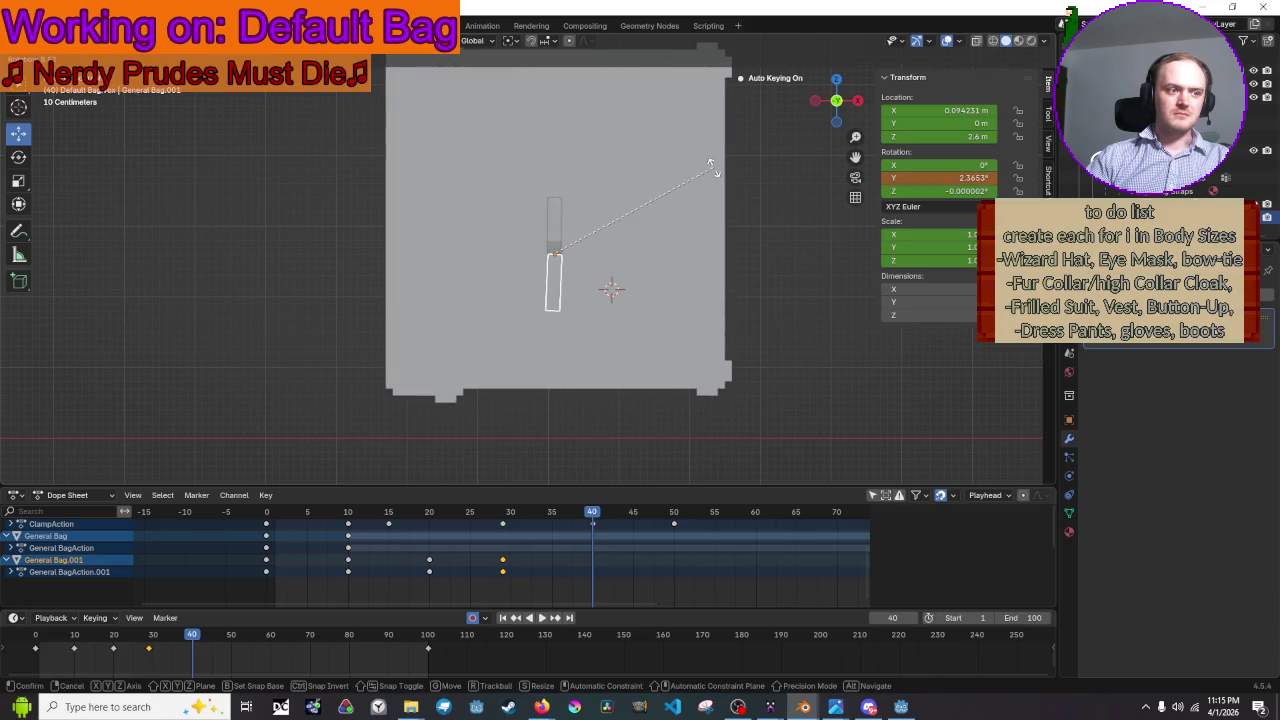
left_click(713, 172)
- Play the animation and orbit around the bag to review the strap's swing
key("space")
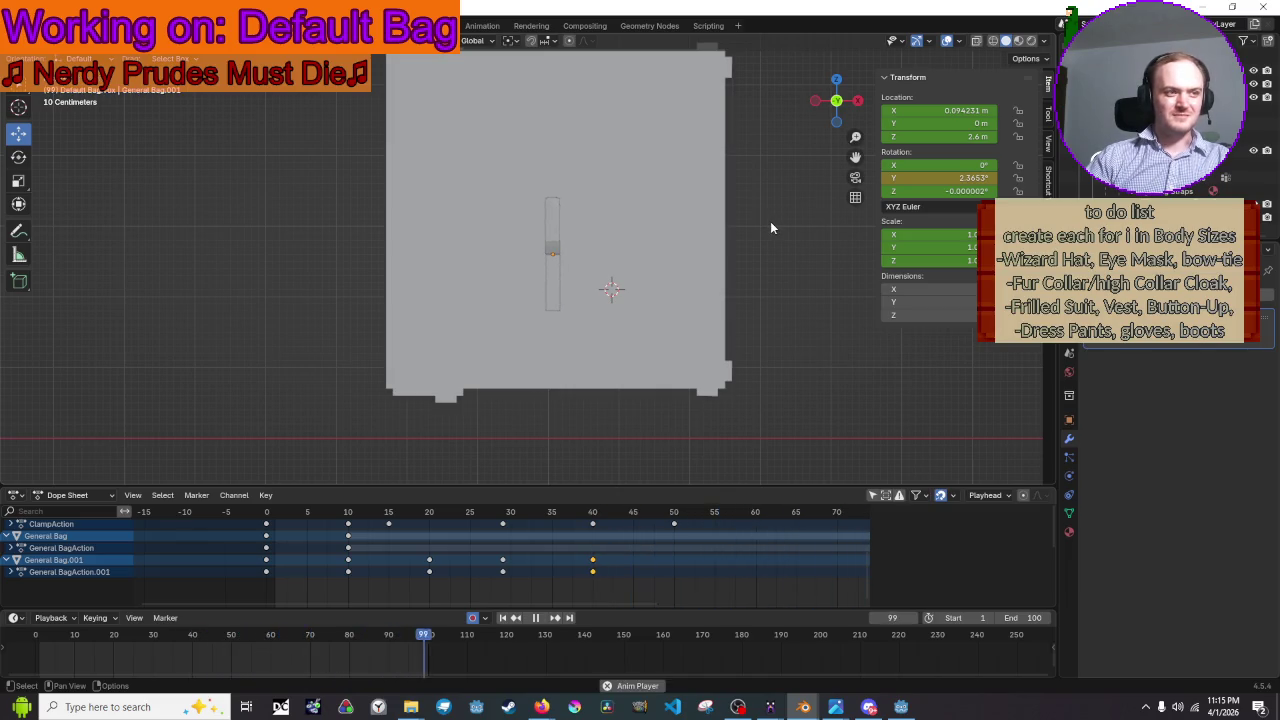
mouse_move(770, 228)
middle_mouse_down()
mouse_move(630, 389)
mouse_move(605, 345)
middle_mouse_up()
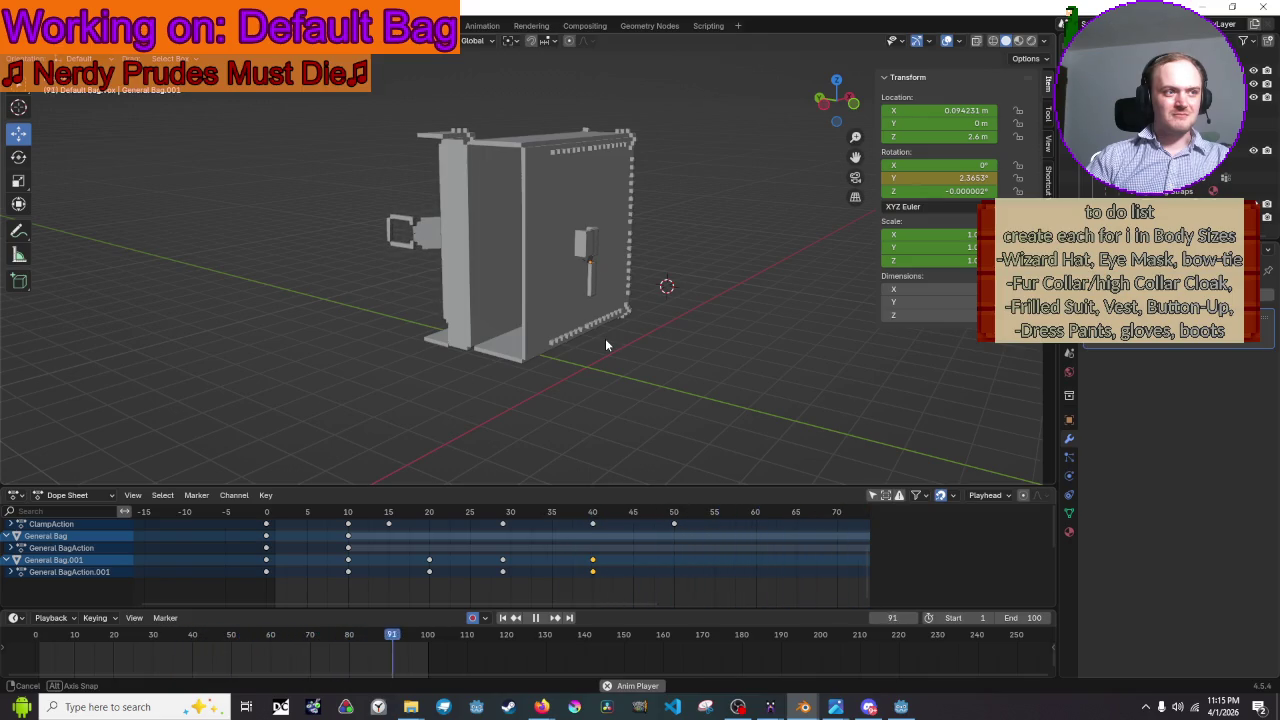
mouse_move(605, 345)
middle_mouse_down()
mouse_move(592, 357)
mouse_move(539, 345)
mouse_move(586, 347)
middle_mouse_up()
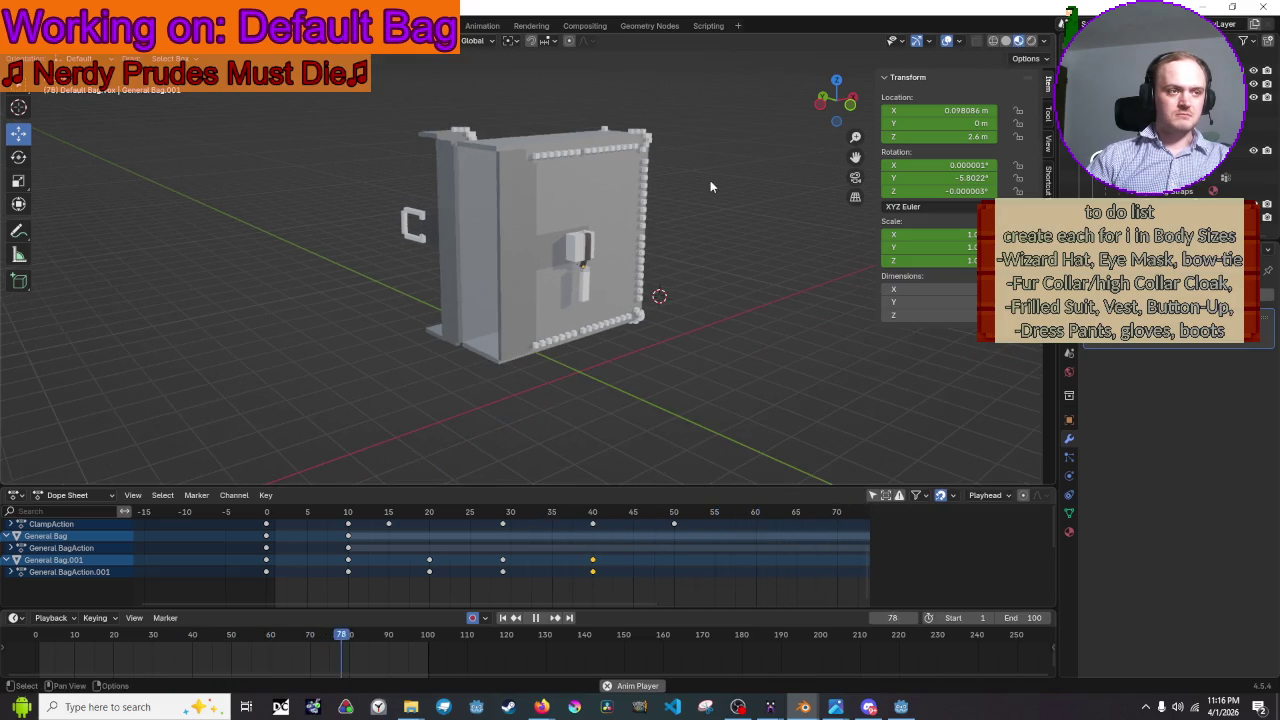
scroll(704, 190, "up", 5)
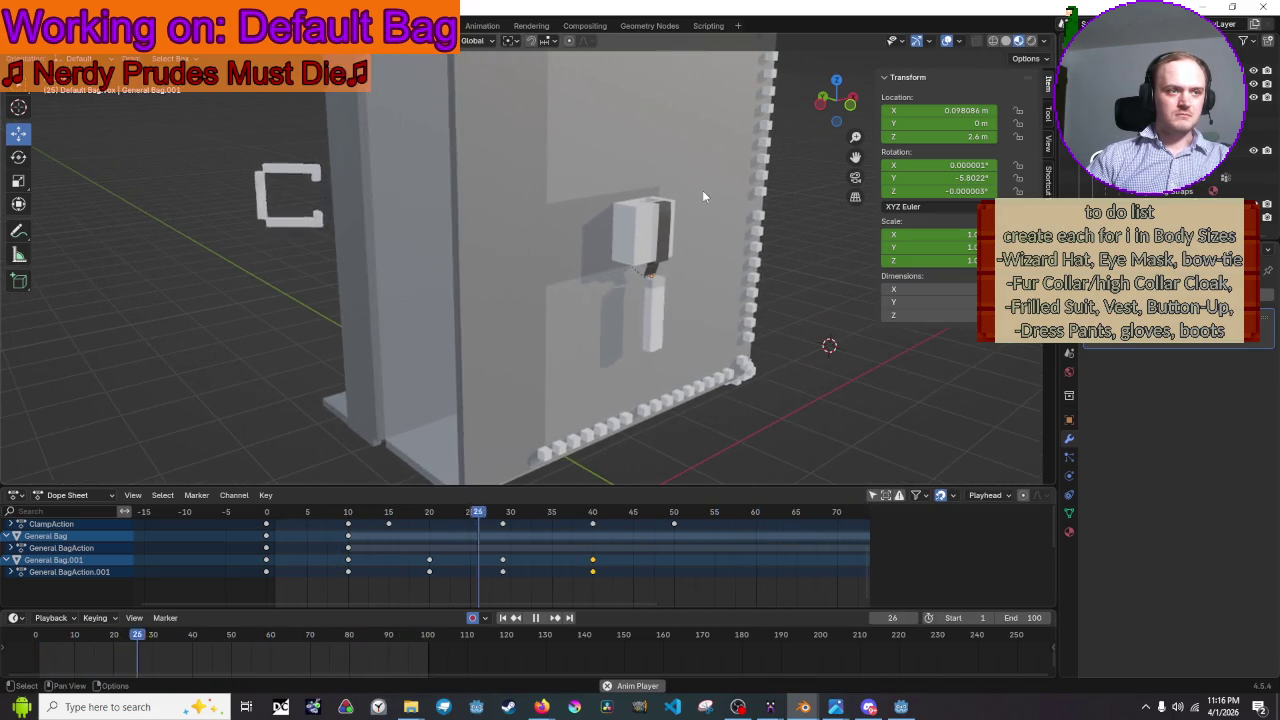
scroll(702, 190, "down", 3)
scroll(702, 190, "down", 2)
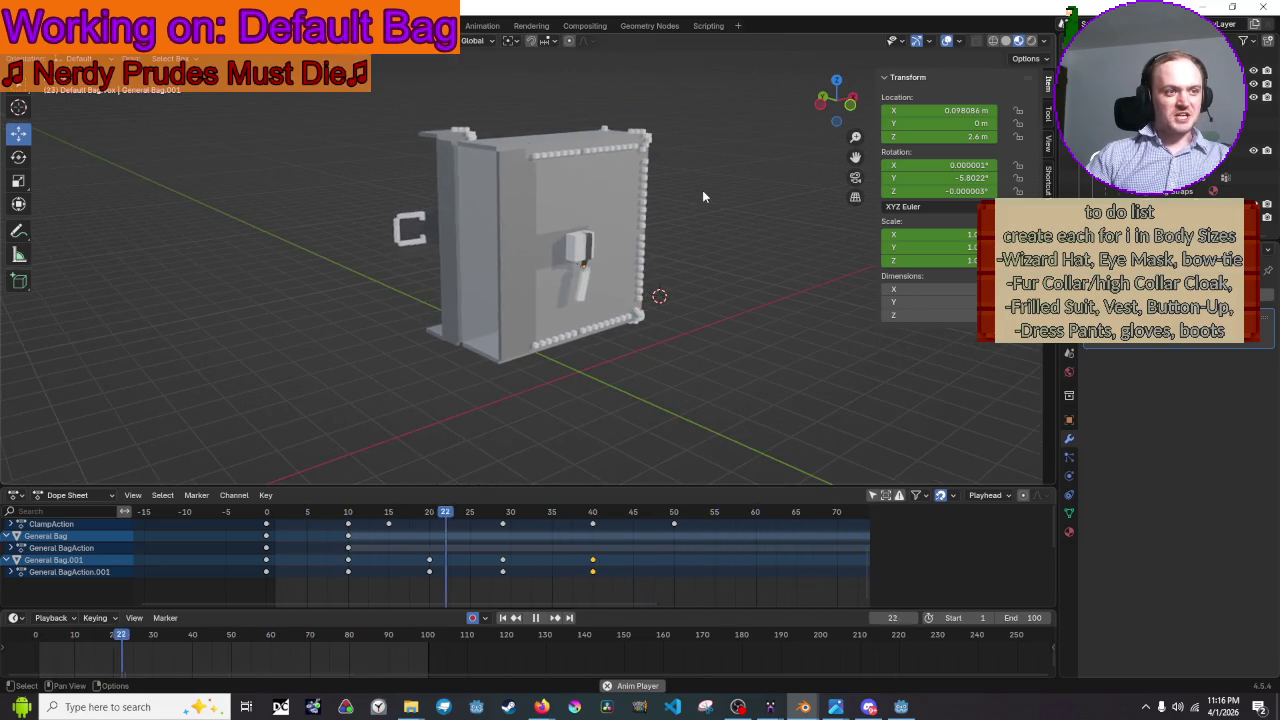
mouse_move(700, 198)
middle_mouse_down()
mouse_move(694, 77)
mouse_move(575, 238)
mouse_move(690, 263)
middle_mouse_up()
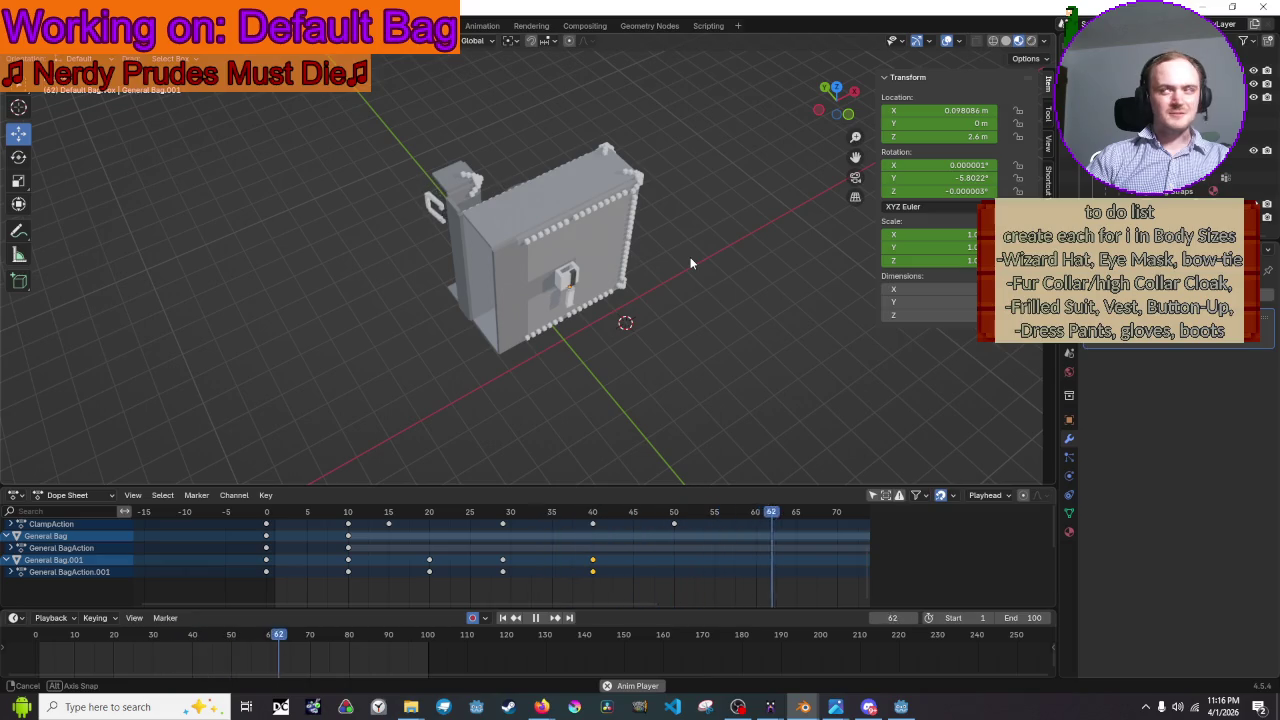
mouse_move(690, 257)
middle_mouse_down()
mouse_move(655, 235)
mouse_move(678, 258)
mouse_move(764, 241)
mouse_move(670, 266)
mouse_move(637, 317)
mouse_move(476, 275)
mouse_move(710, 230)
middle_mouse_up()
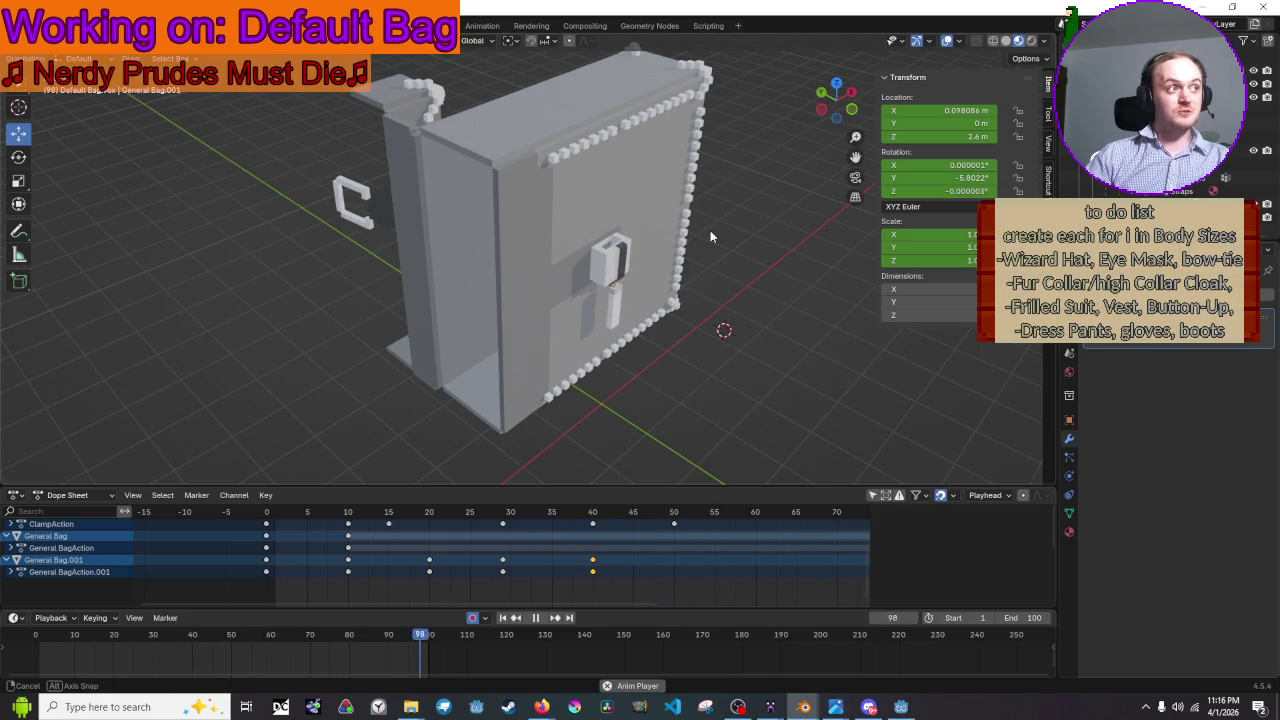
- Orbit to face the bag's front, stop playback at frame 74, and select the main bag body
scroll(727, 297, "down", 3)
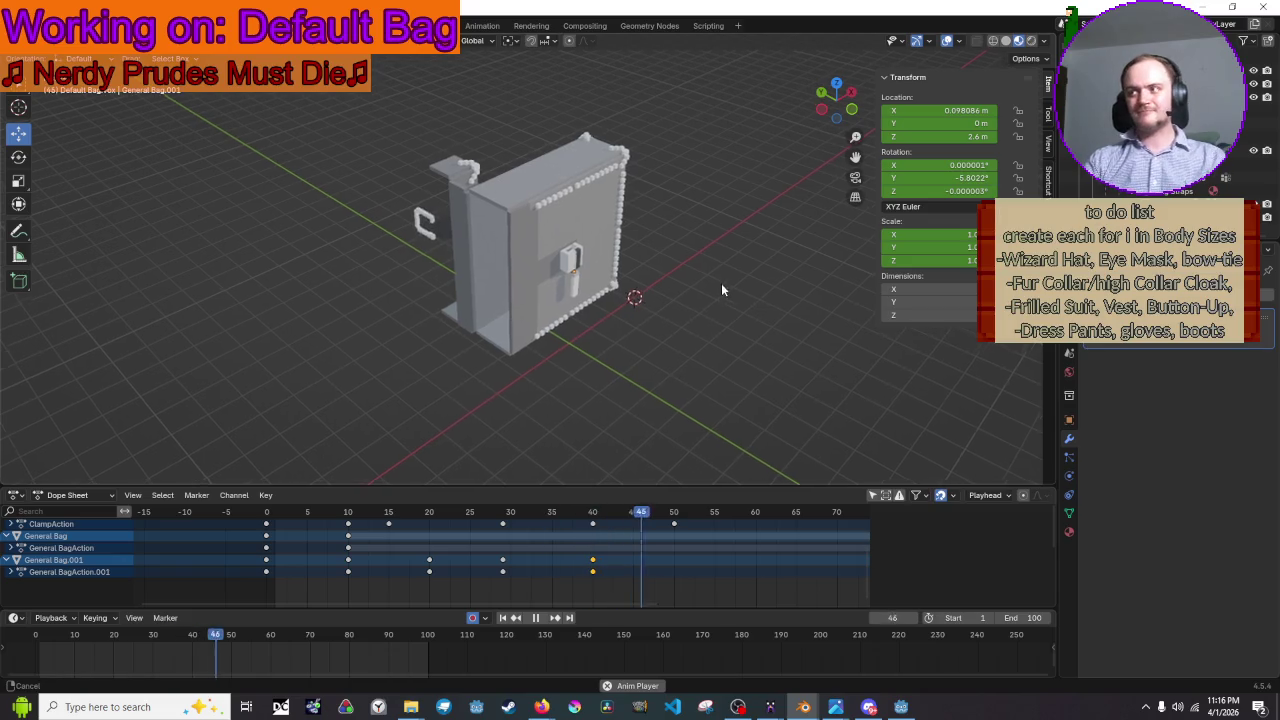
scroll(716, 277, "up", 2)
scroll(698, 290, "up", 1)
mouse_move(769, 376)
middle_mouse_down()
mouse_move(691, 368)
mouse_move(645, 324)
mouse_move(691, 362)
mouse_move(730, 365)
middle_mouse_up()
scroll(643, 325, "down", 2)
key("space")
left_click_drag(712, 400, 623, 314)
scroll(628, 342, "up", 1)
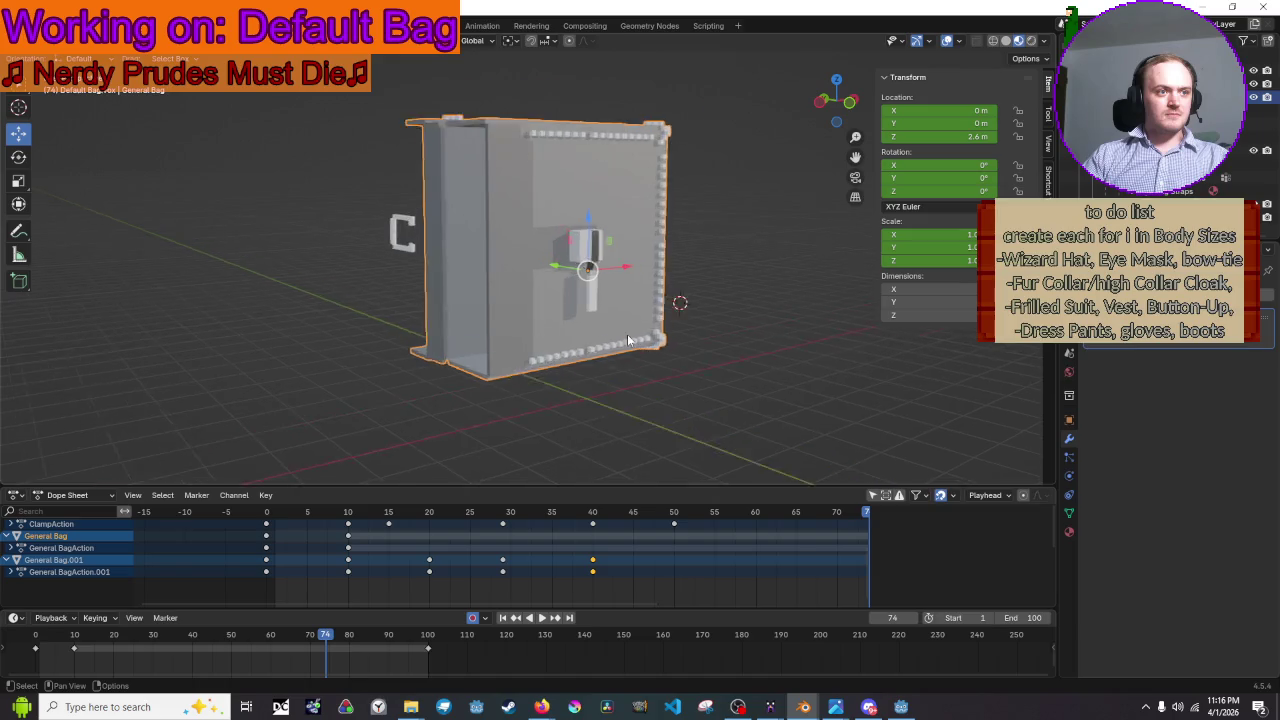
scroll(628, 342, "up", 2)
key("Tab")
key("Tab")
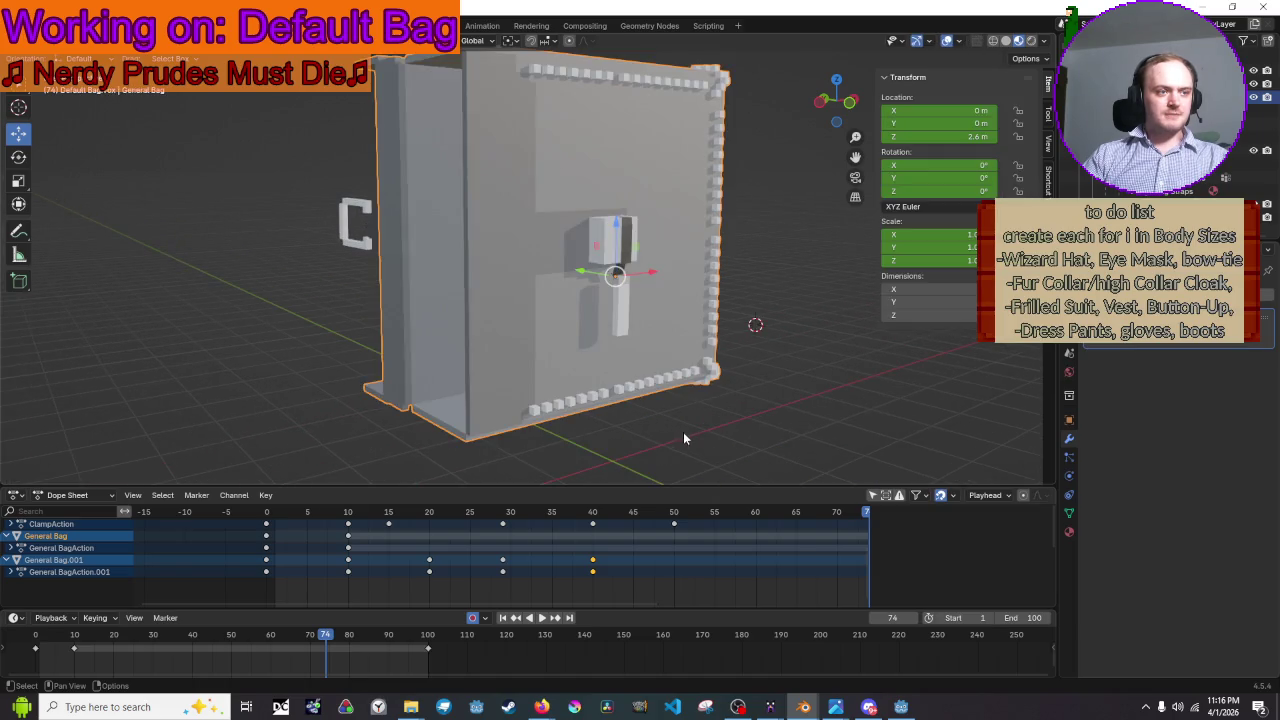
scroll(746, 392, "up", 2)
scroll(761, 342, "up", 2)
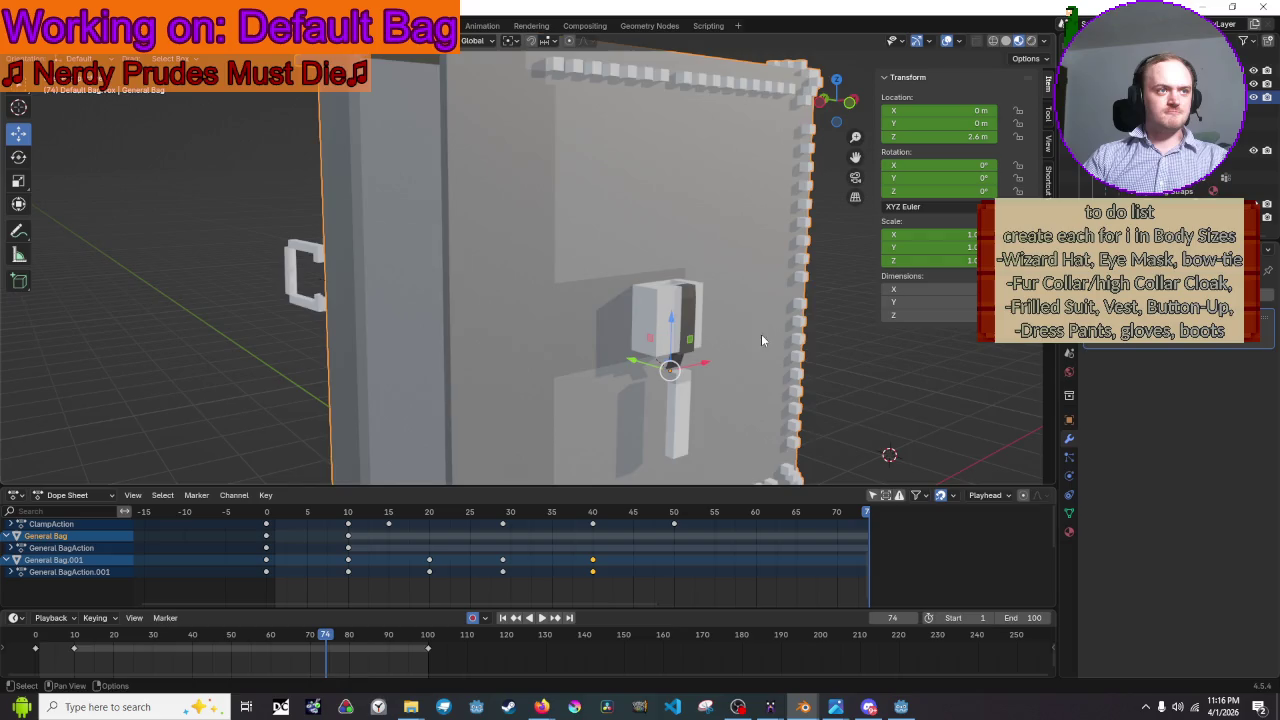
scroll(752, 377, "up", 1)
mouse_move(638, 270)
middle_mouse_down()
mouse_move(659, 319)
mouse_move(826, 318)
middle_mouse_up()
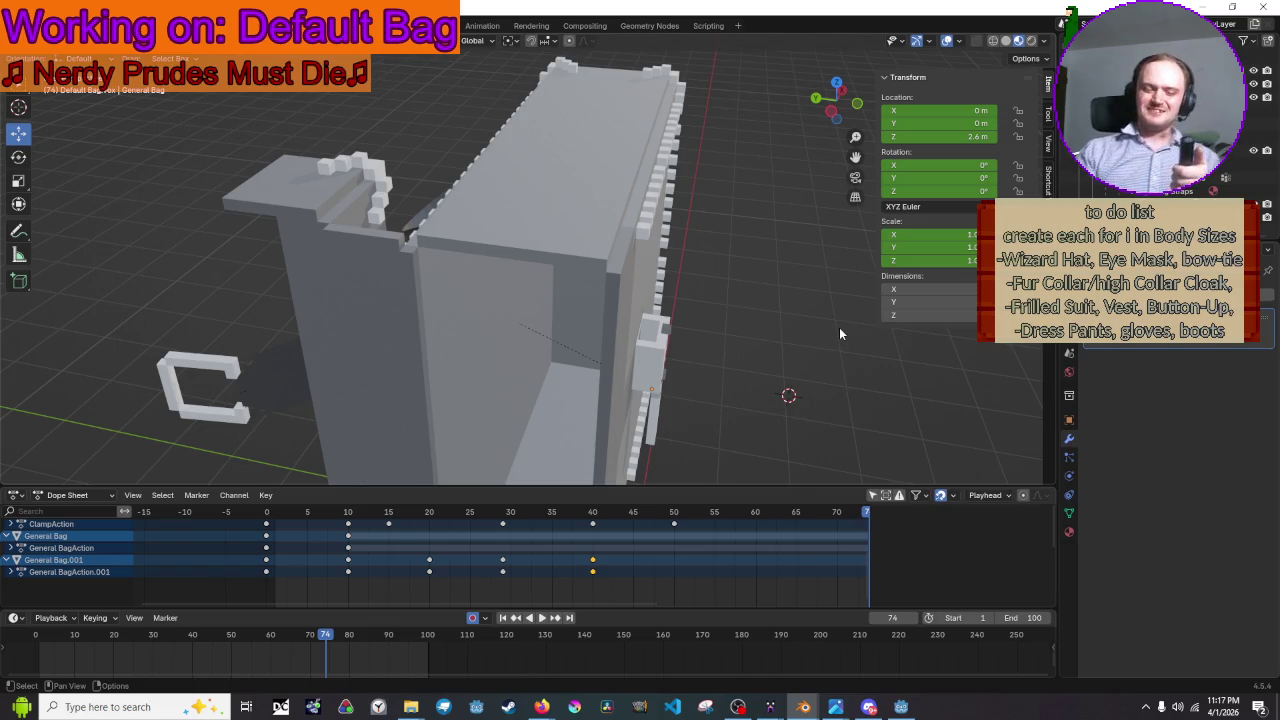
mouse_move(839, 333)
middle_mouse_down()
mouse_move(761, 293)
mouse_move(755, 251)
middle_mouse_up()
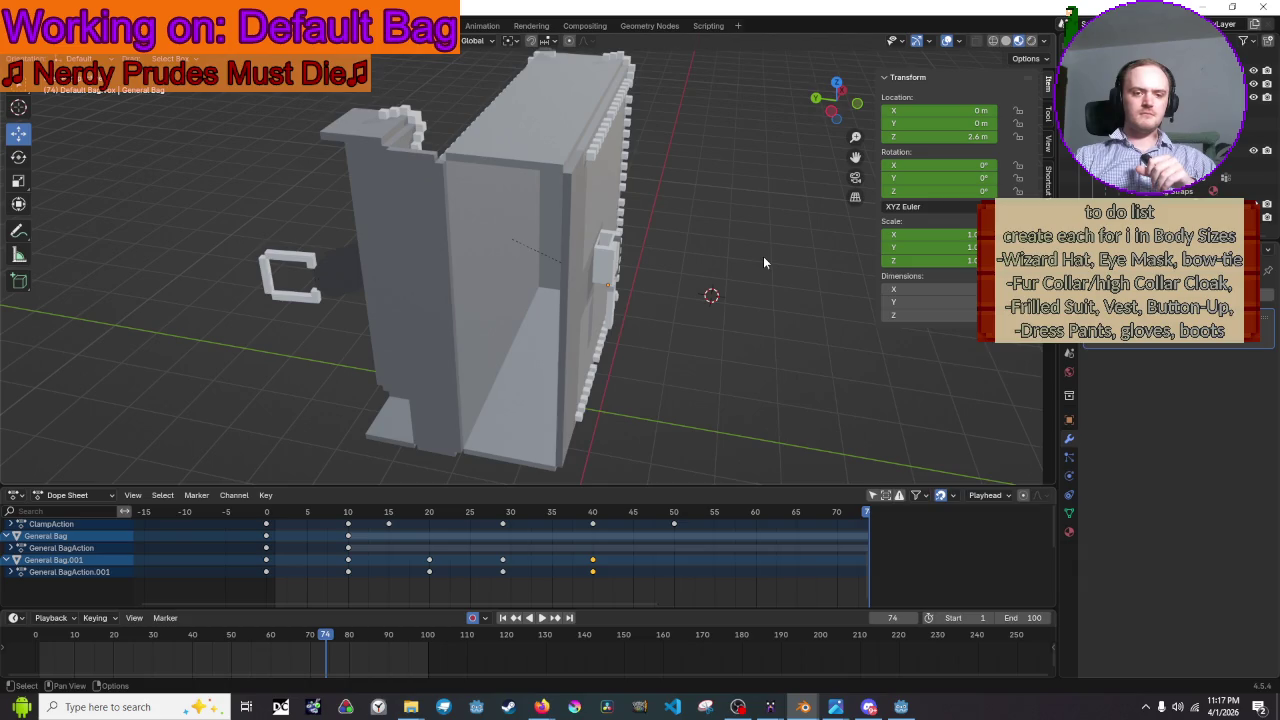
mouse_move(541, 706)
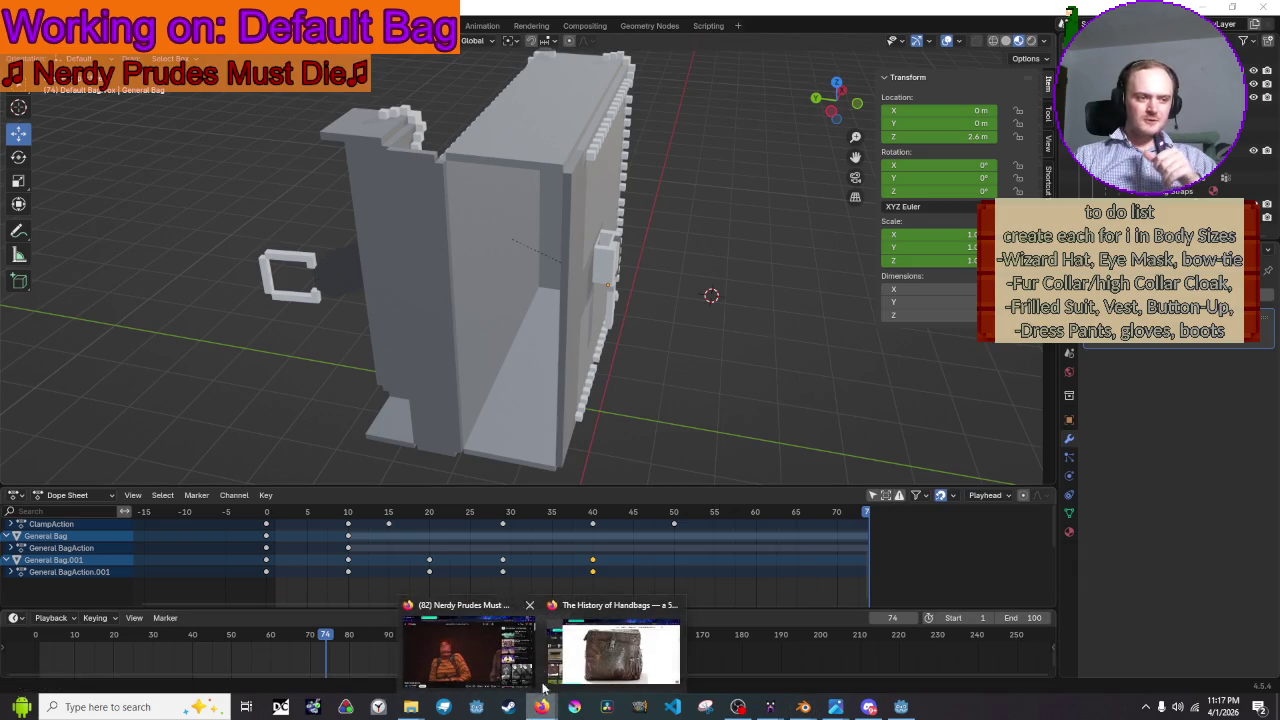
left_click(468, 655)
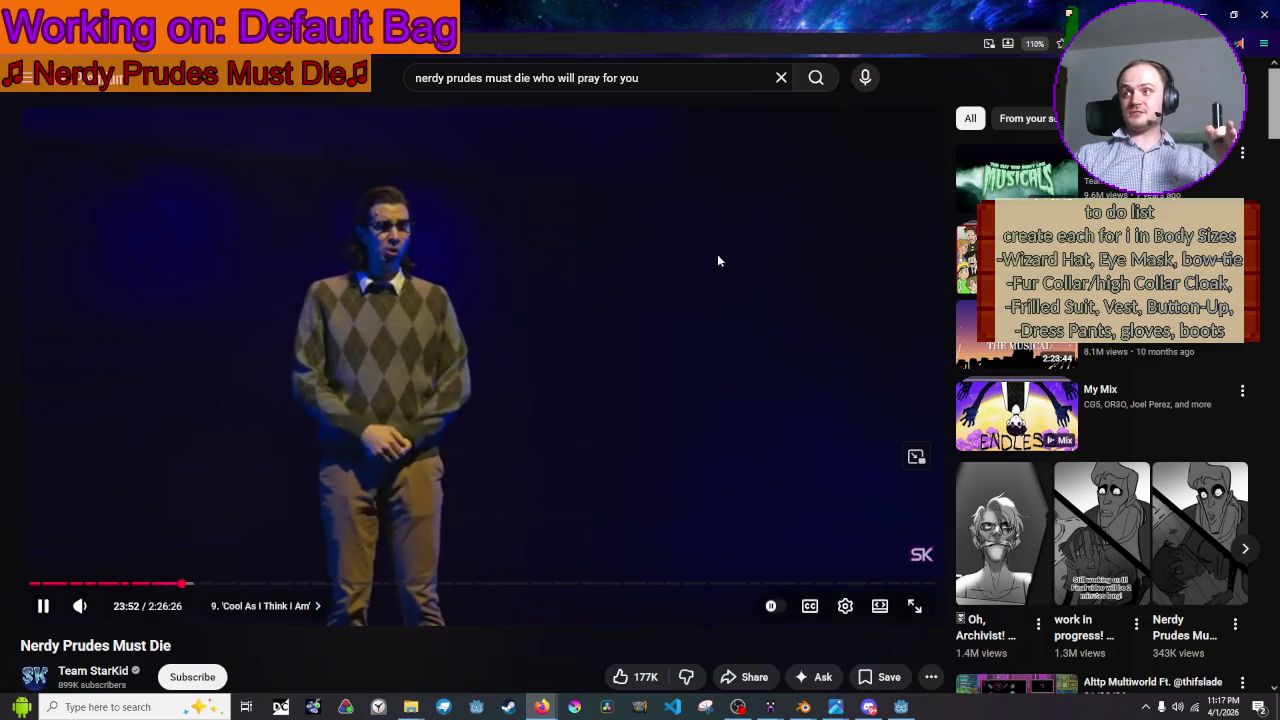
- Pause and resume the video, then bring Blender back and orbit to the bag's front
left_click(420, 188)
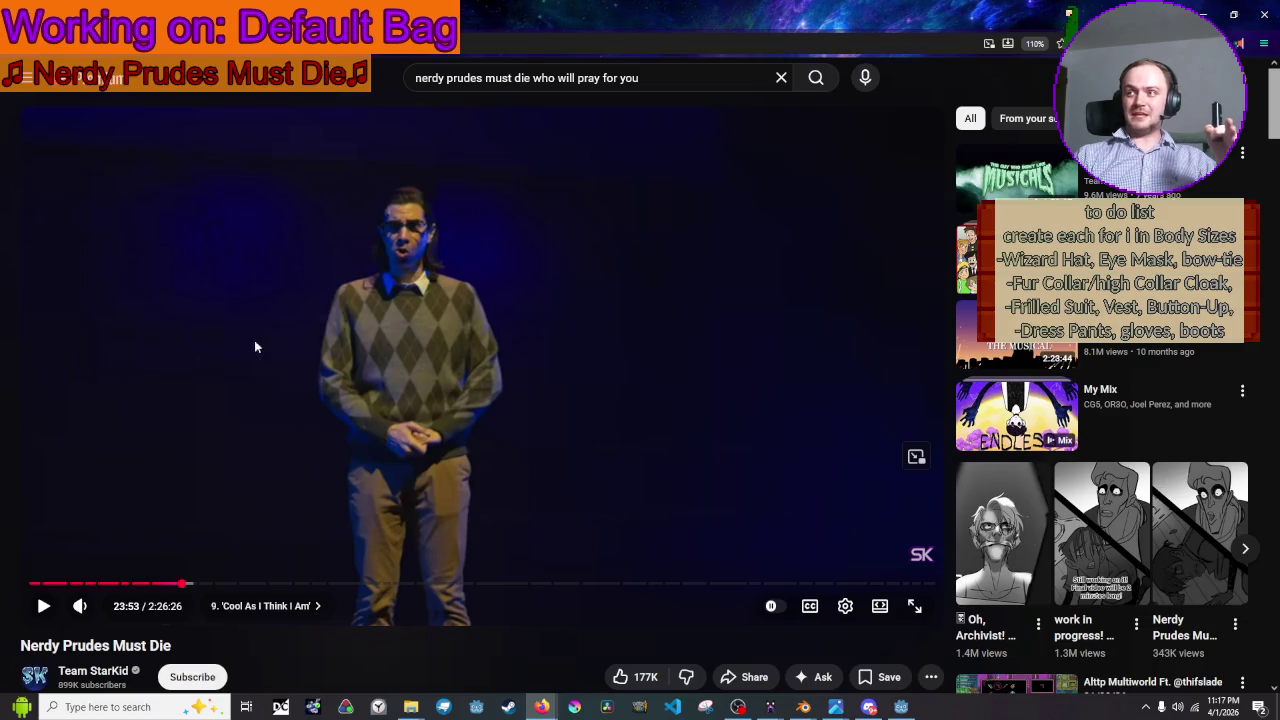
left_click(628, 280)
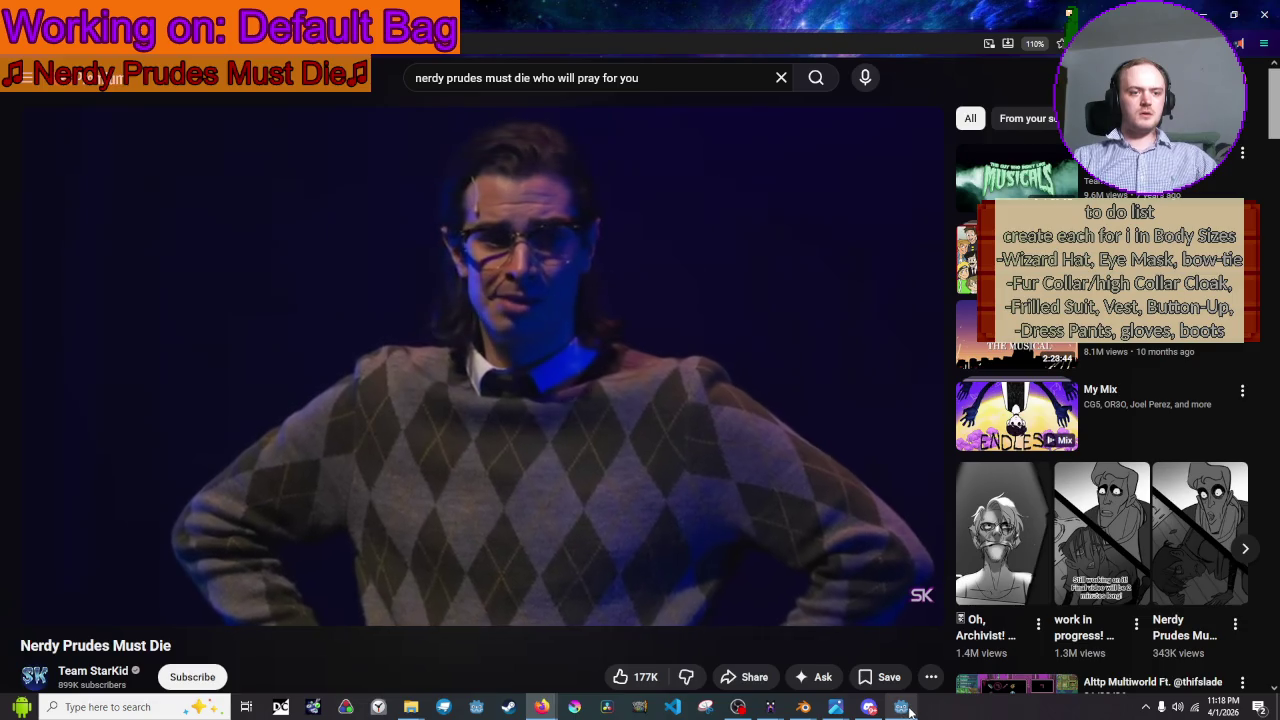
left_click(901, 707)
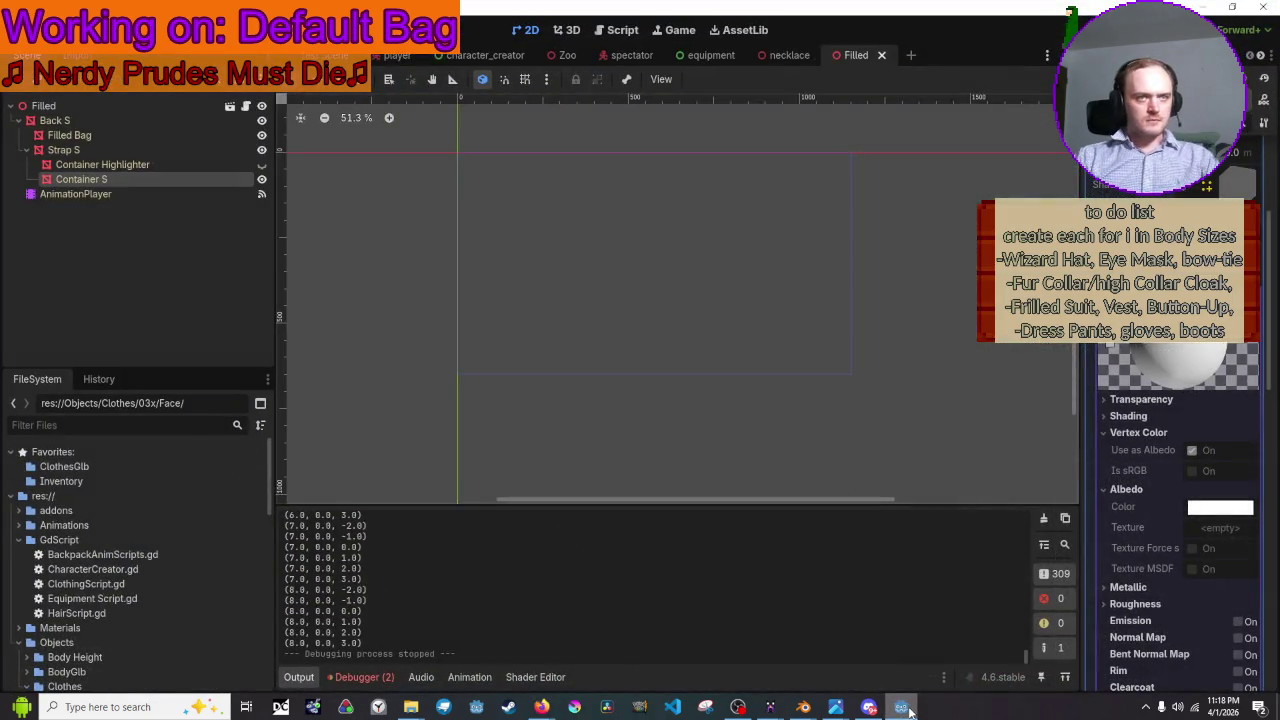
left_click(901, 707)
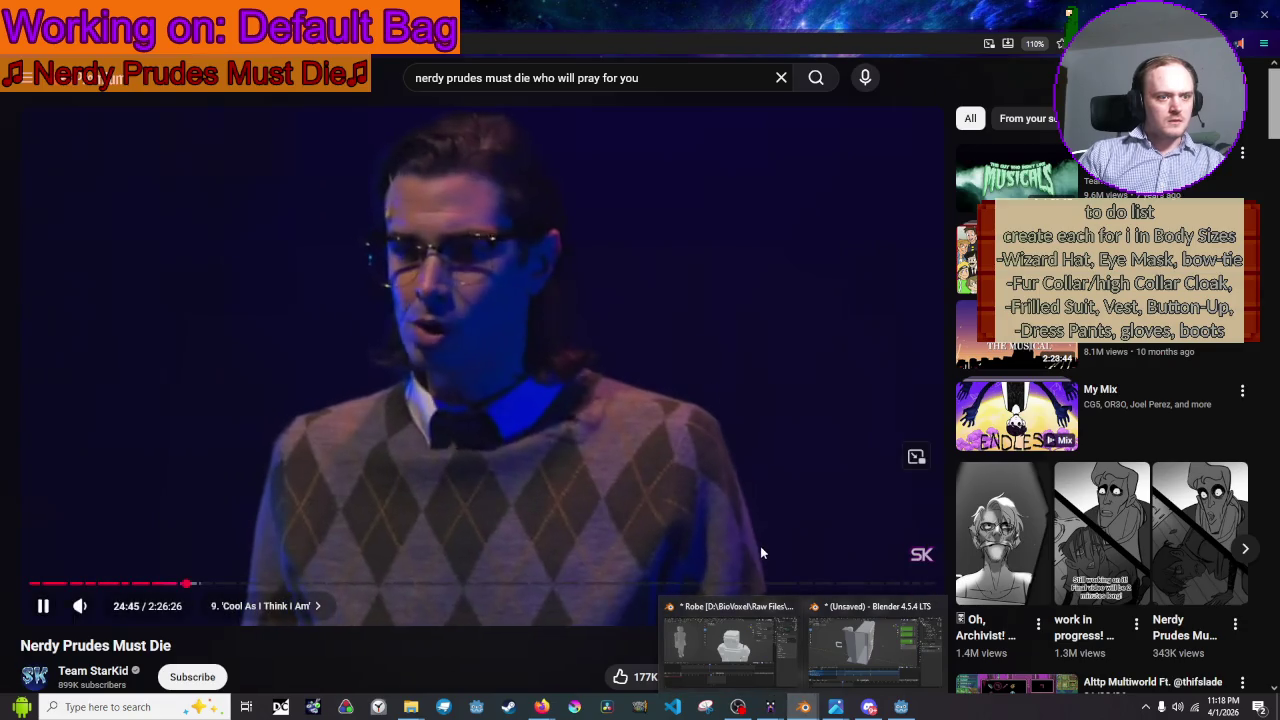
left_click(863, 612)
mouse_move(800, 420)
middle_mouse_down()
mouse_move(768, 353)
mouse_move(696, 308)
mouse_move(723, 357)
mouse_move(749, 354)
middle_mouse_up()
mouse_move(760, 437)
middle_mouse_down()
mouse_move(760, 255)
mouse_move(725, 274)
mouse_move(688, 362)
mouse_move(637, 355)
mouse_move(736, 352)
middle_mouse_up()
- Select the bag mesh, enter Edit Mode, clear the selection and pick a top-rim cube
left_click(1068, 514)
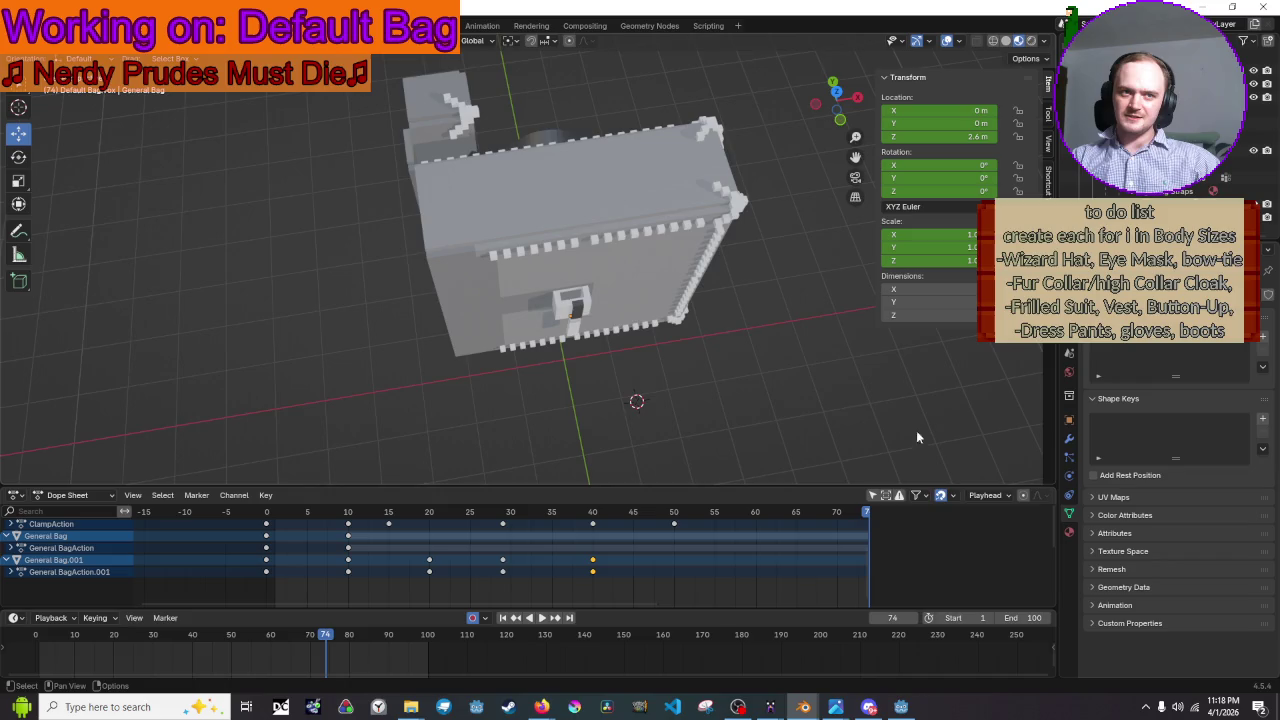
scroll(662, 287, "up", 3)
scroll(671, 320, "down", 1)
left_click(670, 315)
key("Tab")
scroll(565, 282, "up", 3)
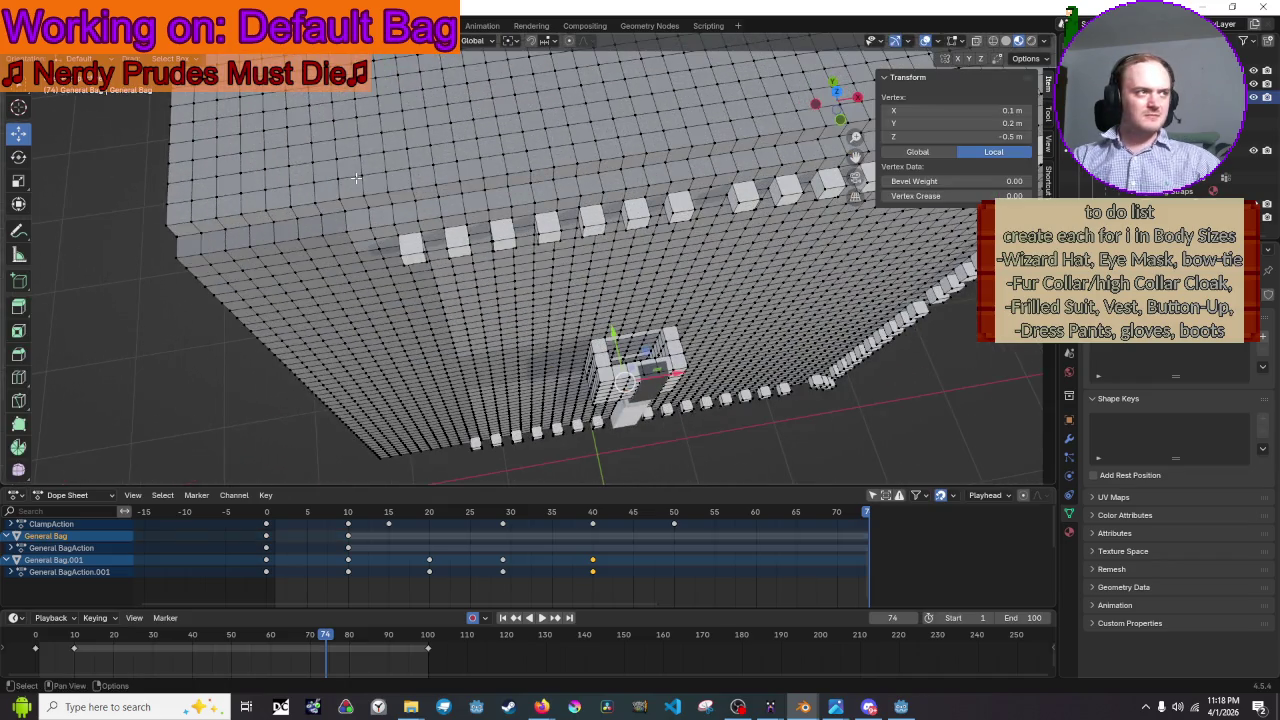
key("alt+a")
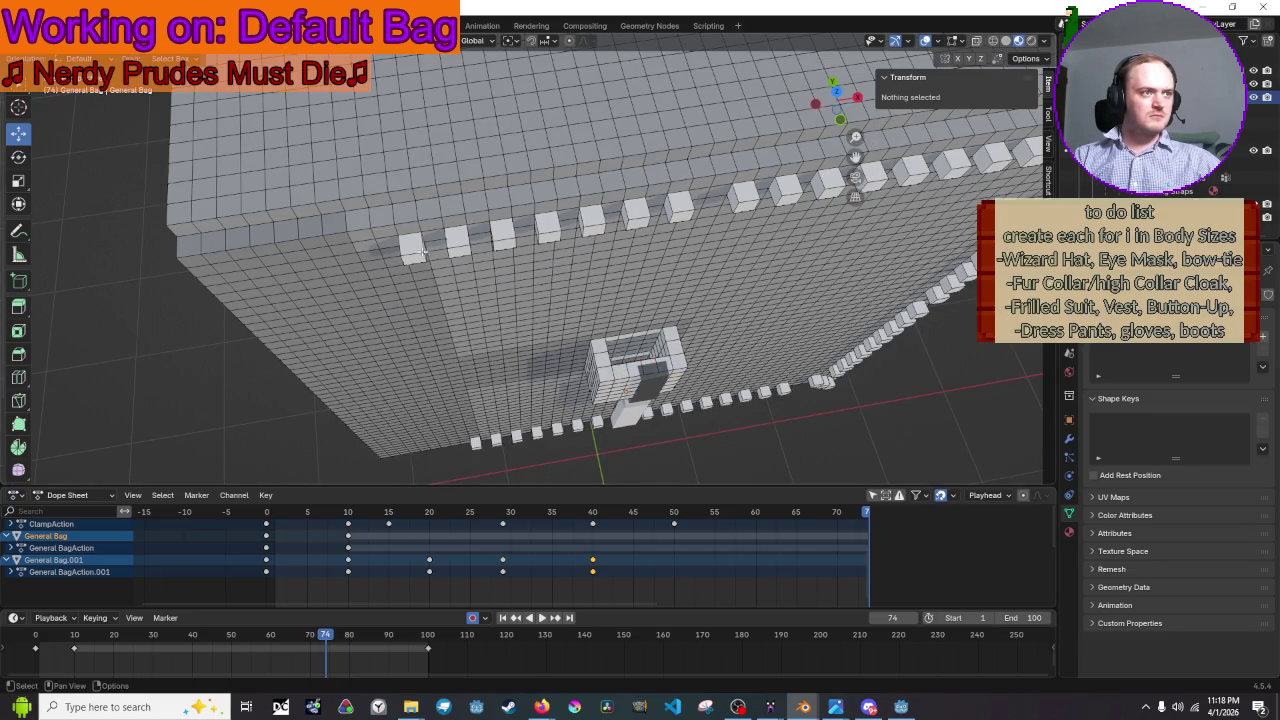
left_click(424, 255)
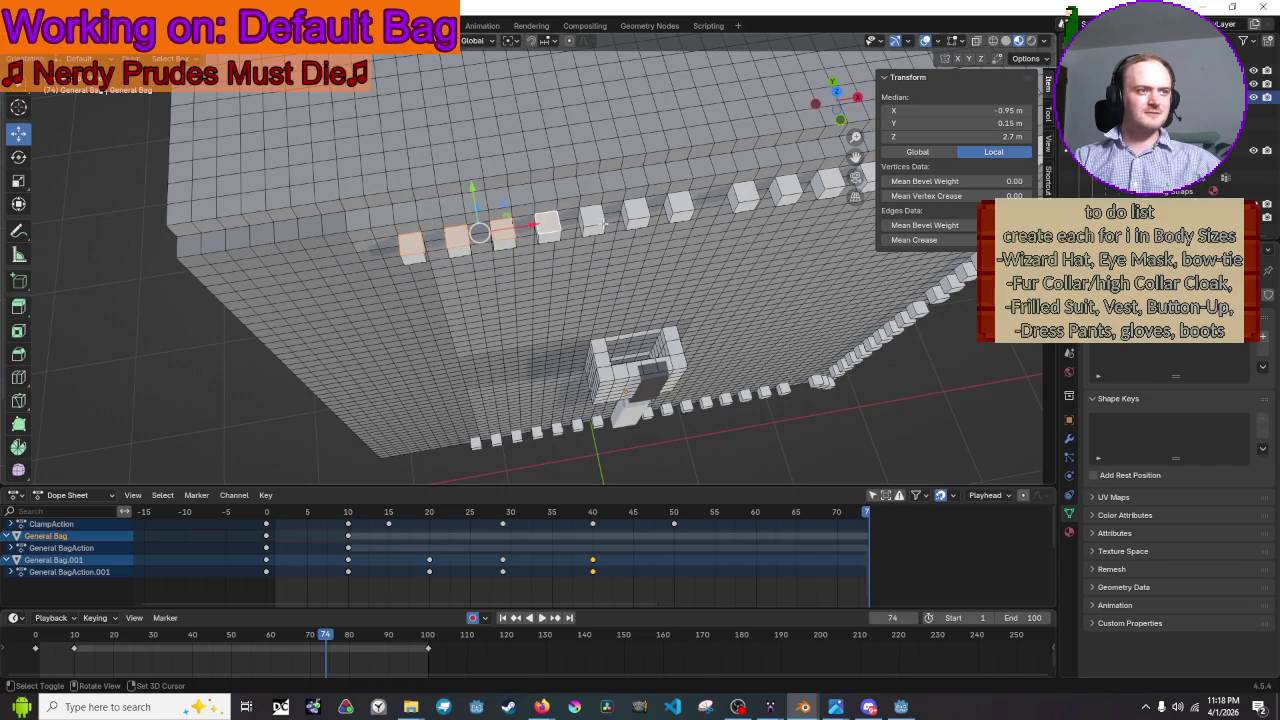
key("ctrl+z")
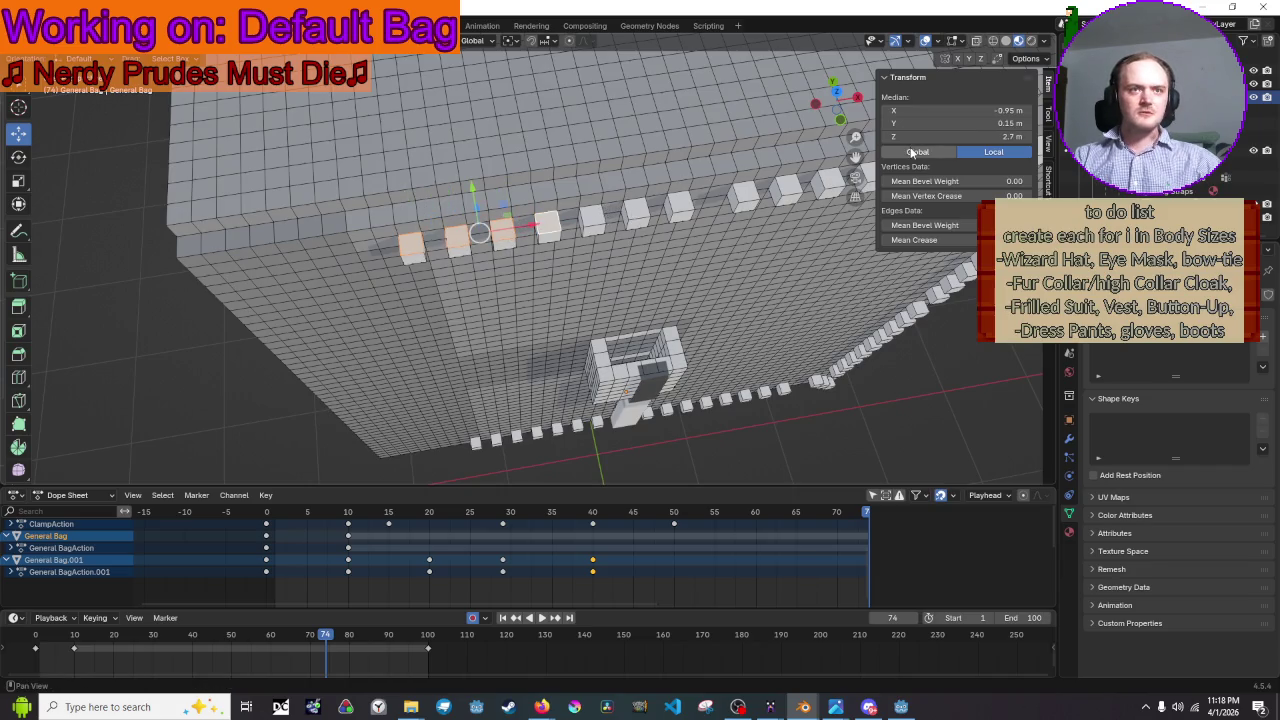
- Switch to a front orthographic view with X-ray on and add another rim cube to the selection
middle_click_drag(915, 280, 915, 60)
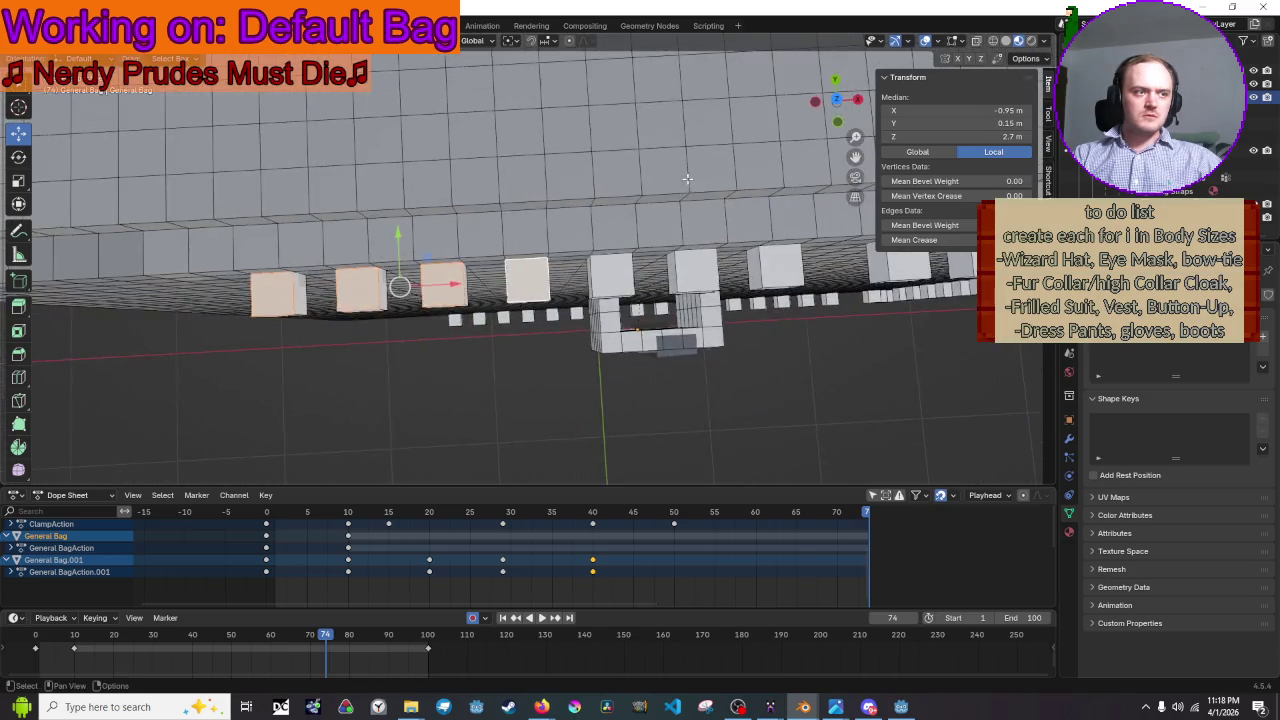
left_click(837, 104)
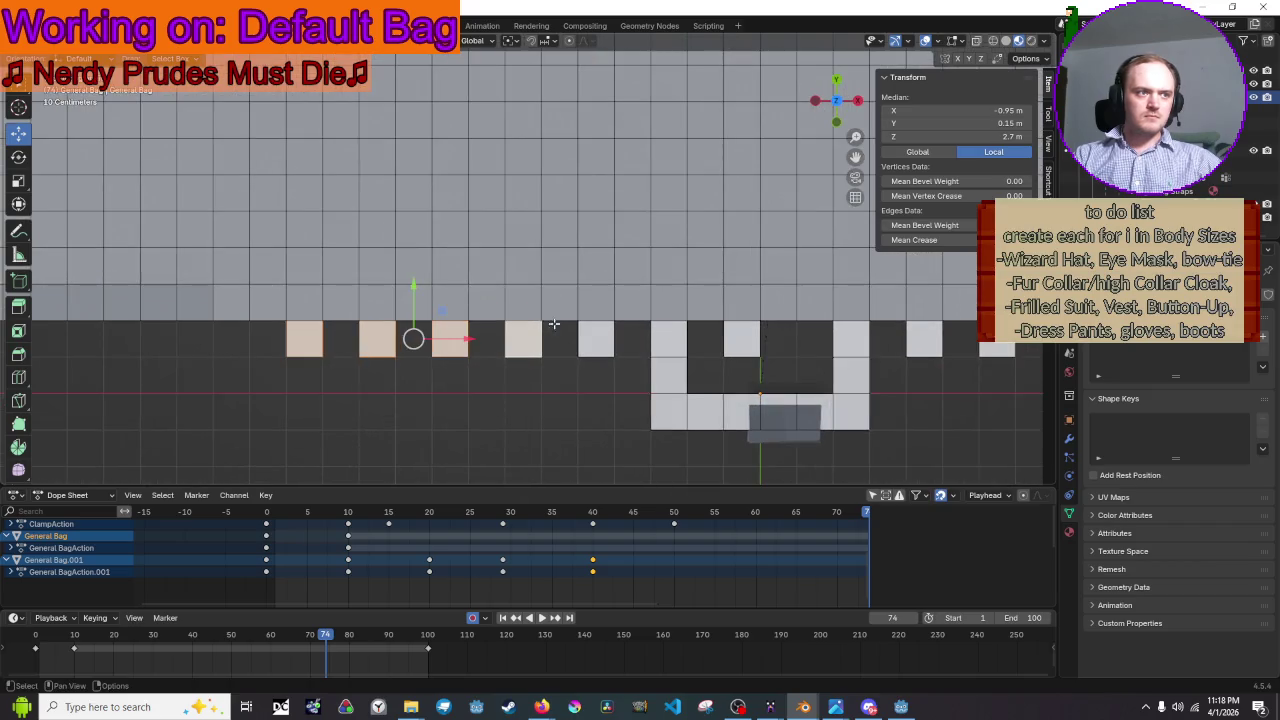
left_click_drag(855, 157, 790, 84)
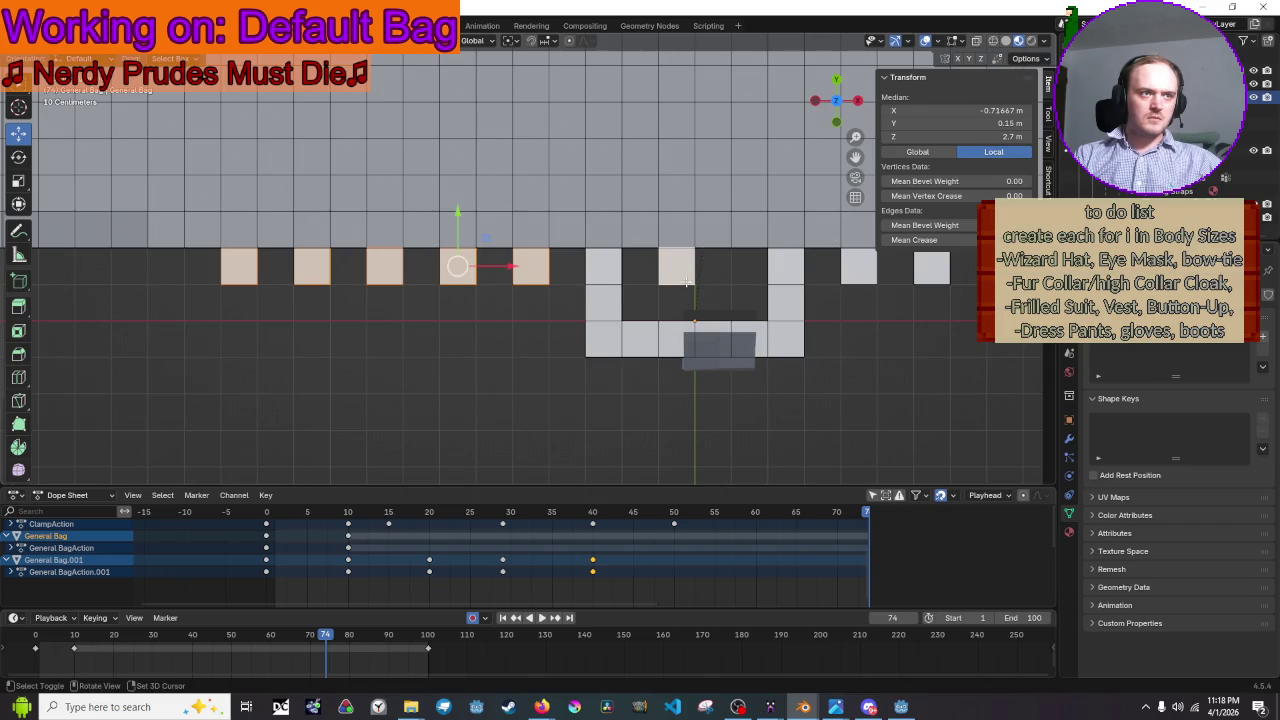
left_click(866, 265, "shift")
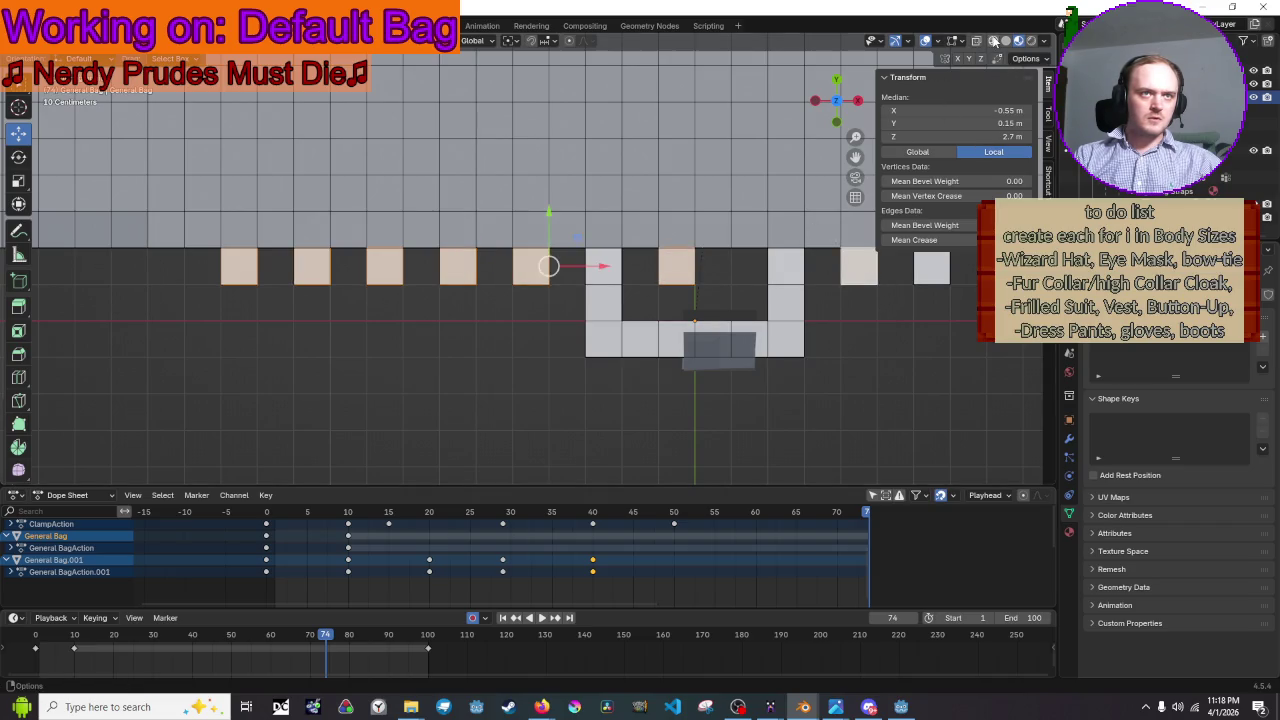
left_click(993, 40)
key("c")
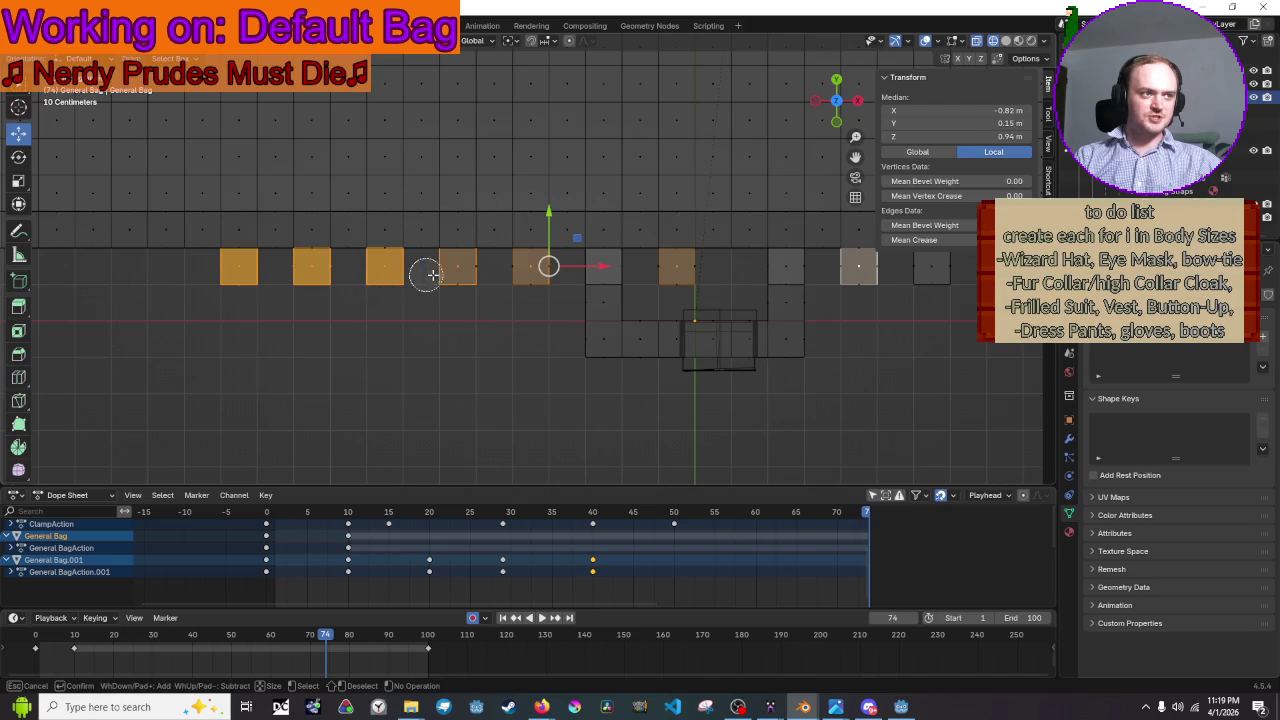
- Circle-select the remaining rim faces along the bag's top edge, panning along the row, then orbit to check
left_click(689, 268)
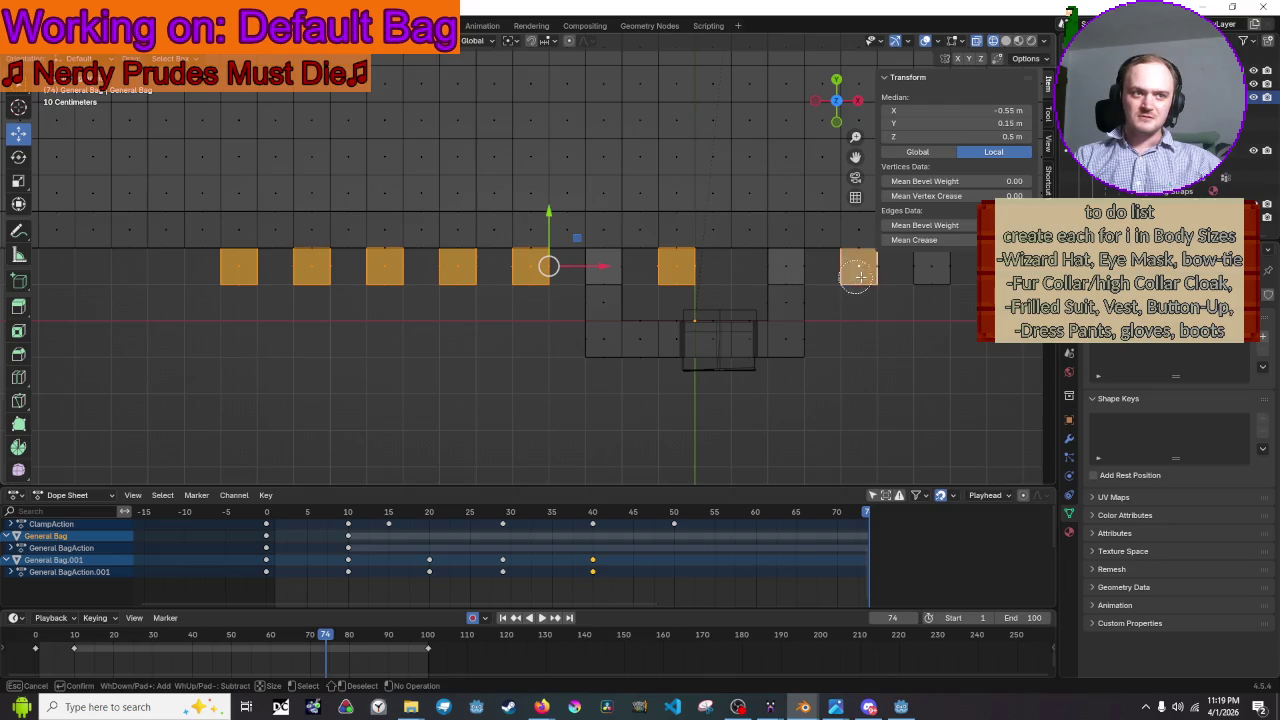
key("Escape")
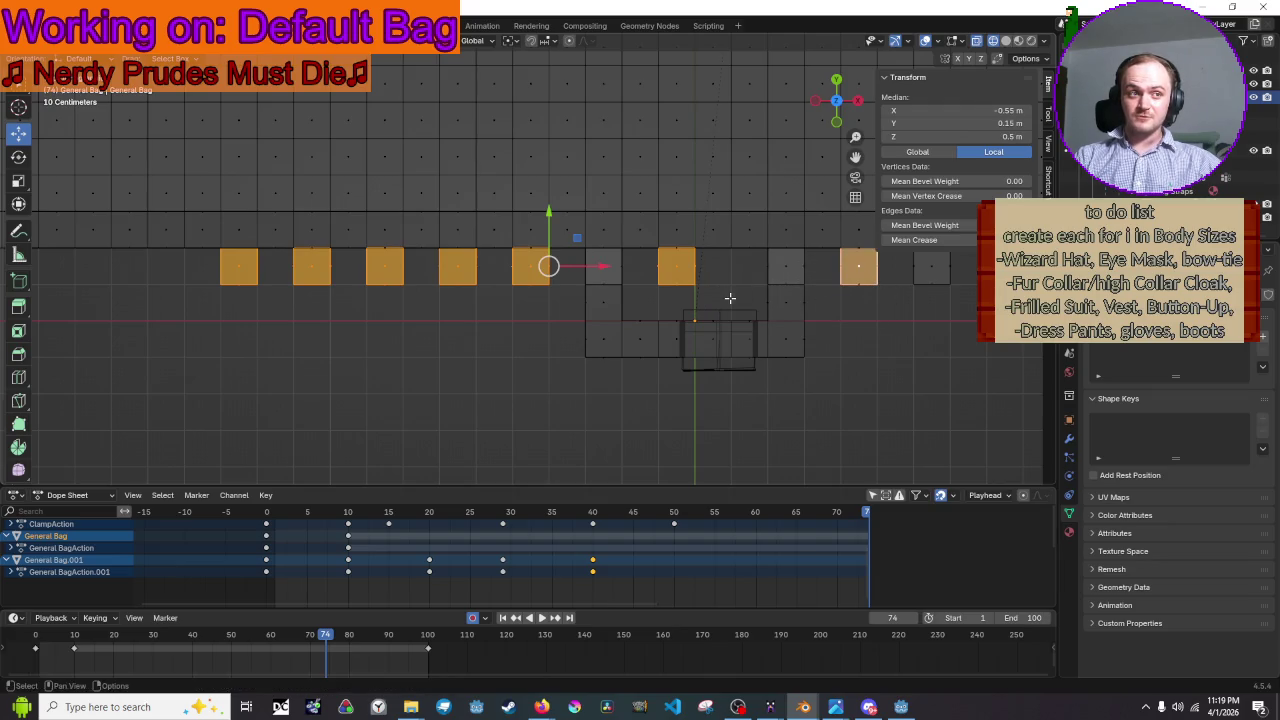
middle_click_drag(730, 300, 565, 332, "shift")
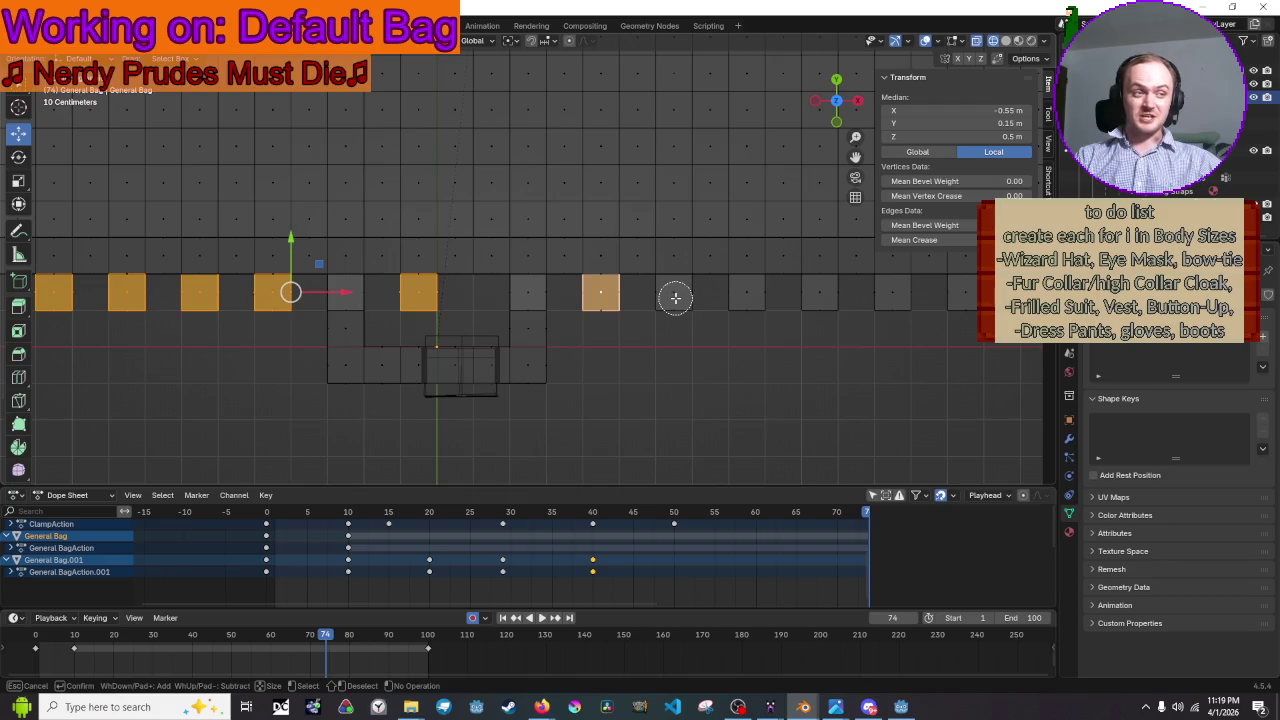
left_click(672, 300, "shift")
left_click_drag(665, 297, 975, 300)
right_click(975, 320)
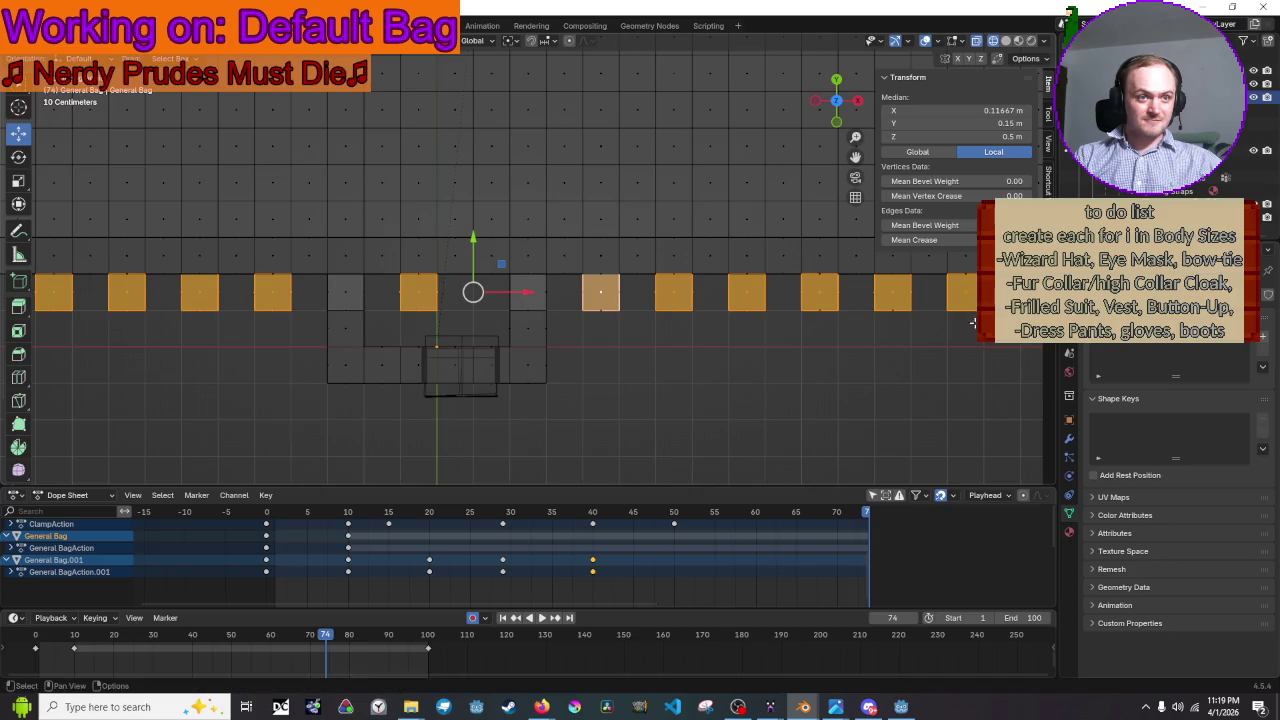
middle_click_drag(975, 320, 583, 333, "shift")
key("c")
left_click_drag(556, 307, 762, 307)
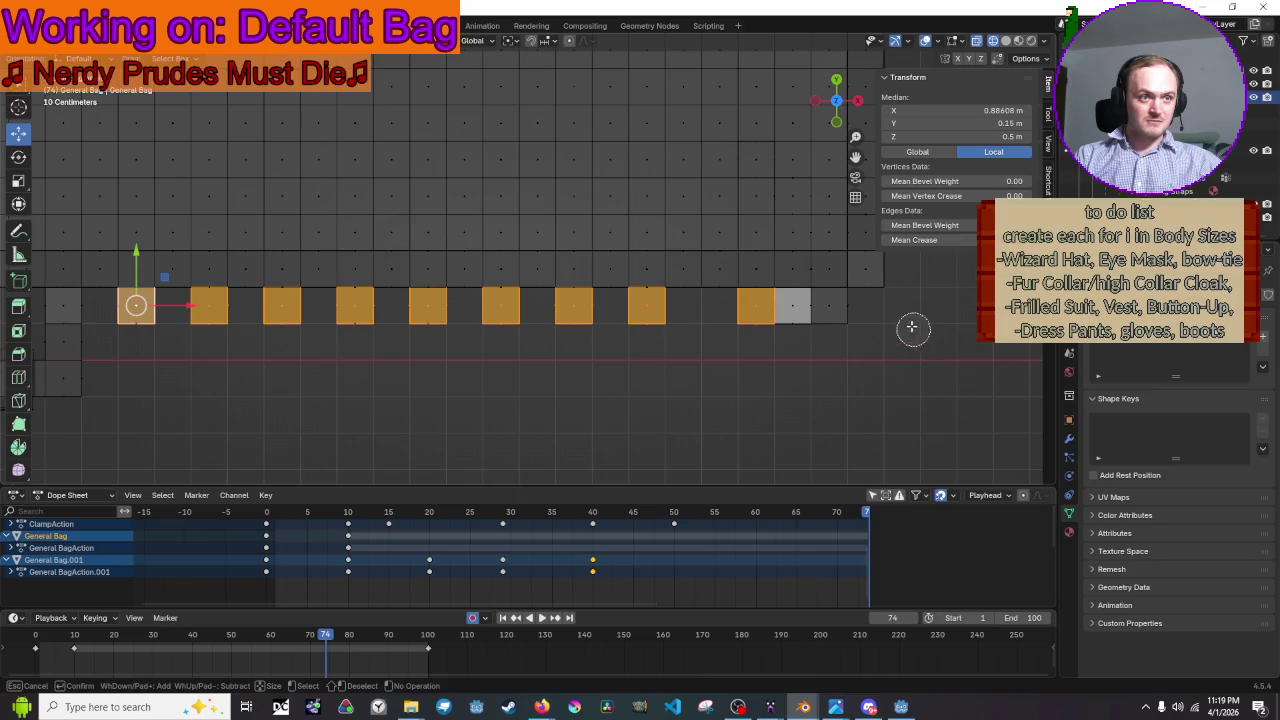
left_click_drag(849, 306, 837, 313)
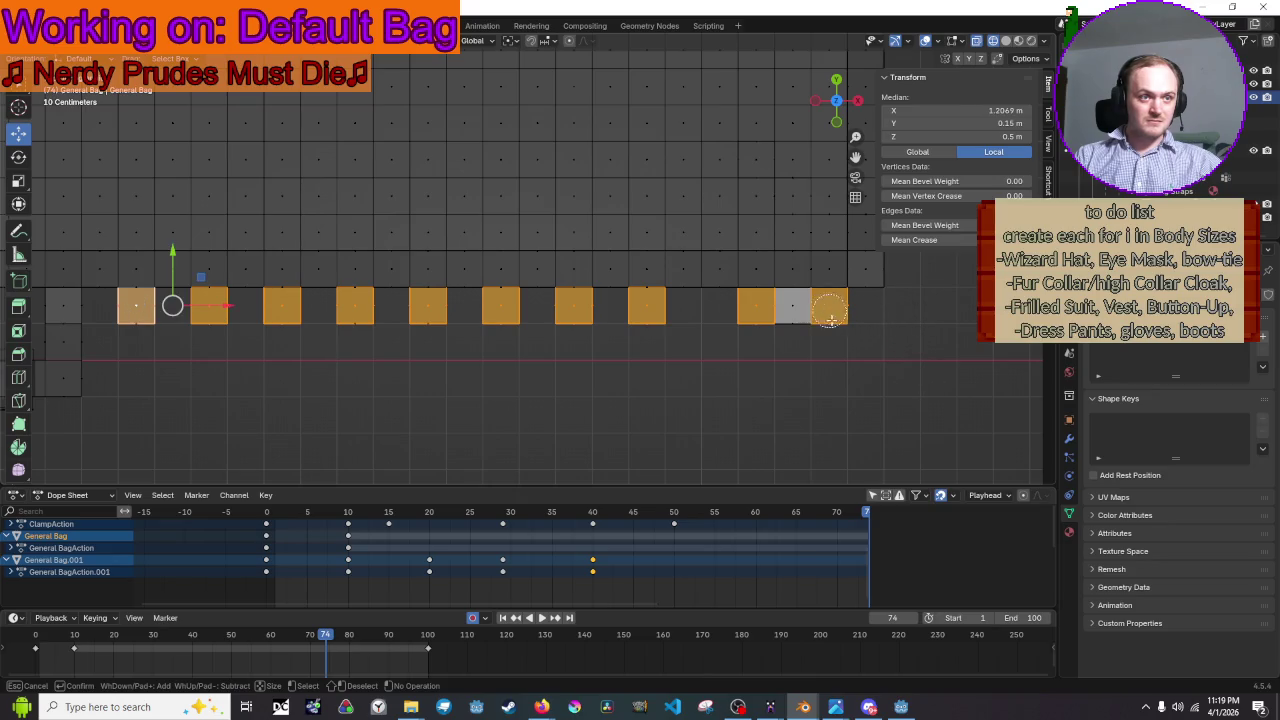
key("Escape")
mouse_move(857, 357)
middle_mouse_down()
mouse_move(813, 336)
mouse_move(749, 264)
middle_mouse_up()
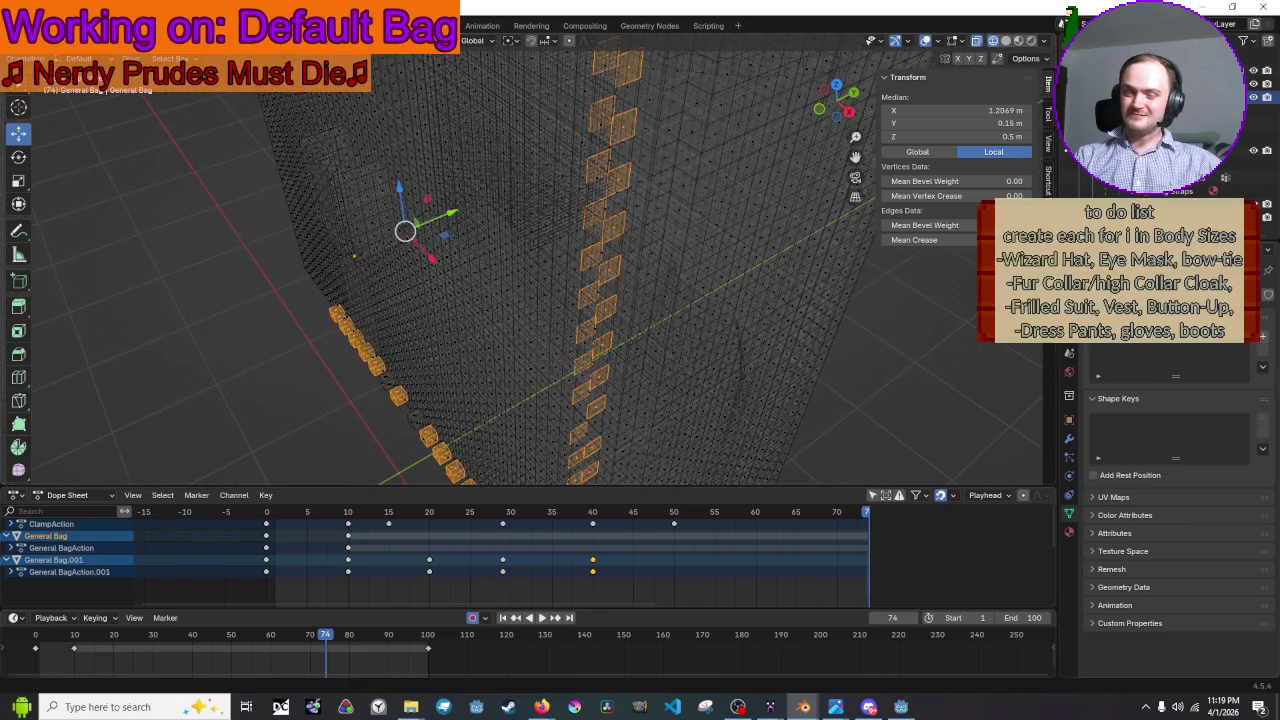
- Orbit down onto the top rim cubes with see-through X-ray shading on
mouse_move(718, 242)
middle_mouse_down()
mouse_move(708, 289)
mouse_move(800, 260)
middle_mouse_up()
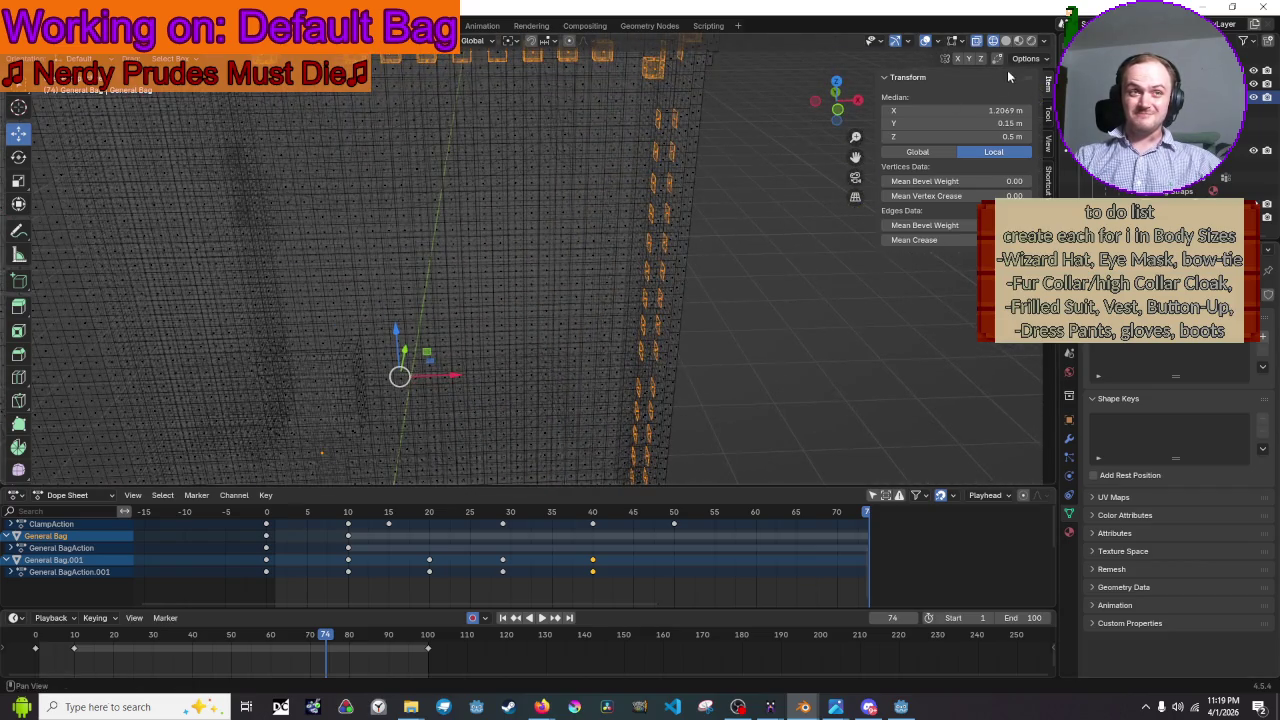
left_click(1006, 41)
scroll(532, 125, "up", 5)
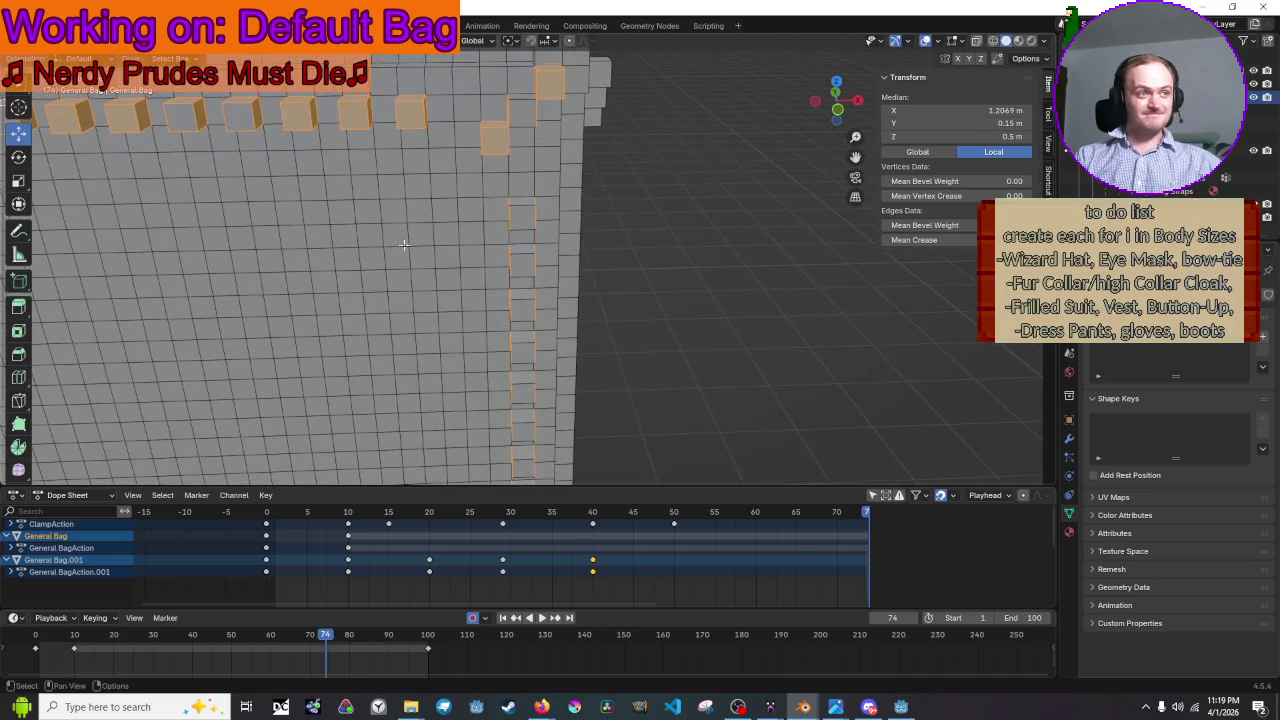
mouse_move(526, 116)
middle_mouse_down()
mouse_move(575, 160)
mouse_move(580, 252)
mouse_move(574, 227)
mouse_move(531, 190)
mouse_move(537, 228)
middle_mouse_up()
key("alt+z")
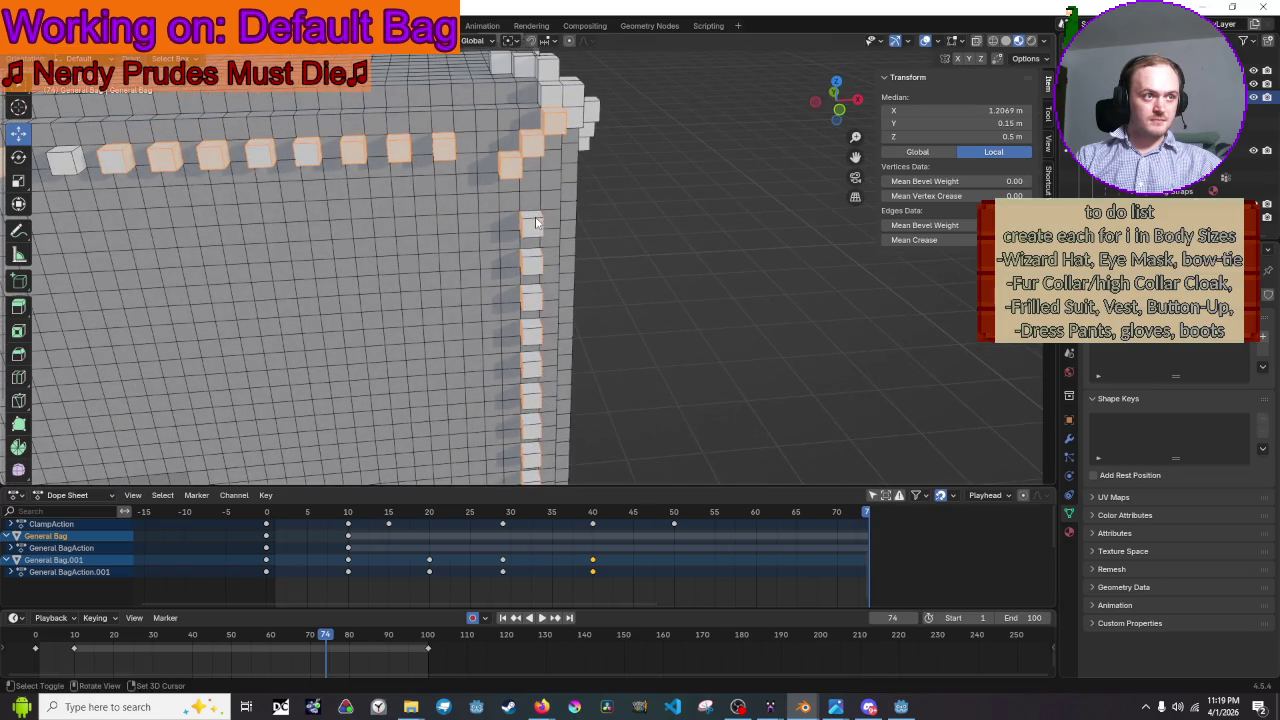
scroll(538, 236, "up", 4)
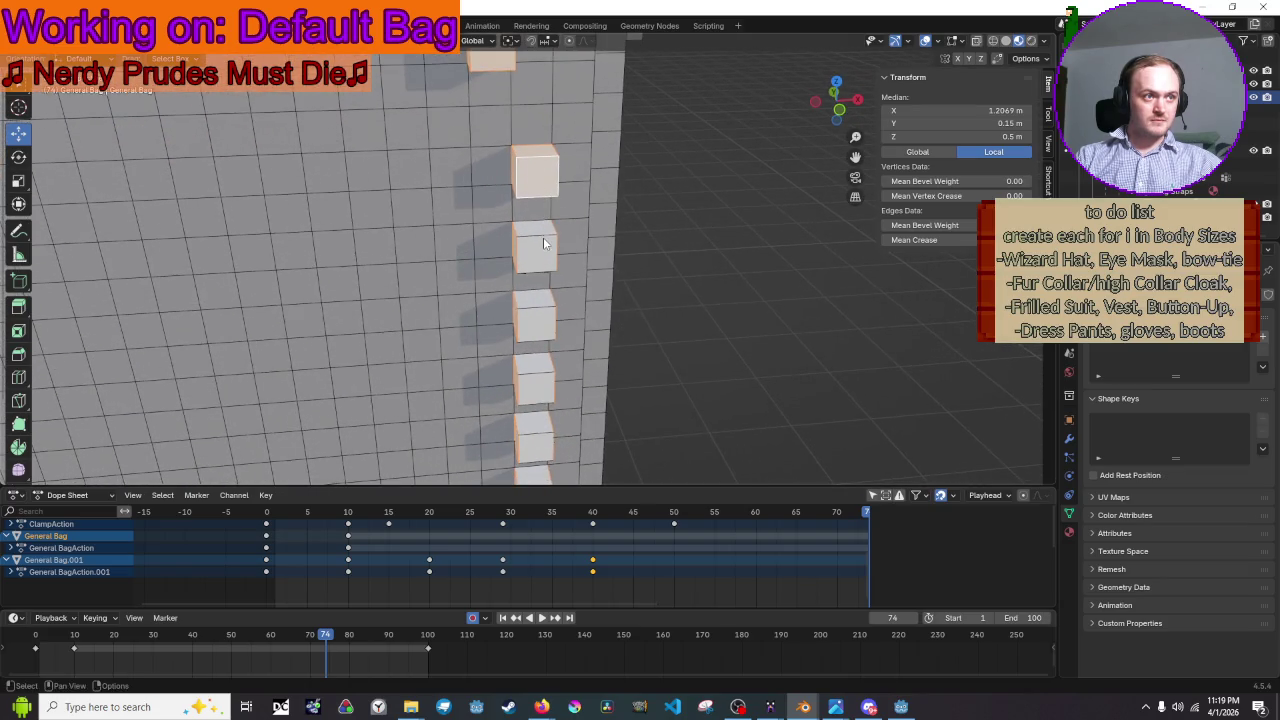
- Add the side-column cubes to the selection one by one, moving down the column
key("l")
middle_click_drag(539, 390, 549, 128)
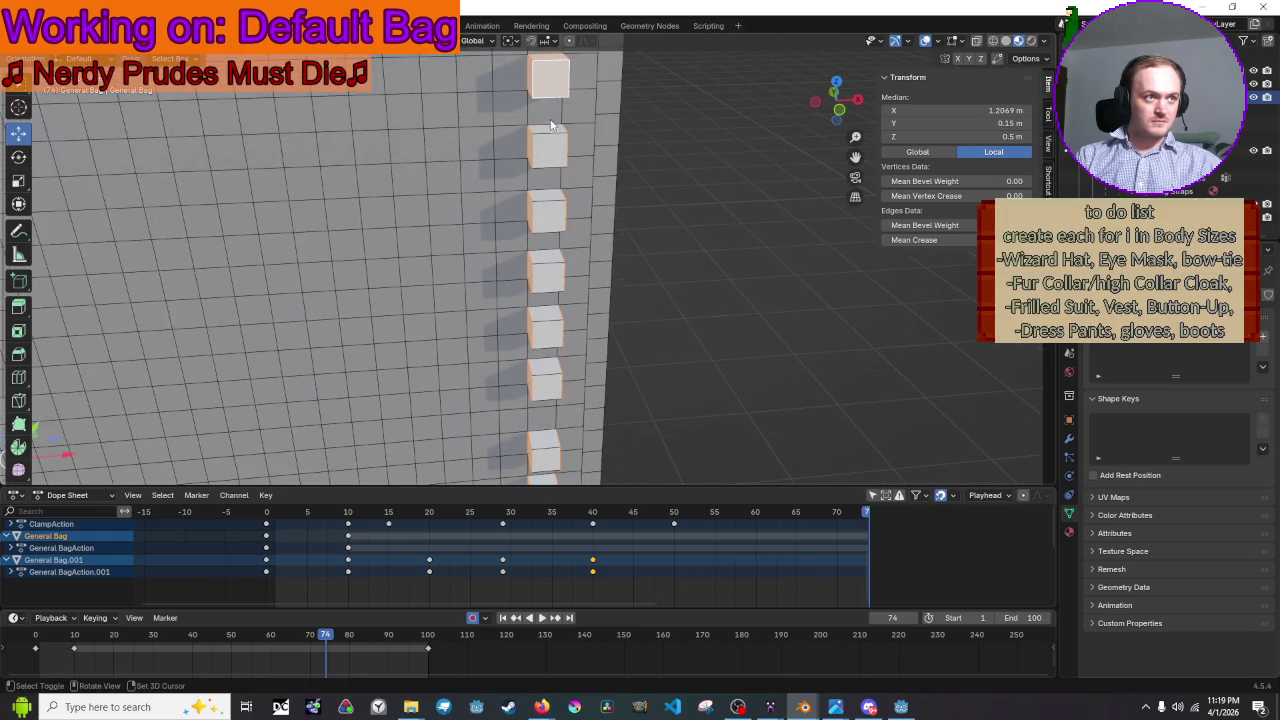
key("l")
key("l")
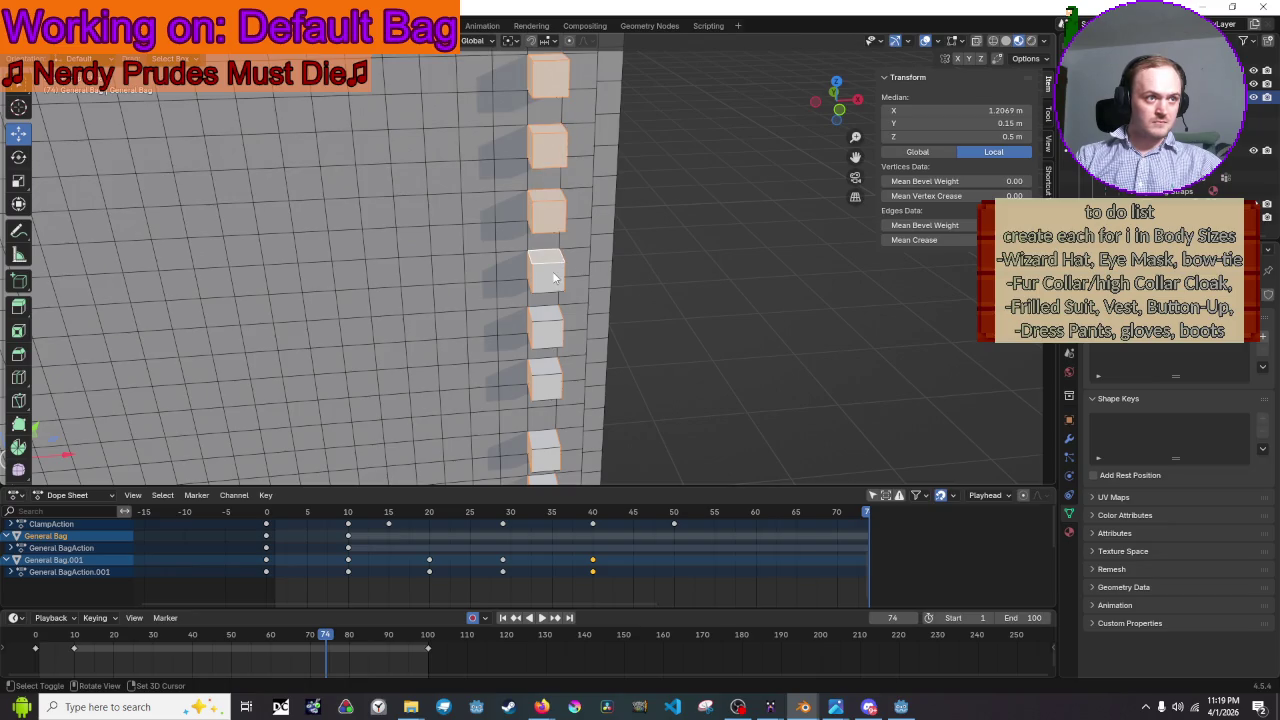
key("l")
key("l")
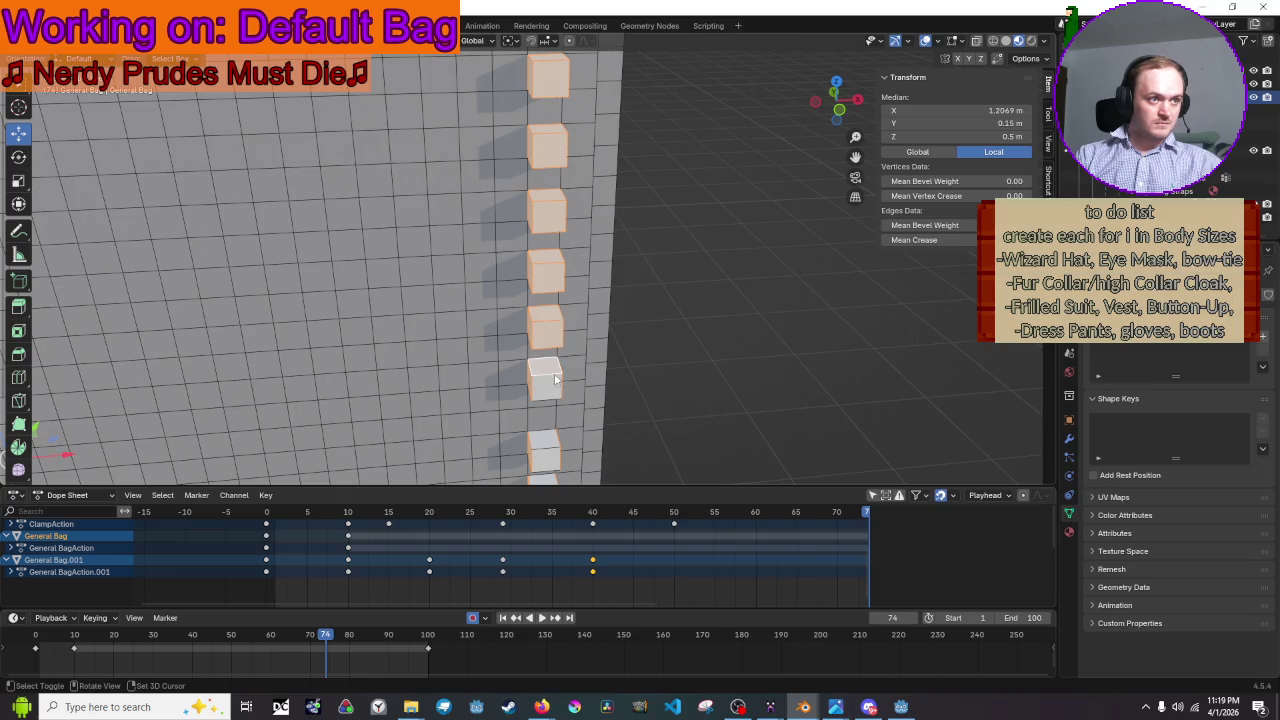
middle_click_drag(546, 460, 546, 183, "shift")
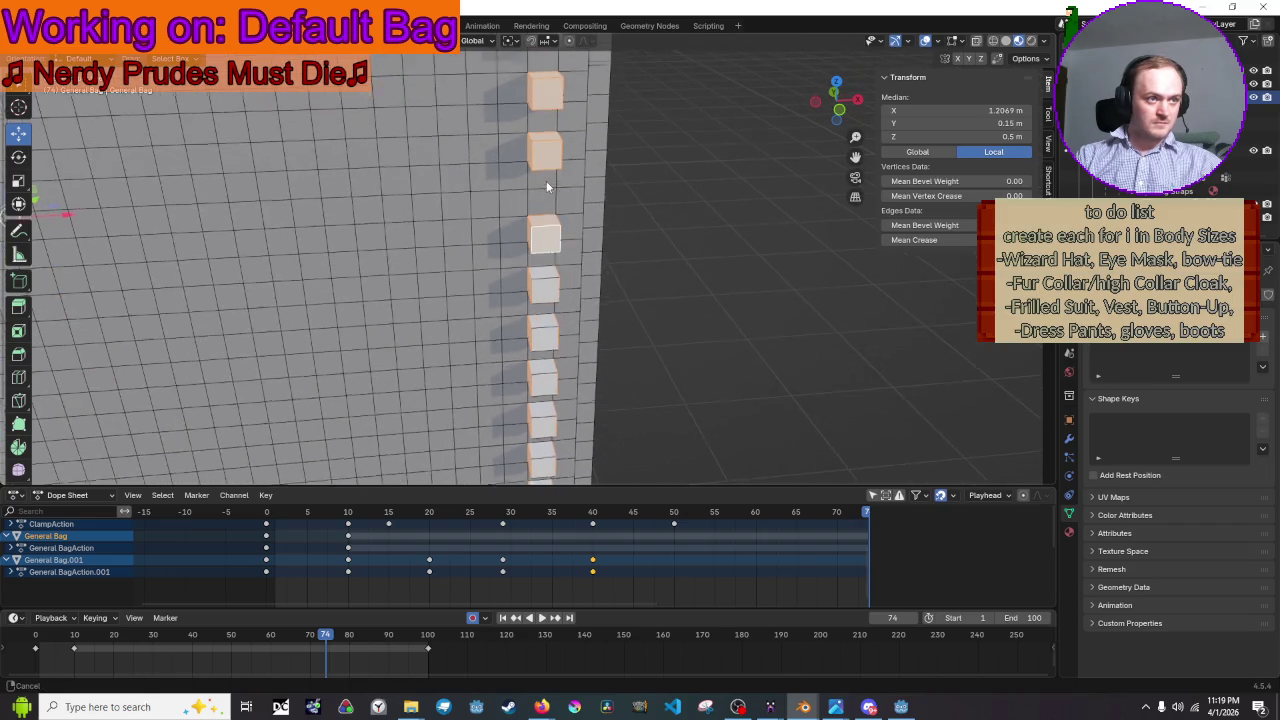
key("l")
key("l")
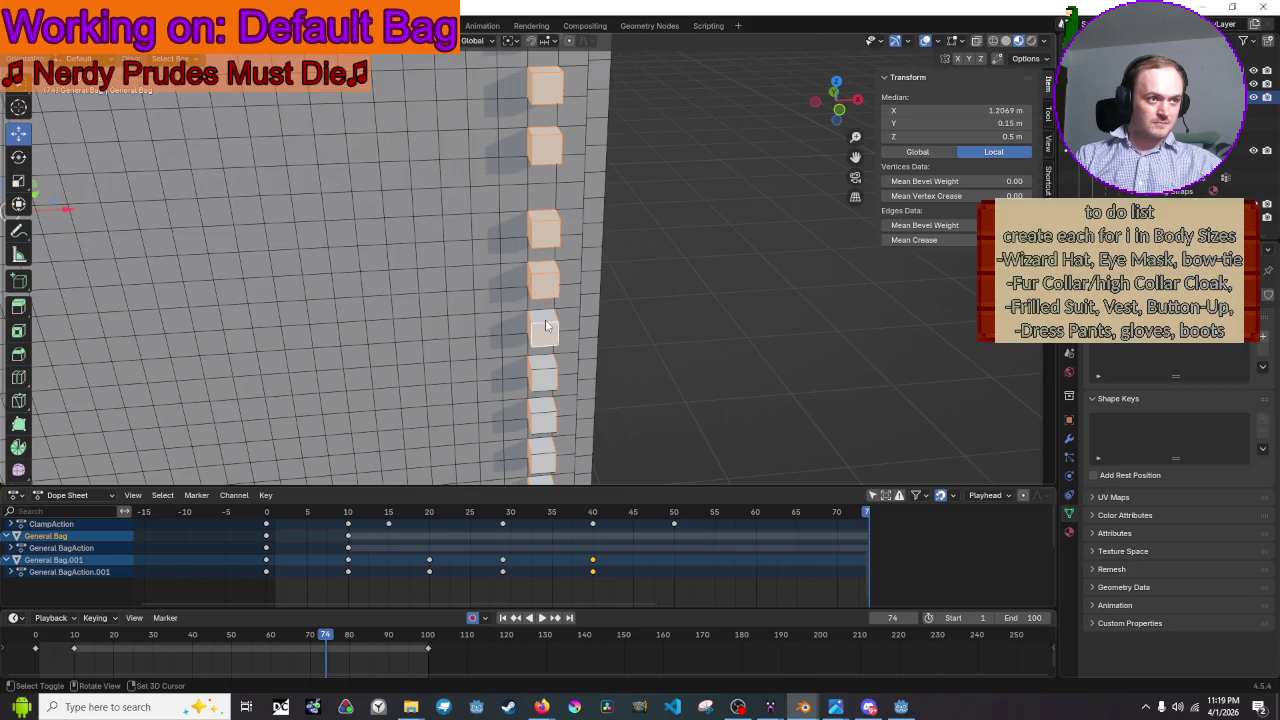
key("l")
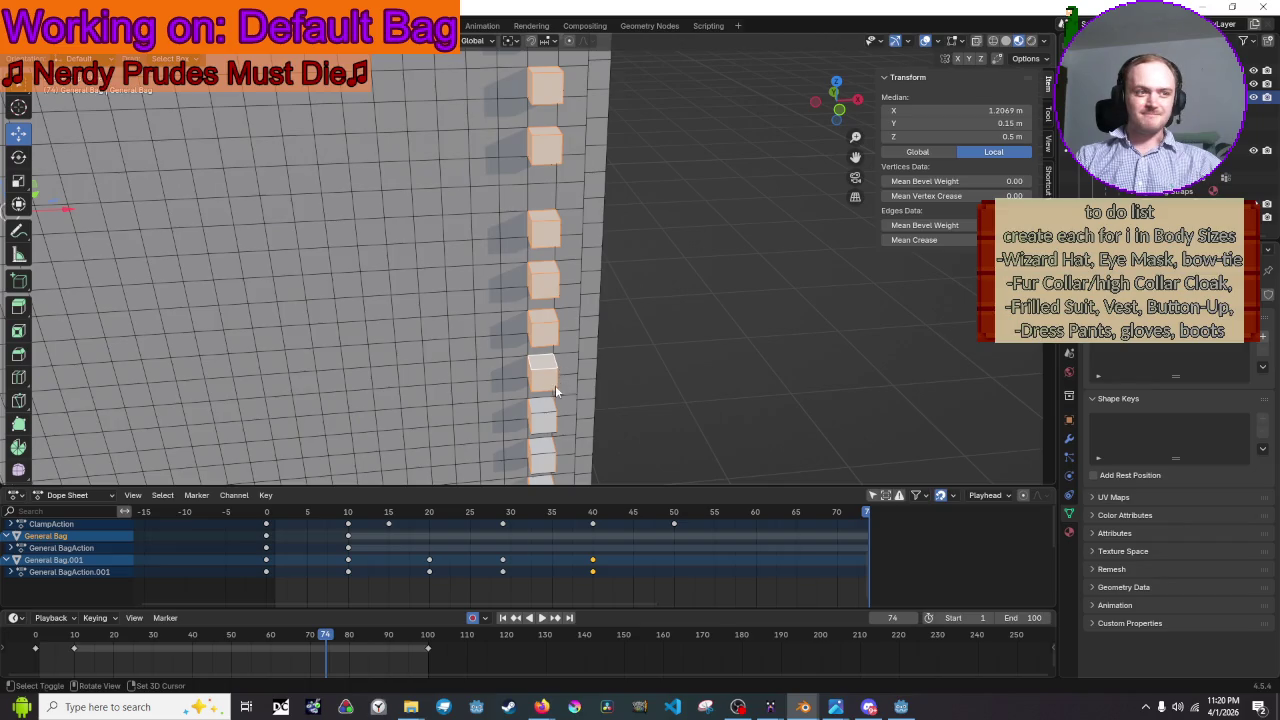
middle_click_drag(547, 432, 534, 286, "shift")
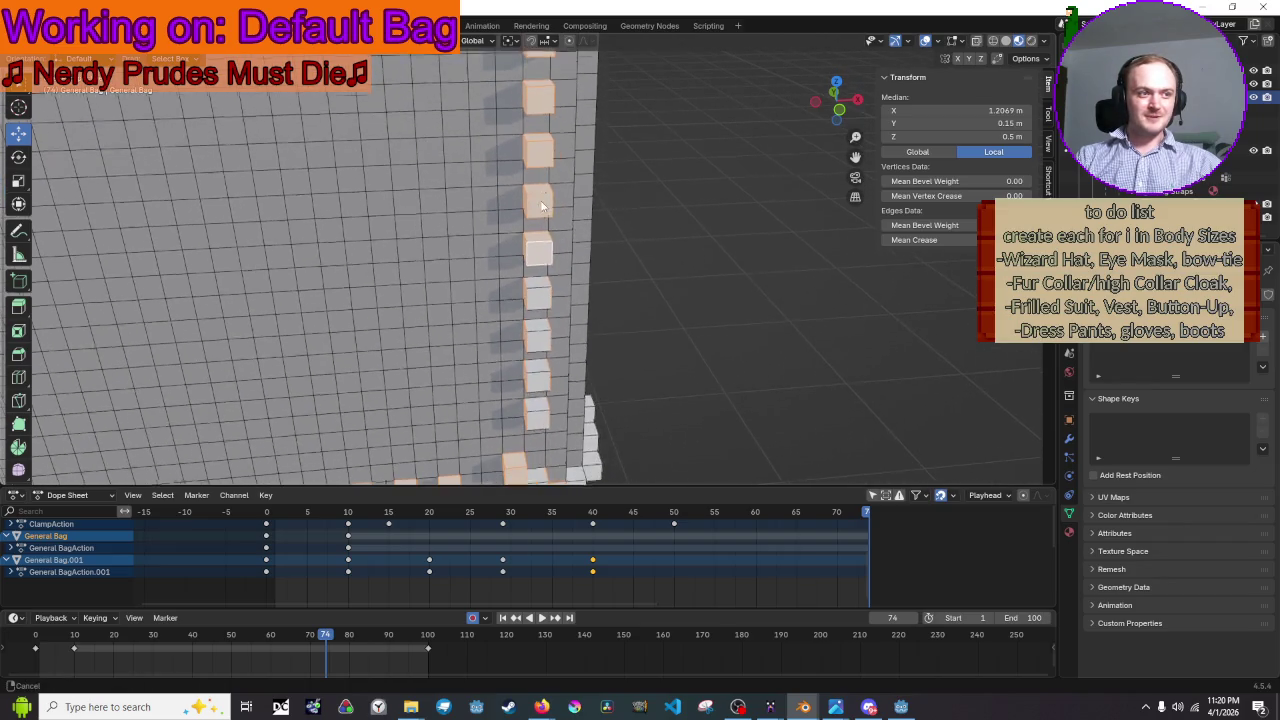
key("l")
key("l")
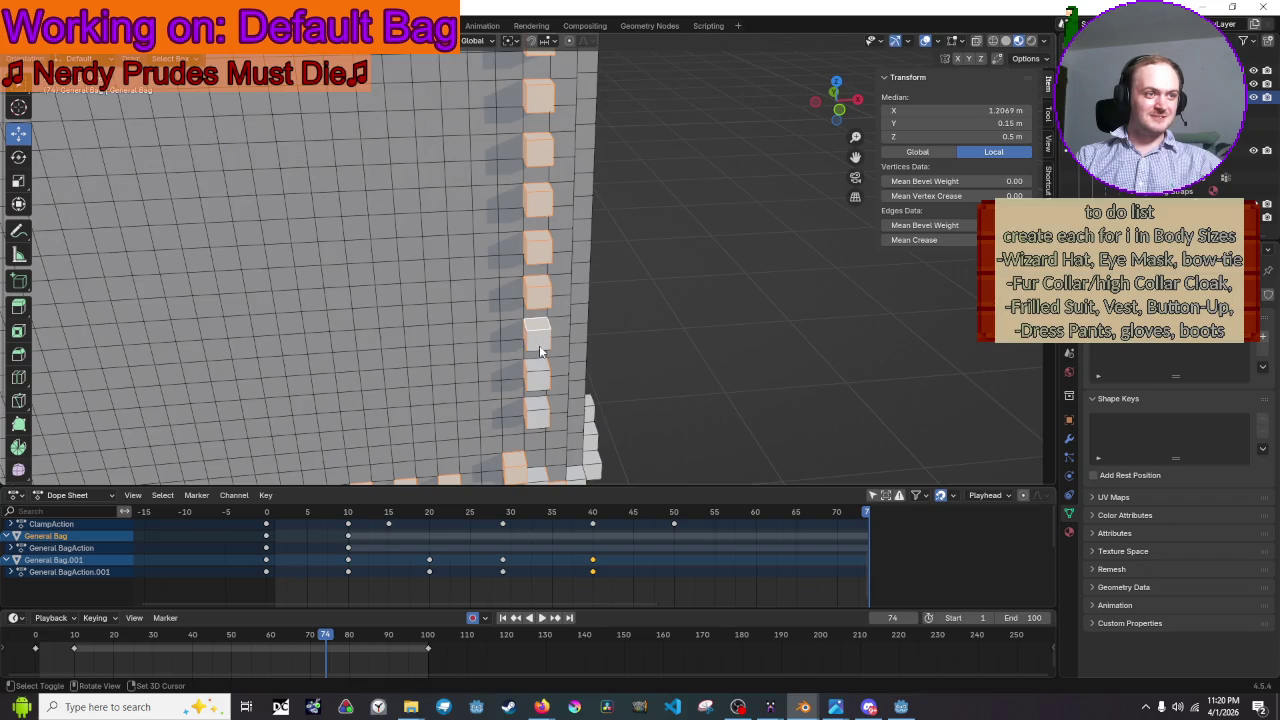
key("l")
- Shift-click five more edge cubes, then orbit to view the bag's corner cubes
mouse_move(541, 417)
middle_mouse_down()
mouse_move(620, 232)
mouse_move(586, 83)
mouse_move(525, 383)
mouse_move(563, 240)
middle_mouse_up()
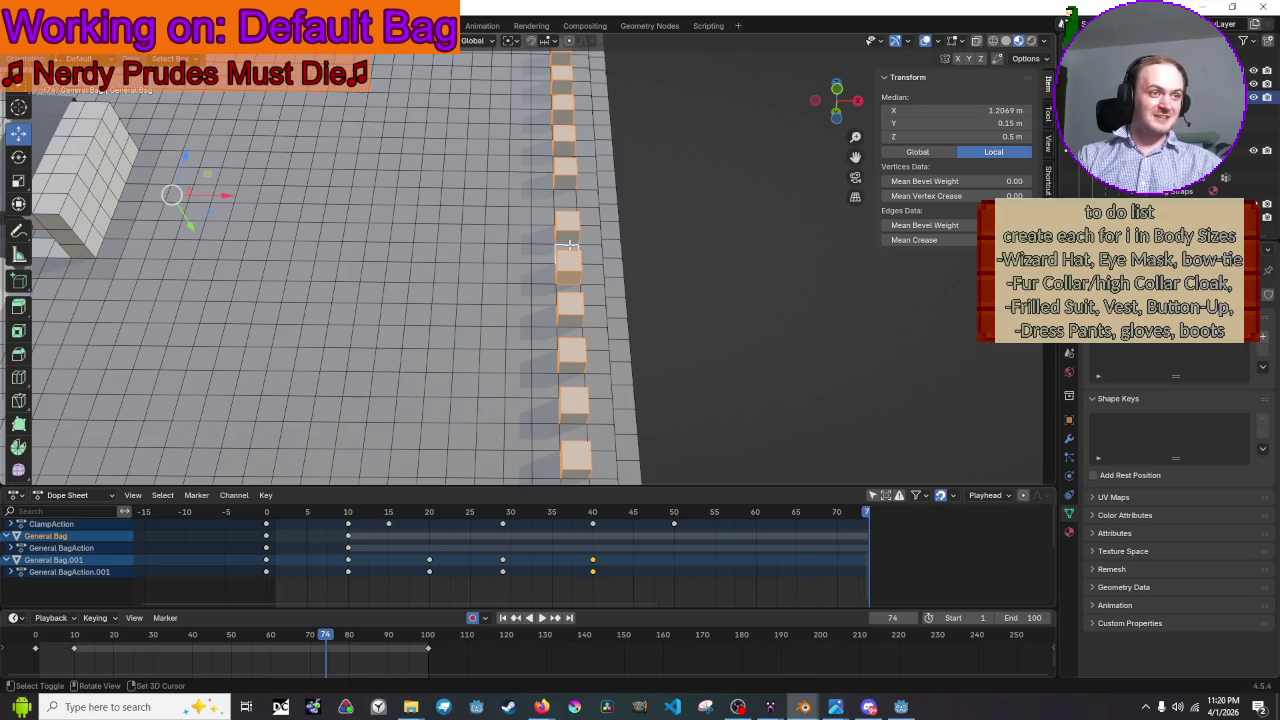
left_click(567, 237, "shift")
left_click(572, 179, "shift")
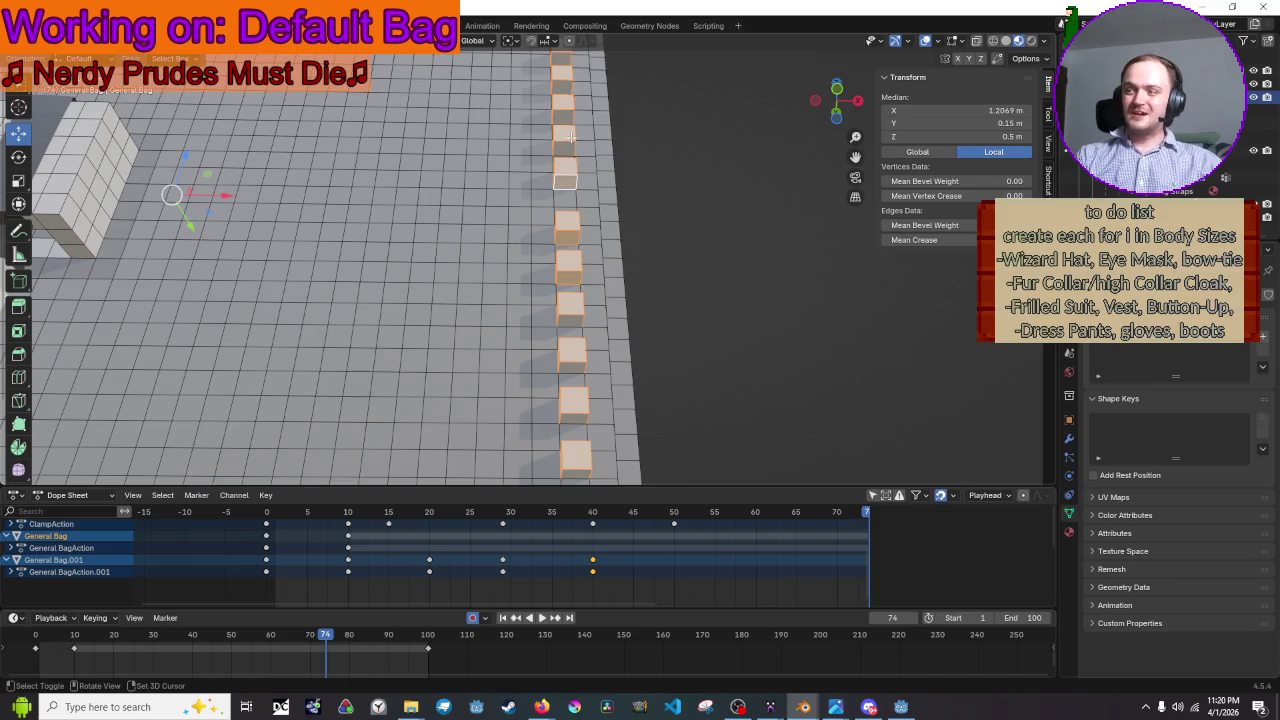
left_click(562, 147, "shift")
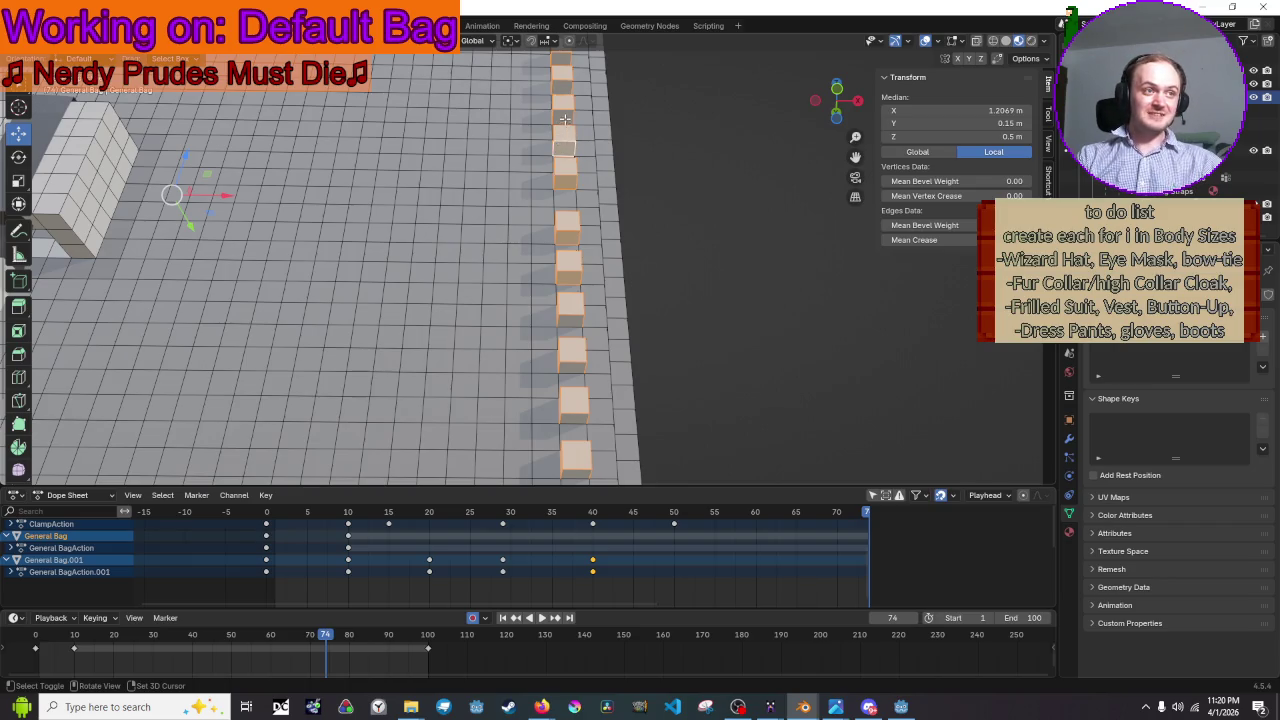
left_click(566, 84, "shift")
mouse_move(566, 84)
middle_mouse_down()
mouse_move(578, 258)
mouse_move(561, 200)
middle_mouse_up()
left_click(561, 198, "shift")
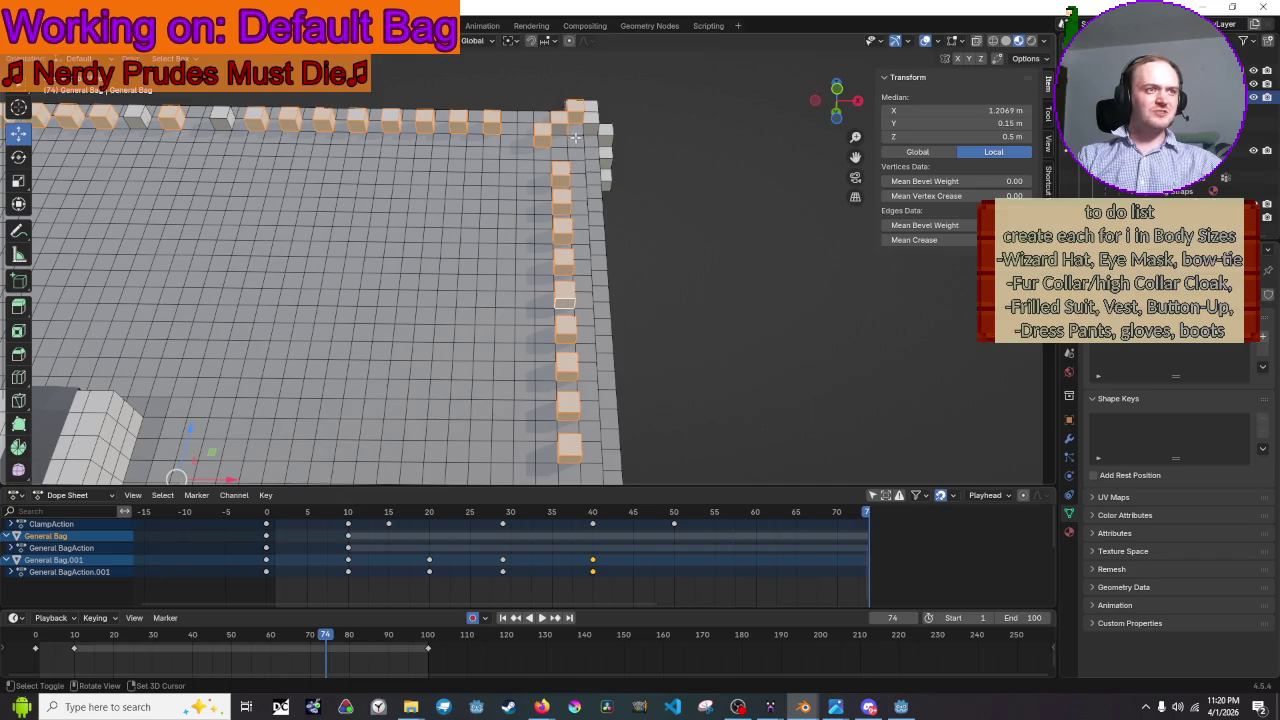
mouse_move(565, 127)
middle_mouse_down()
mouse_move(603, 370)
mouse_move(565, 160)
middle_mouse_up()
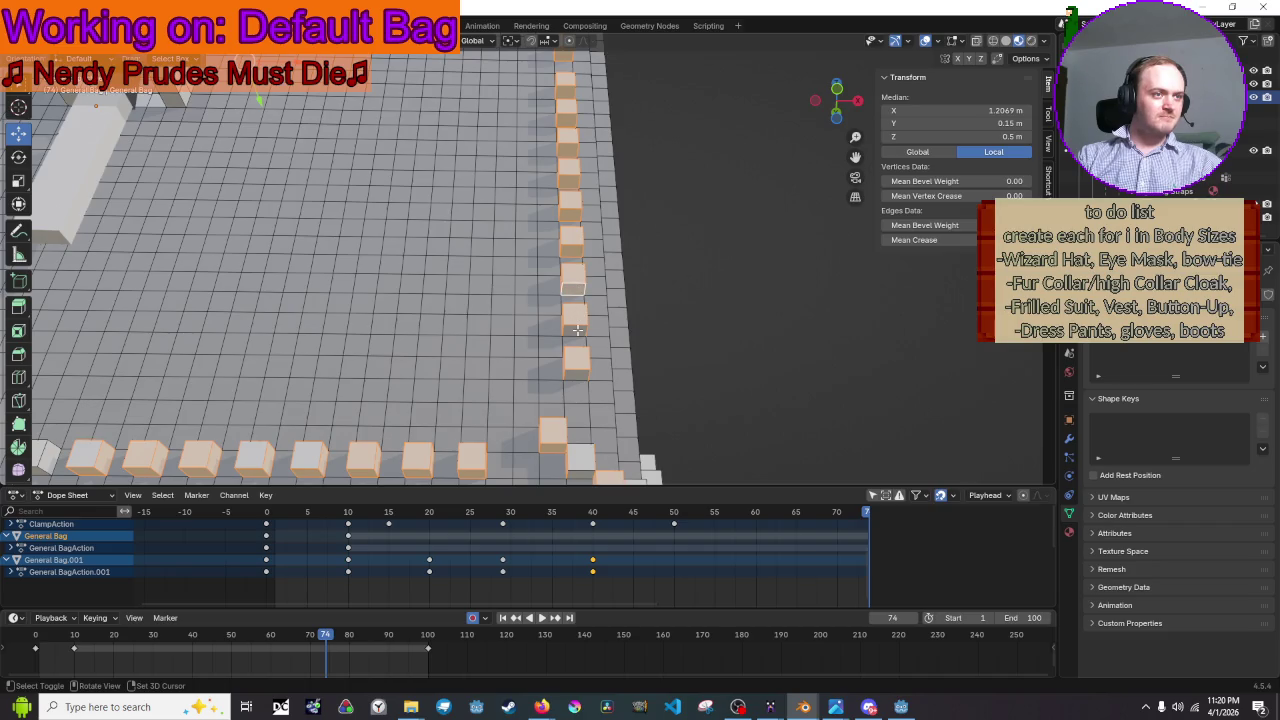
mouse_move(578, 372)
middle_mouse_down()
mouse_move(651, 245)
mouse_move(430, 258)
middle_mouse_up()
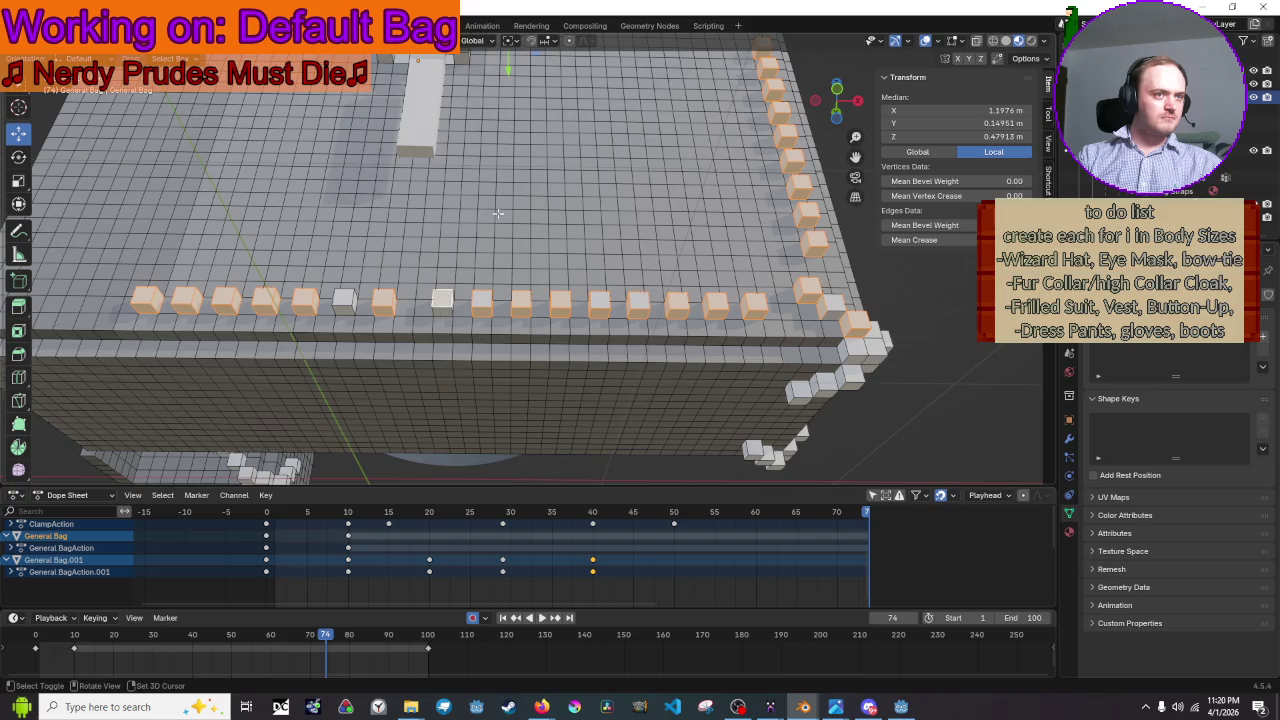
mouse_move(498, 213)
middle_mouse_down()
mouse_move(437, 121)
mouse_move(552, 165)
mouse_move(562, 133)
mouse_move(523, 209)
mouse_move(590, 206)
middle_mouse_up()
- Add two more rim cubes and drop the stray faces picked above them
left_click(552, 165, "shift")
scroll(562, 133, "down", 5)
scroll(545, 200, "up", 5)
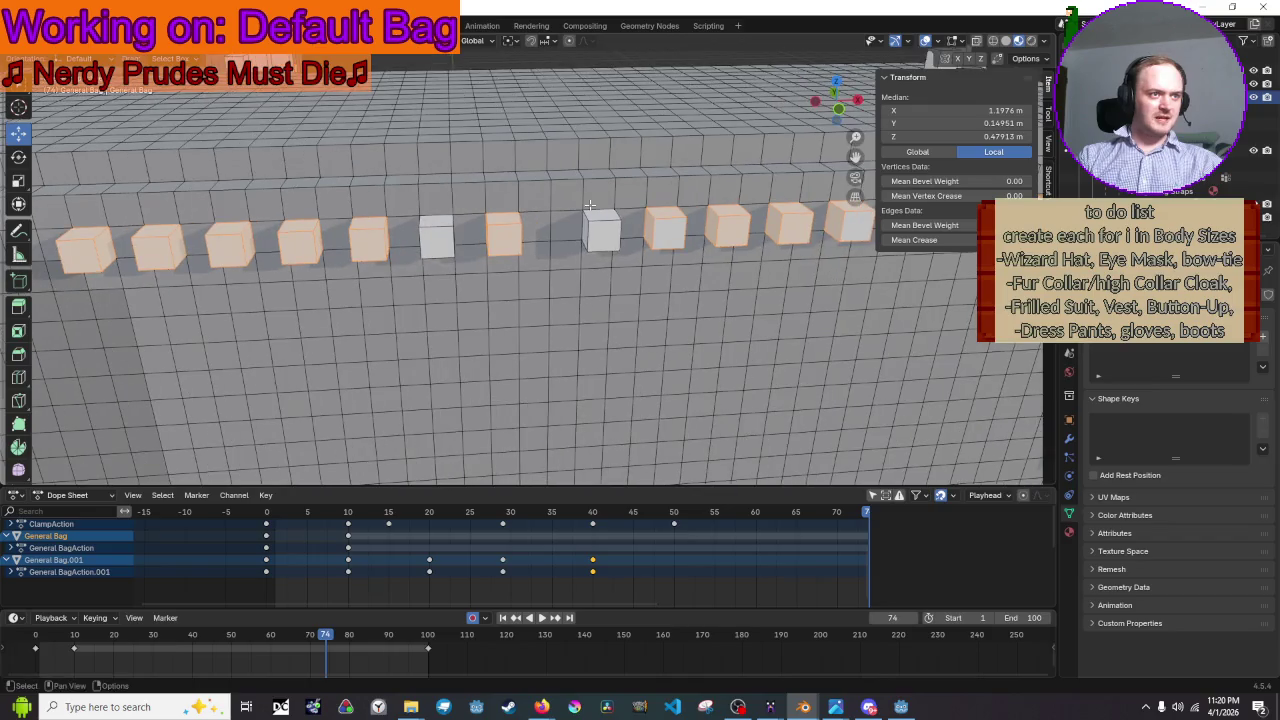
left_click(601, 222, "shift")
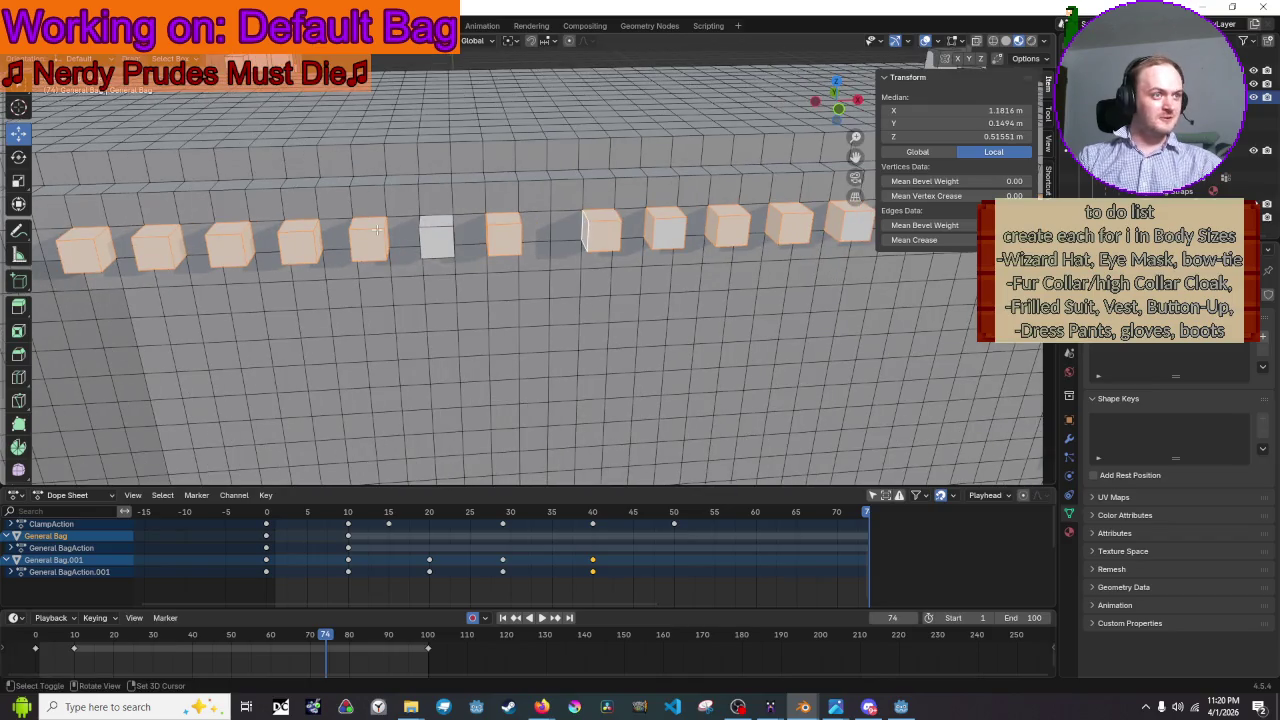
left_click(433, 215, "shift")
left_click(436, 212, "shift")
left_click(438, 210, "shift")
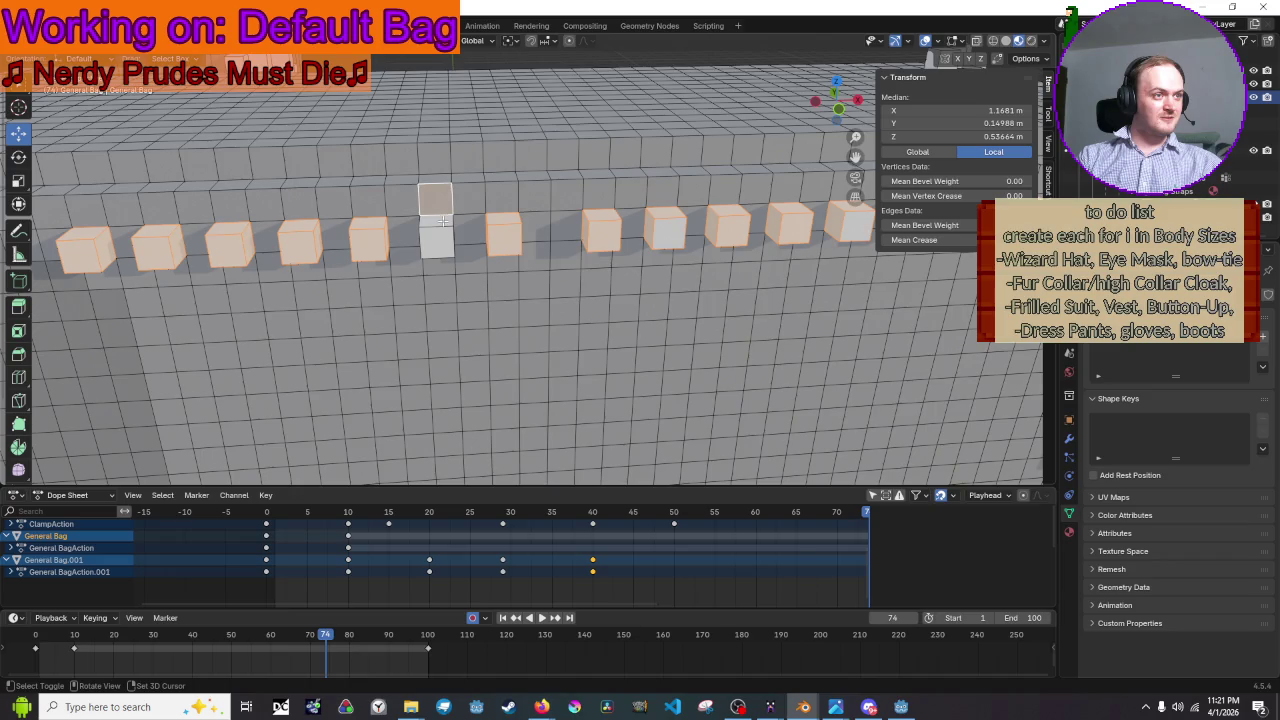
left_click(442, 205, "shift")
left_click(442, 225, "shift")
- Fix one cube's selected face and add the next rim cubes along the row
mouse_move(442, 225)
middle_mouse_down()
mouse_move(632, 236)
mouse_move(430, 257)
mouse_move(341, 239)
middle_mouse_up()
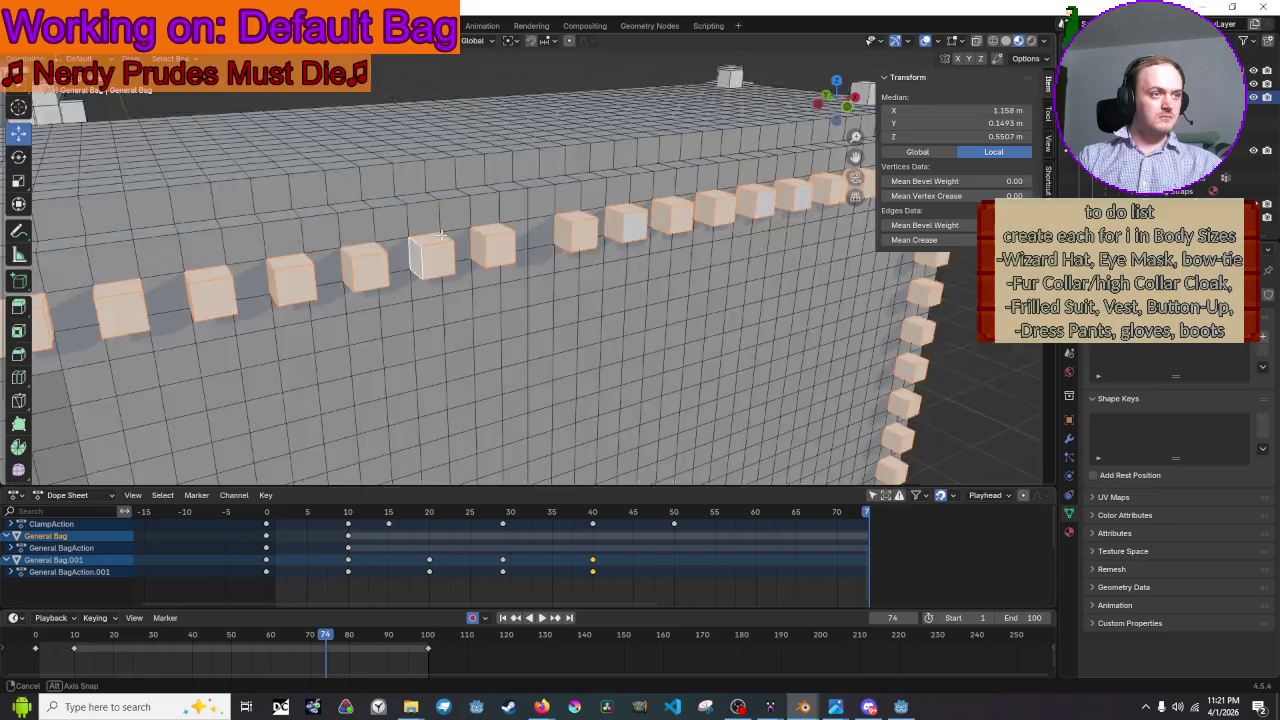
middle_click_drag(670, 265, 729, 186)
left_click(621, 408, "shift")
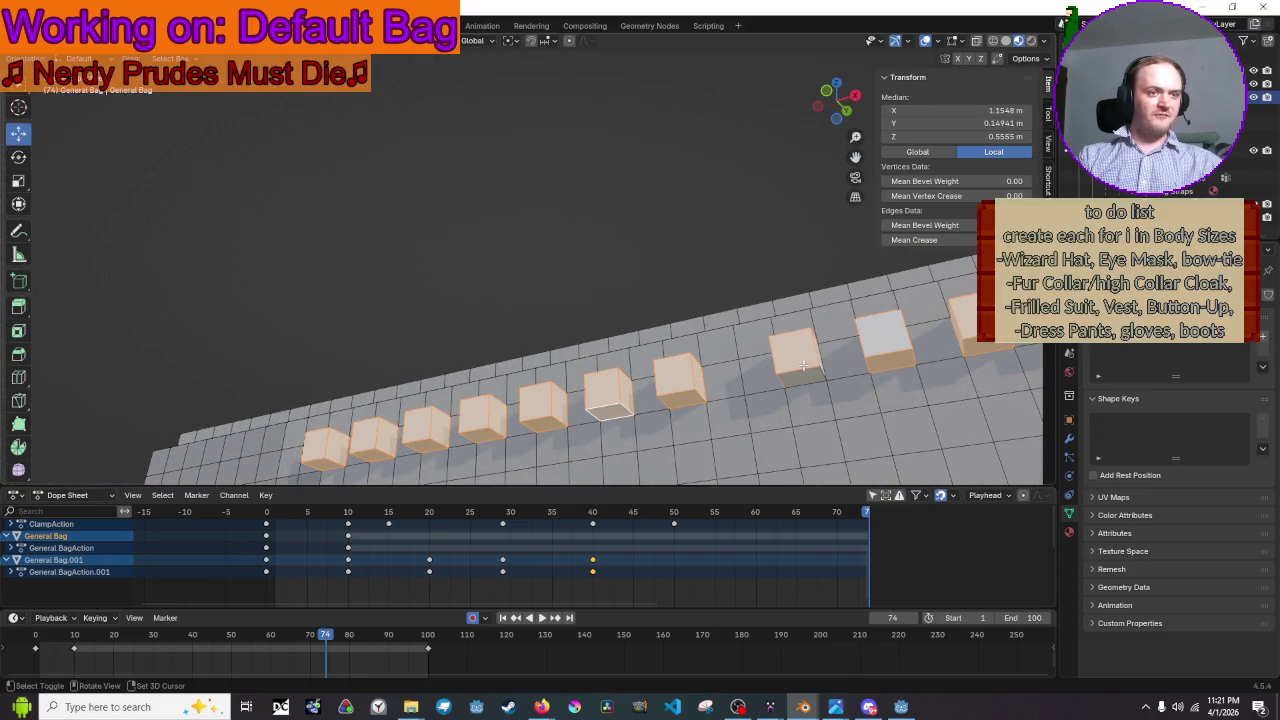
left_click(808, 366, "shift")
mouse_move(808, 366)
middle_mouse_down()
mouse_move(499, 234)
mouse_move(624, 241)
middle_mouse_up()
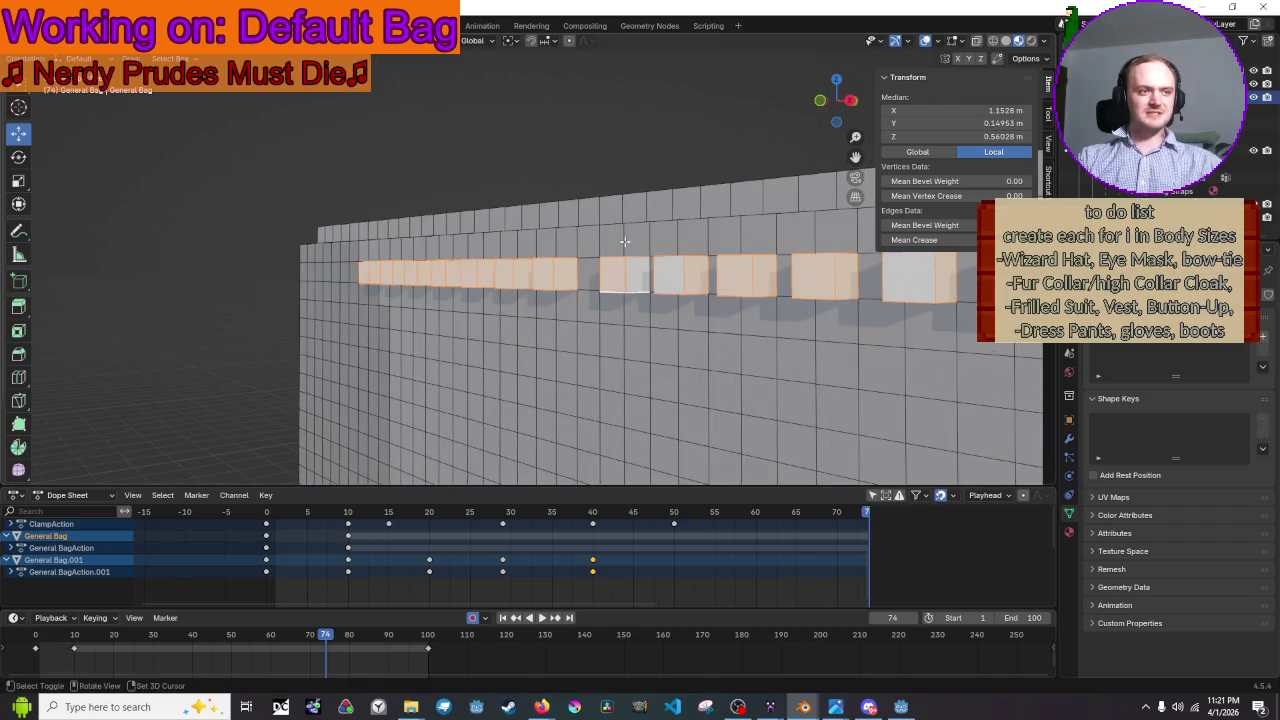
left_click(667, 284, "shift")
mouse_move(667, 284)
middle_mouse_down()
mouse_move(753, 182)
mouse_move(659, 259)
middle_mouse_up()
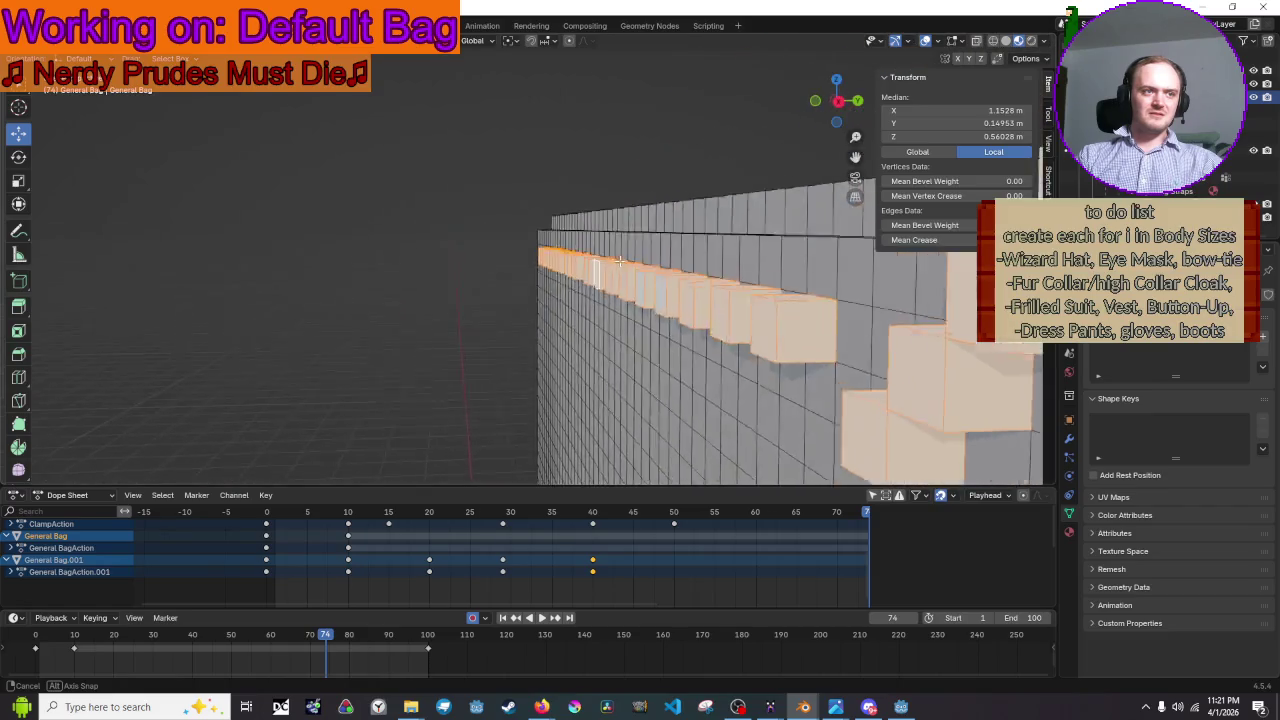
middle_click_drag(659, 259, 646, 318)
scroll(600, 230, "up", 3)
scroll(548, 138, "up", 3)
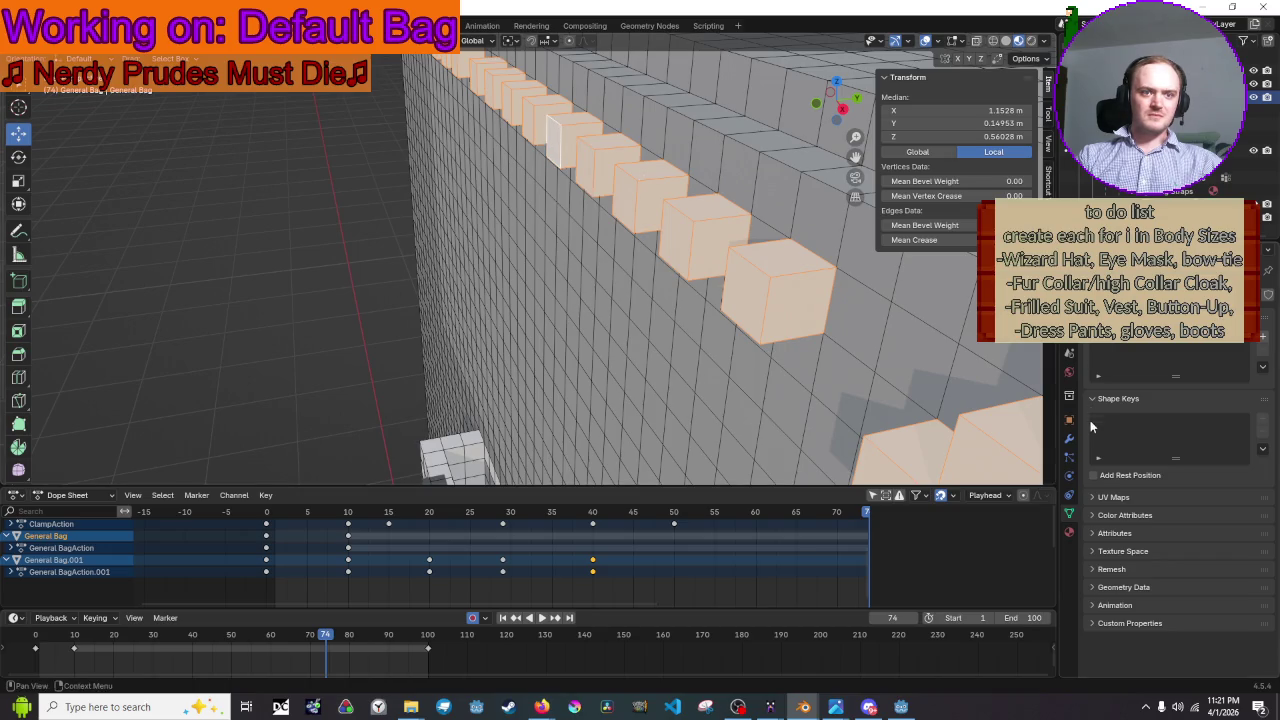
- Add a new vertex group to the bag mesh and rename it
left_click(1262, 345)
double_click(1205, 343)
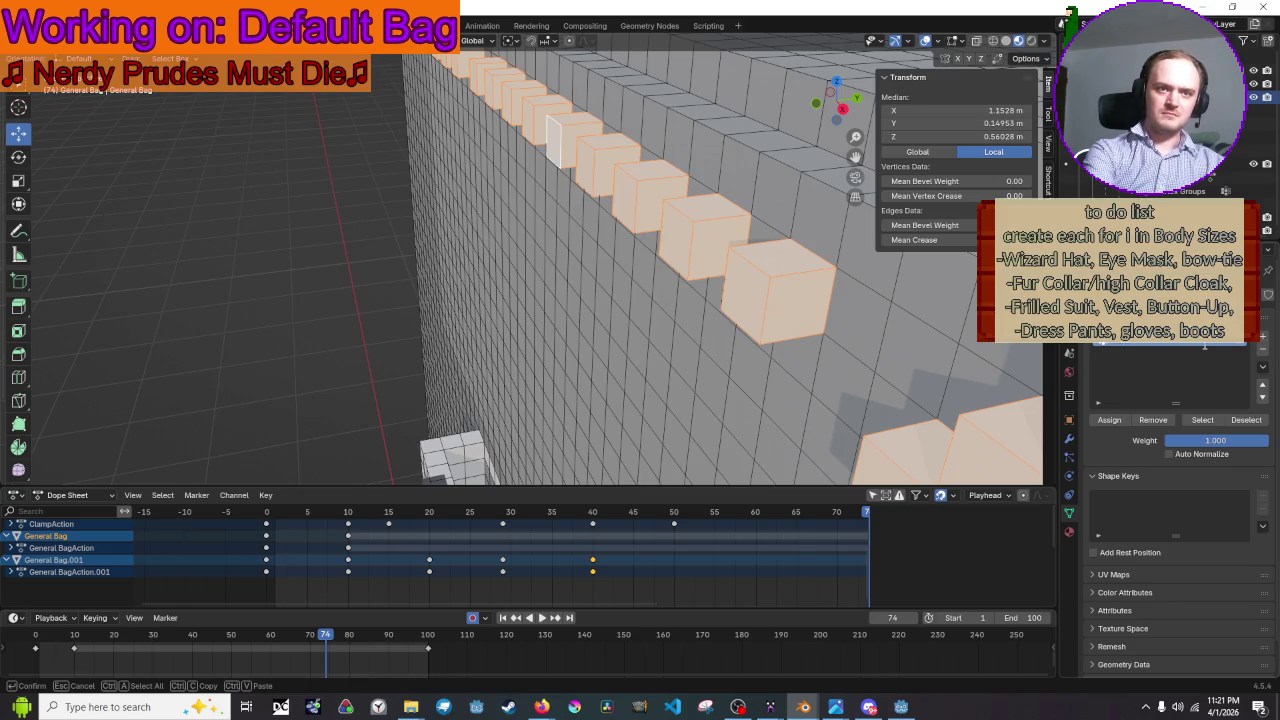
key("Return")
mouse_move(700, 320)
middle_mouse_down()
mouse_move(737, 291)
mouse_move(600, 320)
middle_mouse_up()
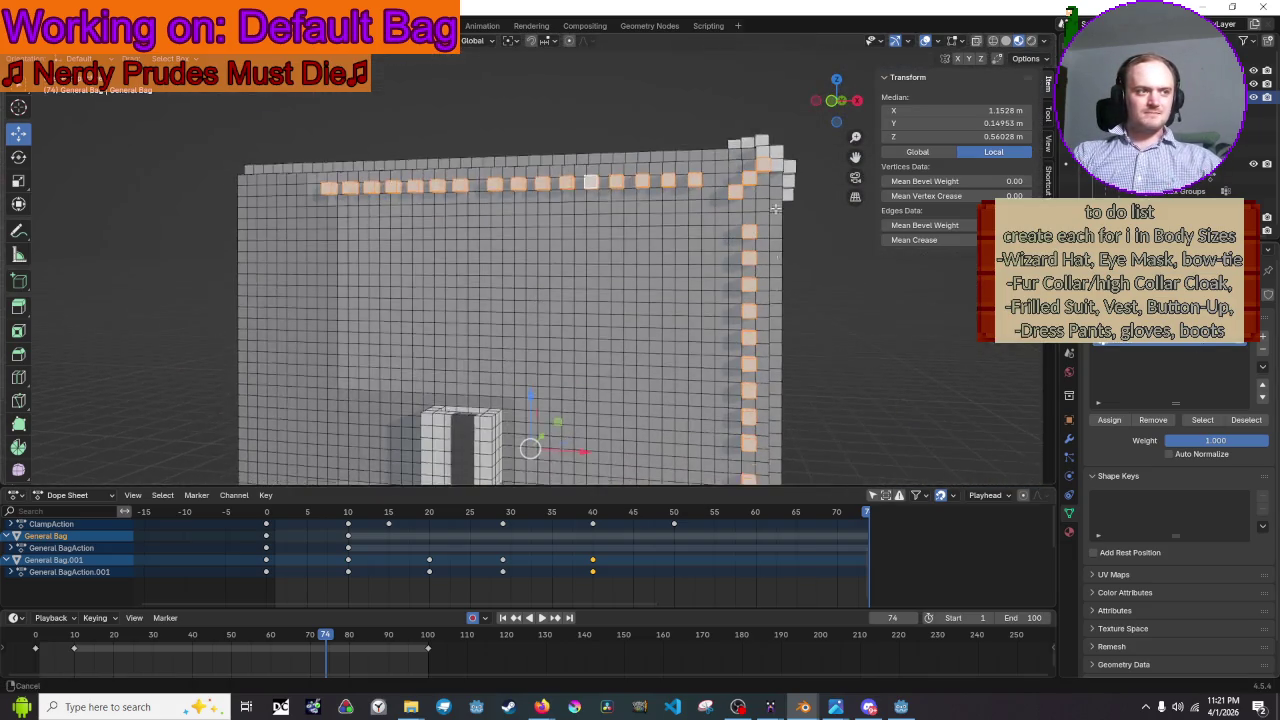
scroll(522, 342, "up", 3)
scroll(522, 342, "up", 2)
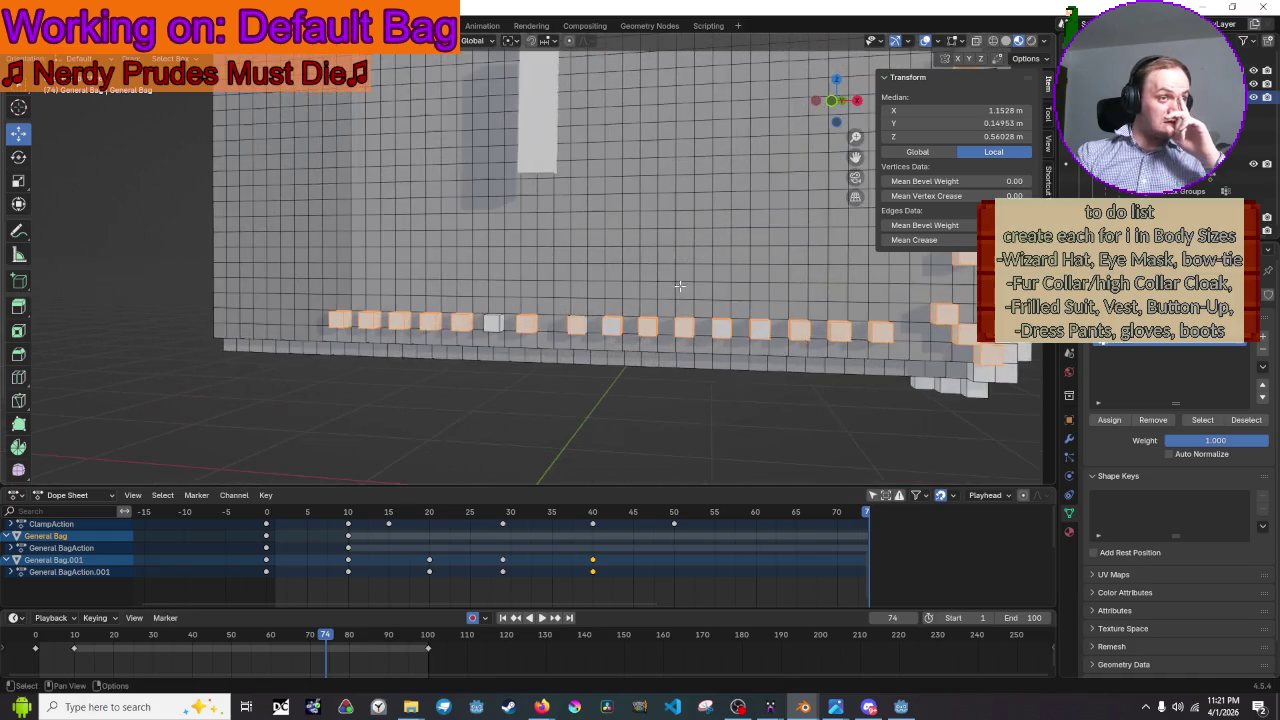
scroll(522, 342, "up", 2)
- Add five bottom-row cubes to the selection, switch to top view, then bring up YouTube
middle_click_drag(522, 342, 403, 428)
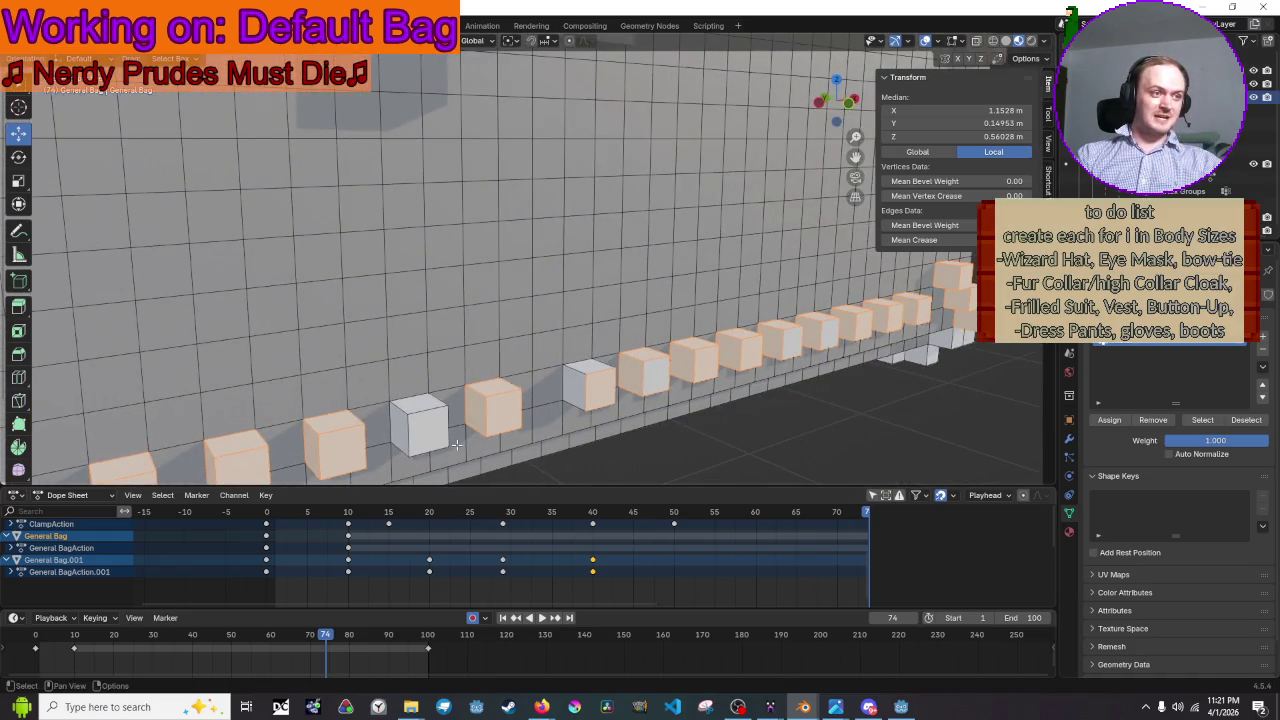
left_click(403, 428, "shift")
left_click(580, 372, "shift")
left_click(594, 368, "shift")
middle_click_drag(625, 370, 512, 418)
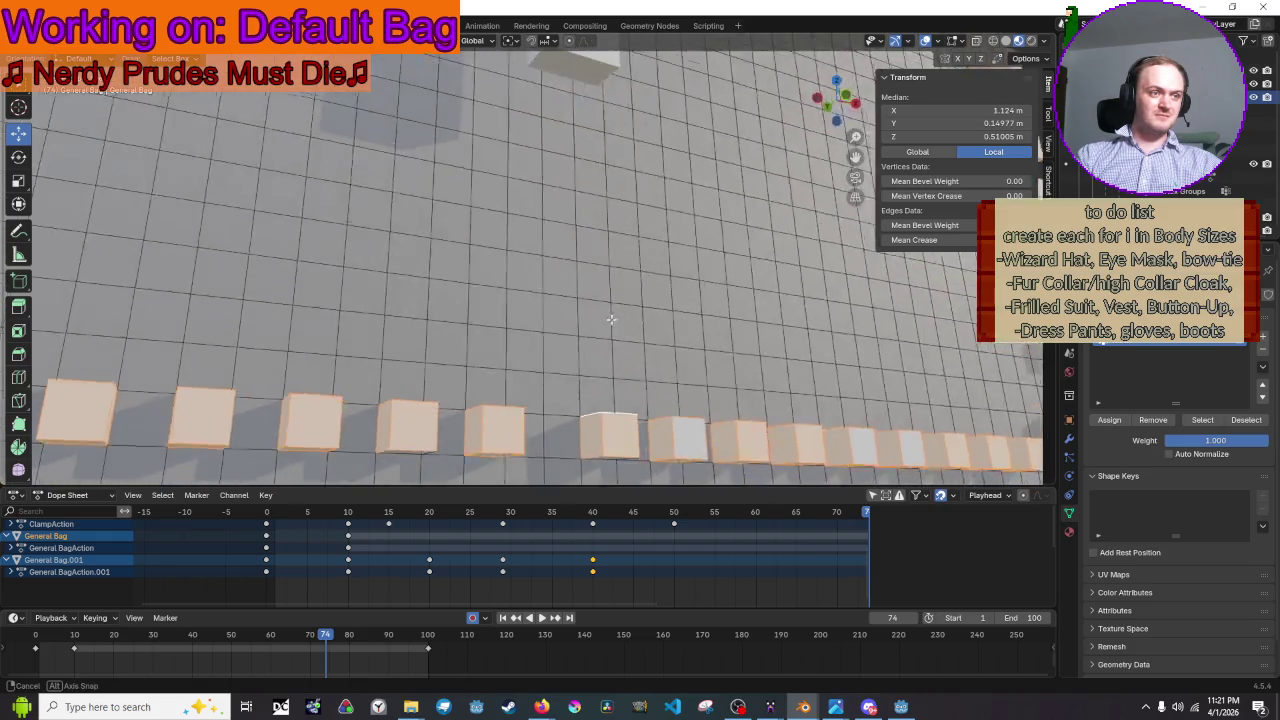
left_click(512, 418, "shift")
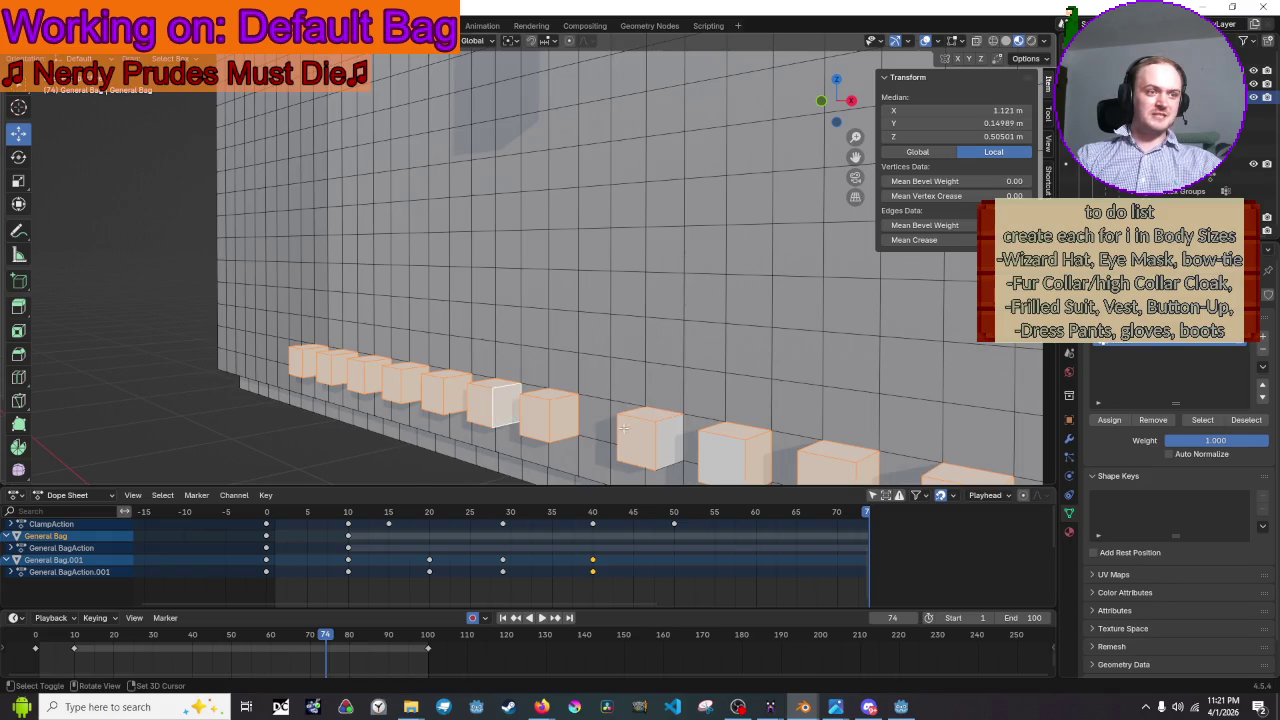
left_click(663, 439, "shift")
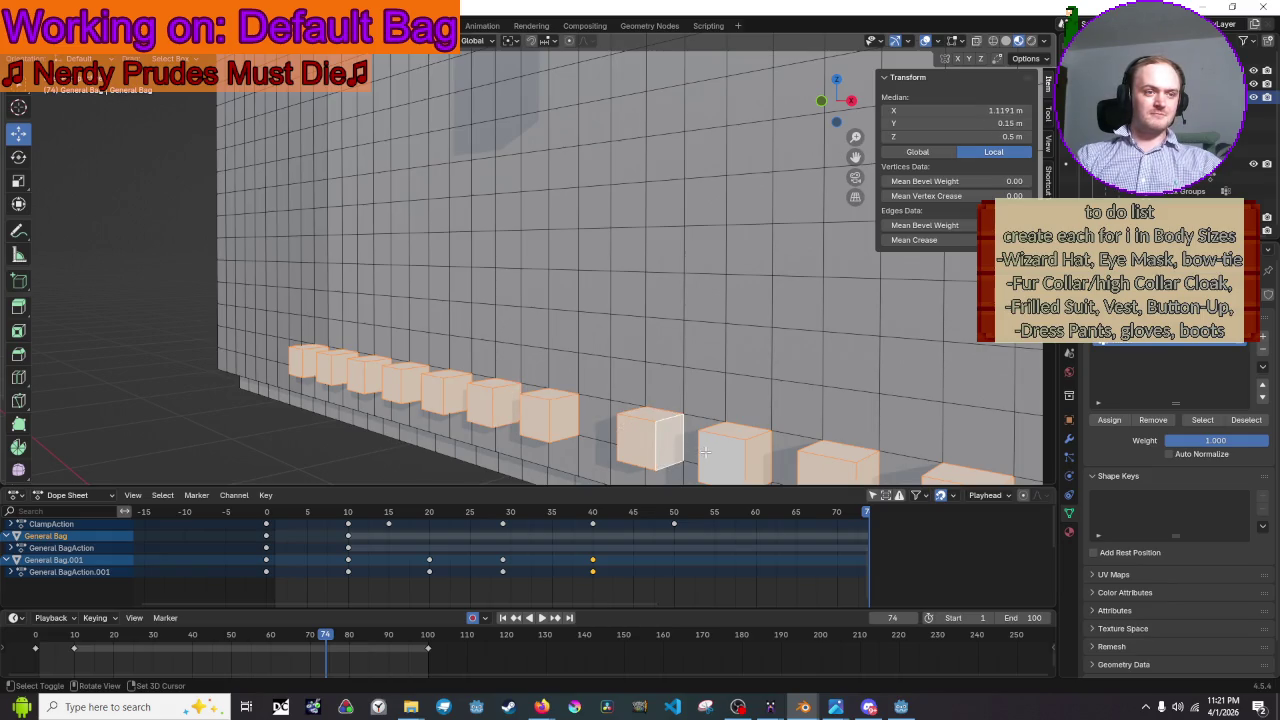
key("KP_7")
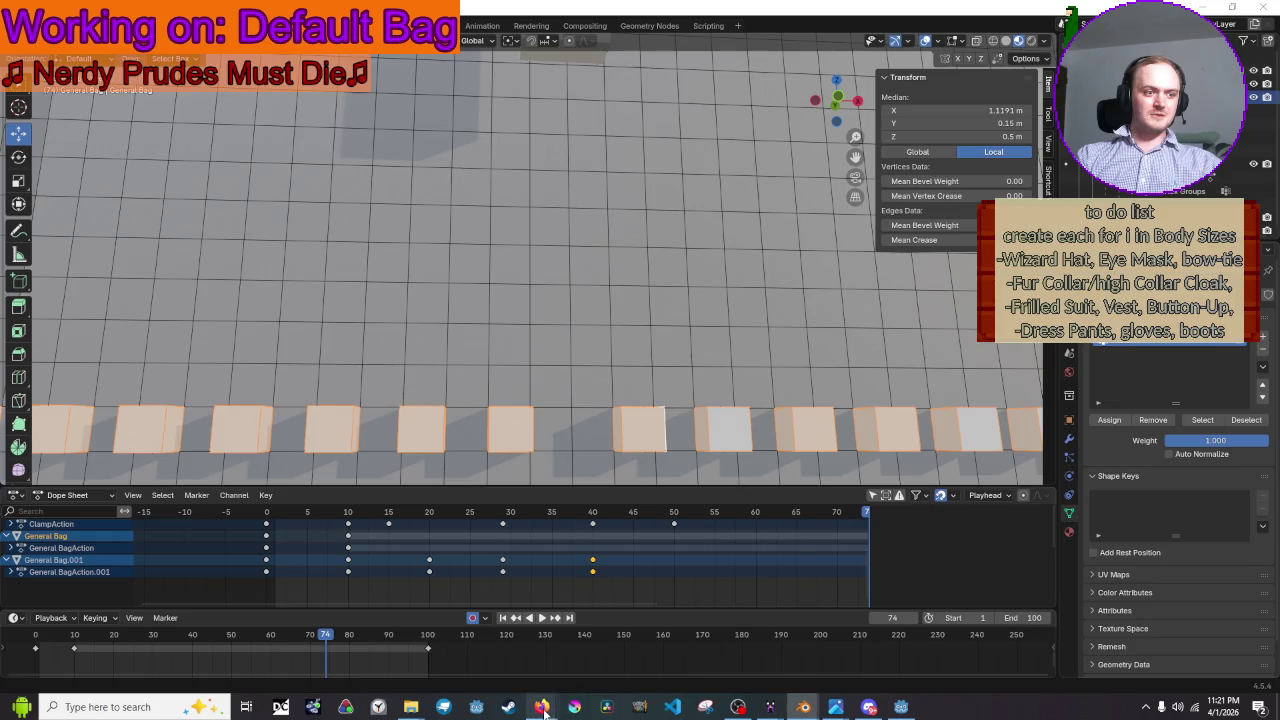
left_click(468, 650)
left_click_drag(209, 583, 207, 592)
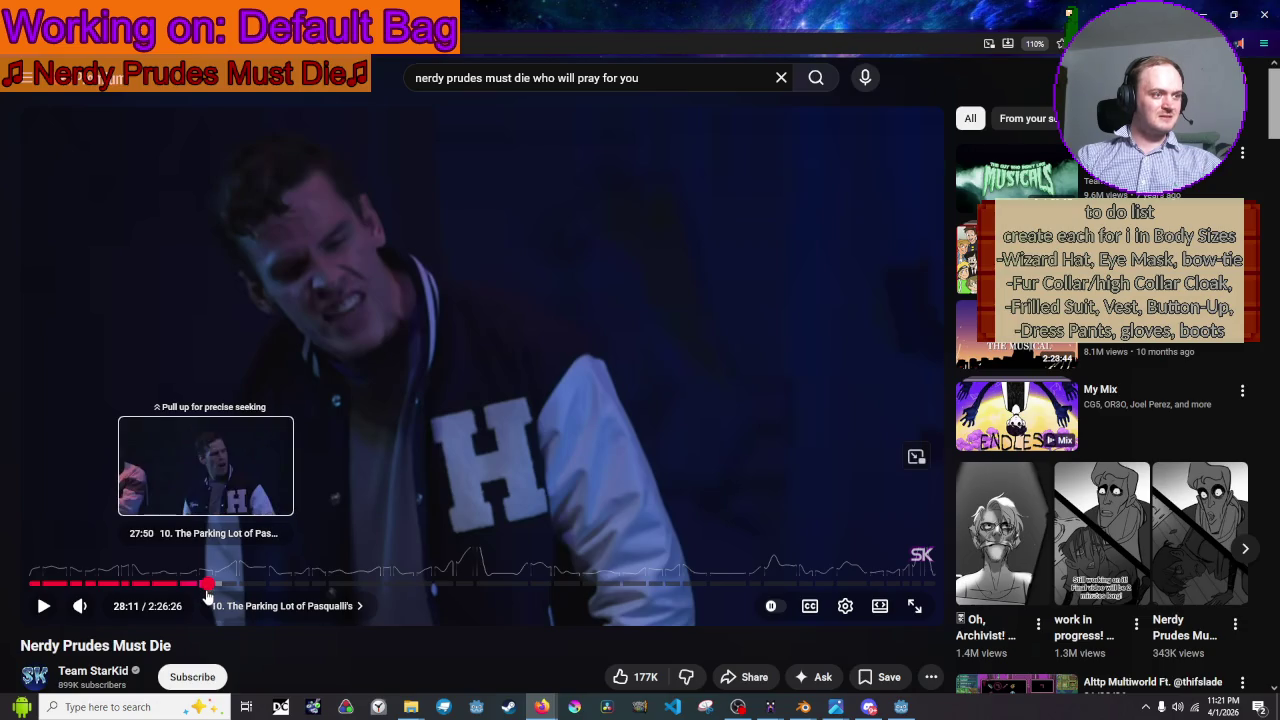
left_click_drag(207, 590, 208, 586)
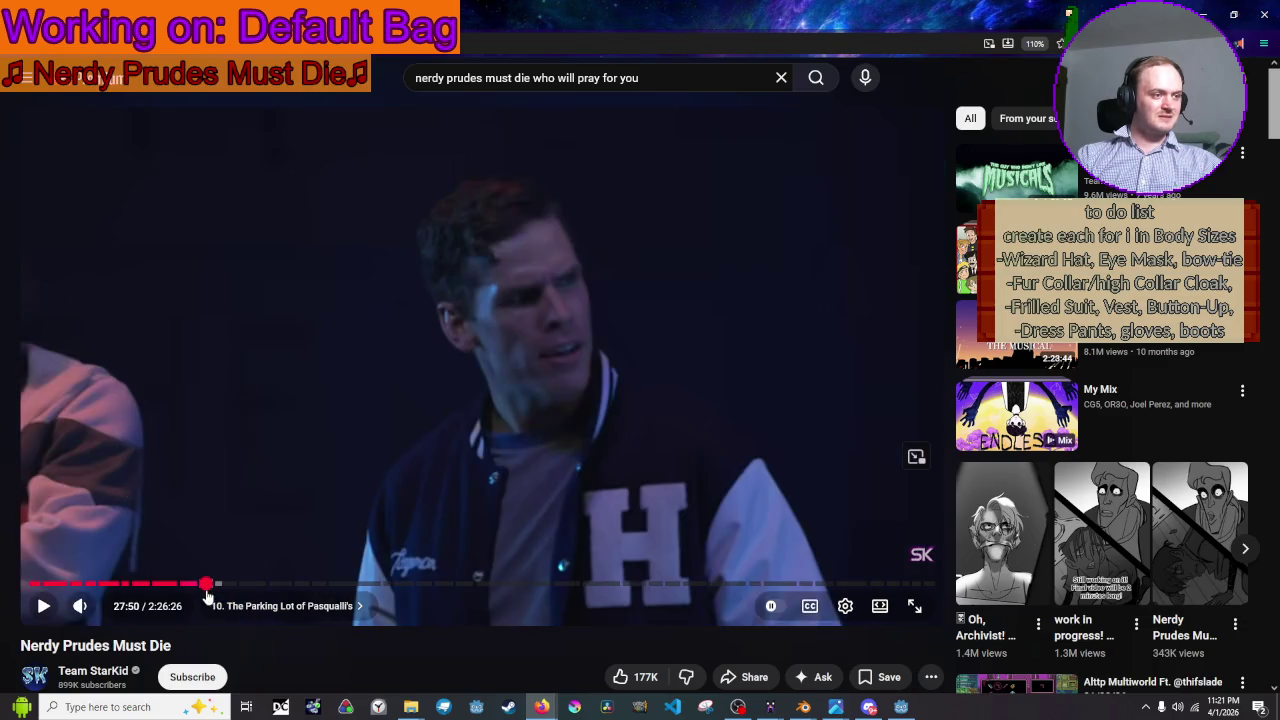
left_click(265, 419)
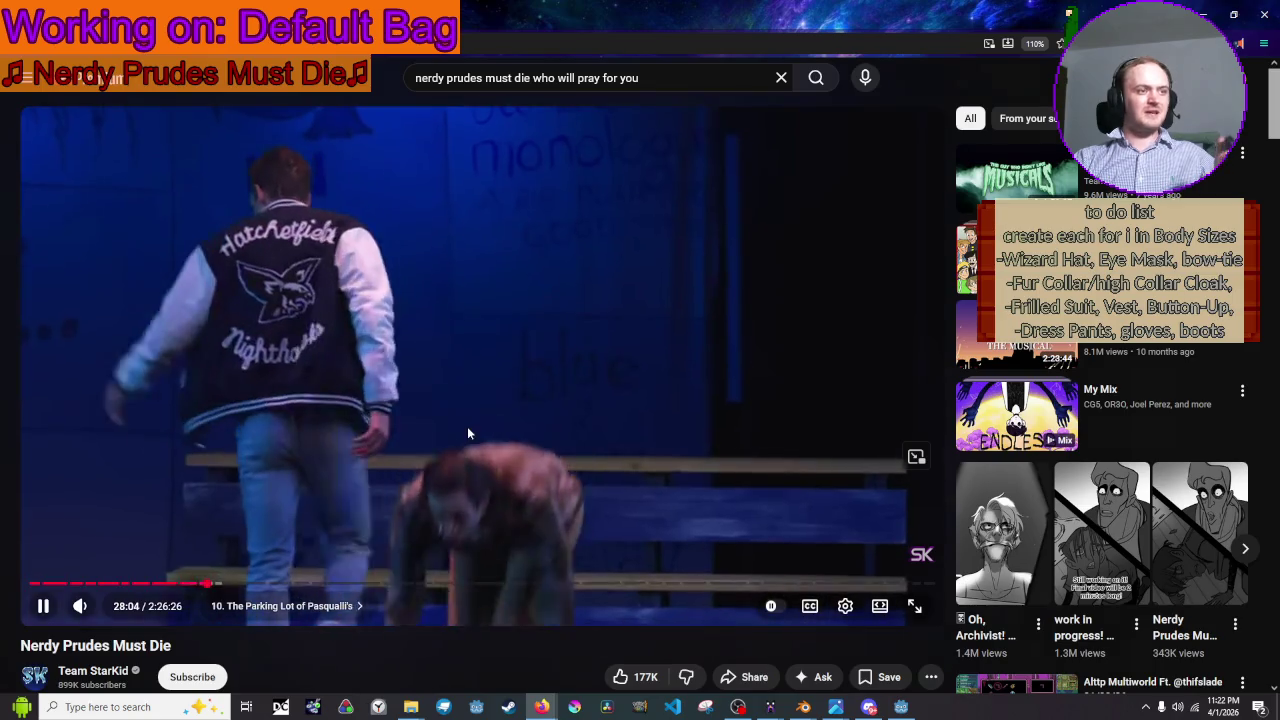
left_click(468, 428)
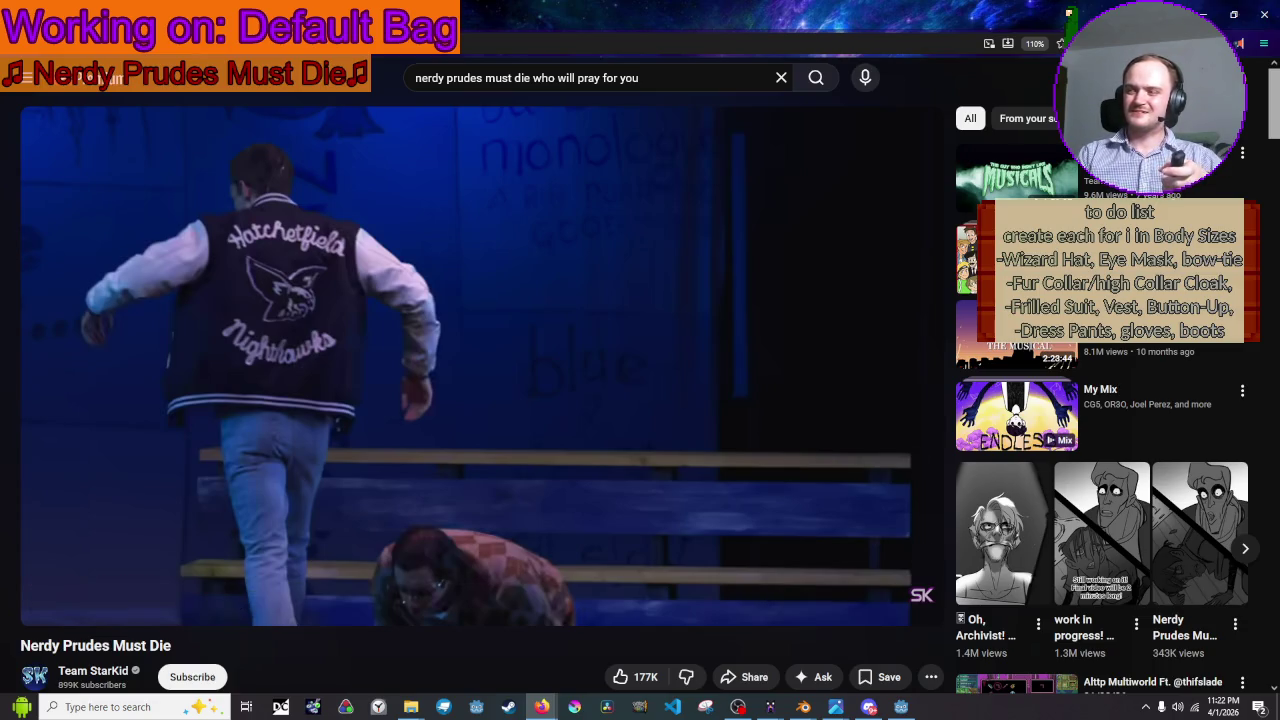
left_click(606, 423)
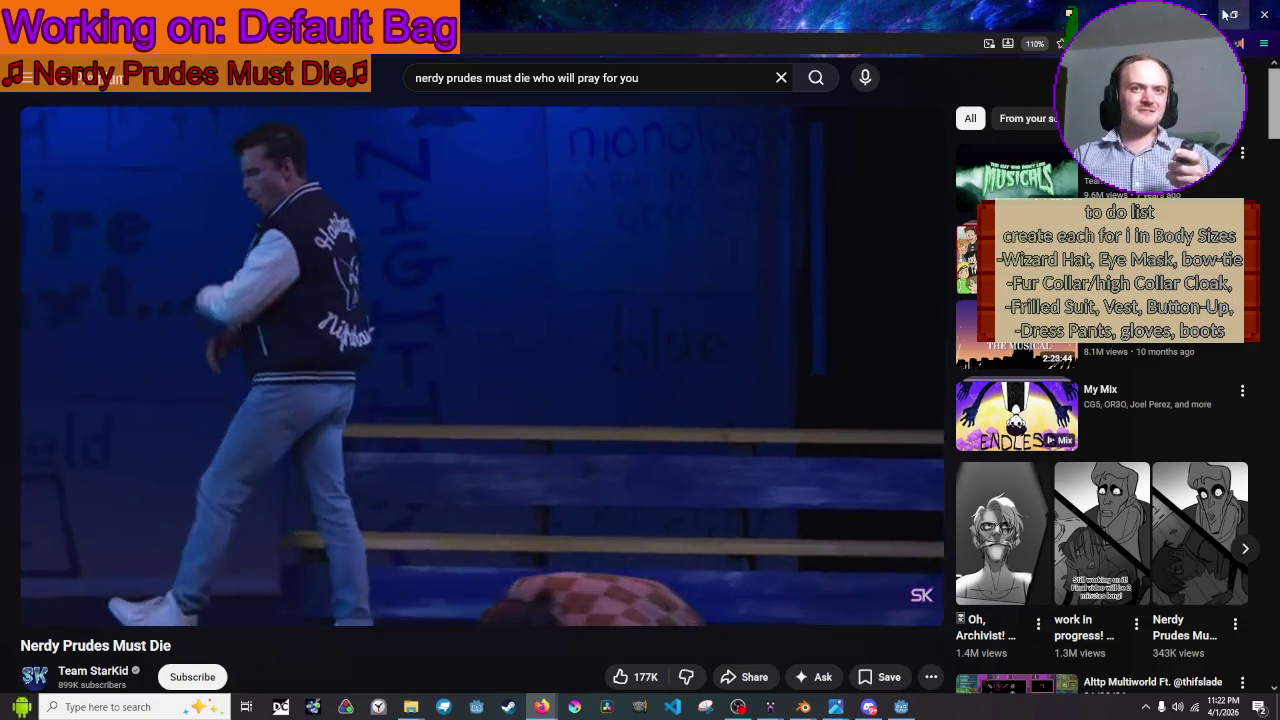
- Return to Blender and zoom and orbit around the bag's row of border studs
key("alt+Tab")
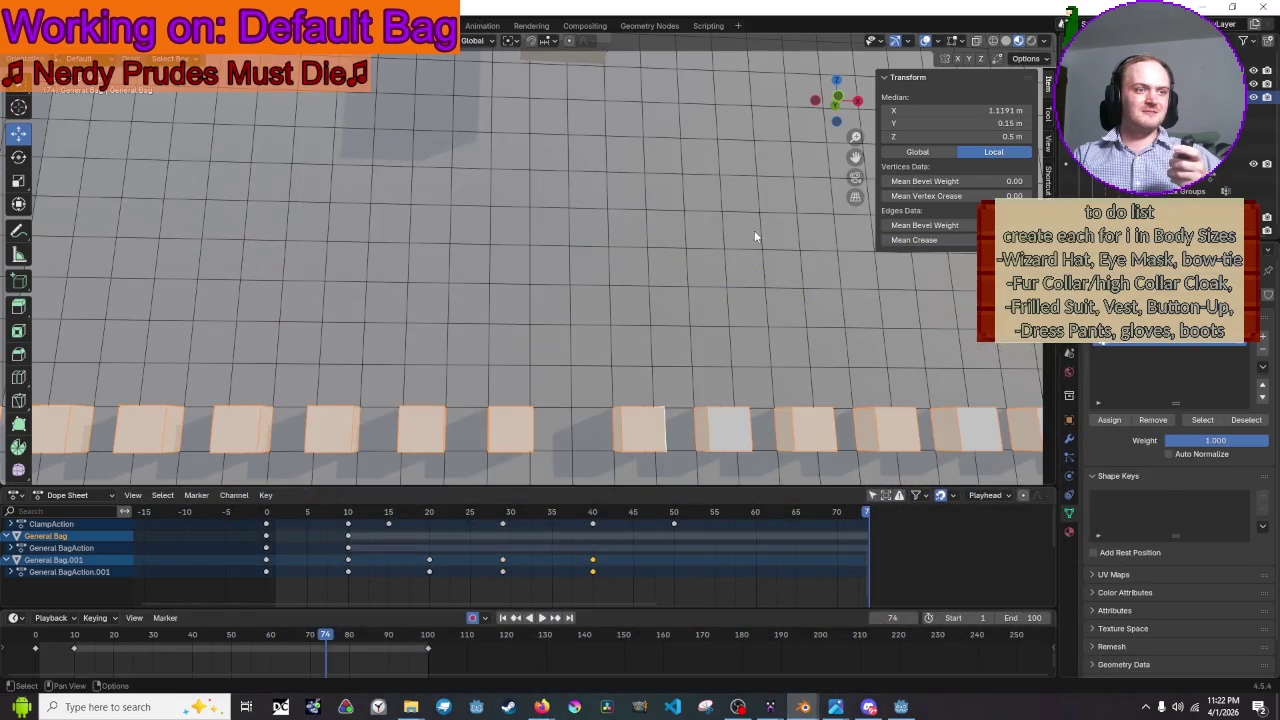
scroll(756, 235, "down", 4)
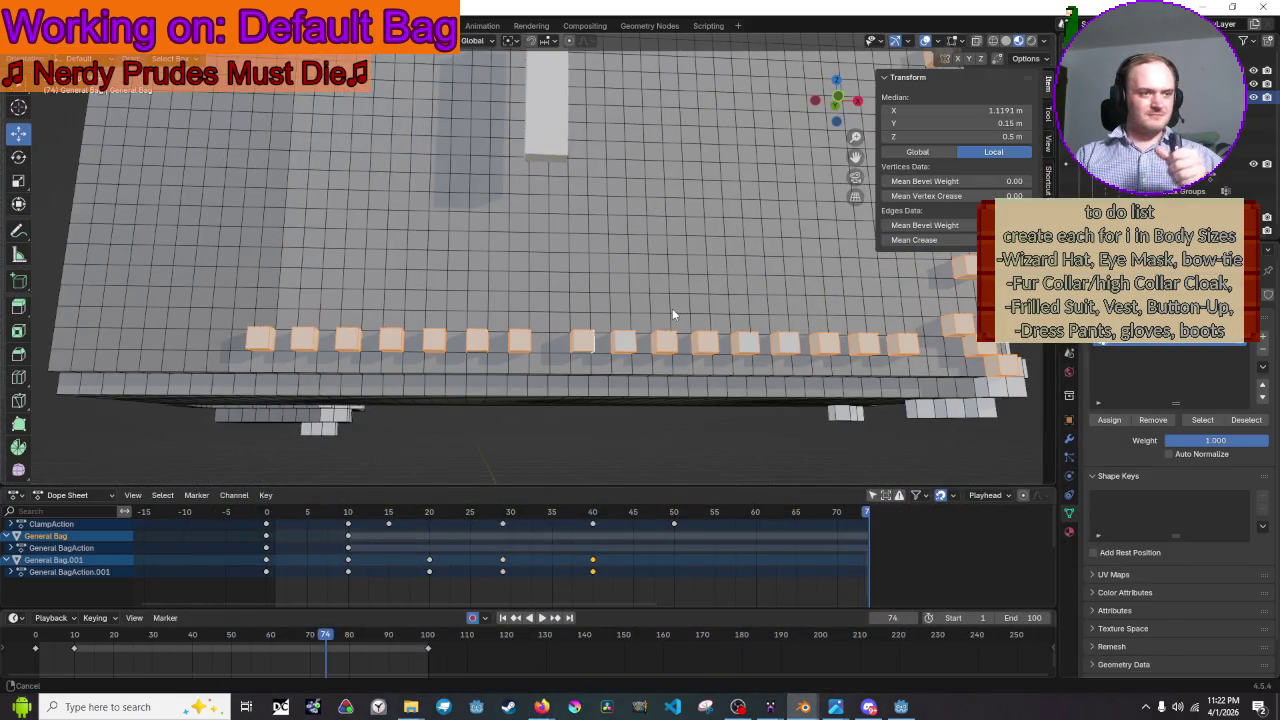
scroll(634, 255, "up", 4)
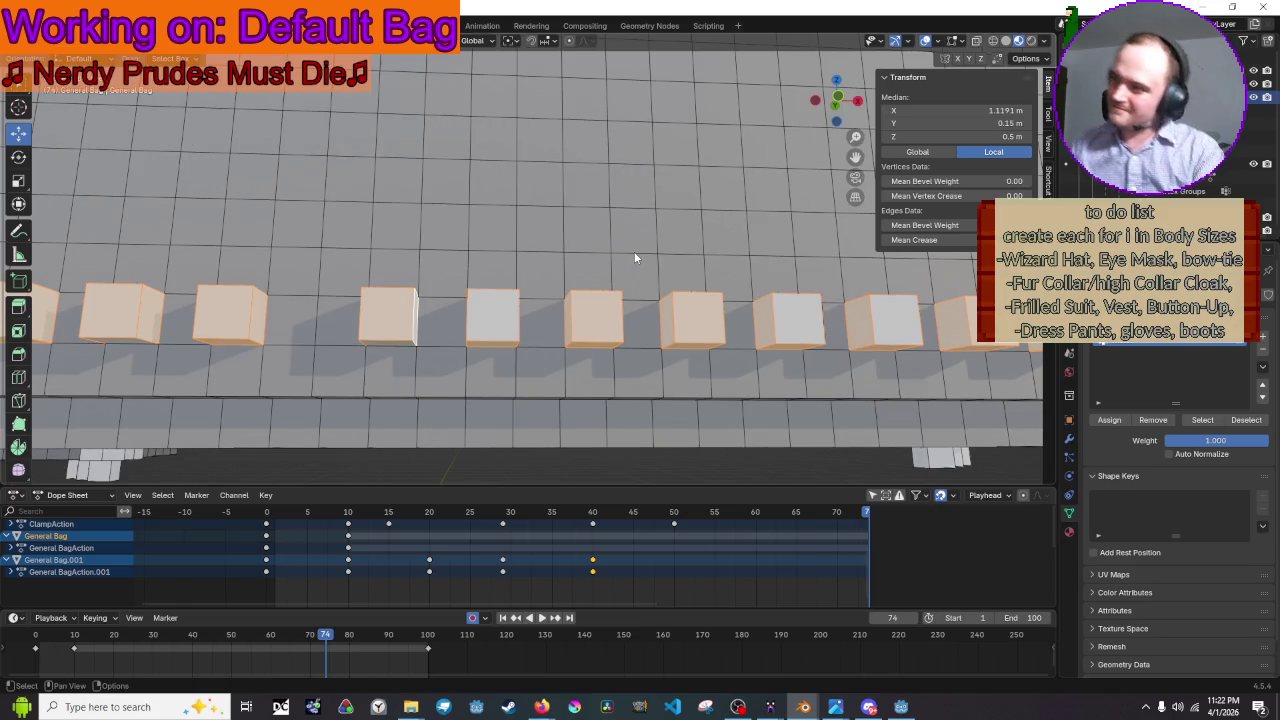
scroll(377, 272, "down", 2)
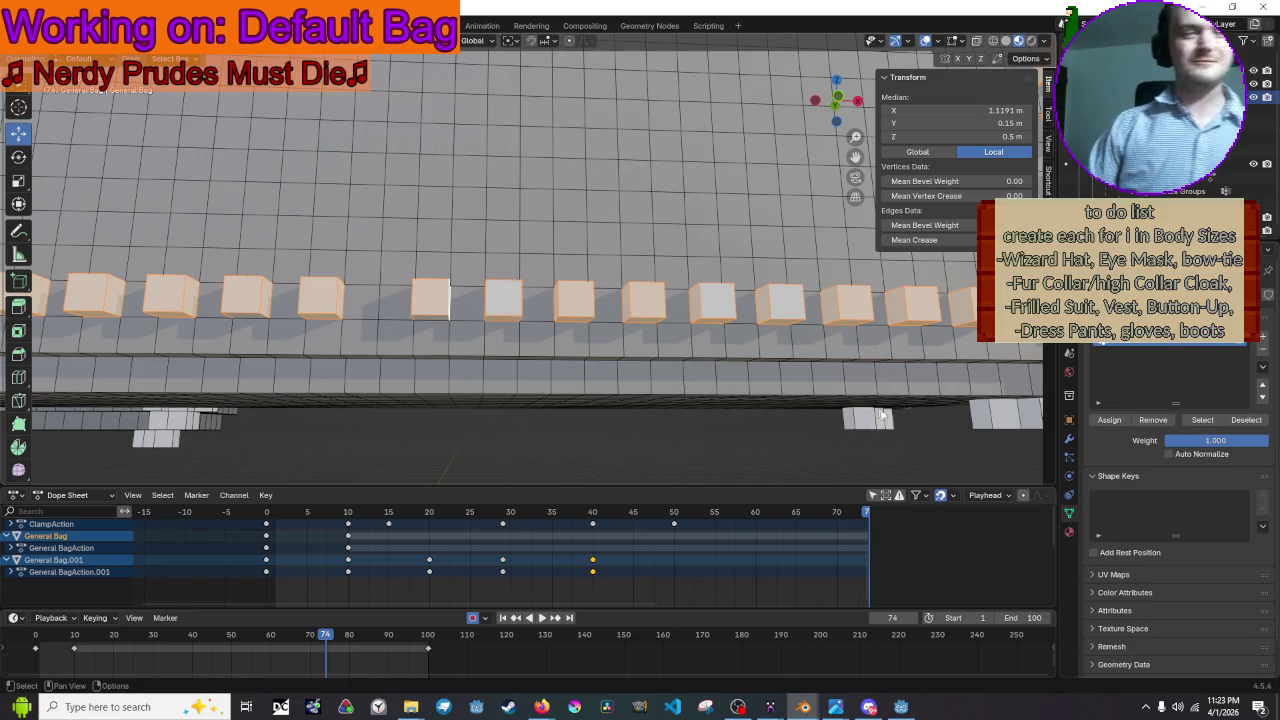
mouse_move(548, 244)
middle_mouse_down()
mouse_move(578, 352)
mouse_move(631, 224)
mouse_move(654, 238)
mouse_move(580, 220)
mouse_move(683, 266)
mouse_move(934, 291)
middle_mouse_up()
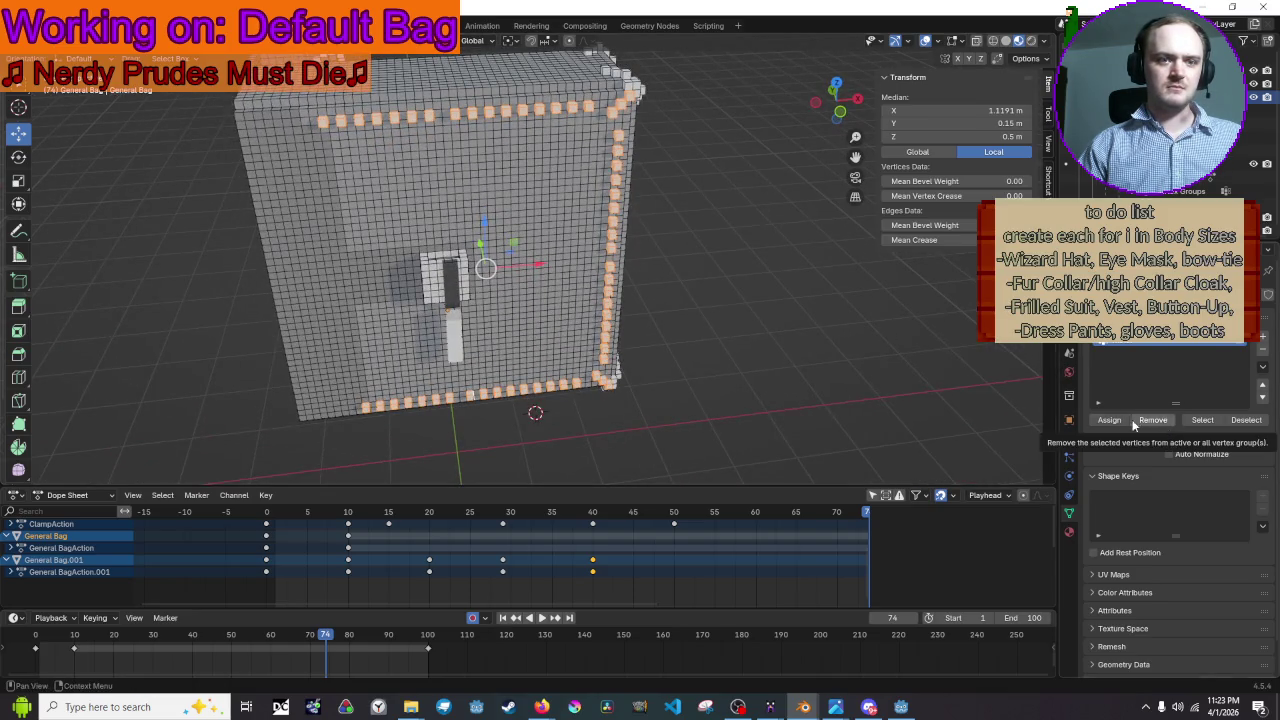
- Clear the selection and select the border vertex group's vertices
left_click(721, 400)
scroll(714, 386, "up", 3)
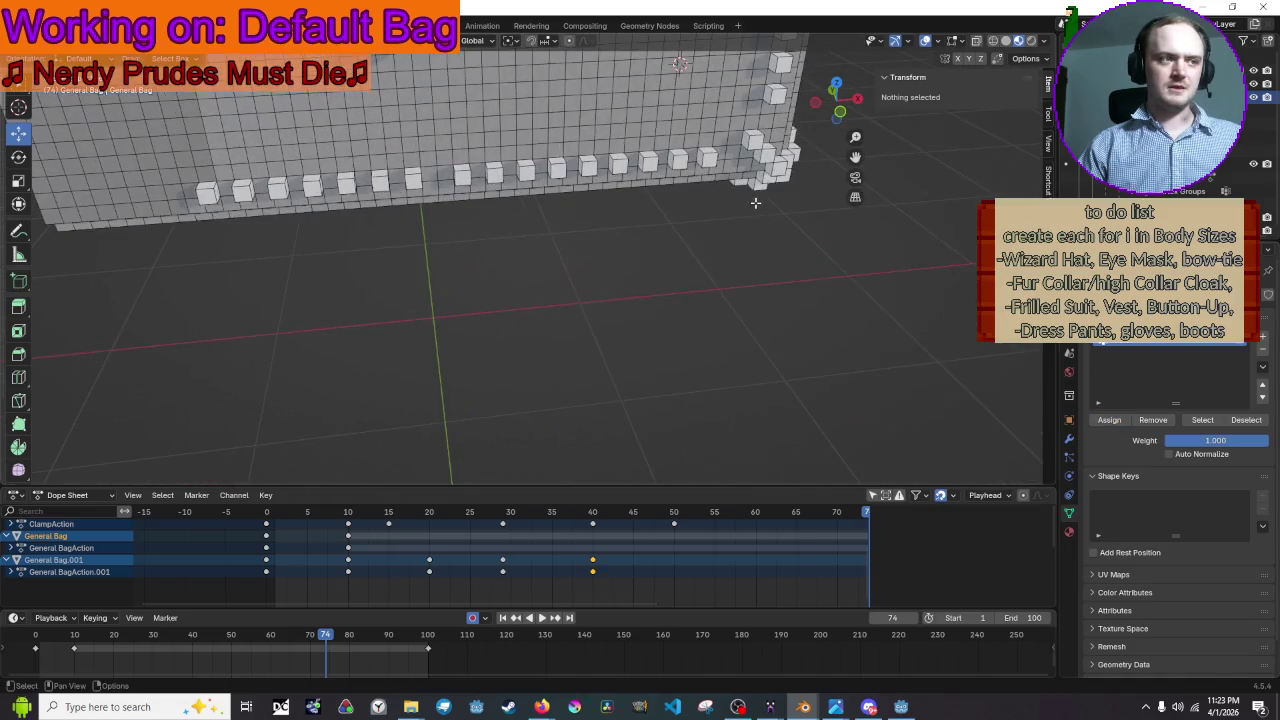
mouse_move(757, 200)
middle_mouse_down()
mouse_move(785, 300)
mouse_move(760, 380)
middle_mouse_up()
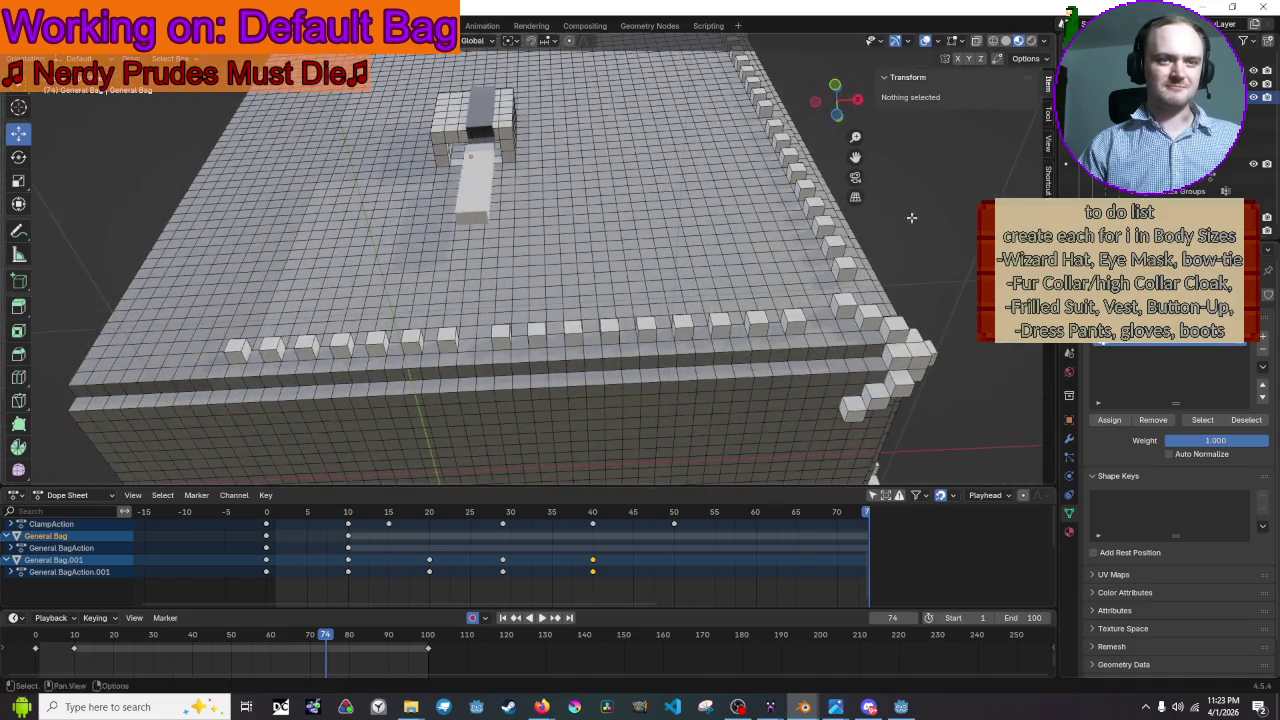
left_click(1202, 420)
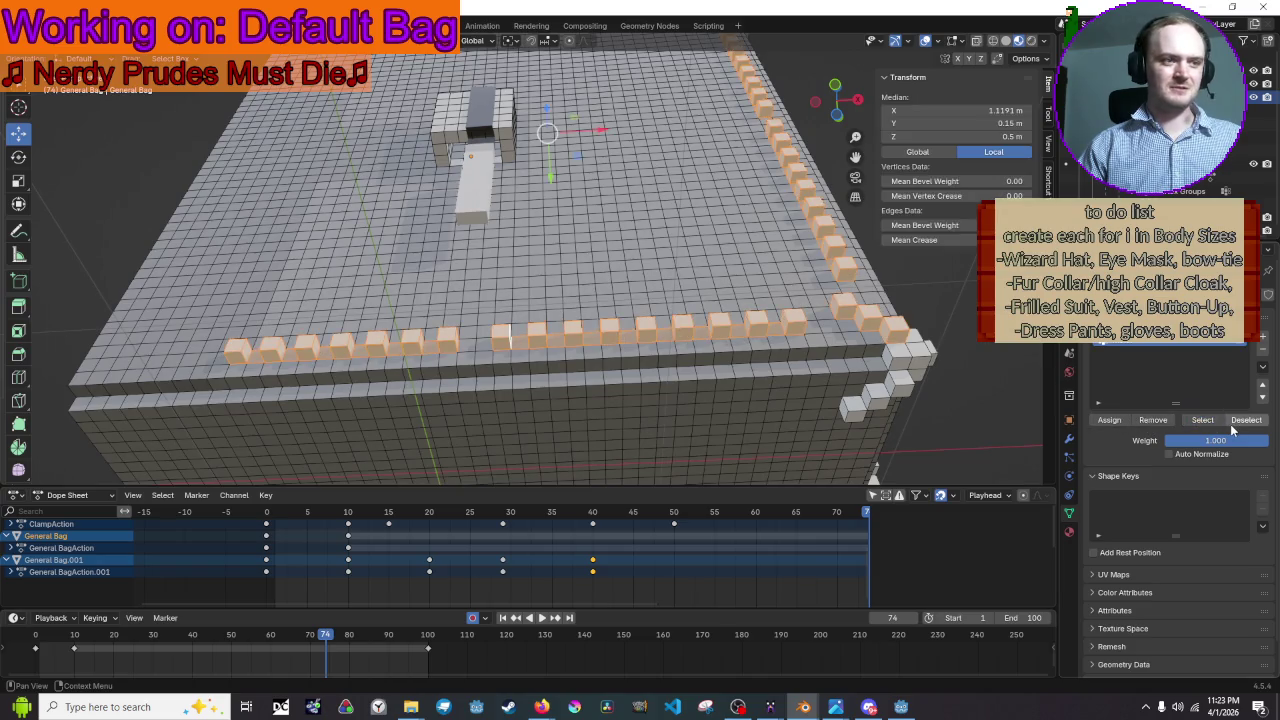
scroll(537, 301, "up", 4)
middle_click_drag(537, 380, 537, 301)
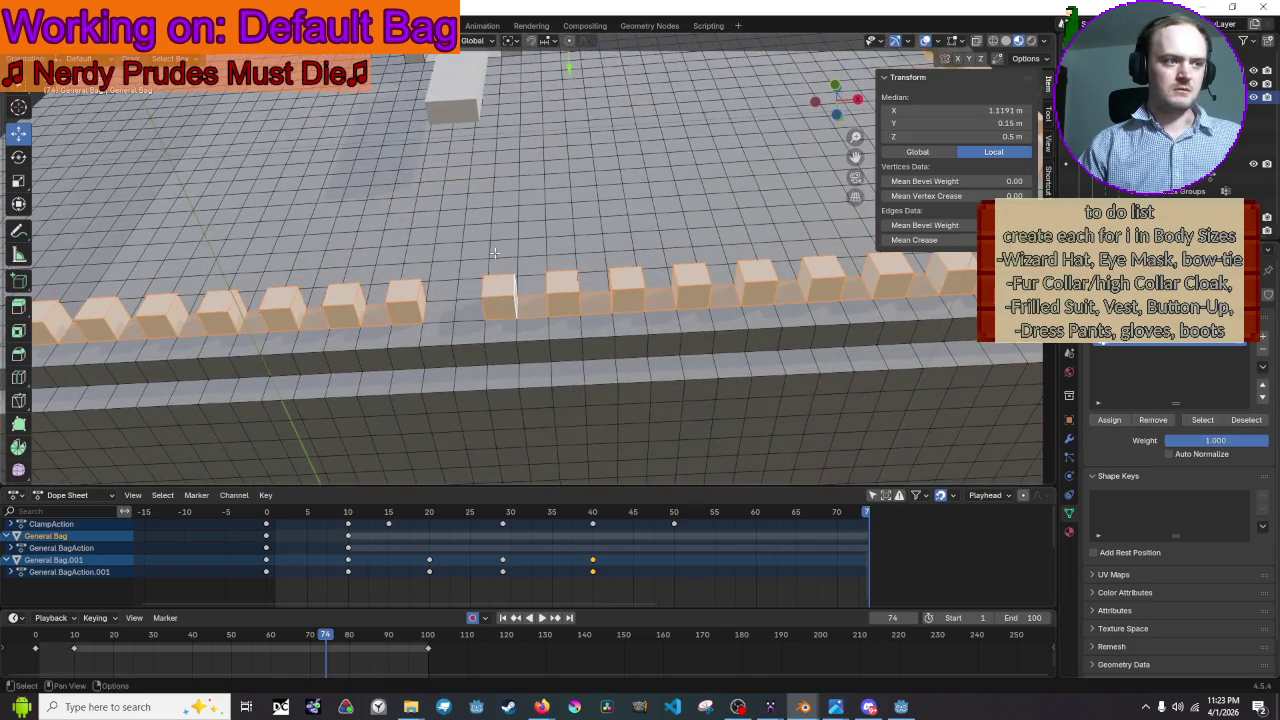
- Select seven stud faces one by one along the top border row
left_click(537, 301)
left_click(661, 299, "shift")
left_click(725, 297, "shift")
left_click(790, 293, "shift")
left_click(856, 289, "shift")
middle_click_drag(856, 289, 526, 290, "shift")
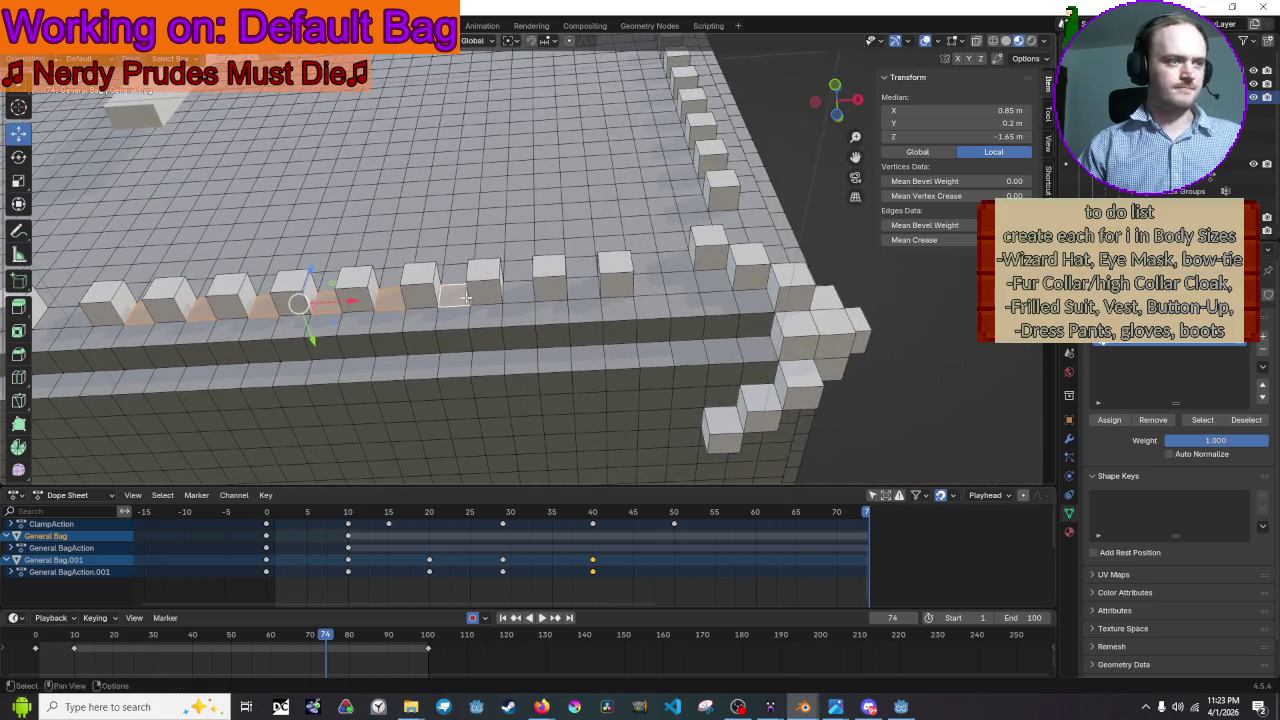
left_click(519, 291, "shift")
left_click(584, 288, "shift")
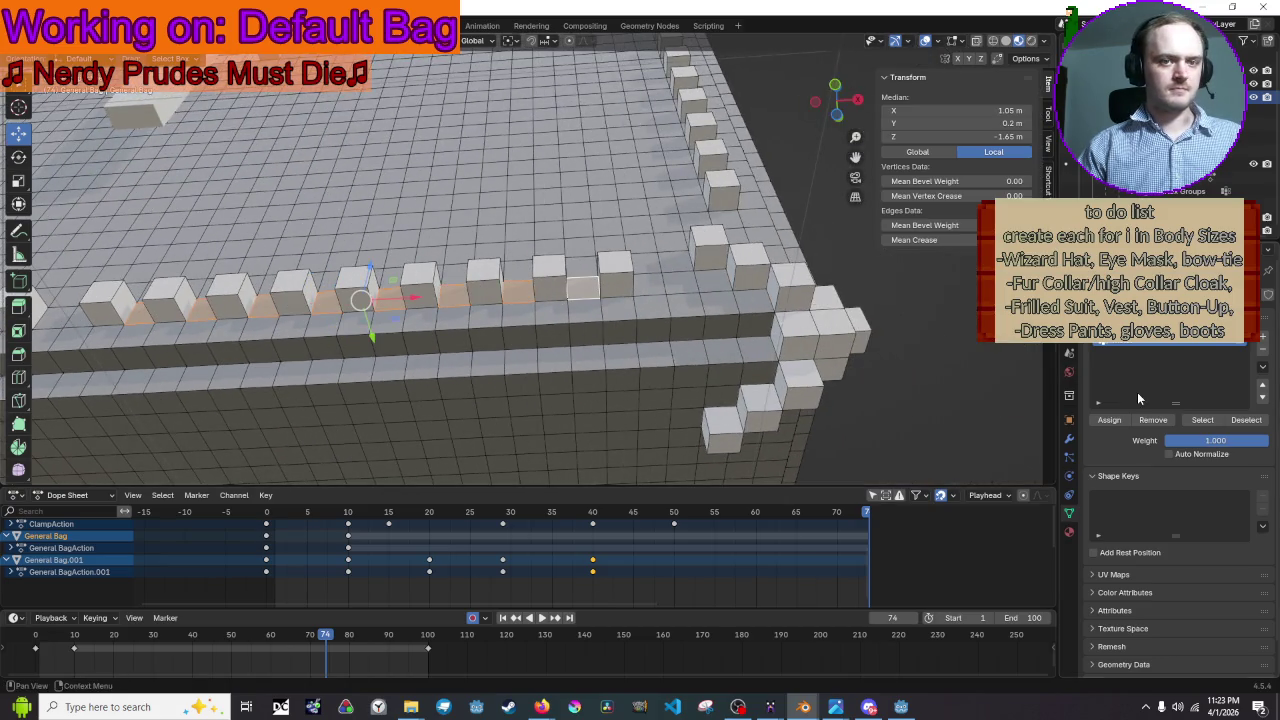
- Reselect the vertex group, frame it in view, then clear the selection
left_click(1203, 421)
key("KP_Decimal")
key("alt+a")
mouse_move(811, 351)
middle_mouse_down()
mouse_move(1042, 374)
mouse_move(144, 399)
middle_mouse_up()
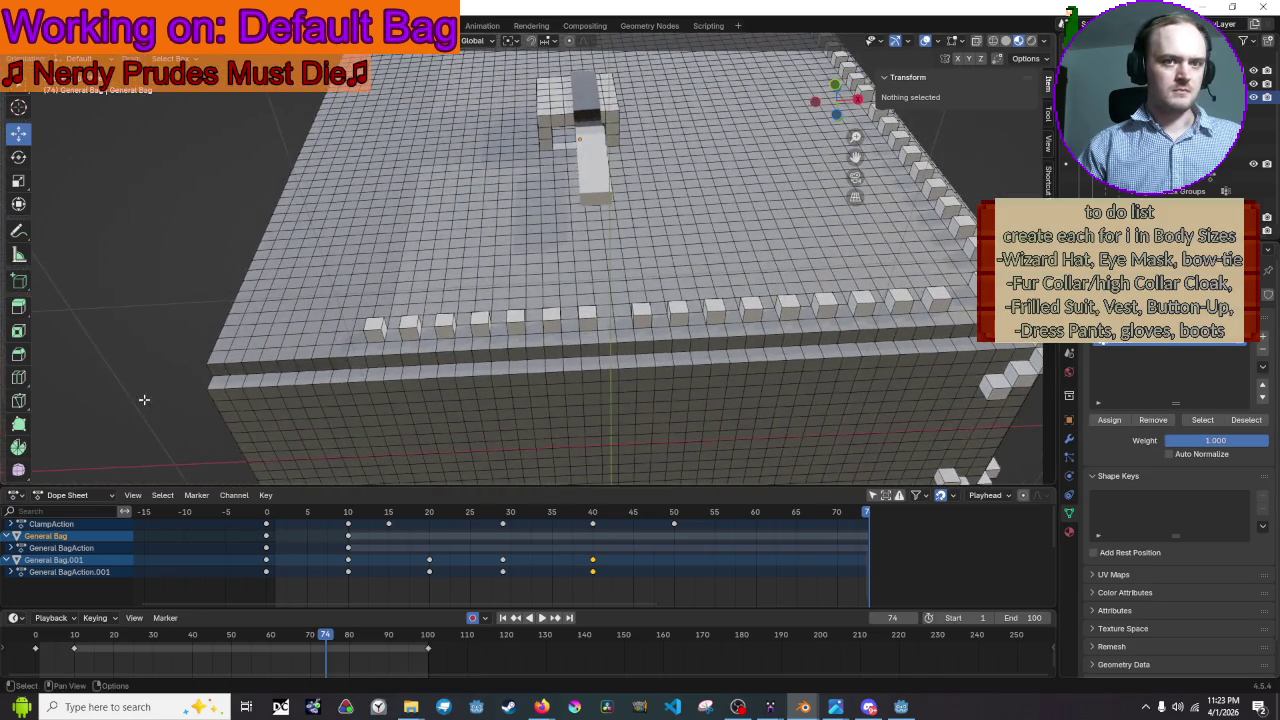
- Select the vertex group, then pick stud bottom faces from a low side view
left_click(1205, 420)
key("KP_Decimal")
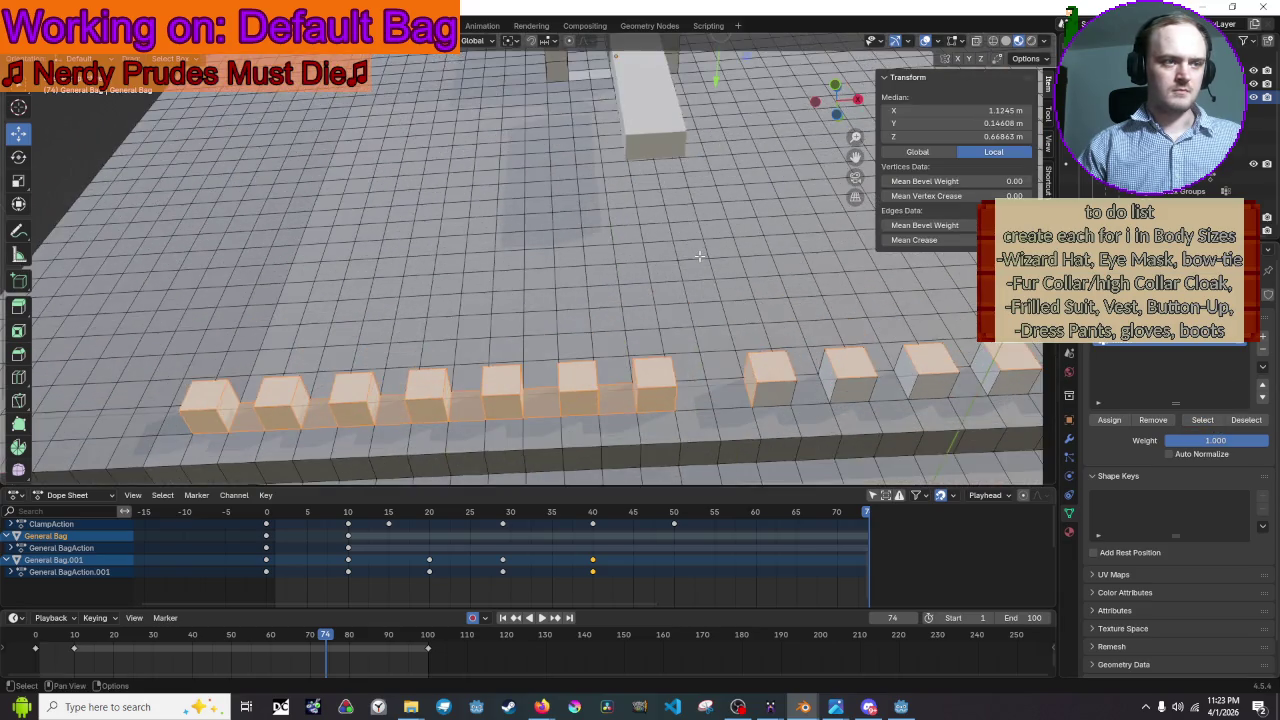
scroll(541, 228, "up", 3)
left_click(541, 228)
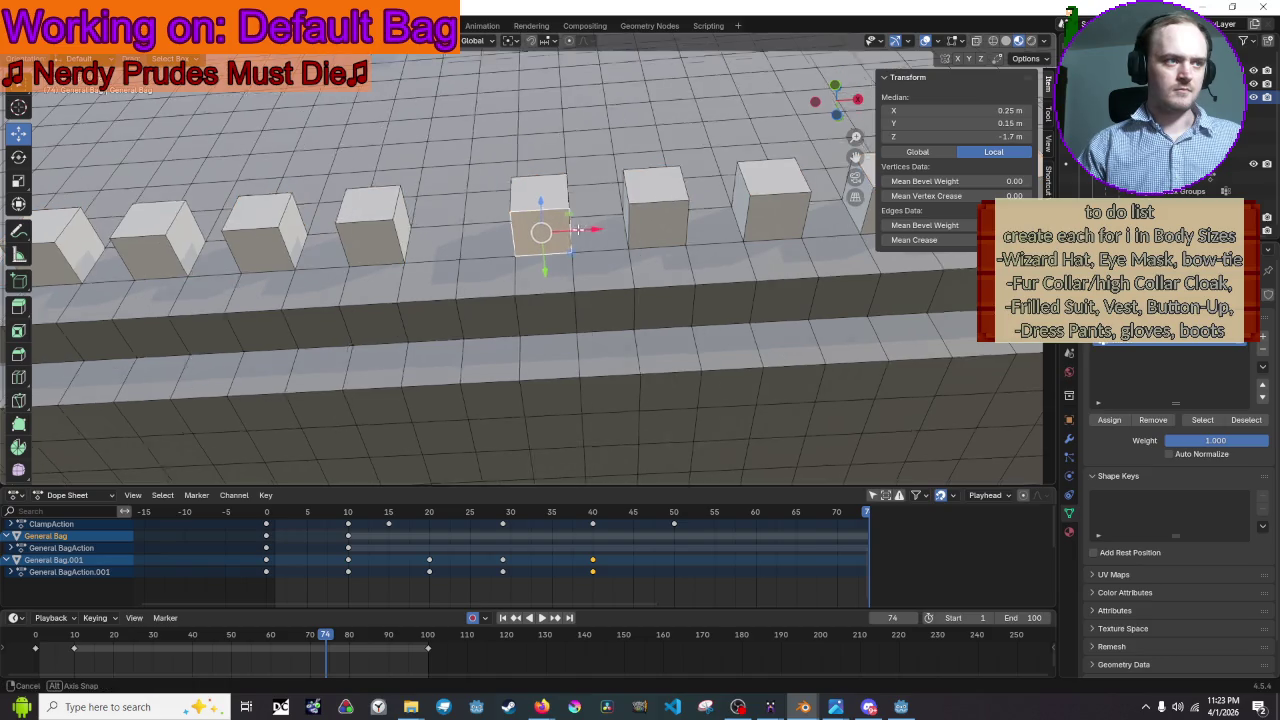
middle_click_drag(541, 228, 593, 281)
left_click(593, 281, "shift")
left_click(610, 263, "shift")
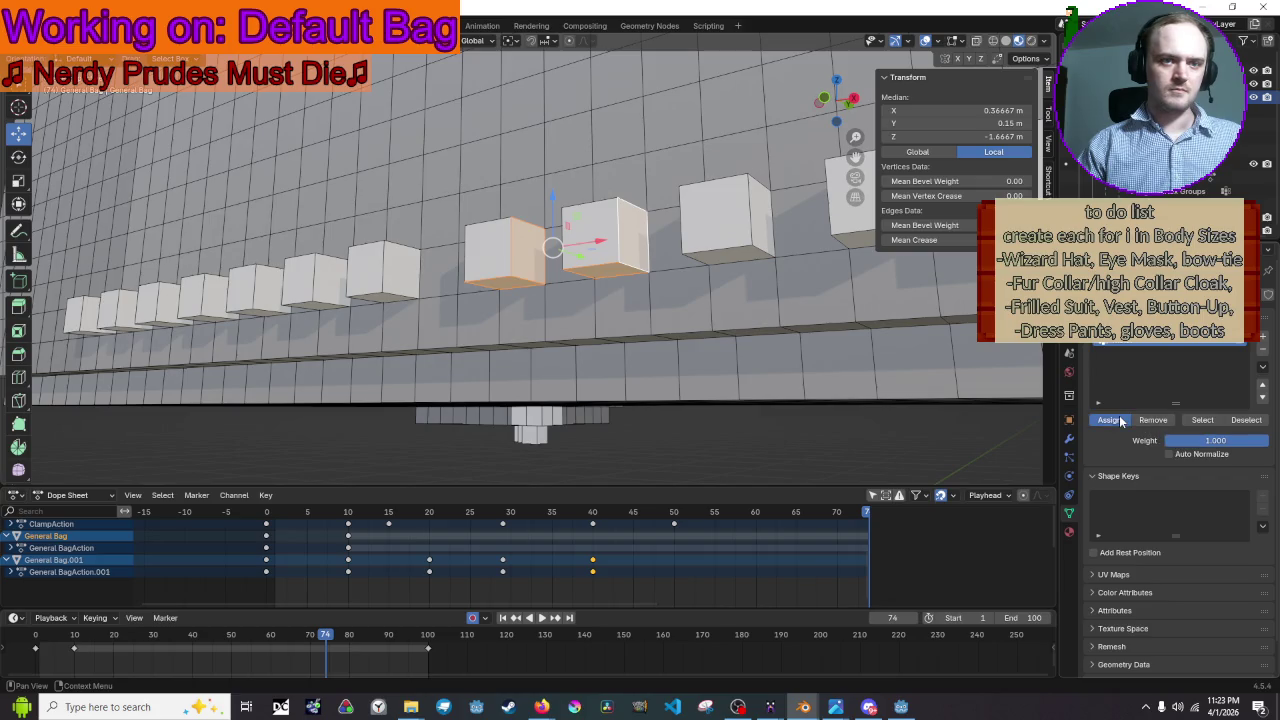
left_click(728, 248)
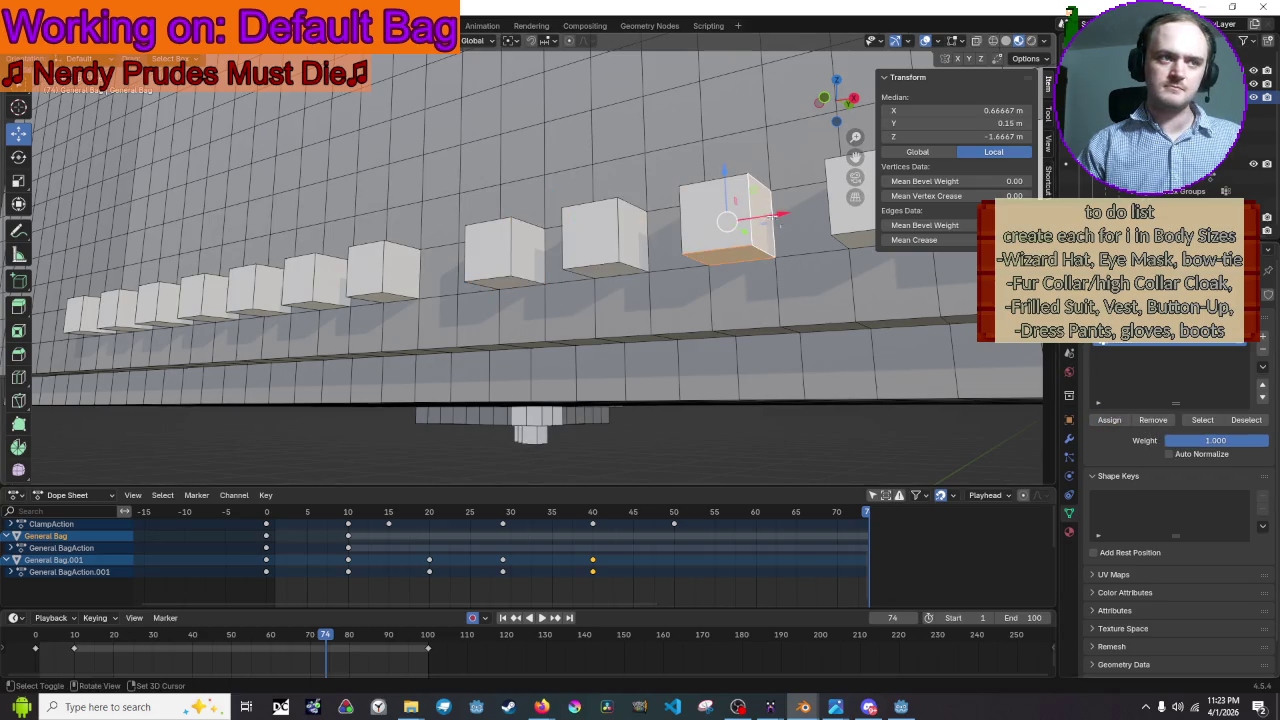
- Assign the selected faces to the vertex group and reselect it after toggling Object Mode
left_click(1110, 420)
scroll(823, 420, "down", 3)
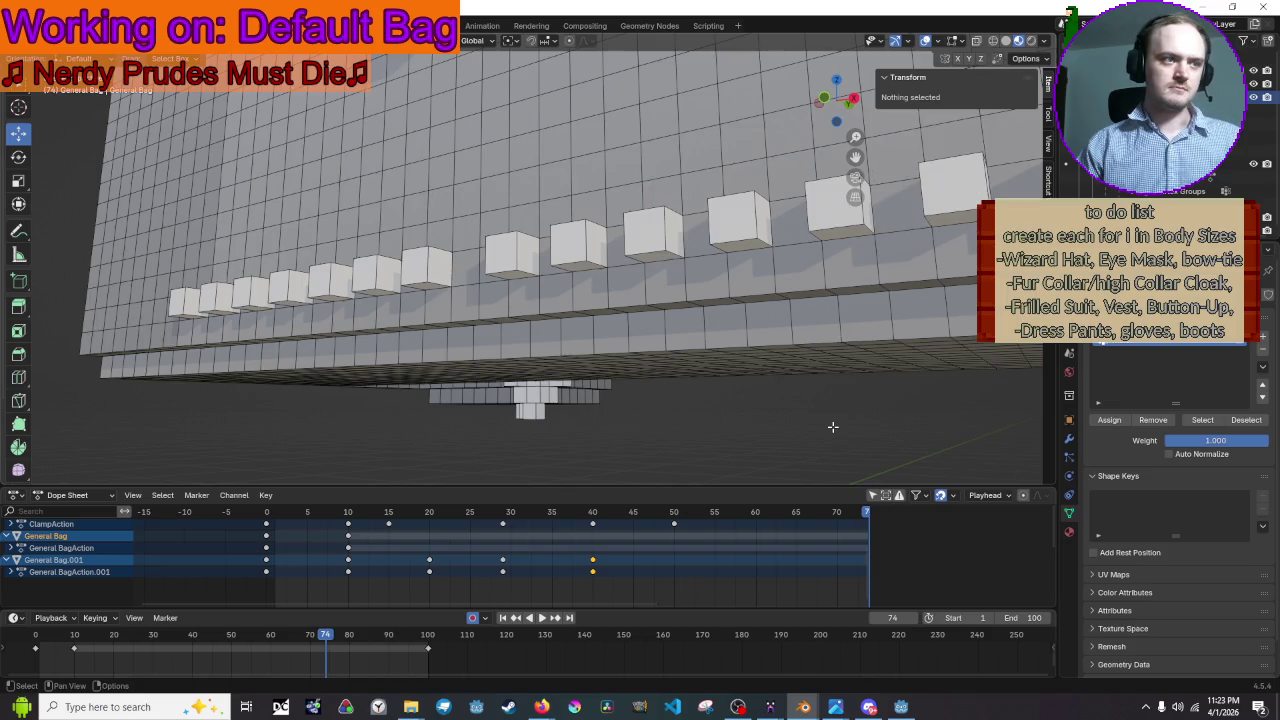
key("Tab")
scroll(823, 420, "up", 3)
key("Tab")
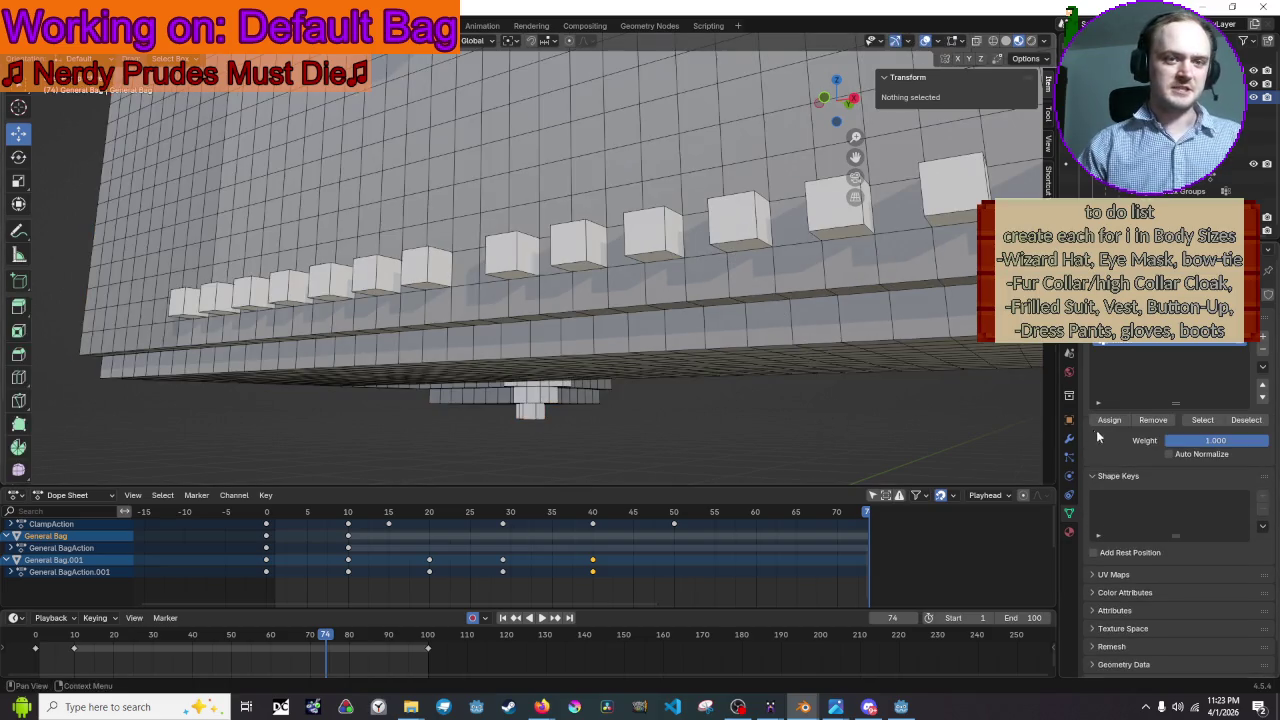
left_click(1205, 421)
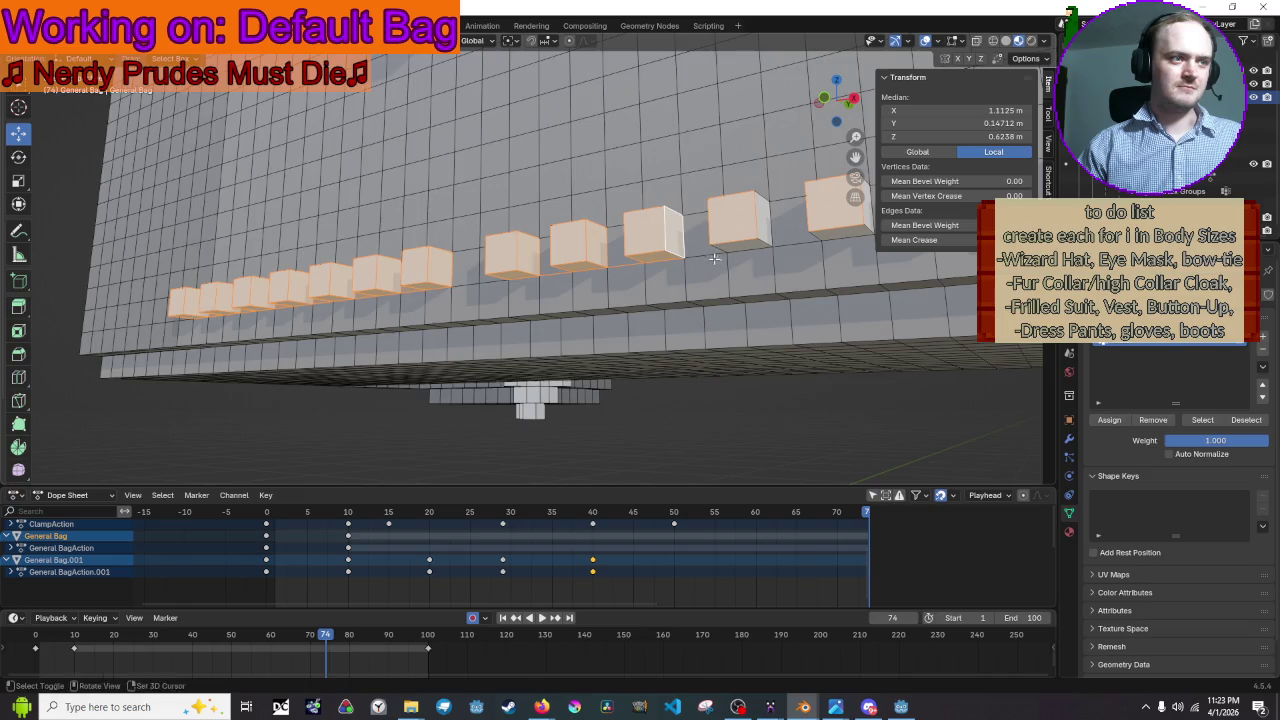
- Check the vertex group's membership by reselecting its geometry, clearing the selection in between
middle_click_drag(740, 300, 772, 185)
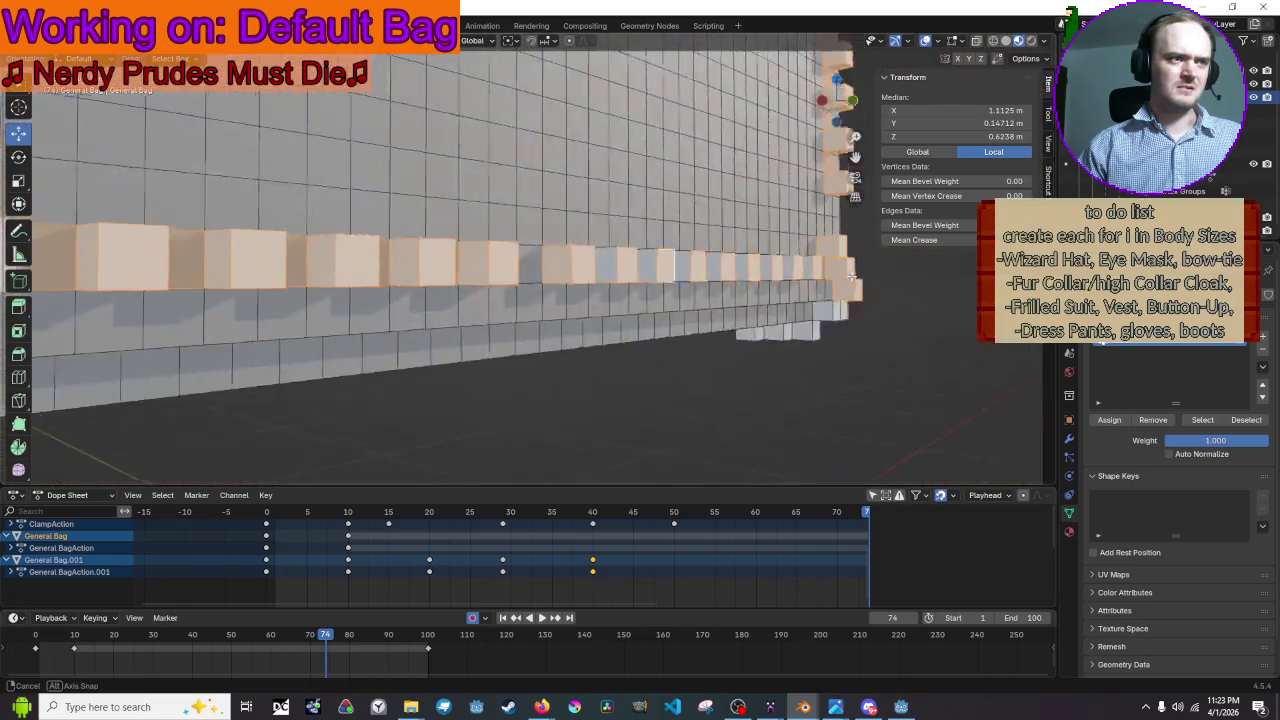
mouse_move(772, 185)
middle_mouse_down()
mouse_move(754, 289)
mouse_move(619, 321)
mouse_move(755, 278)
middle_mouse_up()
left_click(755, 278)
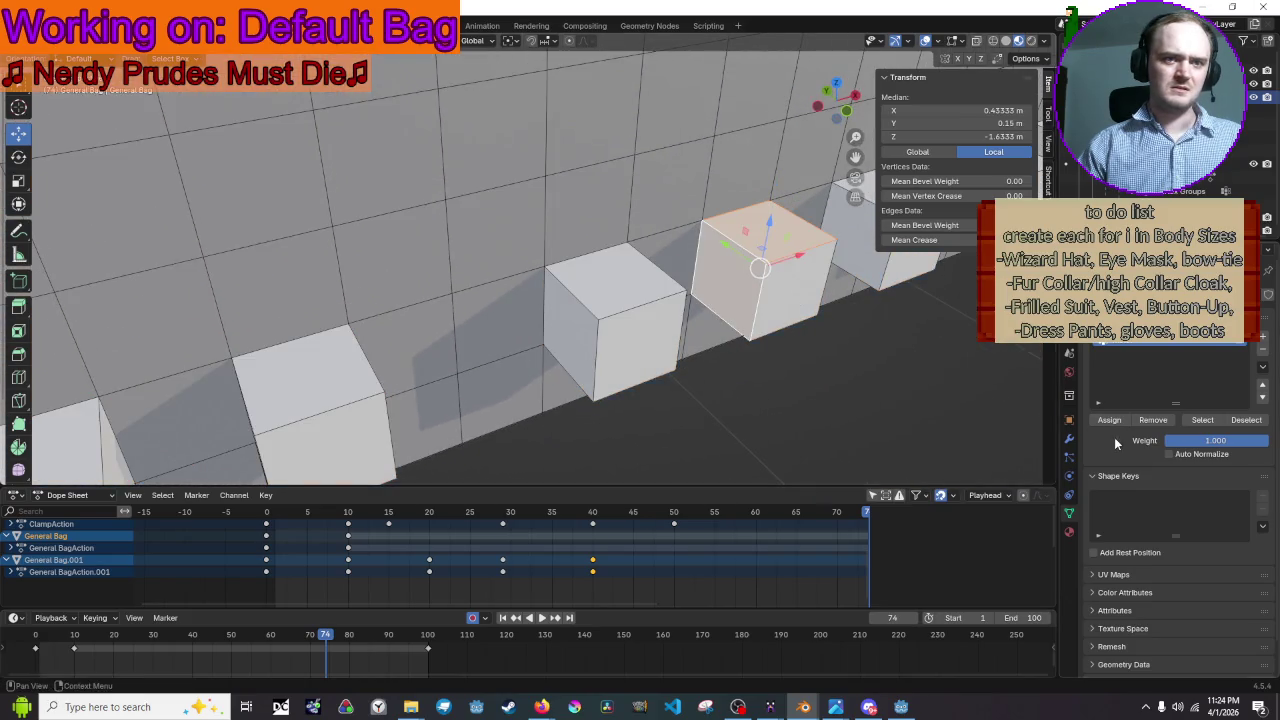
left_click(878, 404)
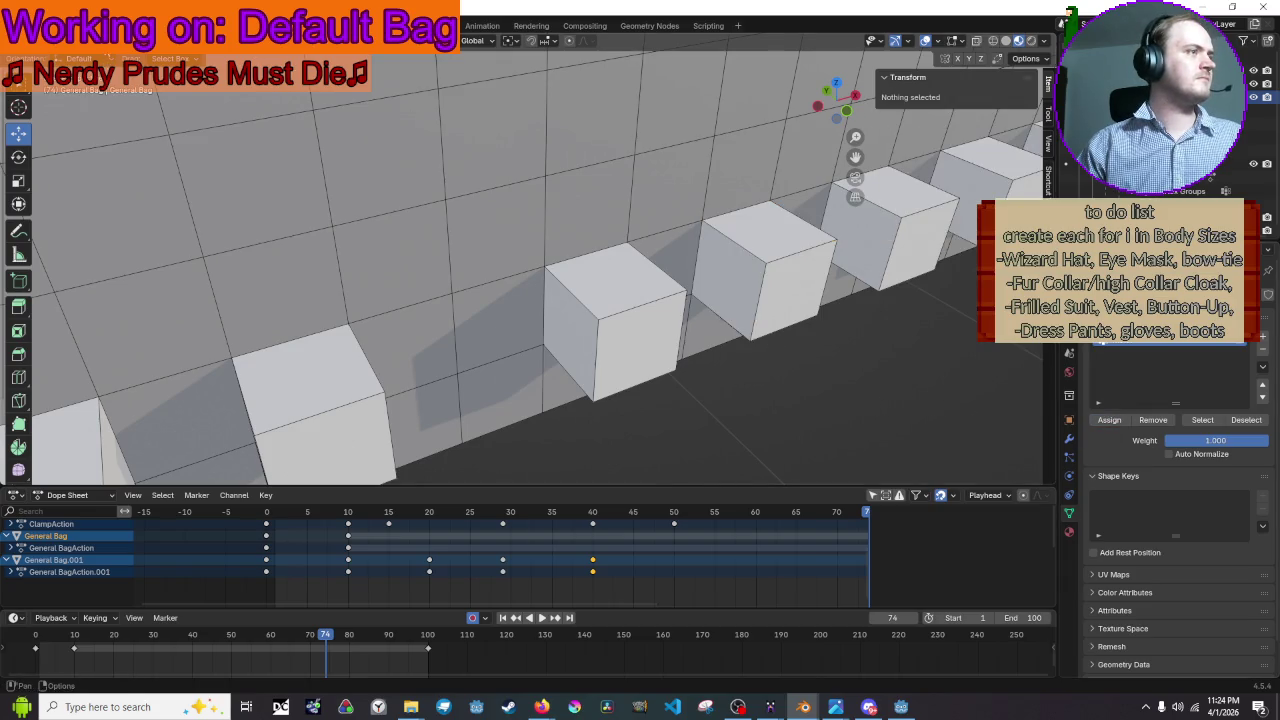
key("Tab")
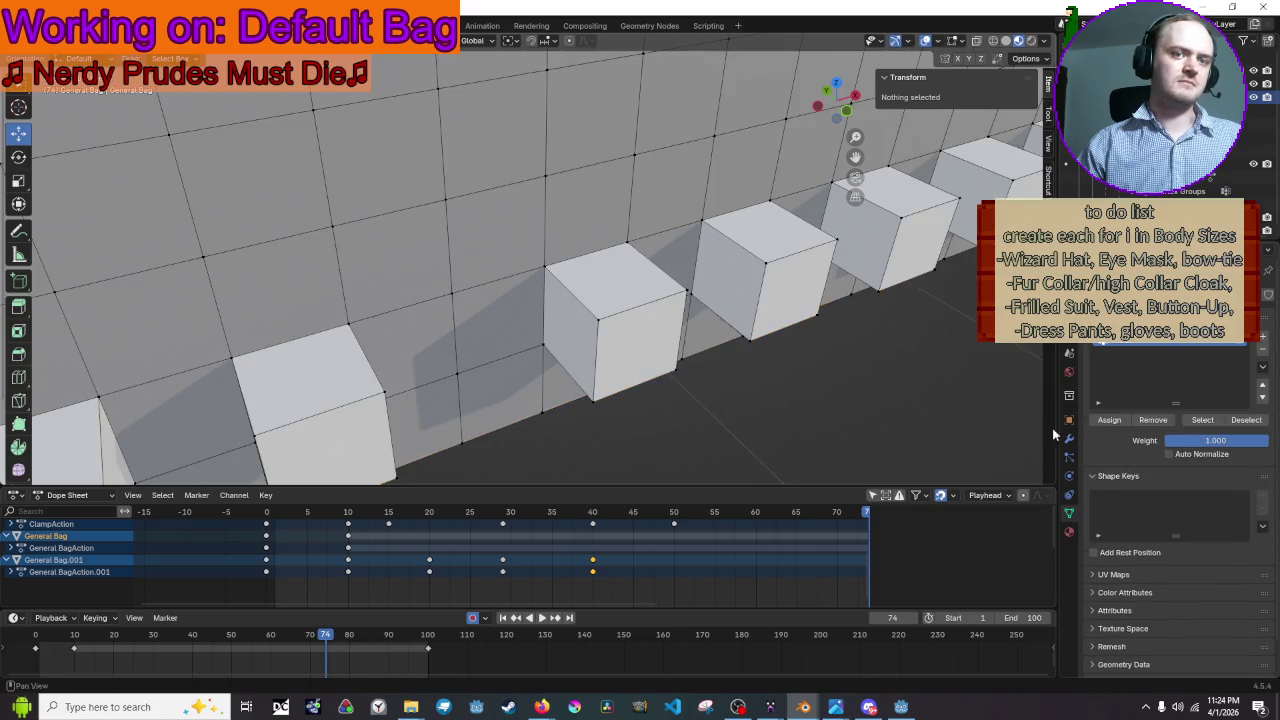
left_click(1200, 420)
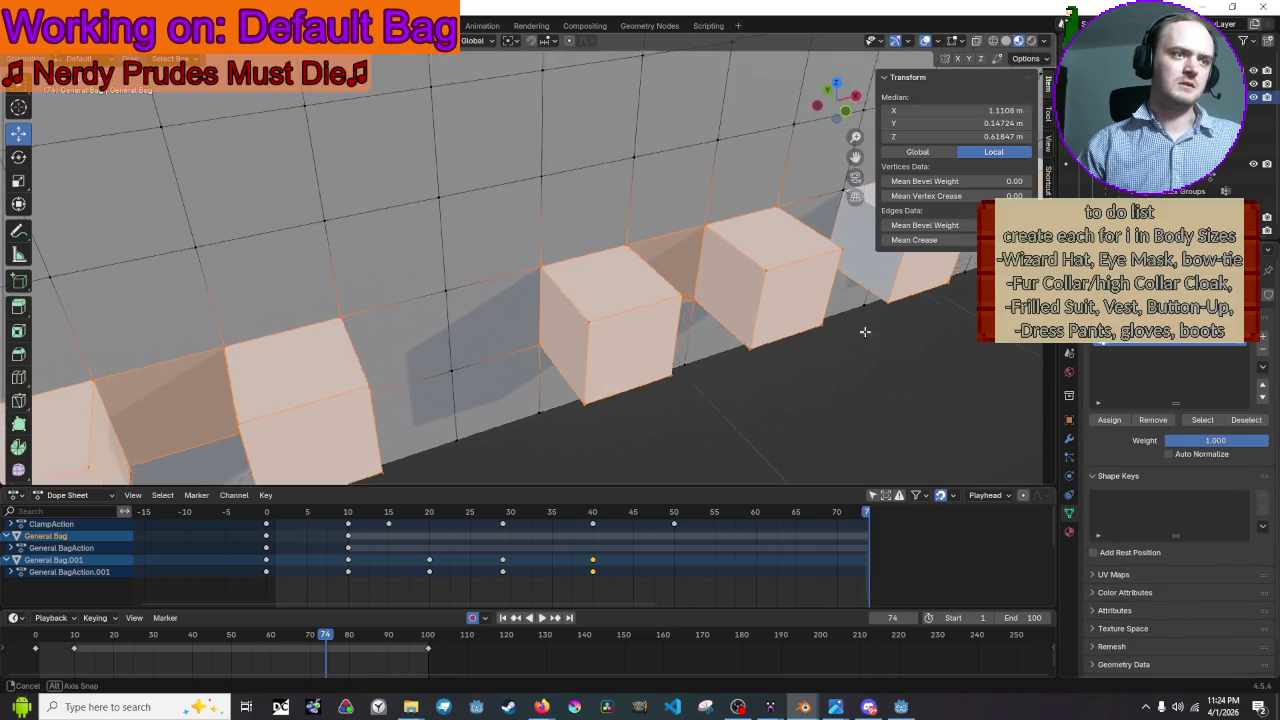
middle_click_drag(871, 329, 825, 313)
key("alt+a")
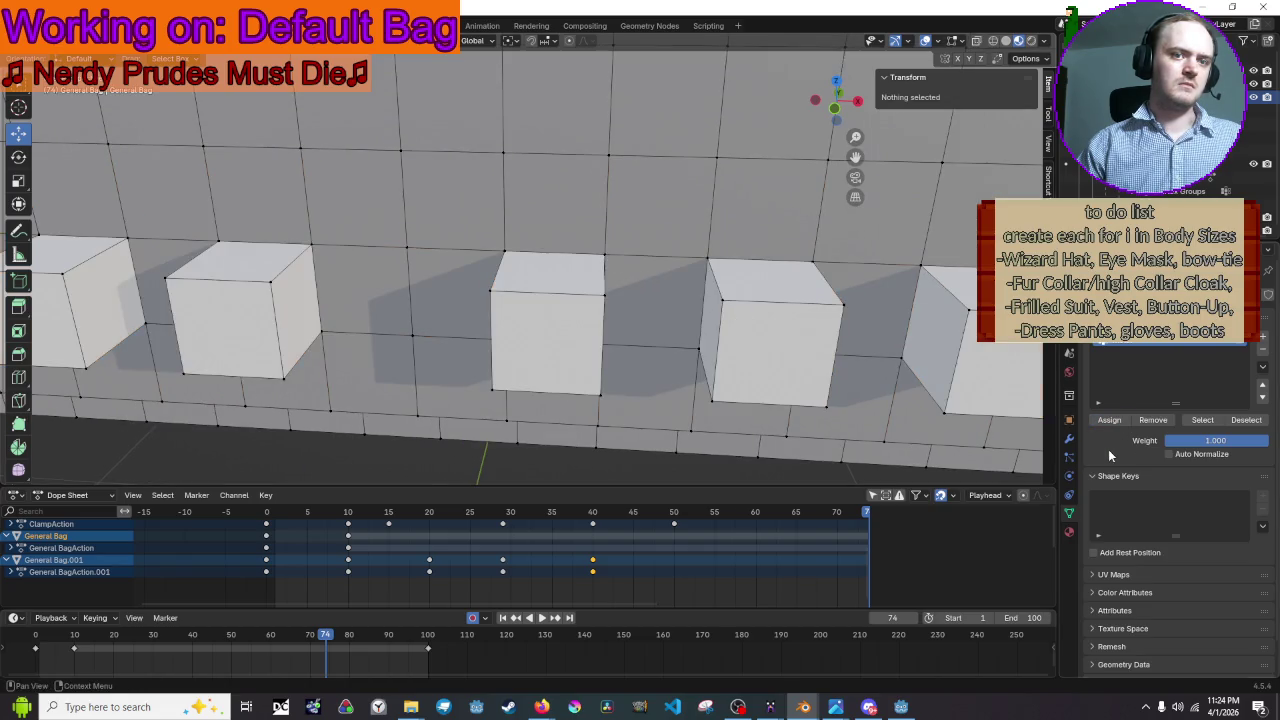
left_click(1202, 419)
- Add the missing stud, a box vertex and the face strip between two cubes
mouse_move(720, 300)
middle_mouse_down()
mouse_move(683, 275)
mouse_move(711, 228)
mouse_move(681, 282)
mouse_move(695, 425)
middle_mouse_up()
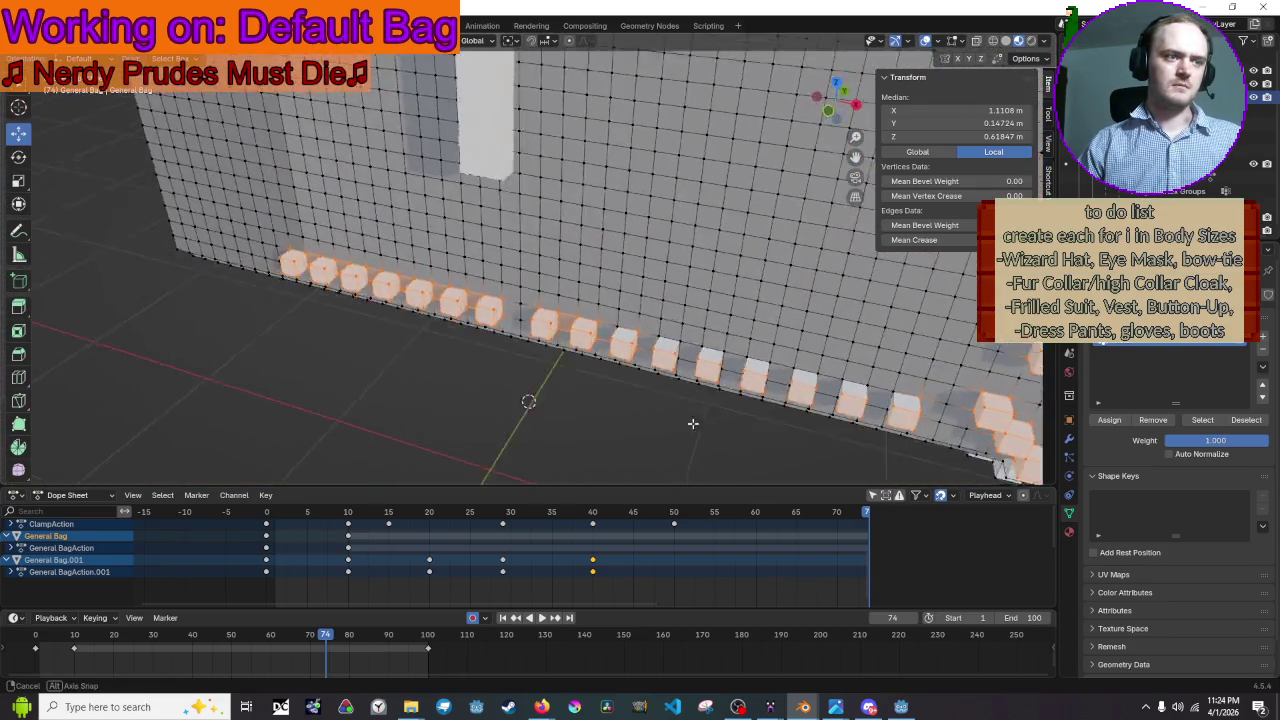
middle_click_drag(695, 425, 715, 413)
scroll(715, 413, "up", 5)
mouse_move(602, 278)
middle_mouse_down()
mouse_move(586, 280)
mouse_move(641, 320)
middle_mouse_up()
left_click(641, 297, "shift")
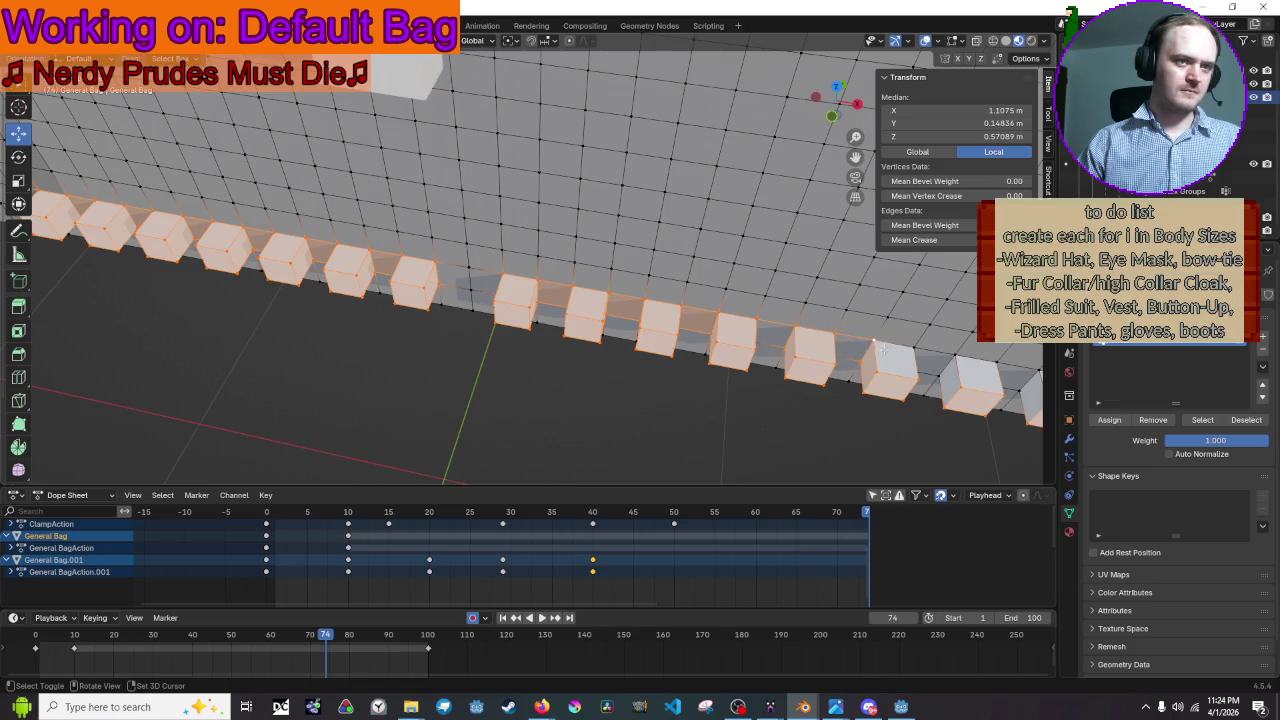
left_click(948, 374, "shift")
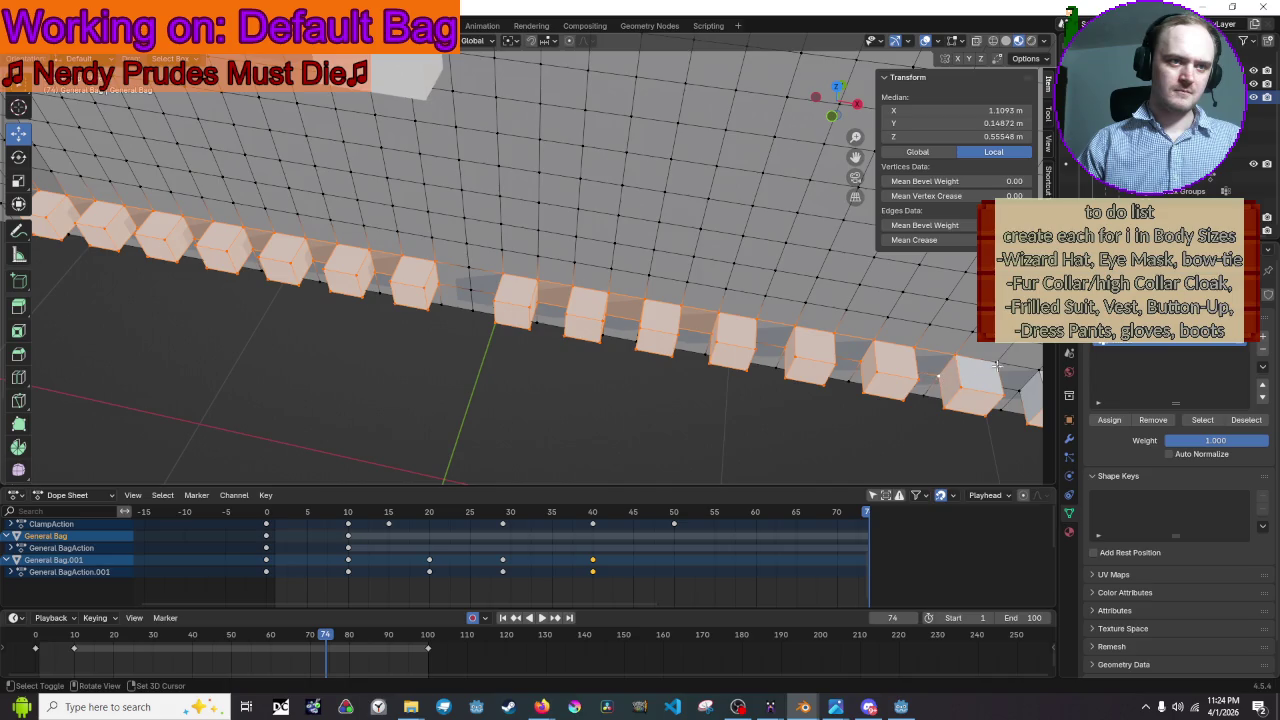
middle_click_drag(1002, 358, 897, 370)
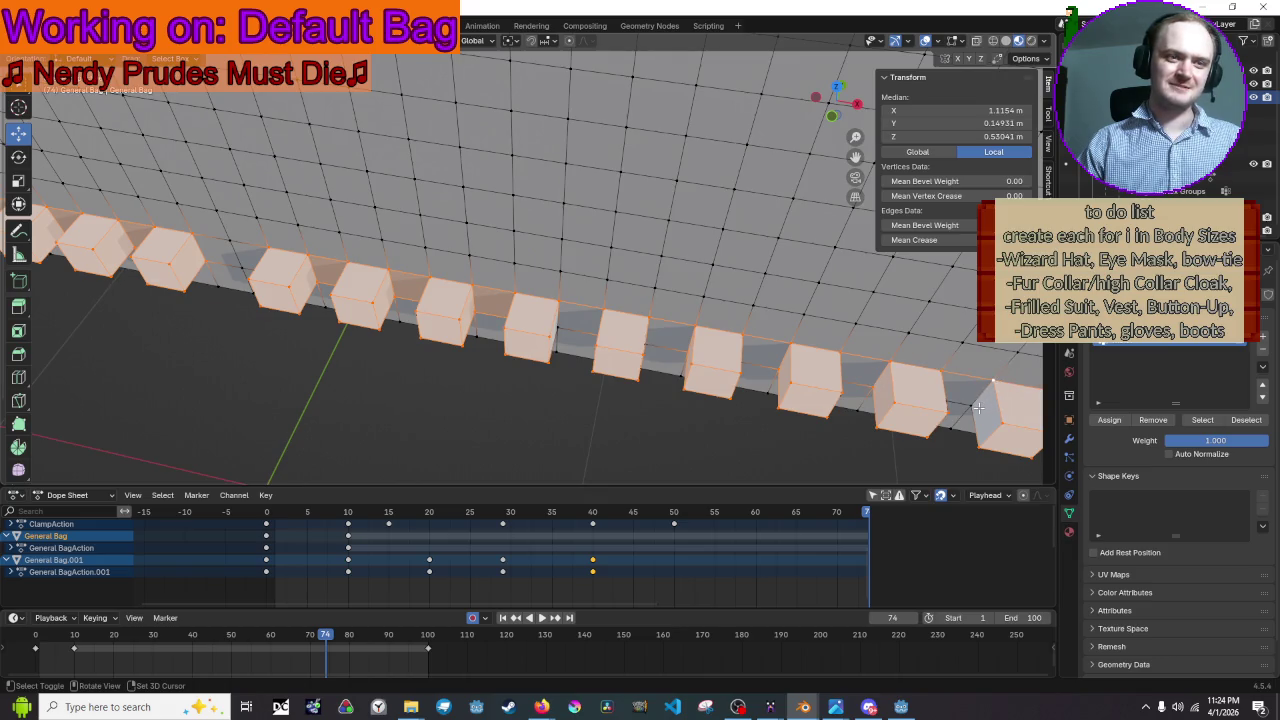
scroll(978, 408, "down", 3)
mouse_move(978, 408)
middle_mouse_down()
mouse_move(552, 332)
mouse_move(759, 418)
mouse_move(740, 340)
middle_mouse_up()
scroll(552, 332, "up", 3)
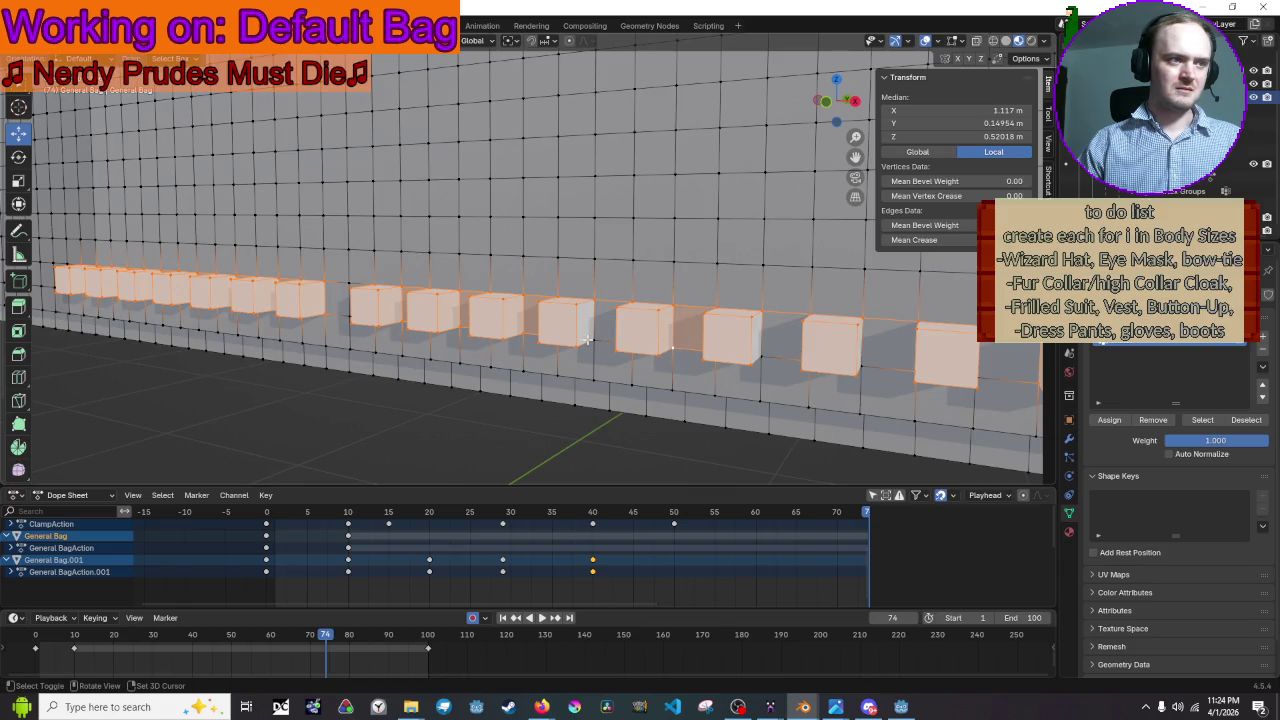
left_click(762, 357, "shift")
- Clear the vertex selection, switch to Object Mode, deselect the bag, and bring up Save with Ctrl+S
mouse_move(810, 349)
middle_mouse_down()
mouse_move(760, 333)
mouse_move(885, 357)
mouse_move(832, 302)
mouse_move(683, 373)
mouse_move(457, 357)
mouse_move(681, 346)
mouse_move(483, 316)
mouse_move(483, 304)
mouse_move(424, 358)
mouse_move(622, 181)
mouse_move(743, 304)
mouse_move(371, 286)
mouse_move(366, 323)
mouse_move(615, 404)
middle_mouse_up()
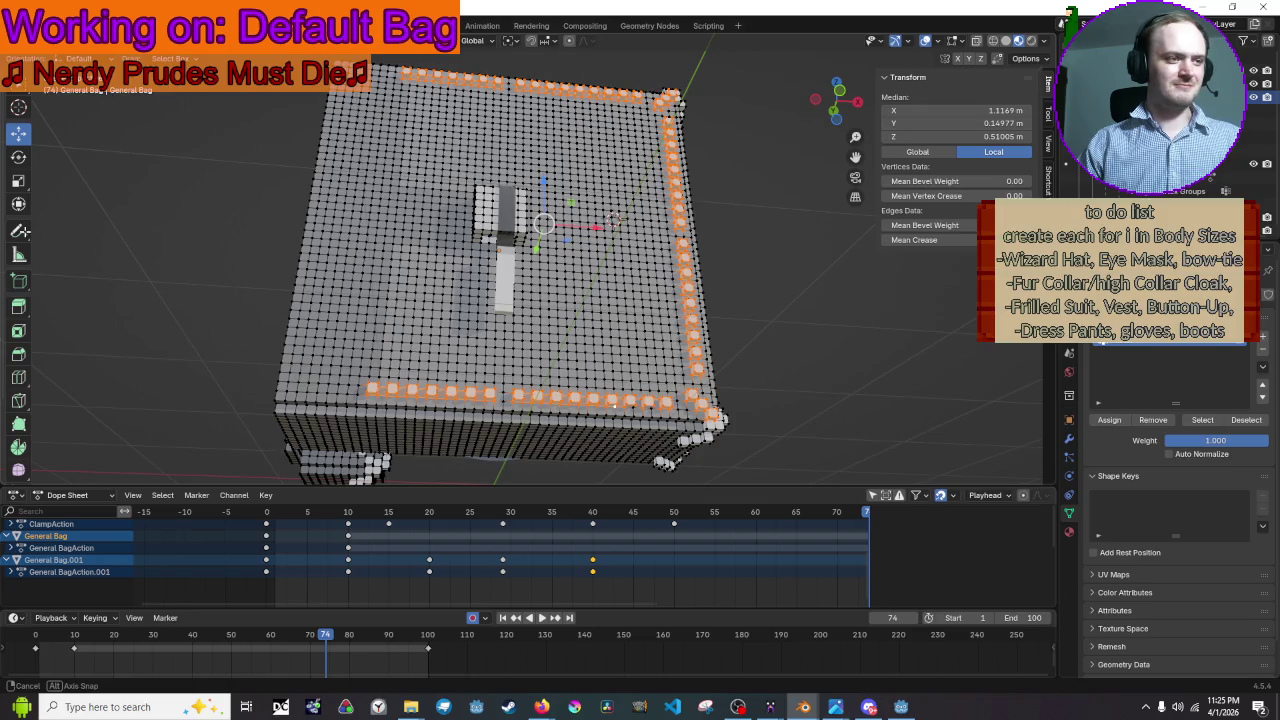
middle_click_drag(615, 404, 720, 432)
left_click(804, 448)
key("Tab")
mouse_move(830, 418)
middle_mouse_down()
mouse_move(799, 422)
mouse_move(825, 394)
middle_mouse_up()
scroll(825, 394, "up", 1)
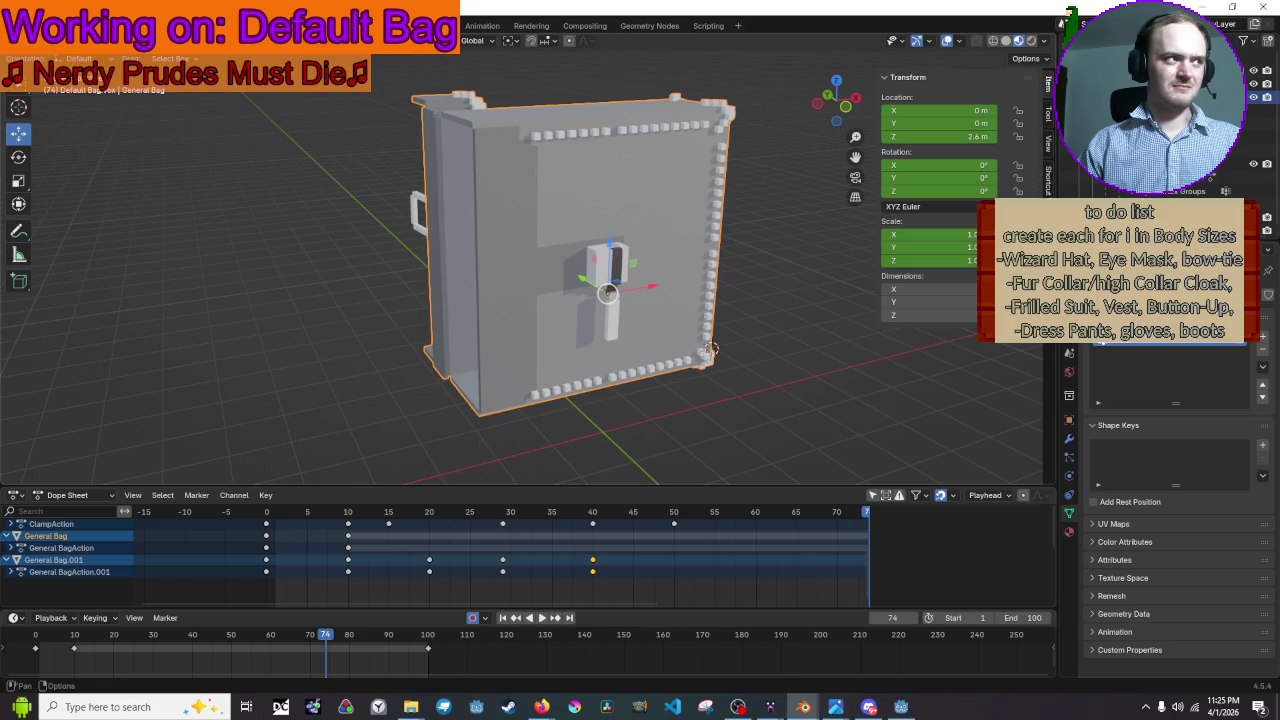
left_click(225, 175)
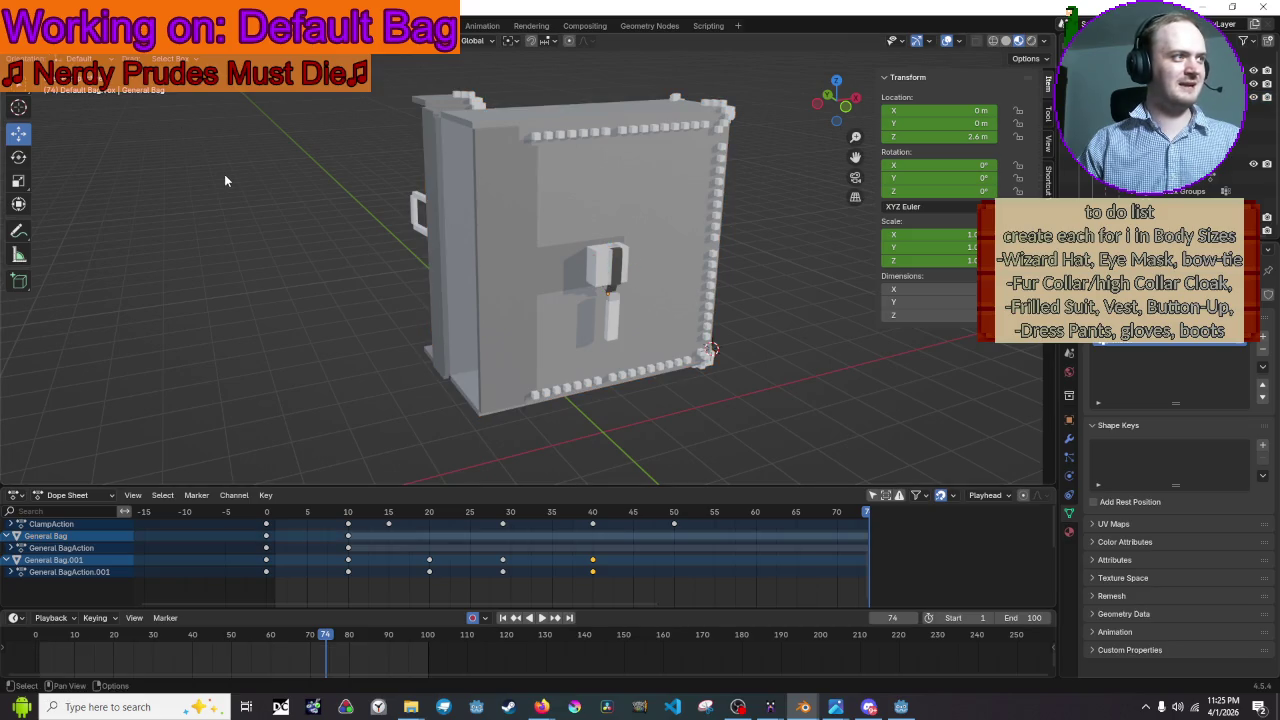
key("ctrl+s")
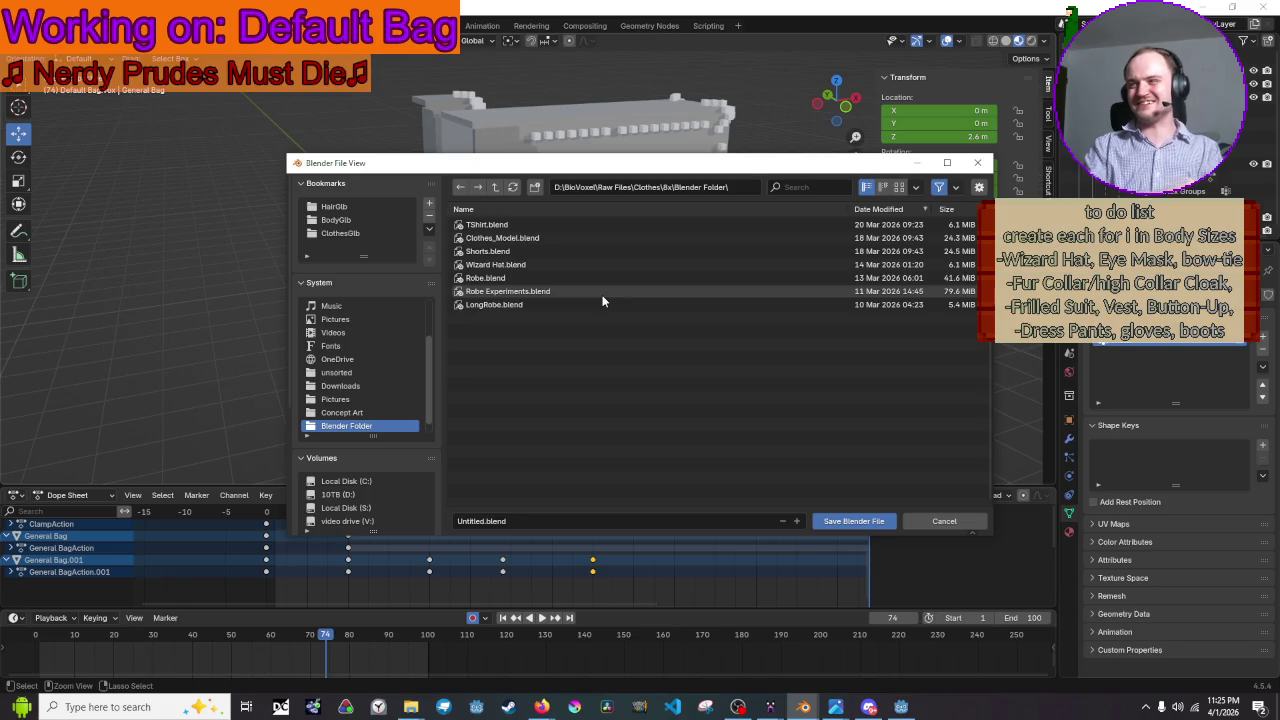
- Browse up to Clothes, into Inventories > Blender, and save as Default Bag.blend
left_click(497, 188)
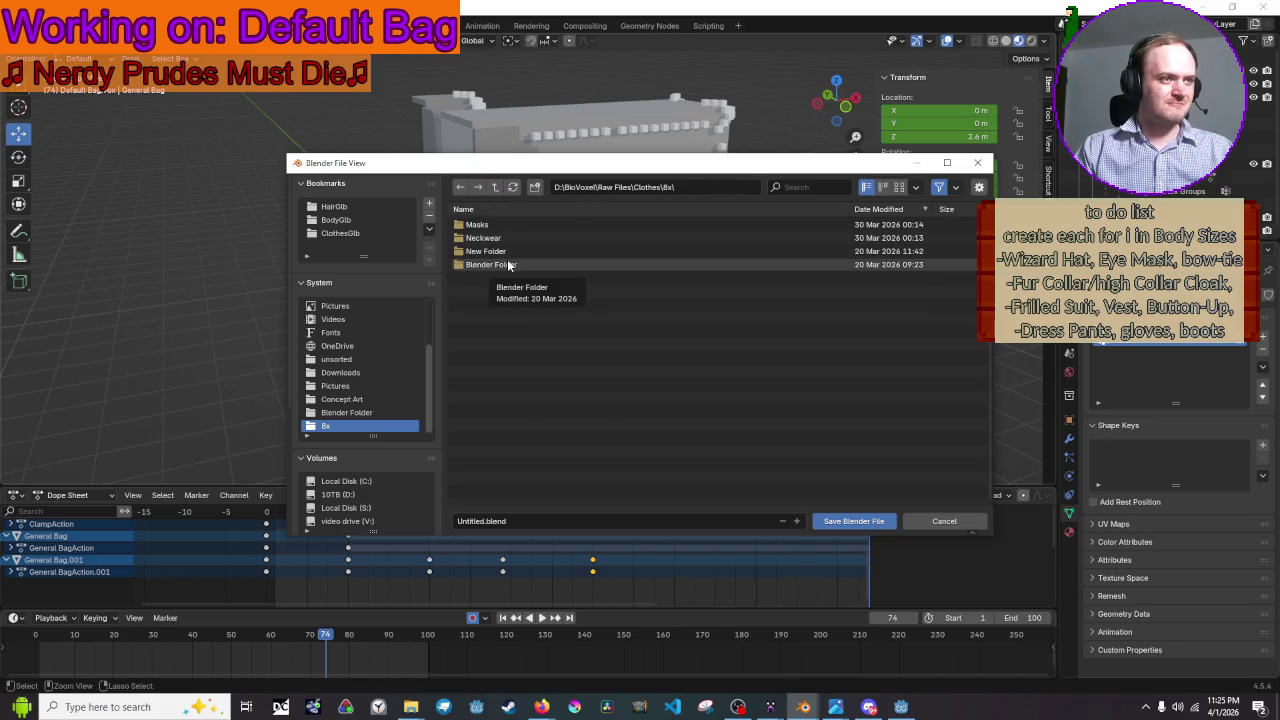
left_click(494, 188)
double_click(512, 224)
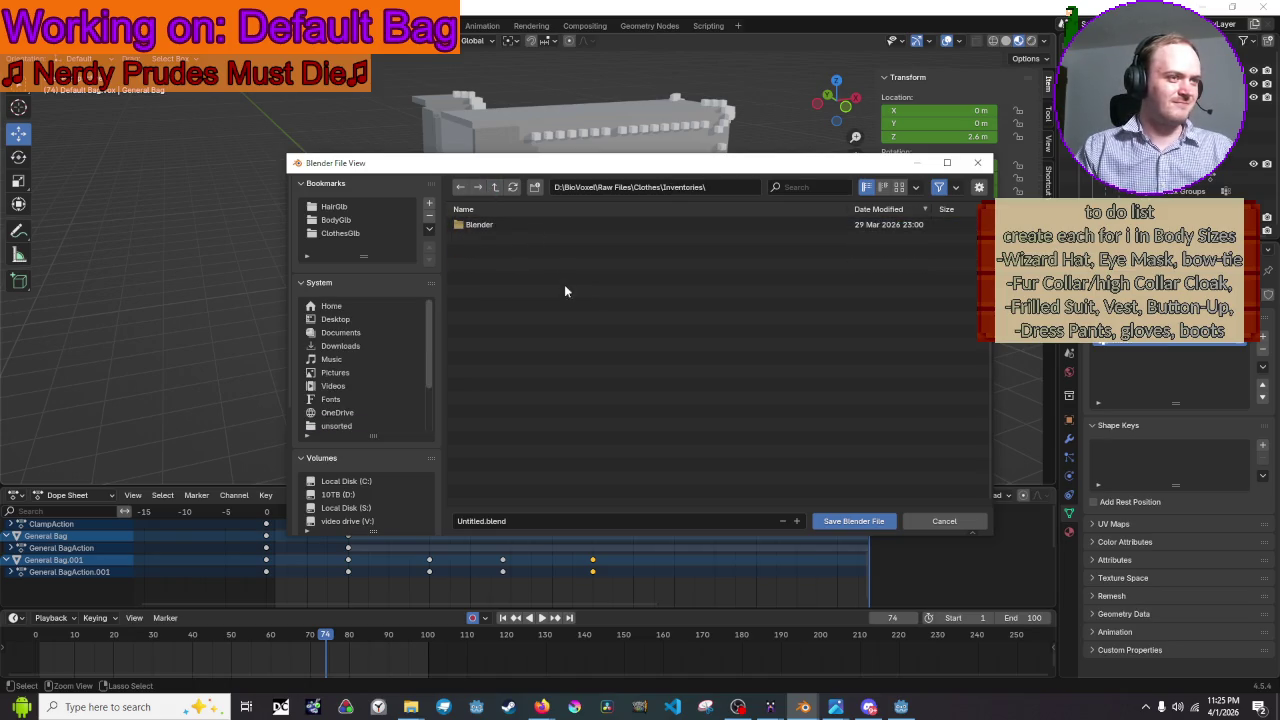
left_click(477, 226)
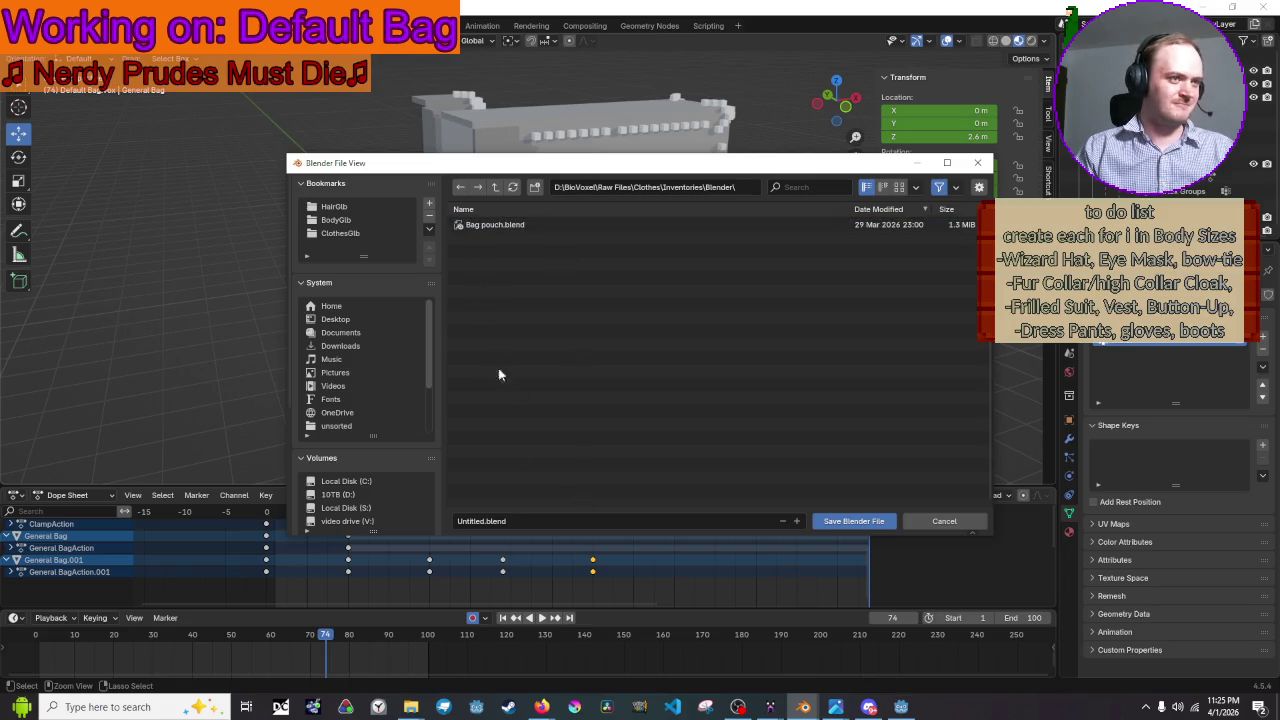
left_click(535, 526)
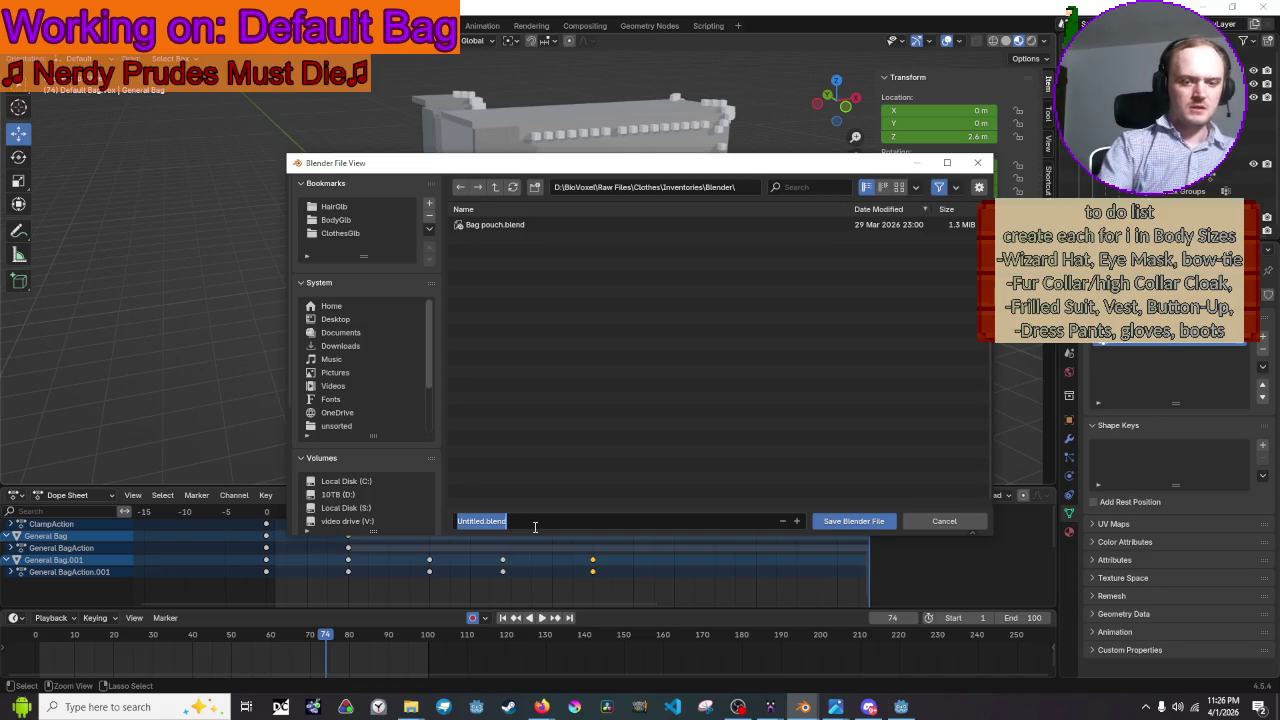
type("Bag")
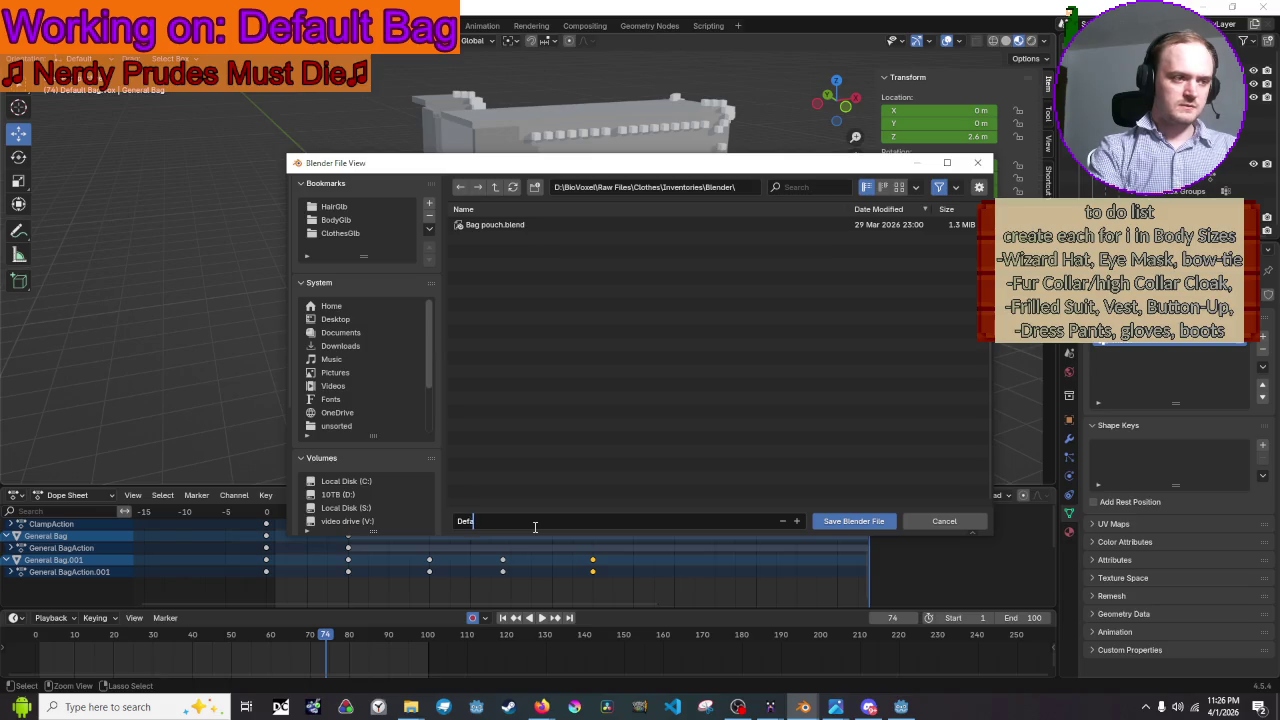
type("ag")
key("Return")
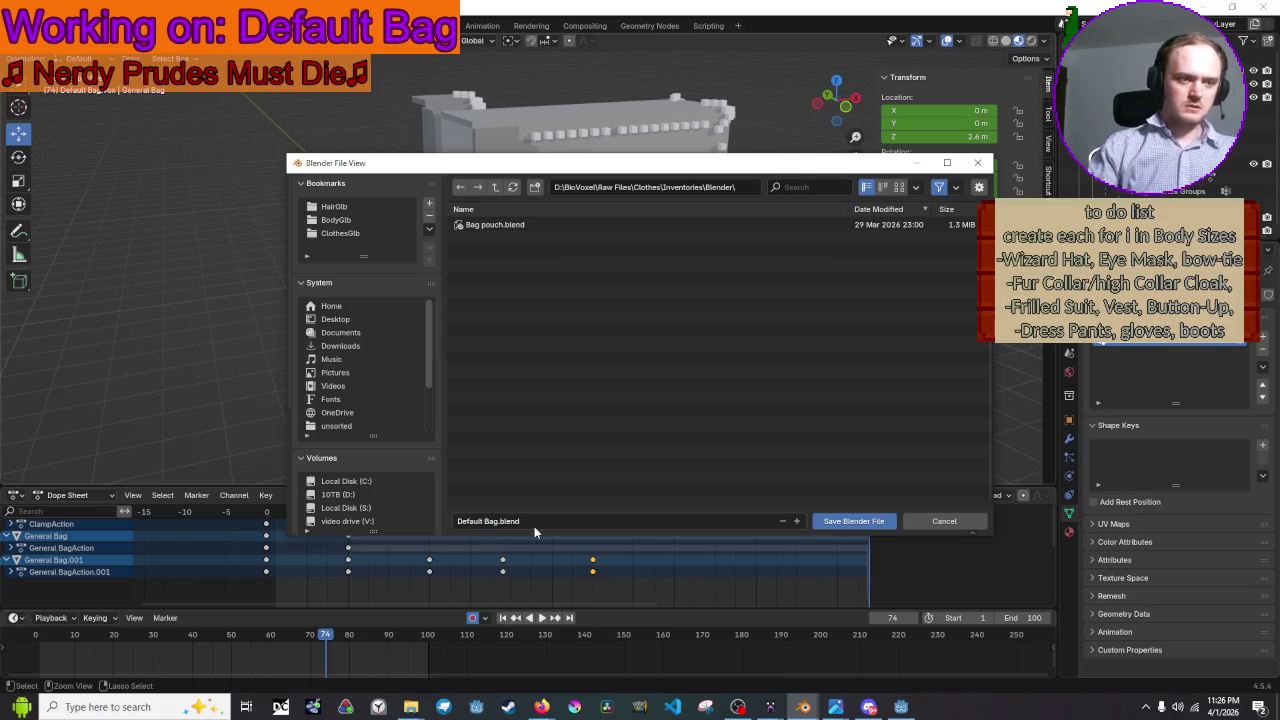
left_click(850, 522)
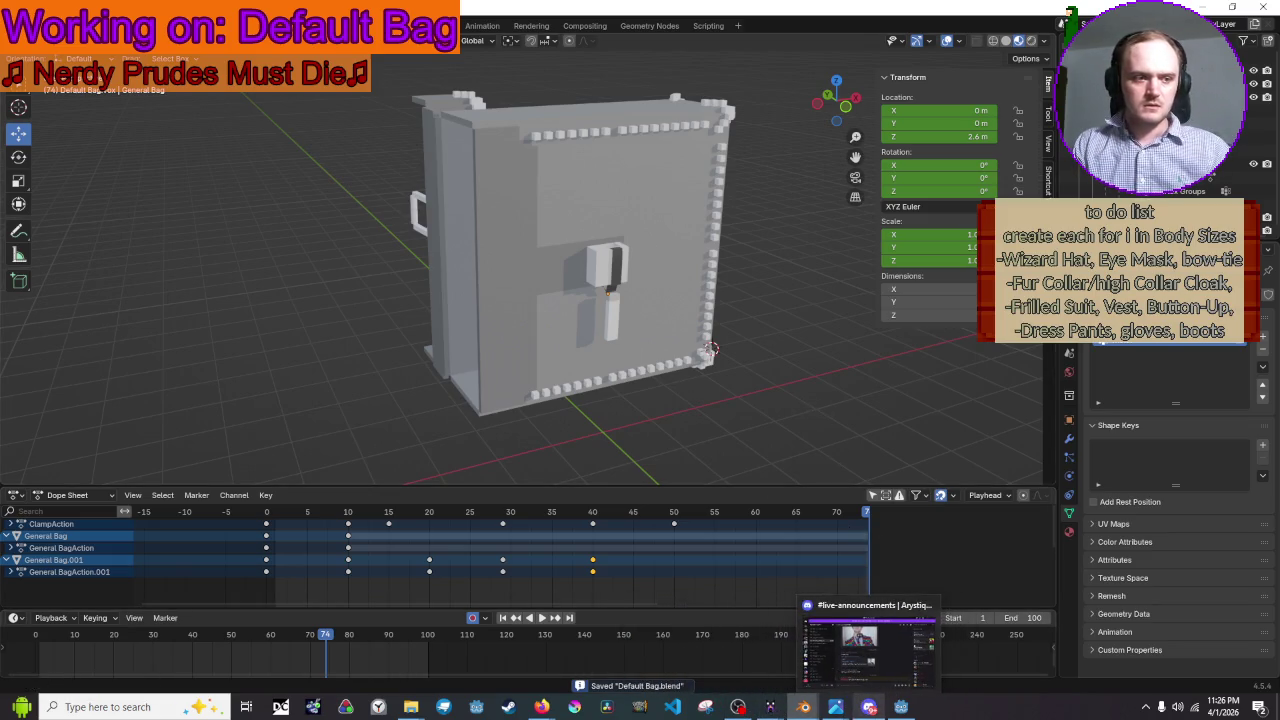
- Switch to Godot and browse the necklace, Test Scene and player scene tabs
left_click(893, 712)
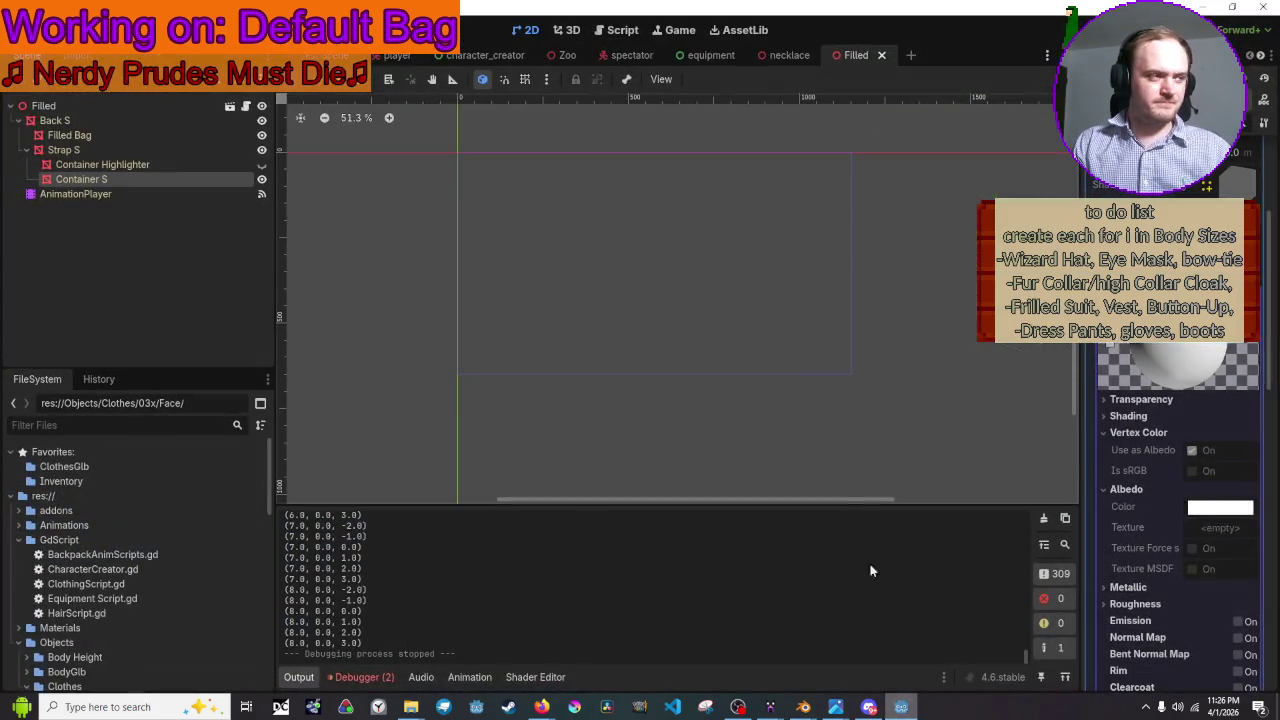
scroll(770, 331, "down", 2)
scroll(632, 251, "up", 4)
scroll(683, 300, "down", 2)
scroll(652, 238, "up", 1)
left_click(789, 55)
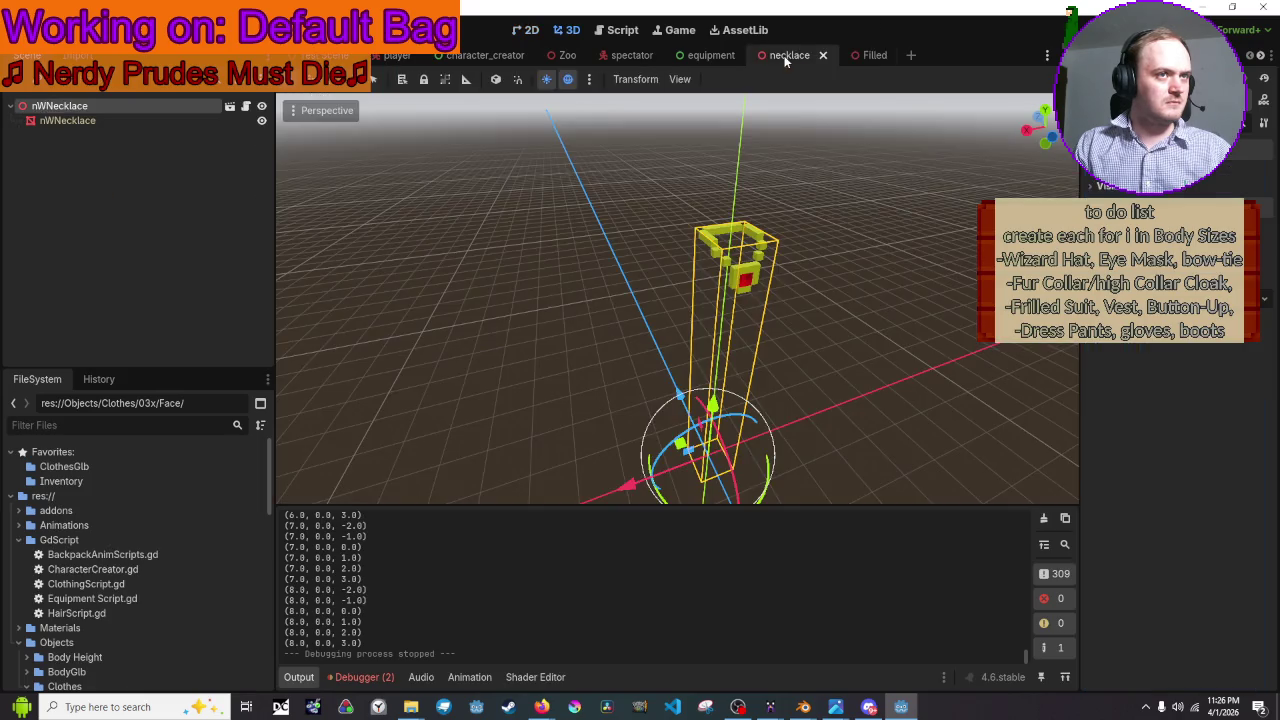
left_click(323, 55)
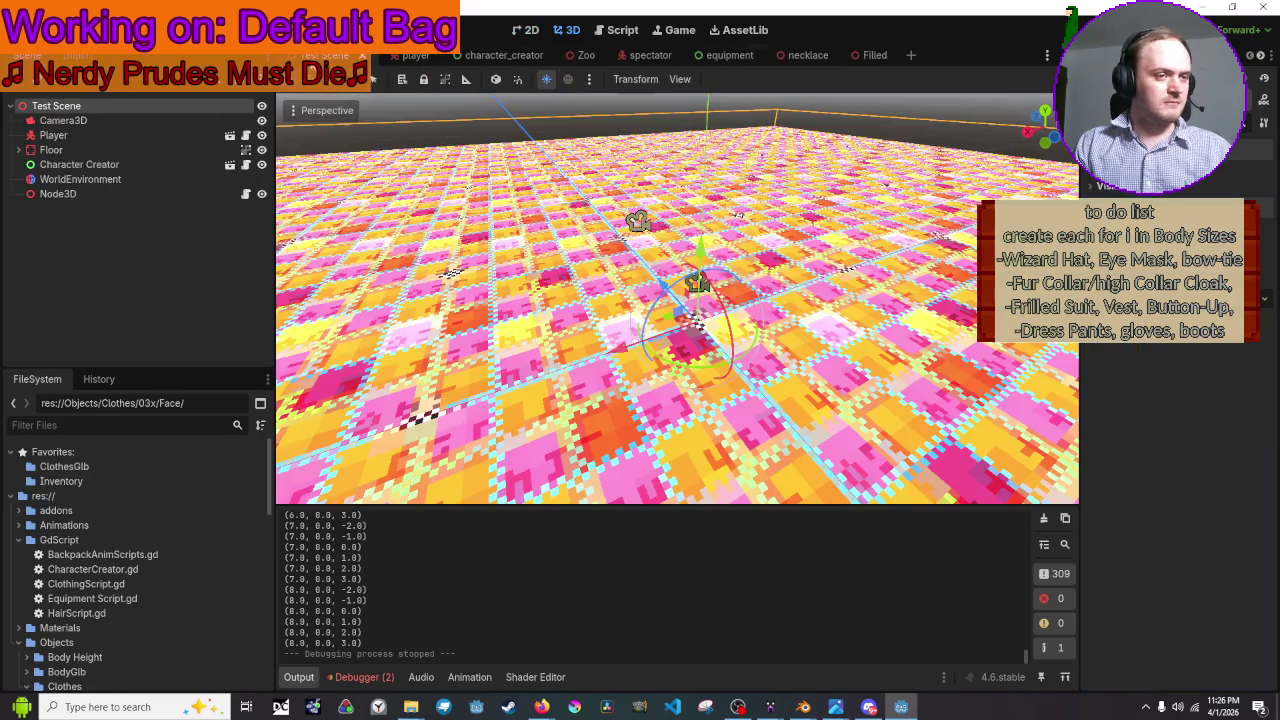
left_click(412, 55)
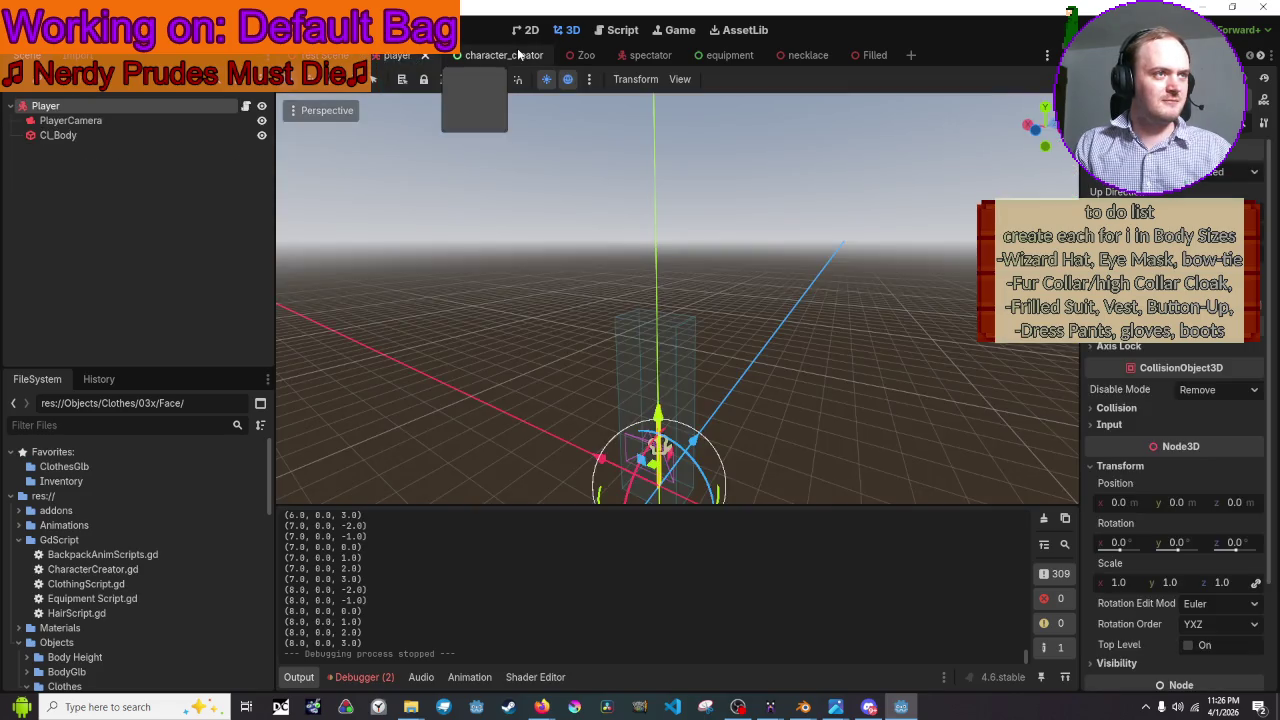
- Test-run the game to check the backpack on the Equipment screen, then open character_creator
left_click(1052, 38)
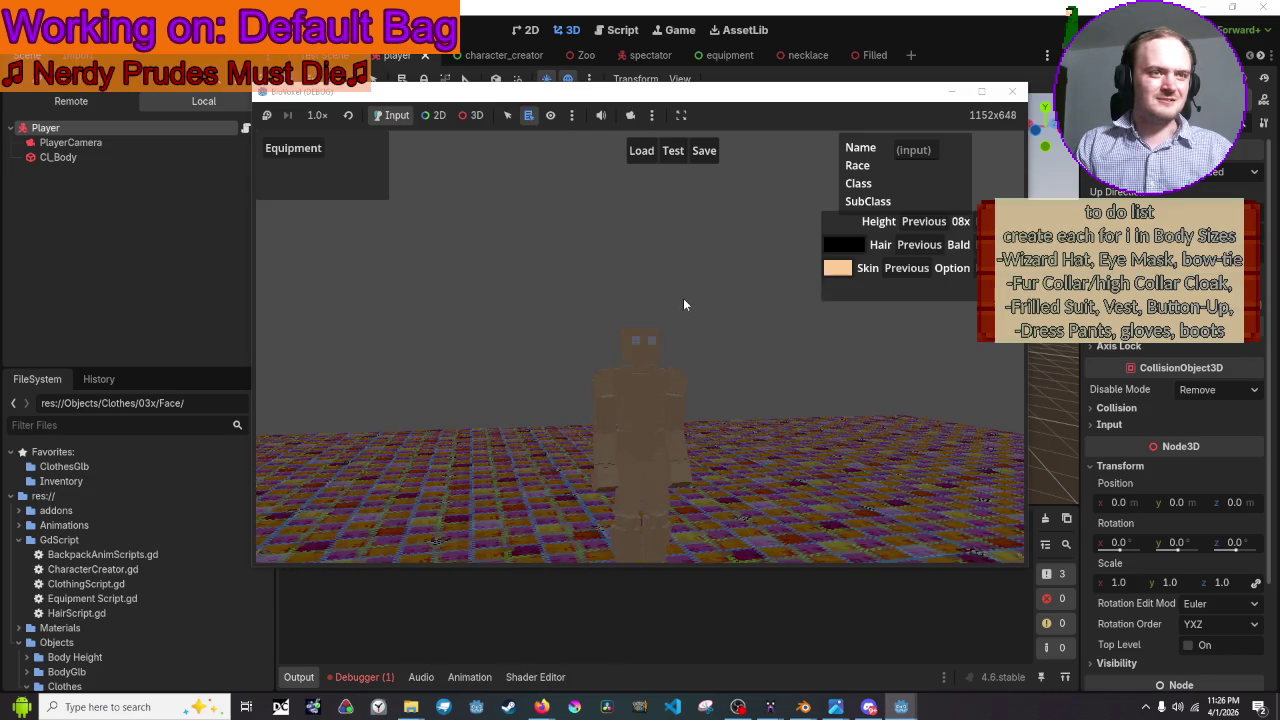
left_click(287, 150)
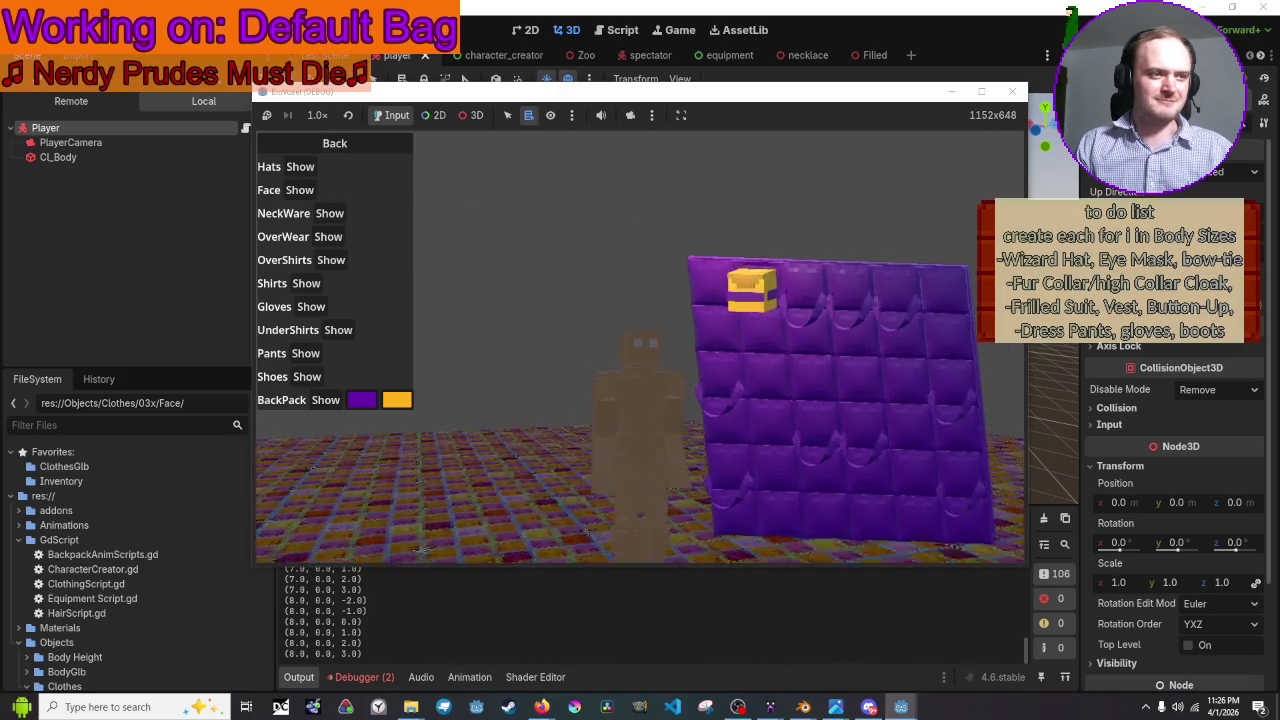
left_click(1012, 91)
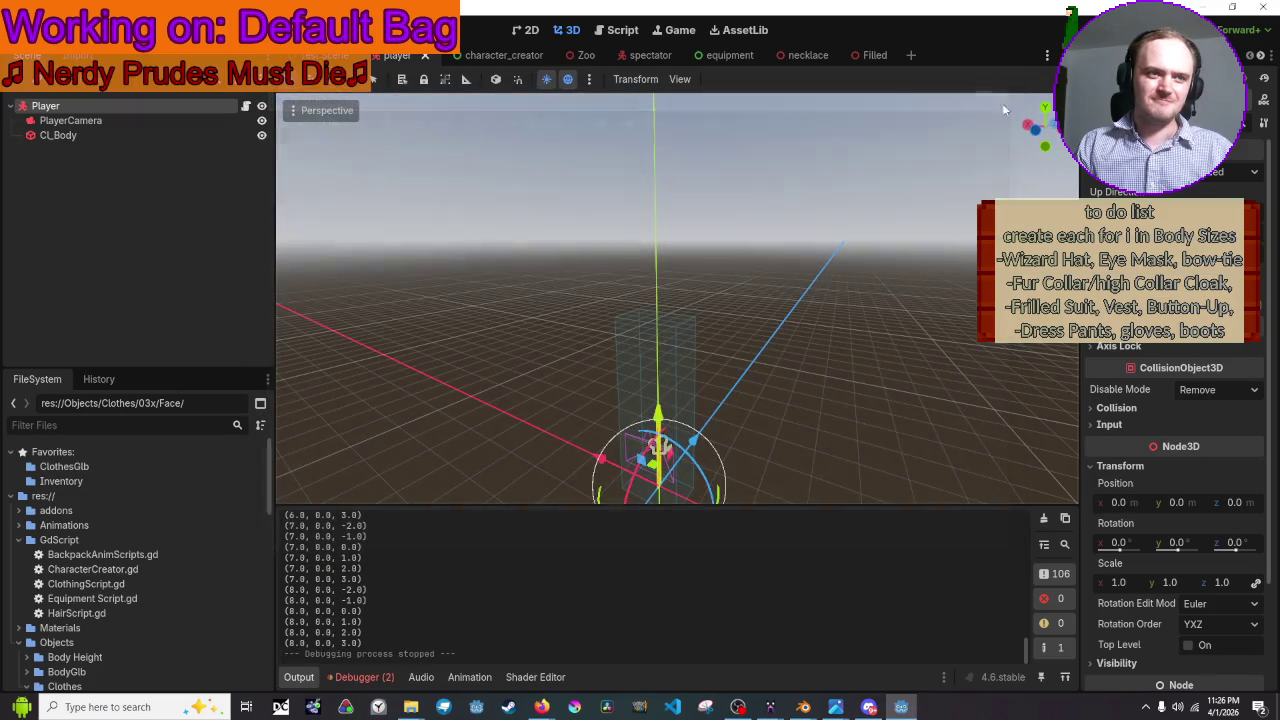
left_click(505, 55)
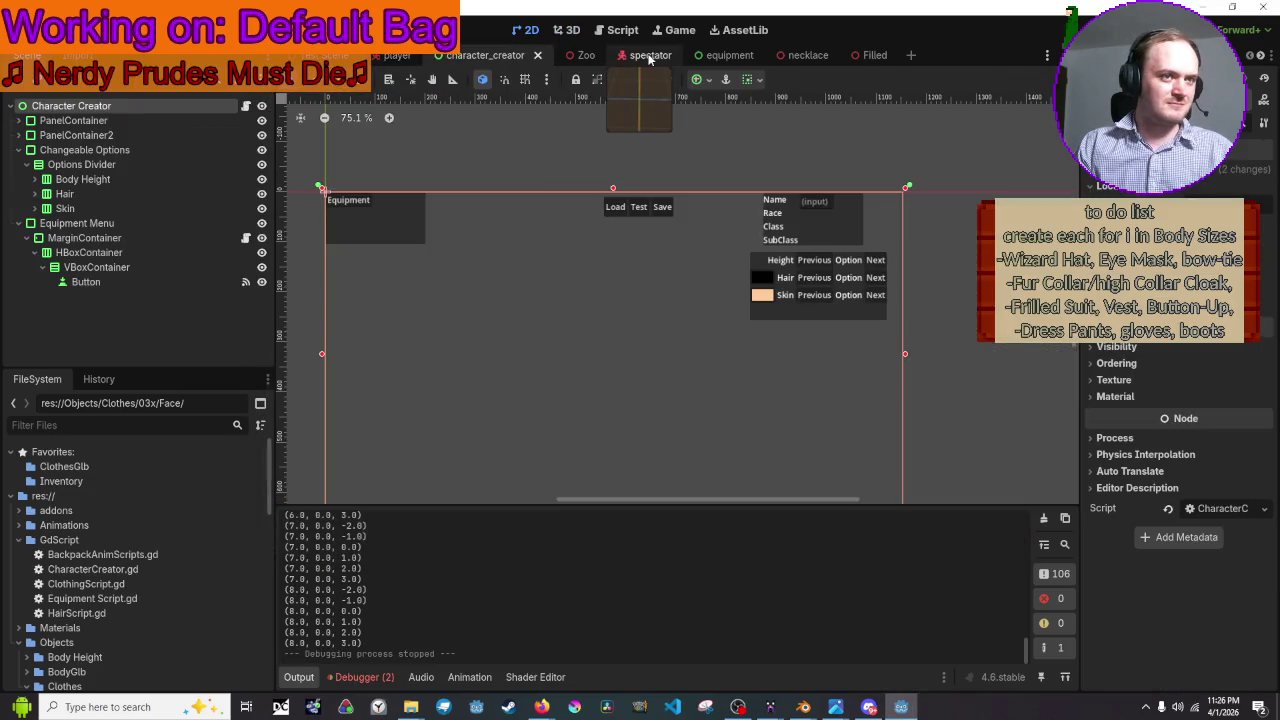
- Switch the scene to 3D view and orbit and zoom out to find the grid
left_click(568, 30)
scroll(700, 250, "down", 3)
mouse_move(729, 210)
middle_mouse_down()
mouse_move(758, 286)
mouse_move(672, 251)
mouse_move(734, 341)
mouse_move(730, 322)
middle_mouse_up()
scroll(767, 494, "down", 4)
mouse_move(767, 494)
middle_mouse_down()
mouse_move(651, 287)
mouse_move(658, 276)
mouse_move(655, 314)
mouse_move(650, 180)
mouse_move(690, 120)
middle_mouse_up()
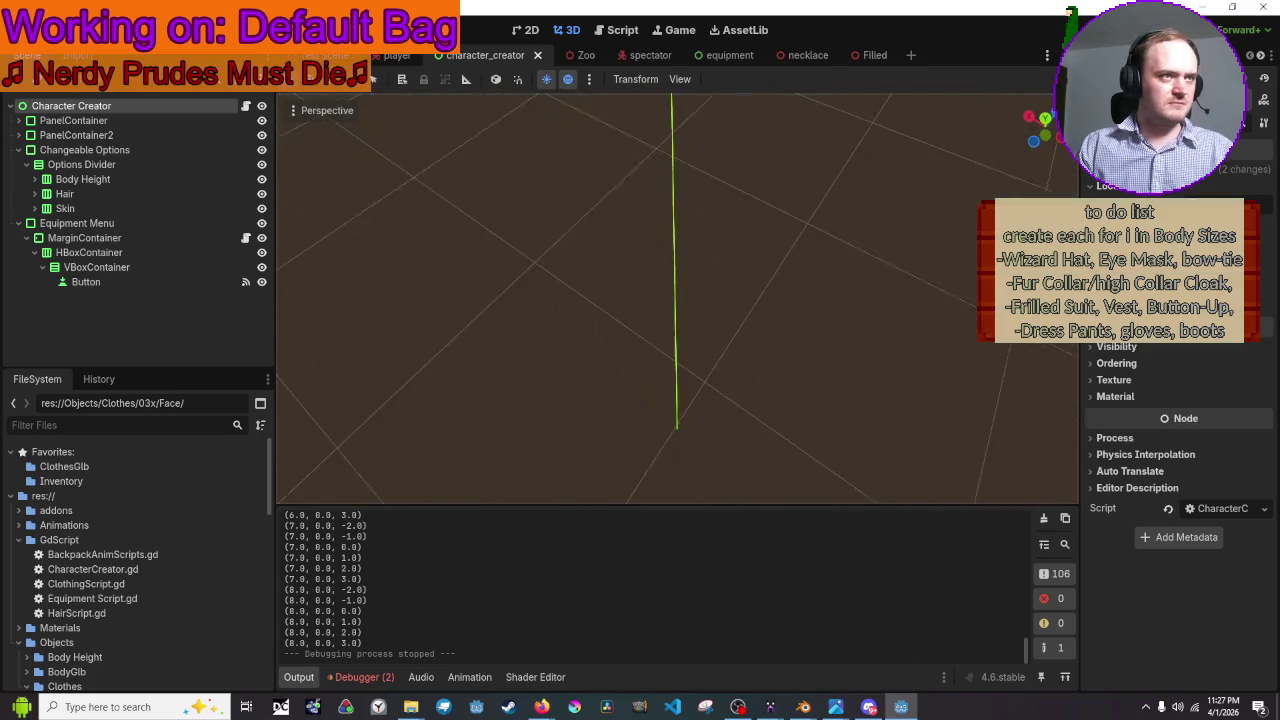
- Inspect the equipment scene's magenta object in 3D, then bring Blender to the front
left_click(738, 50)
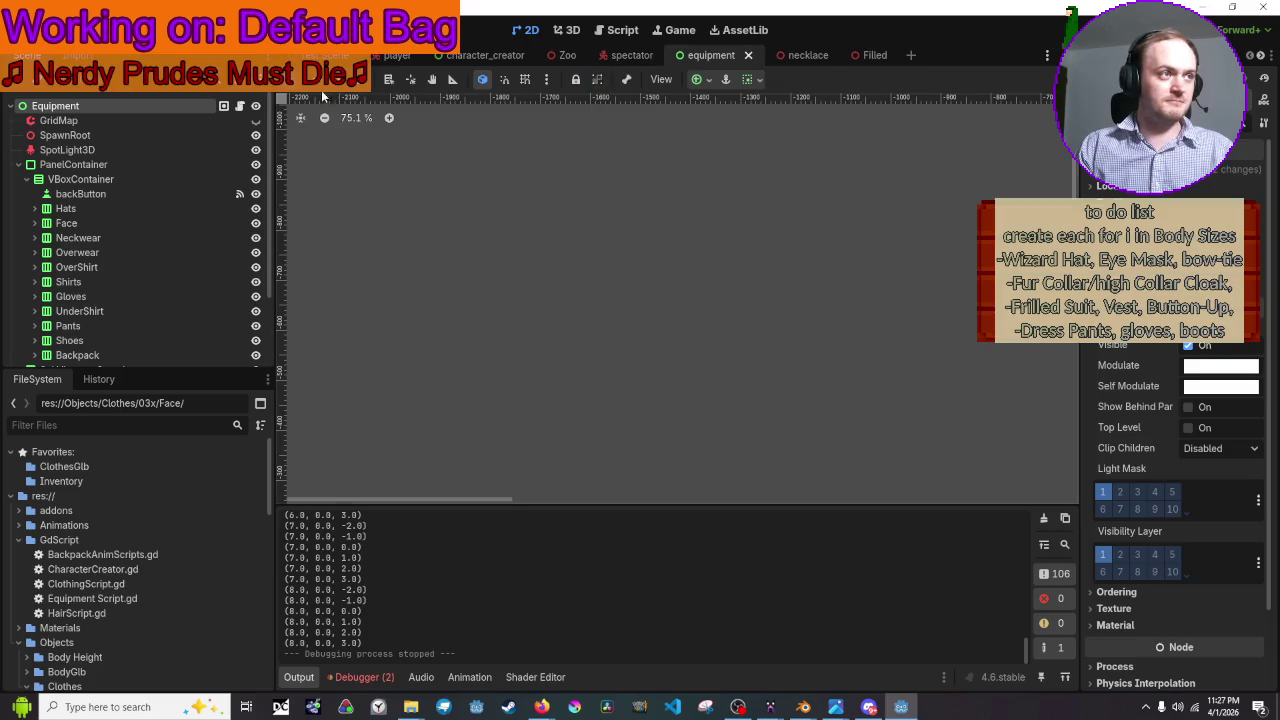
left_click(318, 56)
left_click(412, 55)
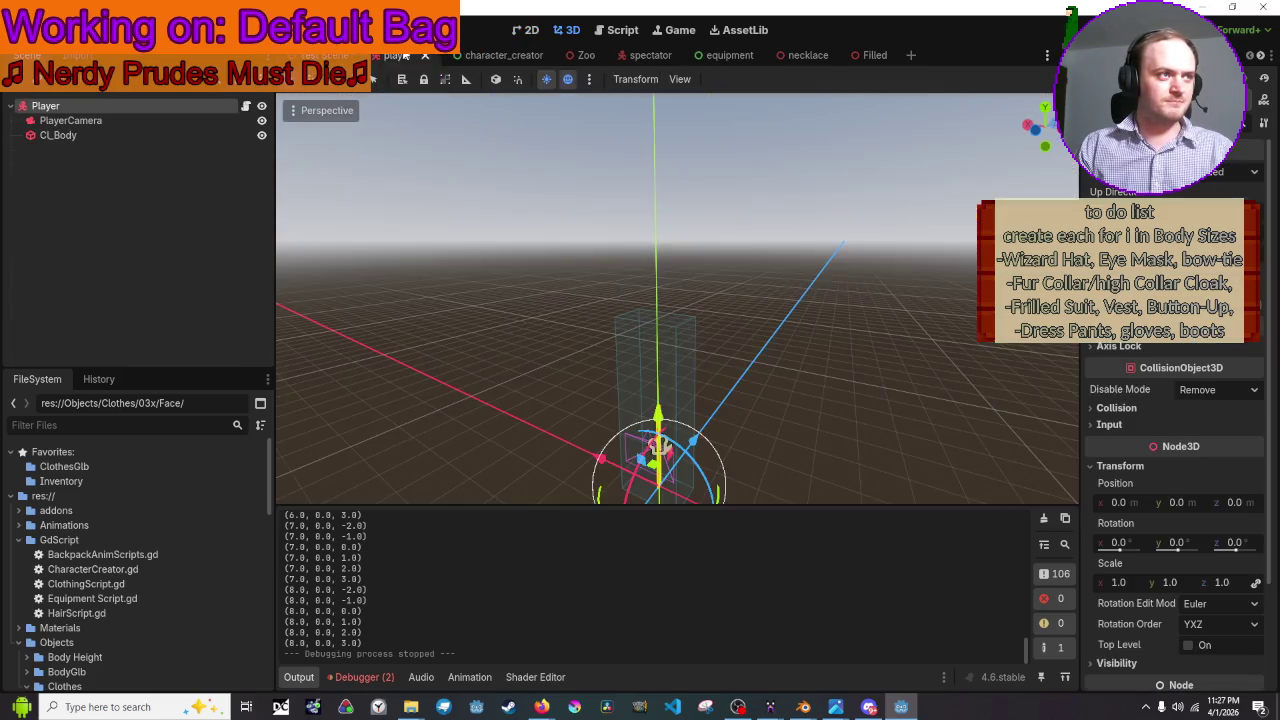
left_click(710, 55)
right_click(735, 258)
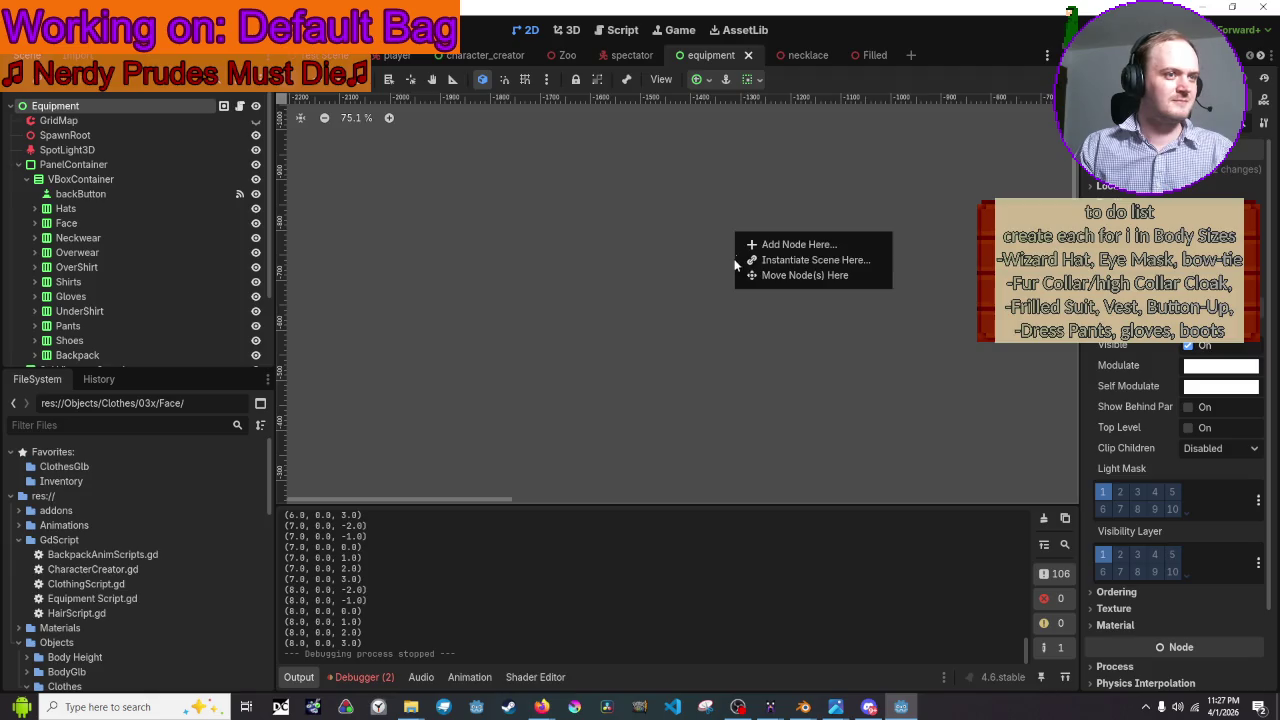
left_click(565, 30)
left_click(565, 30)
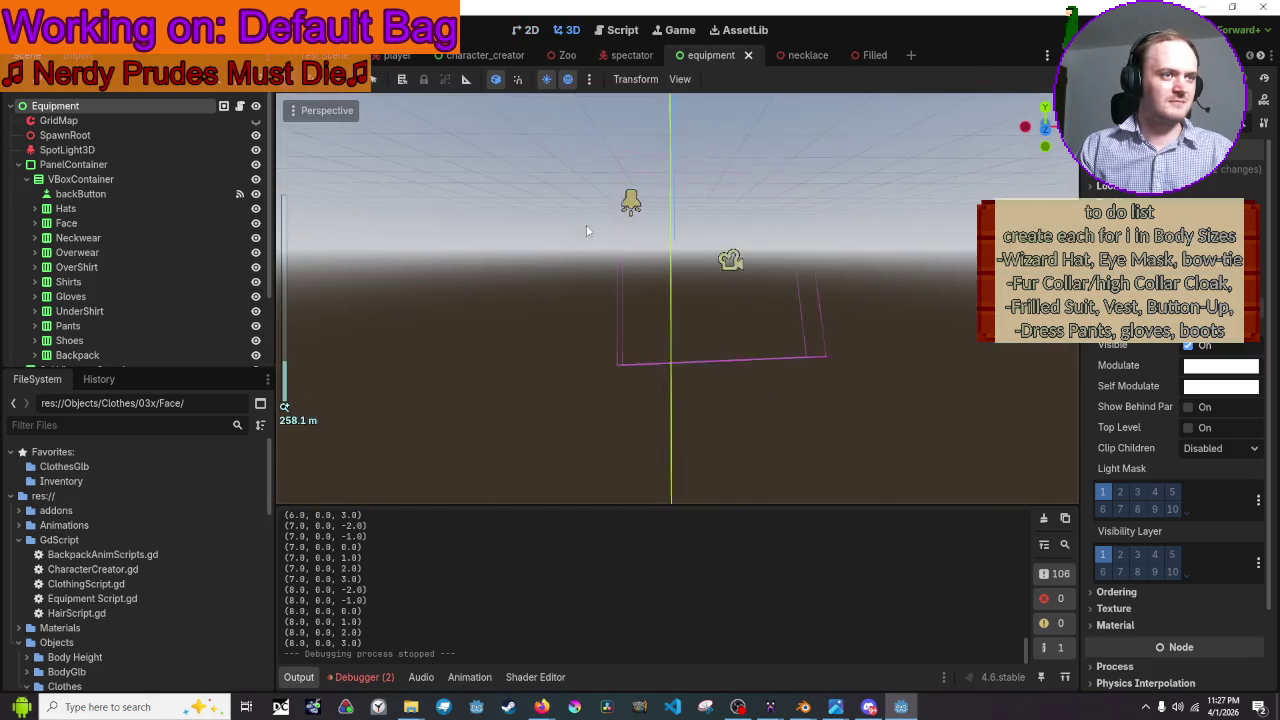
mouse_move(619, 258)
right_mouse_down()
mouse_move(640, 270)
mouse_move(700, 250)
mouse_move(720, 300)
mouse_move(672, 237)
right_mouse_up()
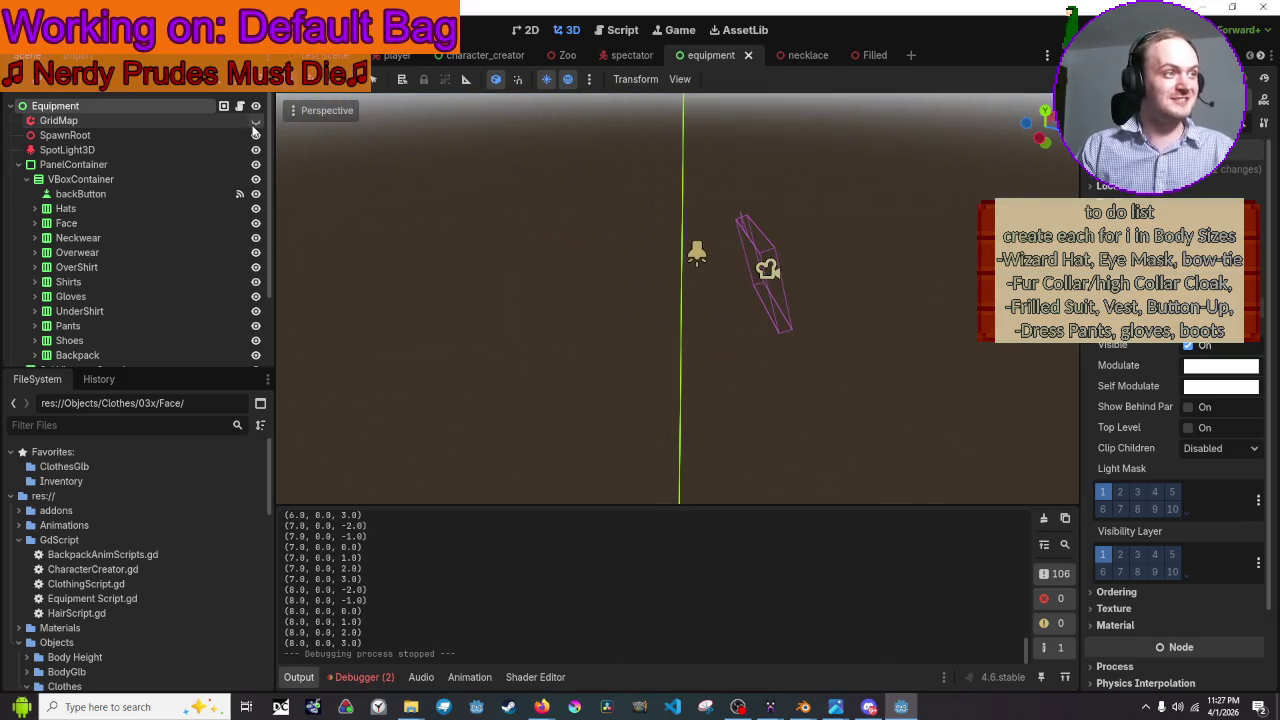
right_click_drag(356, 172, 362, 168)
right_click_drag(680, 300, 680, 330)
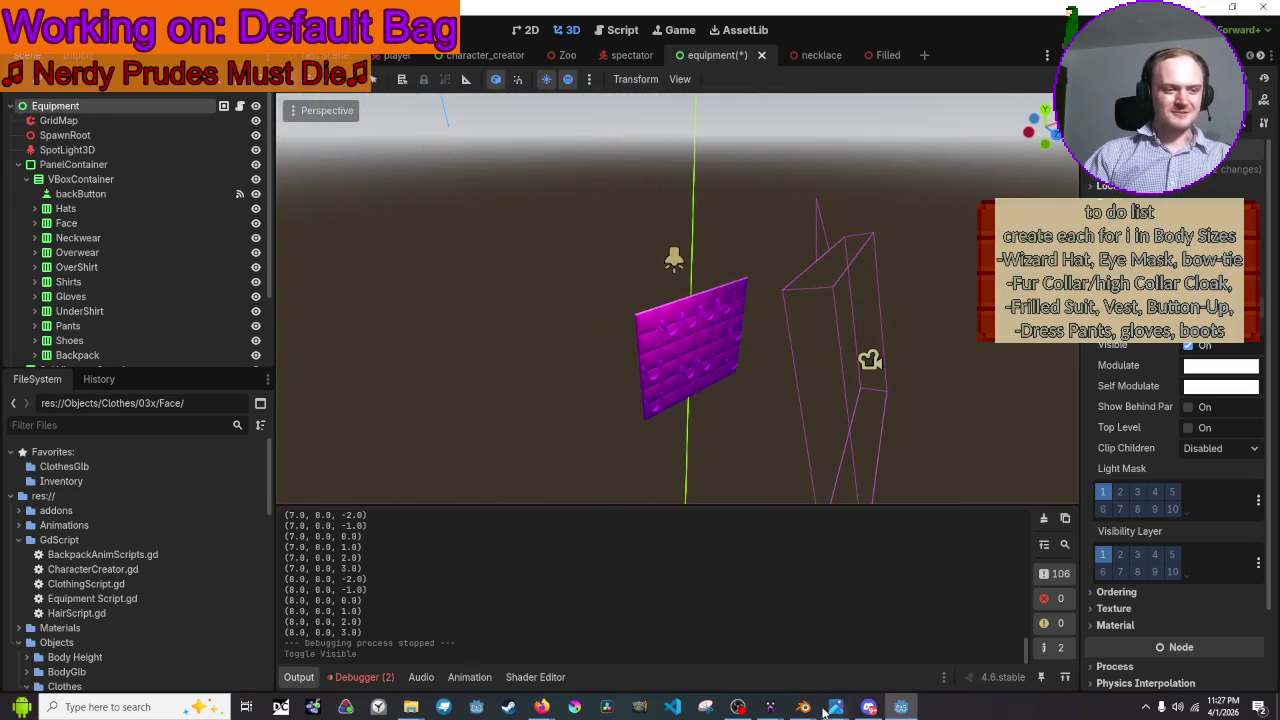
mouse_move(803, 707)
left_click(839, 644)
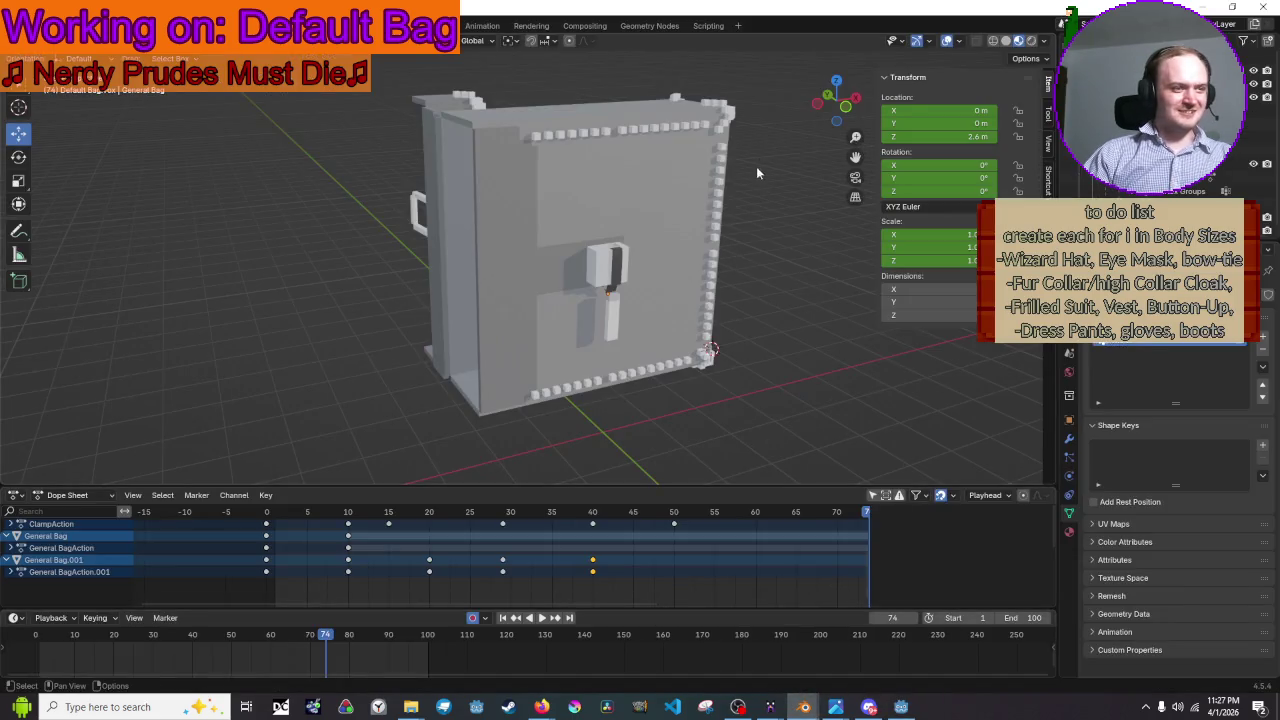
- Prepare a glTF 2.0 export of the bag as Default Bag.glb with Animation, then return to Godot
left_click(36, 25)
mouse_move(52, 227)
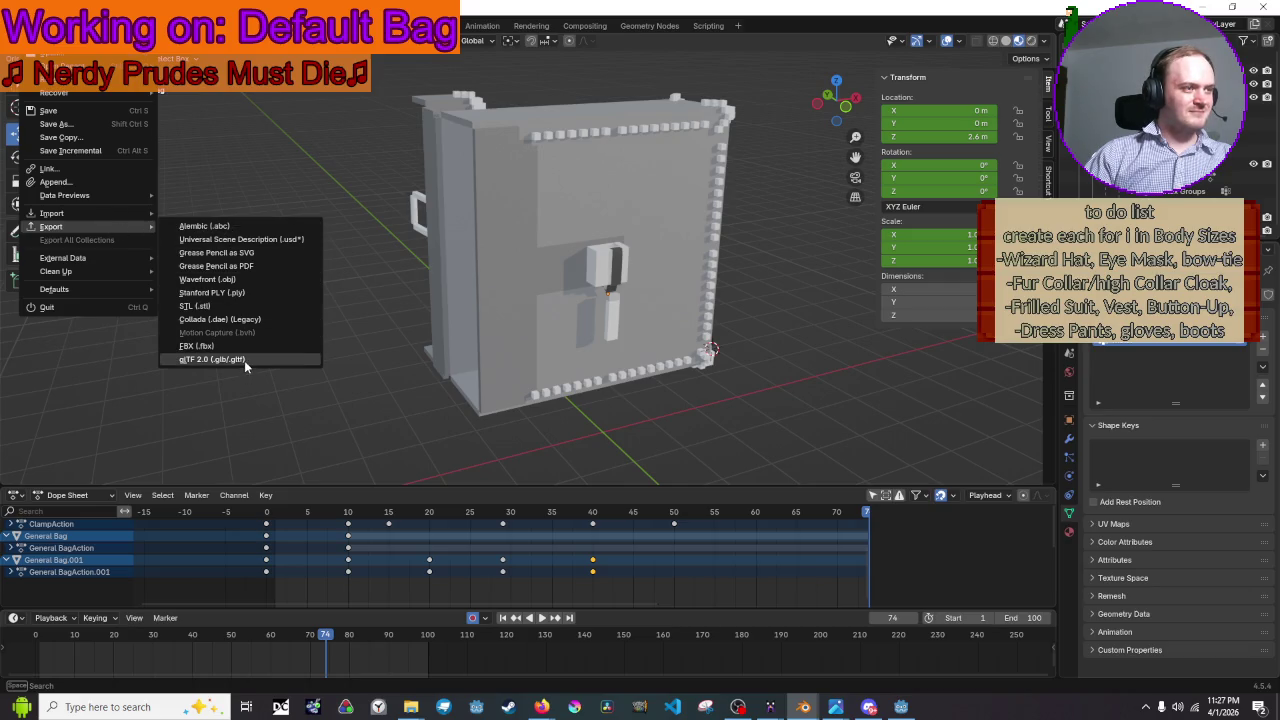
left_click(244, 360)
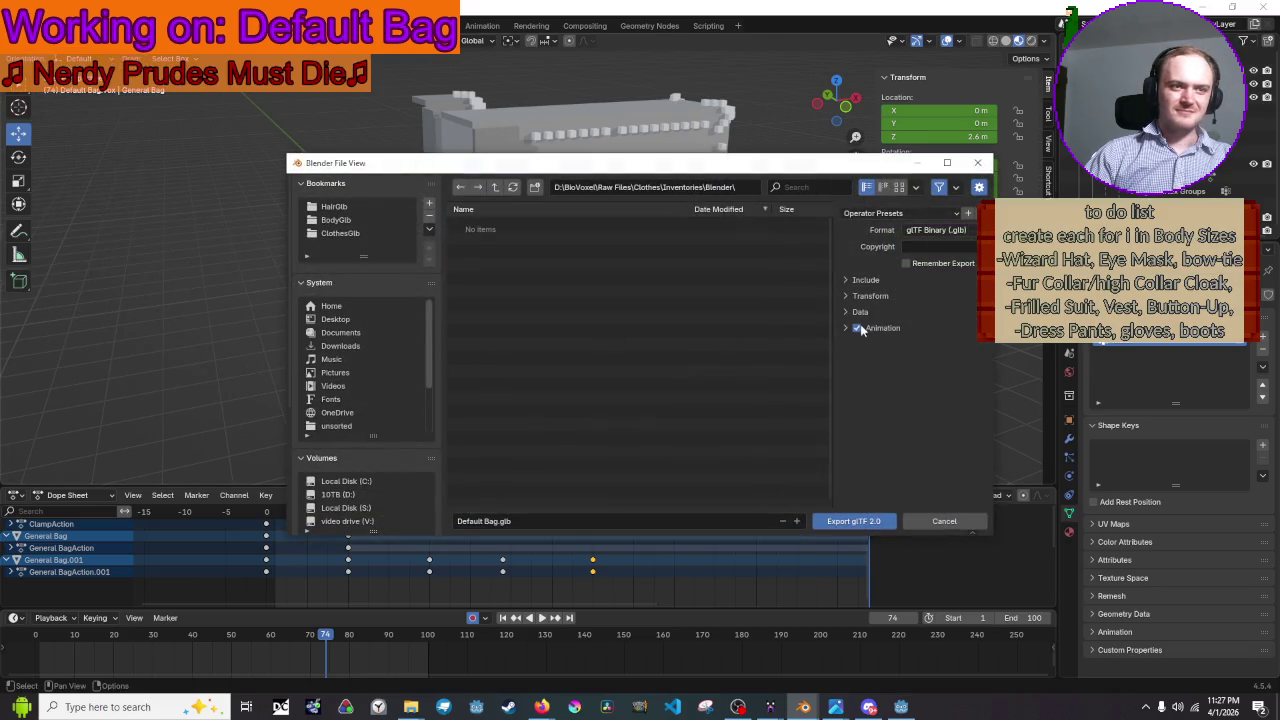
left_click(856, 281)
left_click(856, 281)
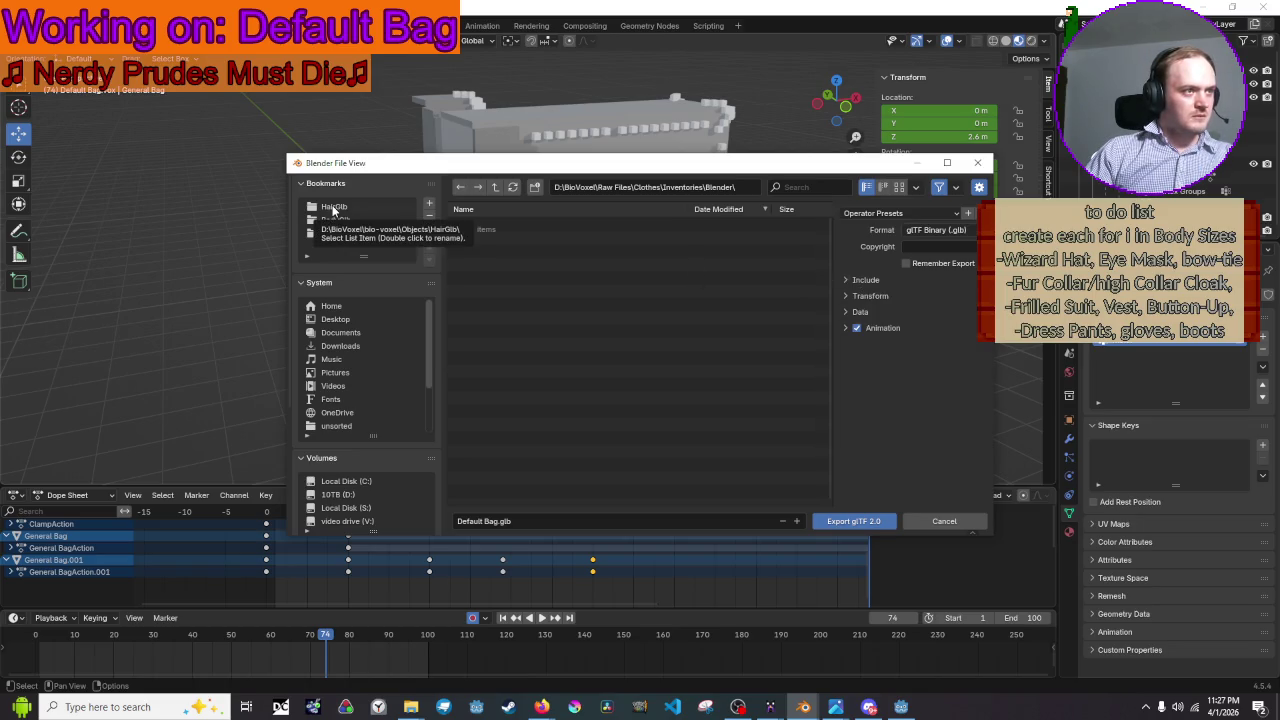
scroll(357, 403, "down", 2)
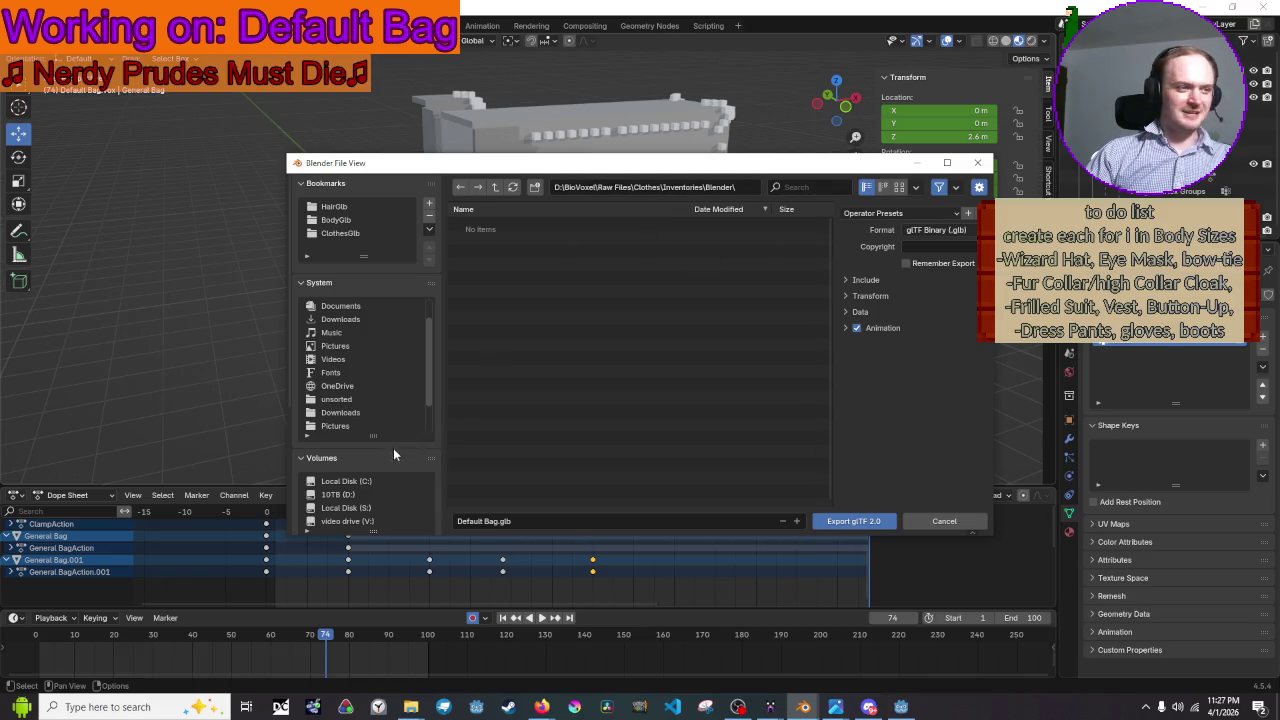
key("alt+Tab")
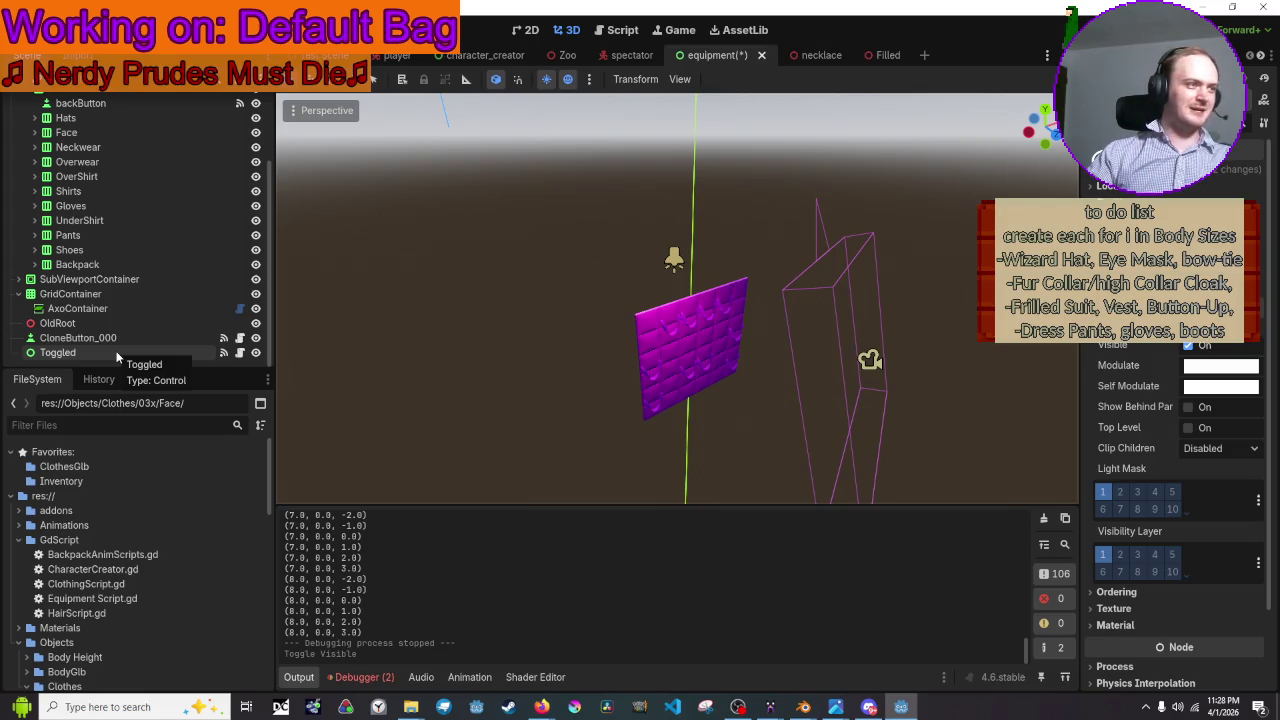
- Orbit around the magenta mesh and select the PanelContainer and GridMap nodes
mouse_move(662, 286)
middle_mouse_down()
mouse_move(700, 300)
mouse_move(751, 196)
middle_mouse_up()
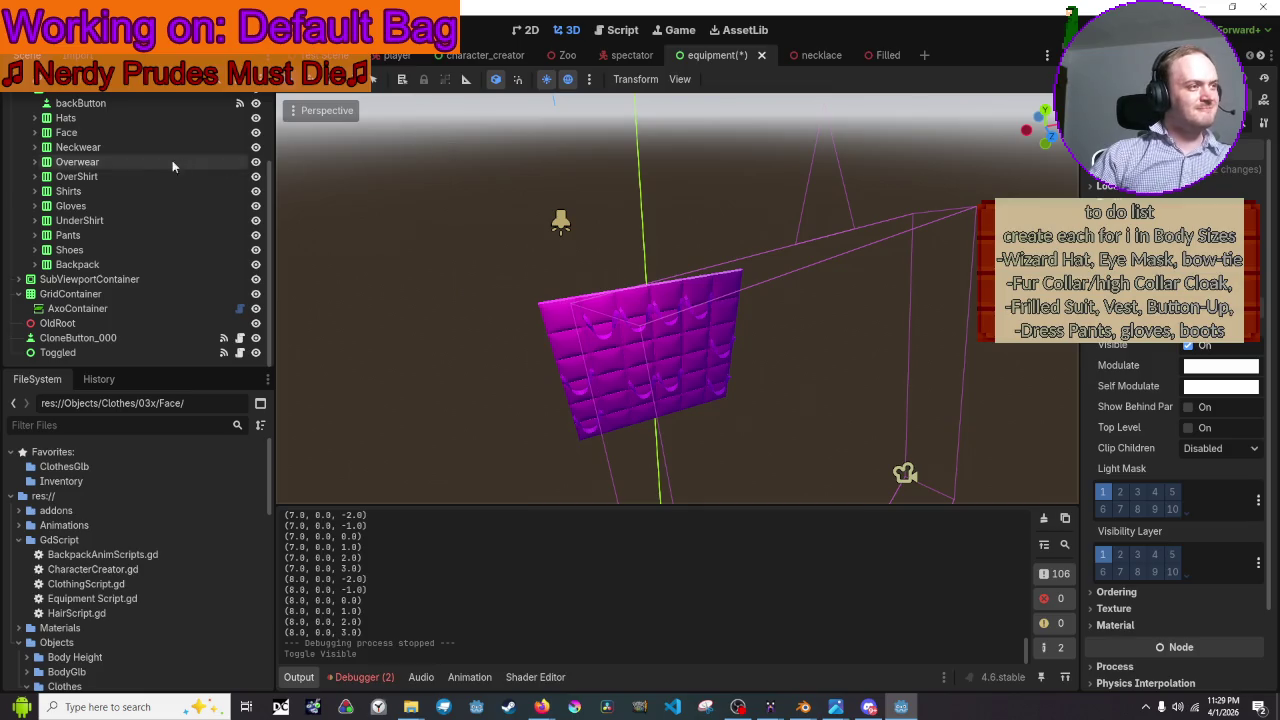
scroll(165, 160, "up", 3)
left_click(101, 166)
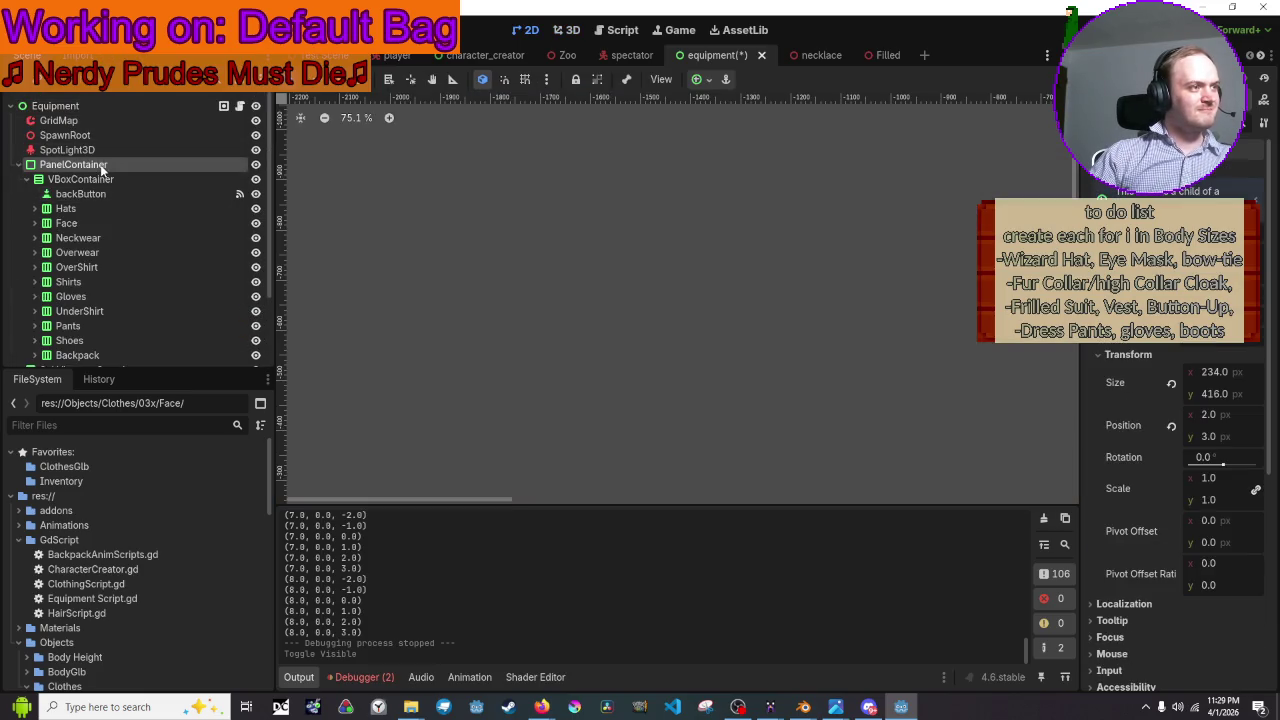
left_click(107, 124)
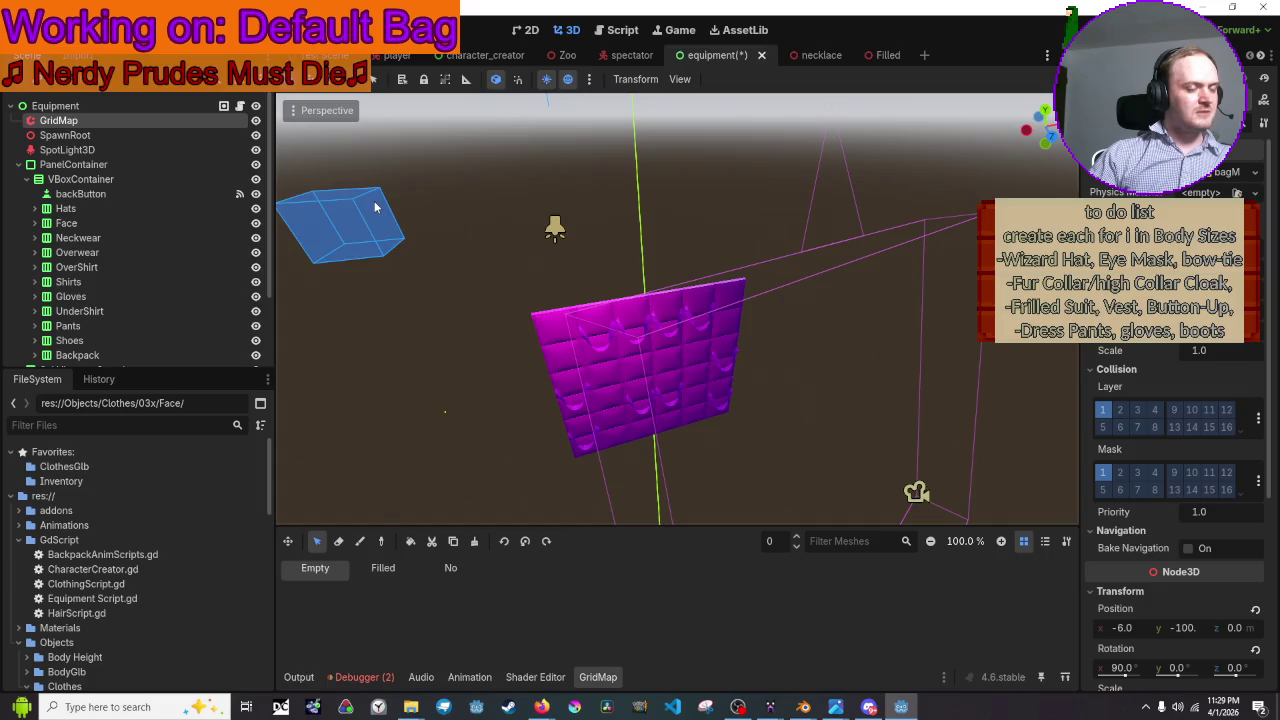
mouse_move(381, 212)
middle_mouse_down()
mouse_move(520, 230)
mouse_move(387, 306)
middle_mouse_up()
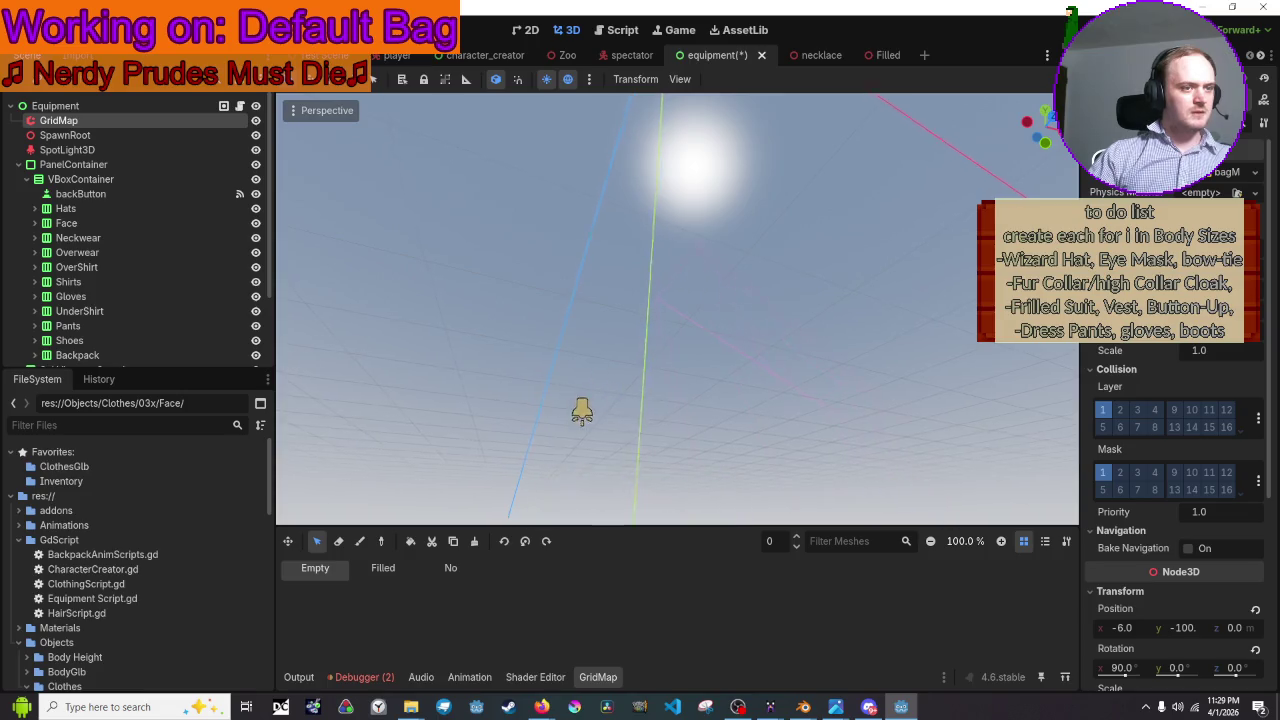
- Expand the InventoryGlb folder in FileSystem and start dragging Default Bag.glb into the scene
scroll(113, 560, "down", 5)
scroll(105, 600, "down", 5)
scroll(97, 633, "down", 3)
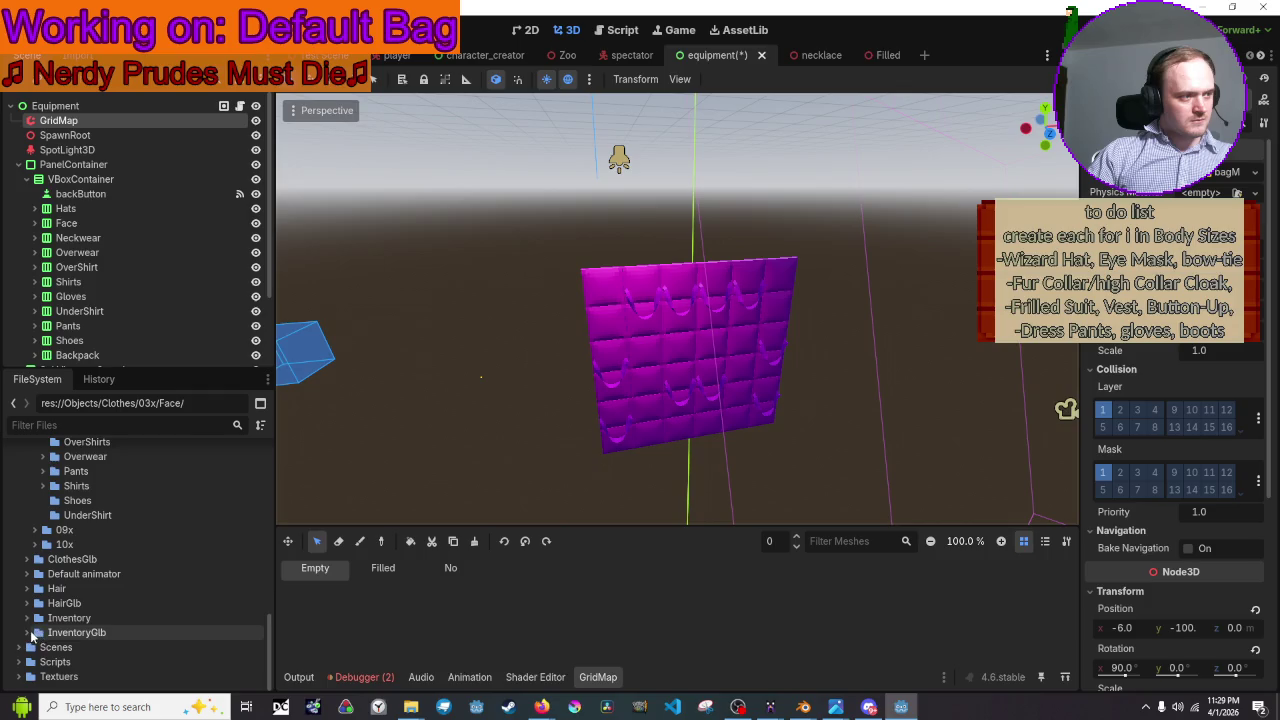
left_click(27, 633)
scroll(45, 628, "down", 2)
scroll(55, 620, "down", 1)
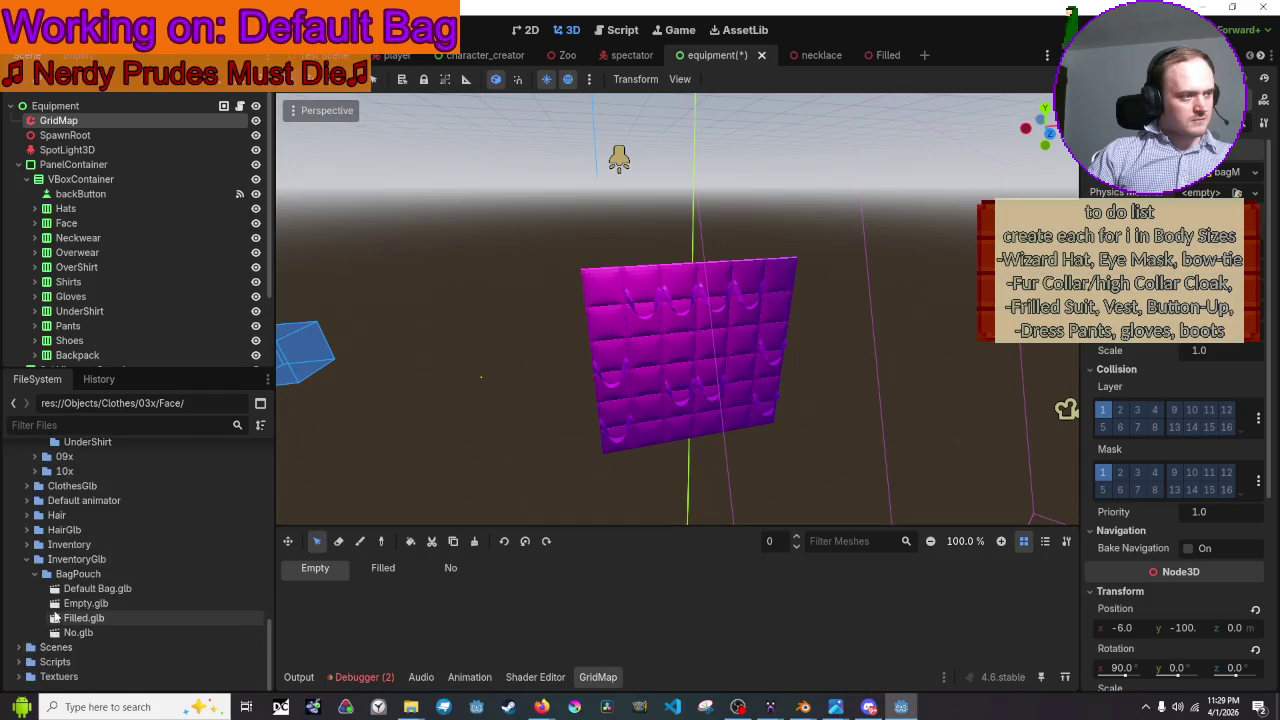
left_click_drag(82, 589, 848, 395)
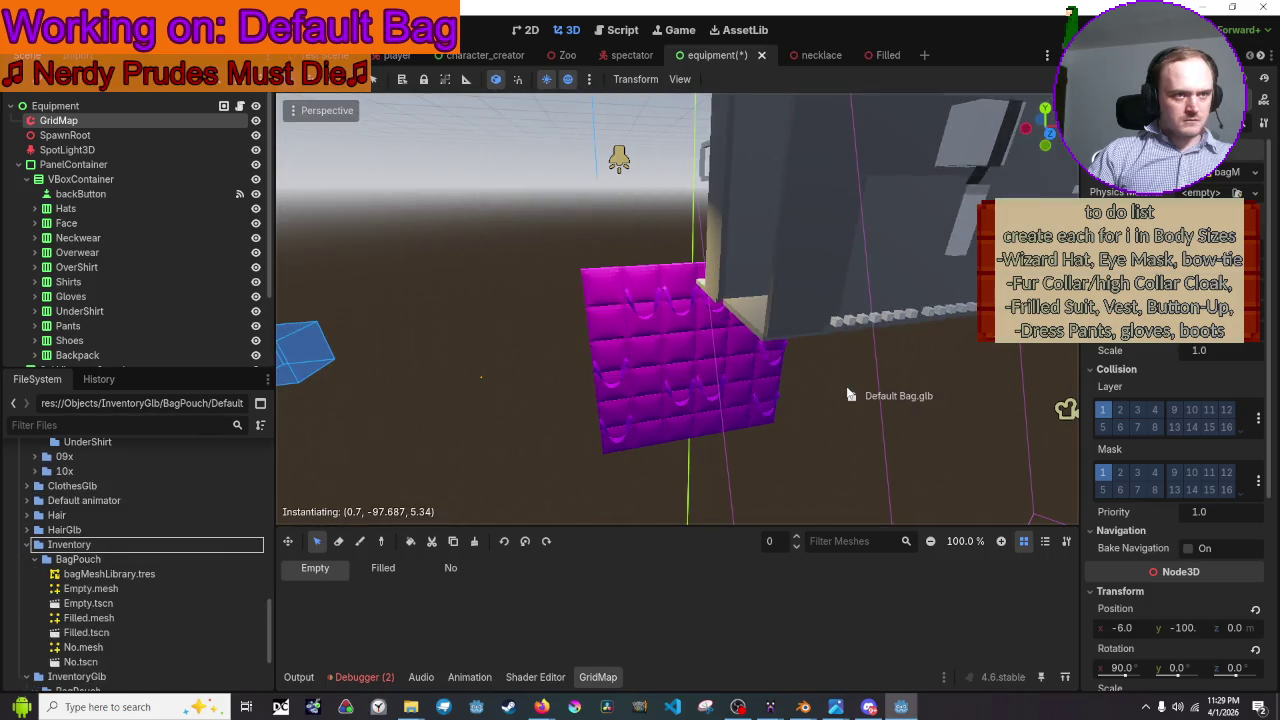
- Drop Default Bag.glb into the equipment scene, slide it along X beside the magenta mesh, and open it
left_click_drag(848, 395, 725, 405)
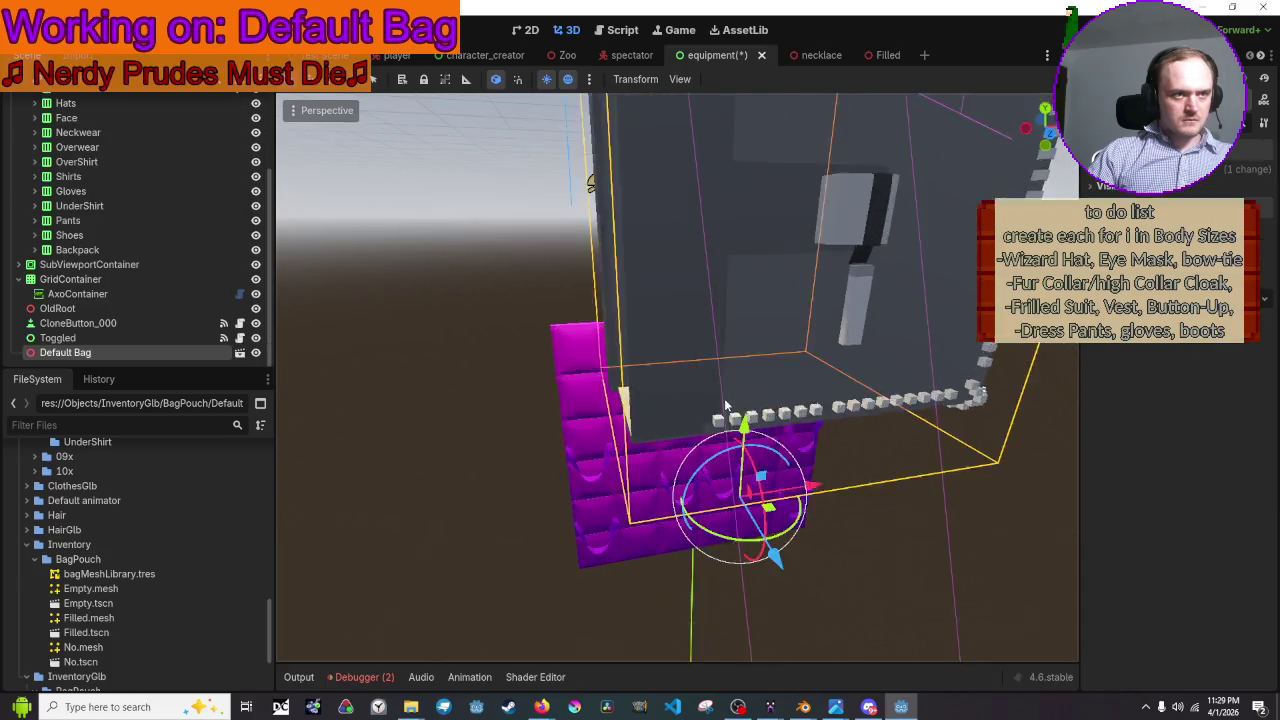
scroll(725, 405, "down", 5)
scroll(725, 405, "up", 2)
scroll(725, 405, "up", 2)
scroll(725, 405, "up", 2)
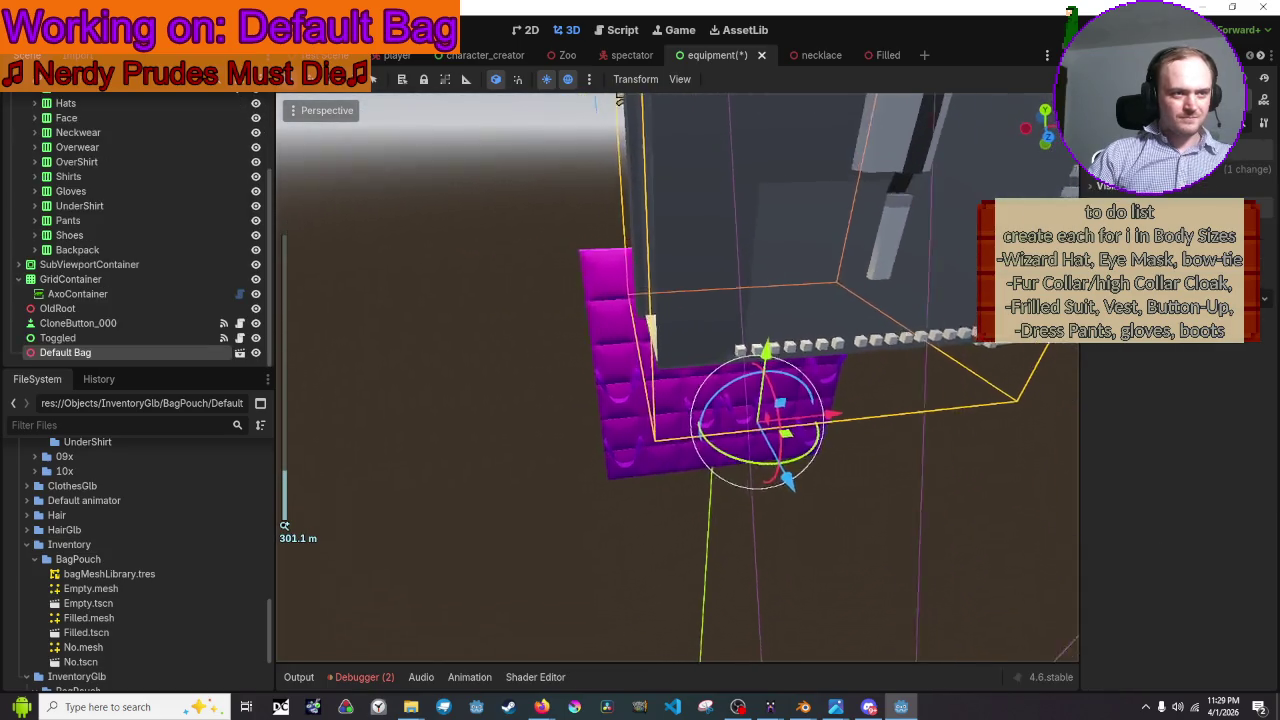
middle_click_drag(725, 405, 757, 425)
scroll(757, 425, "down", 2)
left_click_drag(720, 446, 786, 462)
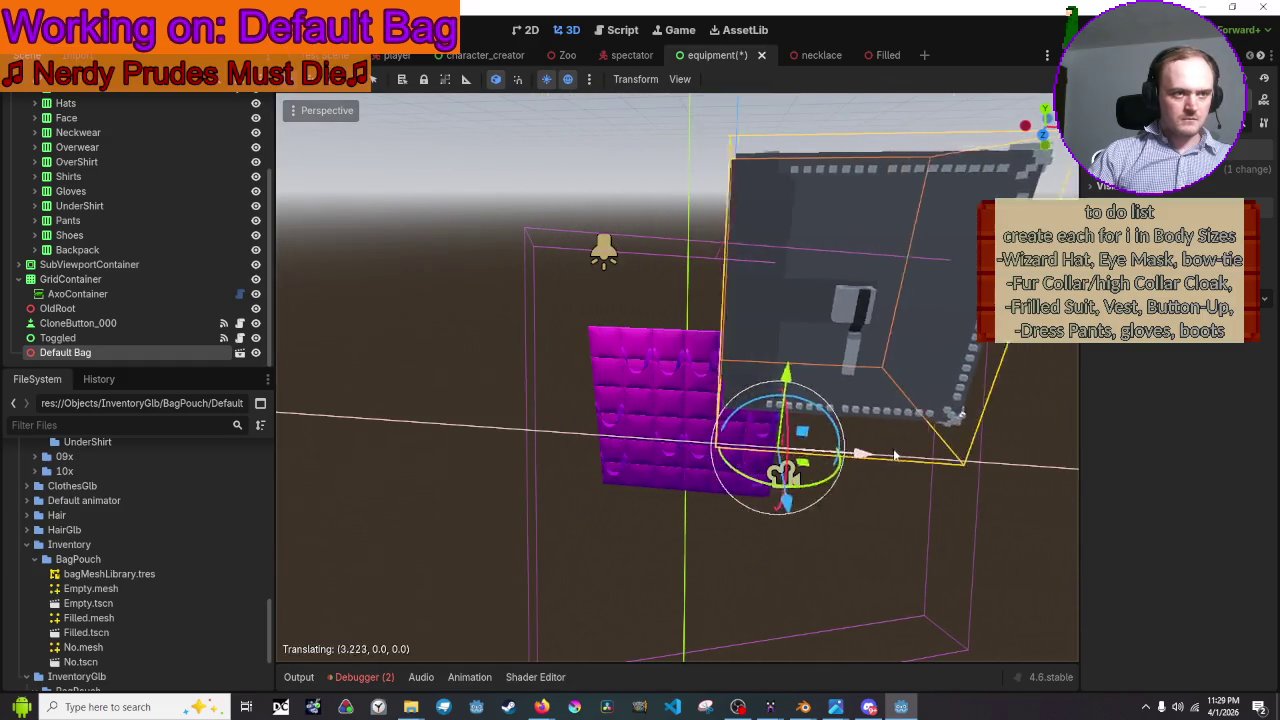
scroll(773, 428, "up", 3)
middle_click_drag(766, 420, 745, 380)
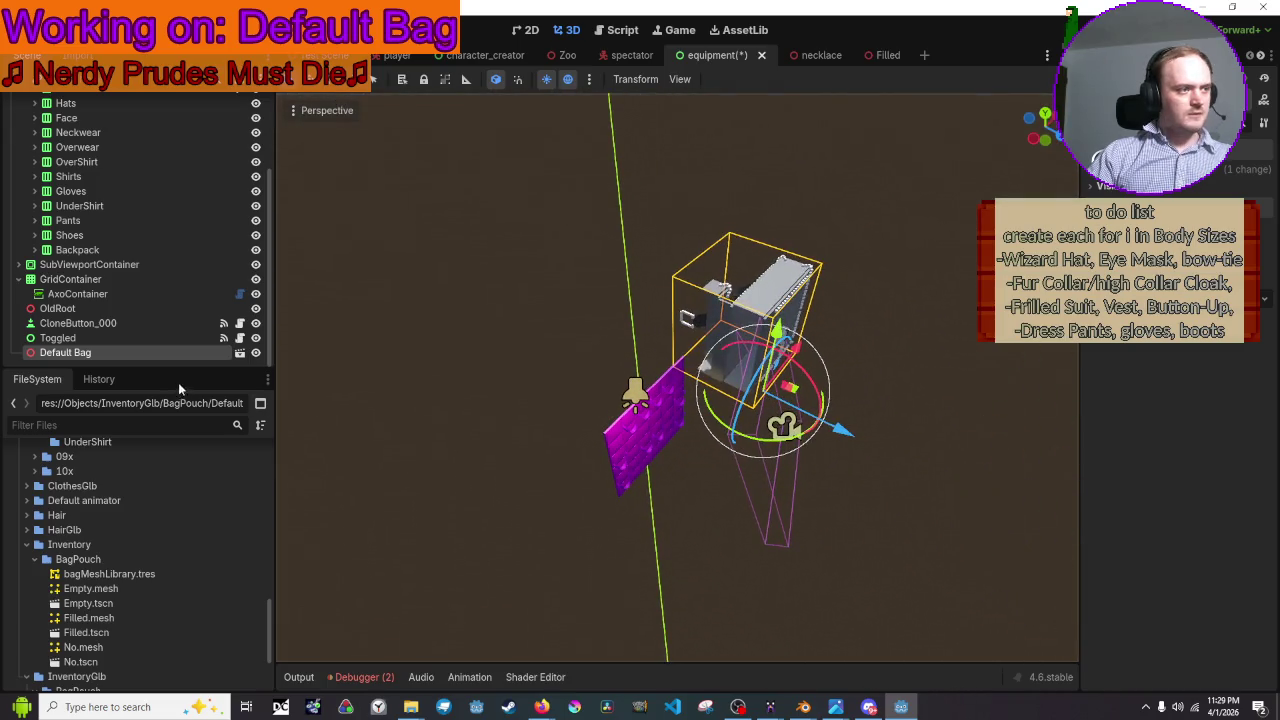
left_click(240, 352)
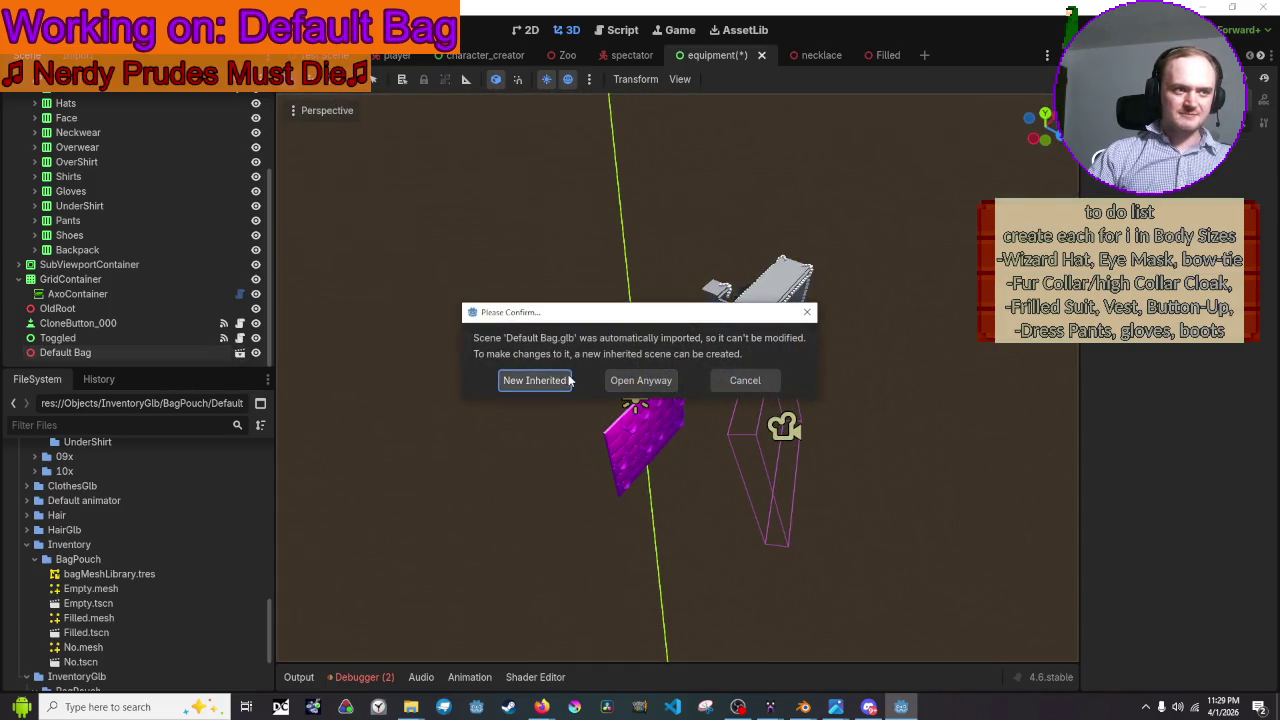
- Make a New Inherited scene from Default Bag.glb and save it as Objects/Inventory/BagPouch/default_bag.tscn
left_click(568, 380)
left_click(66, 107)
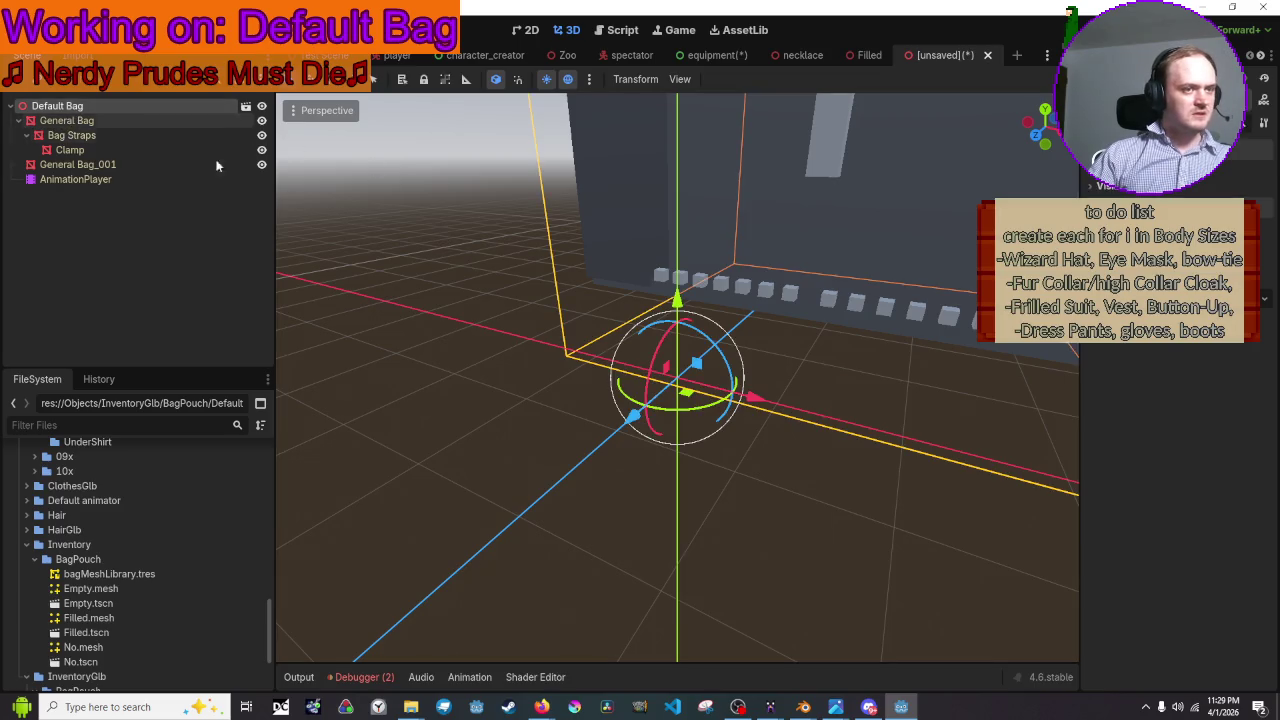
scroll(497, 257, "down", 5)
key("ctrl+s")
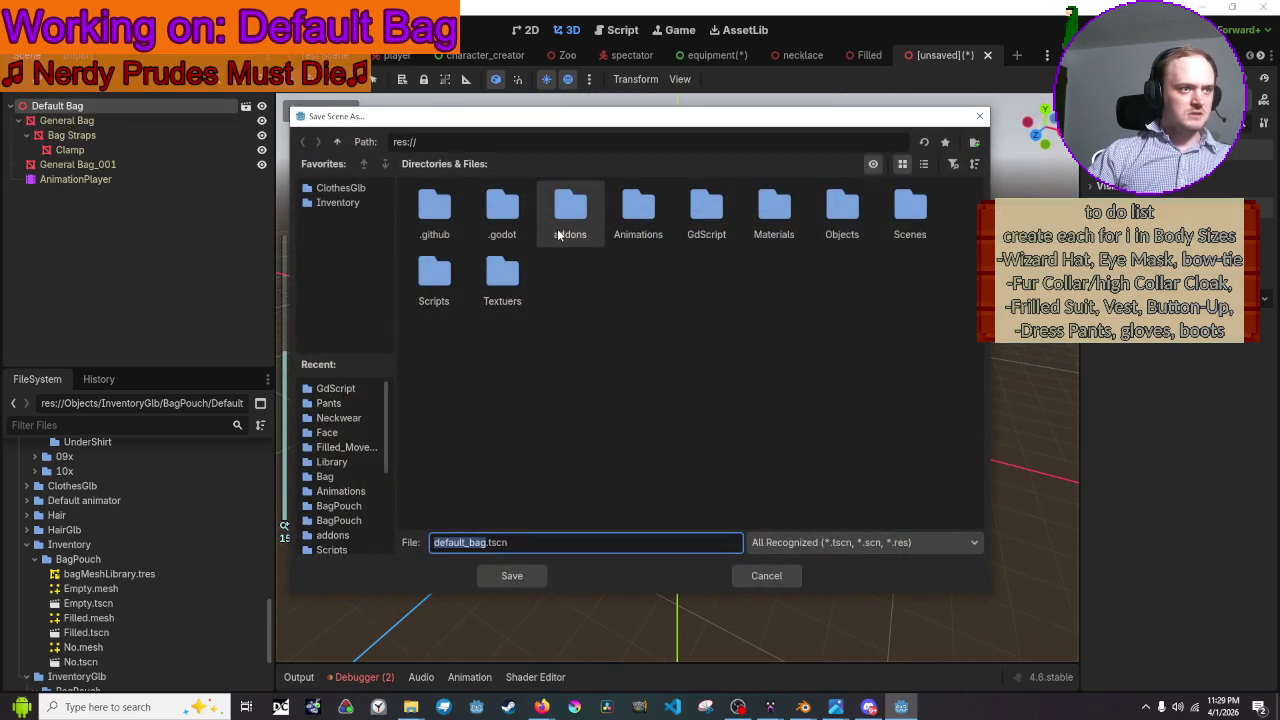
double_click(818, 220)
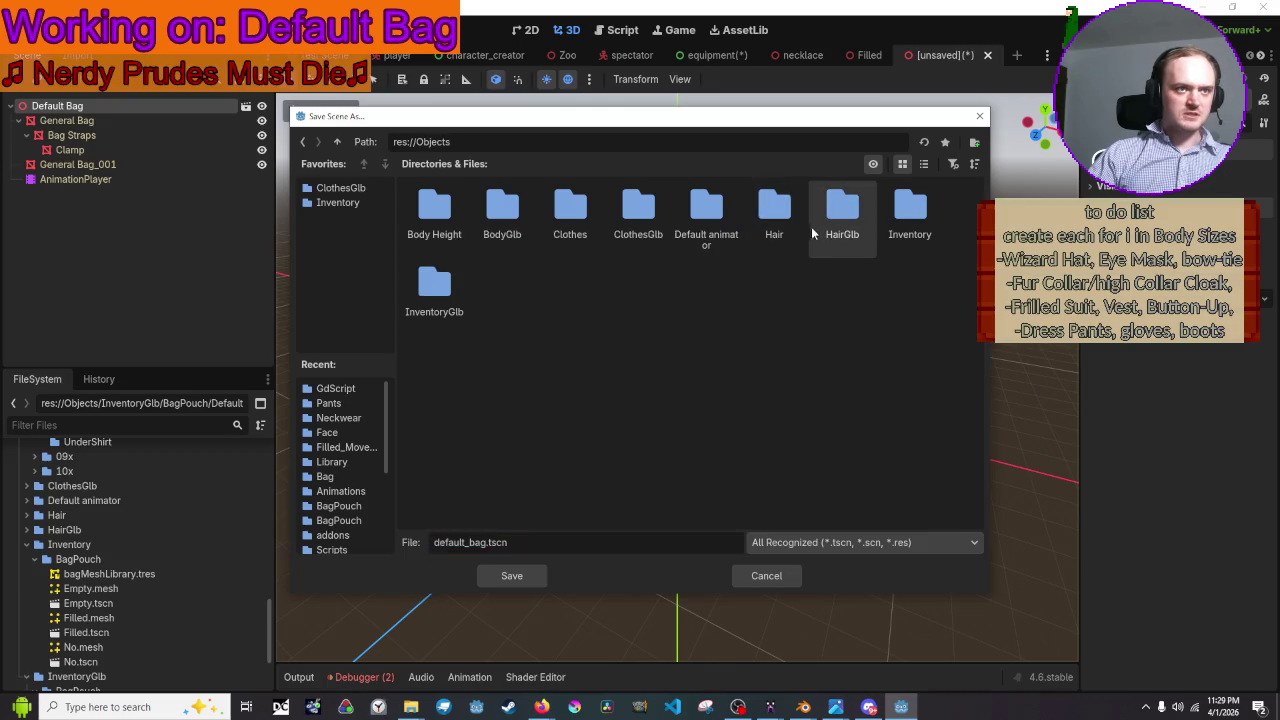
double_click(910, 220)
double_click(449, 210)
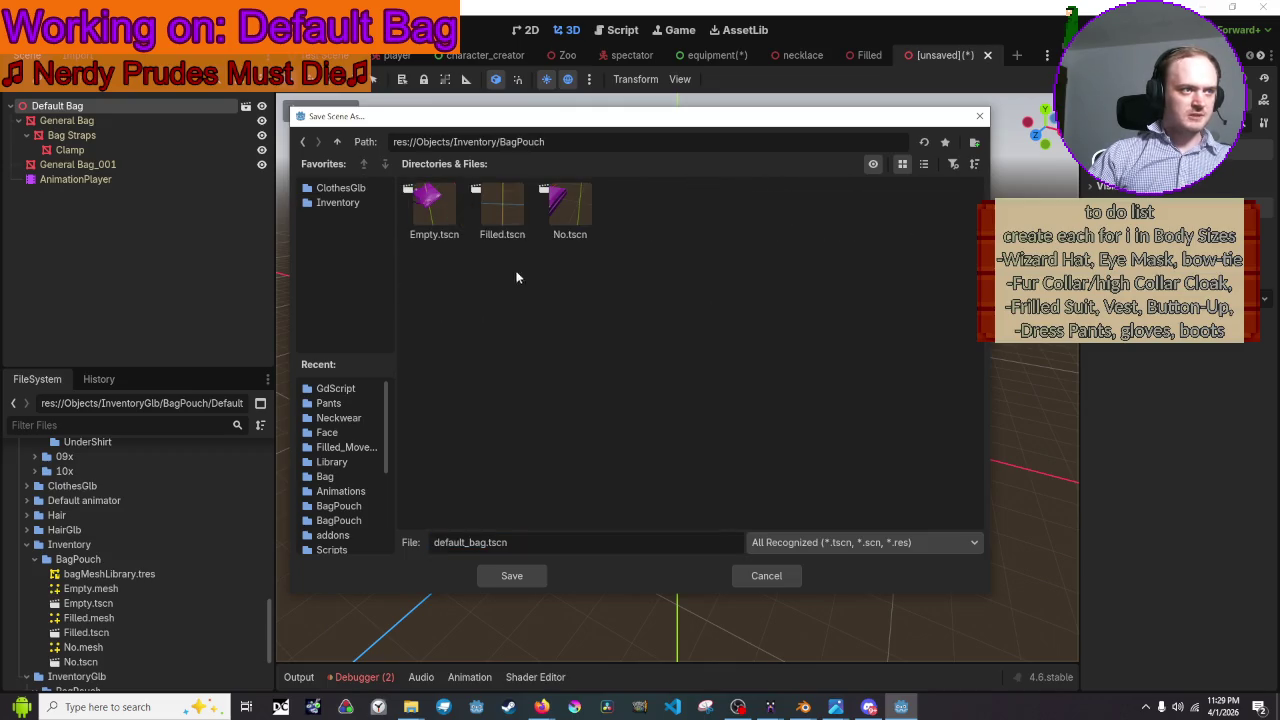
left_click(511, 576)
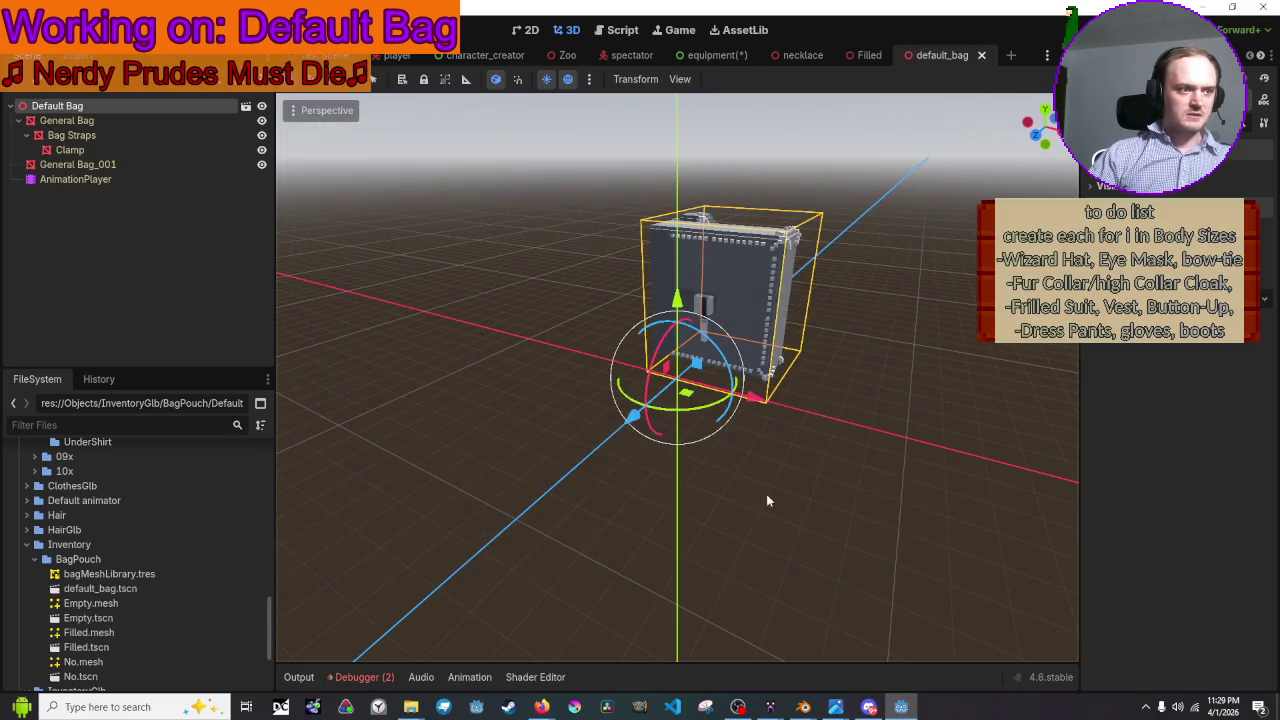
- Expand the Textuers folder and try the BagColor material on the bag model
middle_click_drag(881, 297, 760, 300)
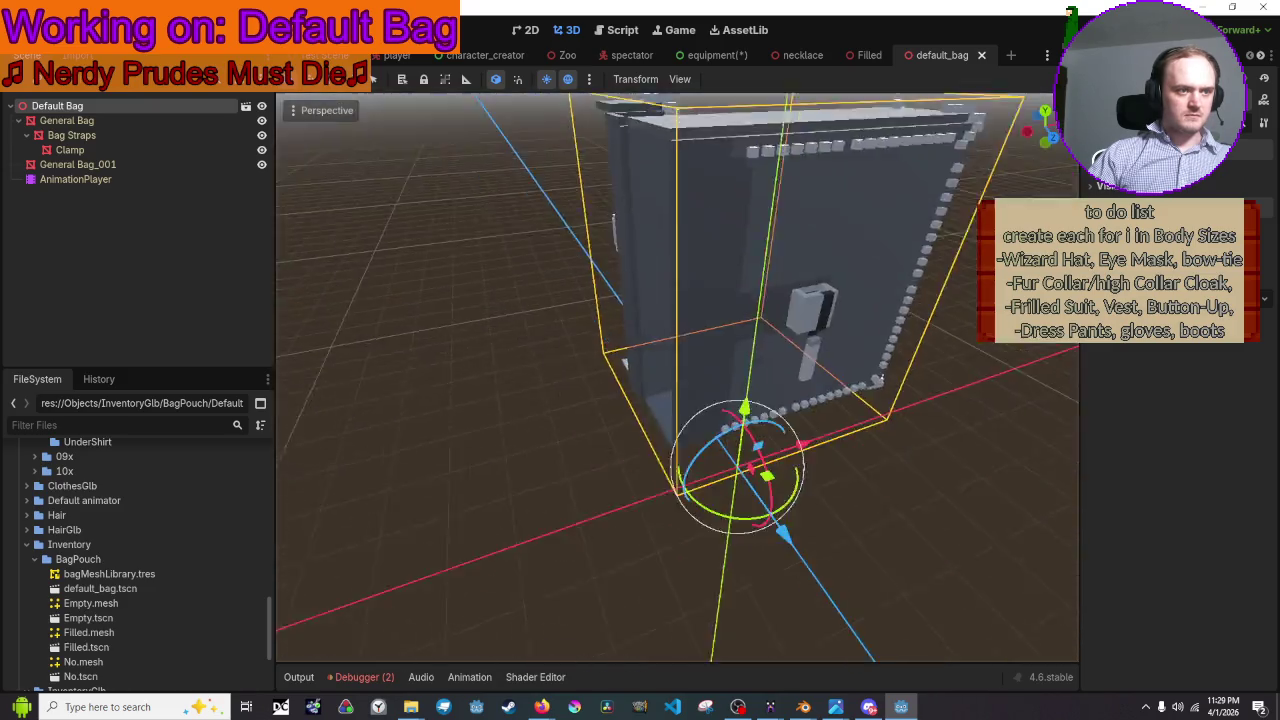
scroll(219, 500, "down", 3)
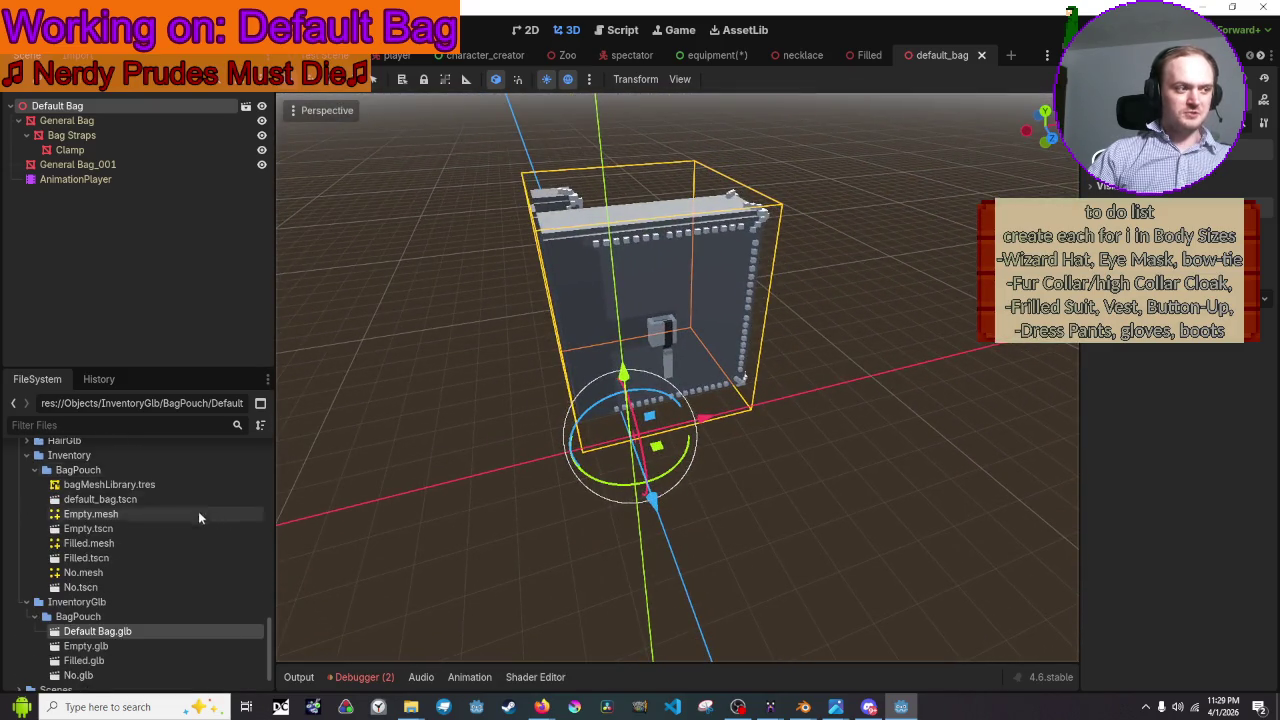
scroll(198, 511, "down", 1)
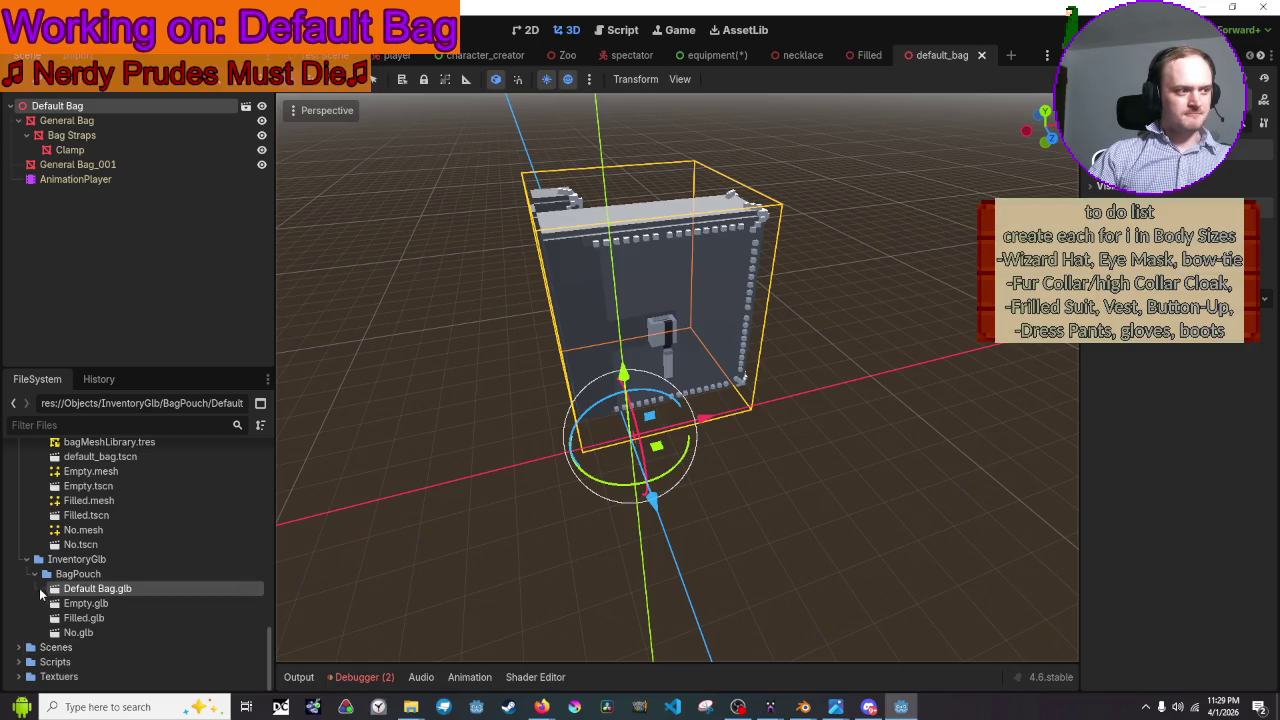
left_click(18, 646)
scroll(48, 630, "down", 4)
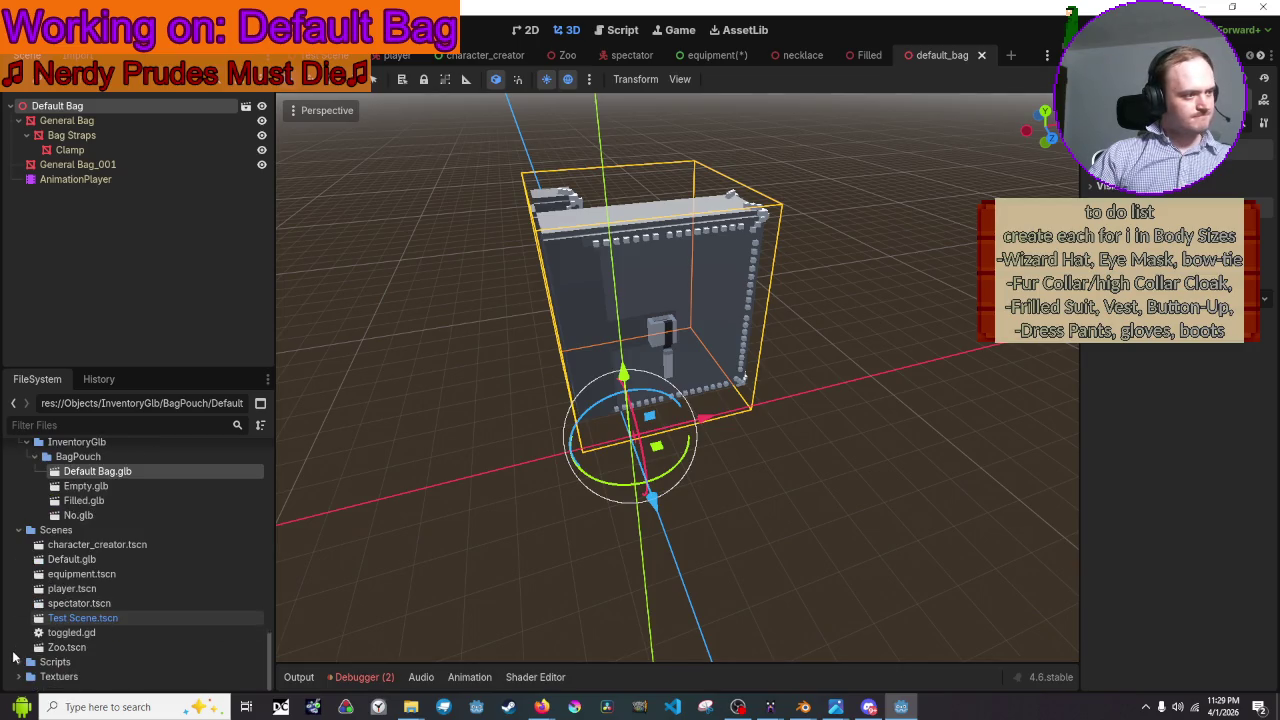
left_click(20, 530)
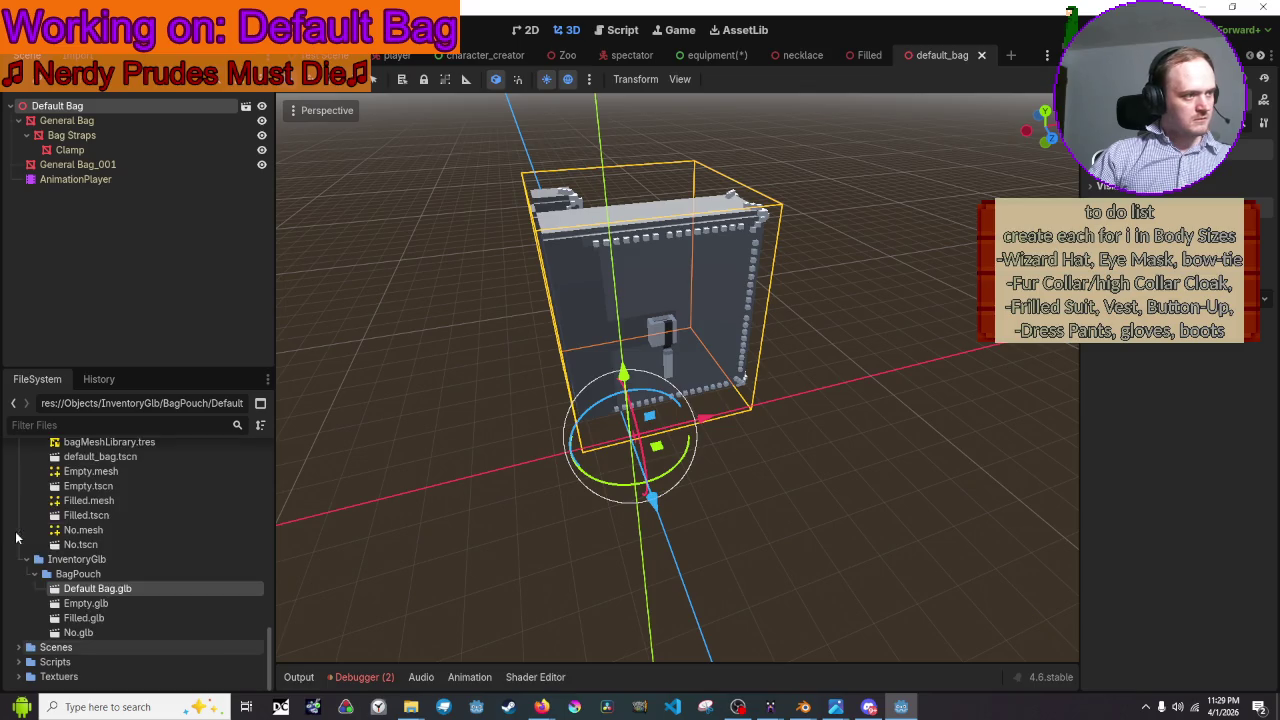
left_click(24, 677)
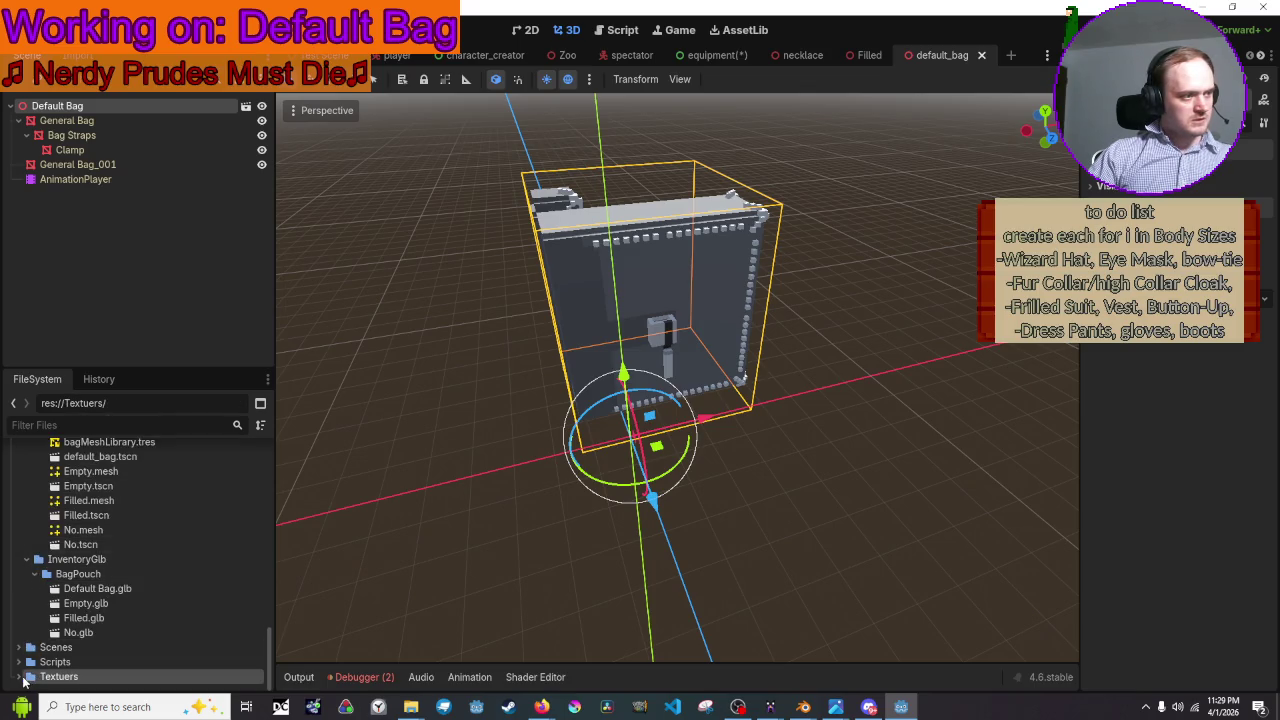
left_click(22, 678)
mouse_move(100, 603)
left_mouse_down()
mouse_move(646, 289)
mouse_move(80, 616)
left_mouse_up()
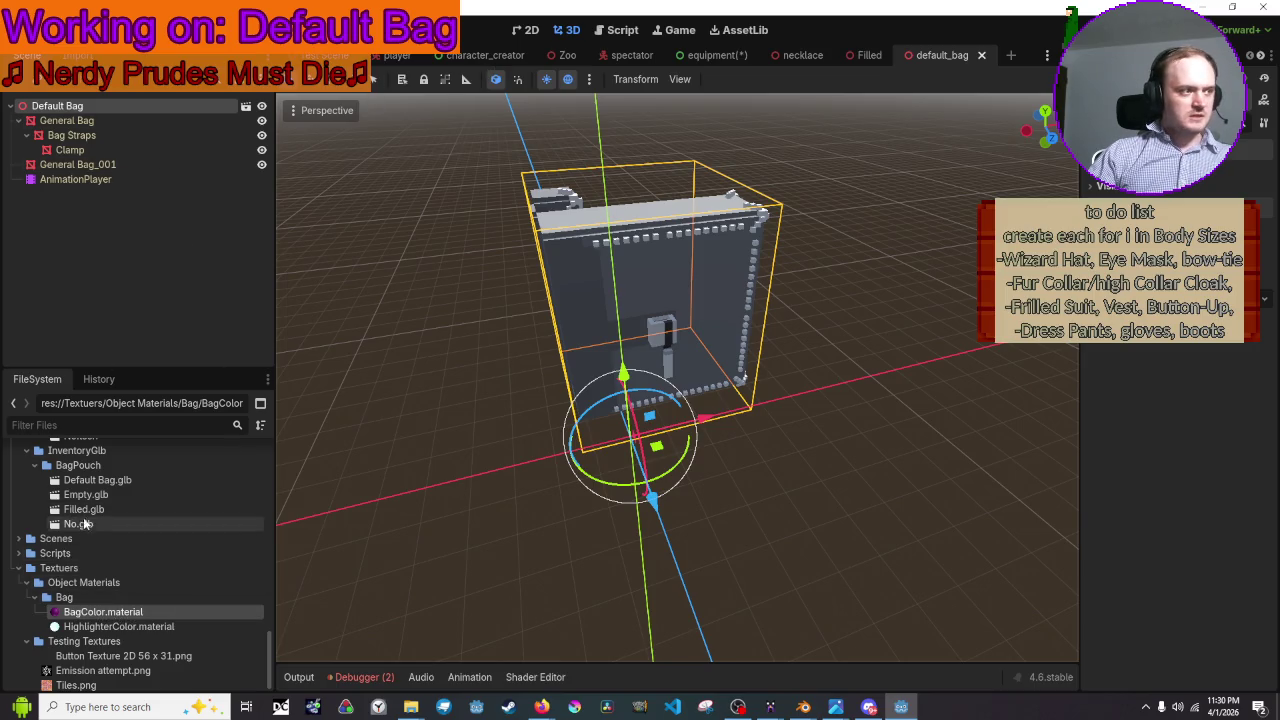
- Review the import settings for Default Bag.glb and Filled.glb
double_click(90, 480)
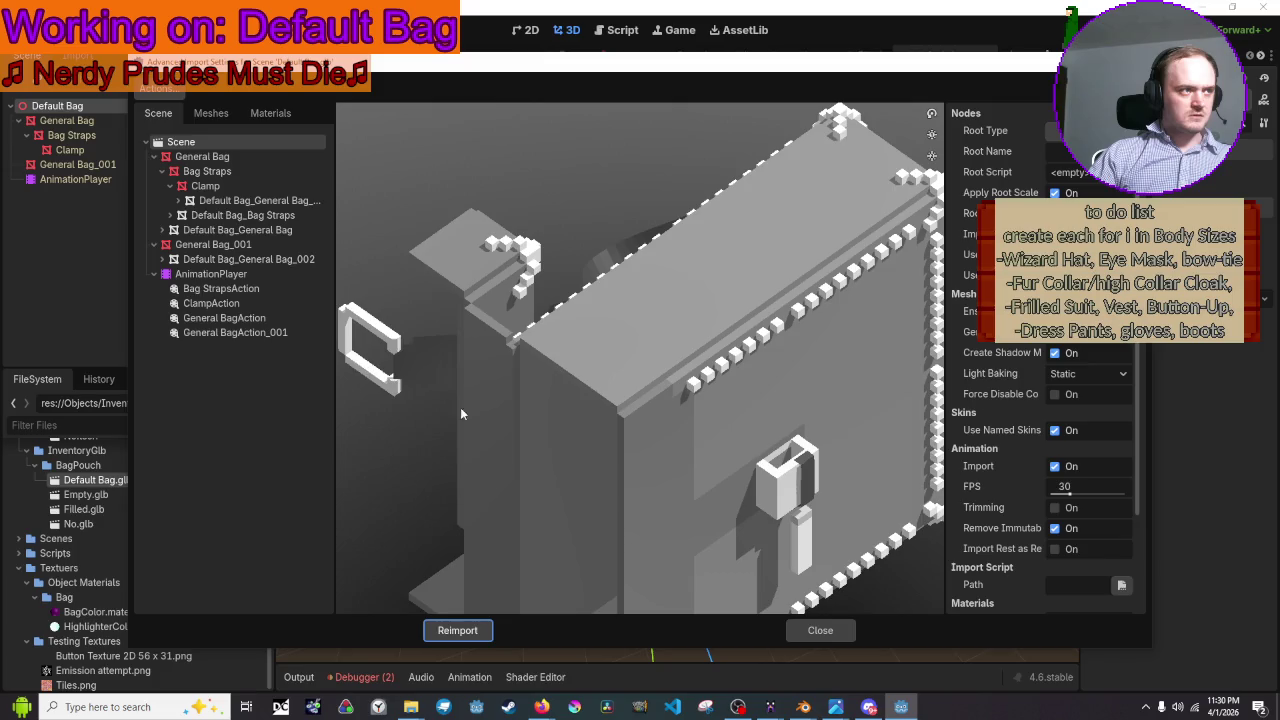
left_click(820, 630)
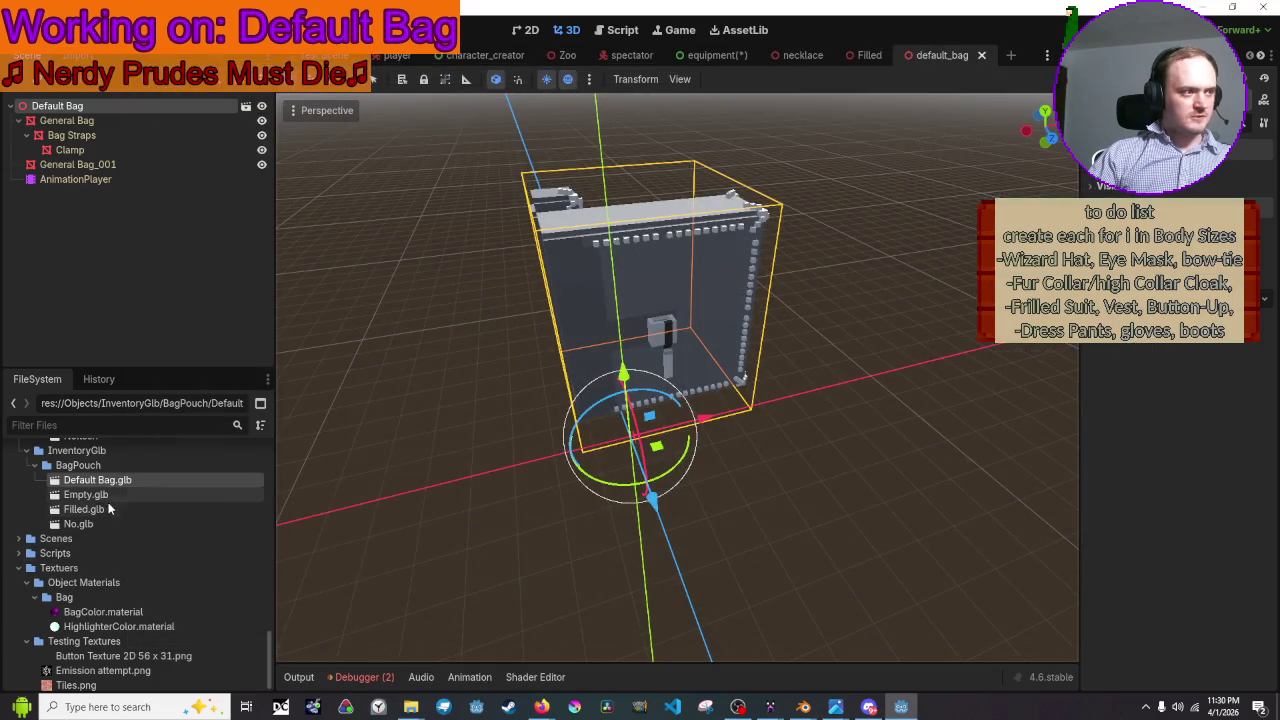
double_click(95, 509)
left_click(820, 630)
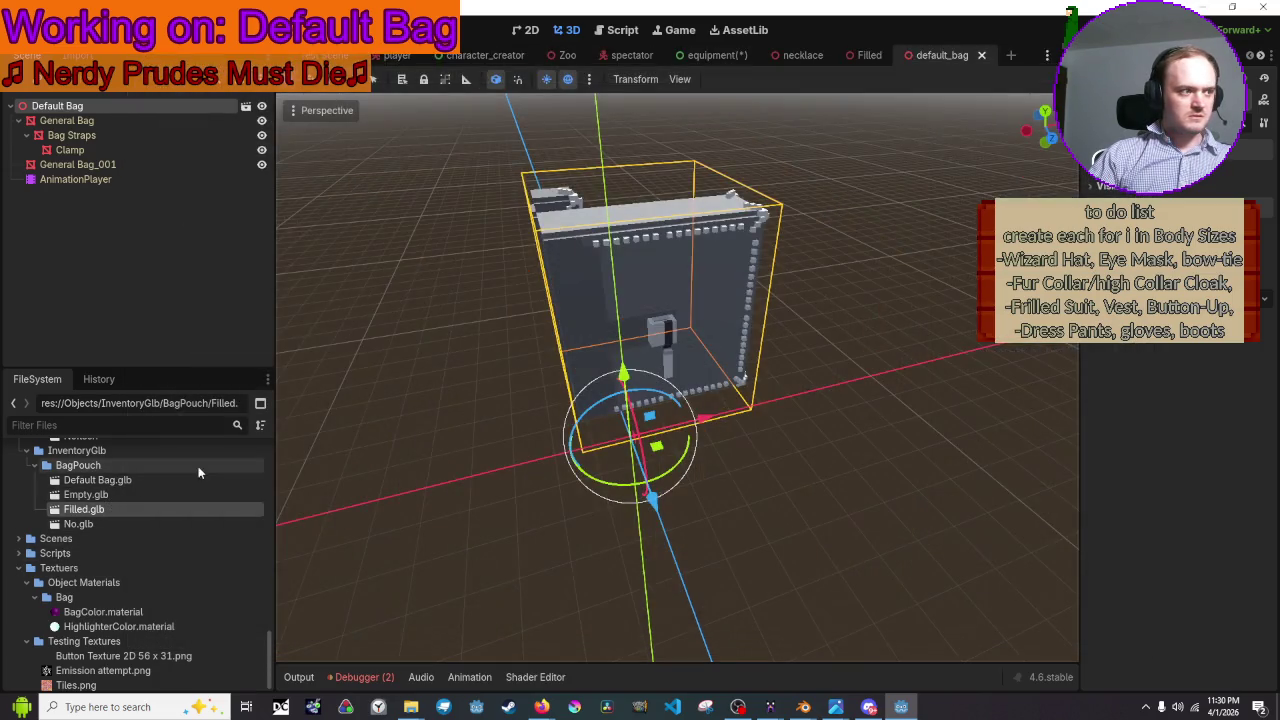
- Browse the BagPouch folder and select the default_bag.tscn and Filled.tscn scene files
scroll(40, 530, "up", 2)
scroll(40, 530, "up", 2)
scroll(40, 530, "up", 3)
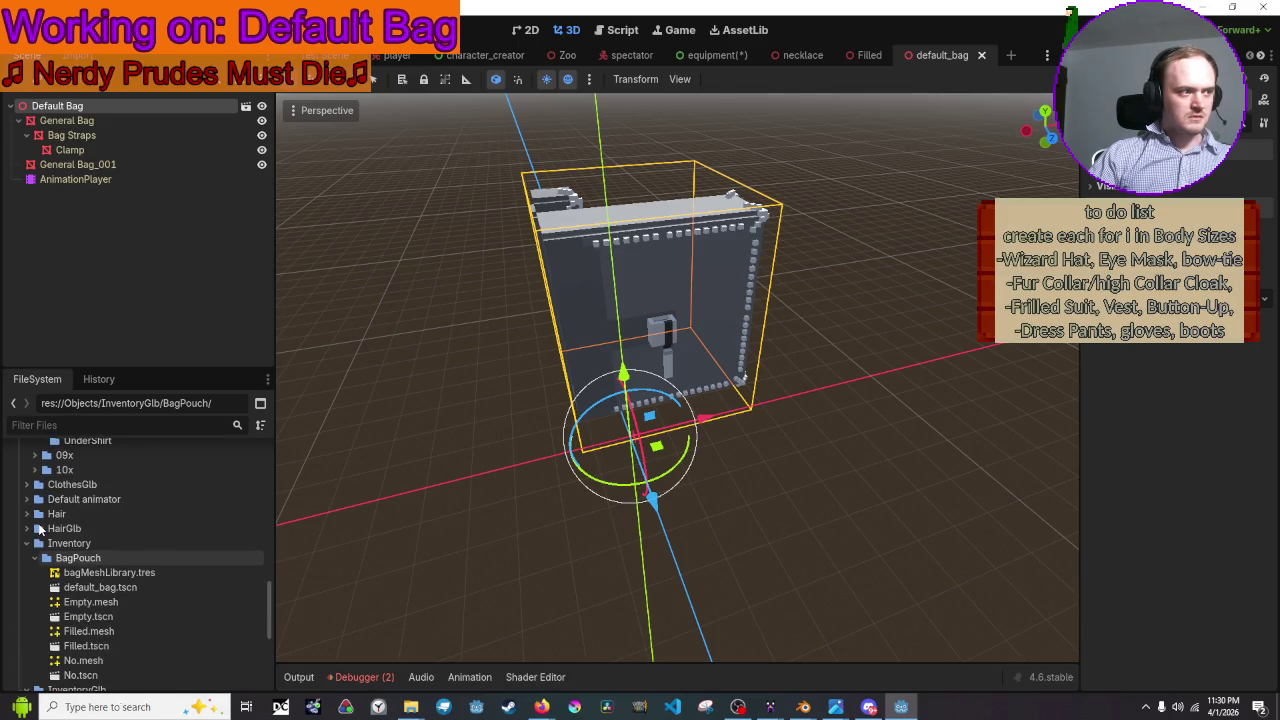
scroll(42, 572, "down", 2)
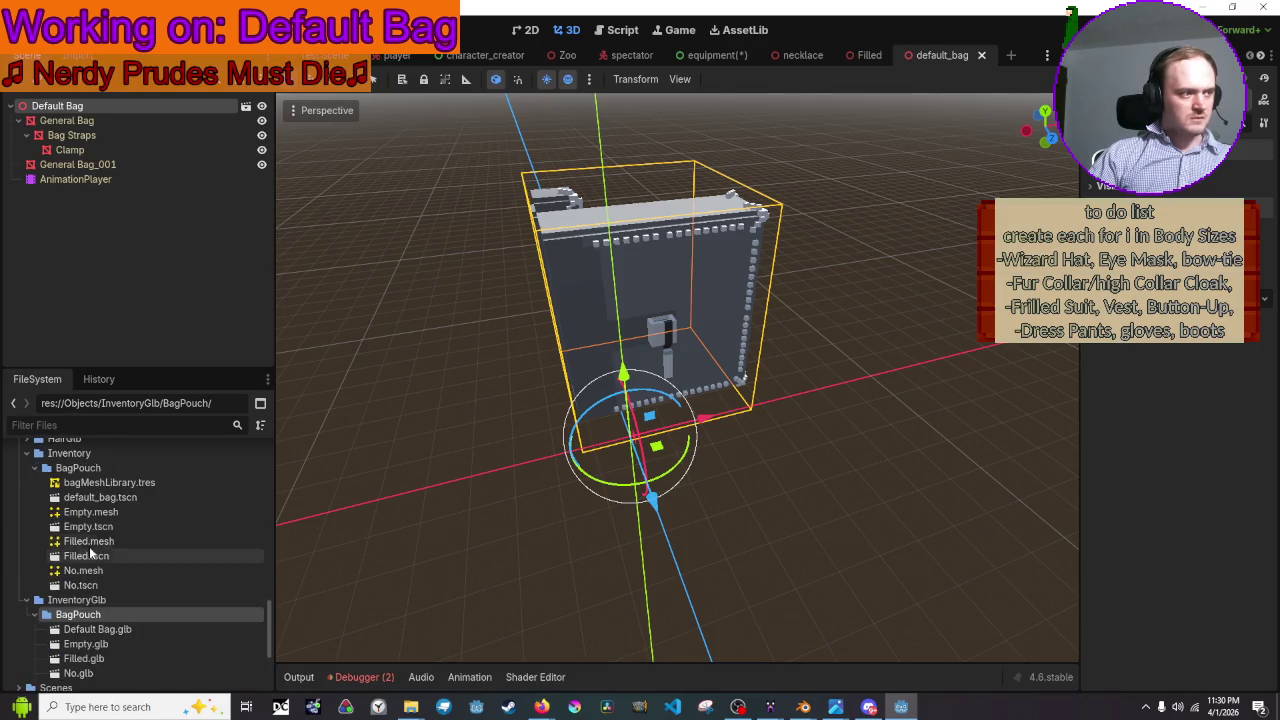
left_click(138, 497)
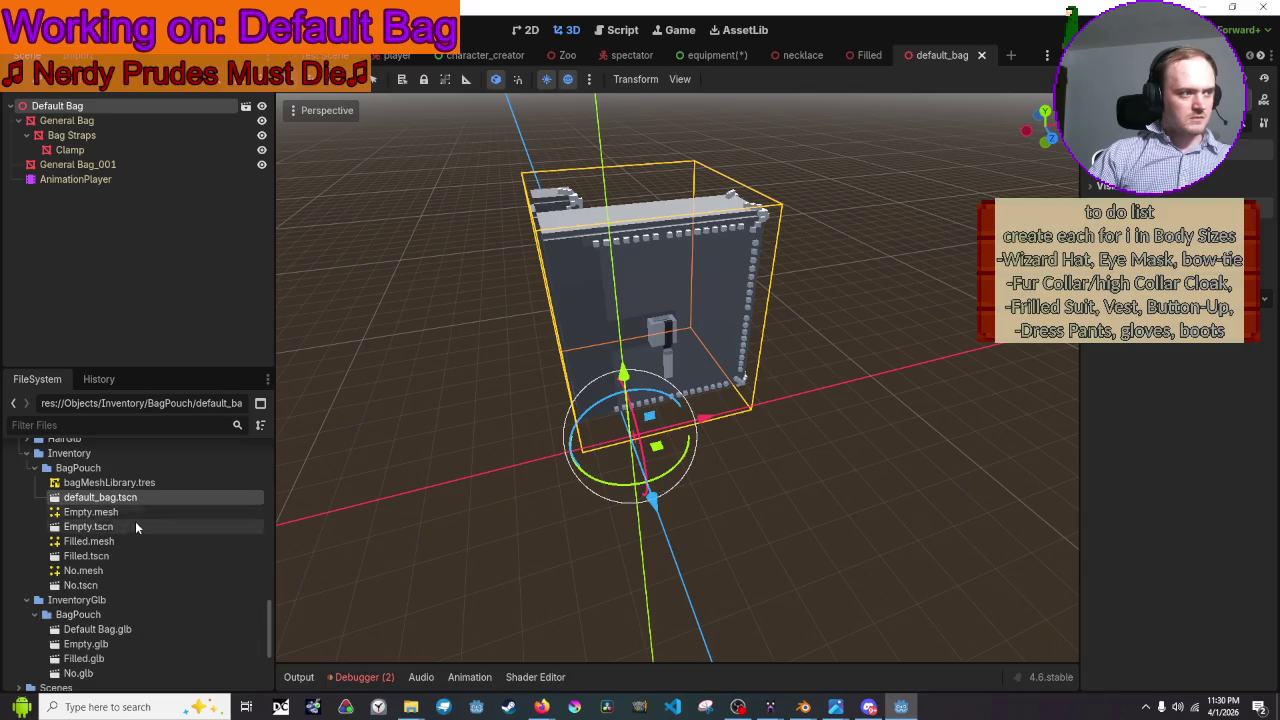
left_click(135, 524)
- Open Filled.tscn and expand Container S's Surface 0 in the Inspector
double_click(128, 556)
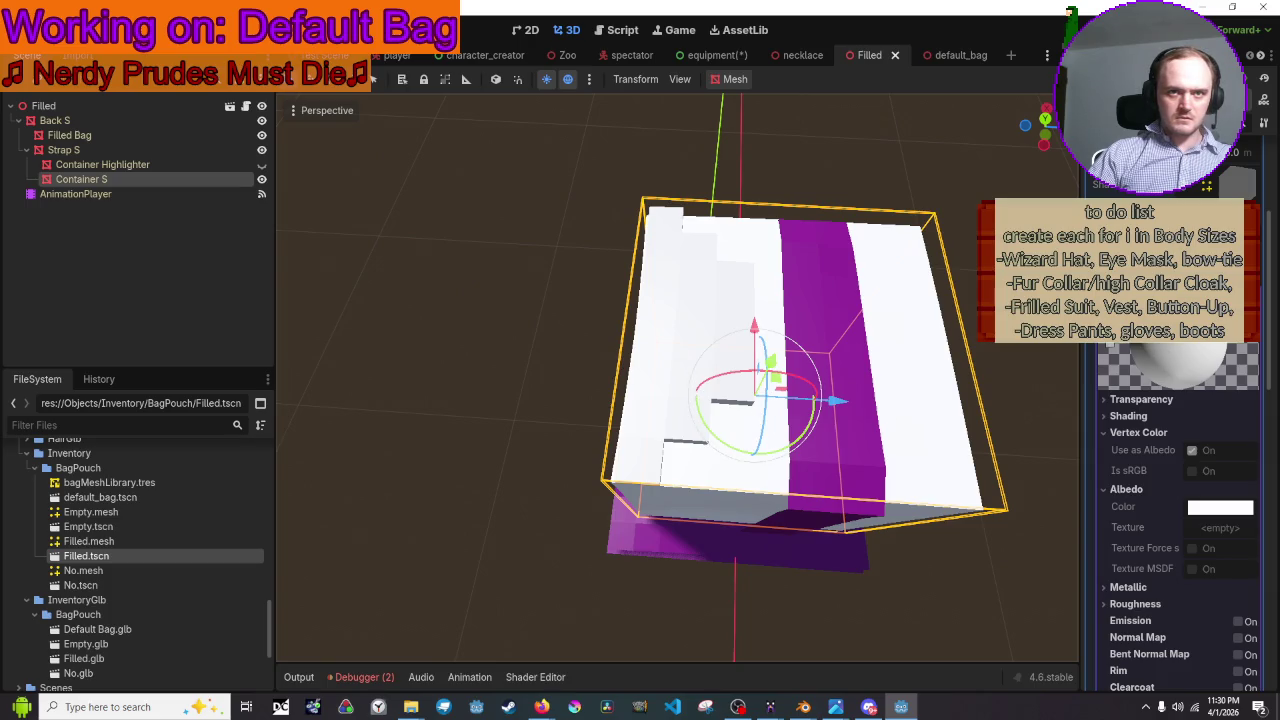
scroll(1174, 490, "up", 5)
scroll(1174, 490, "up", 5)
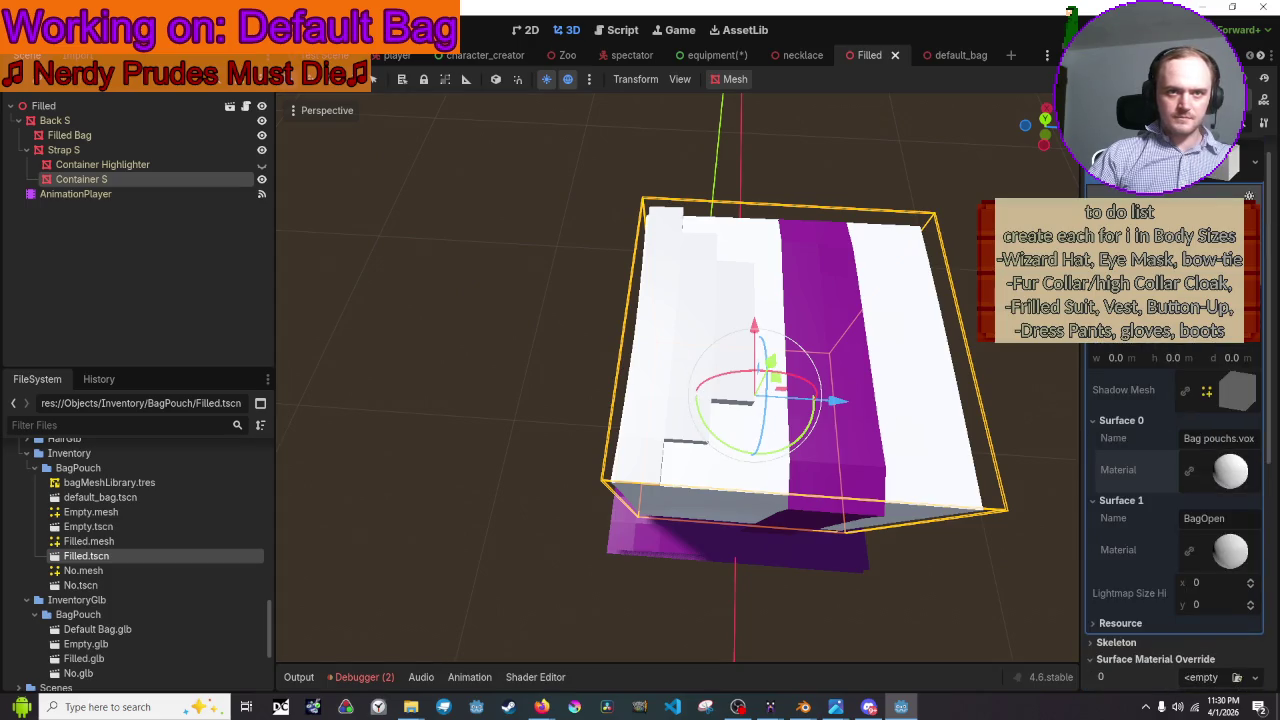
right_click(1224, 471)
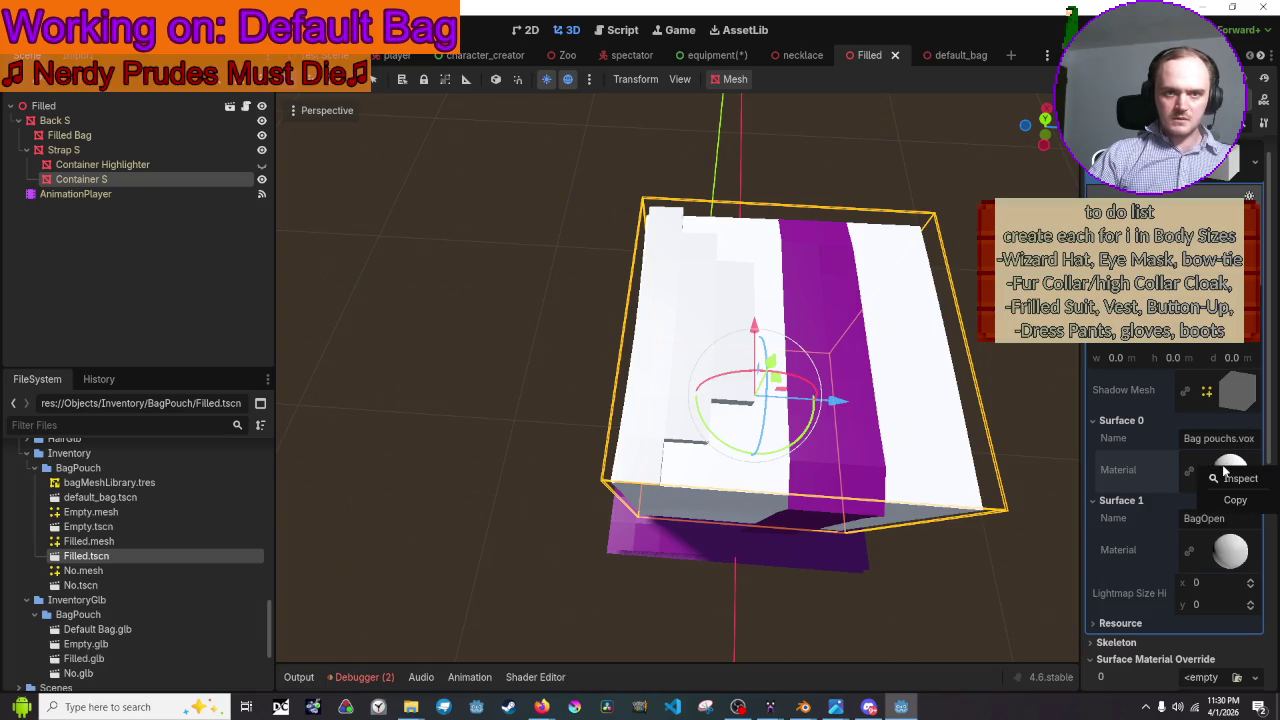
left_click(1230, 458)
key("ctrl+v")
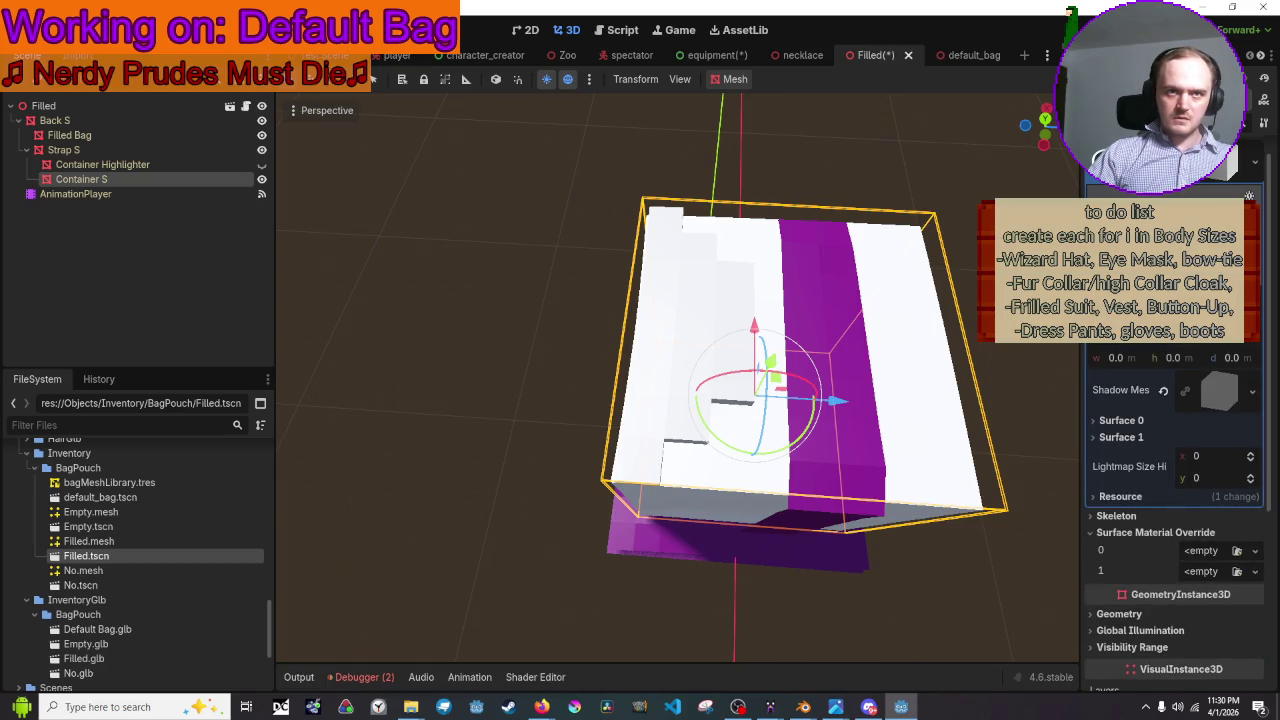
left_click(1122, 420)
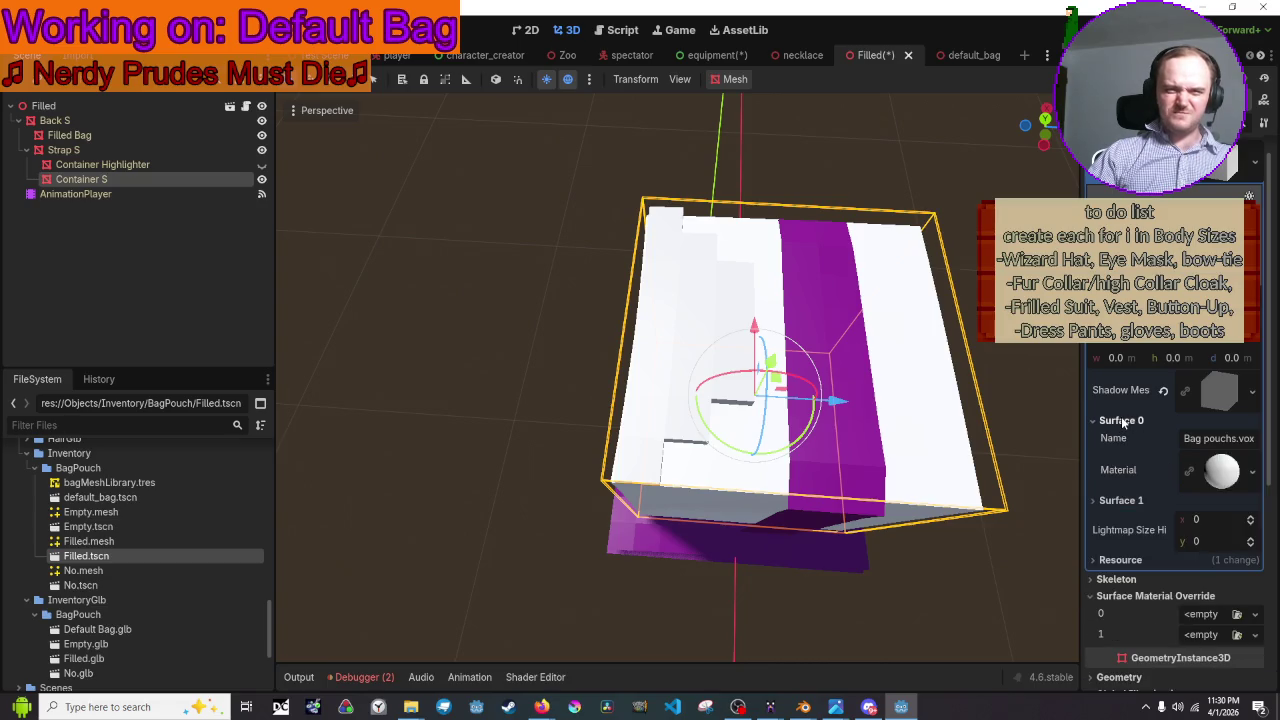
- Scroll through Surface 0's StandardMaterial3D properties and resource options, then re-expand them
left_click(1234, 462)
scroll(1210, 450, "down", 5)
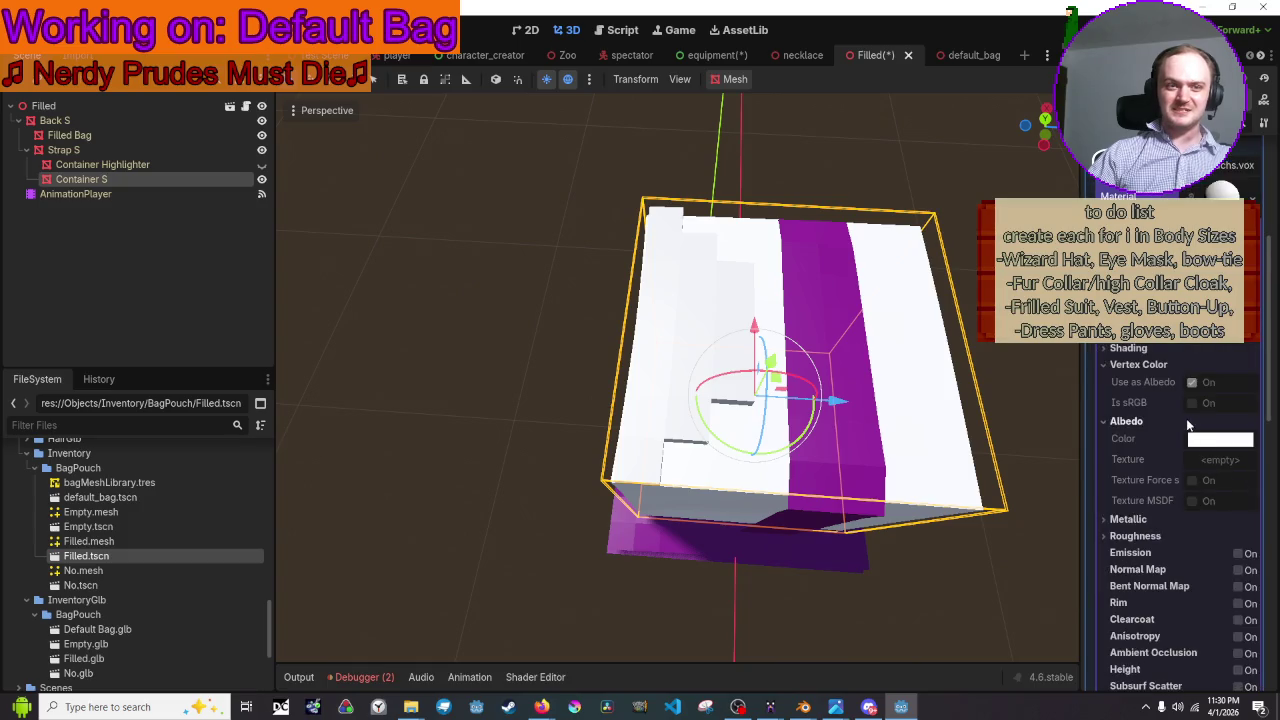
scroll(1186, 418, "down", 5)
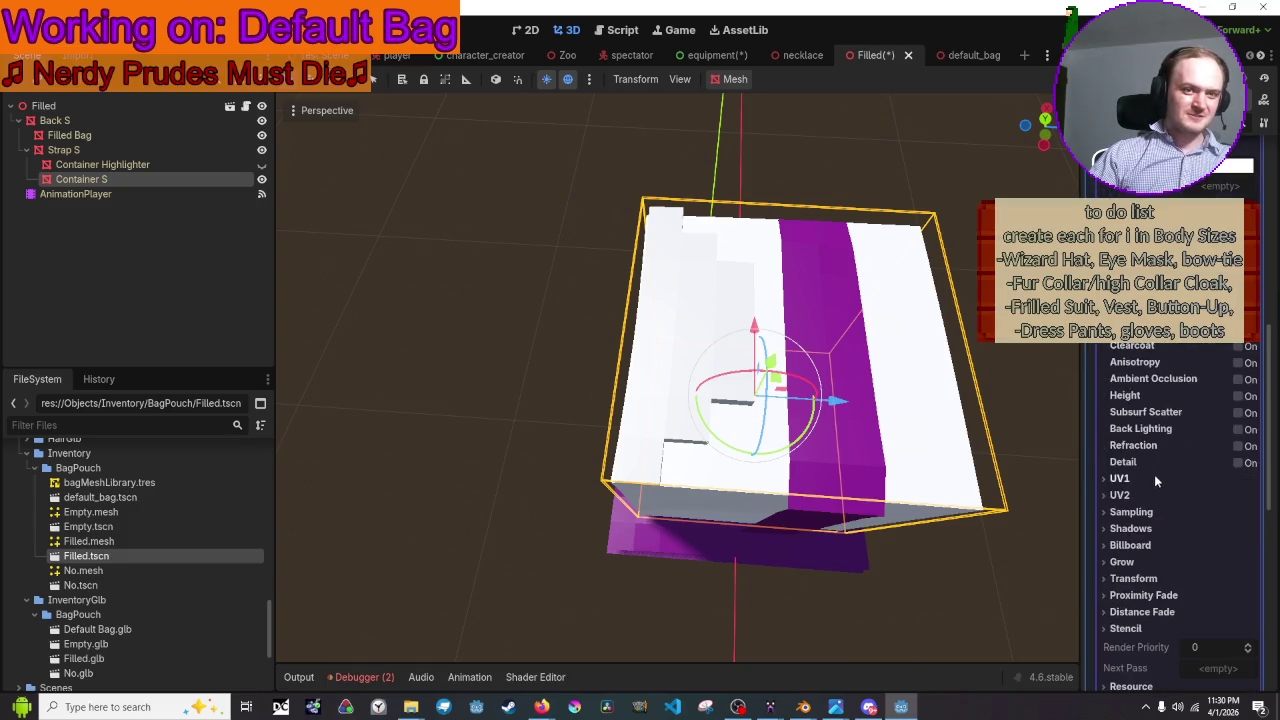
scroll(1146, 504, "down", 5)
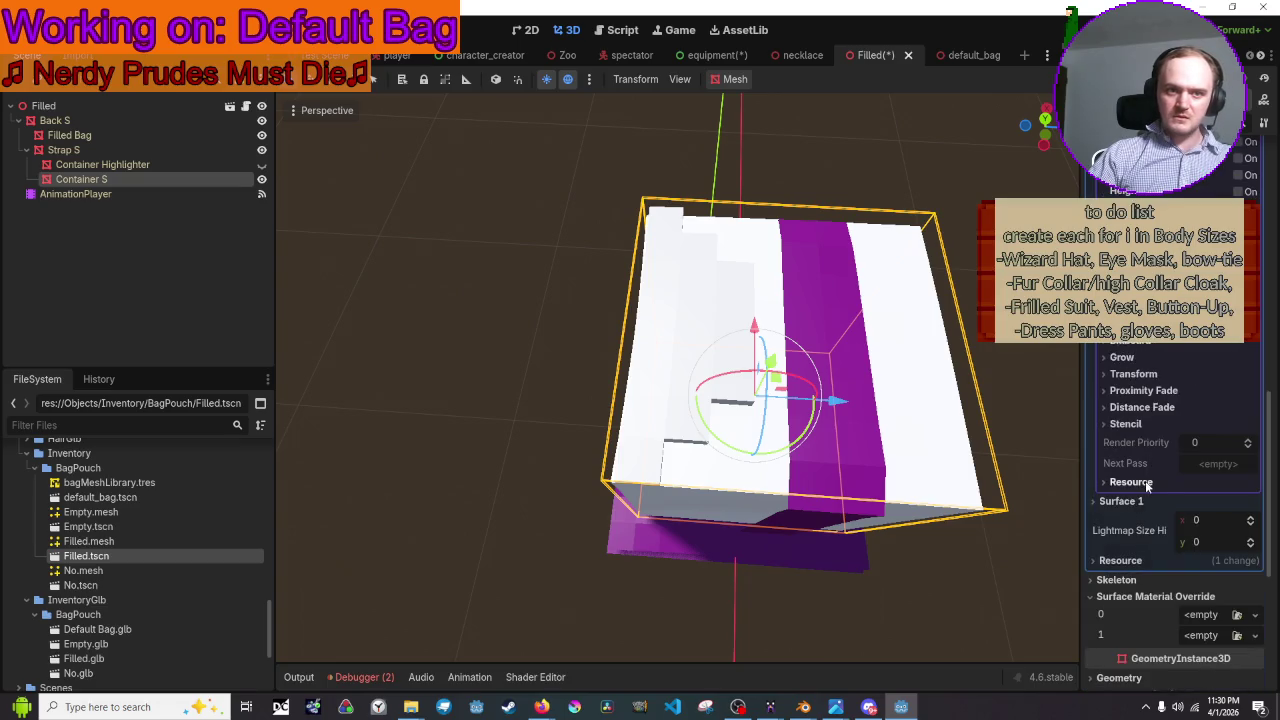
scroll(1146, 504, "up", 5)
scroll(1146, 504, "up", 3)
scroll(1170, 500, "up", 2)
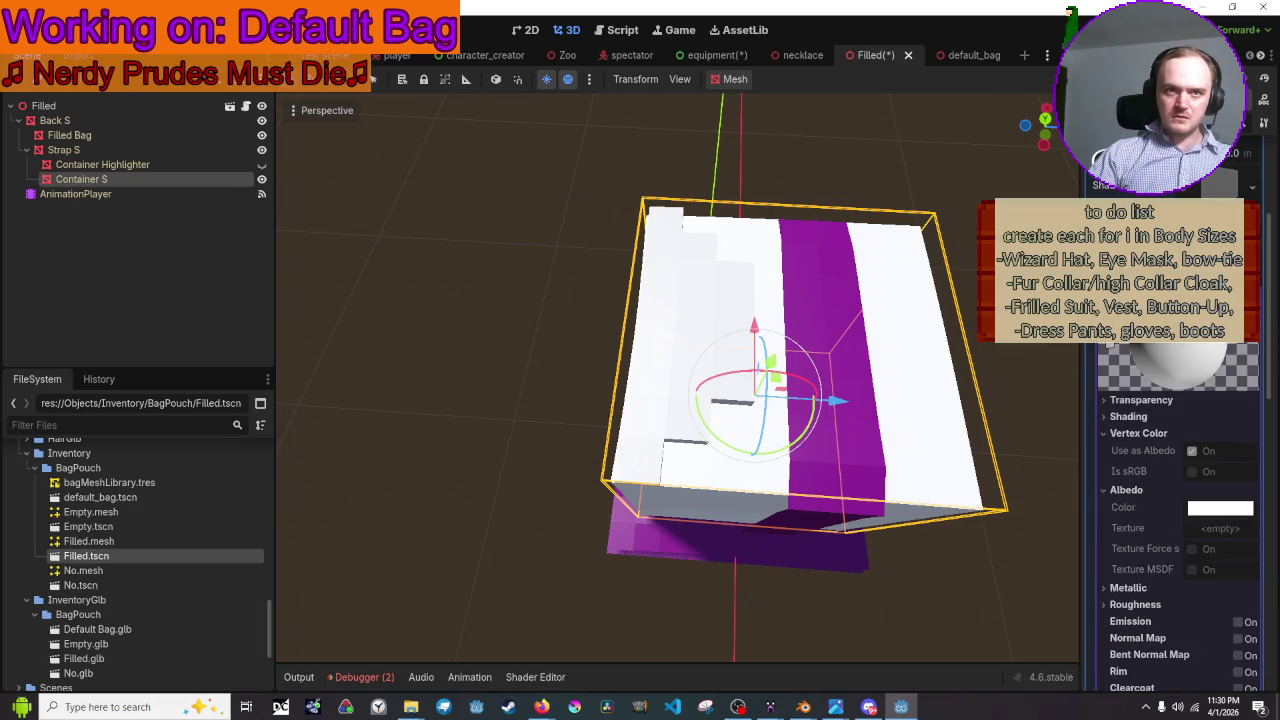
left_click(1252, 187)
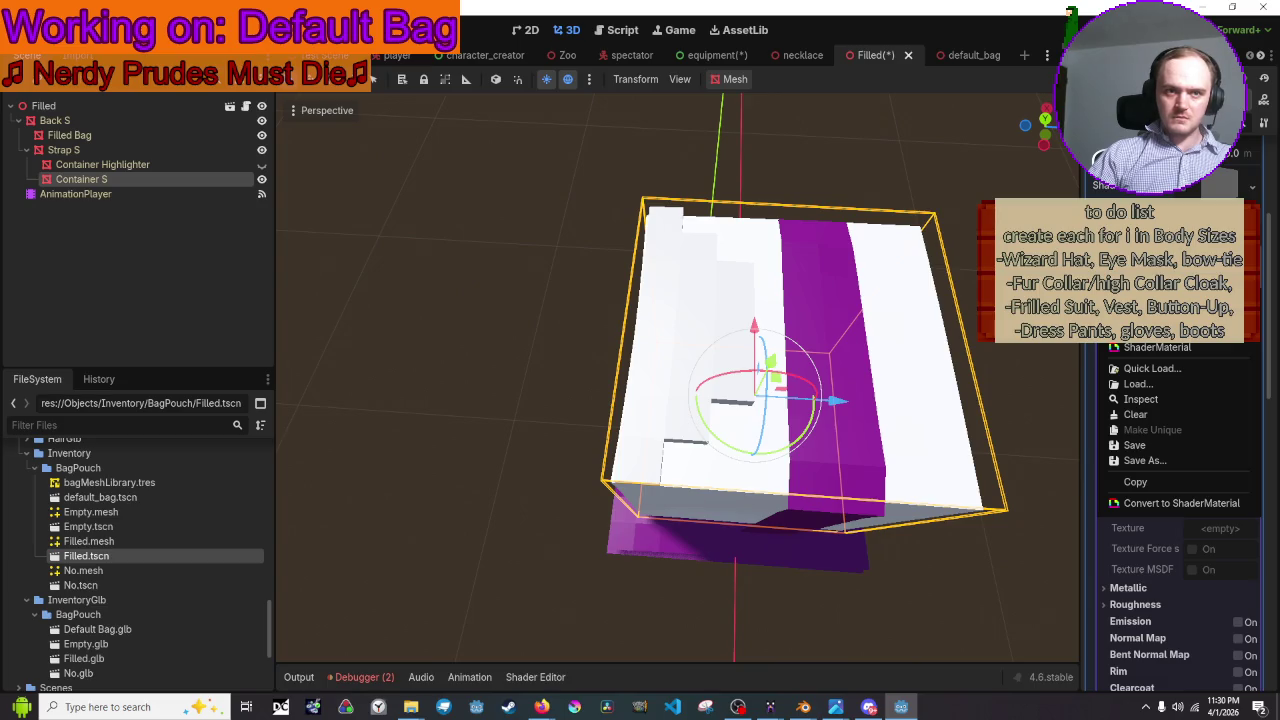
key("Escape")
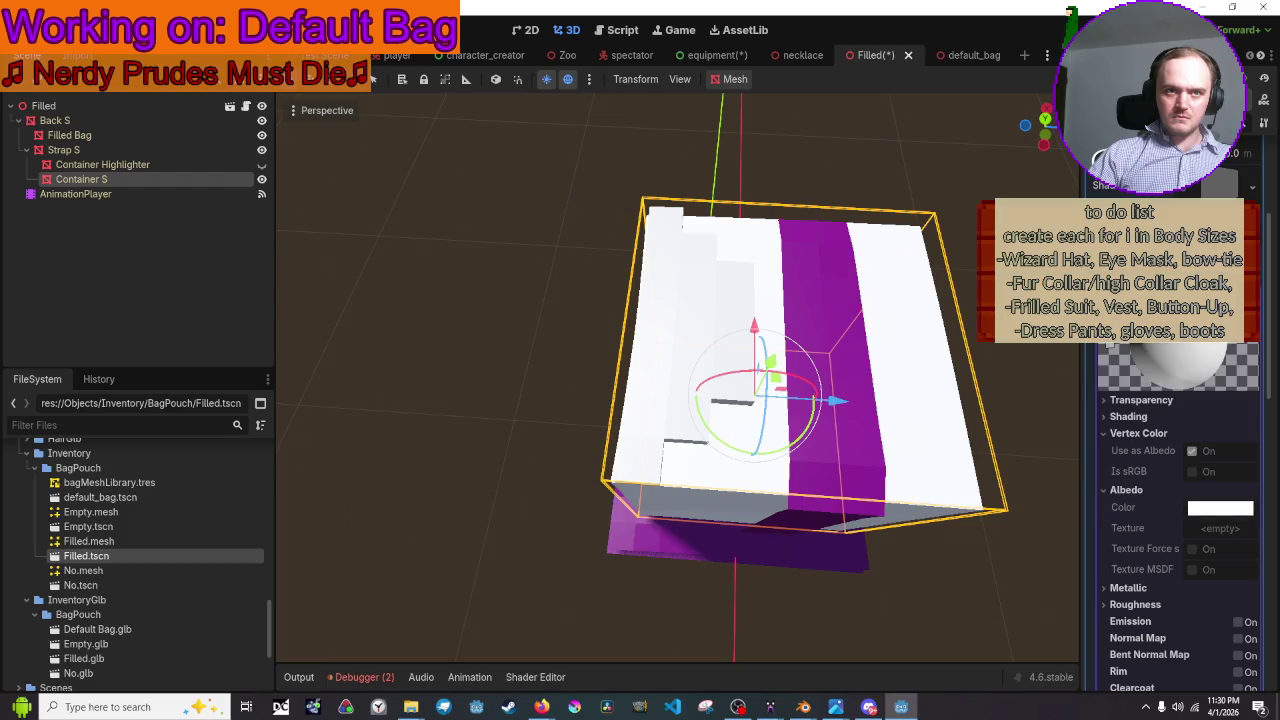
left_click(1160, 187)
scroll(1170, 500, "up", 2)
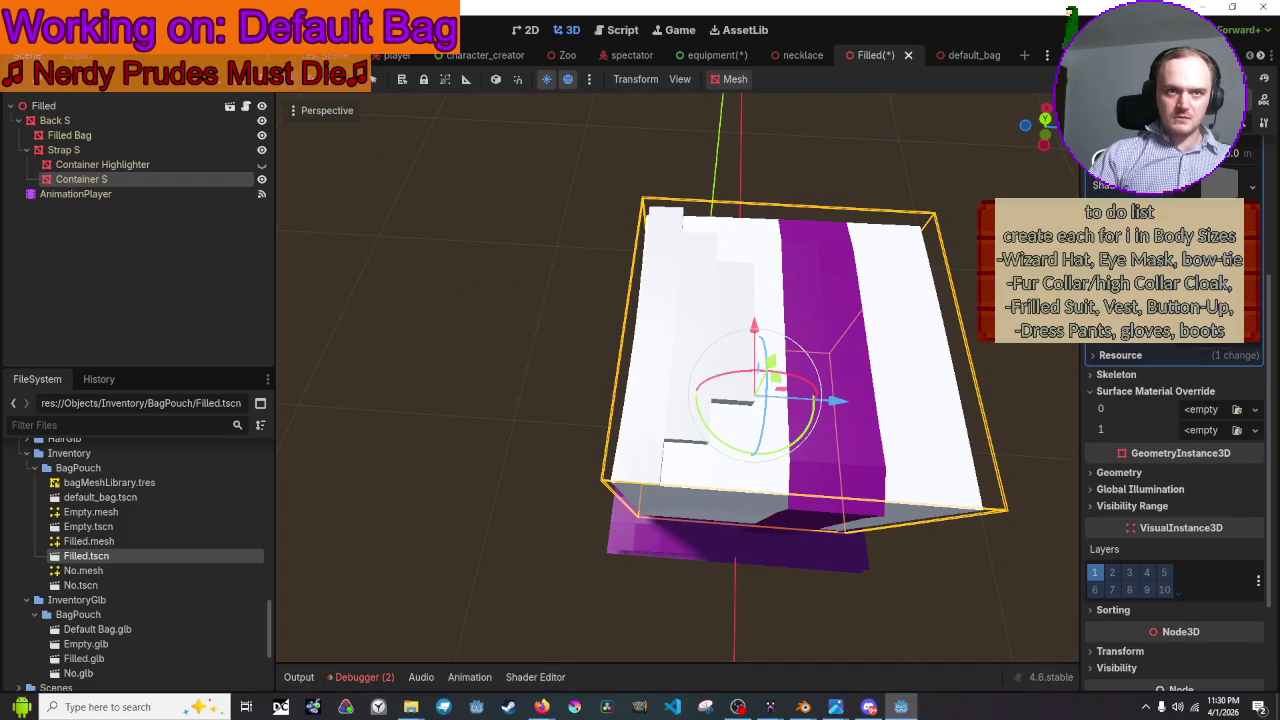
left_click(1120, 355)
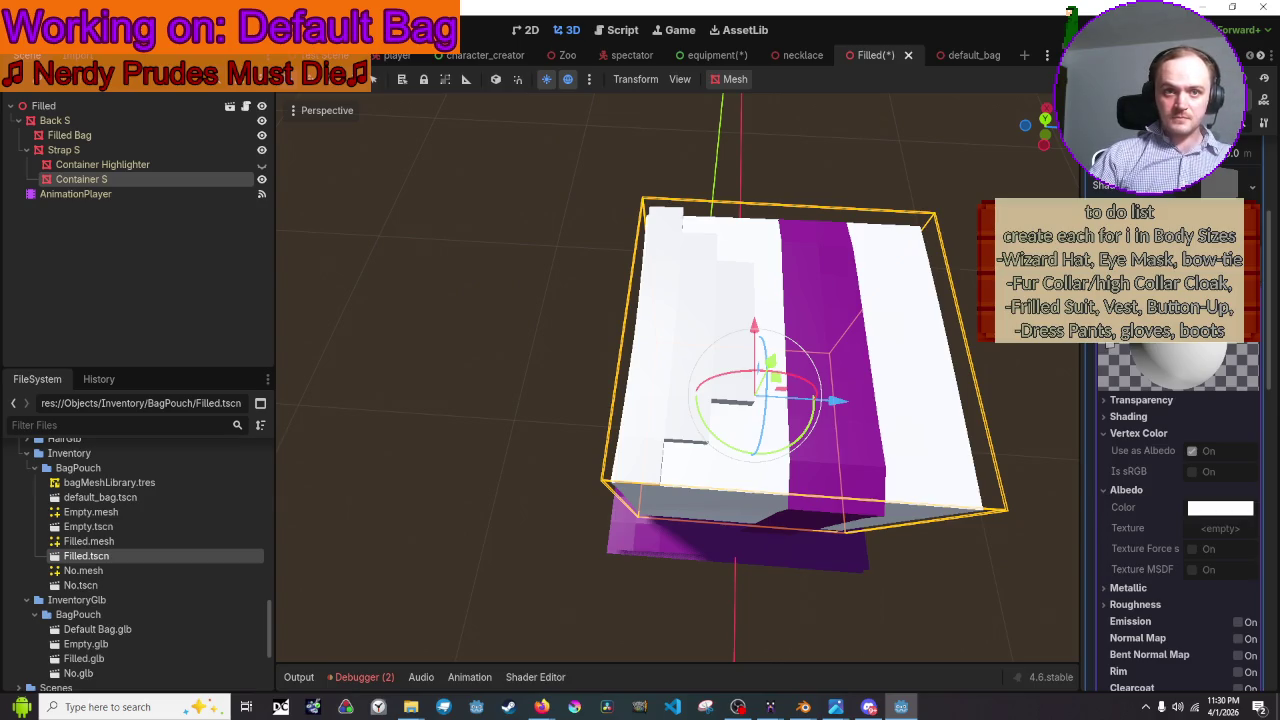
left_click(1252, 186)
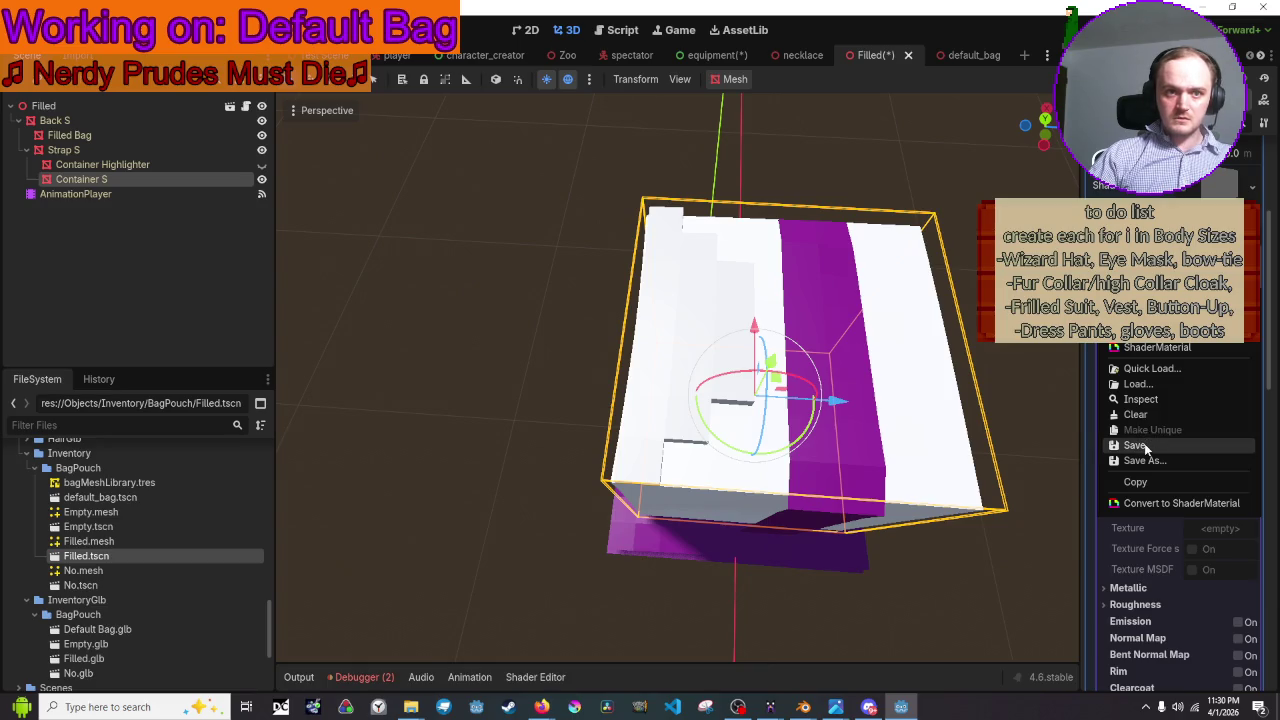
left_click(1144, 445)
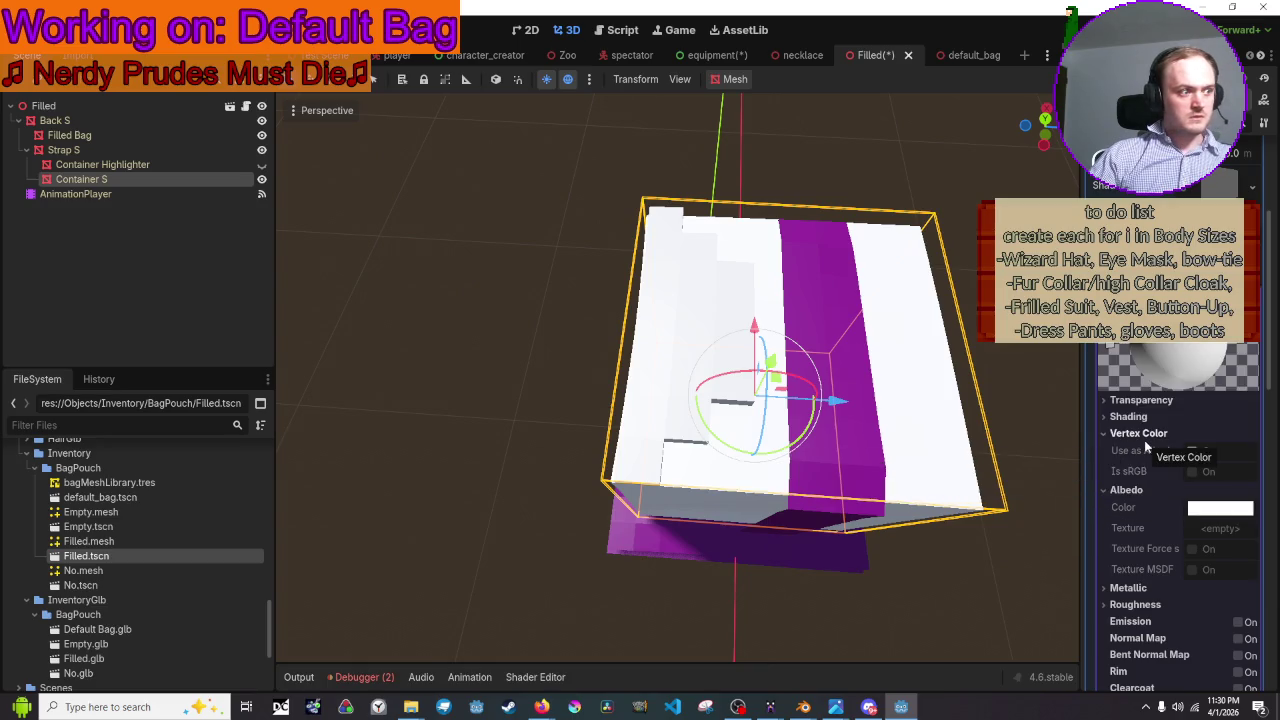
left_click(1252, 186)
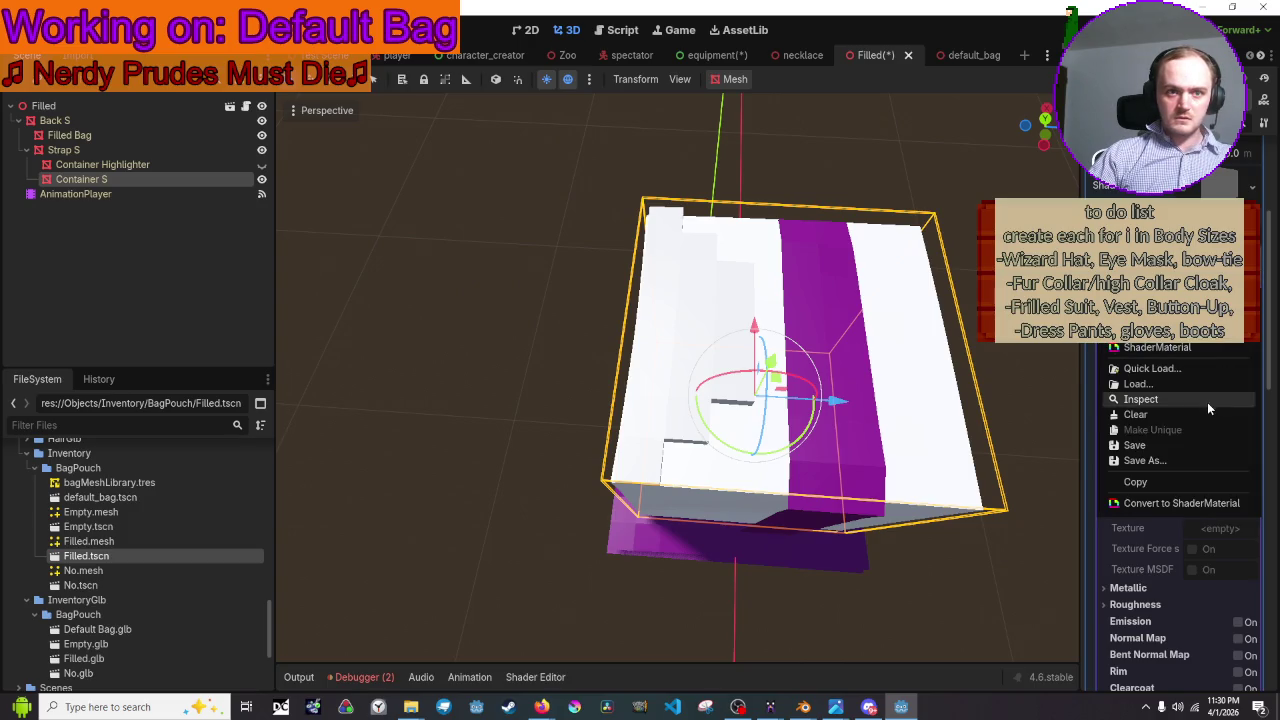
left_click(1181, 460)
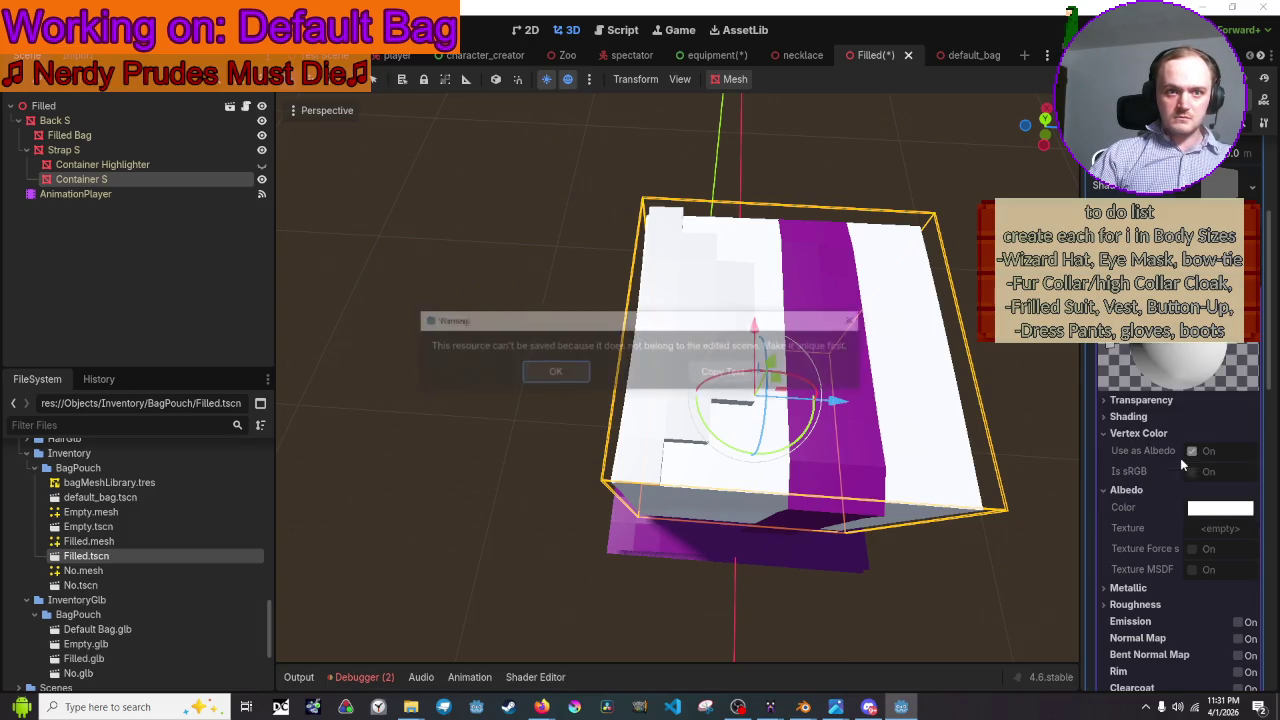
left_click(553, 372)
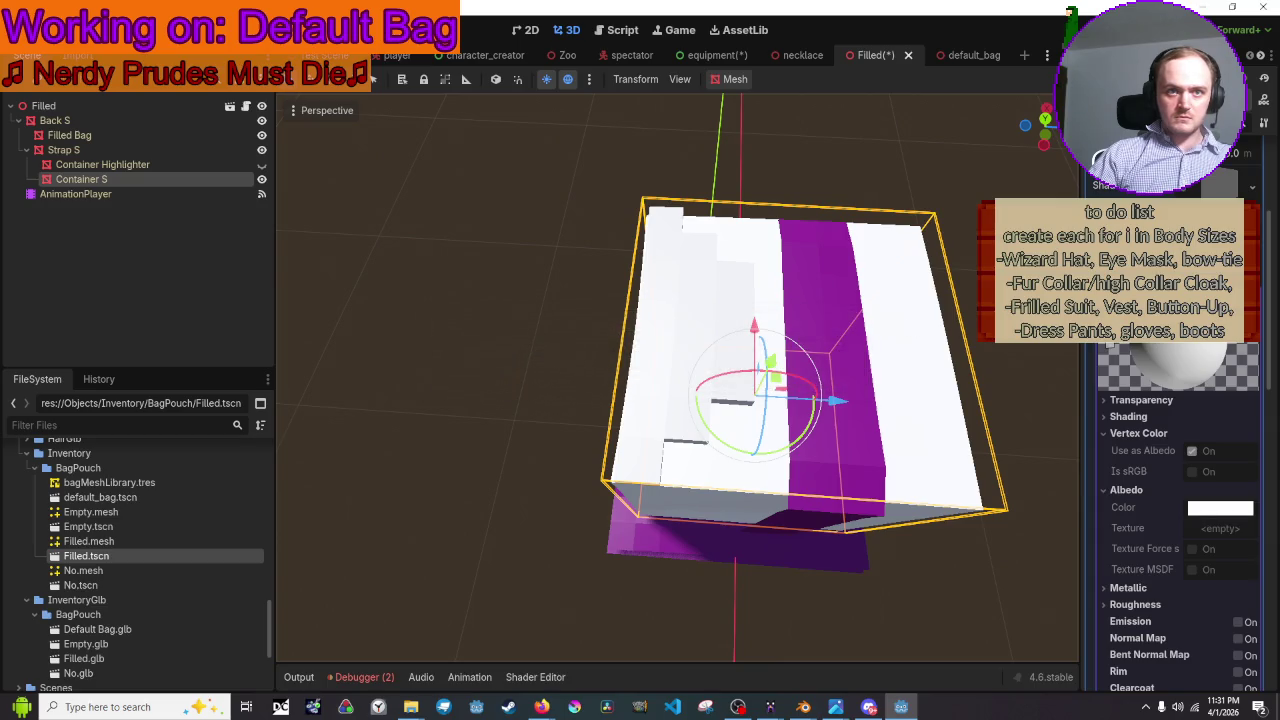
scroll(1175, 400, "up", 3)
right_click(1213, 486)
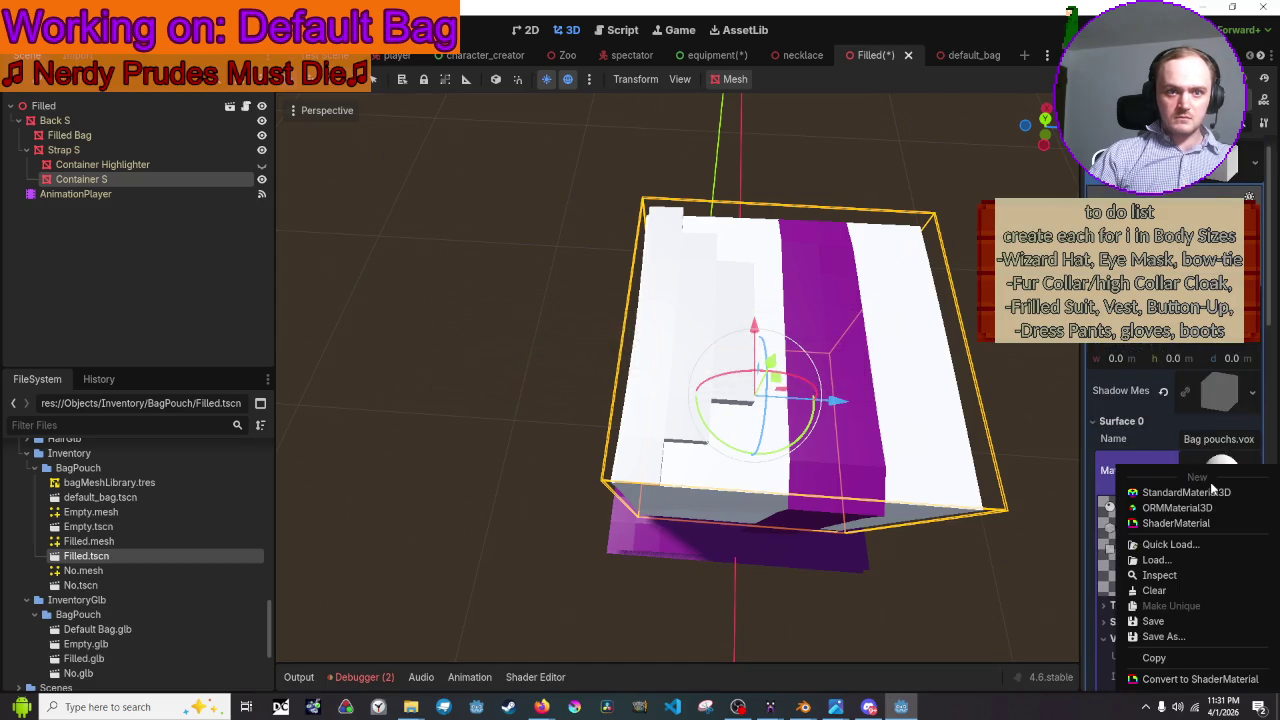
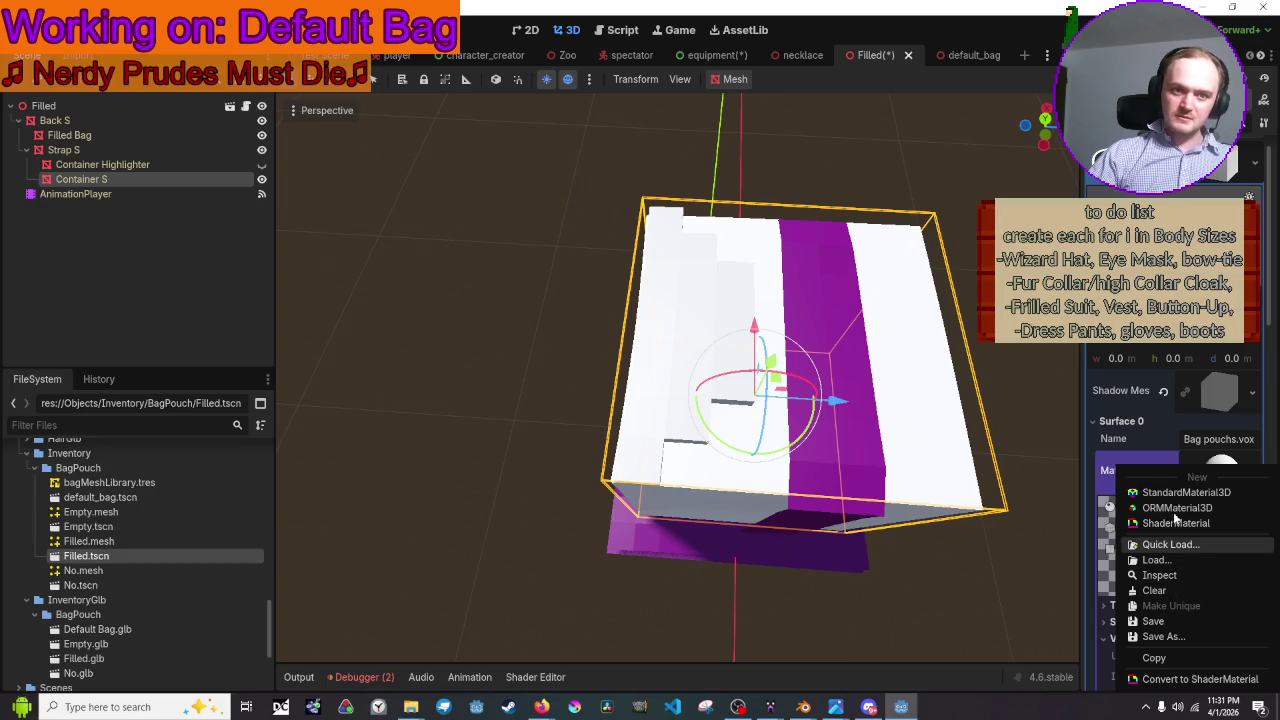
- Make the Container S mesh and its shadow mesh unique copies recursively
scroll(1218, 195, "up", 1)
left_click(1218, 195)
right_click(1218, 195)
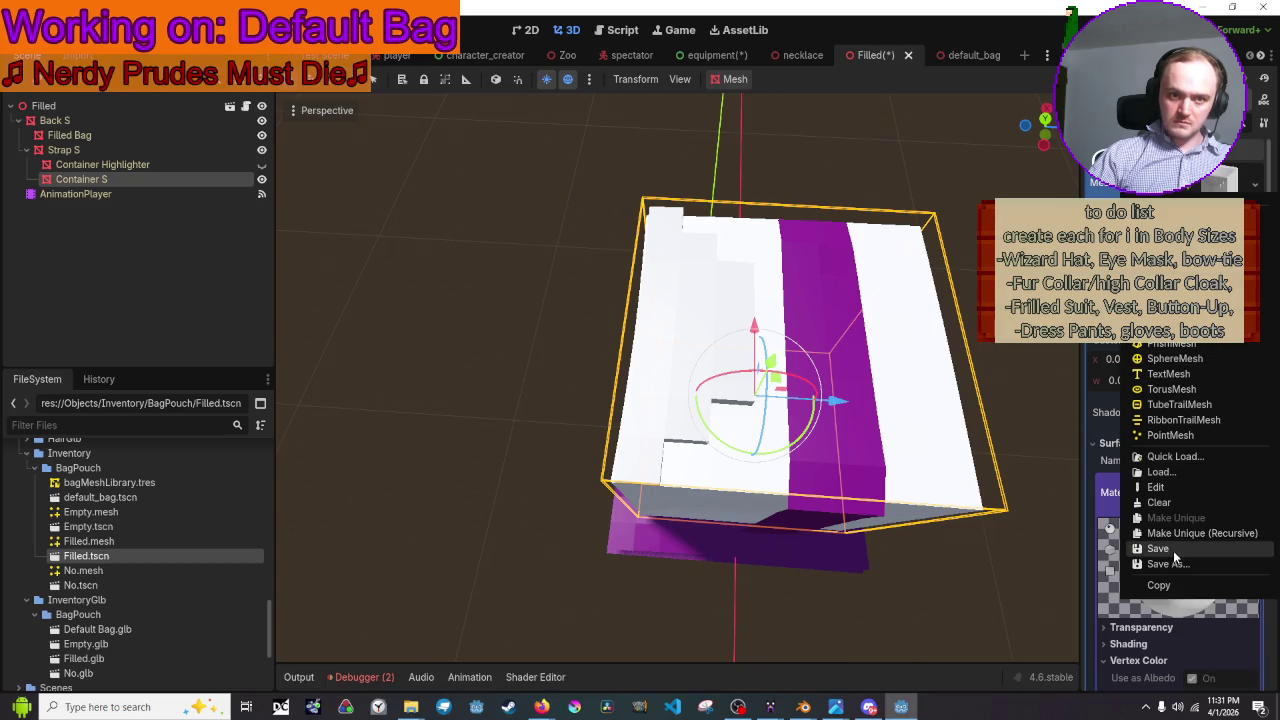
left_click(1175, 534)
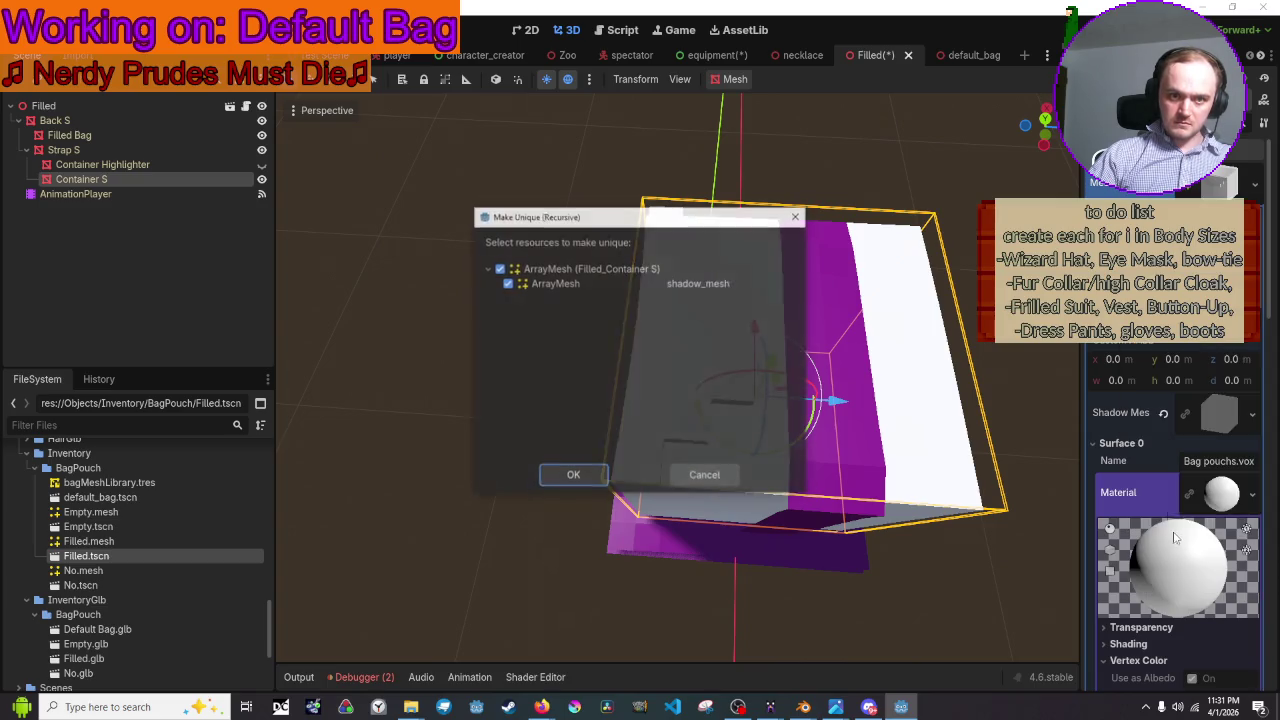
left_click(585, 476)
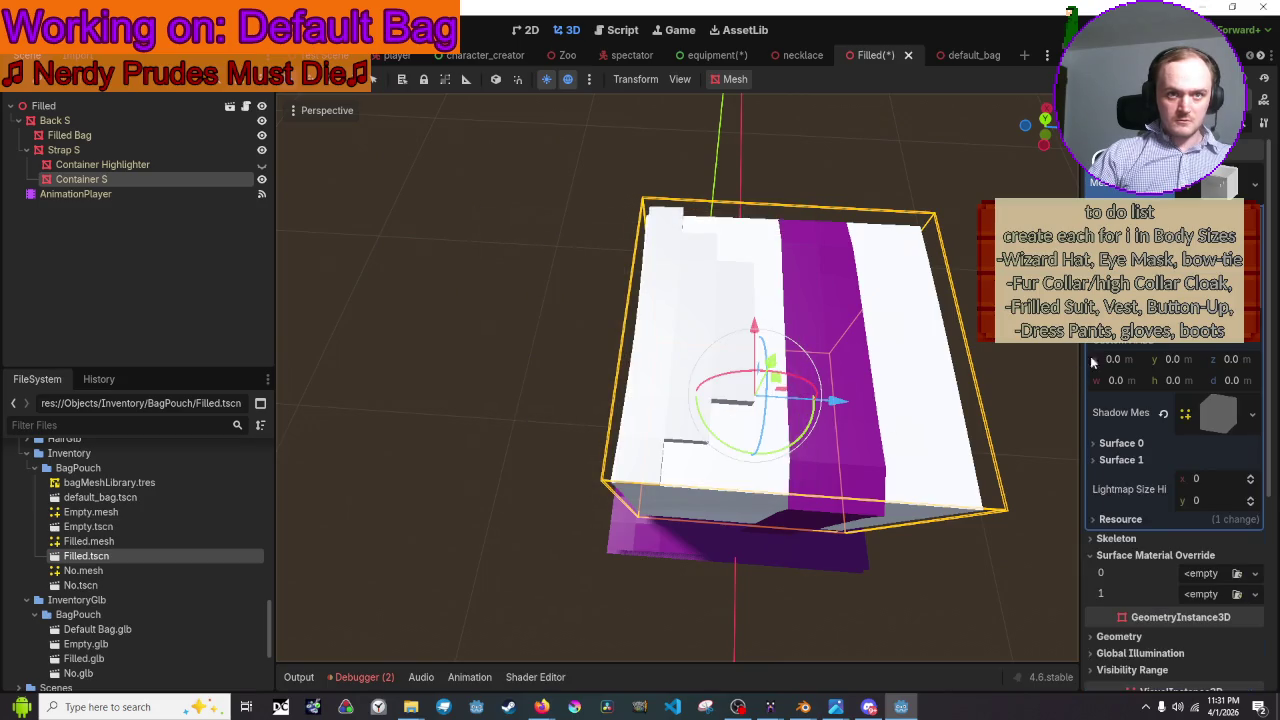
- Give Surface 0 of the container mesh a new StandardMaterial3D
left_click(1118, 443)
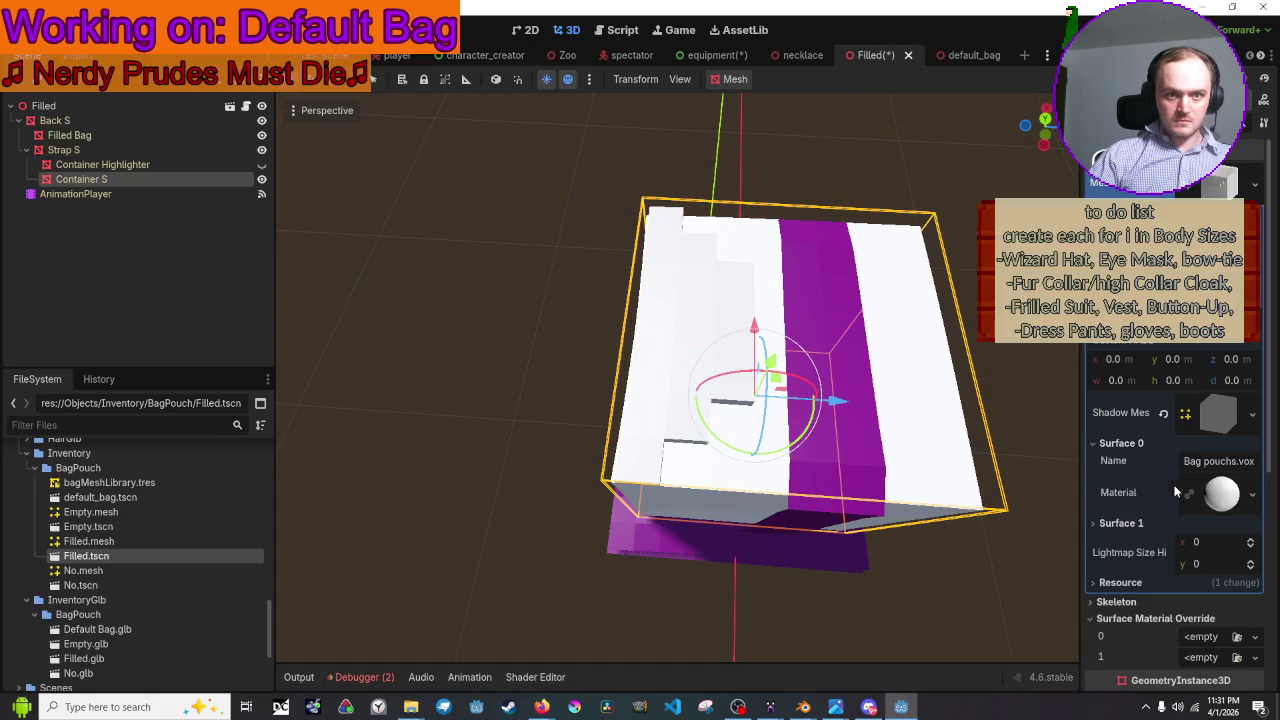
left_click(1252, 494)
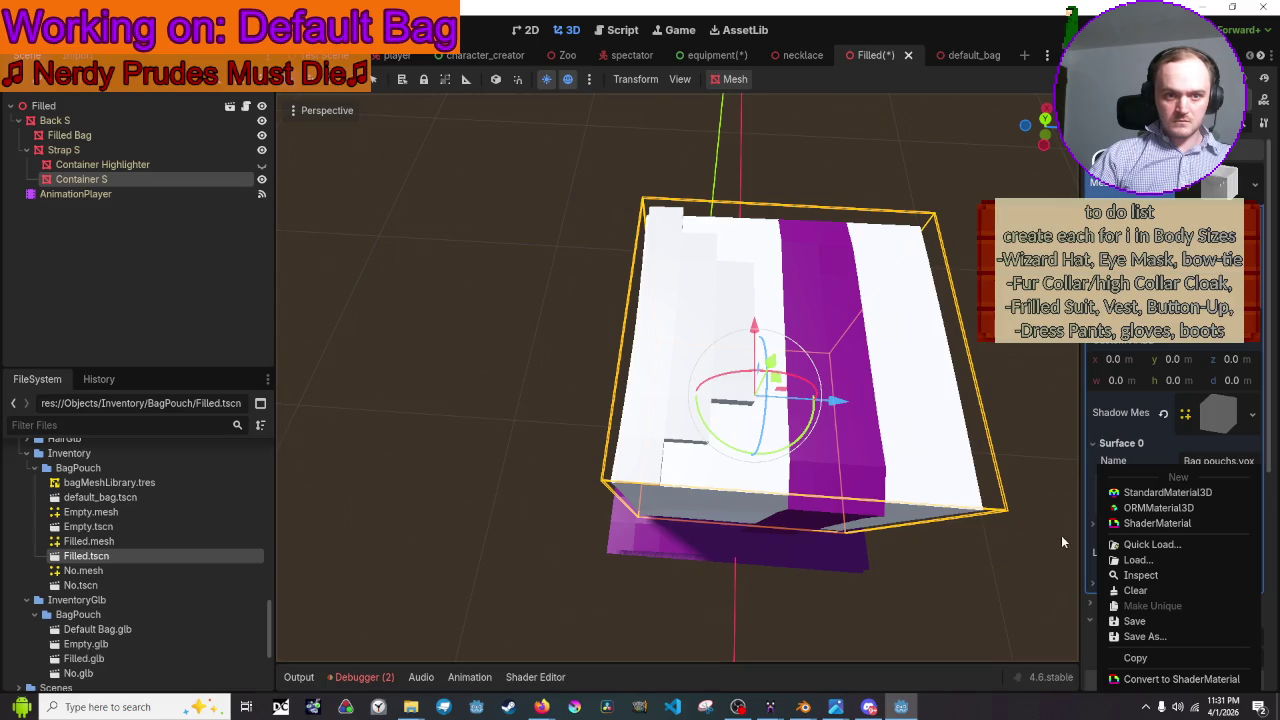
left_click(1047, 607)
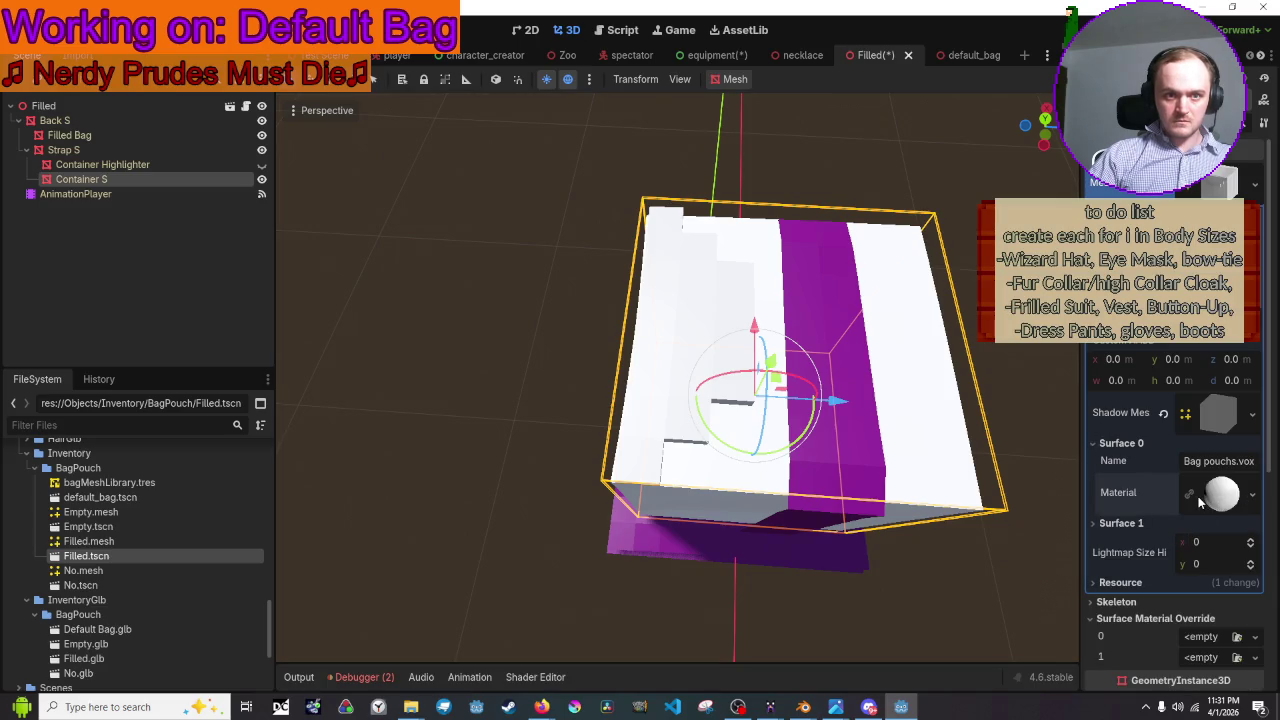
left_click(1222, 494)
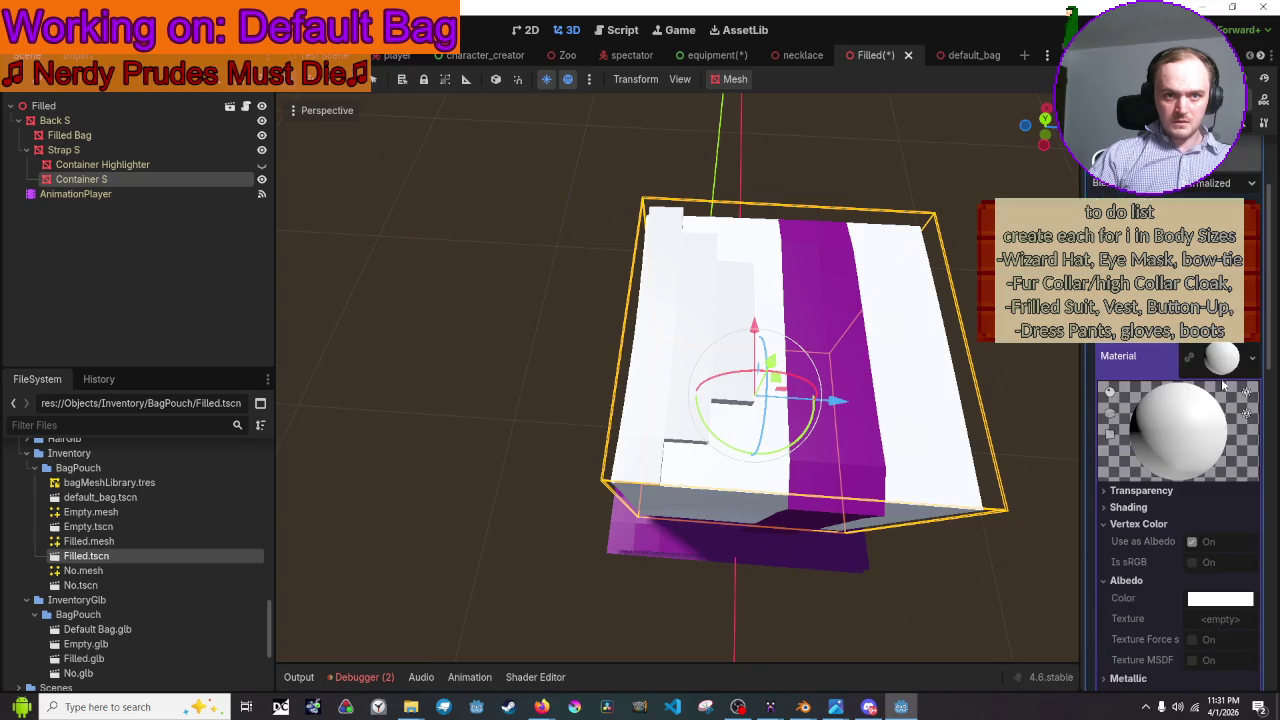
right_click(1221, 358)
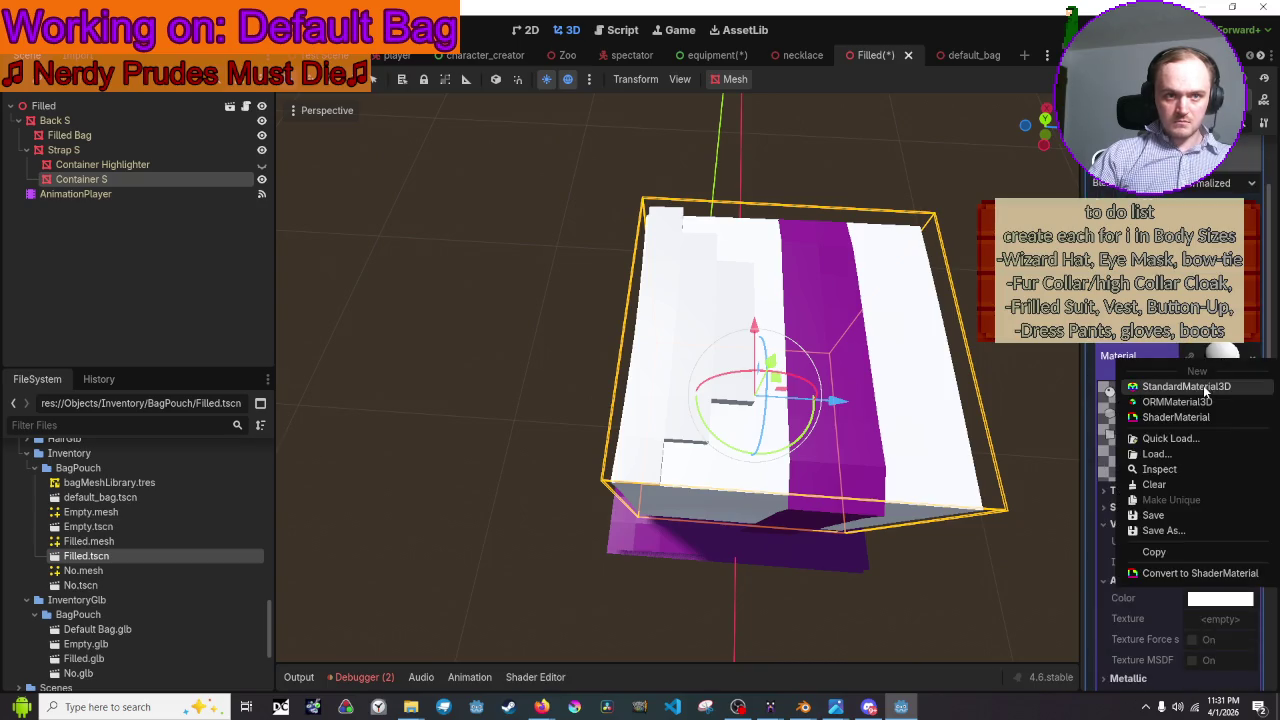
left_click(1204, 388)
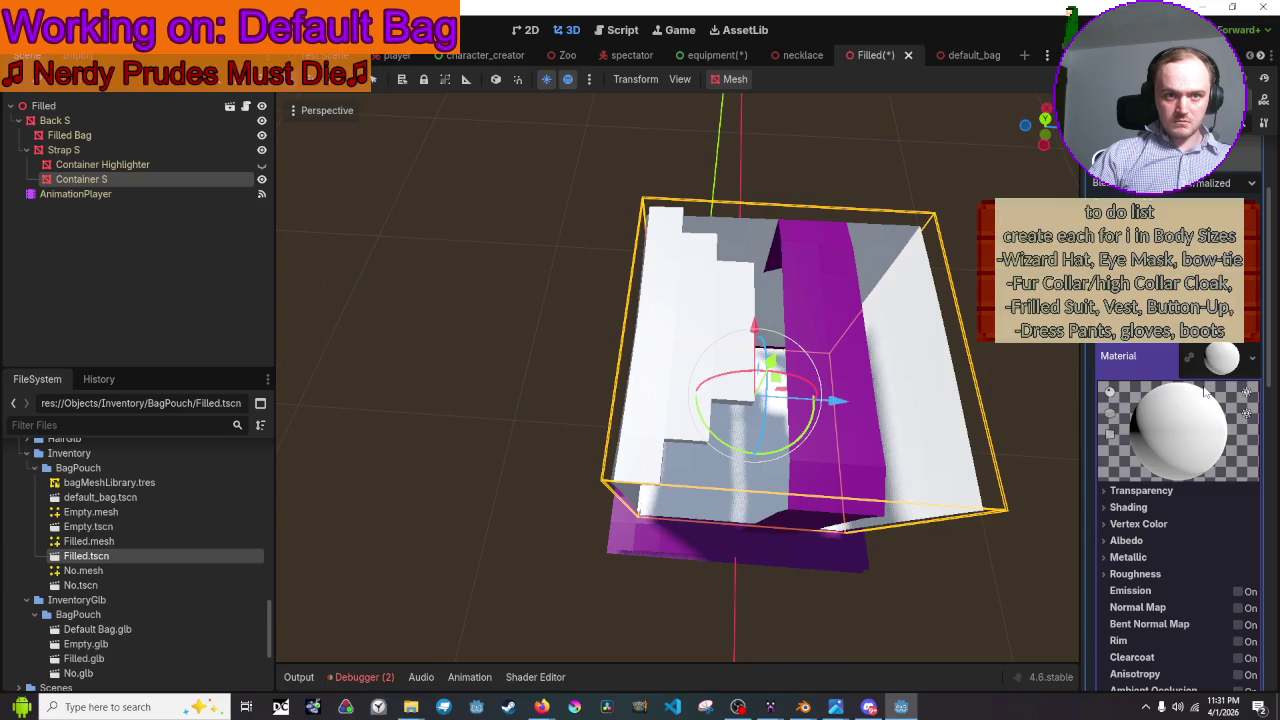
- Frame the container and set the material's Transparency Depth Draw Mode to Always
scroll(1190, 420, "down", 3)
scroll(929, 405, "down", 5)
scroll(842, 430, "down", 2)
middle_click_drag(842, 430, 794, 417)
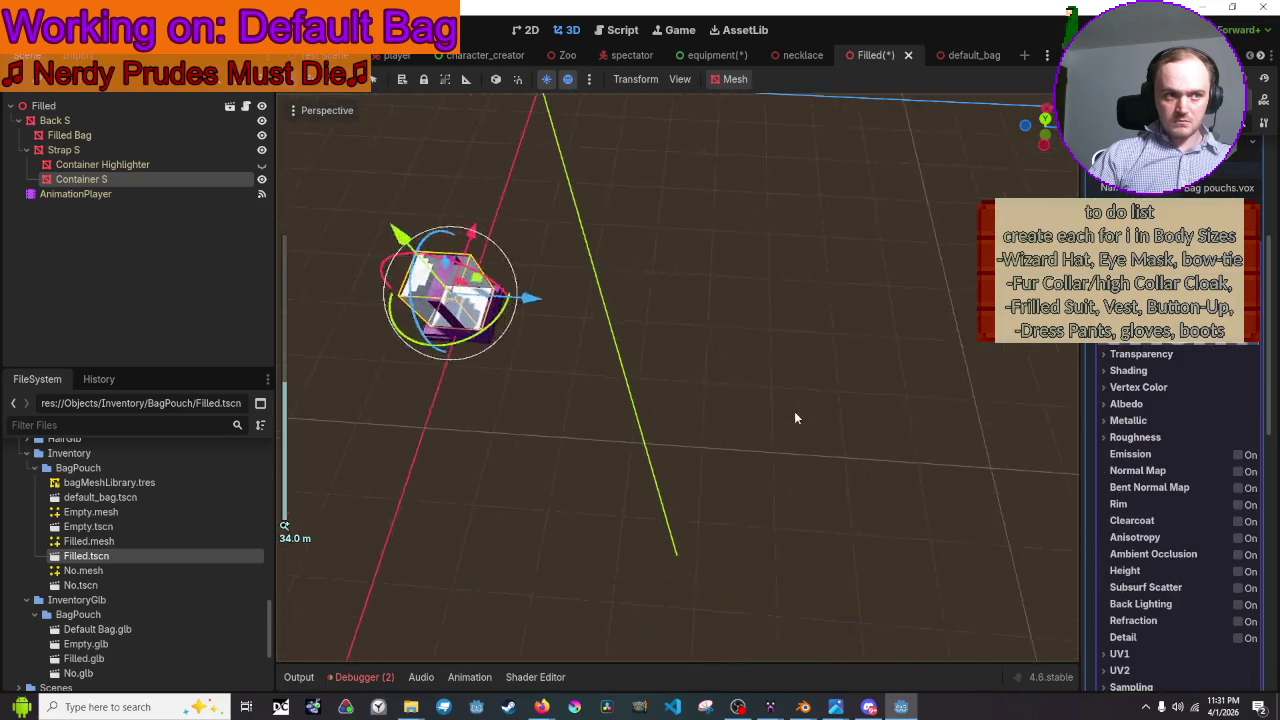
key("f")
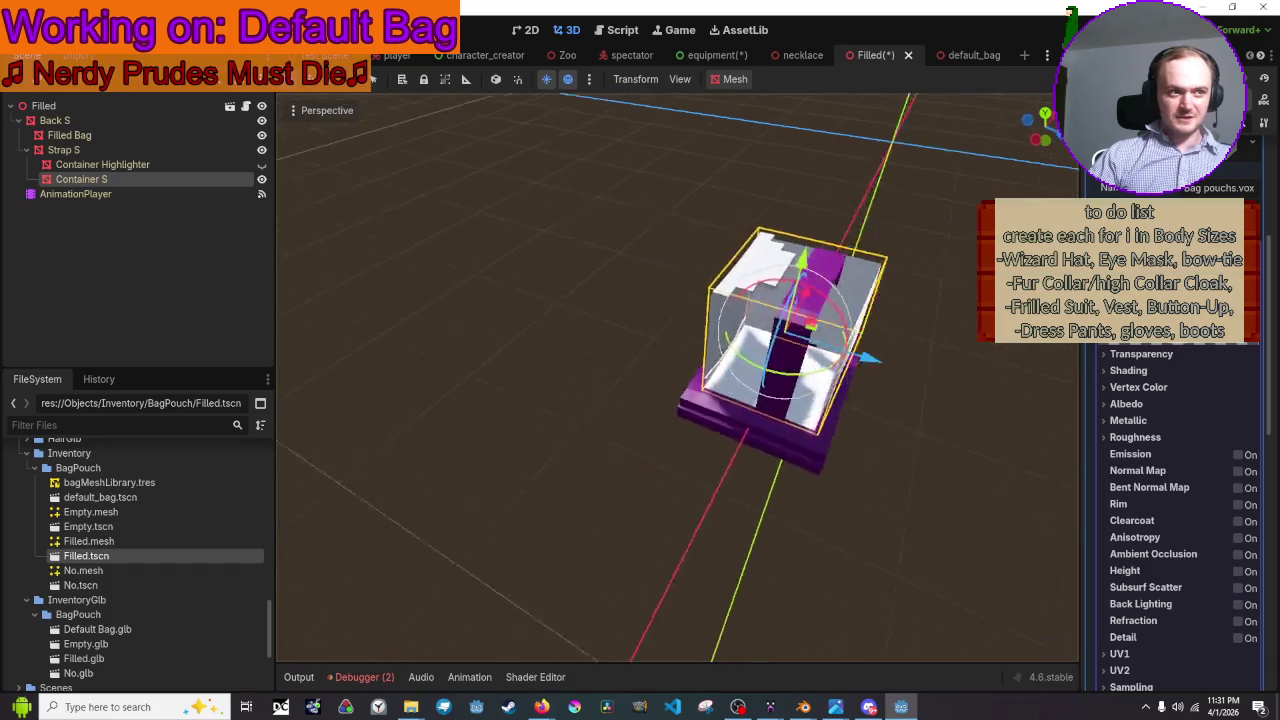
mouse_move(680, 380)
middle_mouse_down()
mouse_move(620, 400)
mouse_move(850, 385)
middle_mouse_up()
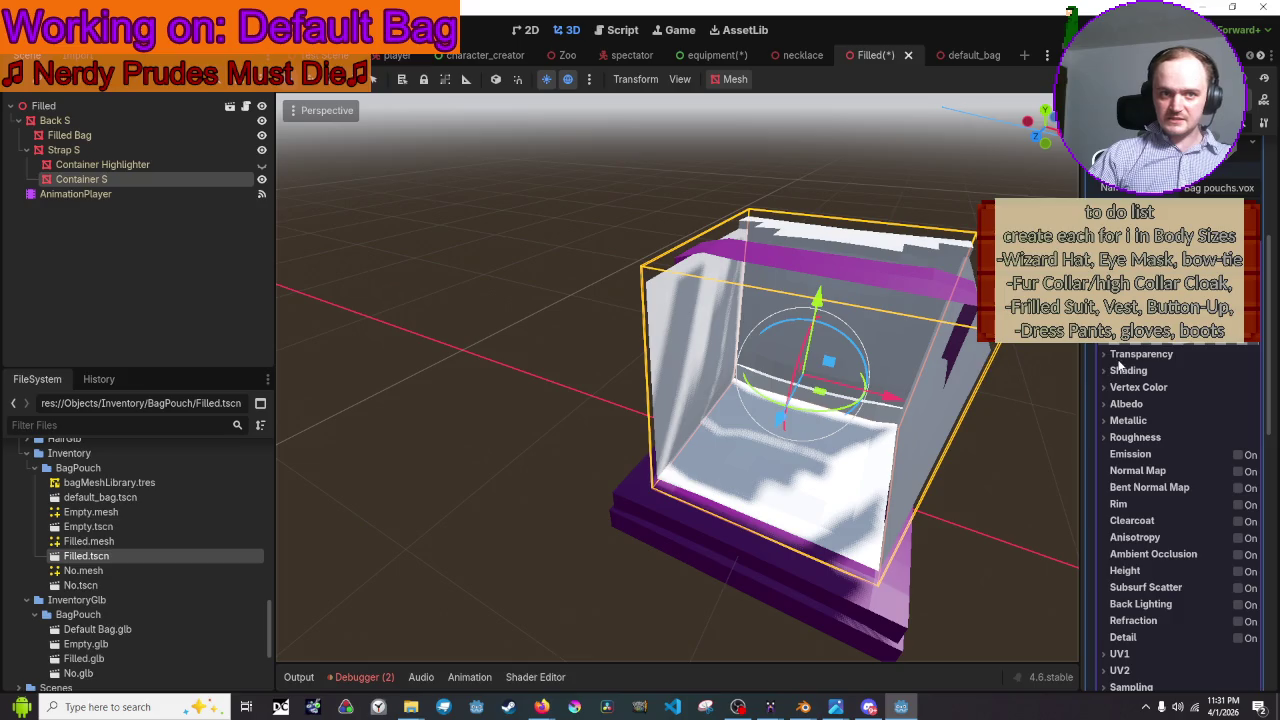
left_click(1157, 352)
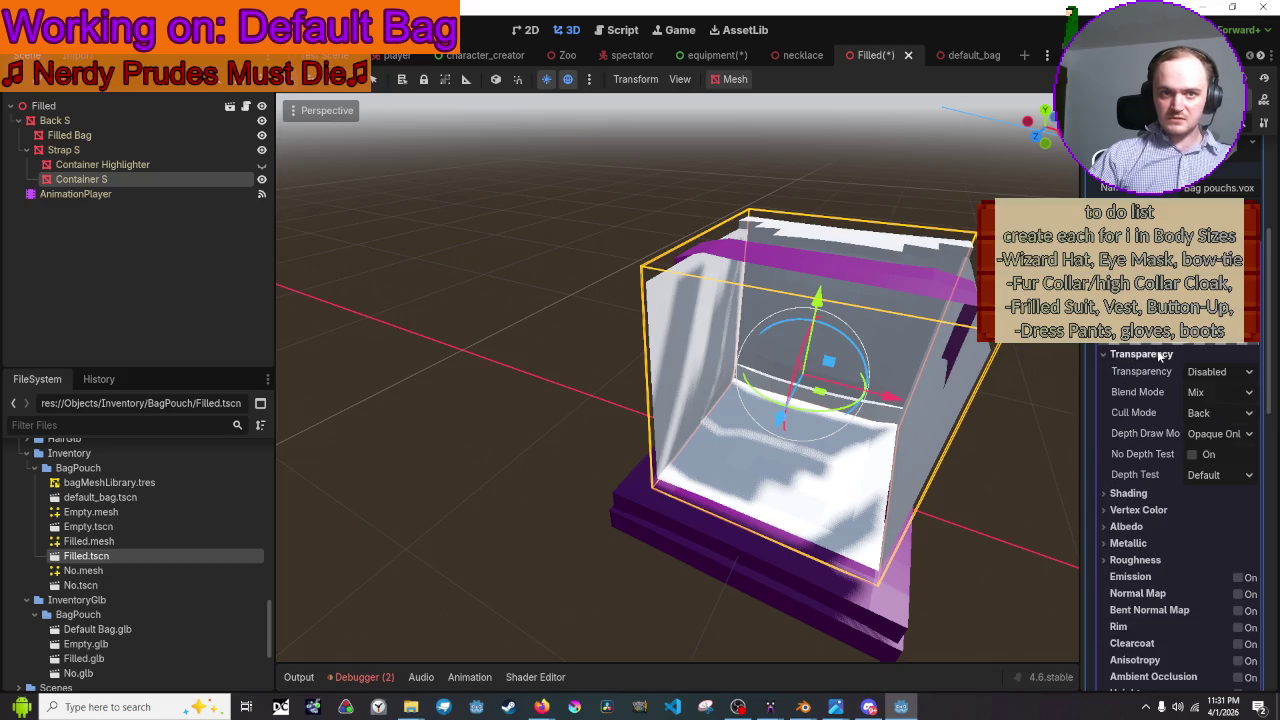
mouse_move(991, 374)
middle_mouse_down()
mouse_move(880, 378)
mouse_move(1058, 390)
middle_mouse_up()
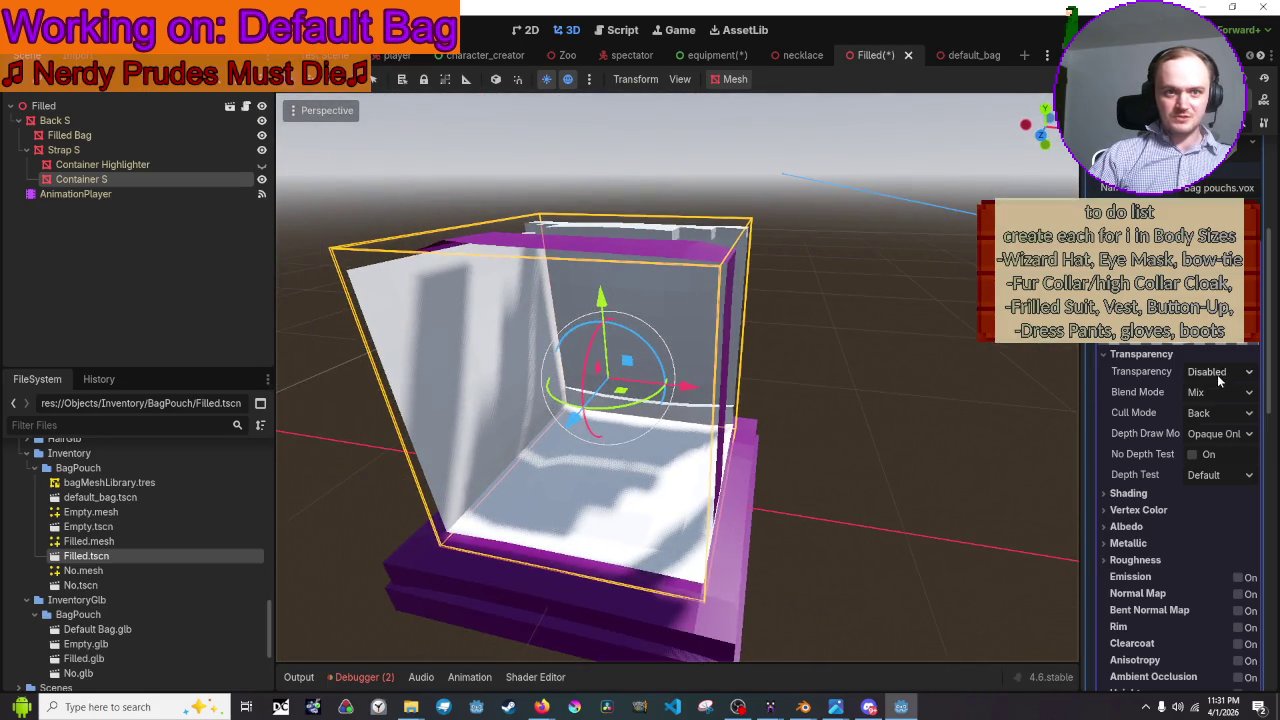
scroll(1211, 416, "down", 2)
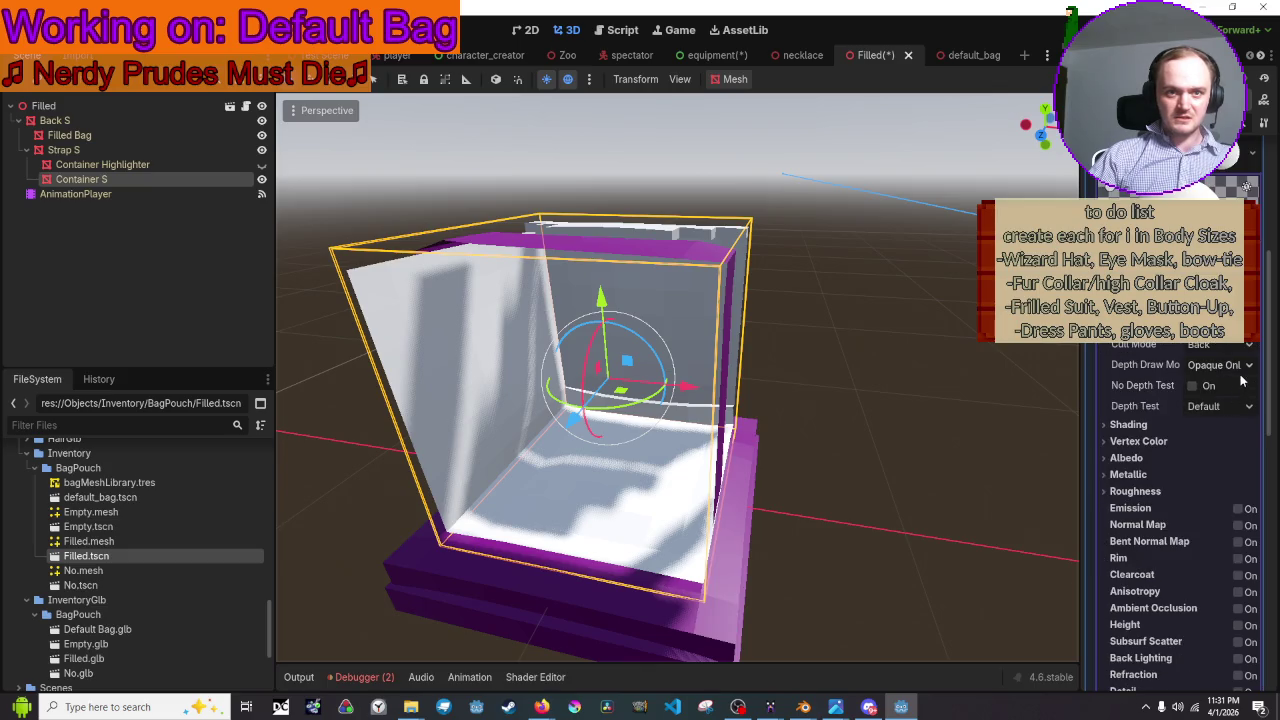
left_click(1243, 367)
left_click(1222, 404)
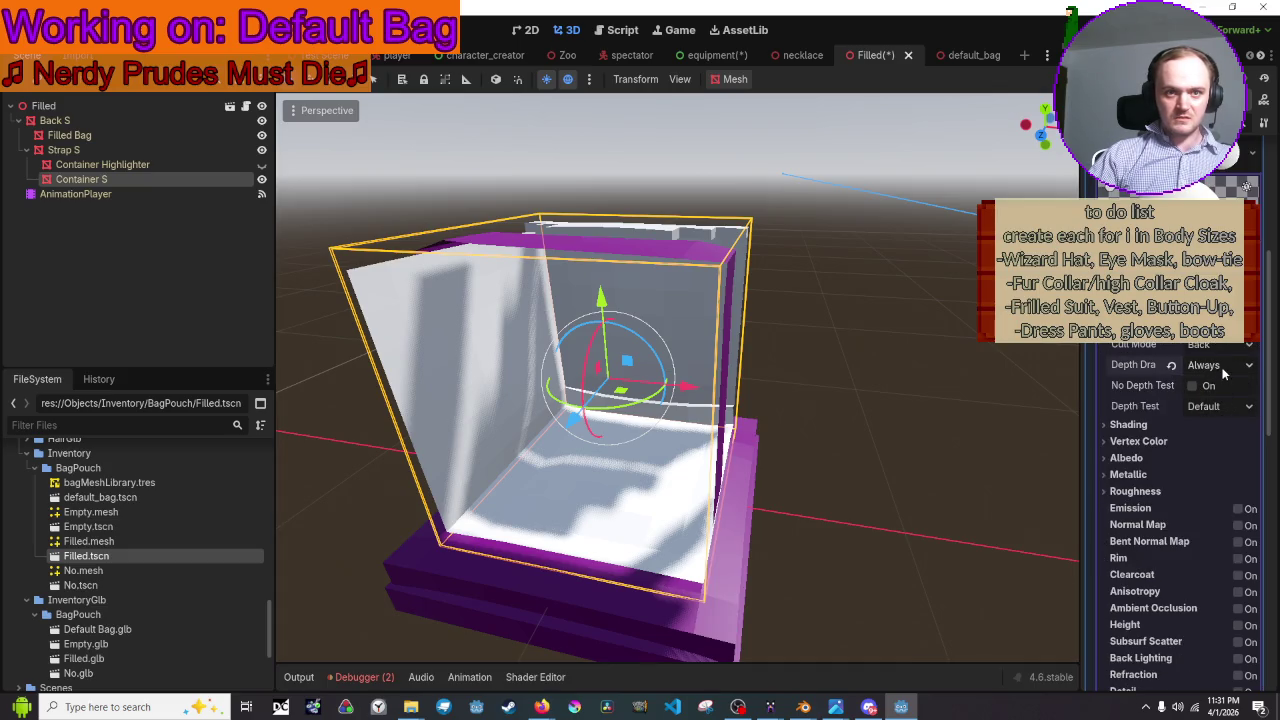
- Enable Use as Albedo under the material's Vertex Color settings
left_click(1136, 424)
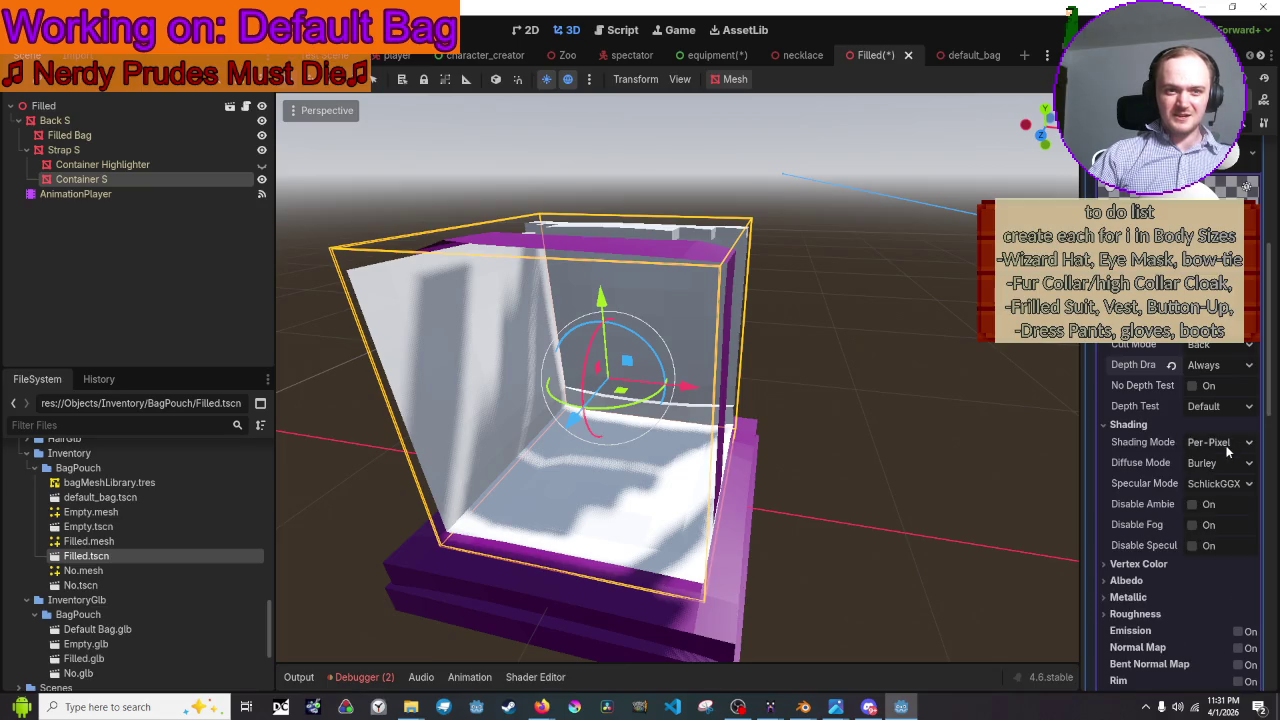
left_click(1120, 563)
scroll(1122, 552, "down", 4)
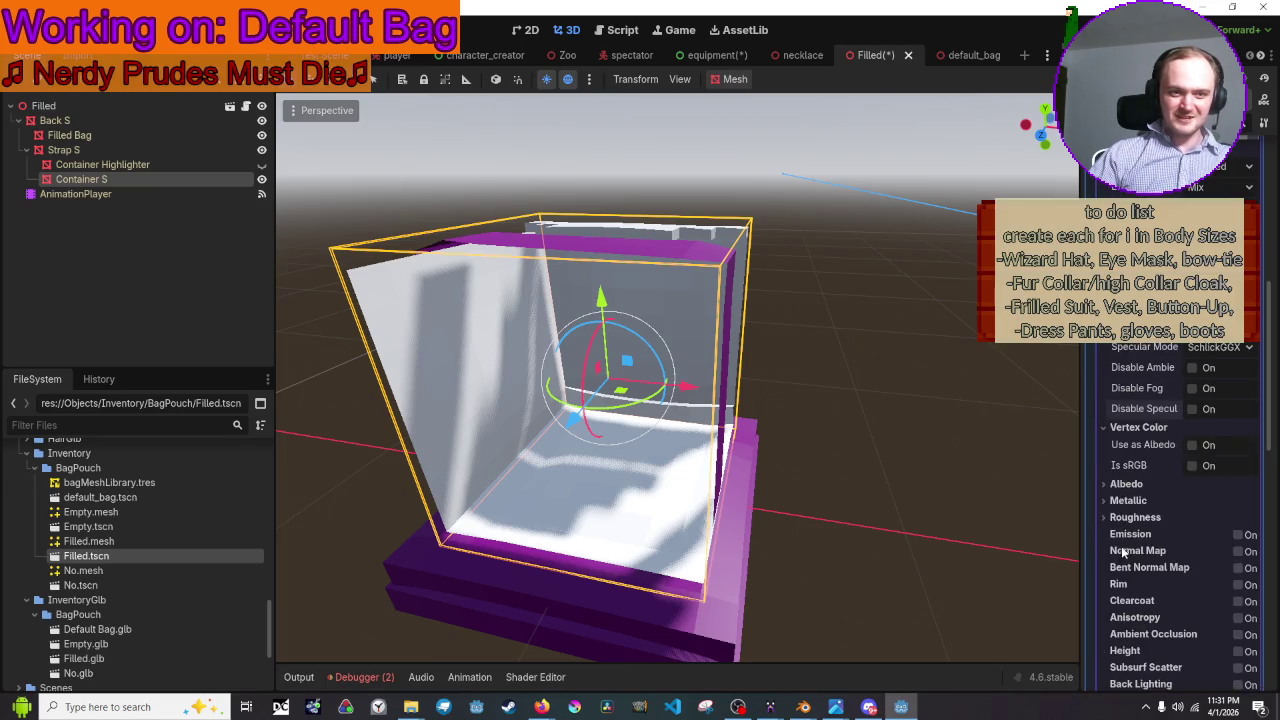
left_click(1191, 444)
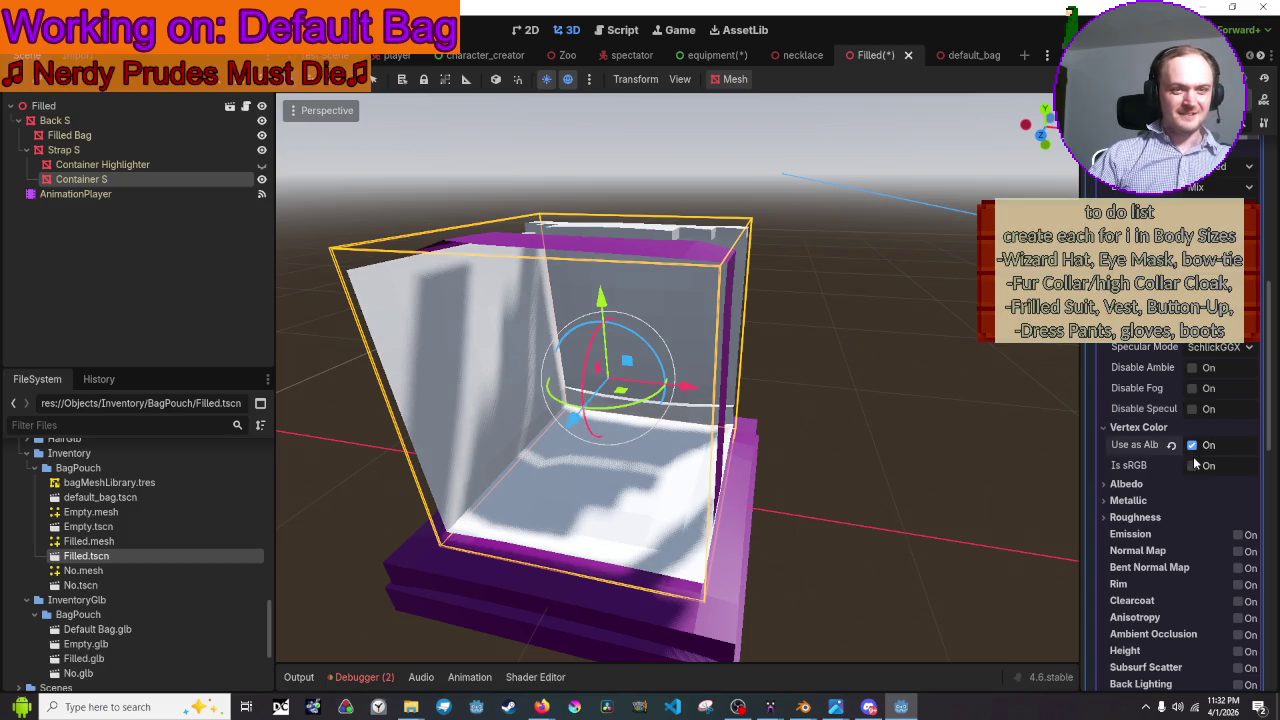
left_click(1168, 483)
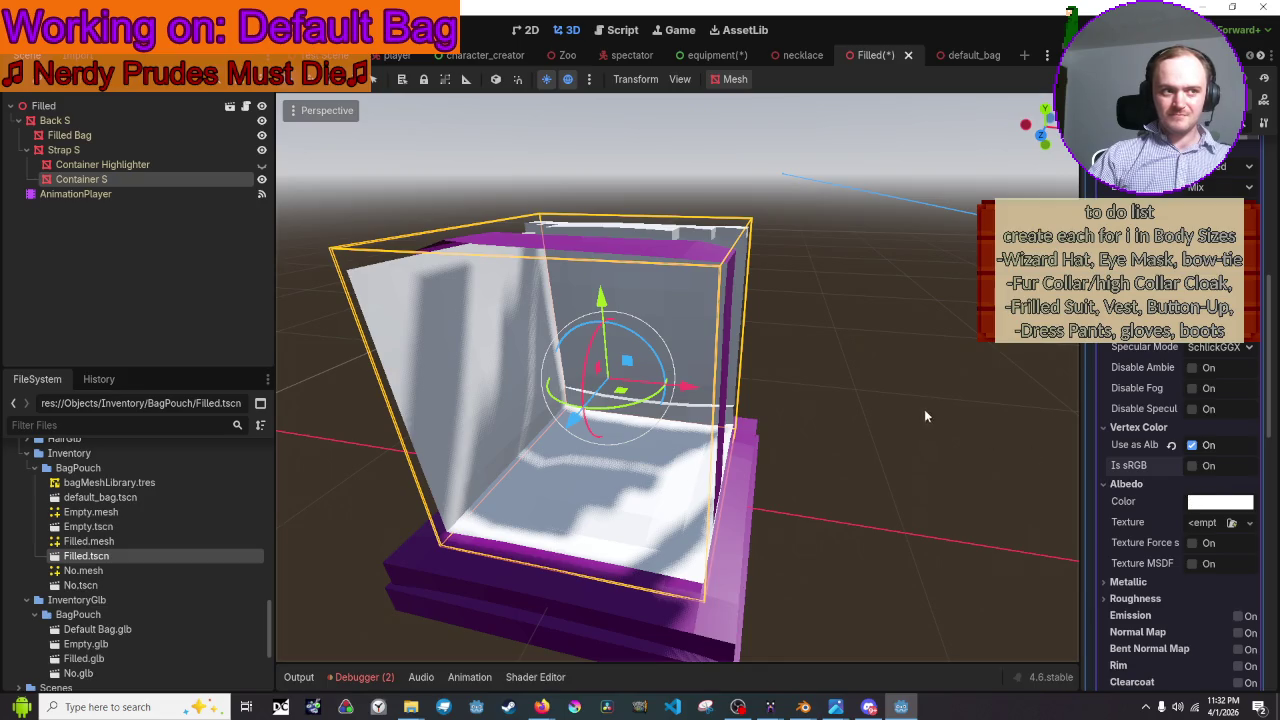
scroll(1180, 500, "up", 5)
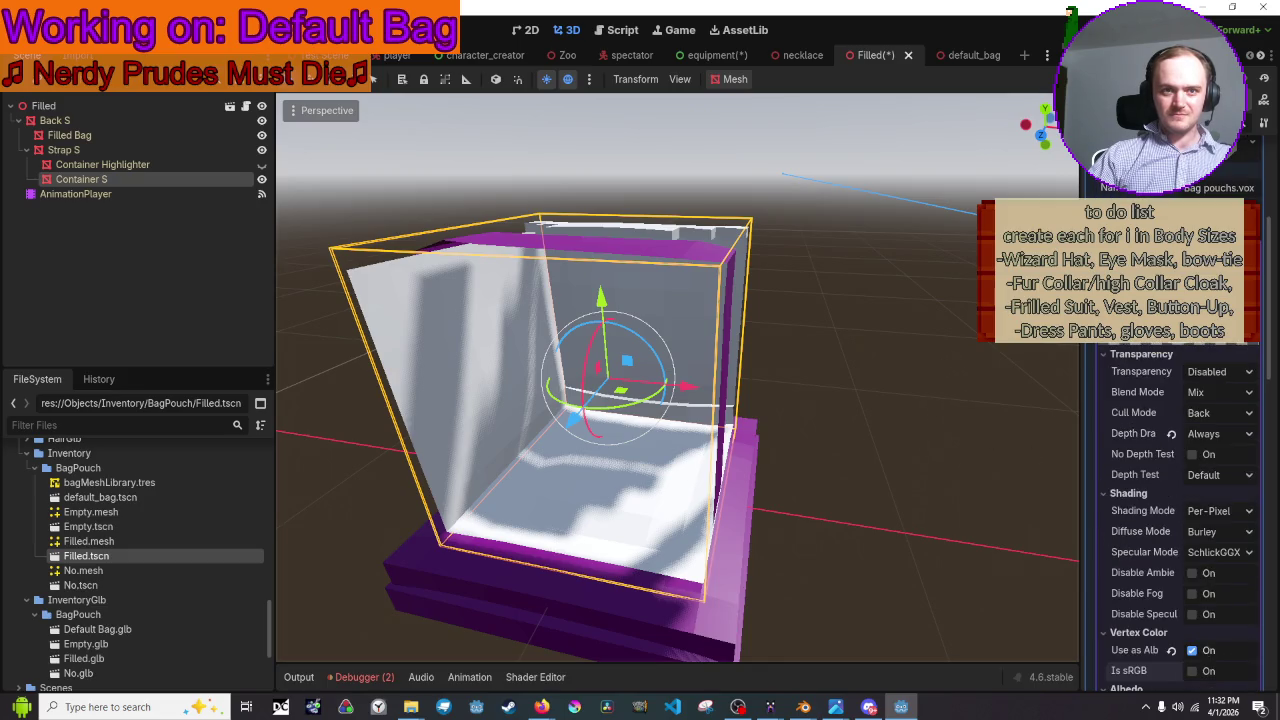
left_click(1222, 412)
- Set the surface material's Cull Mode to Front and frame the bag
left_click(1221, 452)
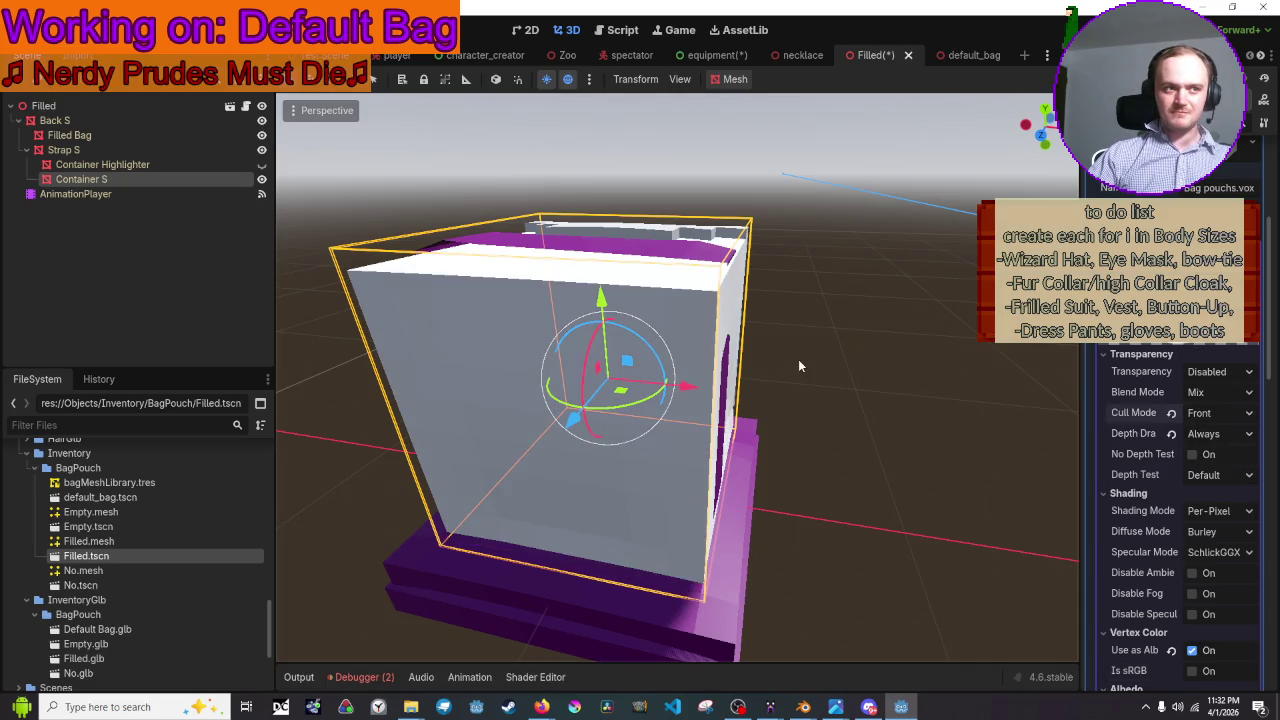
scroll(801, 354, "up", 5)
scroll(791, 376, "up", 2)
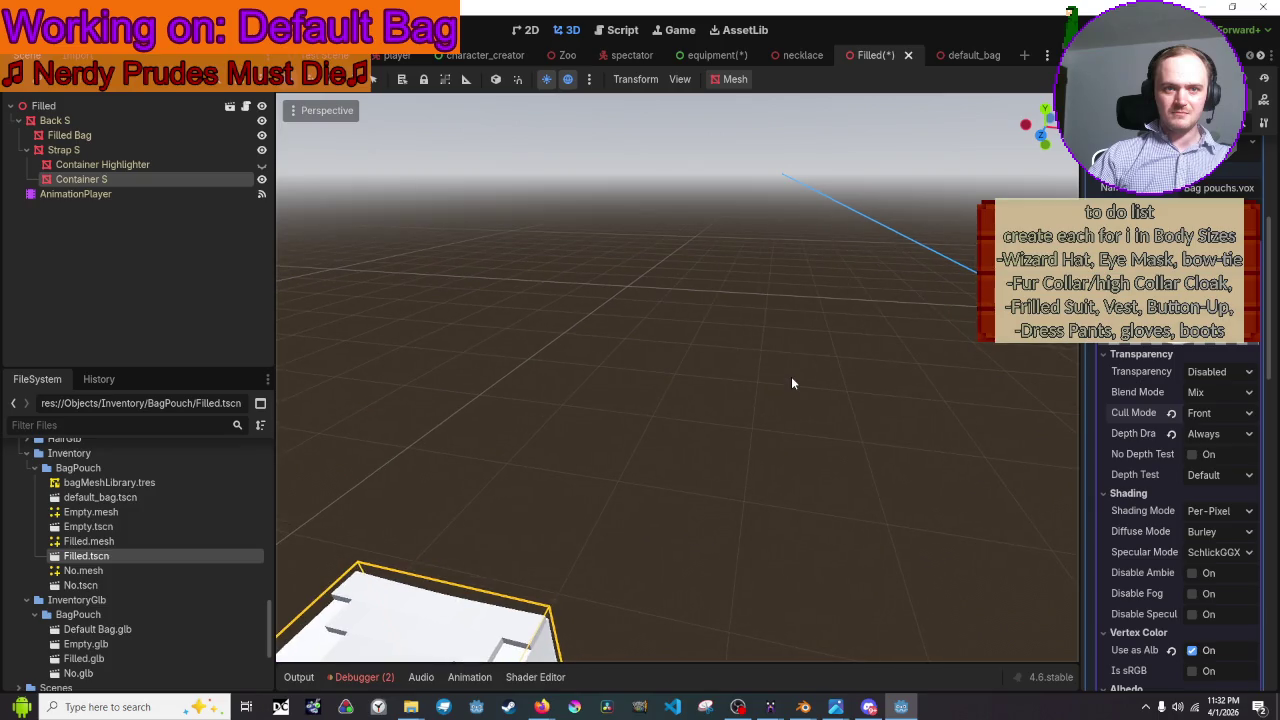
key("f")
mouse_move(795, 376)
middle_mouse_down()
mouse_move(760, 330)
mouse_move(740, 380)
middle_mouse_up()
scroll(760, 330, "down", 5)
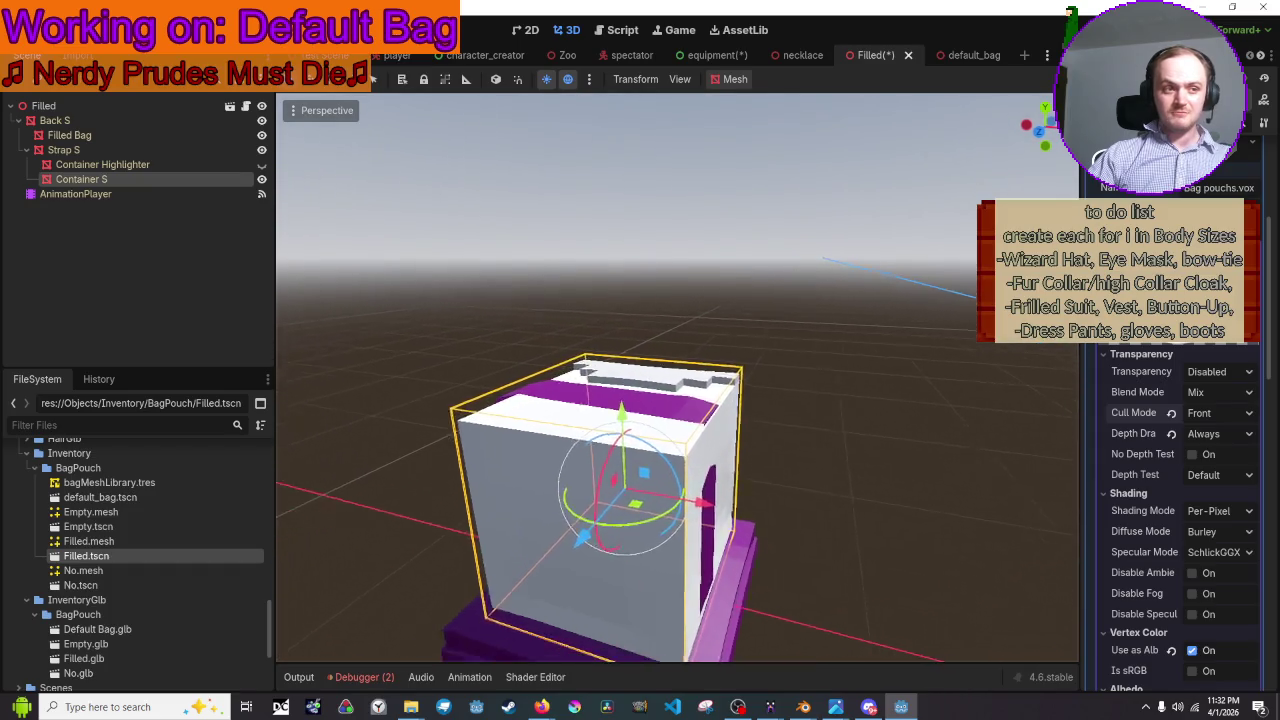
scroll(795, 376, "up", 3)
scroll(795, 376, "up", 1)
- Select the Container S box and frame it in the viewport
left_click(821, 366)
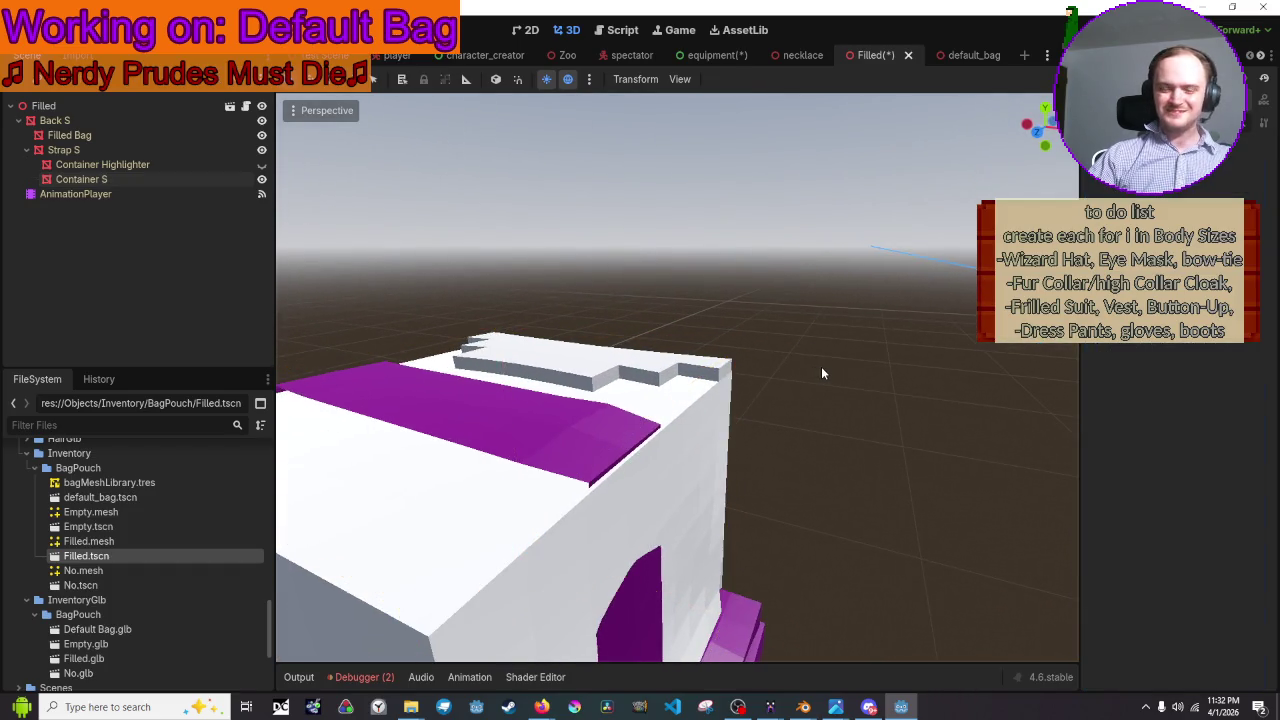
left_click(701, 431)
middle_click_drag(701, 431, 660, 380)
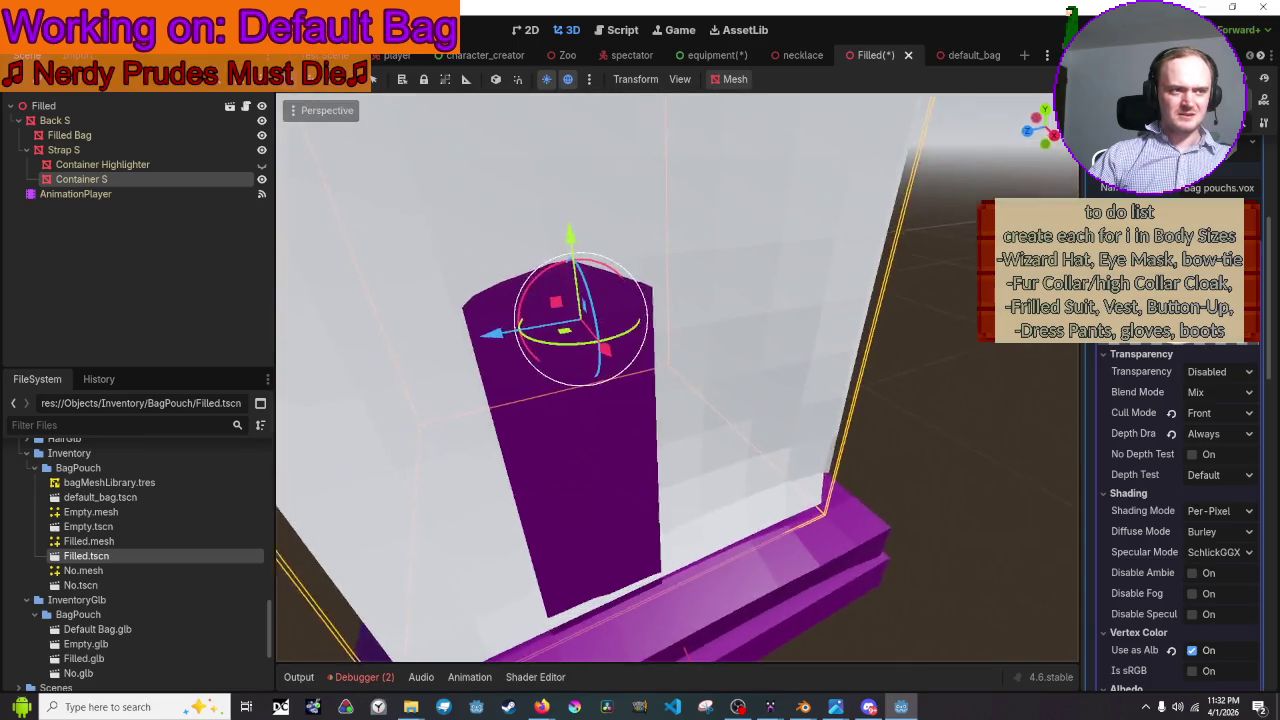
key("f")
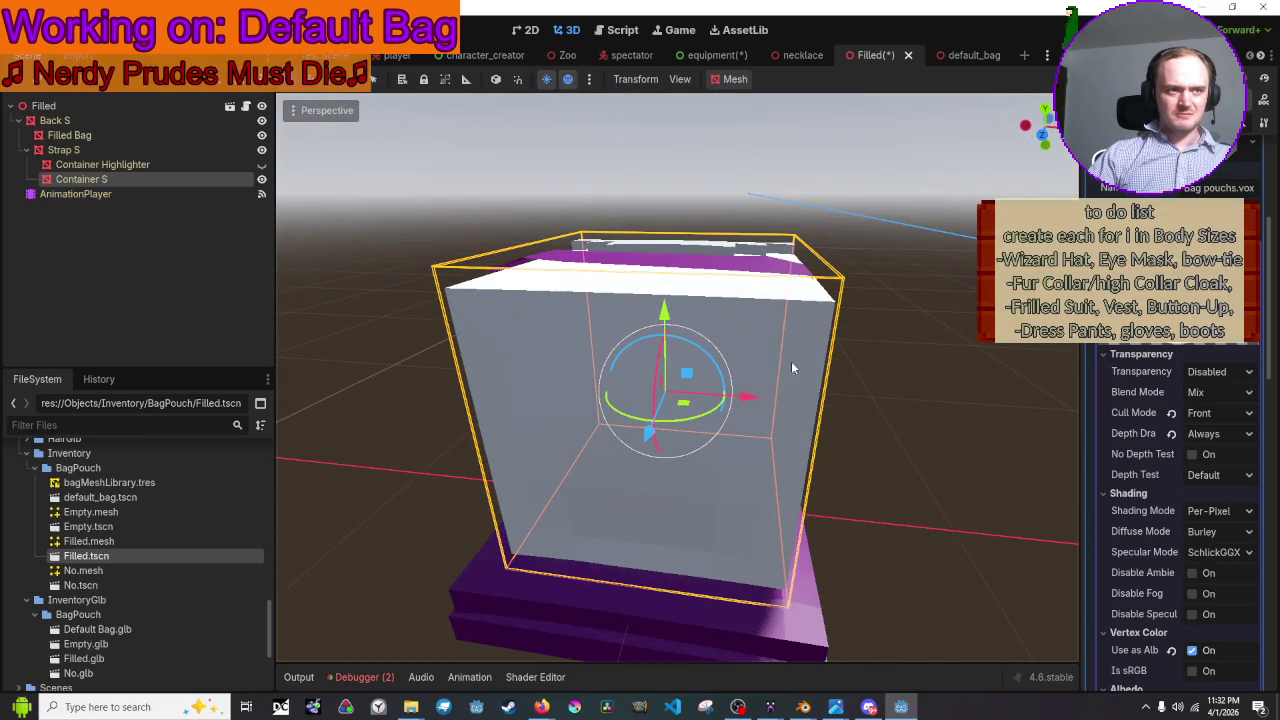
left_click(914, 279)
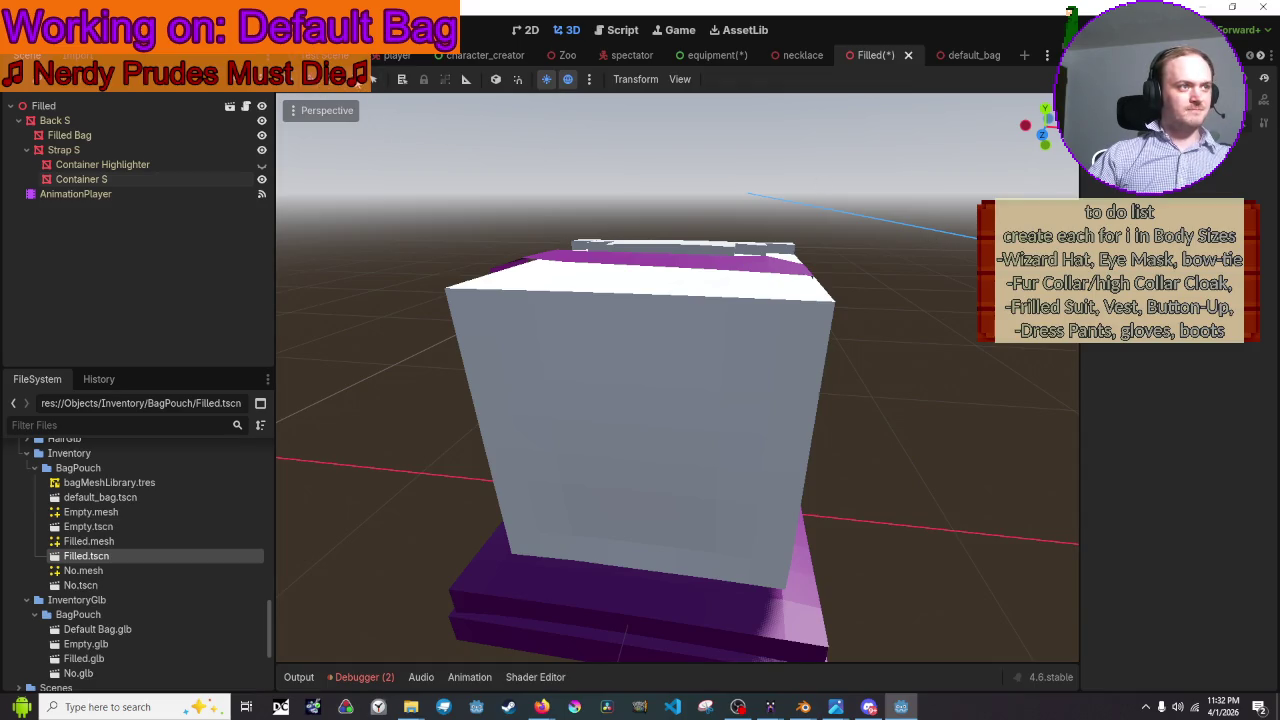
left_click(806, 329)
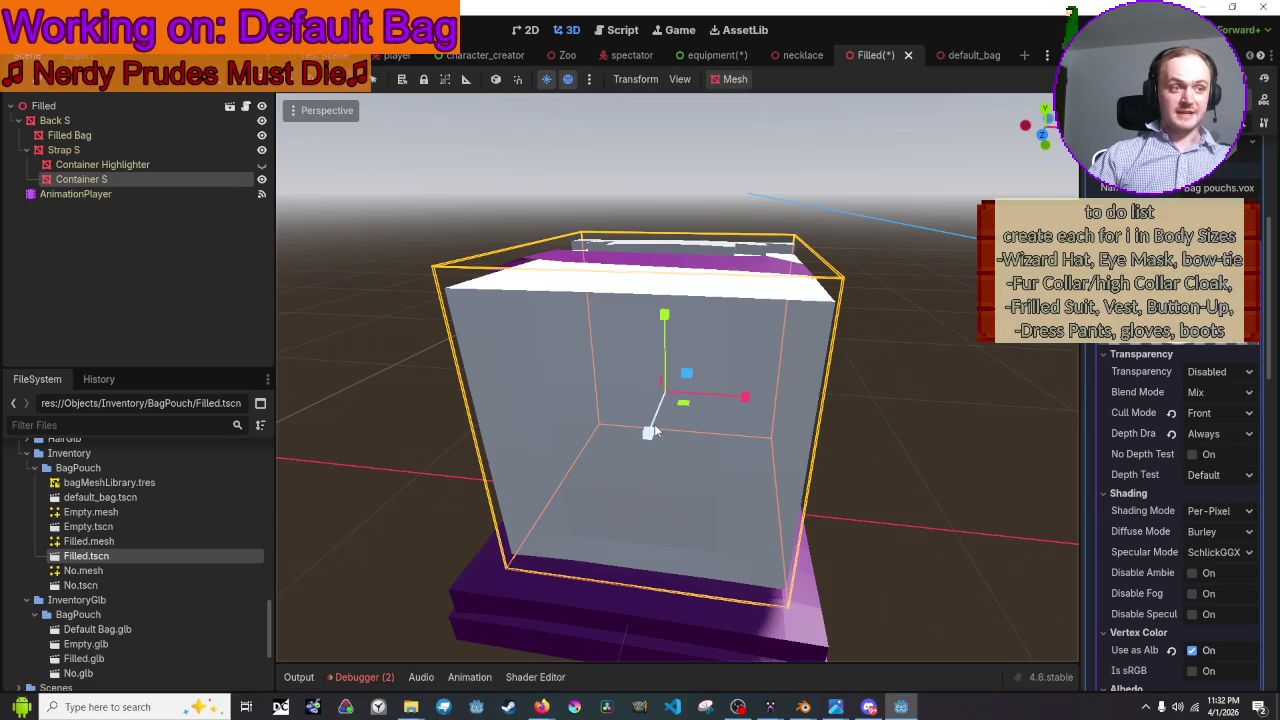
left_click_drag(654, 424, 683, 404)
key("Escape")
key("Escape")
key("Escape")
scroll(787, 338, "down", 5)
mouse_move(788, 330)
middle_mouse_down()
mouse_move(788, 393)
mouse_move(791, 310)
mouse_move(760, 497)
mouse_move(760, 442)
middle_mouse_up()
scroll(760, 442, "up", 1)
scroll(762, 432, "up", 1)
key("f")
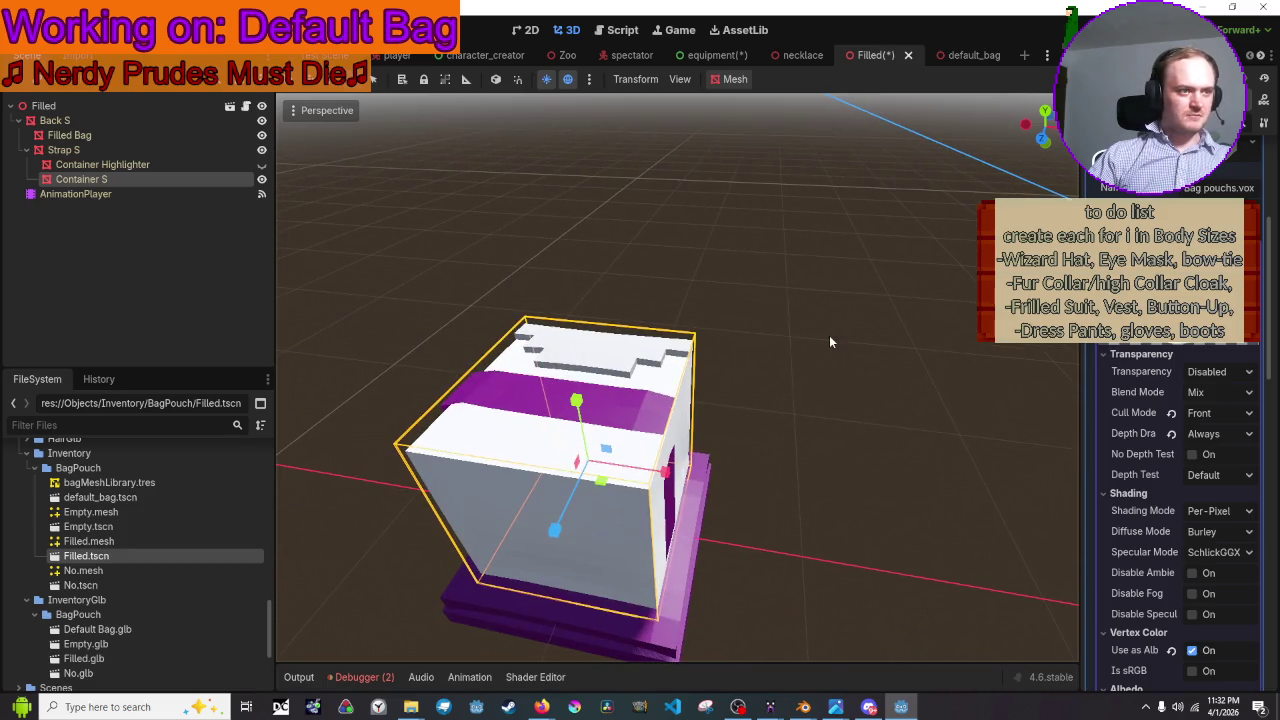
- Narrow the Container S box slightly by scaling it along the X axis
left_click(220, 179)
left_click(332, 85)
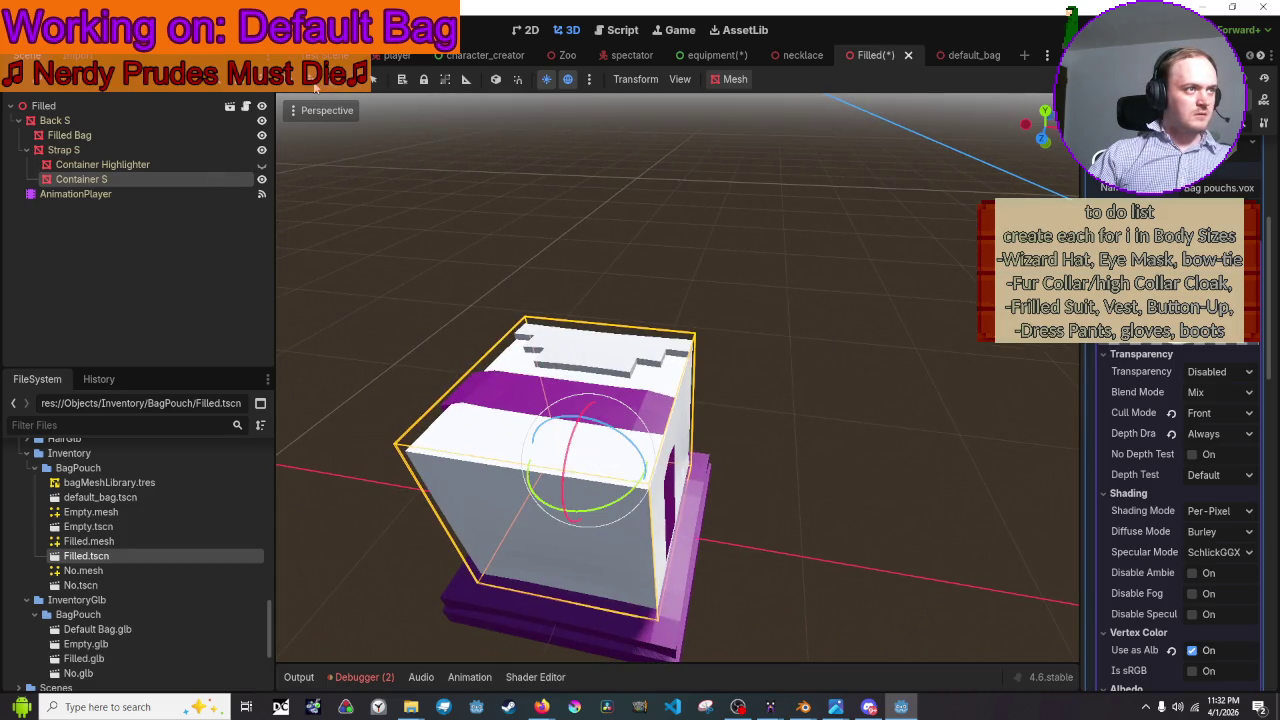
key("w")
key("s")
key("Escape")
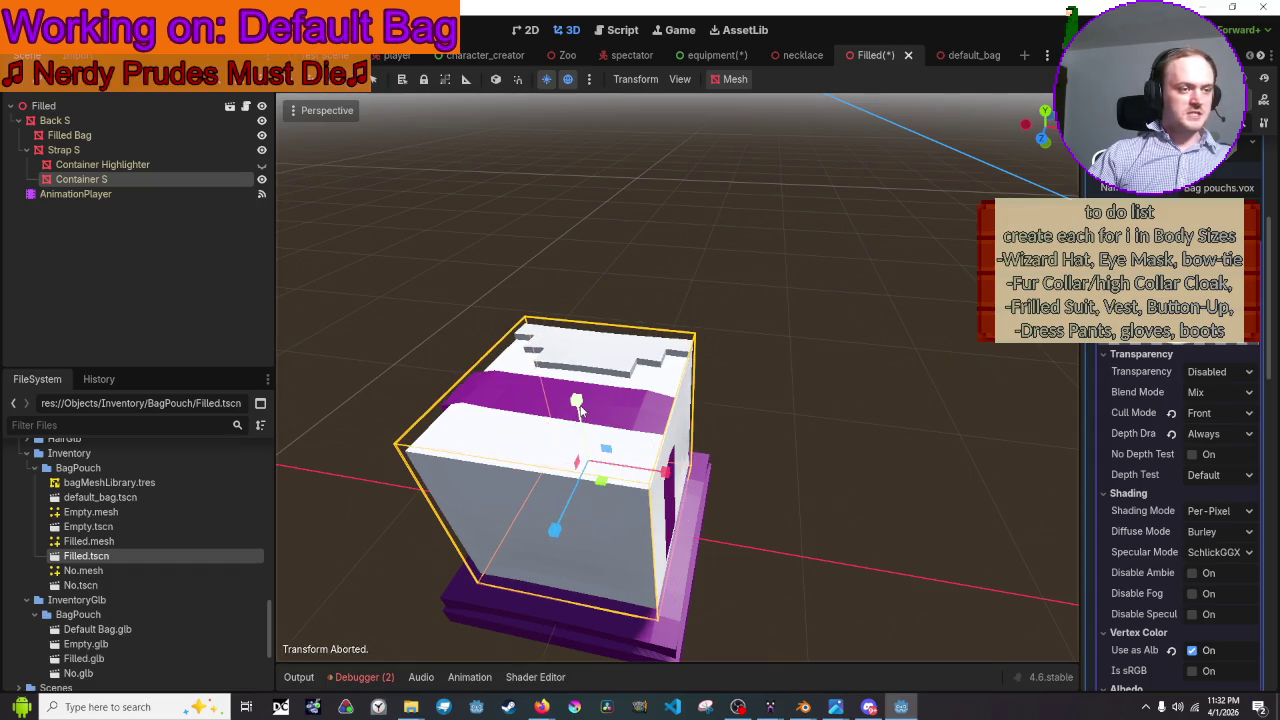
key("s")
key("Escape")
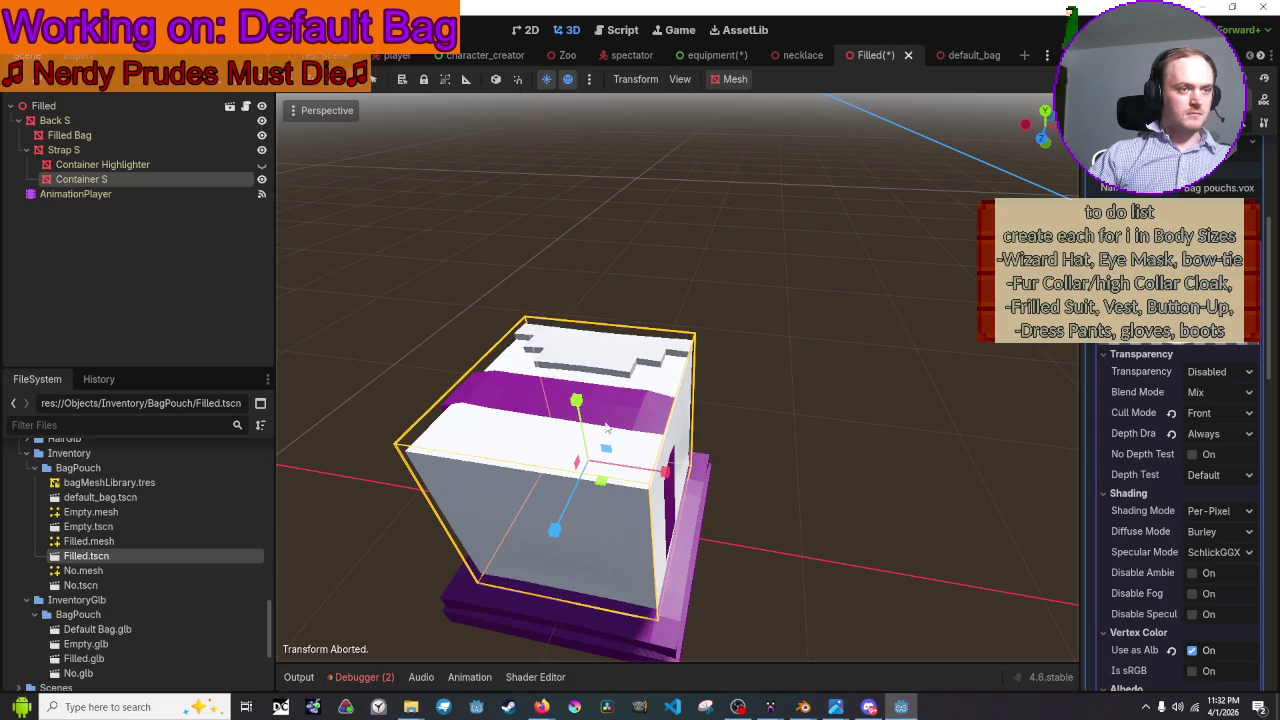
key("s")
key("x")
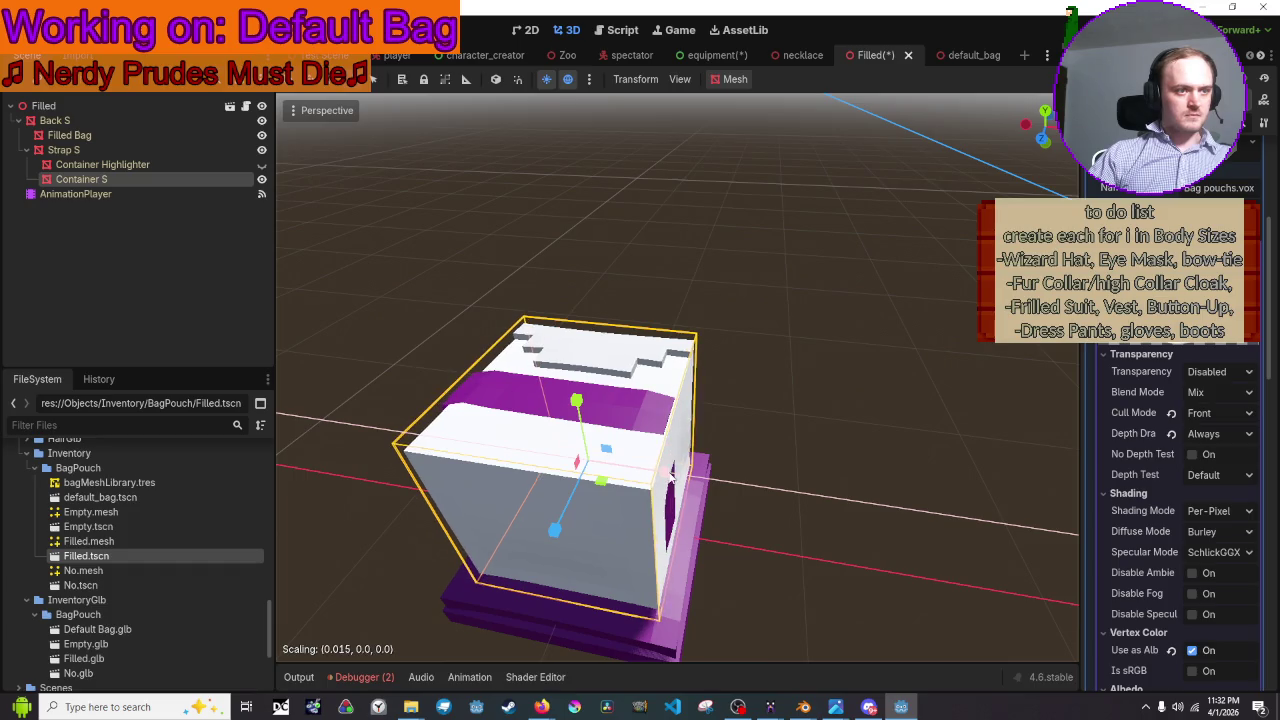
left_click(821, 448)
- Reselect the container box and save the Filled scene
scroll(817, 422, "down", 10)
middle_click_drag(817, 429, 817, 429)
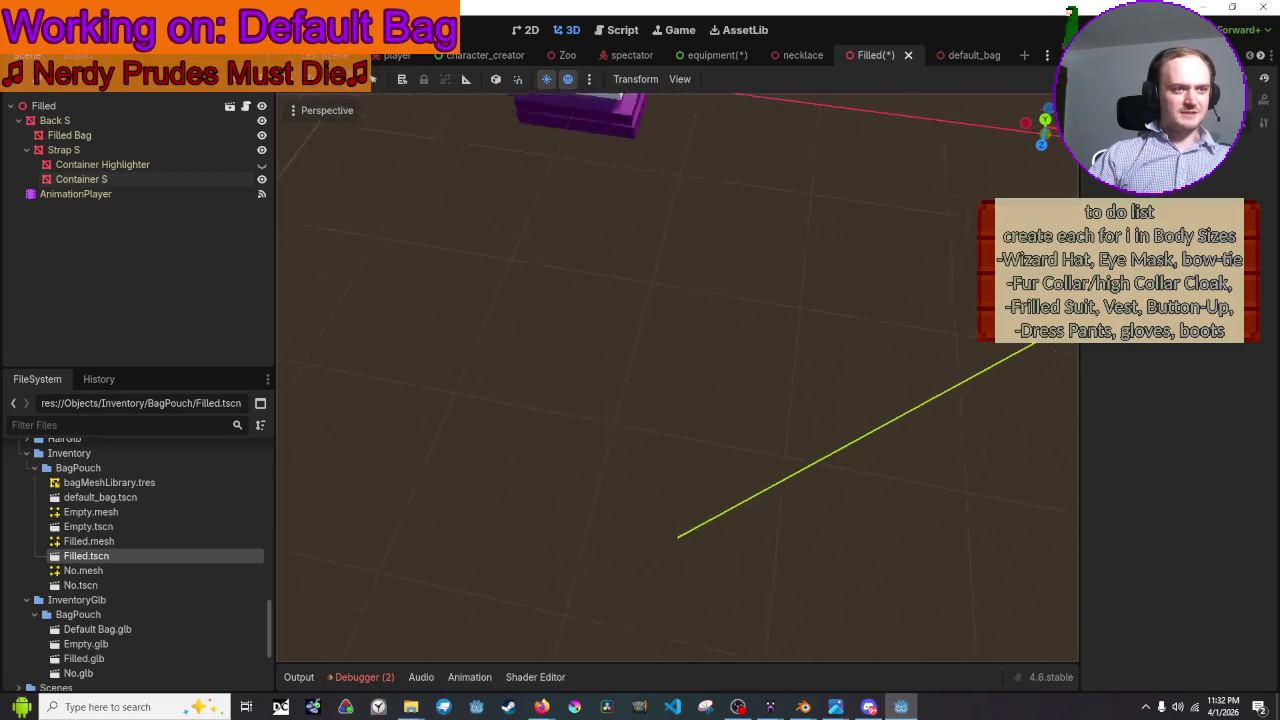
right_click_drag(817, 429, 817, 429)
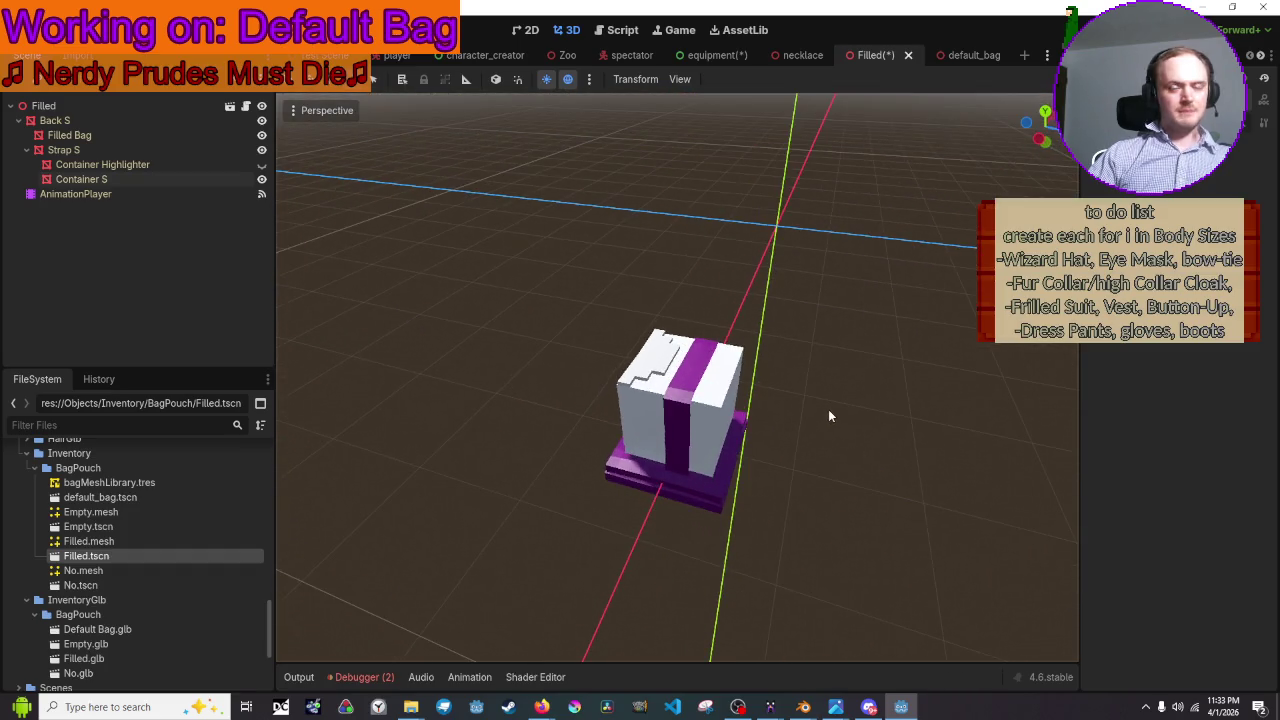
left_click(742, 408)
key("ctrl+s")
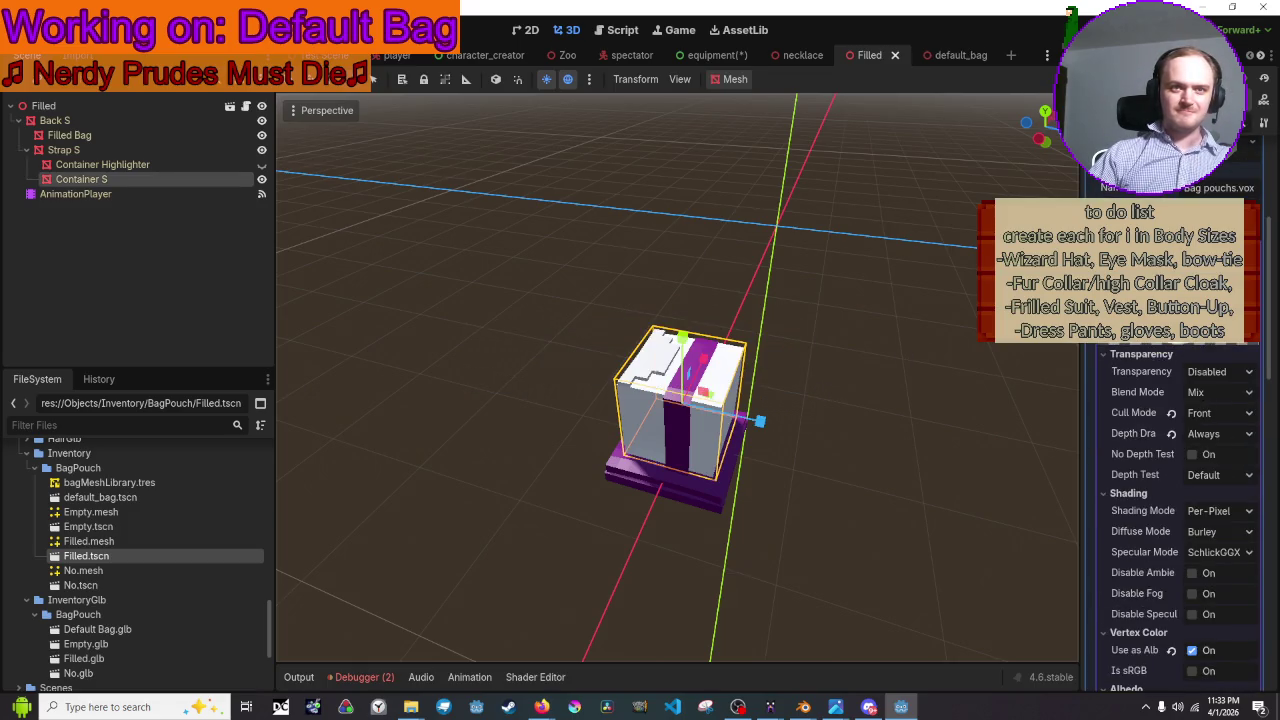
left_click(1250, 334)
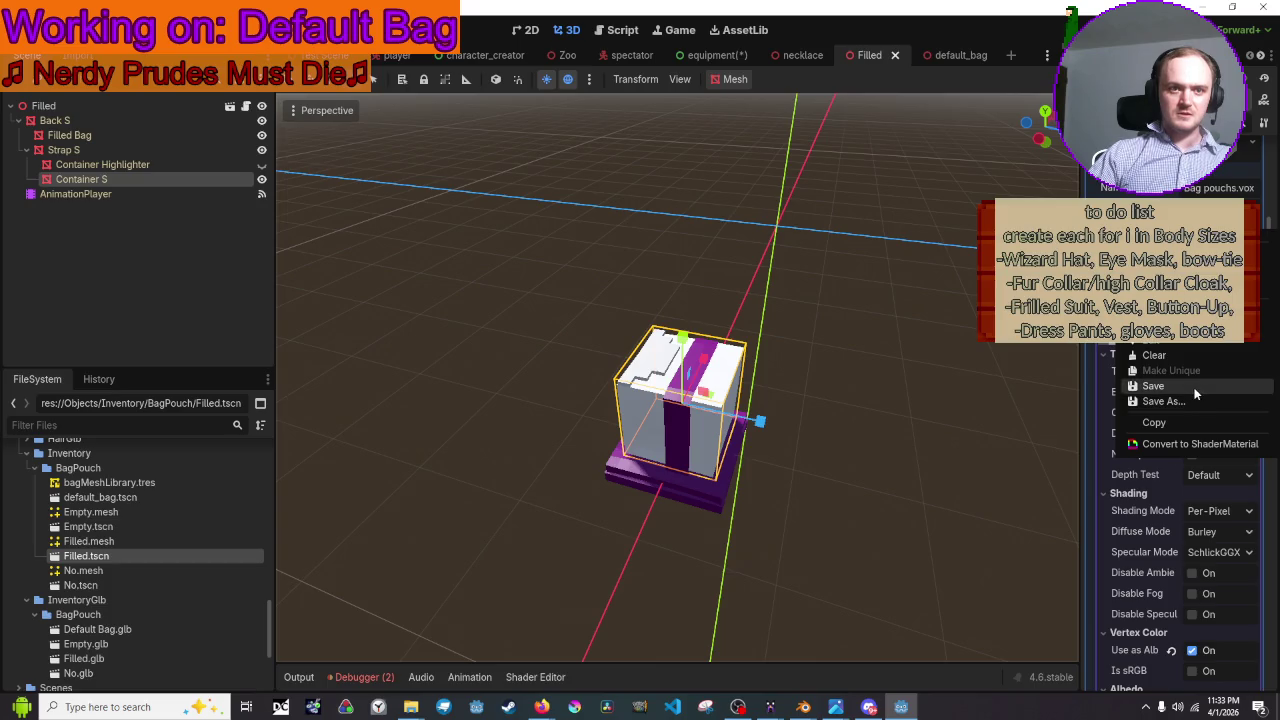
- Save the material as a new file, browsing to Textuers/Object Materials/Bag
left_click(1153, 386)
left_click(1250, 334)
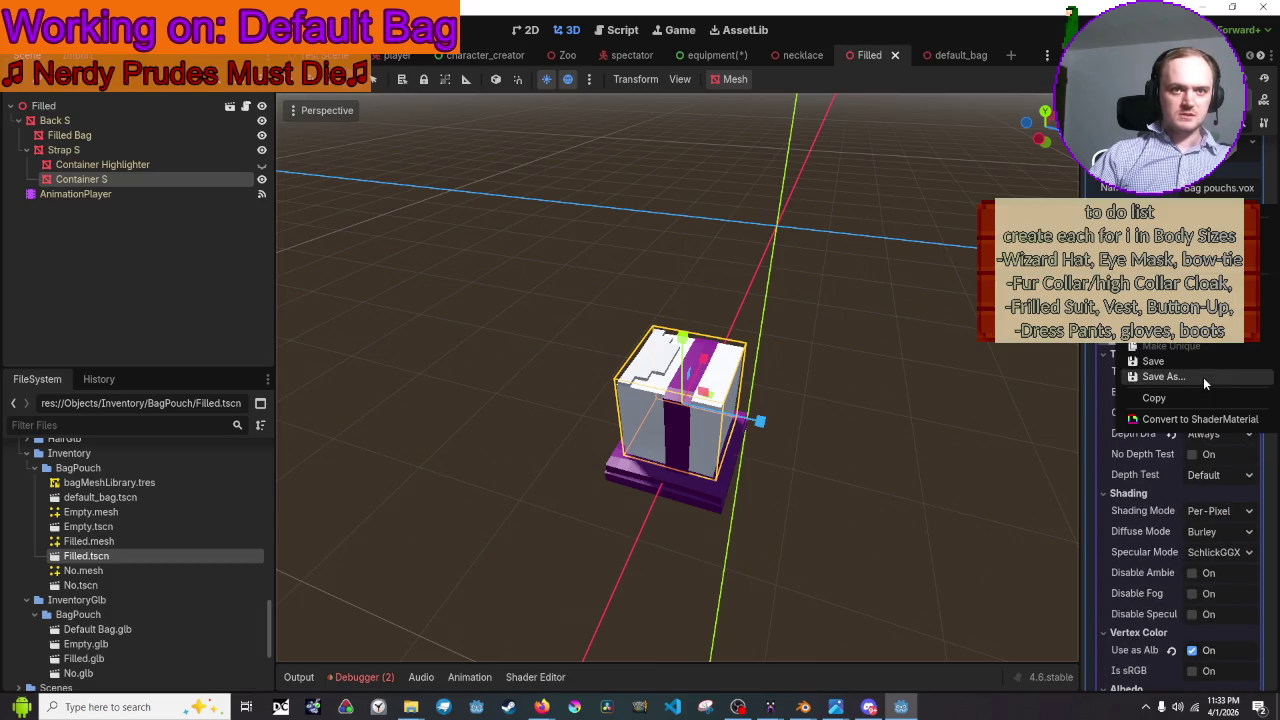
left_click(1203, 377)
scroll(358, 511, "down", 2)
scroll(358, 511, "down", 2)
scroll(352, 480, "down", 2)
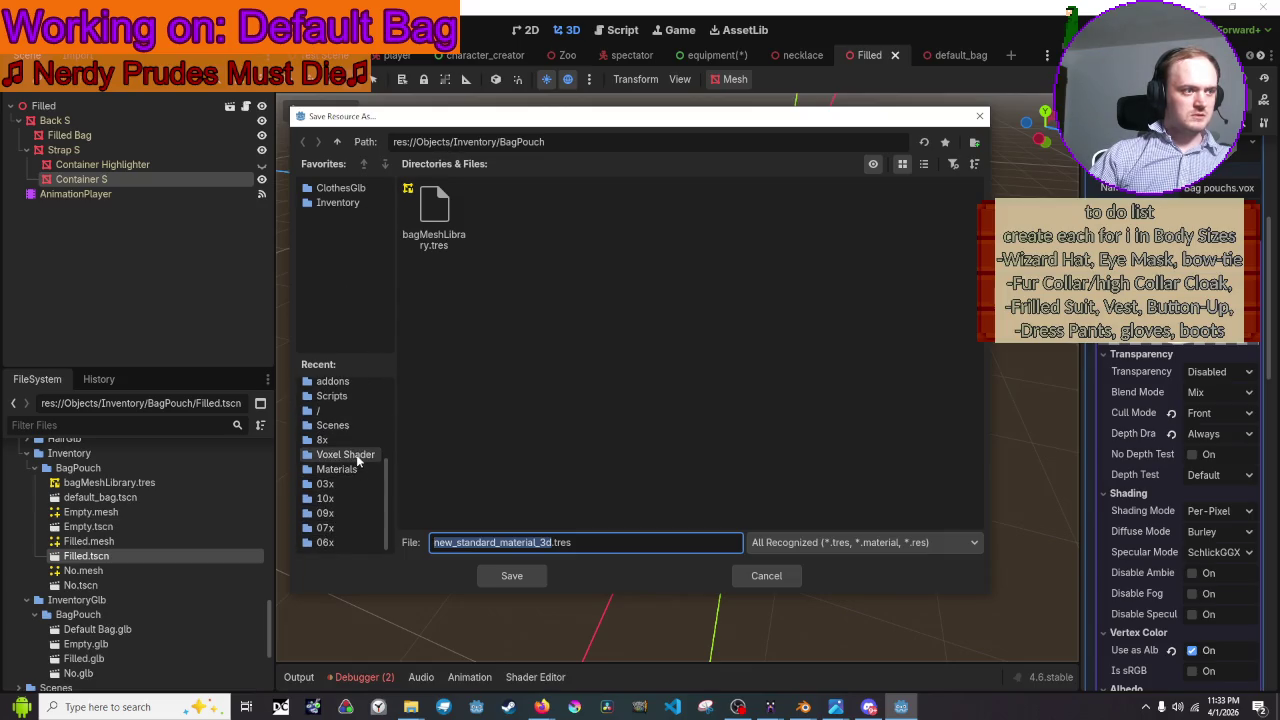
left_click(349, 470)
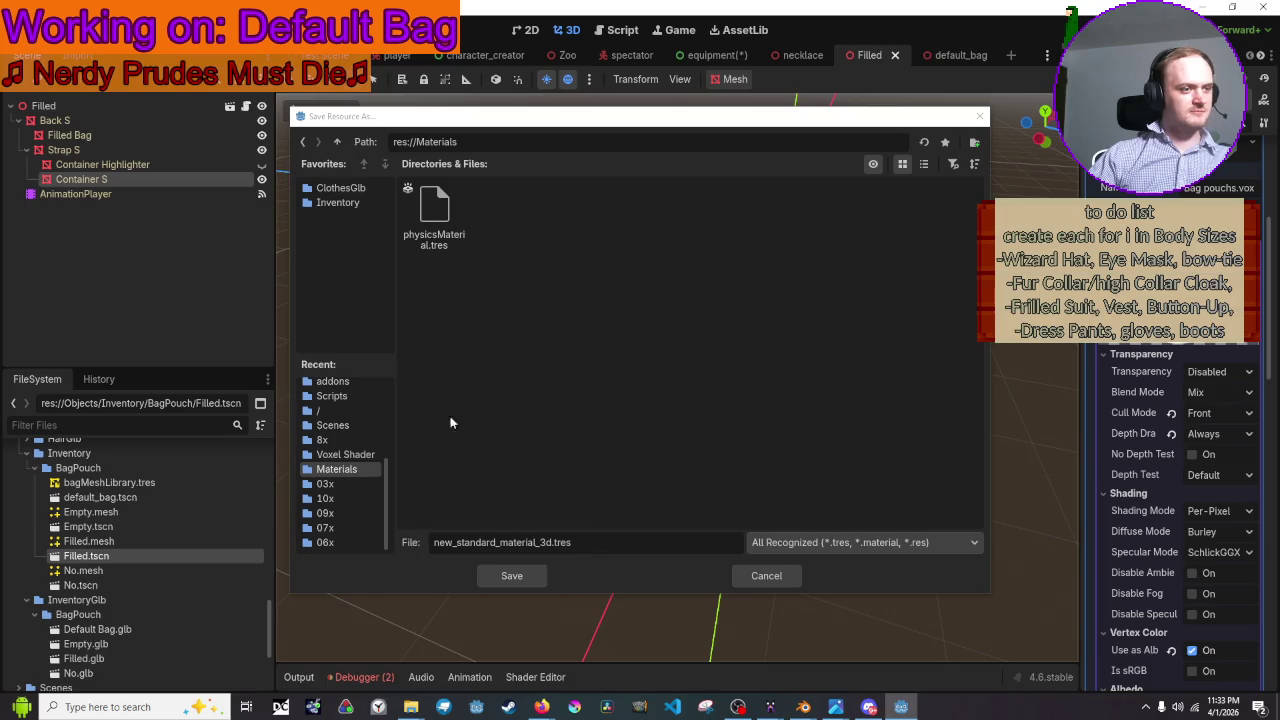
left_click(340, 141)
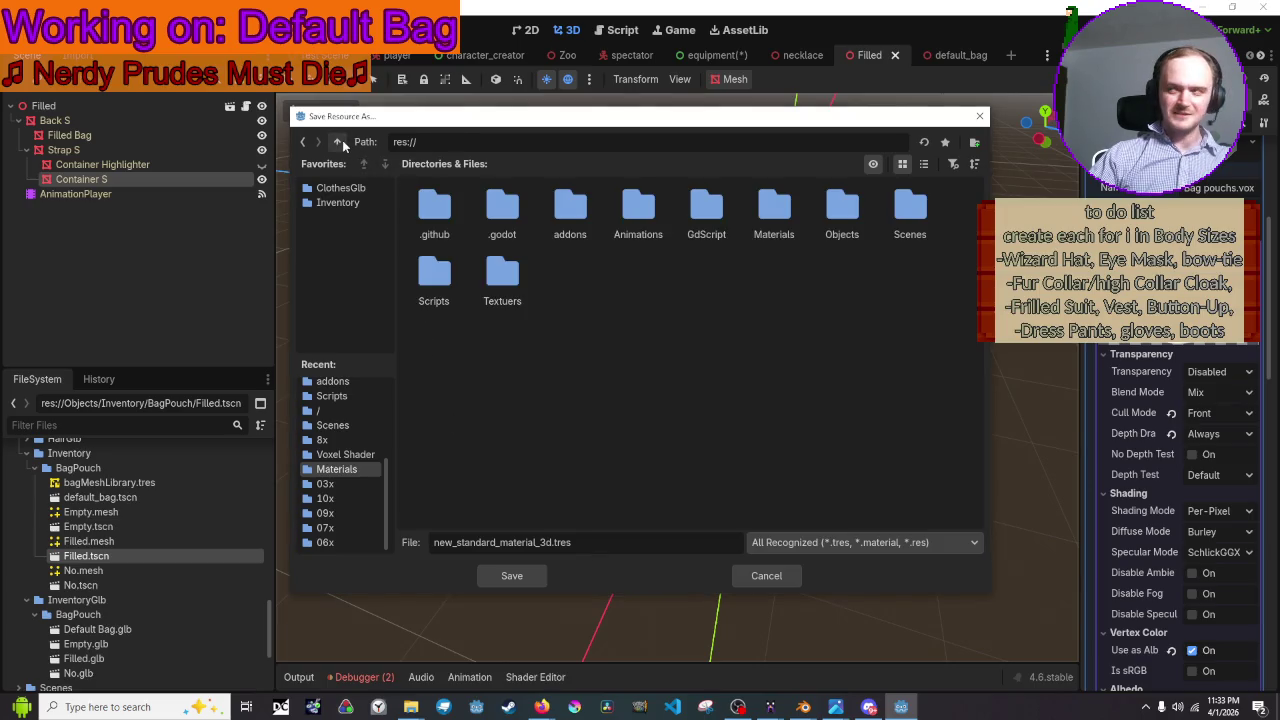
double_click(526, 281)
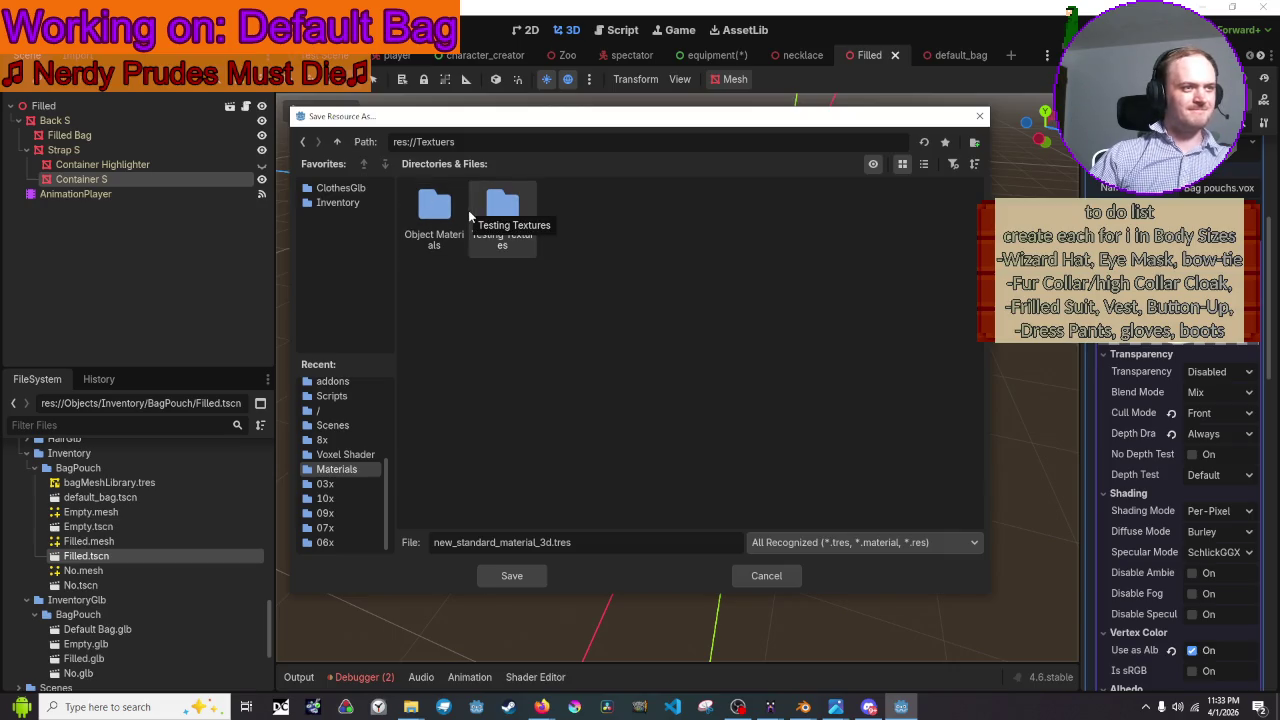
double_click(434, 210)
double_click(440, 212)
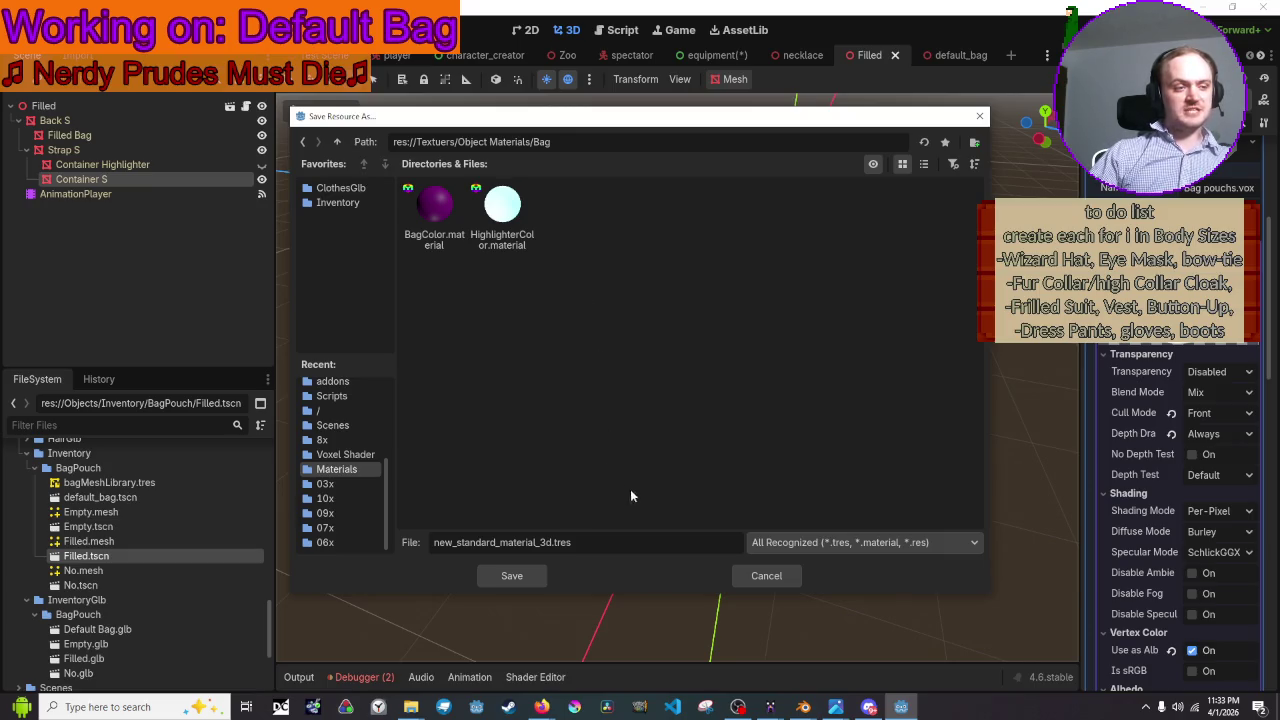
- Name the file BagPouchMaterial with the .material type and save it
triple_click(660, 542)
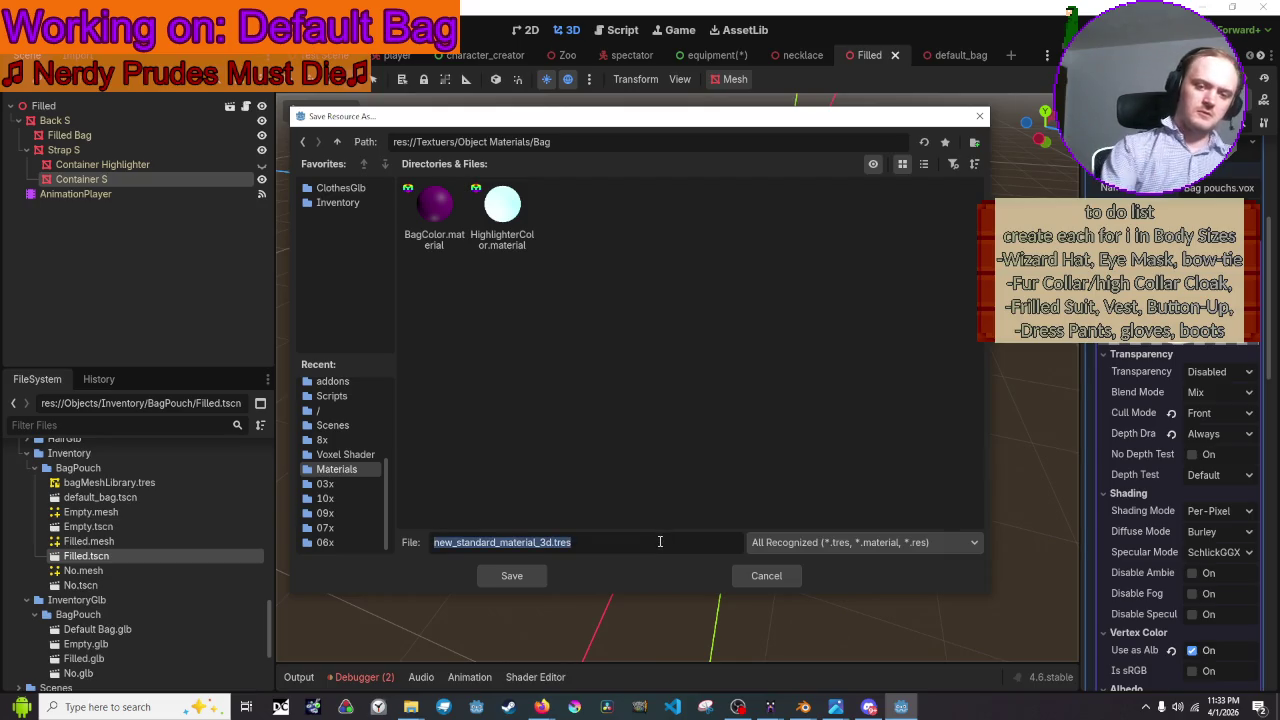
type("Pouch Material")
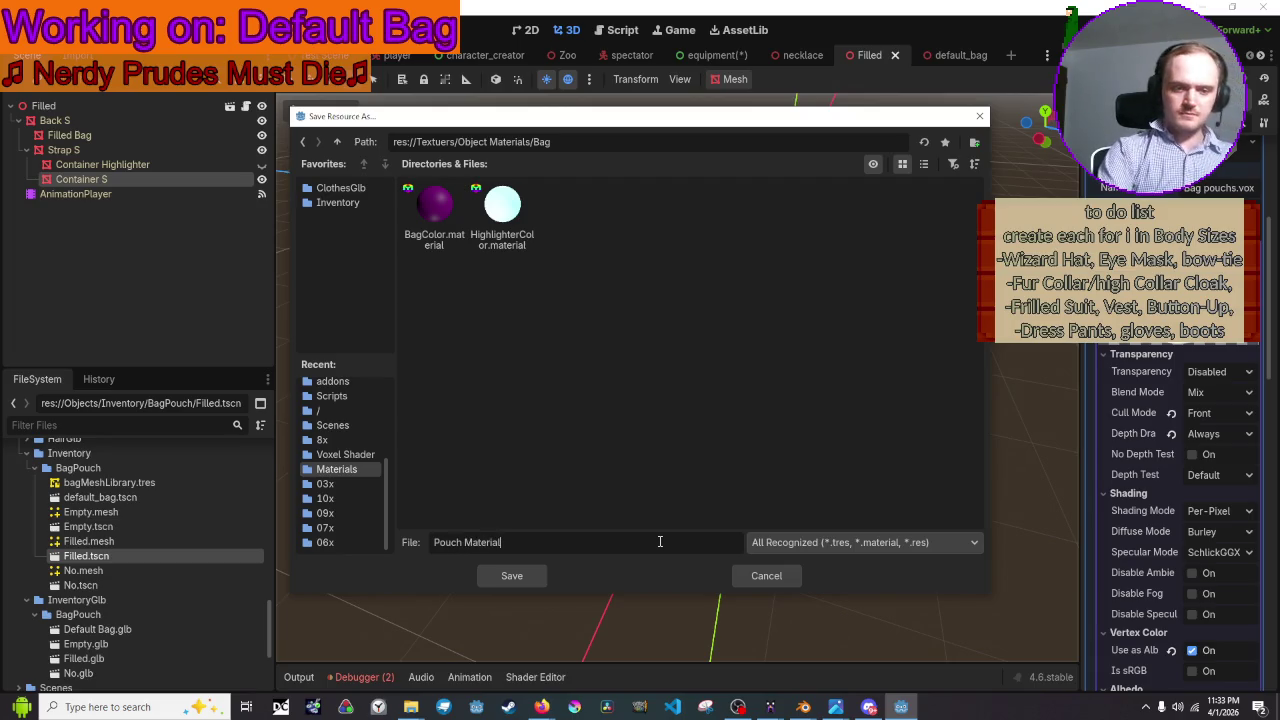
key("BackSpace")
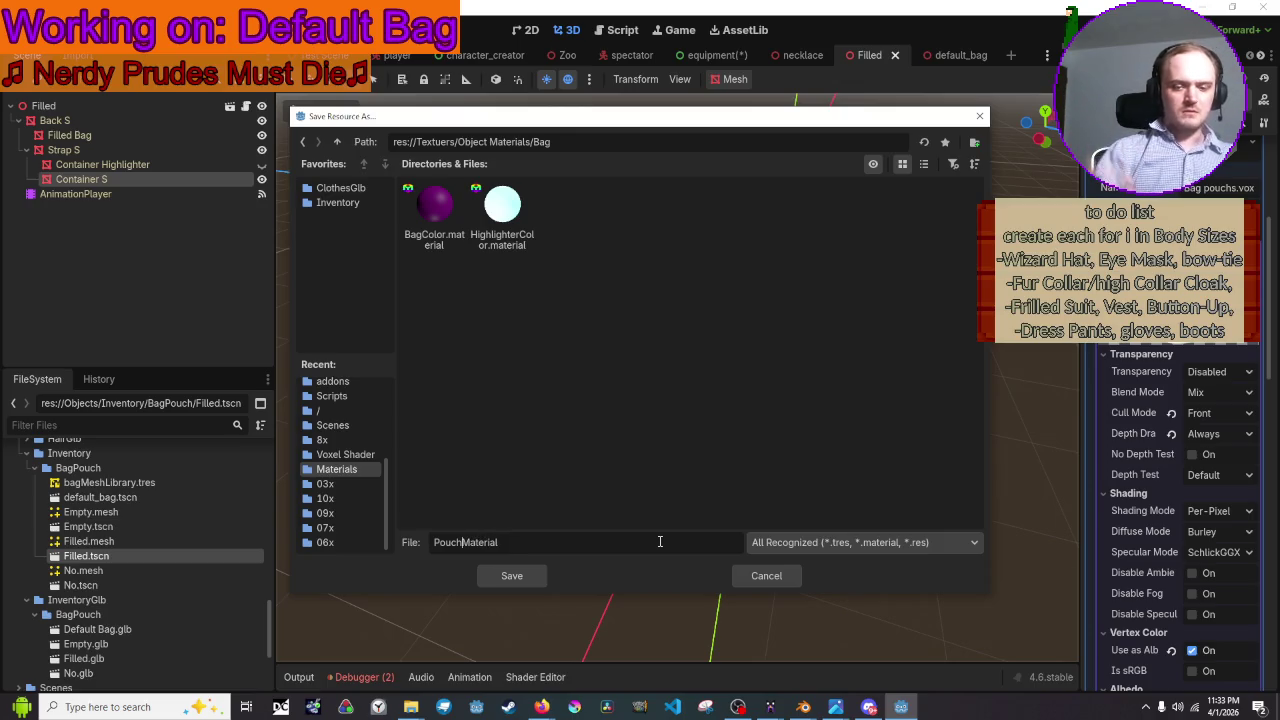
key("BackSpace")
key("BackSpace")
key("BackSpace")
type("Bag")
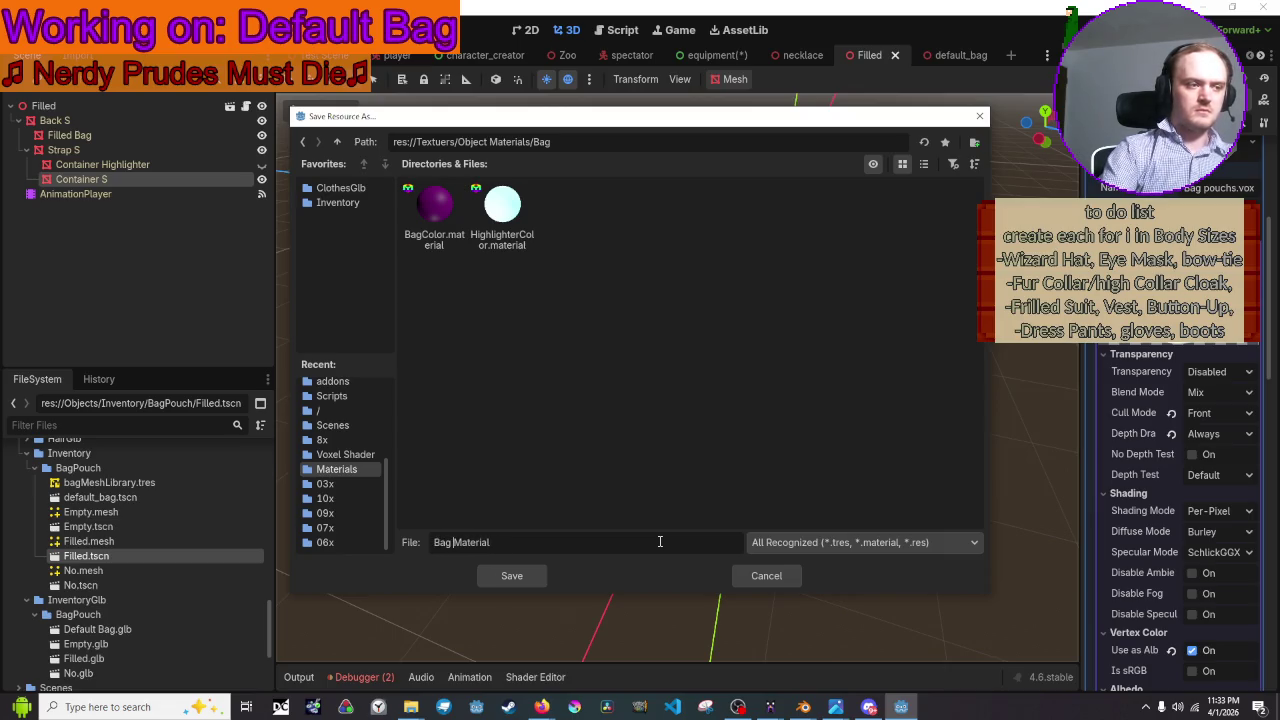
type("Pouch")
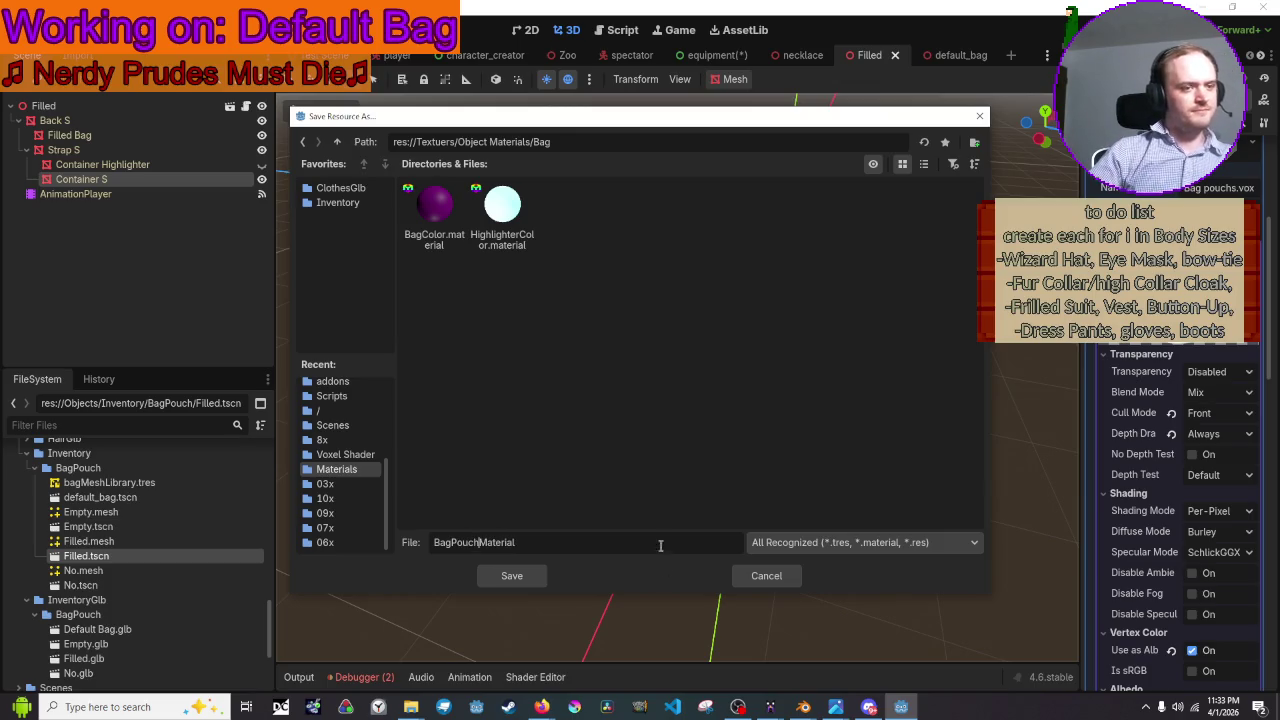
left_click(905, 541)
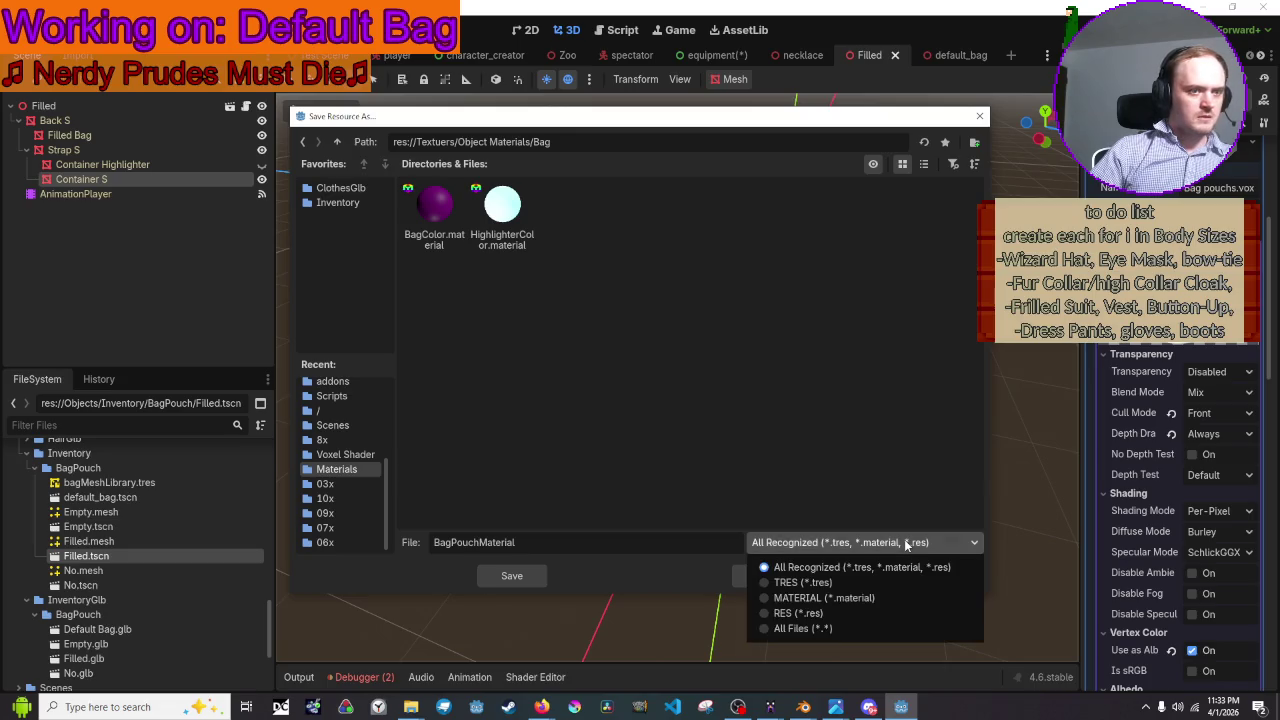
left_click(905, 598)
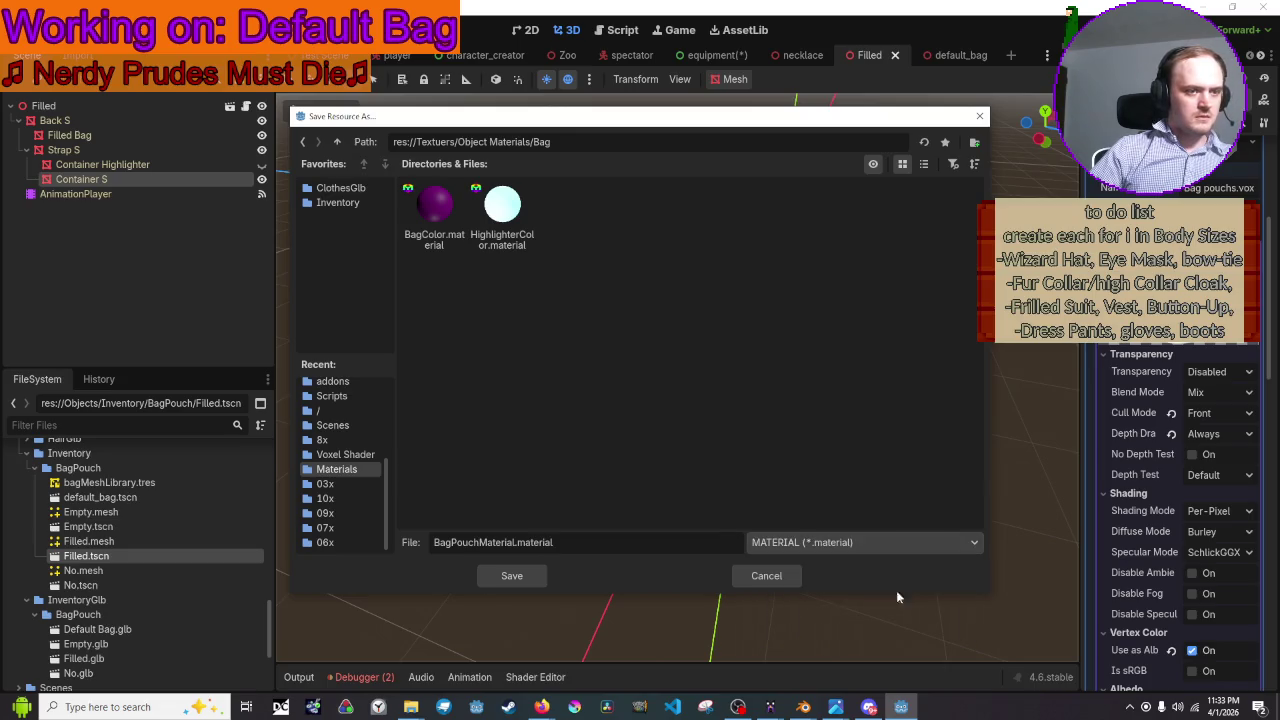
left_click(511, 576)
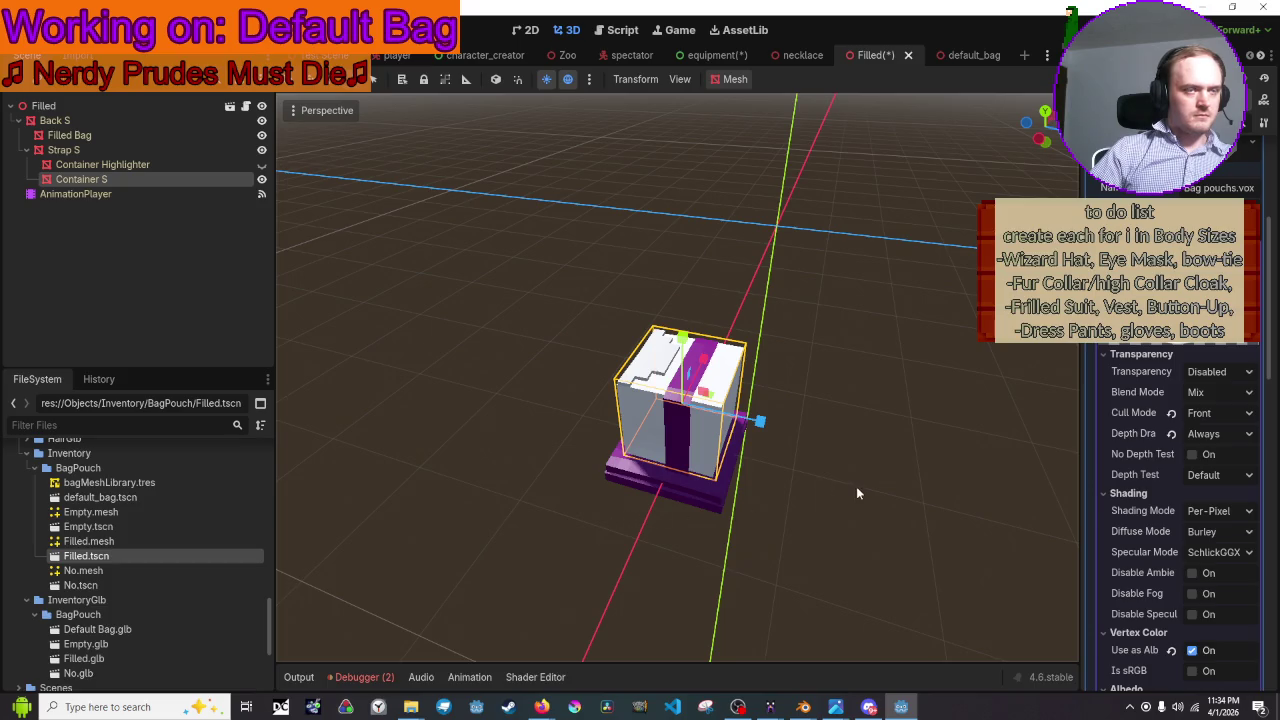
- In the default_bag scene, drop BagPouchMaterial.material onto the bag body
left_click(856, 492)
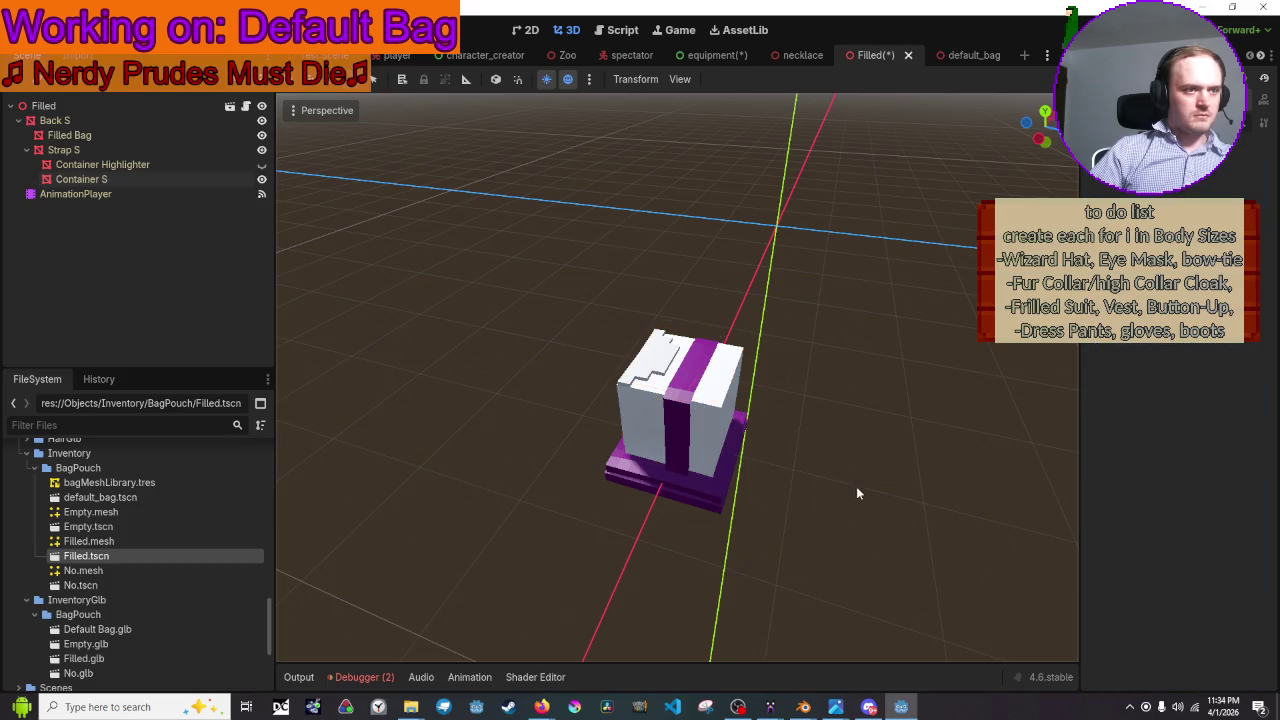
left_click(955, 56)
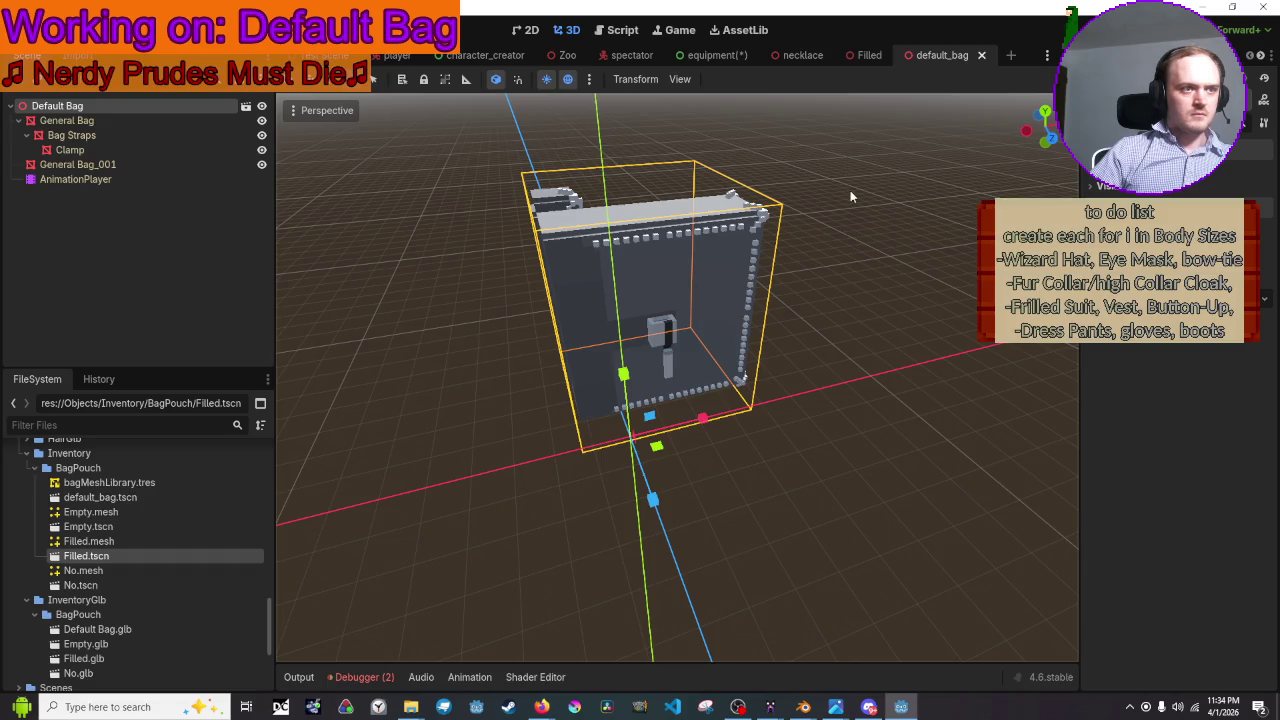
left_click(867, 302)
scroll(152, 550, "down", 3)
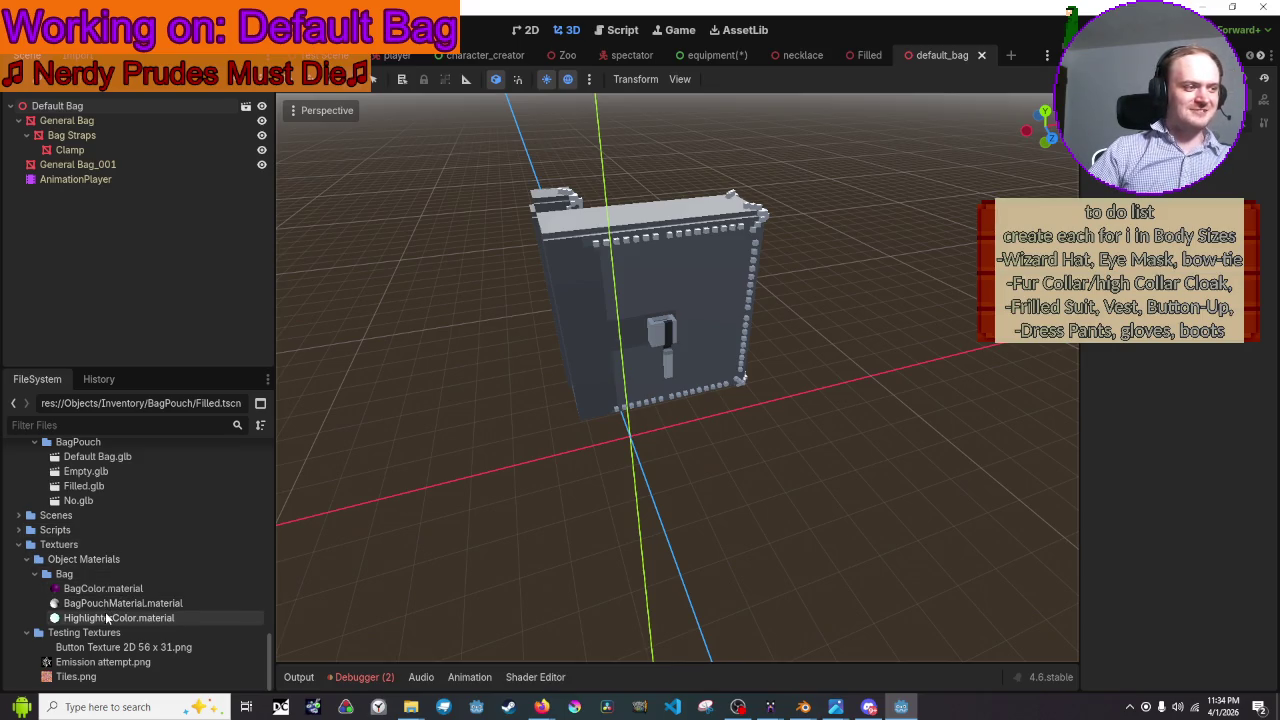
mouse_move(107, 604)
left_mouse_down()
mouse_move(598, 422)
mouse_move(613, 340)
left_mouse_up()
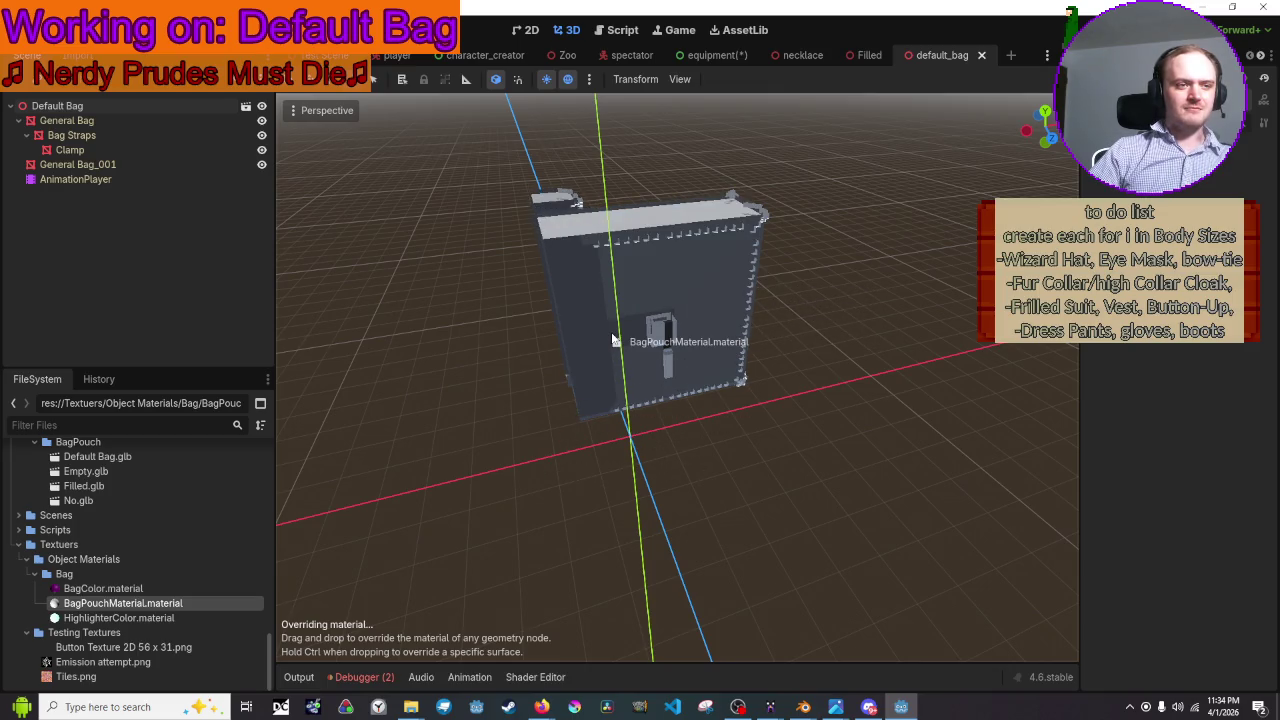
left_click_drag(613, 340, 613, 340)
- Inspect the textured bag from several angles and save the default_bag scene
mouse_move(613, 340)
middle_mouse_down()
mouse_move(710, 388)
mouse_move(789, 383)
middle_mouse_up()
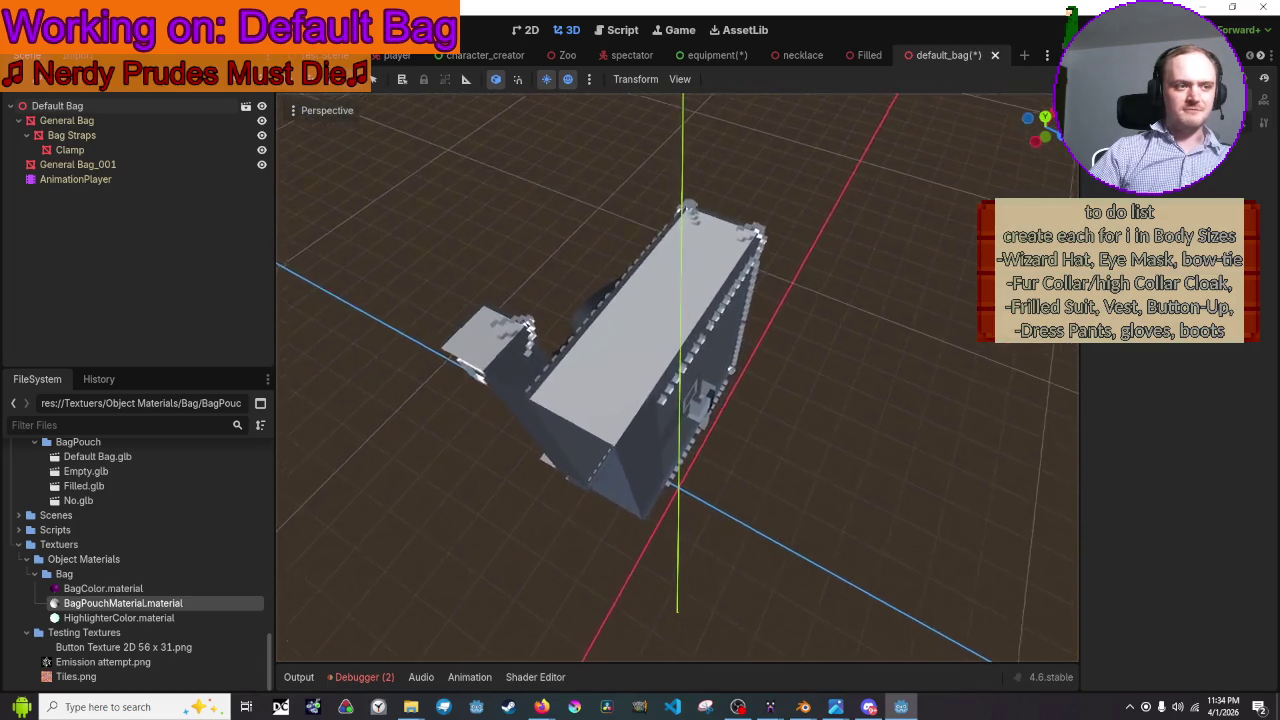
scroll(789, 383, "up", 3)
scroll(789, 383, "up", 3)
middle_click_drag(500, 384, 492, 528)
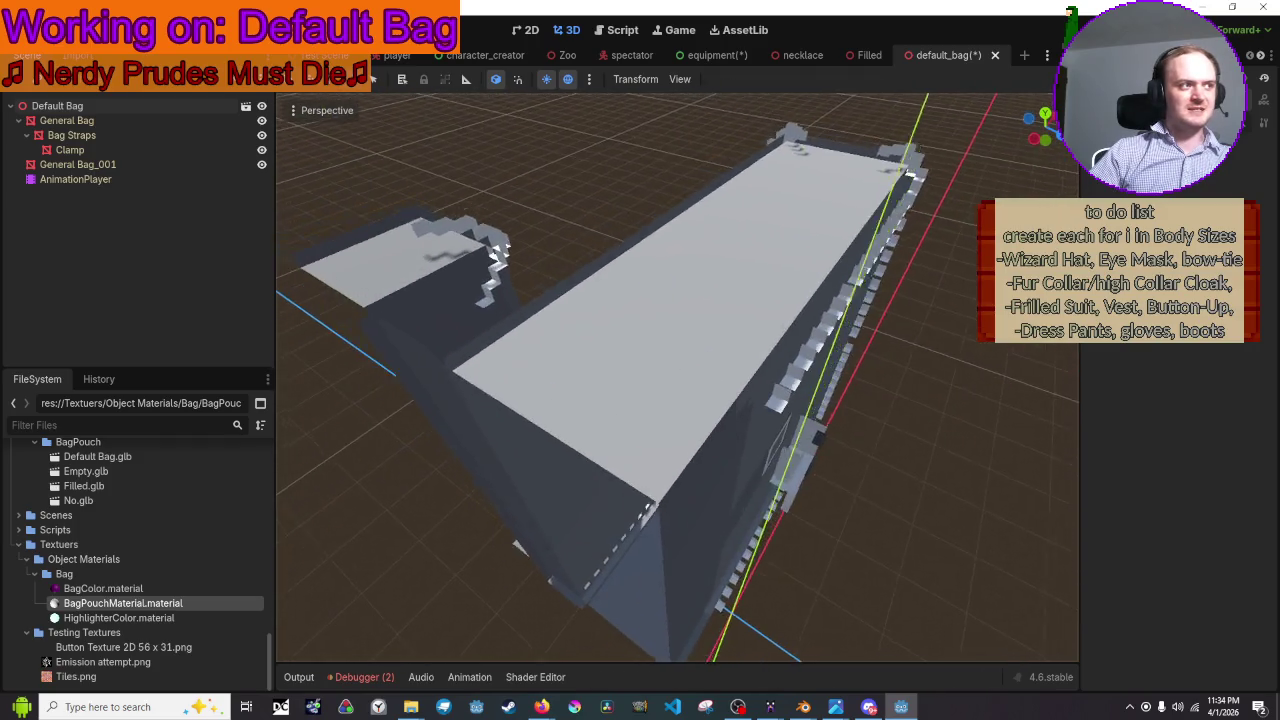
scroll(492, 528, "down", 2)
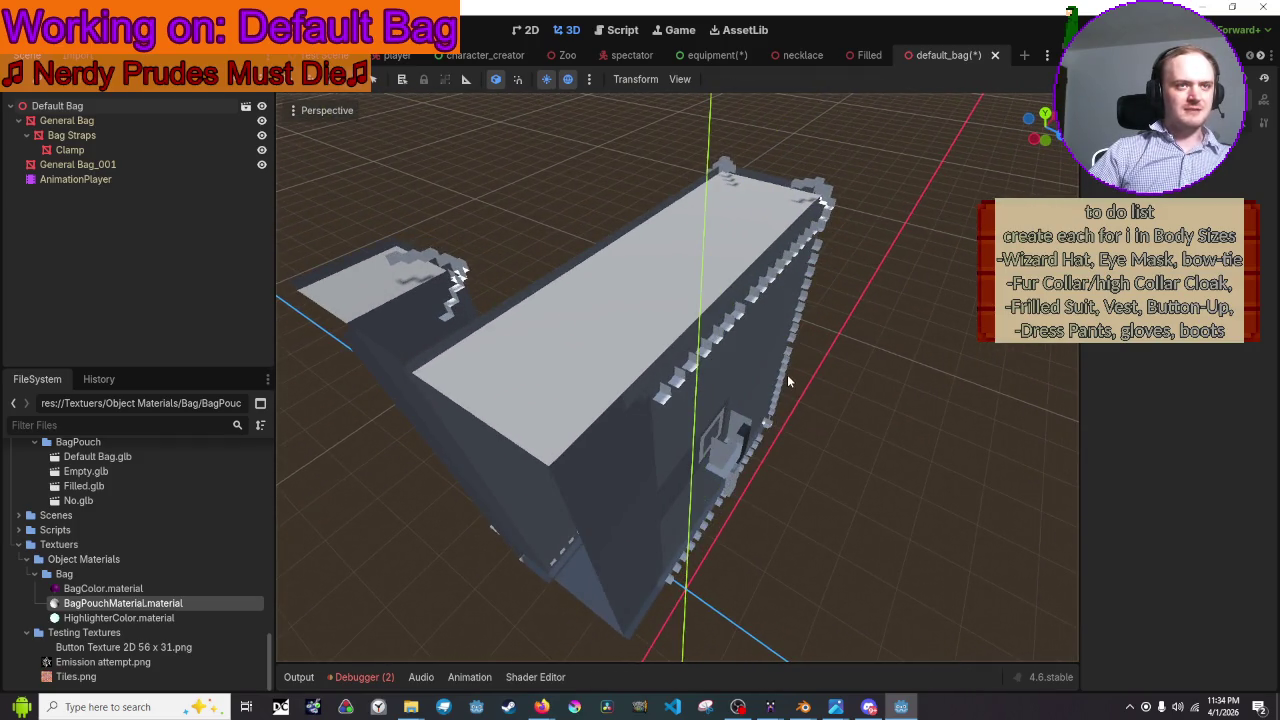
key("ctrl+s")
left_click(866, 56)
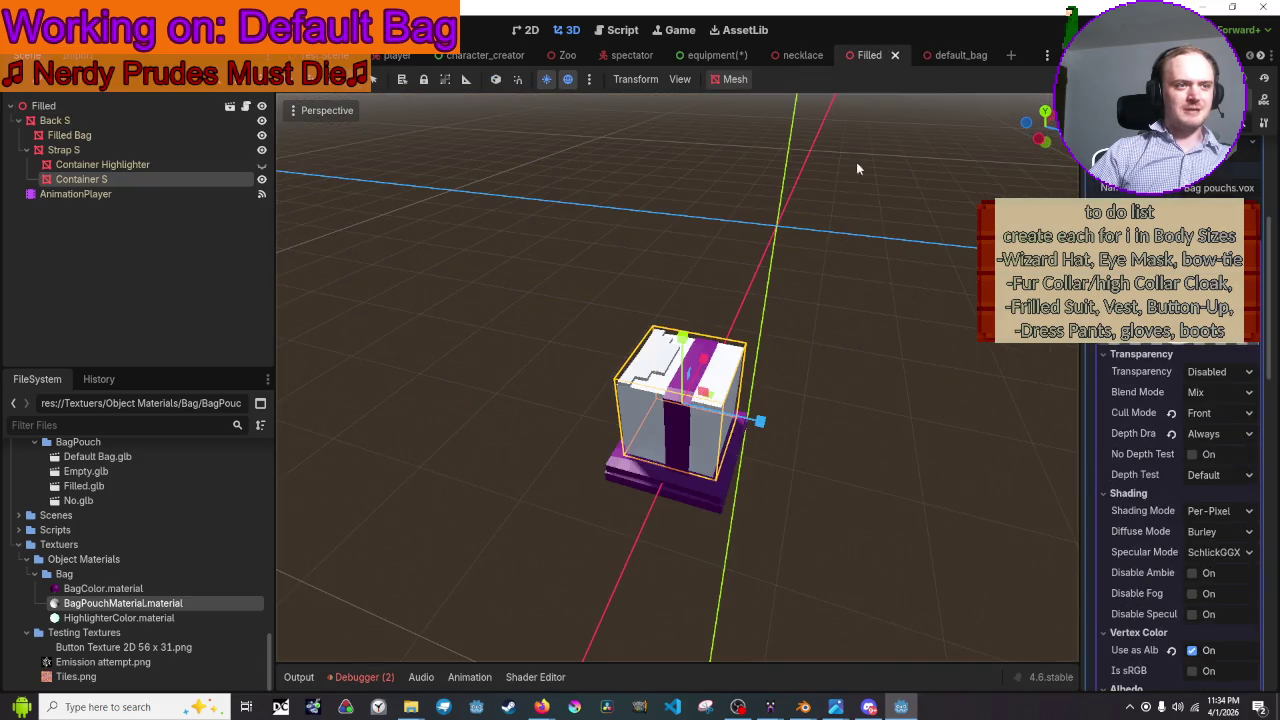
- Orbit around the bag and select and focus the Container S node
left_click(841, 237)
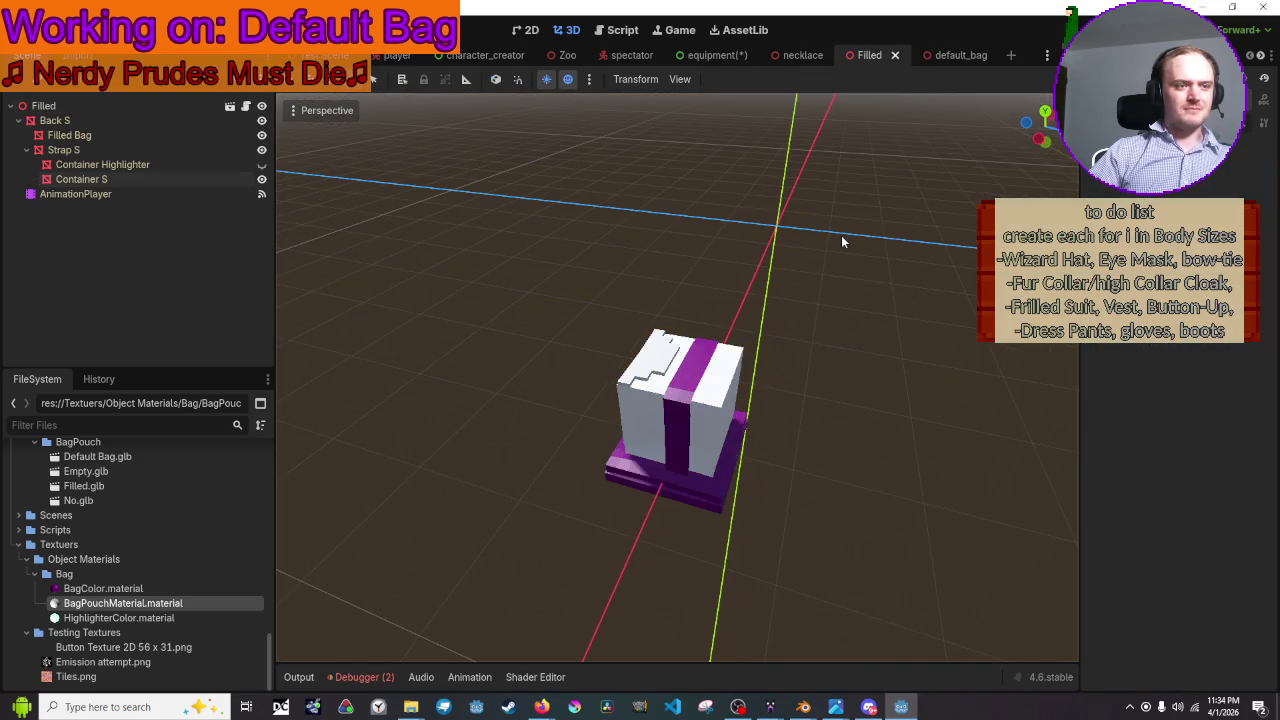
middle_click_drag(841, 237, 609, 371)
left_click(600, 375)
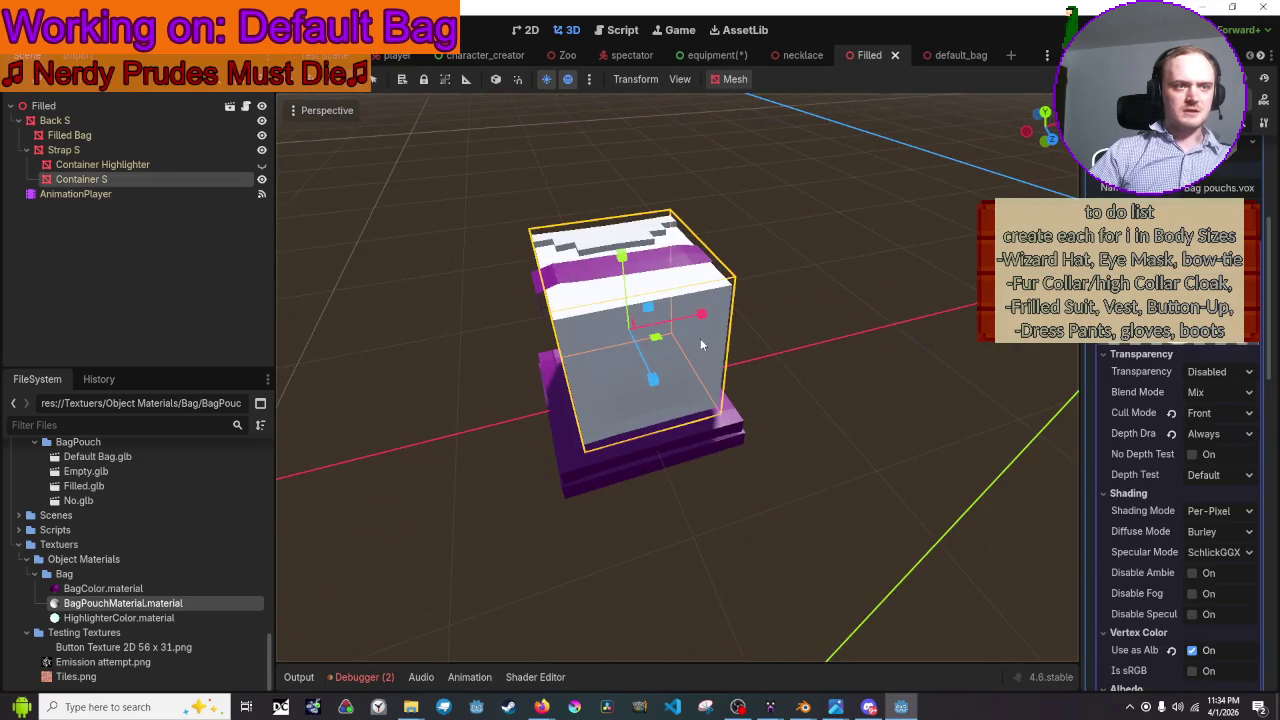
middle_click_drag(754, 322, 552, 264)
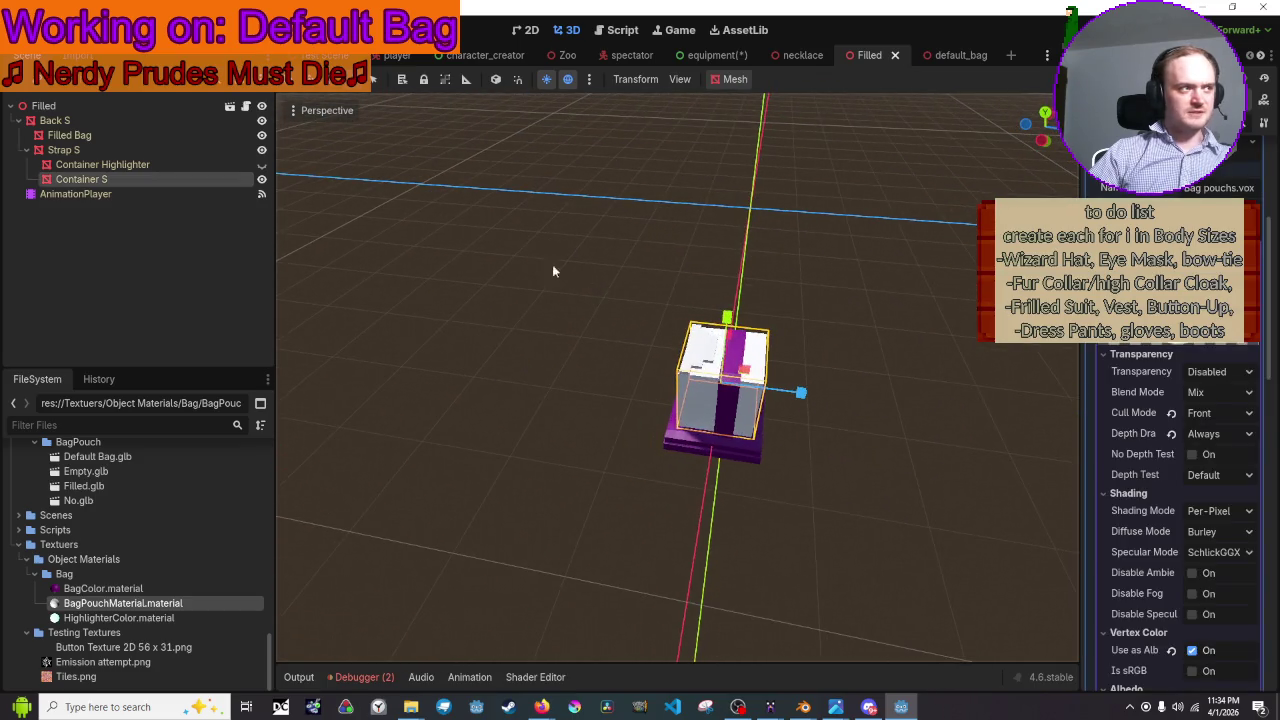
double_click(146, 180)
scroll(734, 367, "up", 3)
scroll(734, 367, "up", 6)
scroll(735, 366, "up", 4)
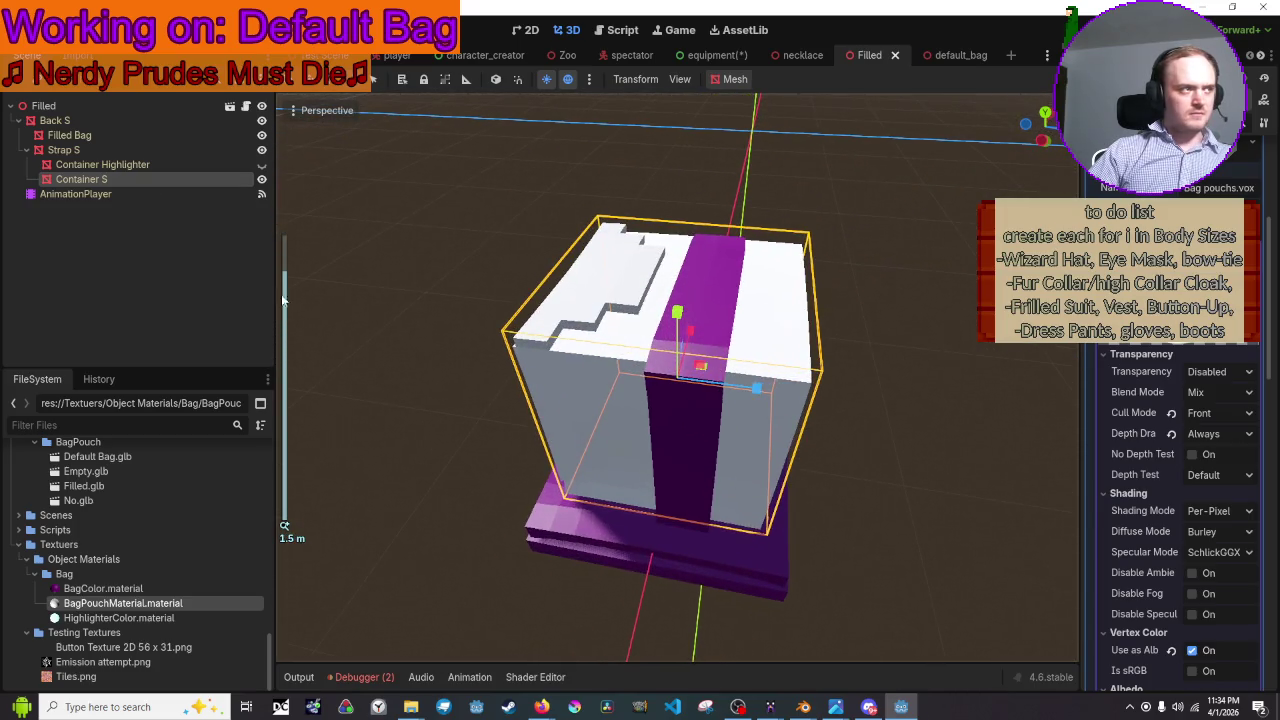
right_click(96, 181)
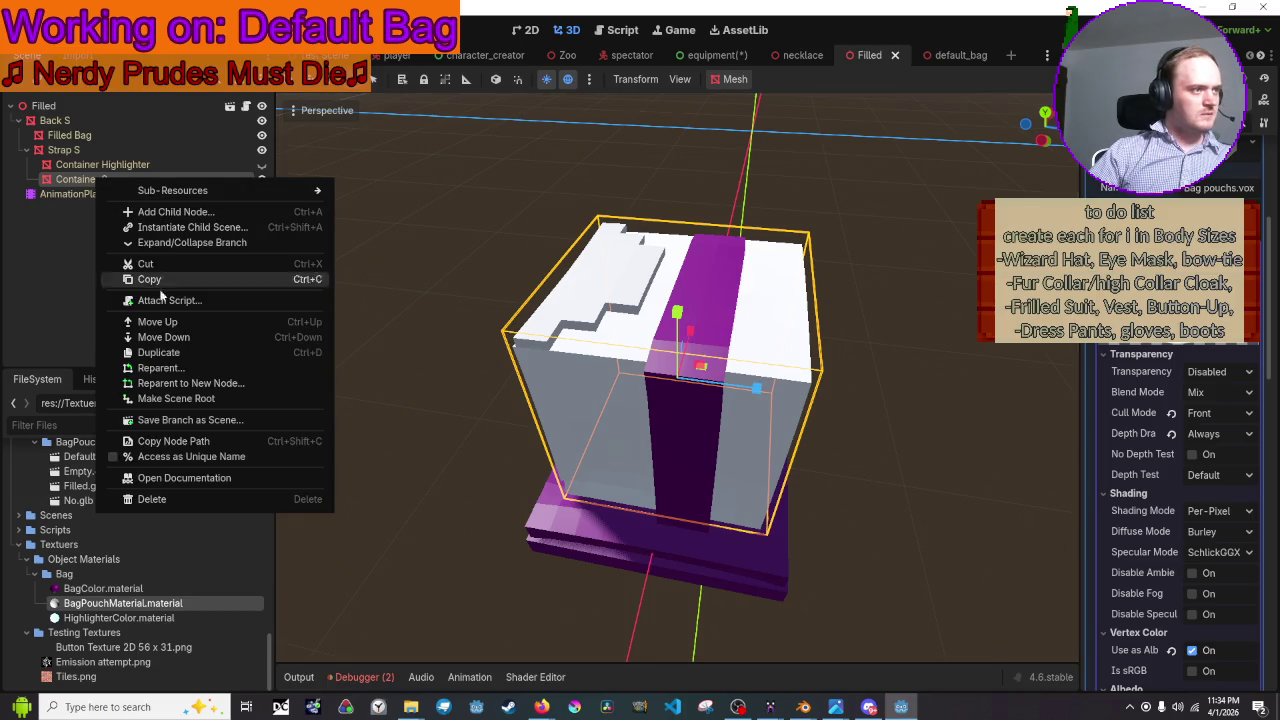
left_click(30, 262)
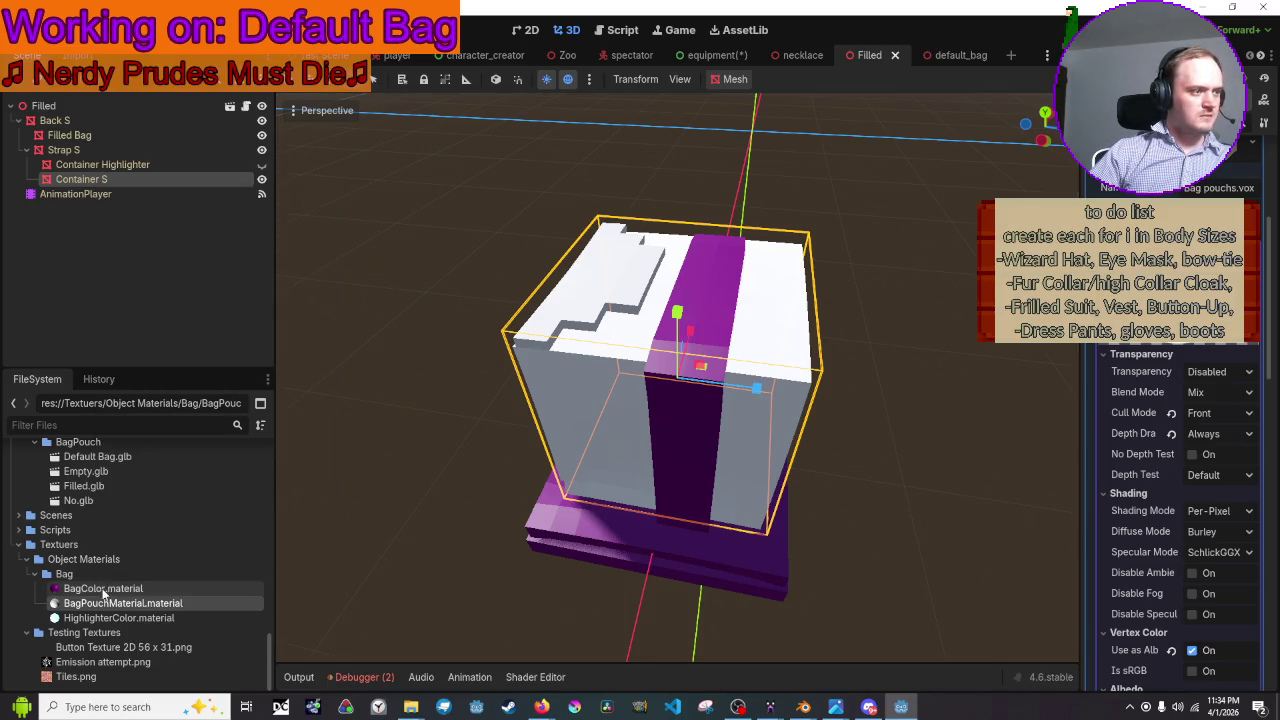
- Open the Advanced Import Settings for Filled.glb from the FileSystem dock
scroll(96, 535, "up", 2)
left_click(106, 546)
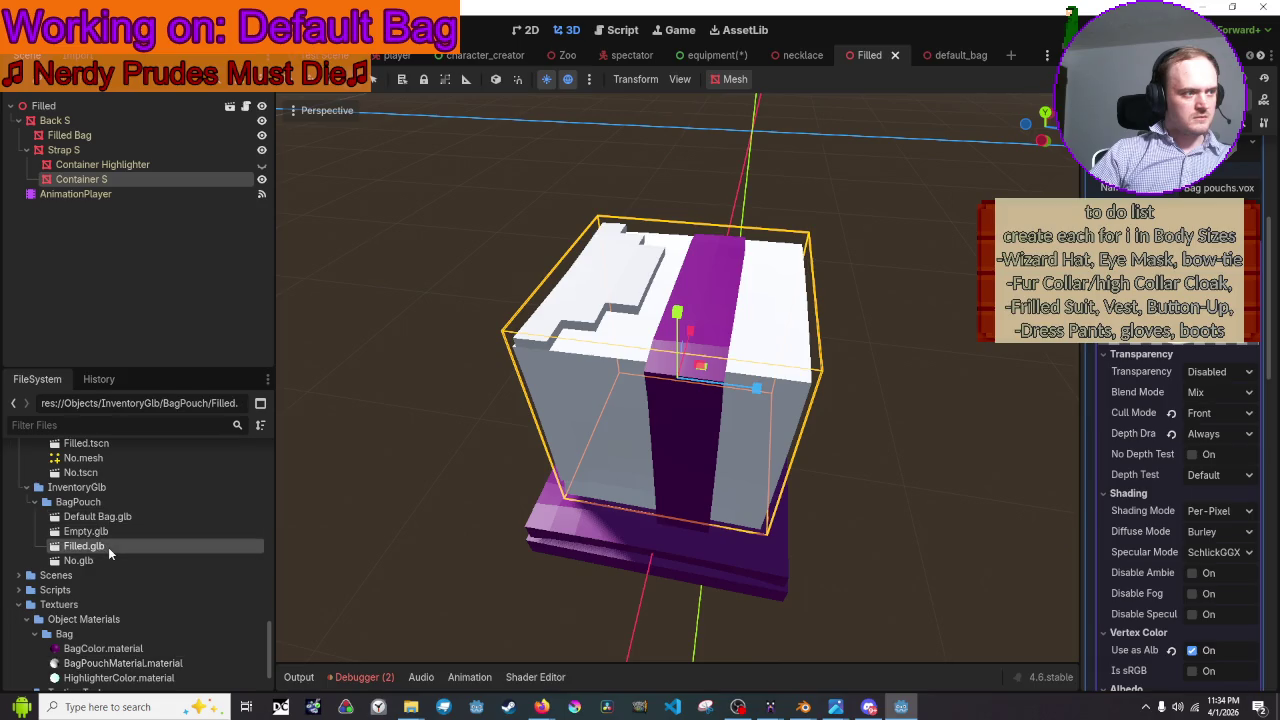
double_click(137, 545)
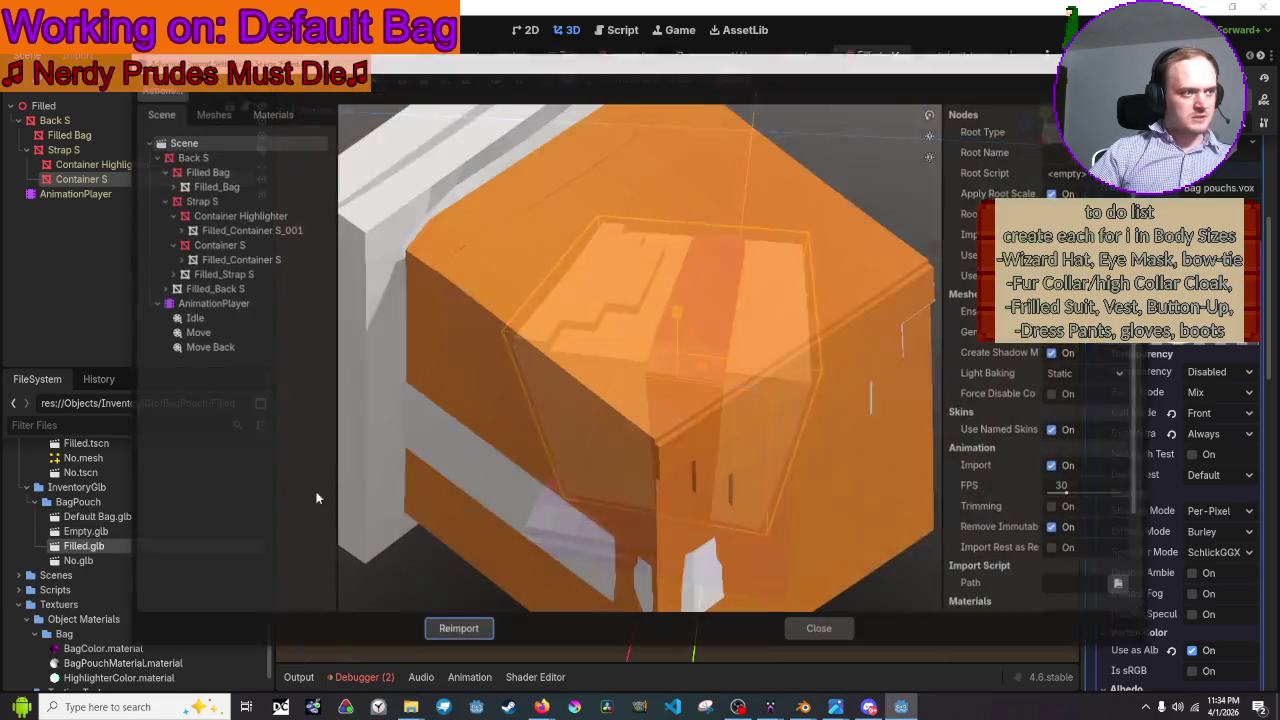
- Inspect the Filled Bag, Back S, Container Highlighter, Strap S and Container S import nodes
mouse_move(470, 259)
left_mouse_down()
mouse_move(640, 314)
mouse_move(538, 322)
mouse_move(572, 268)
mouse_move(575, 214)
mouse_move(492, 234)
mouse_move(493, 264)
mouse_move(604, 320)
mouse_move(690, 321)
mouse_move(580, 300)
left_mouse_up()
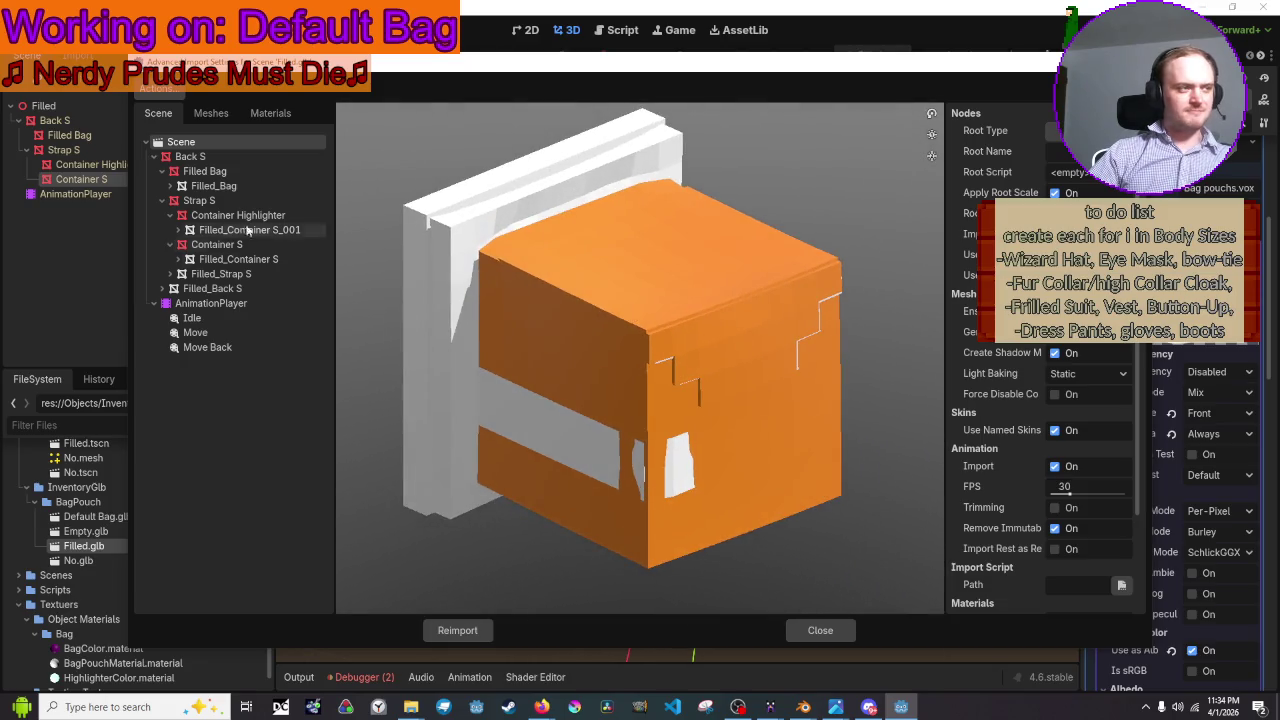
left_click(170, 172)
left_click(215, 155)
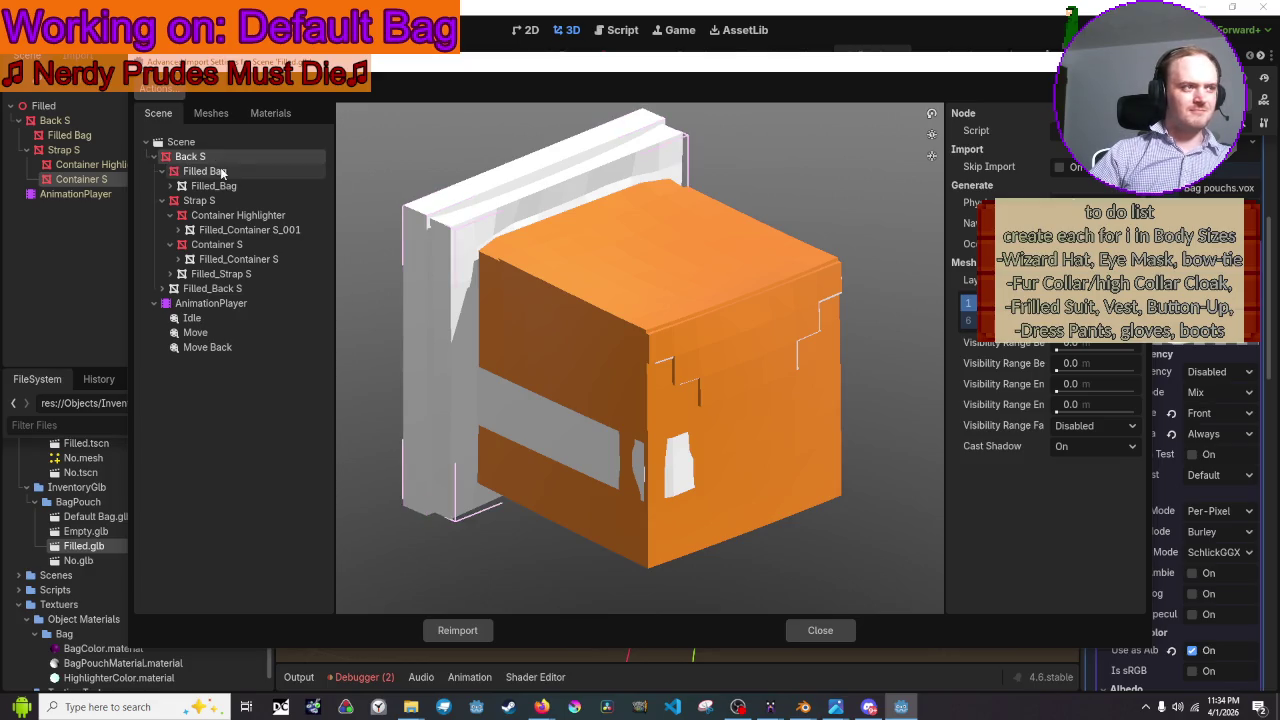
left_click(240, 216)
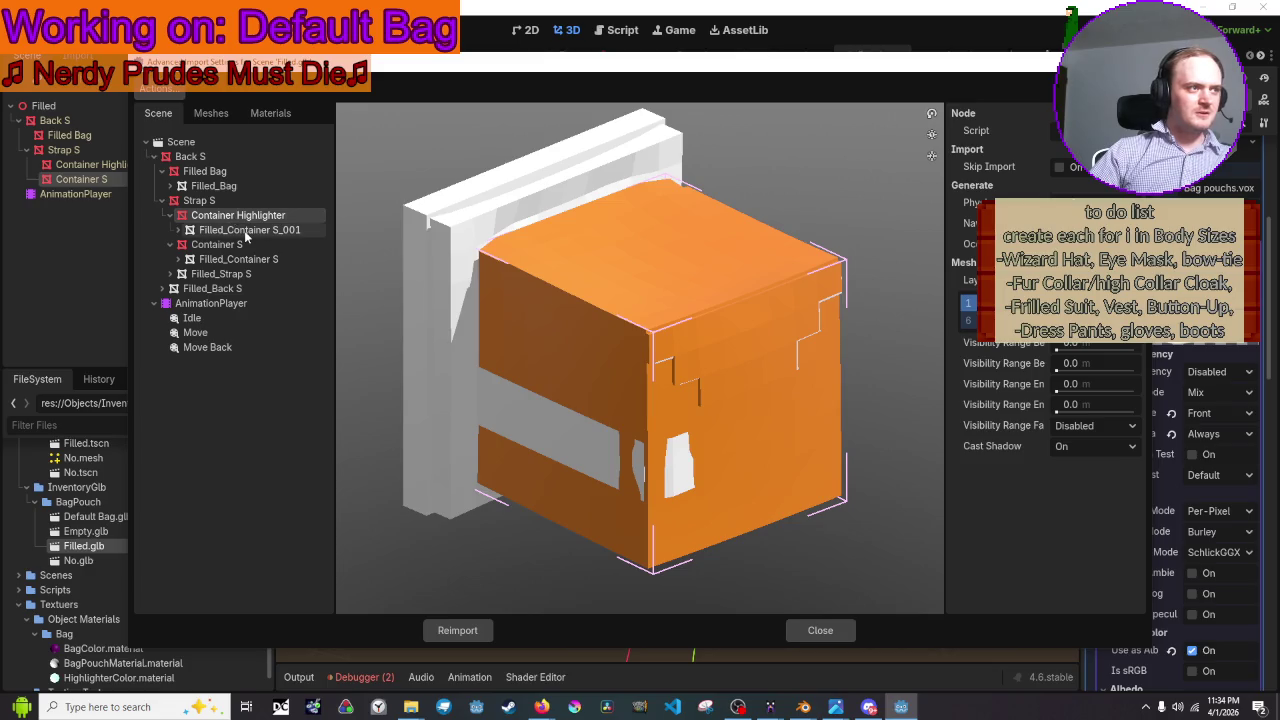
left_click(247, 203)
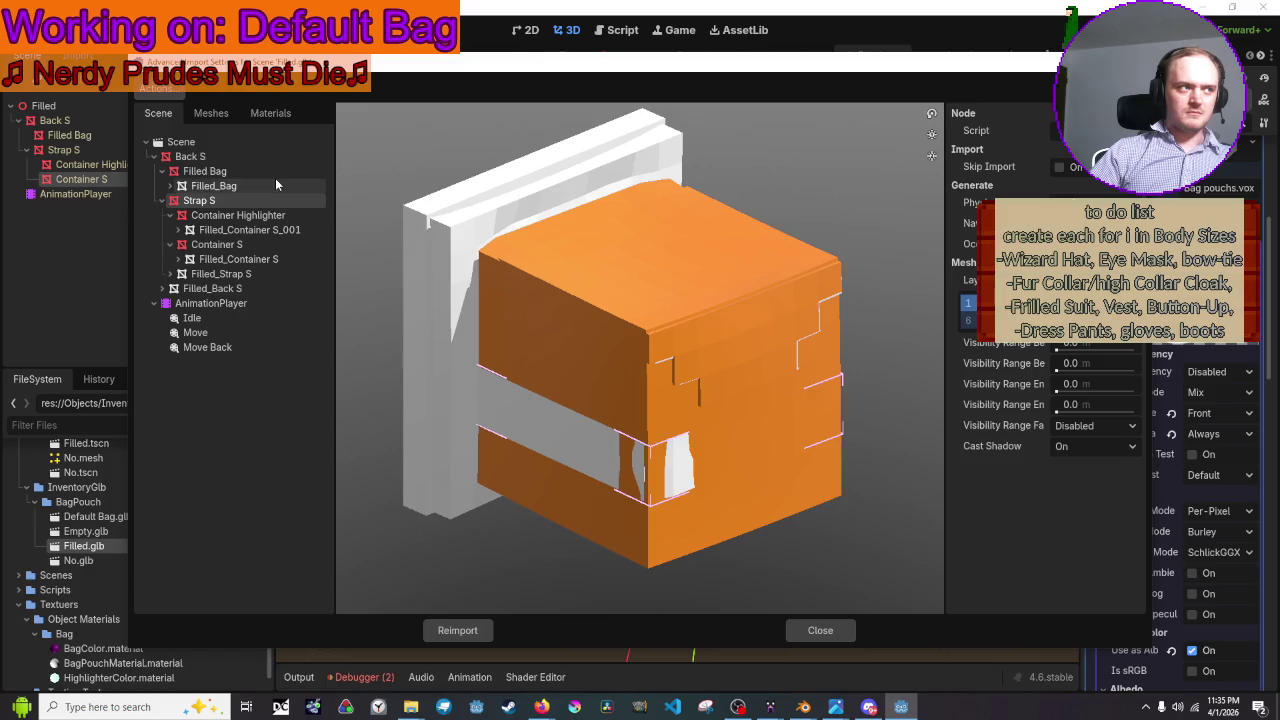
left_click(275, 178)
left_click(265, 215)
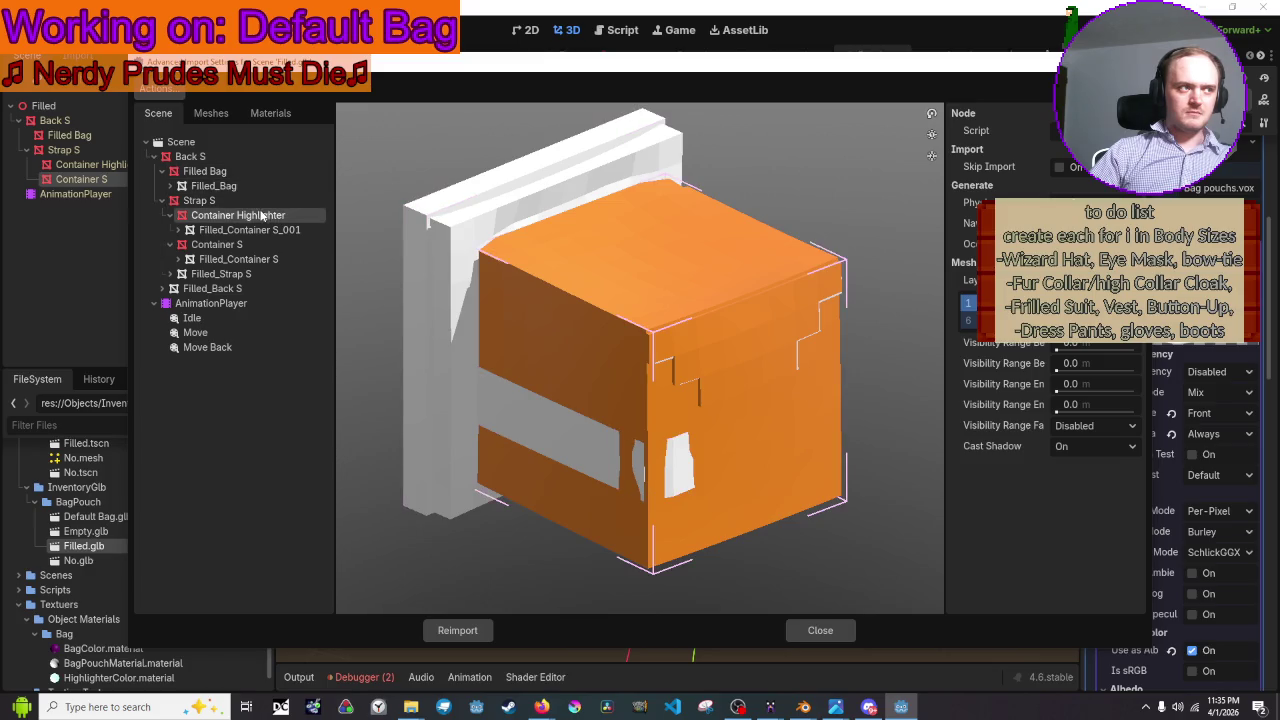
left_click(258, 243)
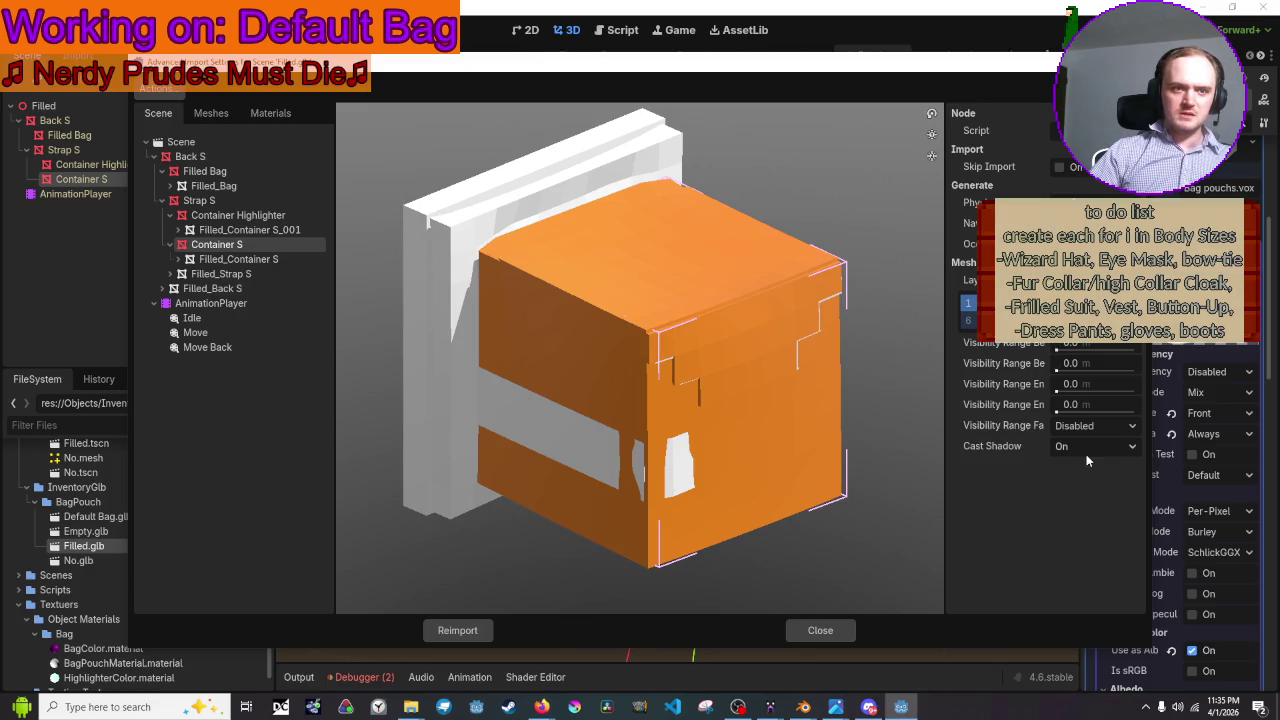
- Check the Filled_Container S mesh, close the import settings, and show Blender's recent files
left_click(296, 259)
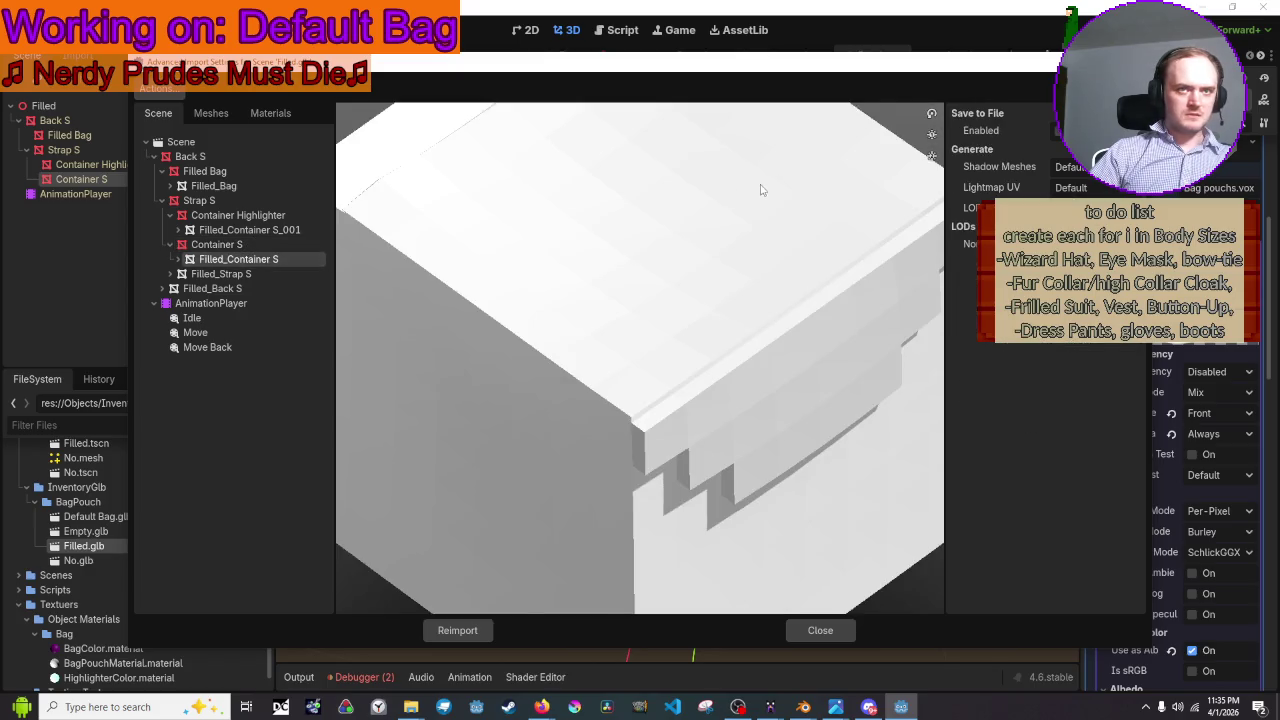
scroll(763, 188, "down", 5)
mouse_move(765, 188)
left_mouse_down()
mouse_move(706, 167)
mouse_move(737, 155)
mouse_move(820, 168)
left_mouse_up()
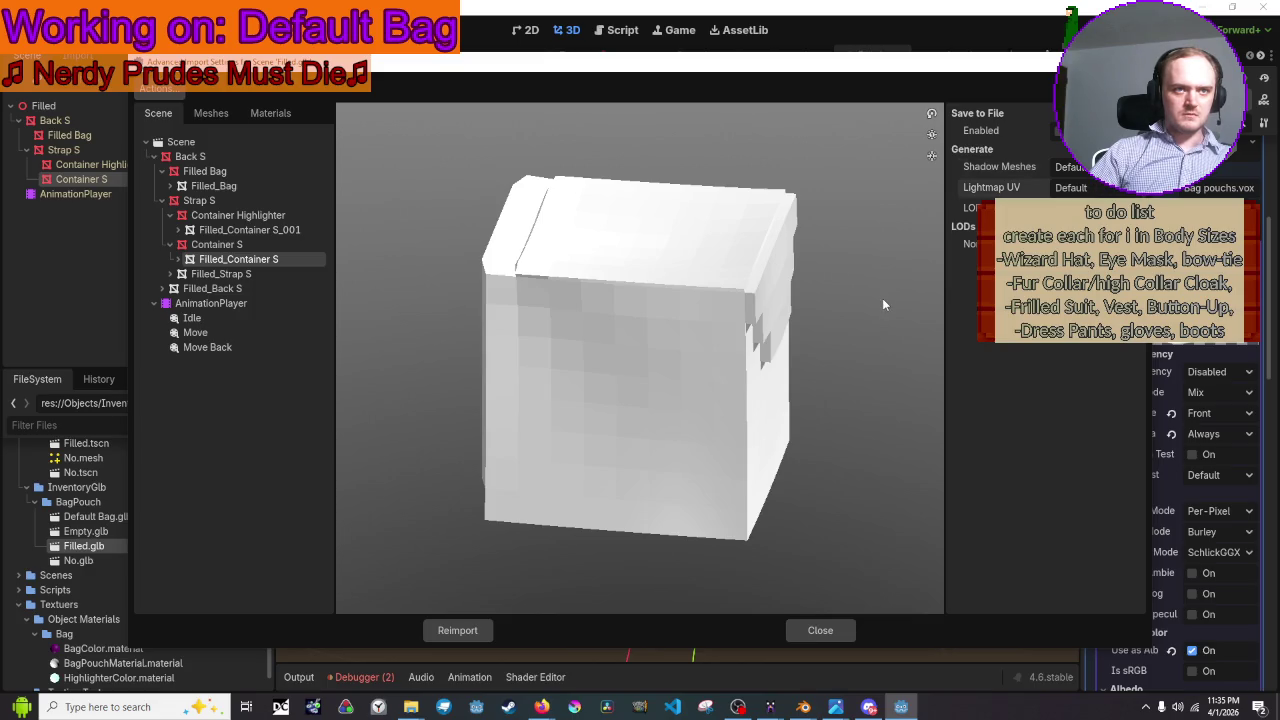
left_click(846, 631)
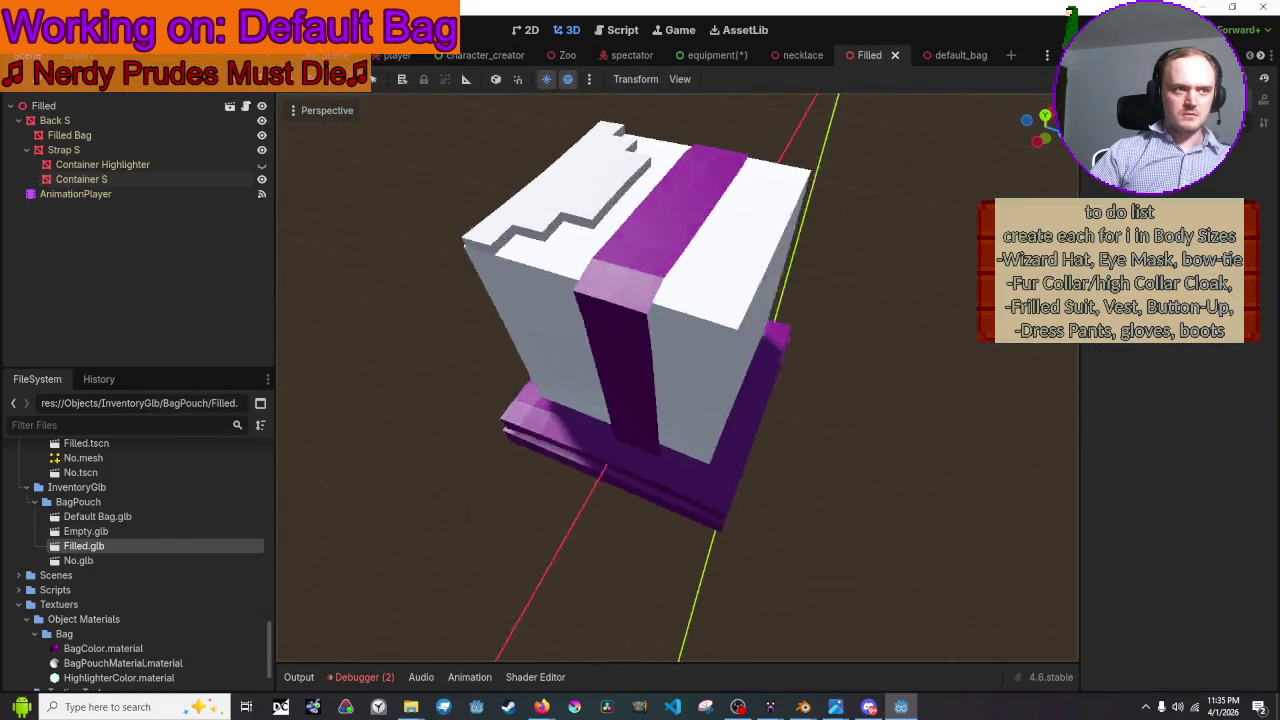
middle_click_drag(820, 380, 900, 404)
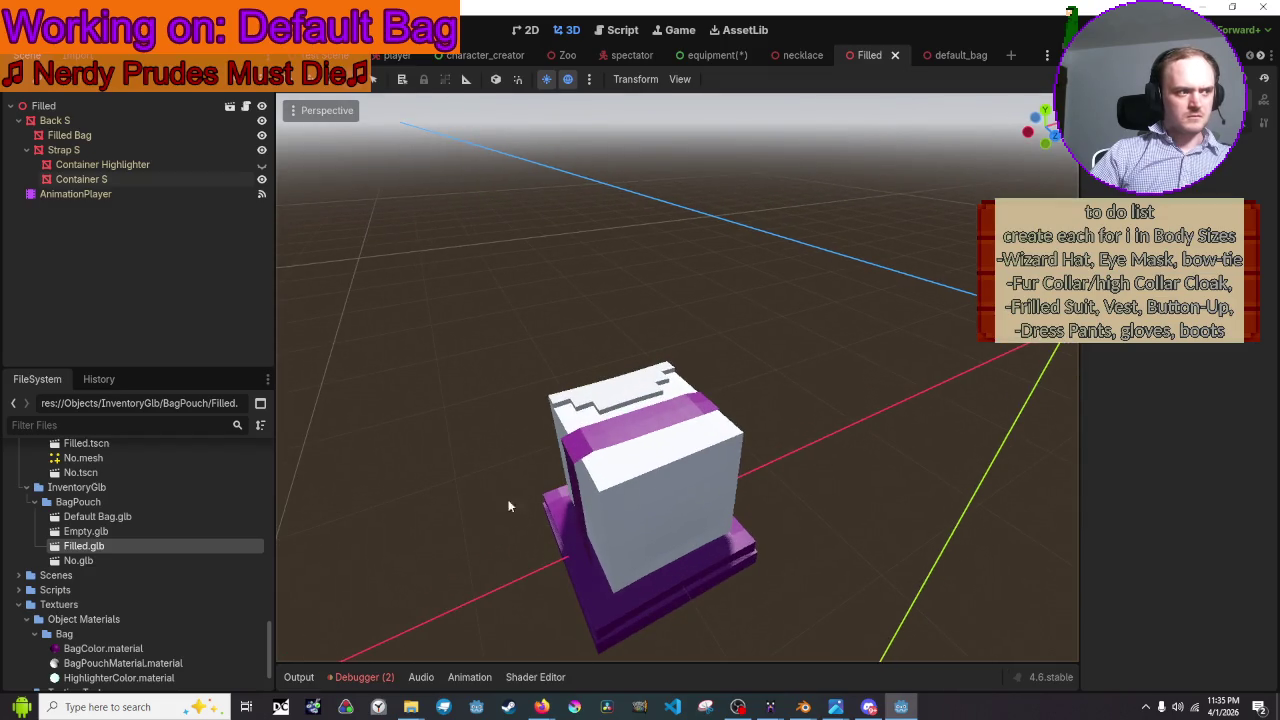
right_click(800, 708)
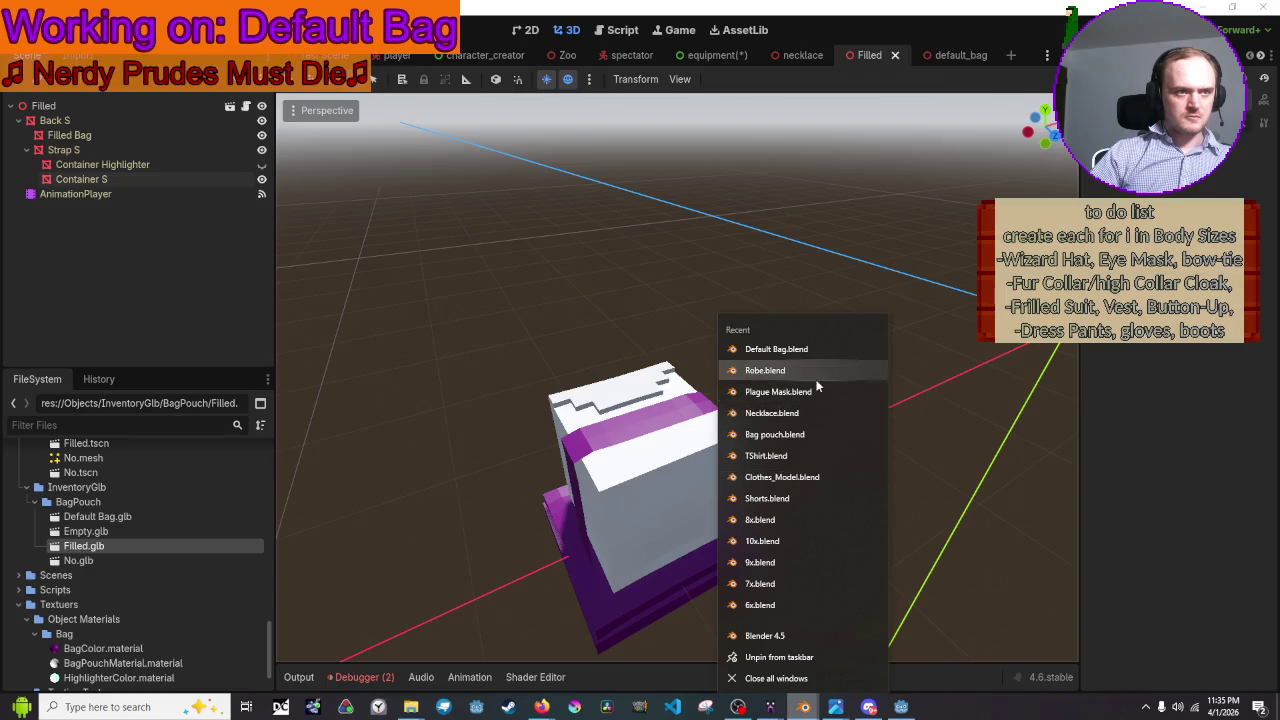
- Reopen Bag pouch.blend and give the Container S object smooth shading
left_click(797, 435)
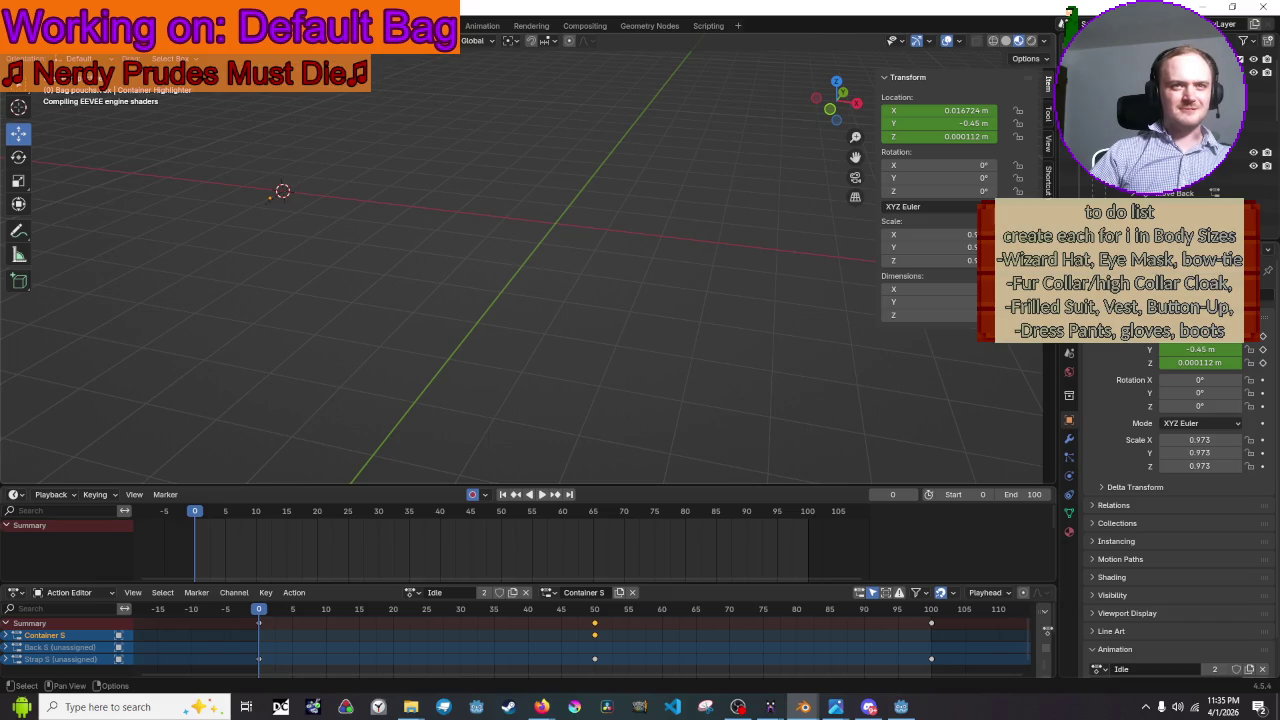
right_click(590, 212)
middle_click_drag(530, 196, 672, 297, "shift")
scroll(586, 239, "up", 2)
left_click(599, 298)
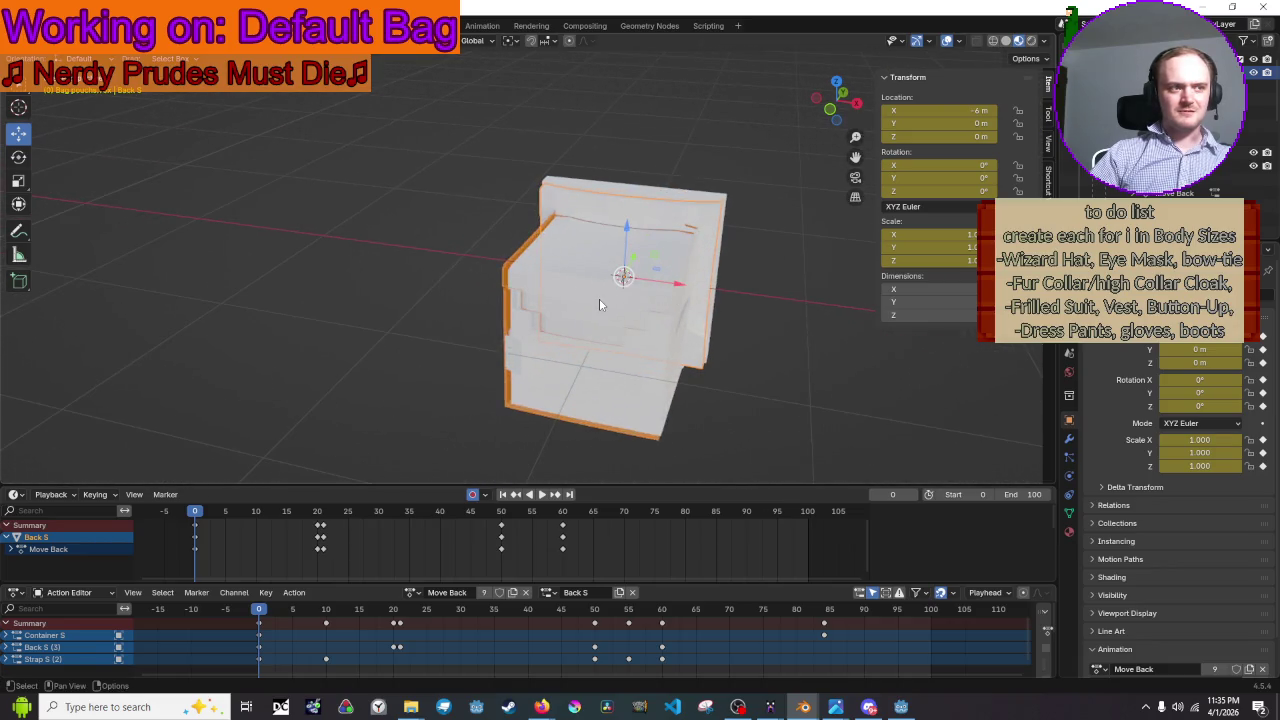
right_click(599, 298)
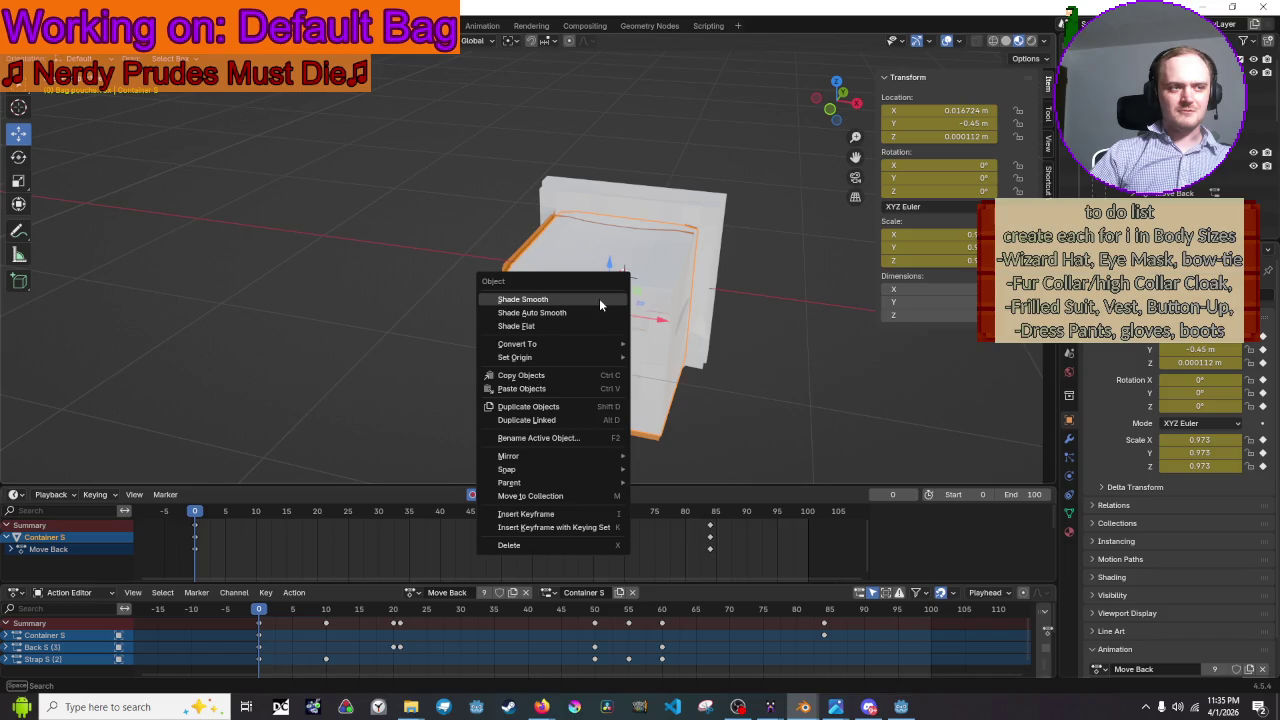
key("Escape")
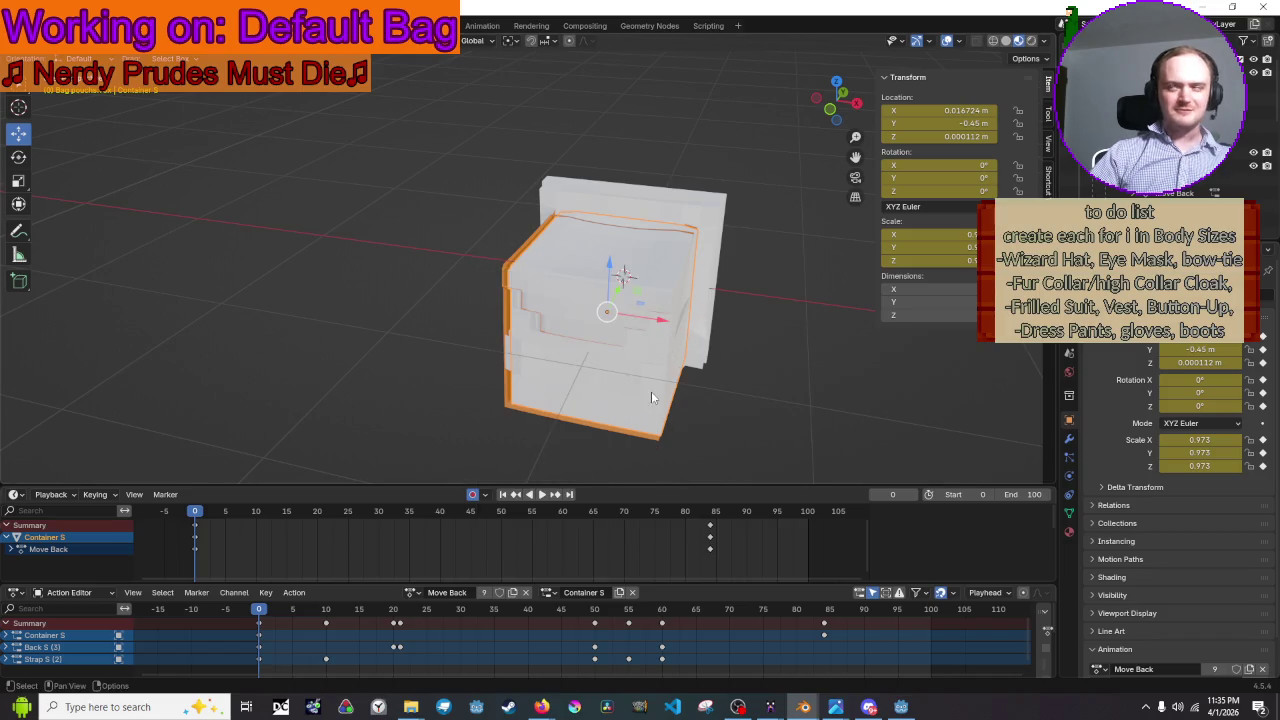
right_click(566, 271)
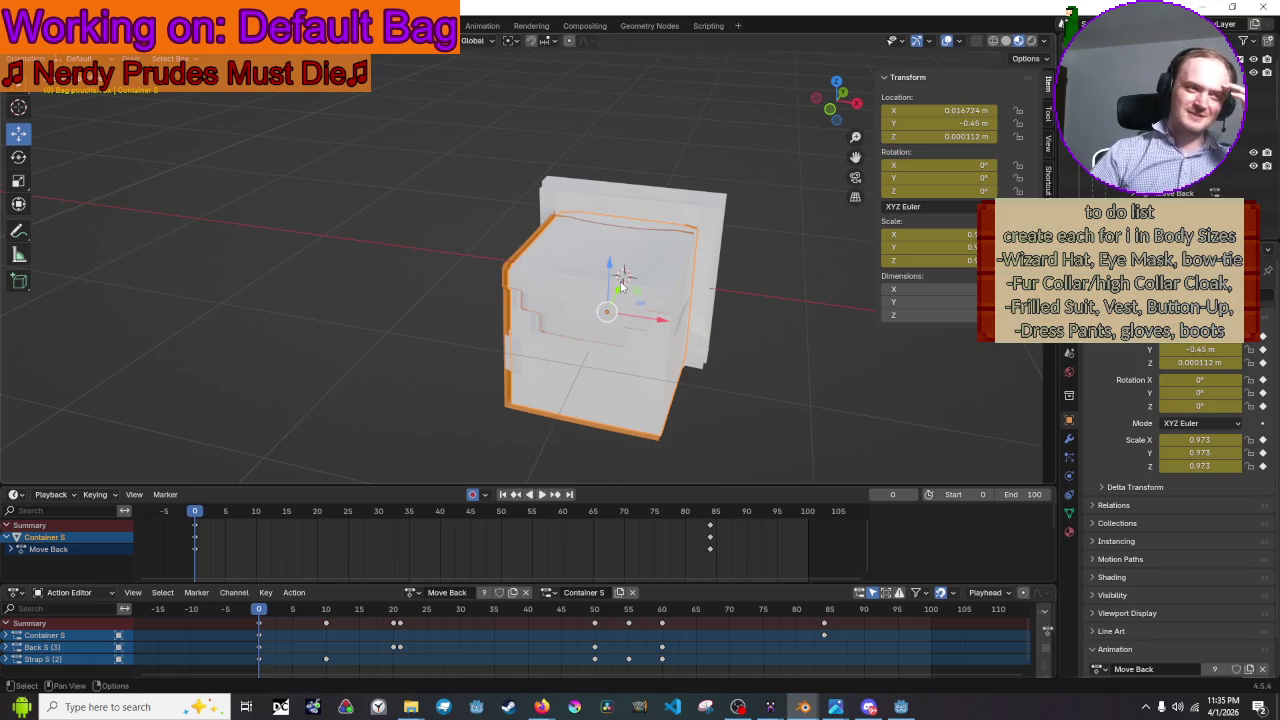
right_click(620, 287)
left_click(620, 287)
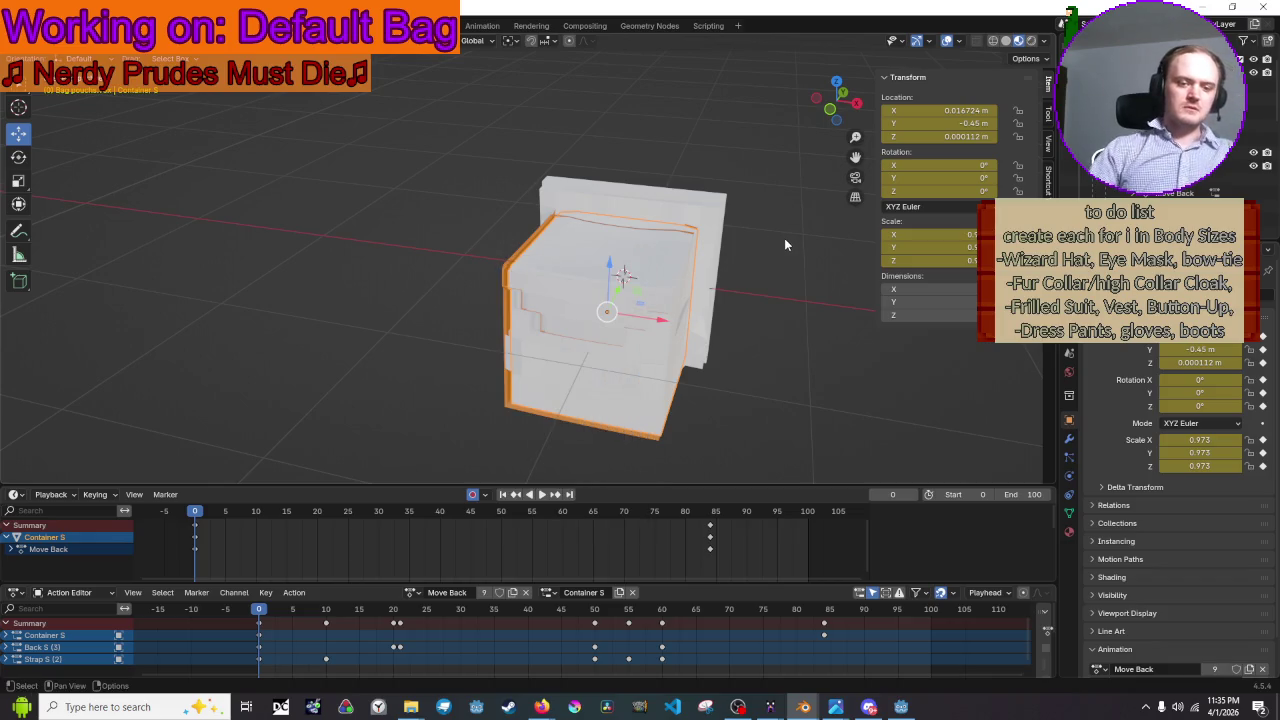
key("ctrl+n")
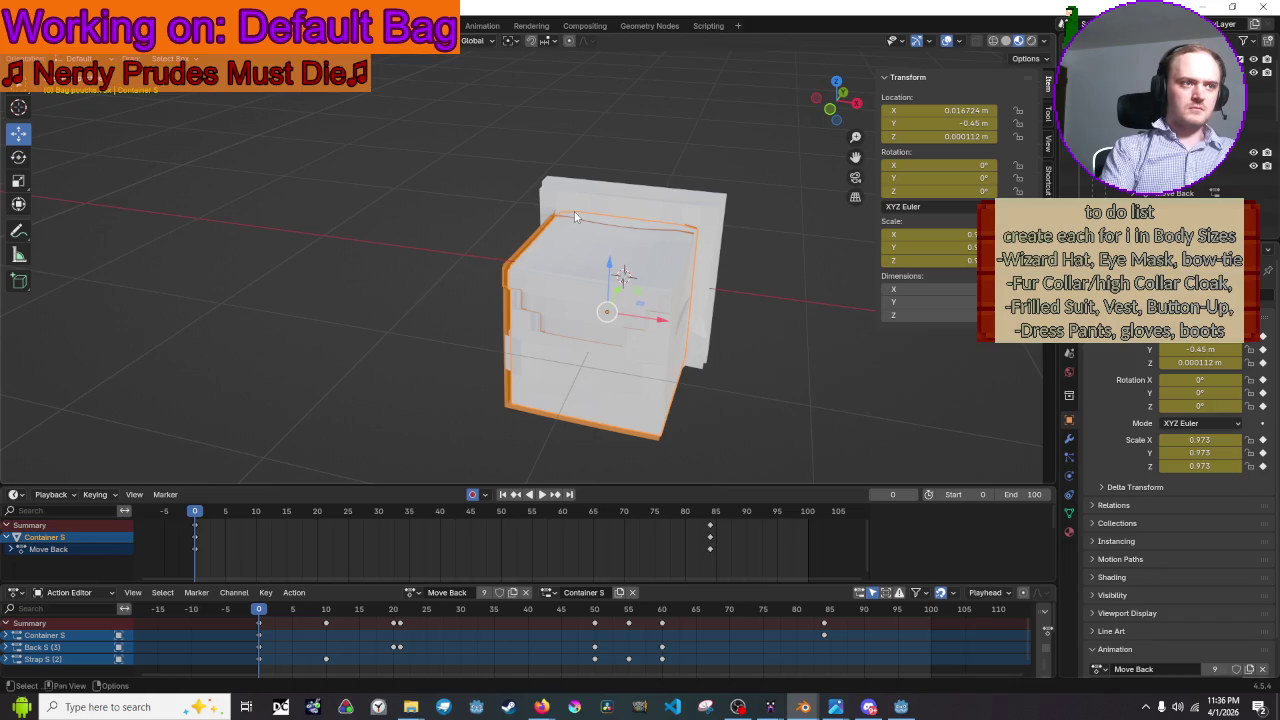
- Recalculate the whole Container S mesh's normals to face outward in Edit Mode
key("Tab")
key("a")
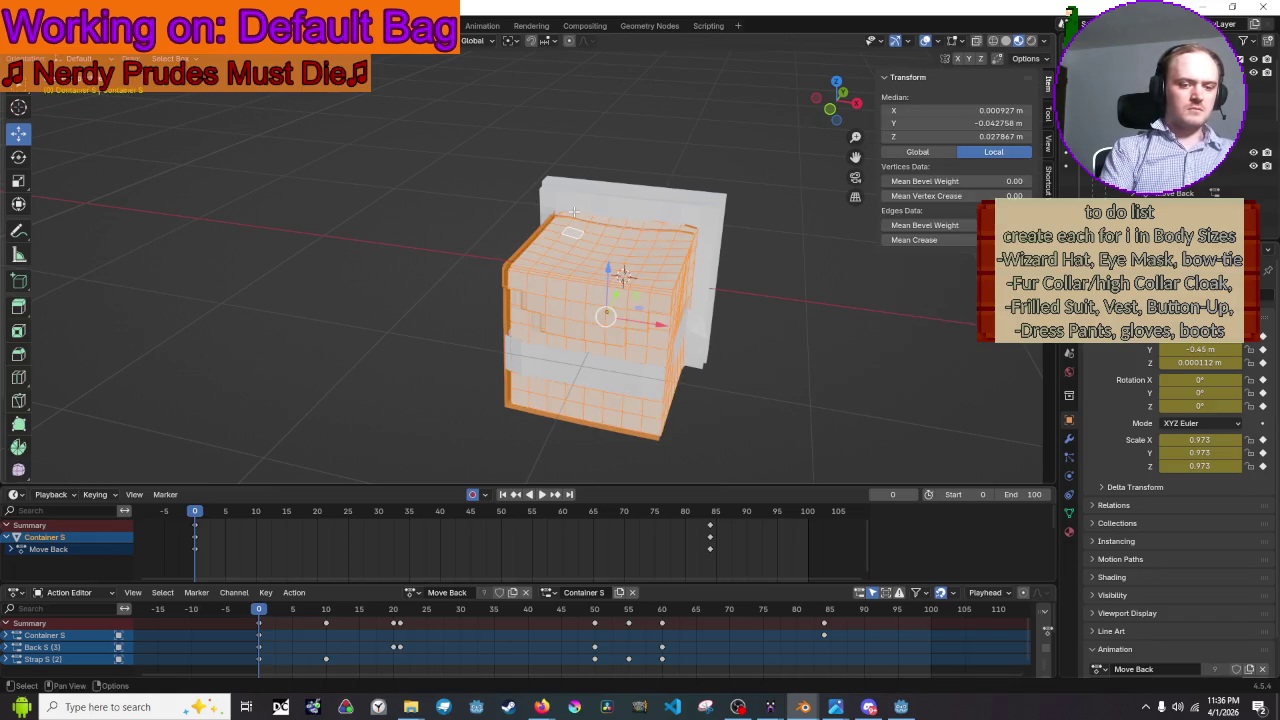
key("alt+n")
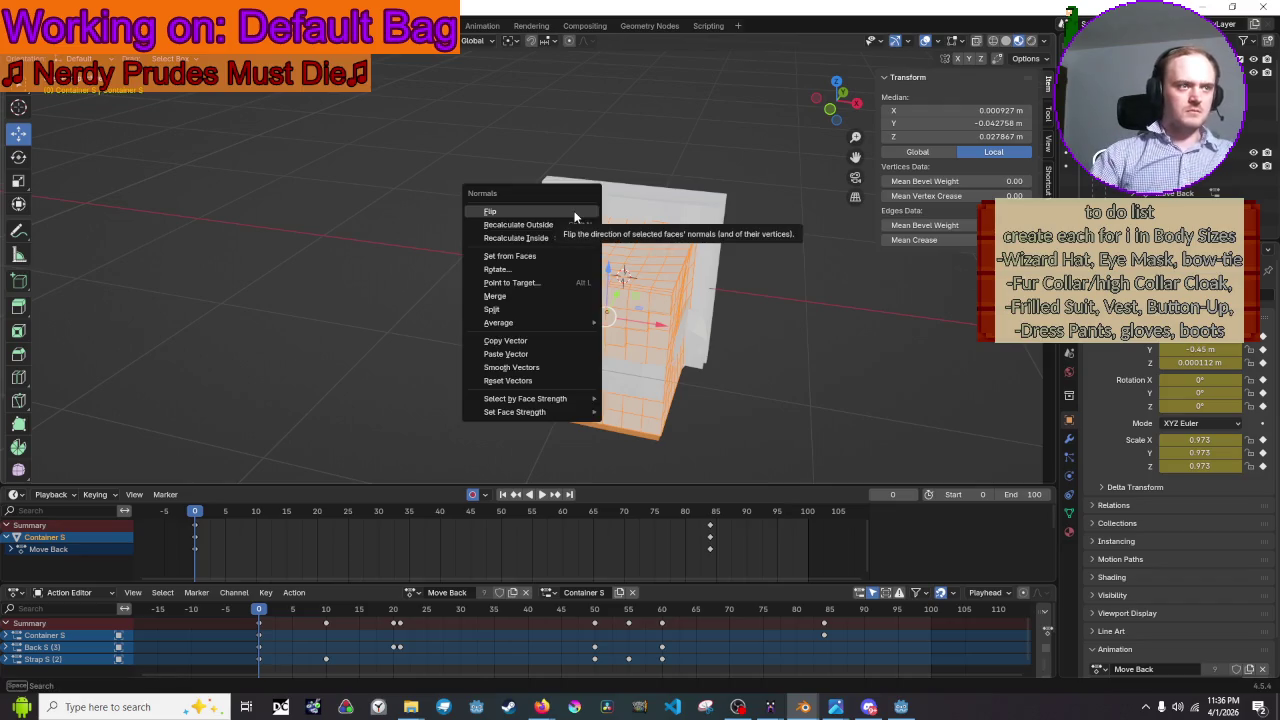
left_click(572, 224)
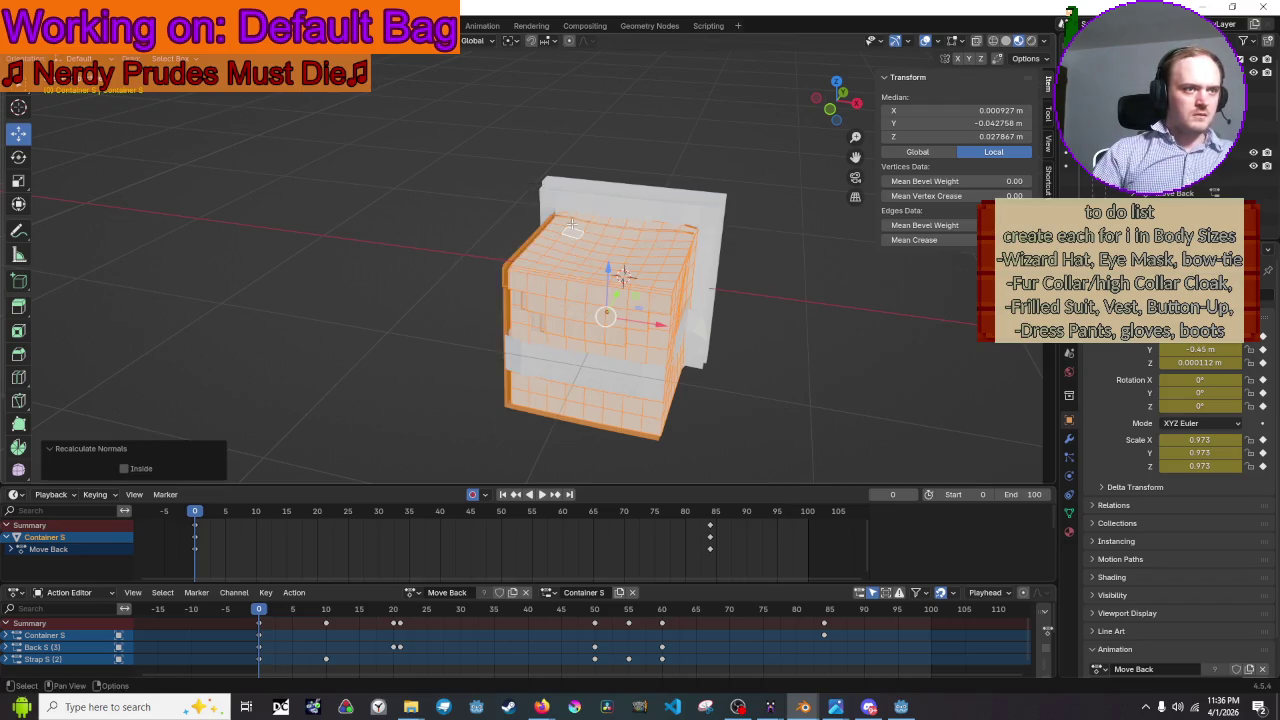
left_click(820, 334)
middle_click_drag(820, 334, 783, 387)
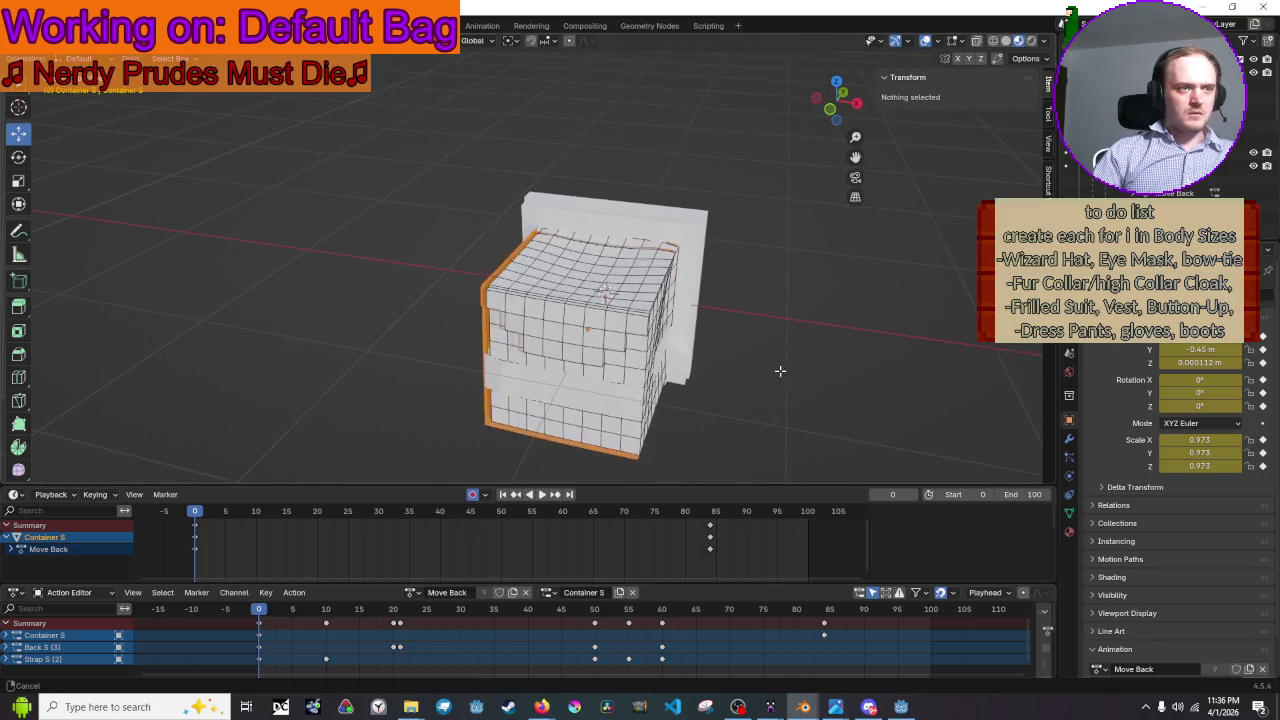
key("Tab")
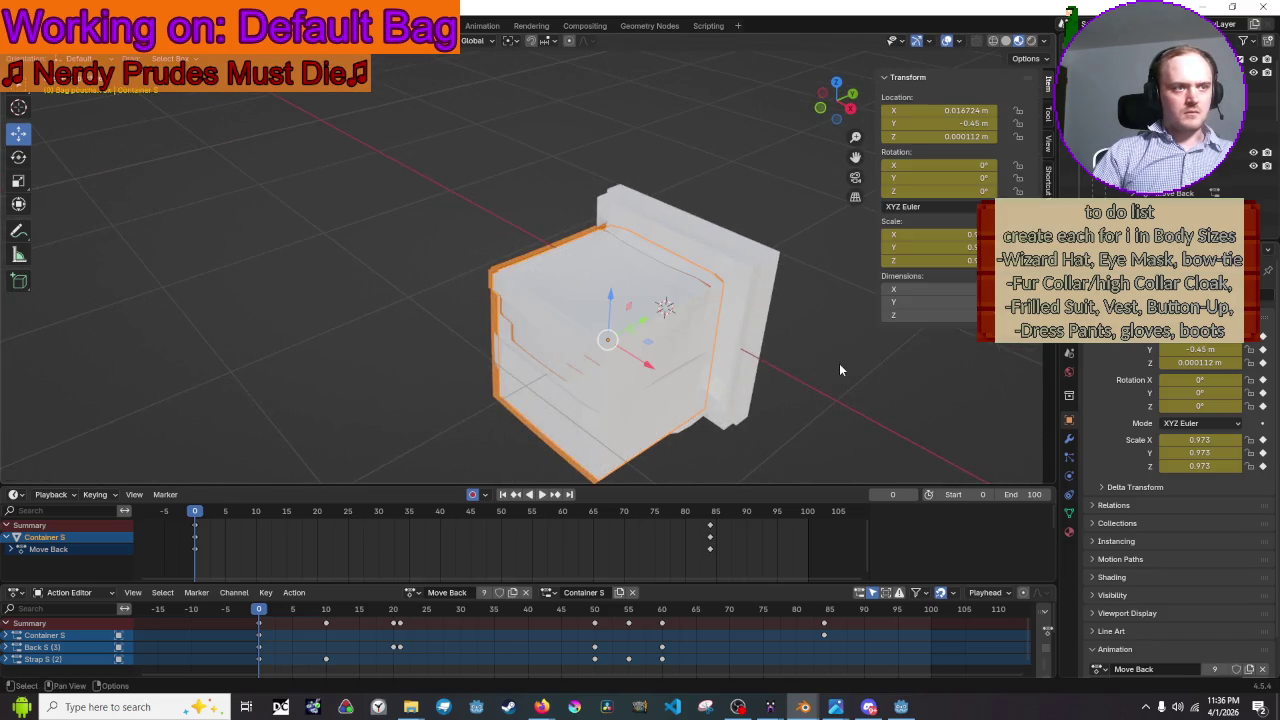
- In Object Mode, select Back S, Strap S and Container Highlighter together for export
left_click(787, 363)
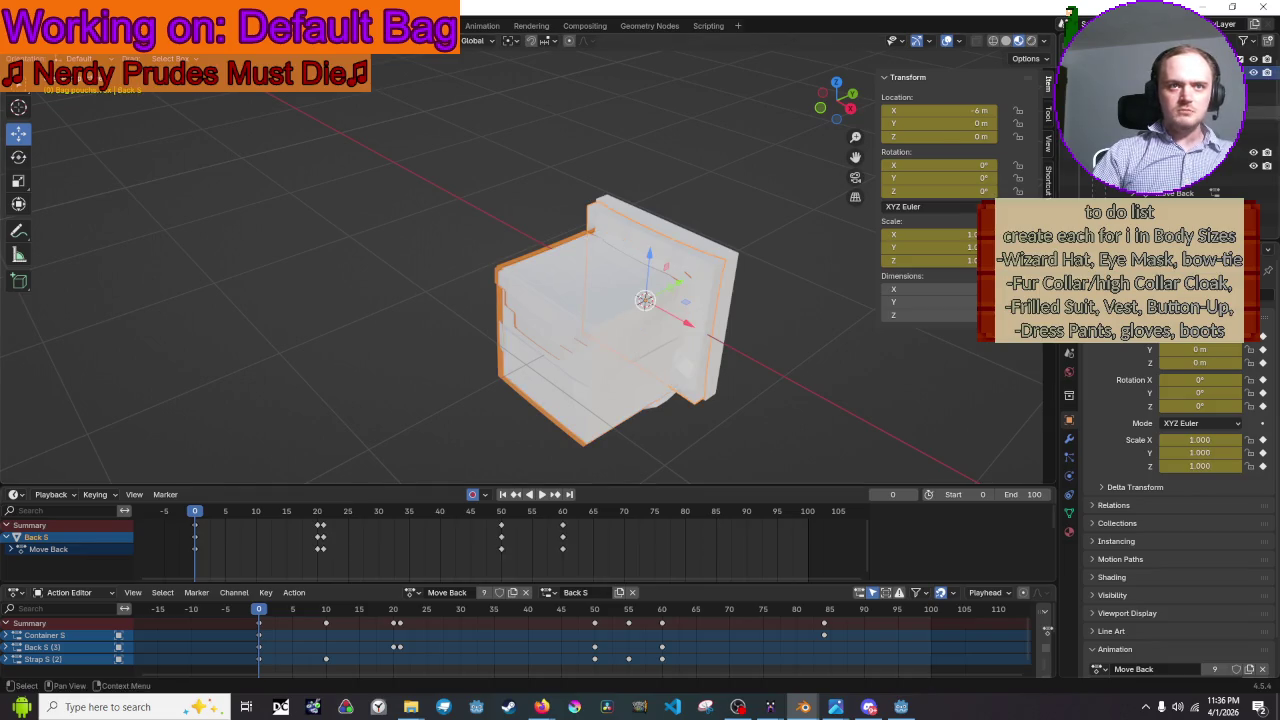
left_click(616, 320, "shift")
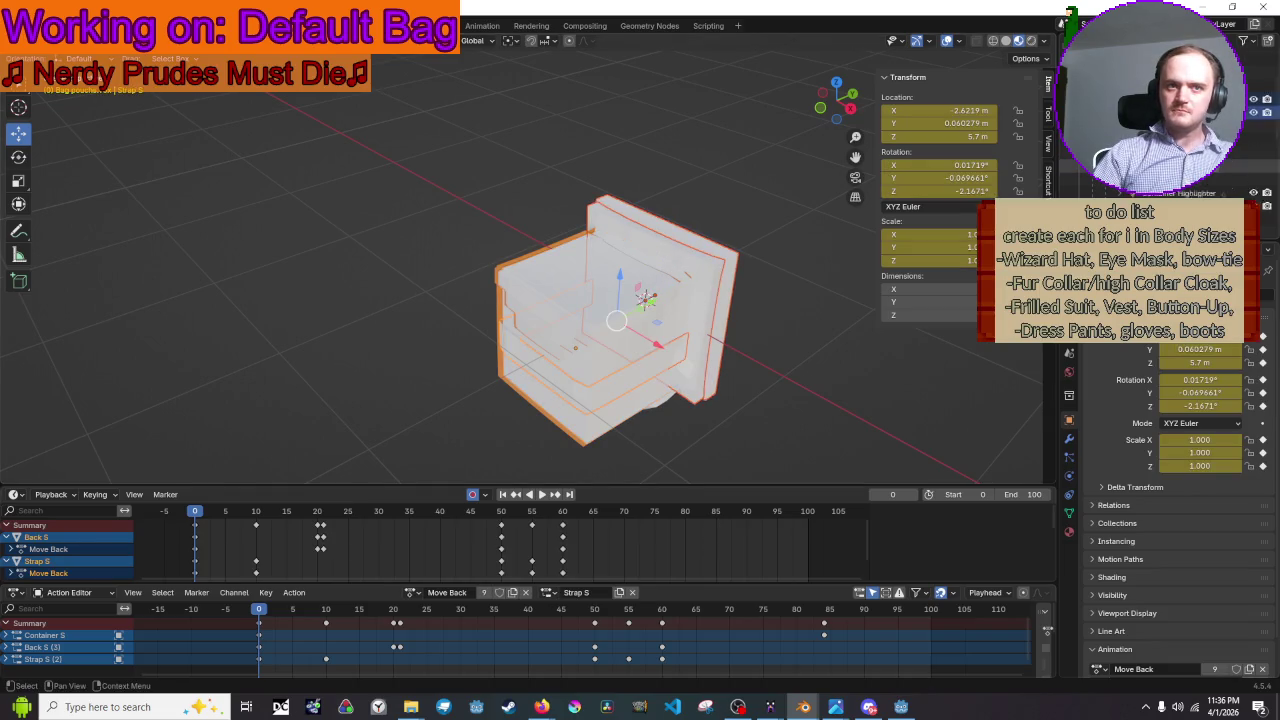
left_click(616, 320, "shift")
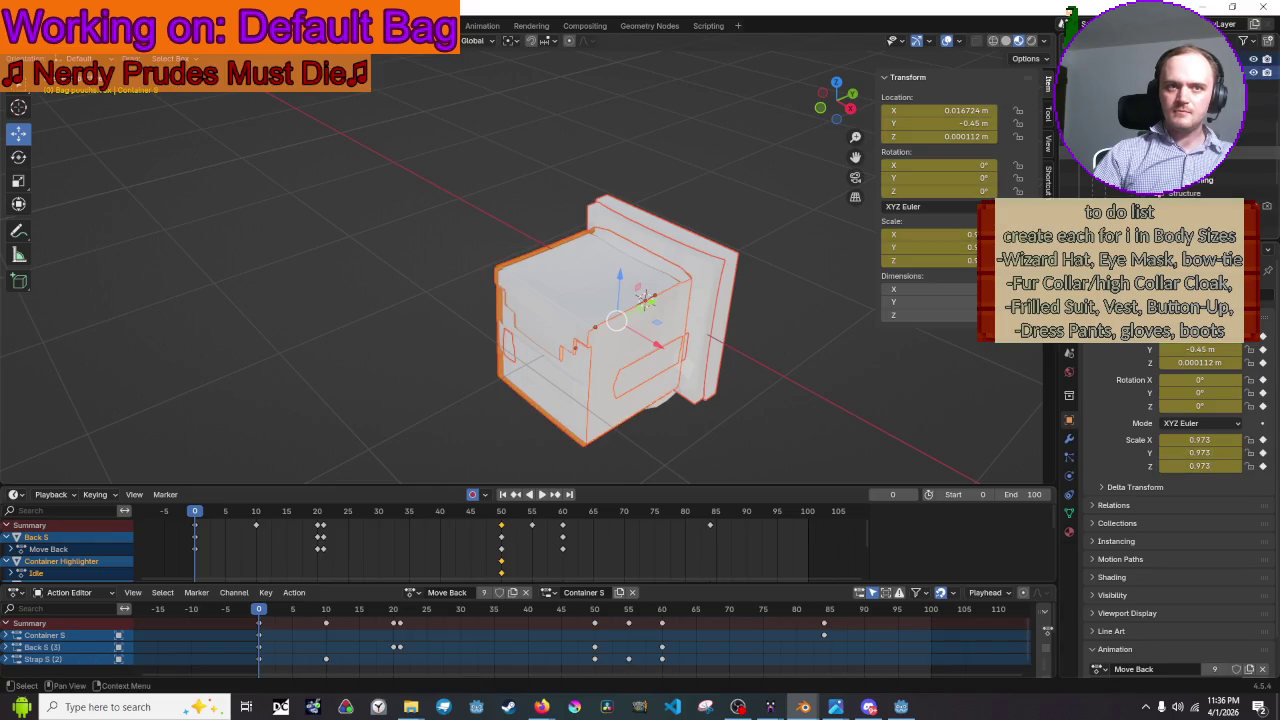
scroll(1200, 120, "up", 2)
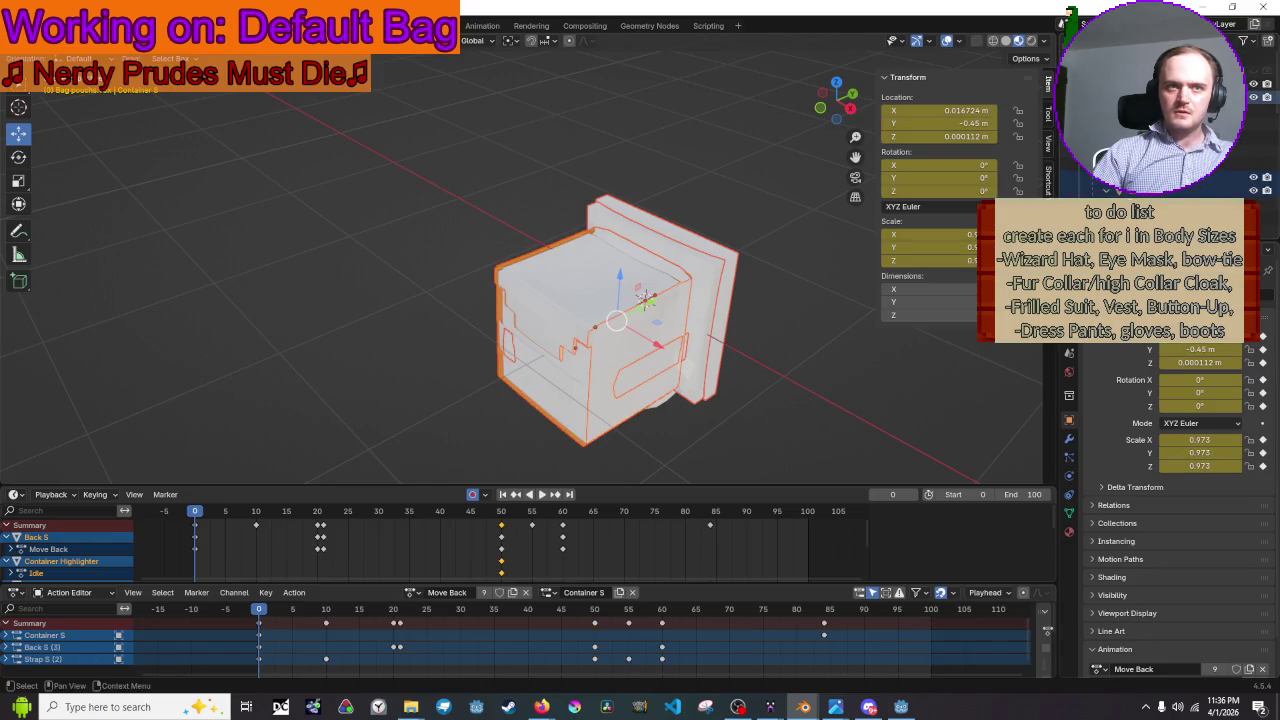
scroll(1200, 190, "up", 1)
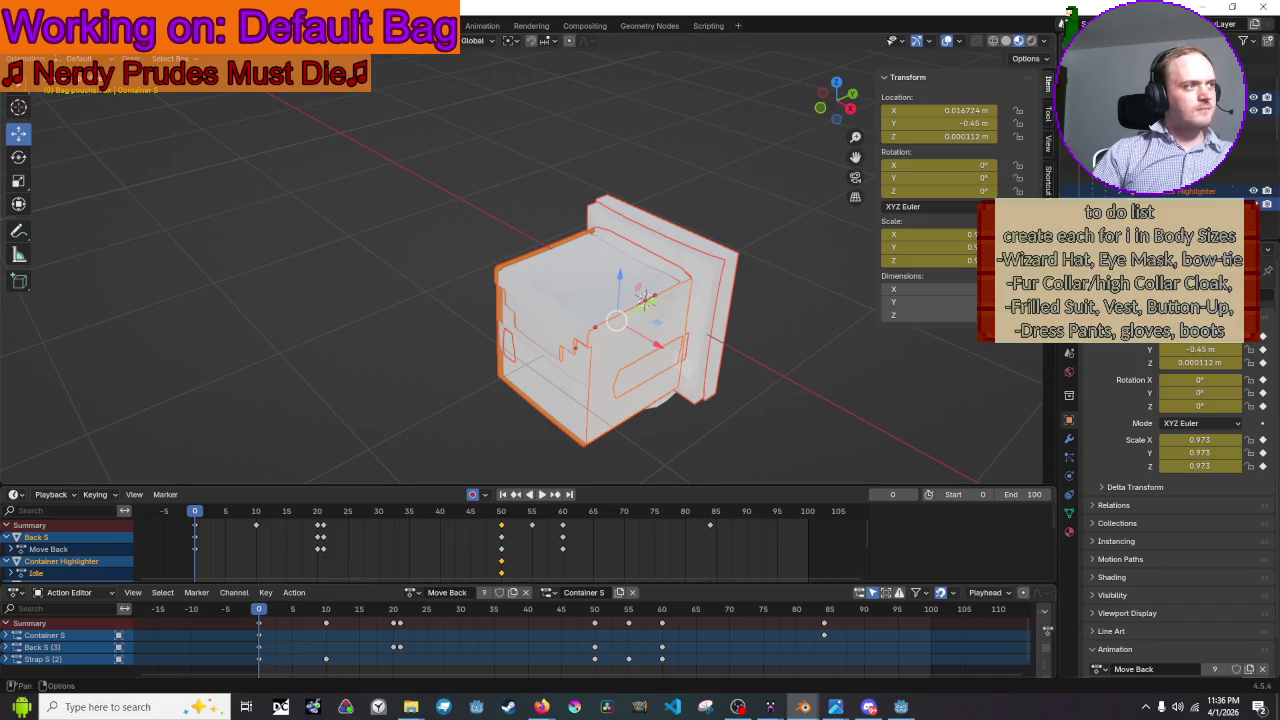
left_click(36, 25)
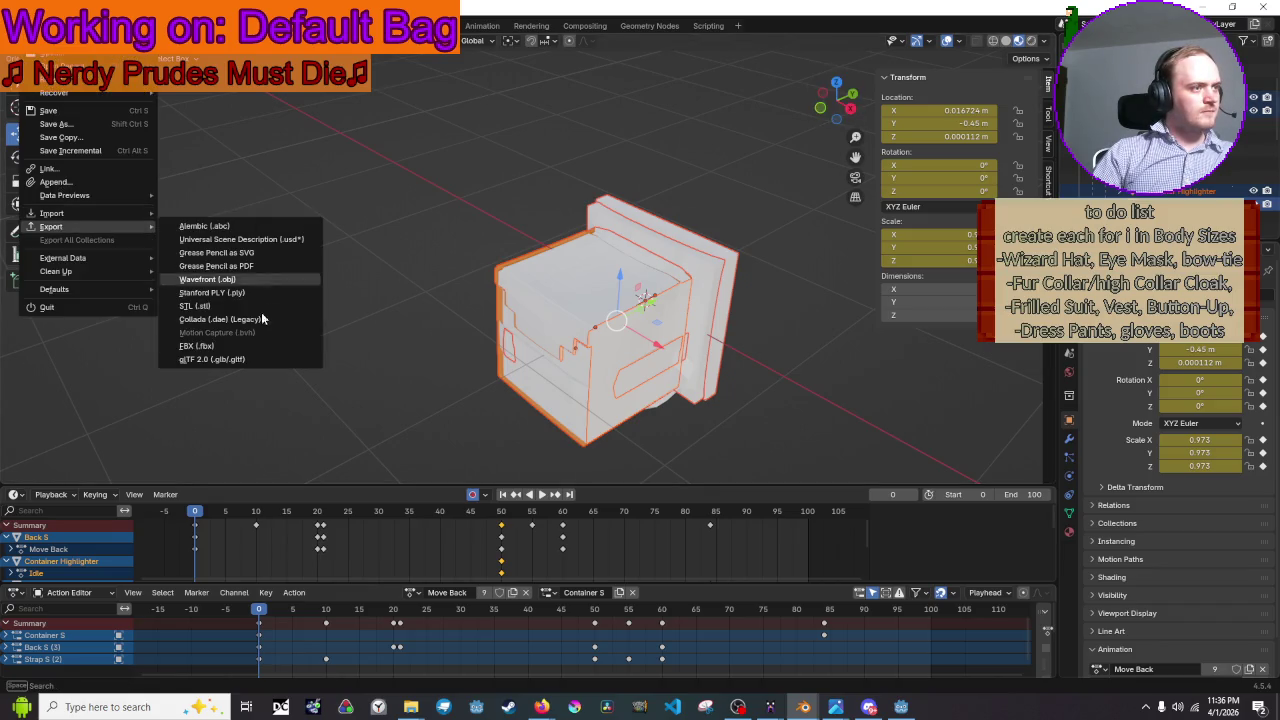
- Start a glTF 2.0 export targeting Filled.glb in the InventoryGlb > BagPouch folder
left_click(212, 359)
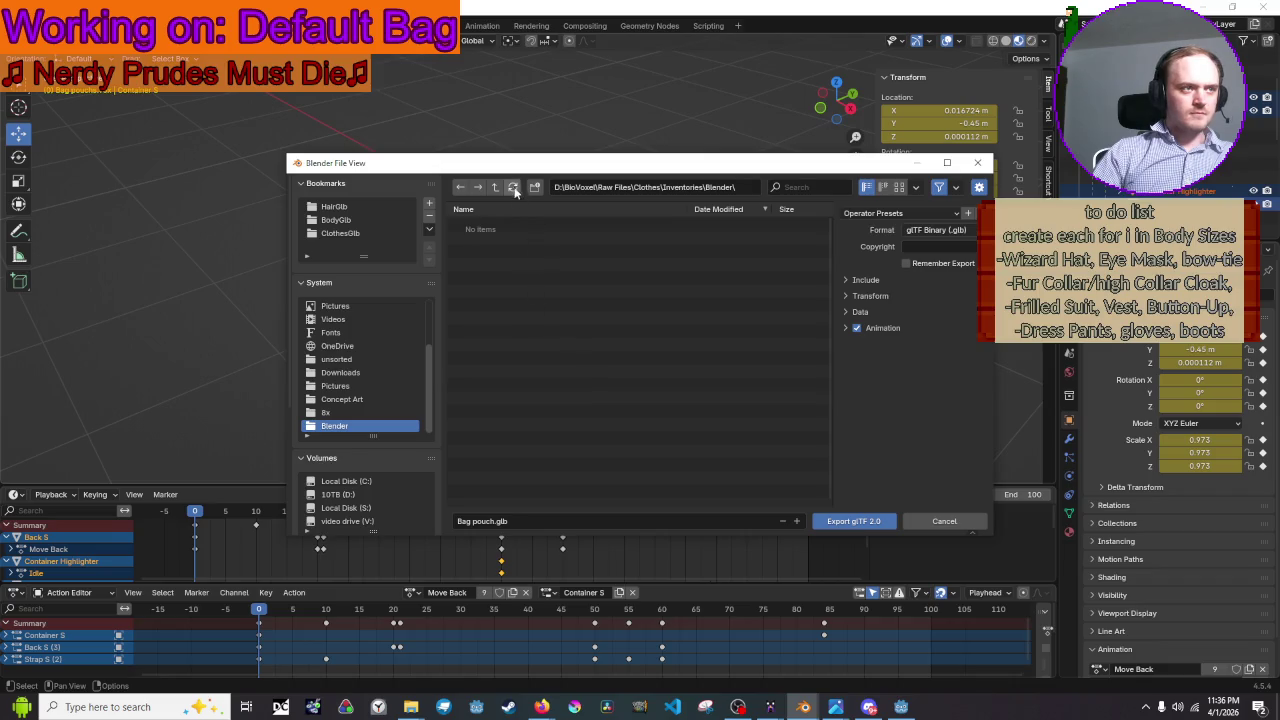
left_click(370, 219)
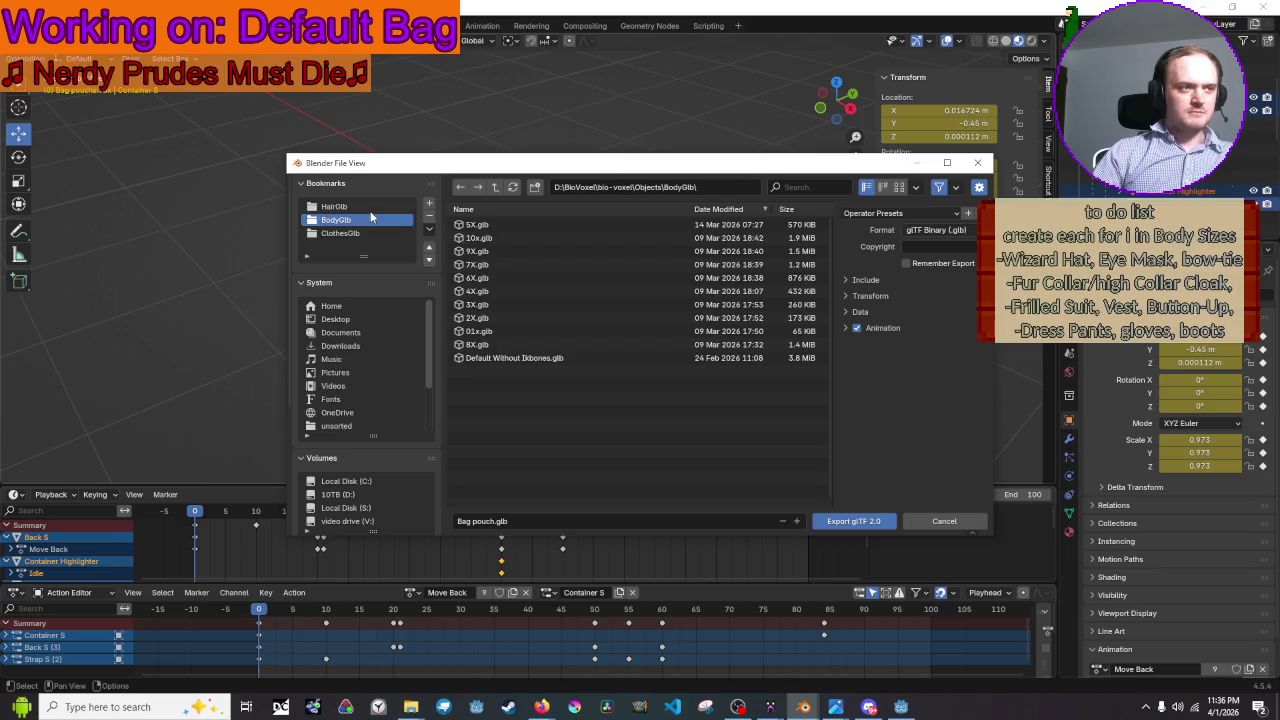
left_click(496, 187)
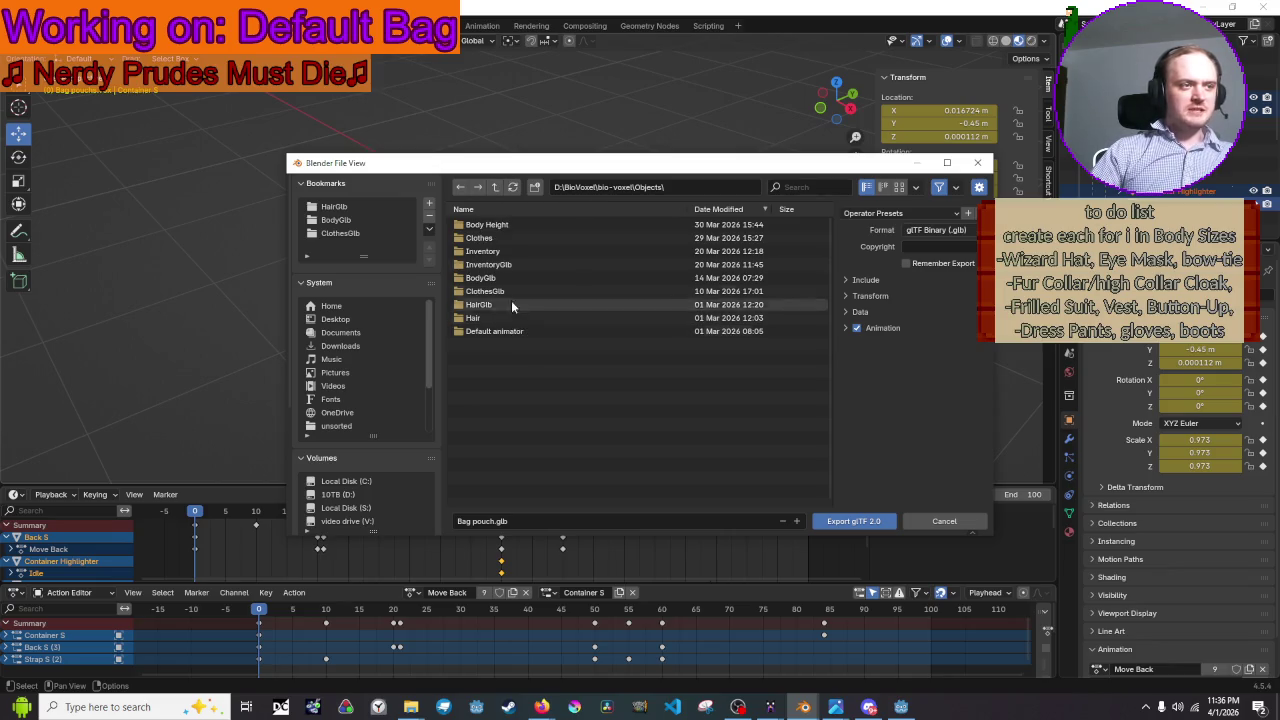
left_click(514, 264)
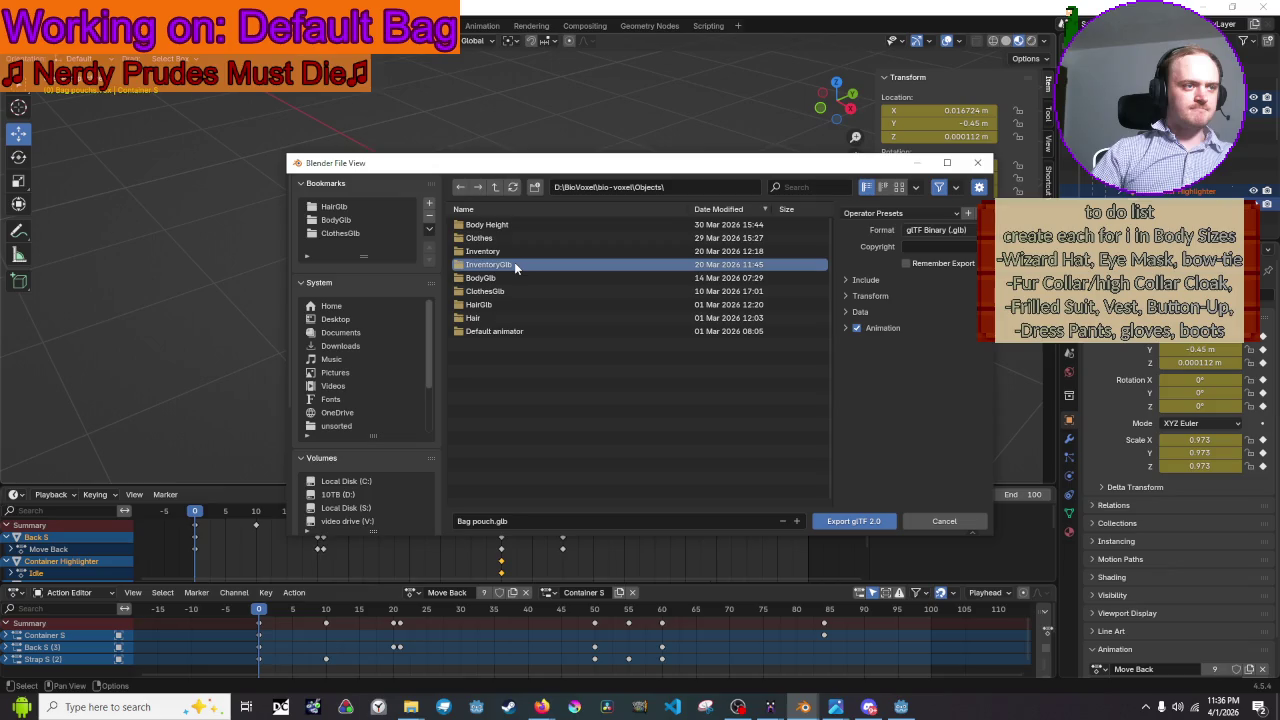
double_click(516, 266)
double_click(518, 225)
left_click(519, 237)
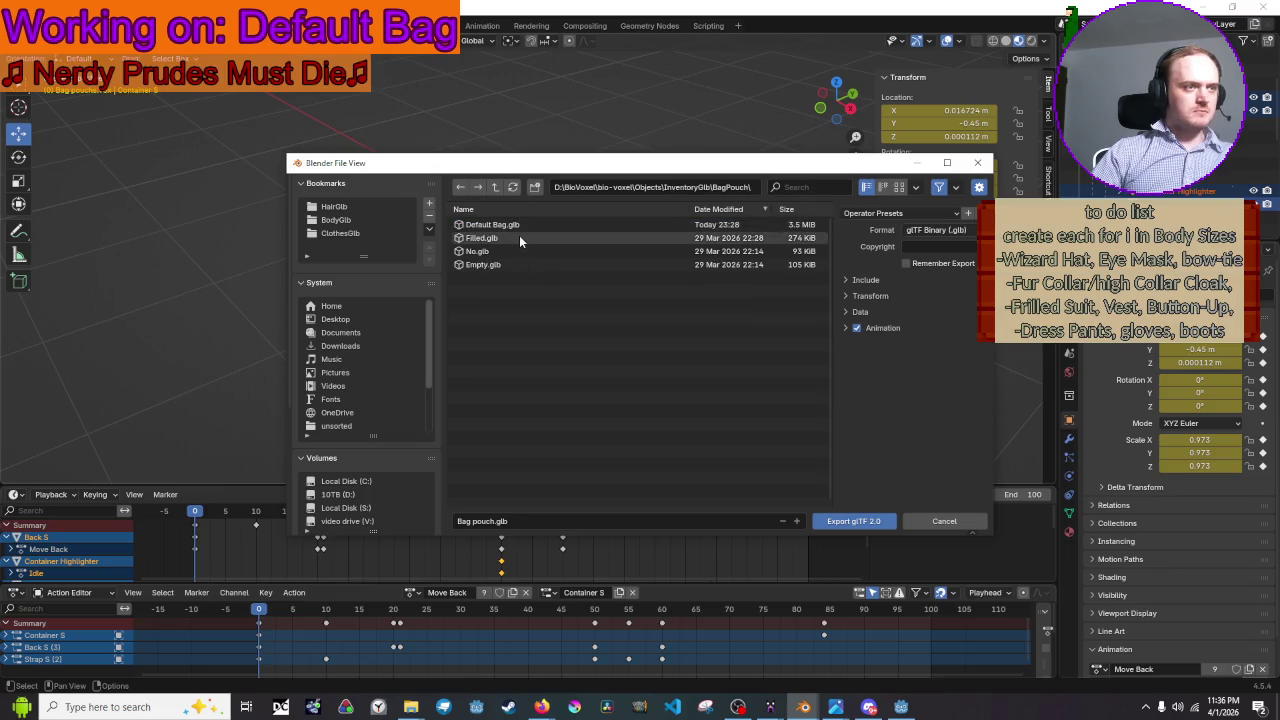
- Review the include and animation options, export over Filled.glb, then deselect everything
left_click(866, 280)
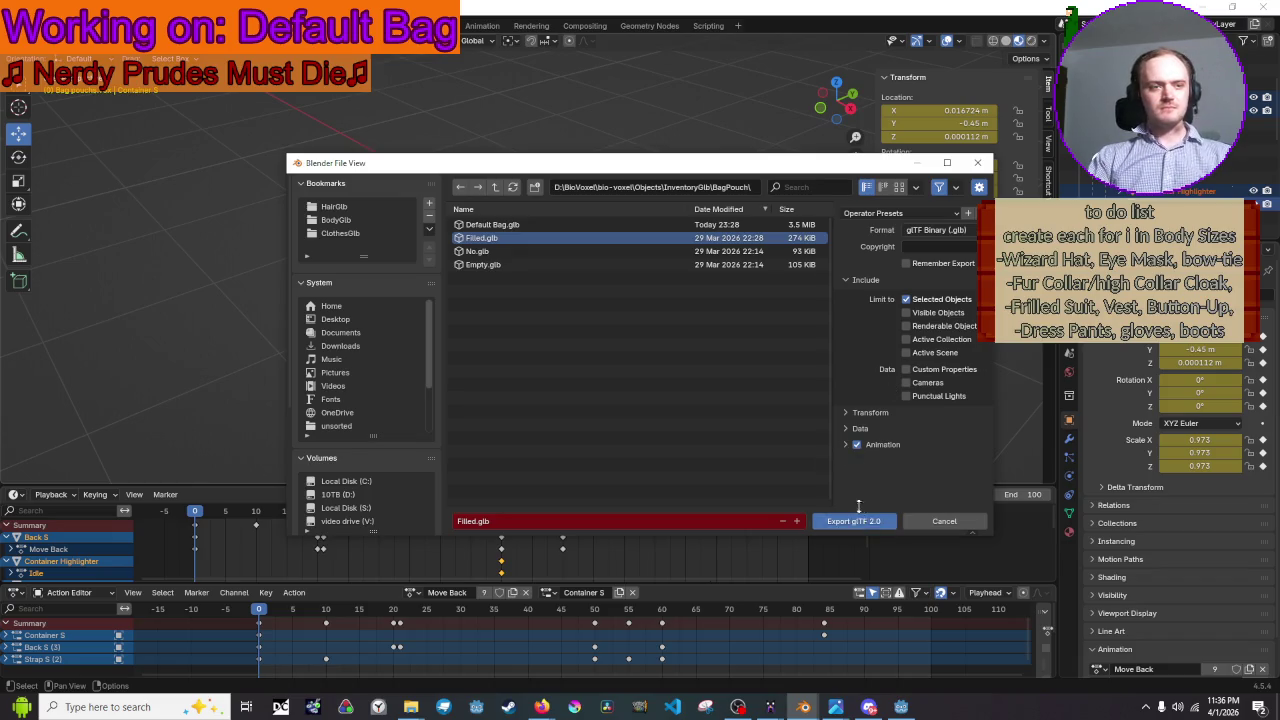
left_click(844, 280)
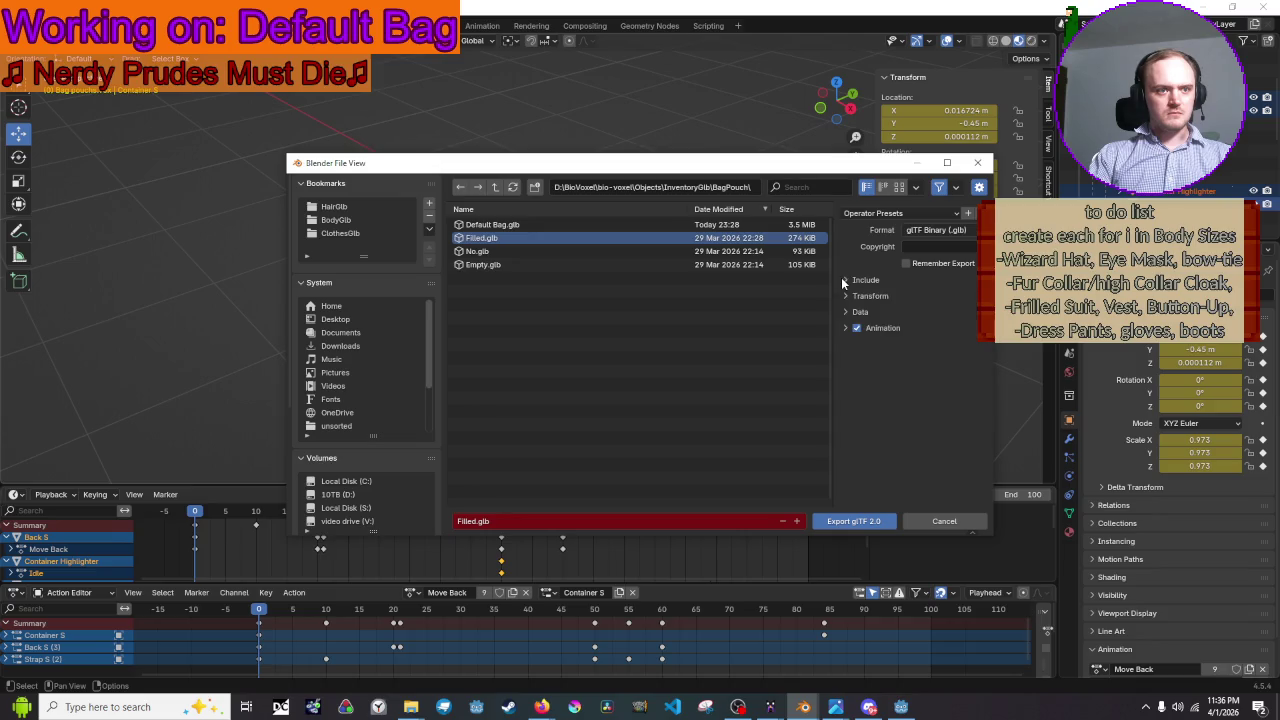
left_click(845, 328)
left_click(846, 330)
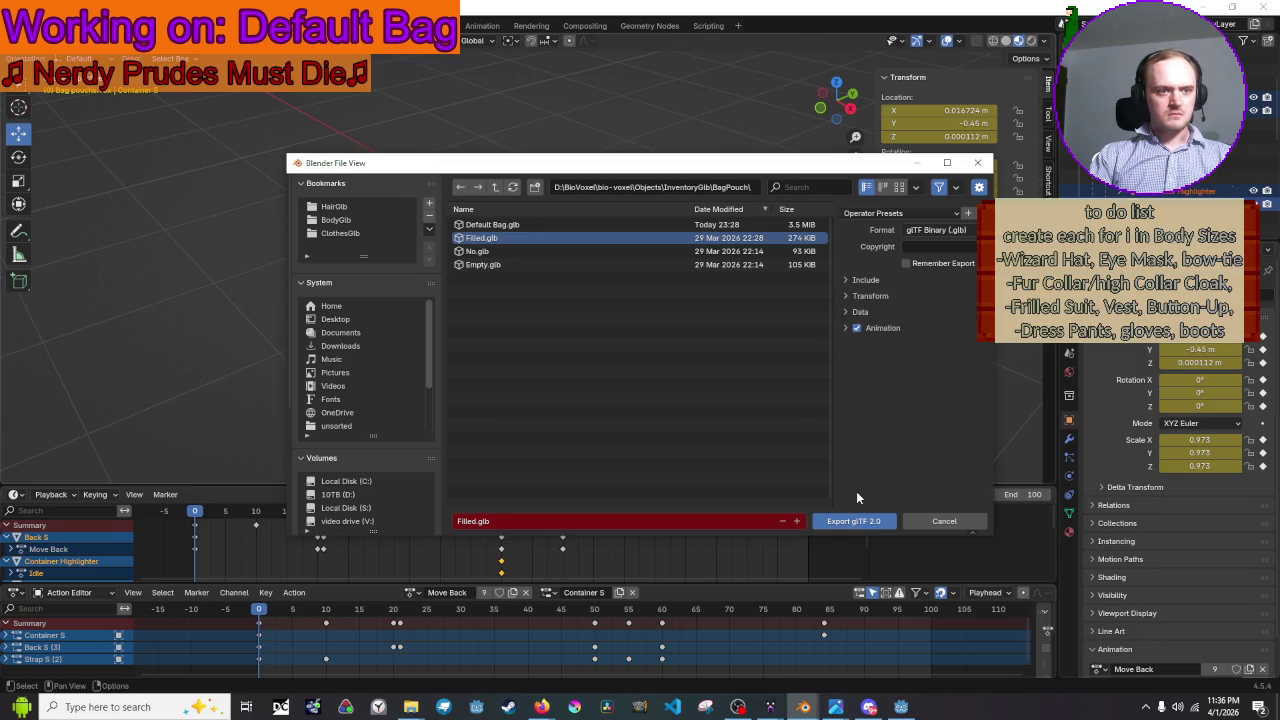
left_click(864, 525)
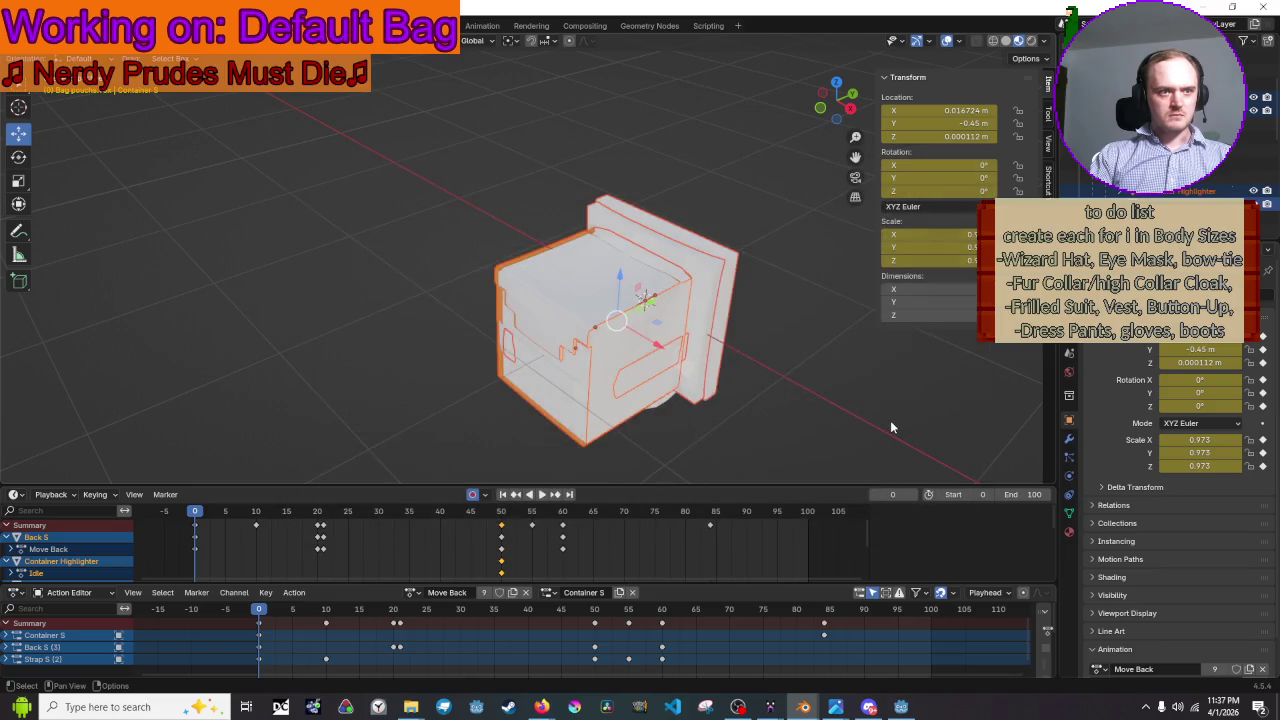
left_click(892, 427)
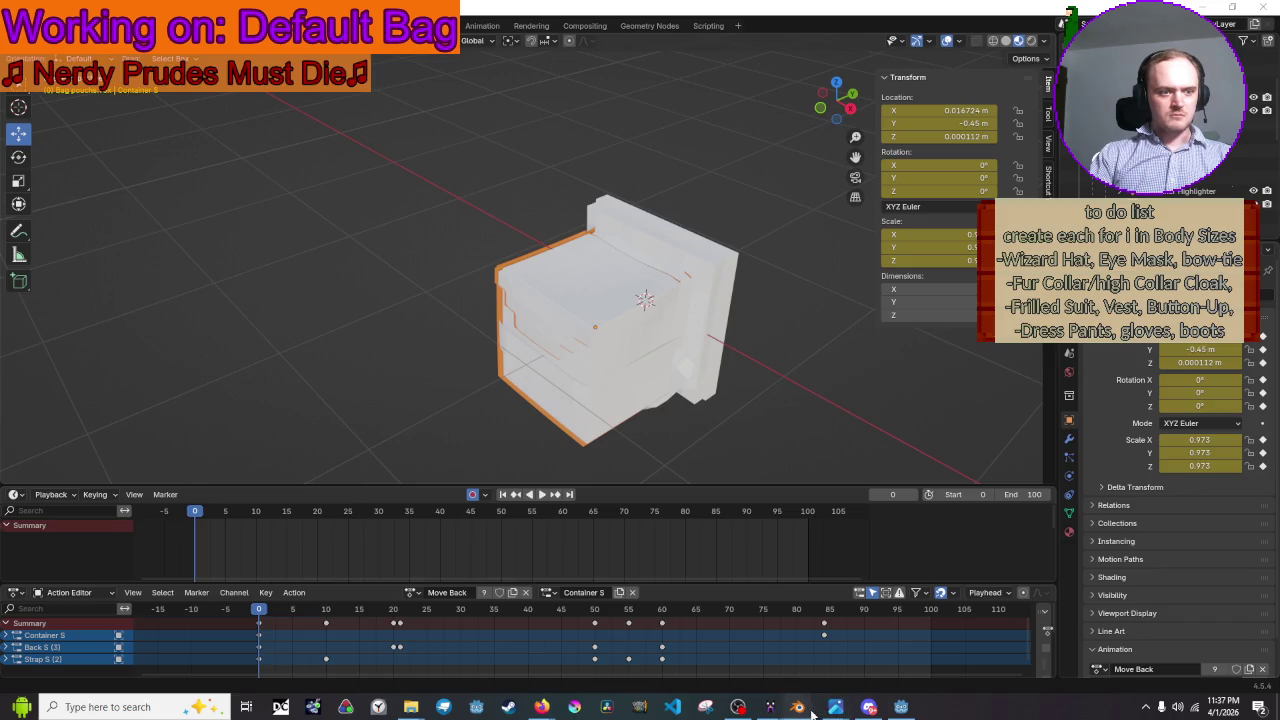
- In Godot, select Container S and inspect its mesh and material settings
left_click(901, 707)
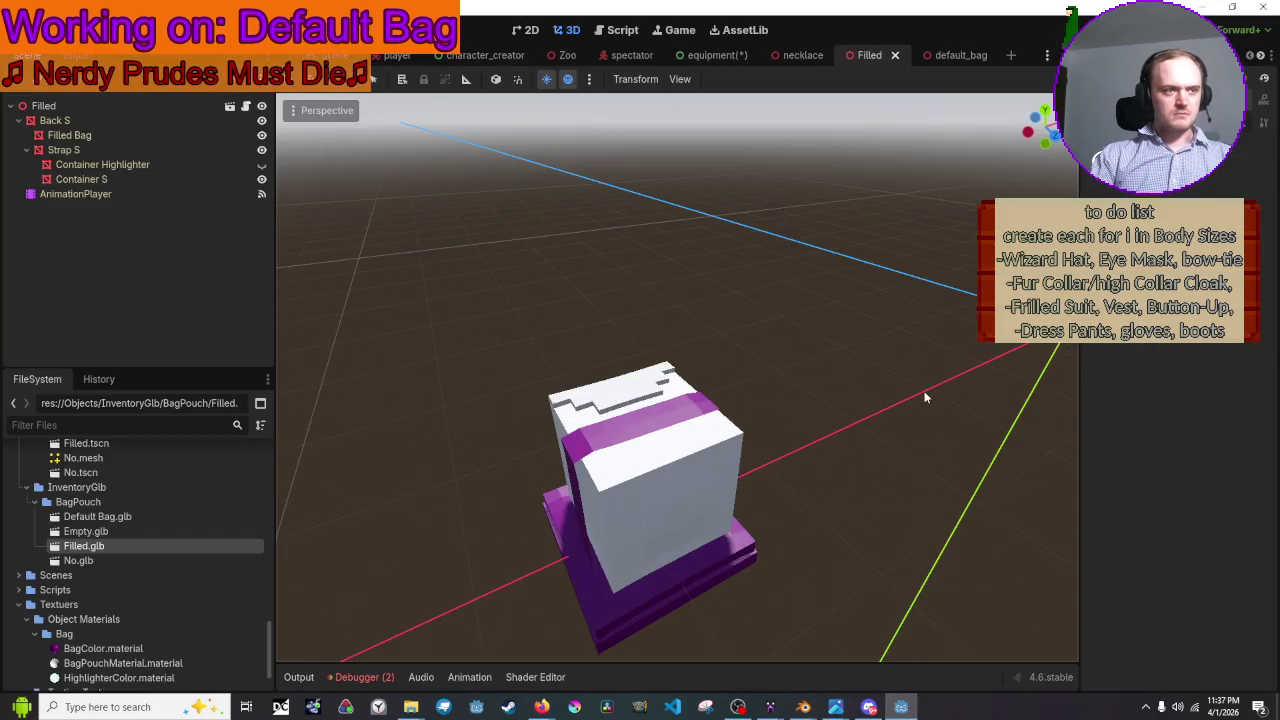
left_click(733, 485)
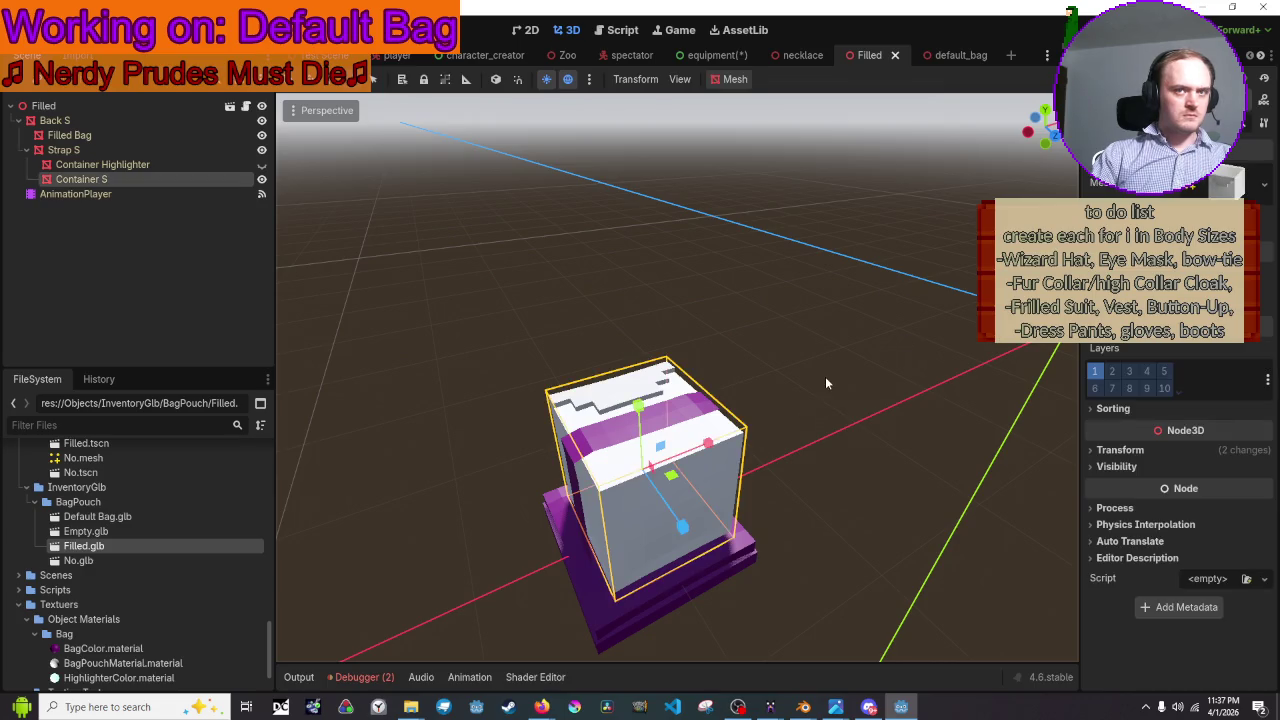
middle_click_drag(825, 370, 876, 352)
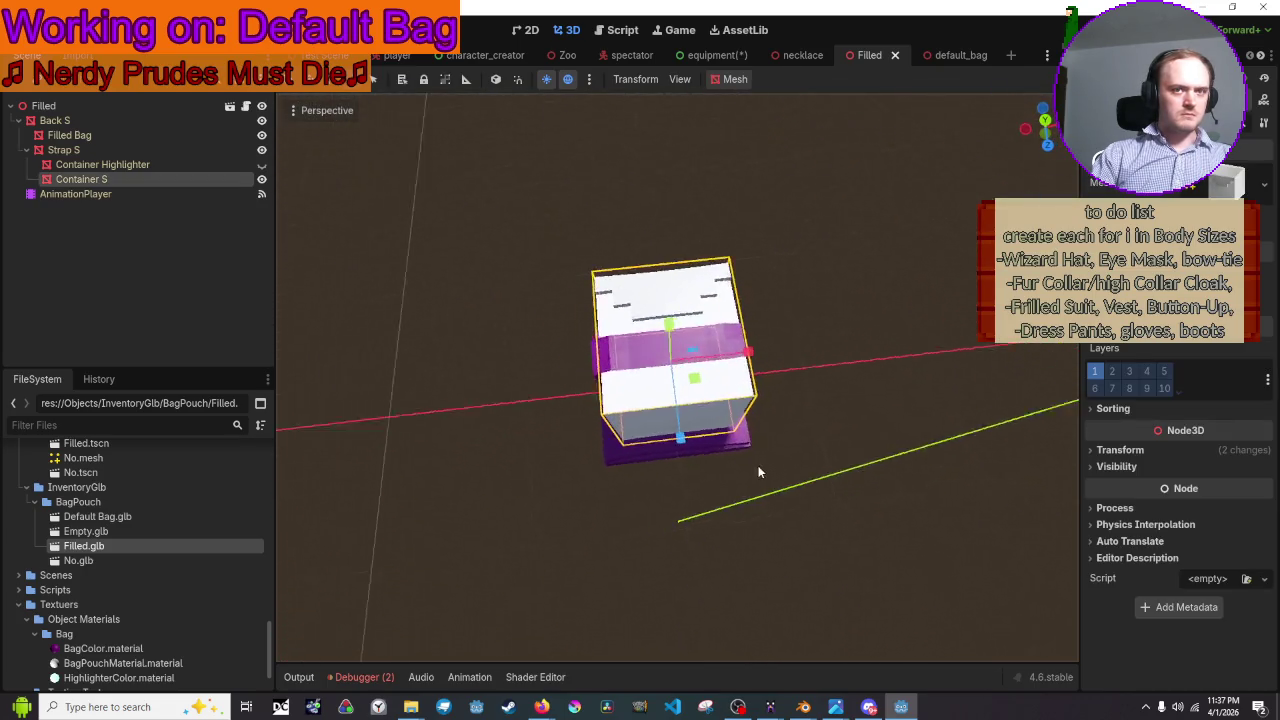
left_click(1229, 188)
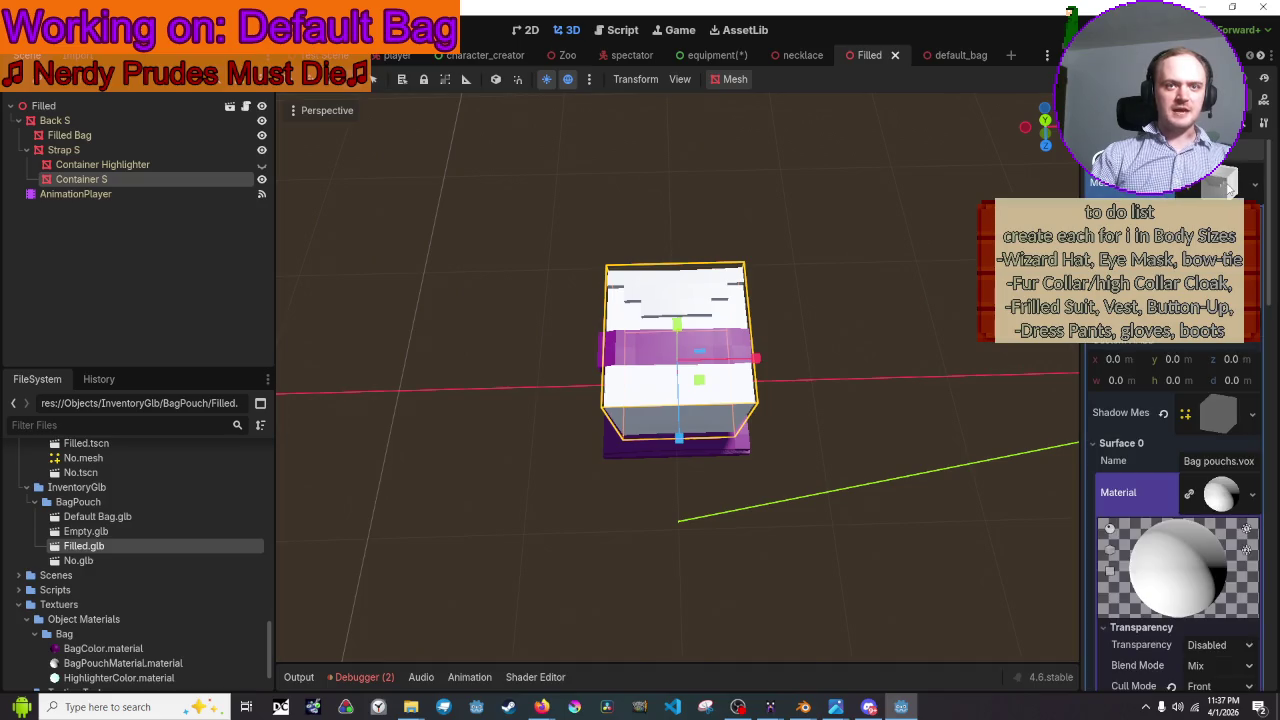
scroll(1246, 344, "down", 5)
scroll(1246, 344, "down", 5)
scroll(1246, 300, "up", 3)
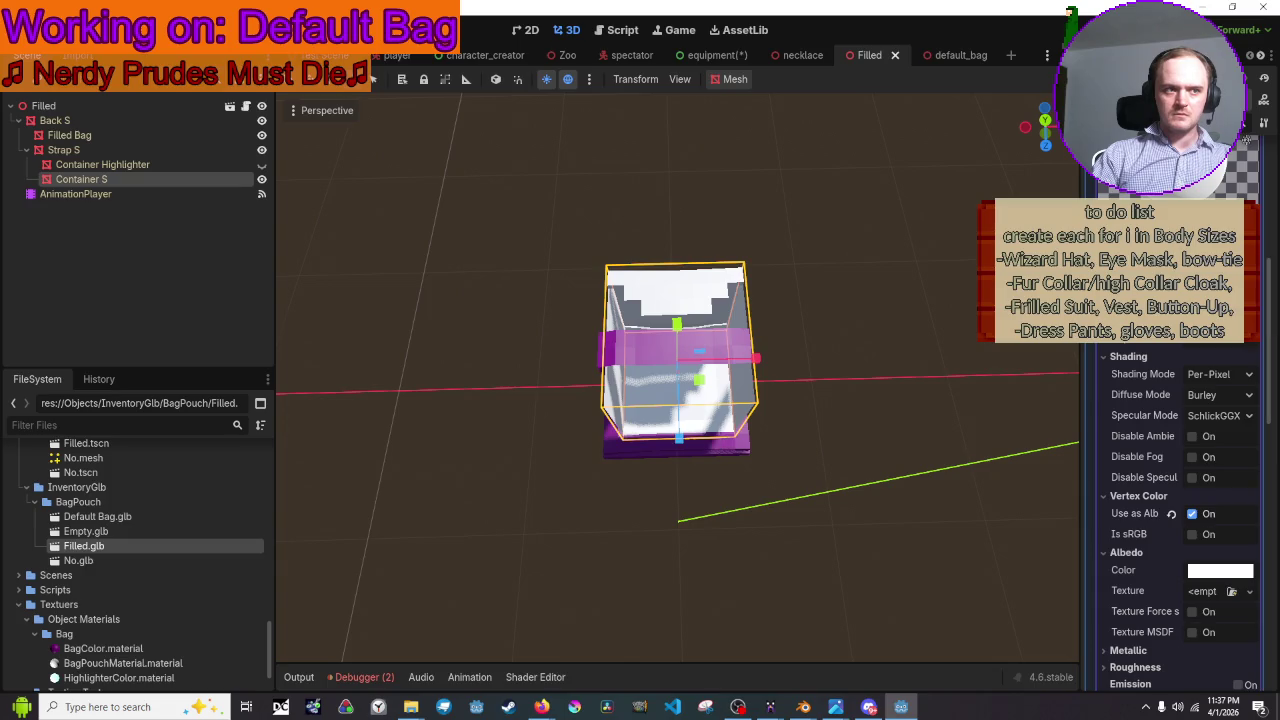
left_click(895, 299)
mouse_move(895, 299)
middle_mouse_down()
mouse_move(828, 373)
mouse_move(740, 290)
mouse_move(817, 418)
middle_mouse_up()
scroll(814, 366, "up", 1)
scroll(814, 366, "up", 2)
scroll(814, 366, "up", 1)
scroll(814, 366, "down", 2)
- Reimport Filled.glb from its import settings
left_click(687, 444)
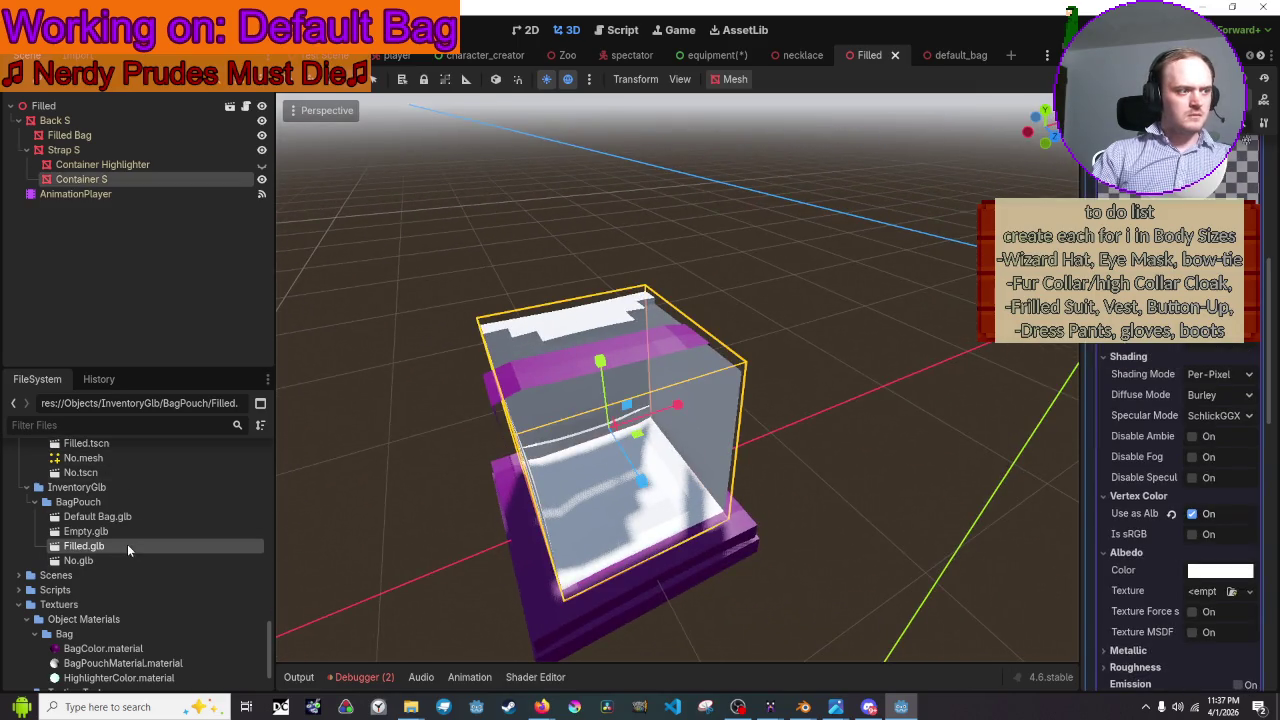
double_click(127, 546)
scroll(559, 392, "down", 3)
scroll(574, 386, "down", 2)
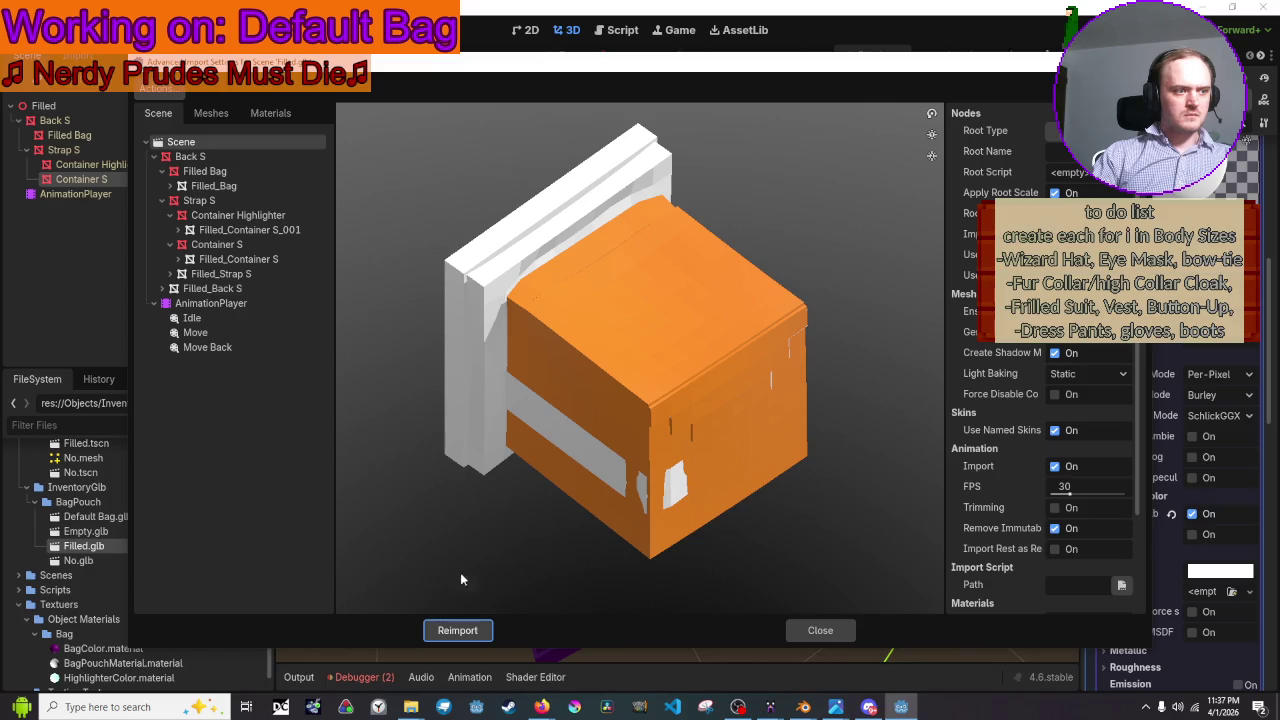
left_click(457, 630)
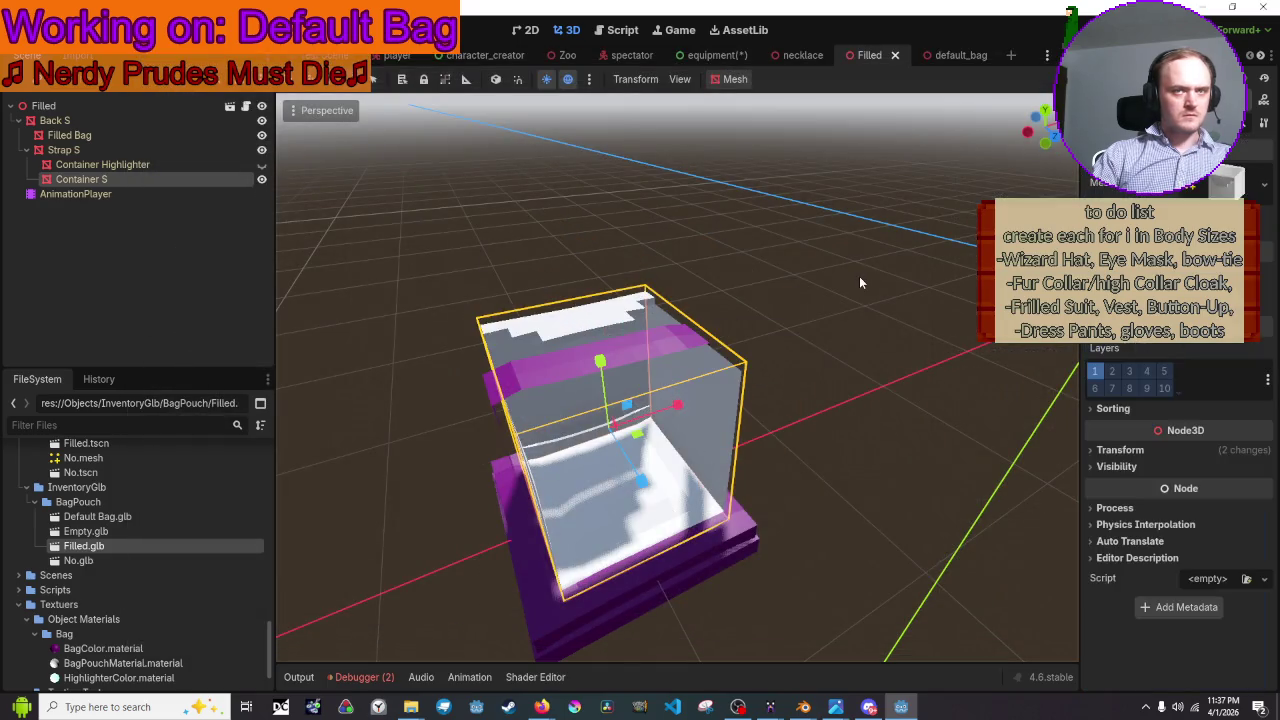
- Set the Container S glass cube material's Cull Mode to Disabled
left_click(1220, 188)
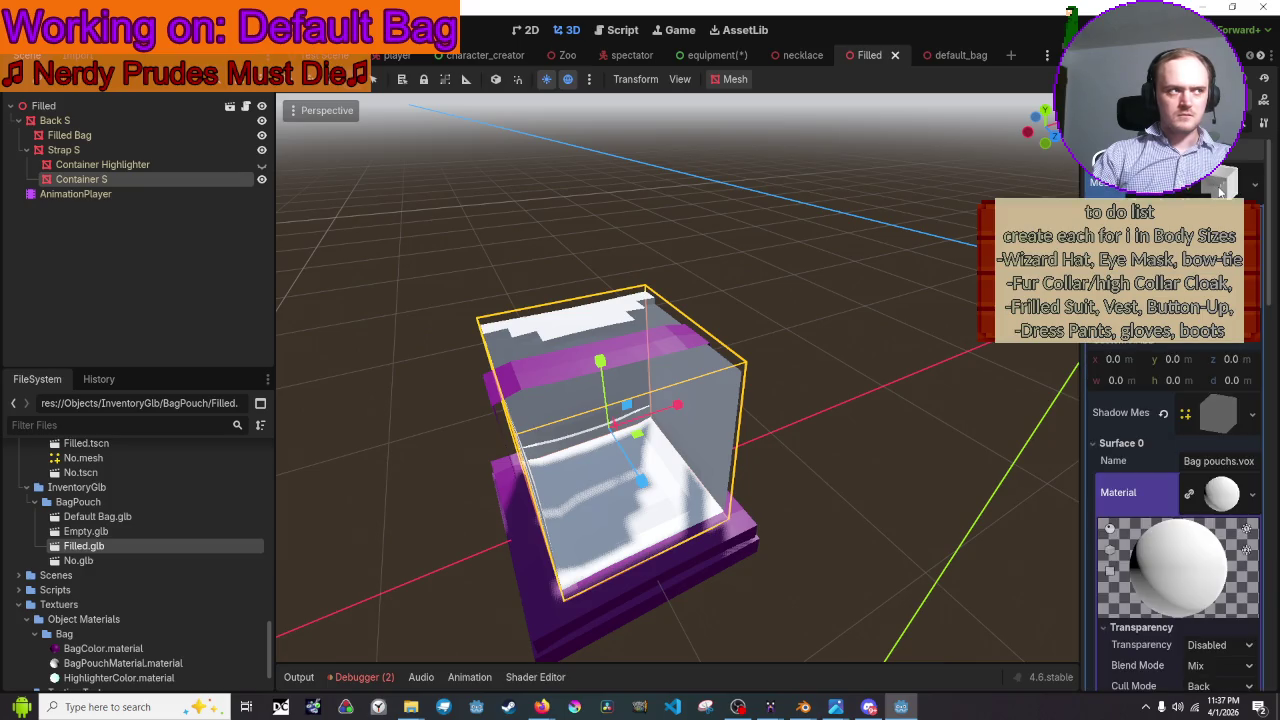
left_click(68, 106)
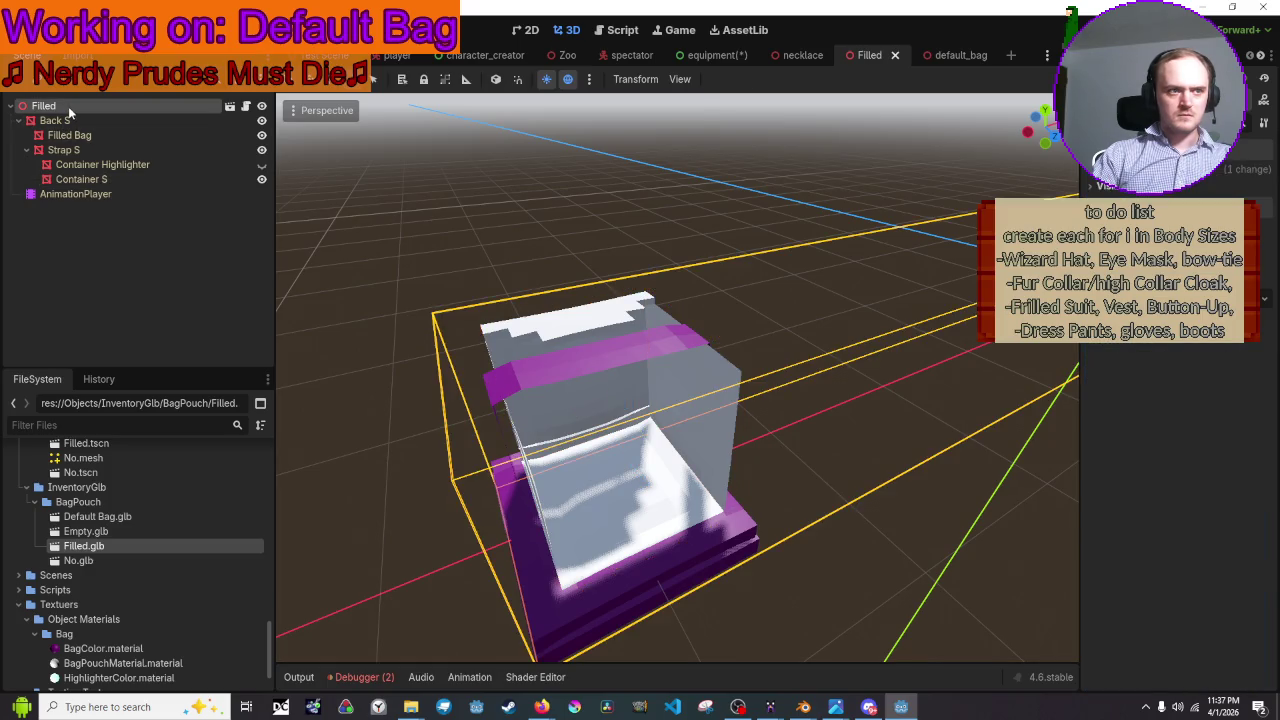
scroll(500, 177, "down", 2)
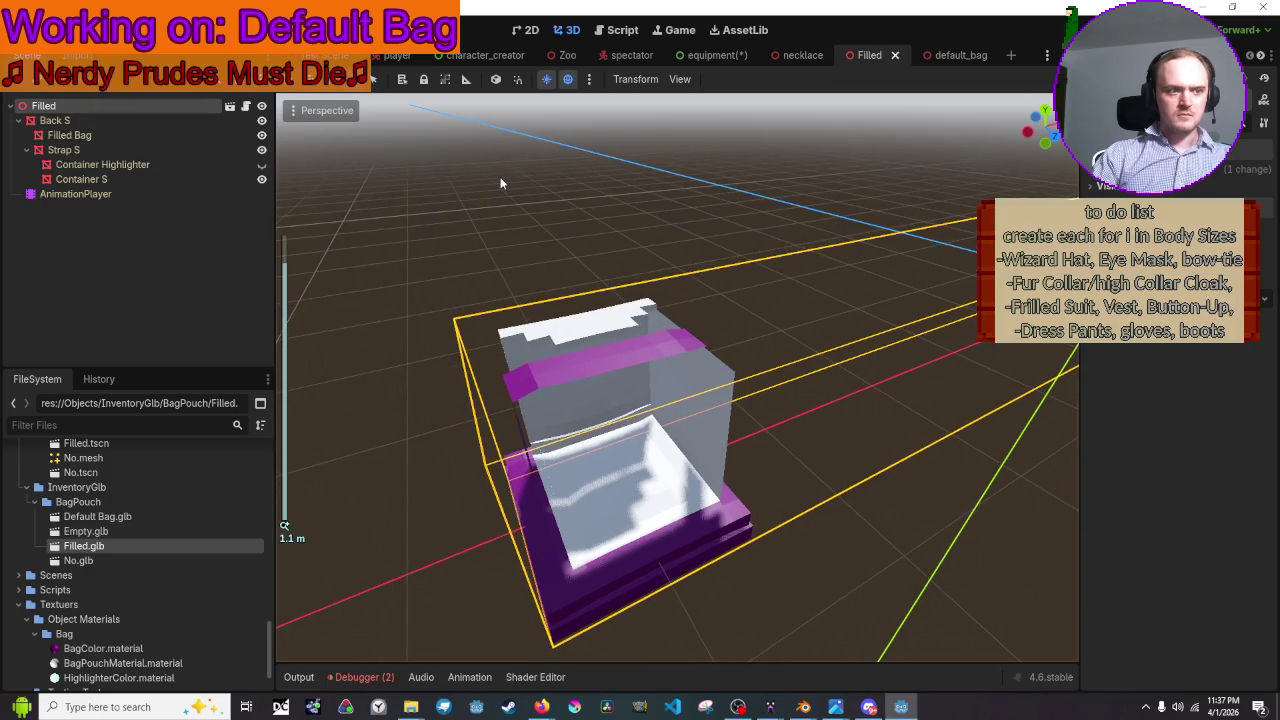
scroll(500, 177, "down", 3)
scroll(501, 183, "down", 3)
left_click(501, 183)
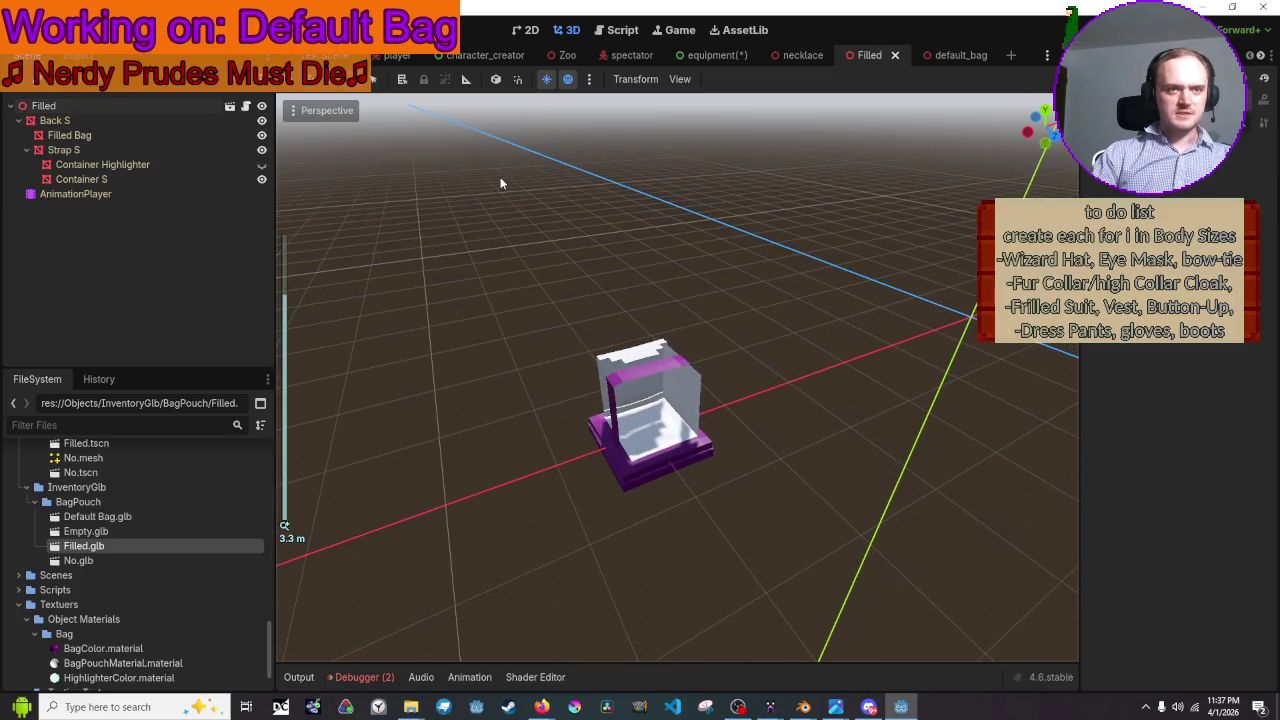
left_click(640, 380)
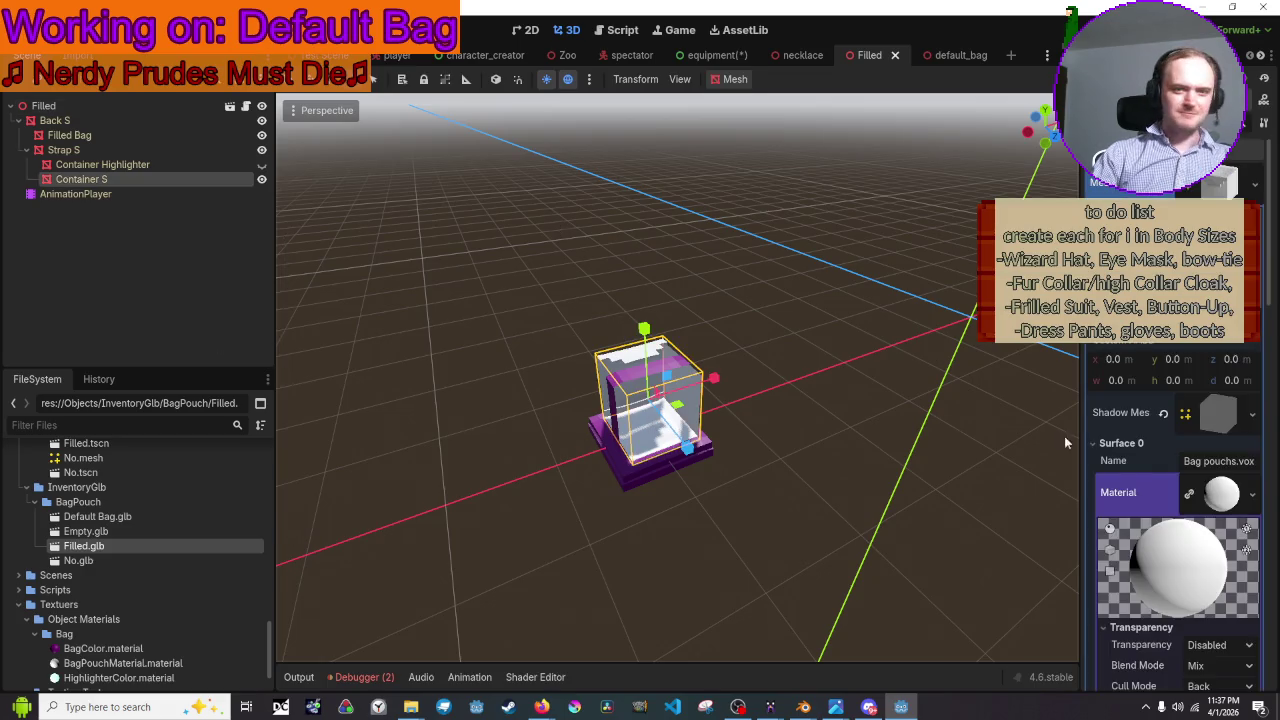
scroll(1165, 459, "down", 3)
scroll(1165, 459, "up", 3)
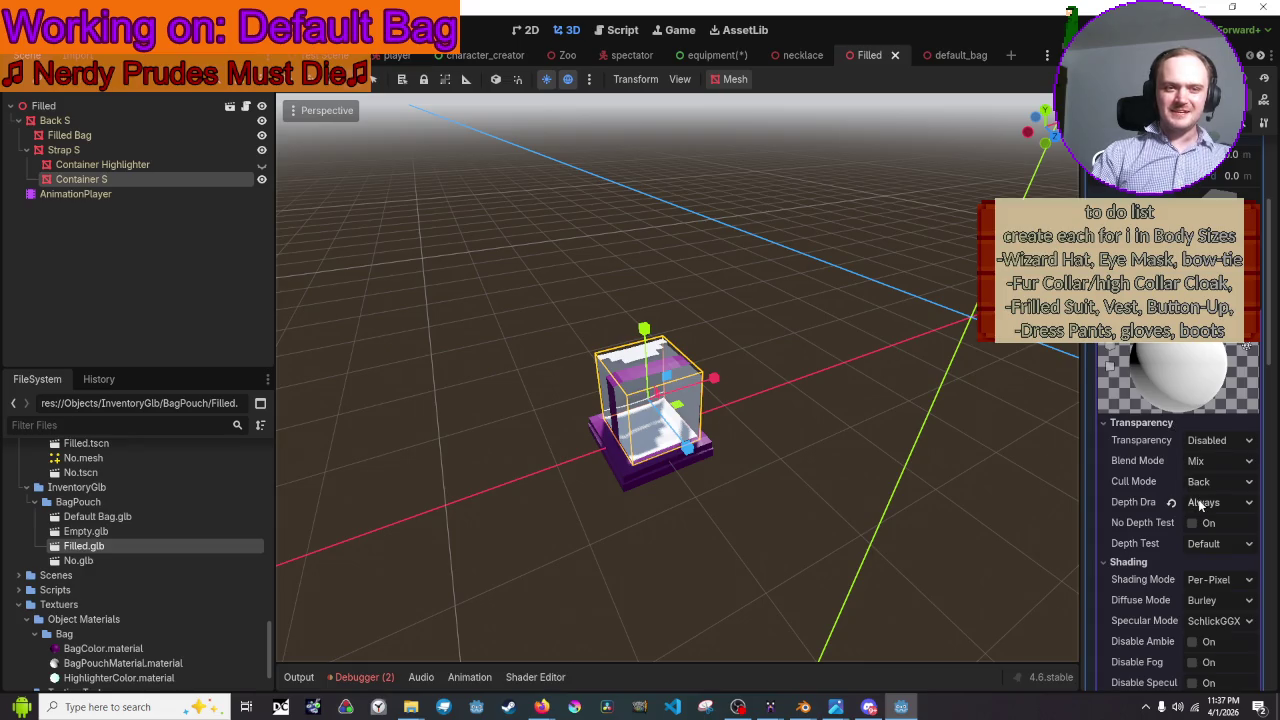
left_click(1224, 485)
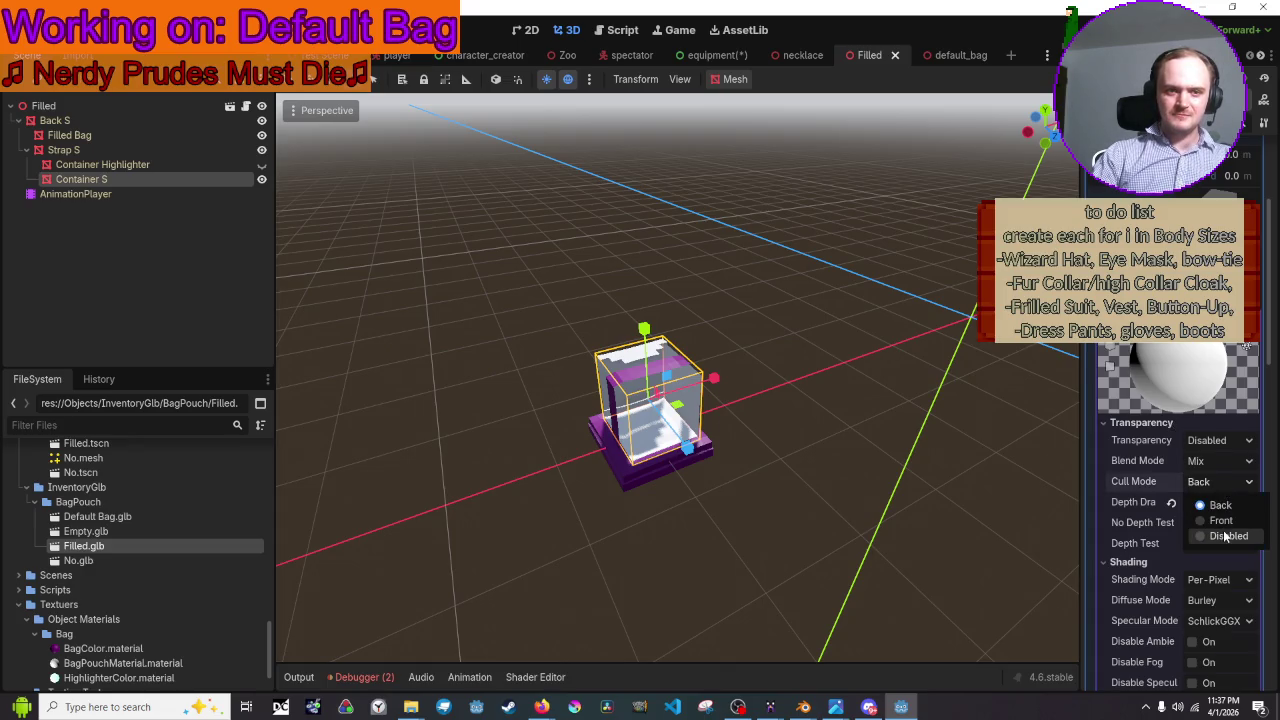
left_click(1222, 536)
left_click(885, 443)
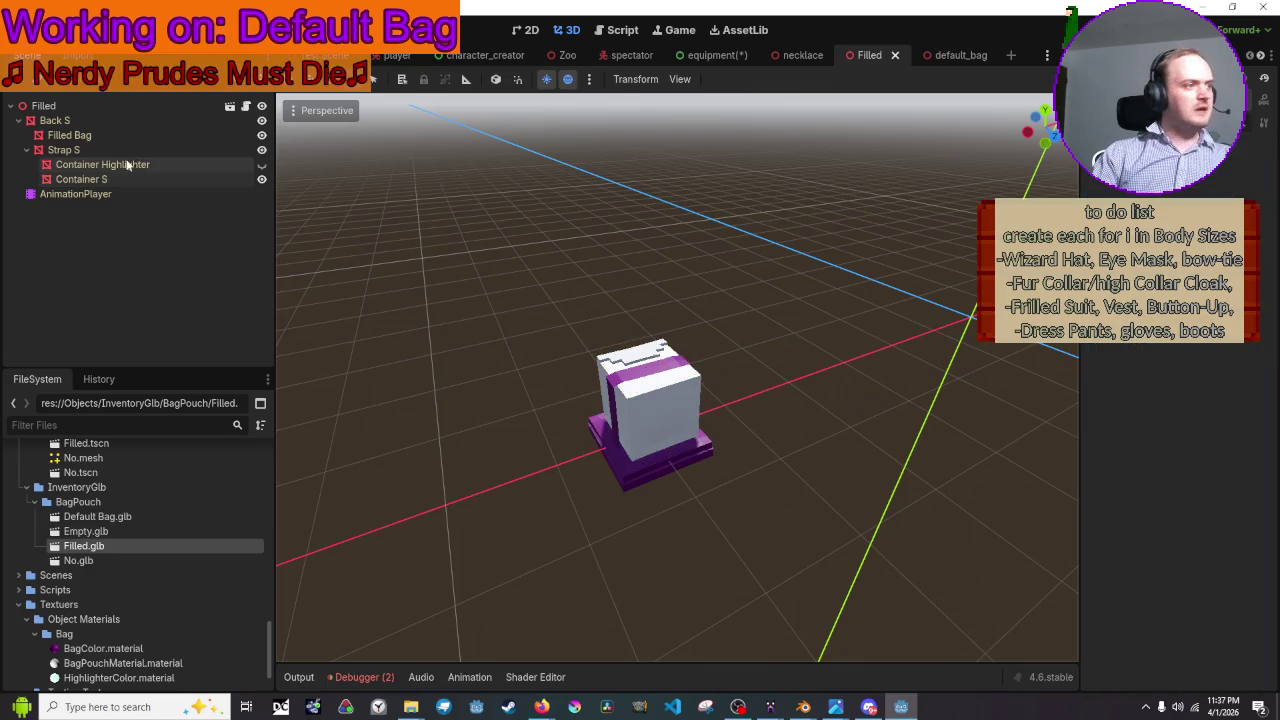
- Open the default_bag scene and play Bag StrapsAction on its AnimationPlayer
left_click(960, 56)
middle_click_drag(958, 244, 900, 300)
mouse_move(680, 380)
middle_mouse_down()
mouse_move(720, 360)
mouse_move(700, 370)
middle_mouse_up()
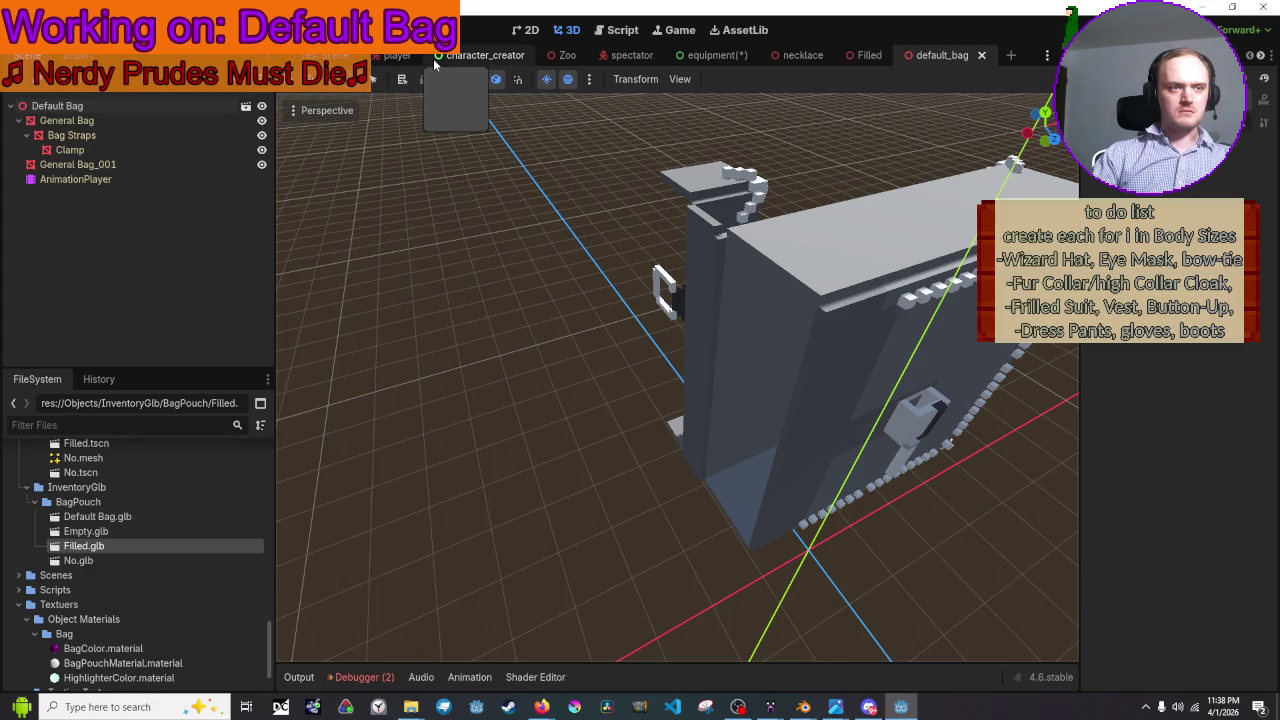
left_click(828, 285)
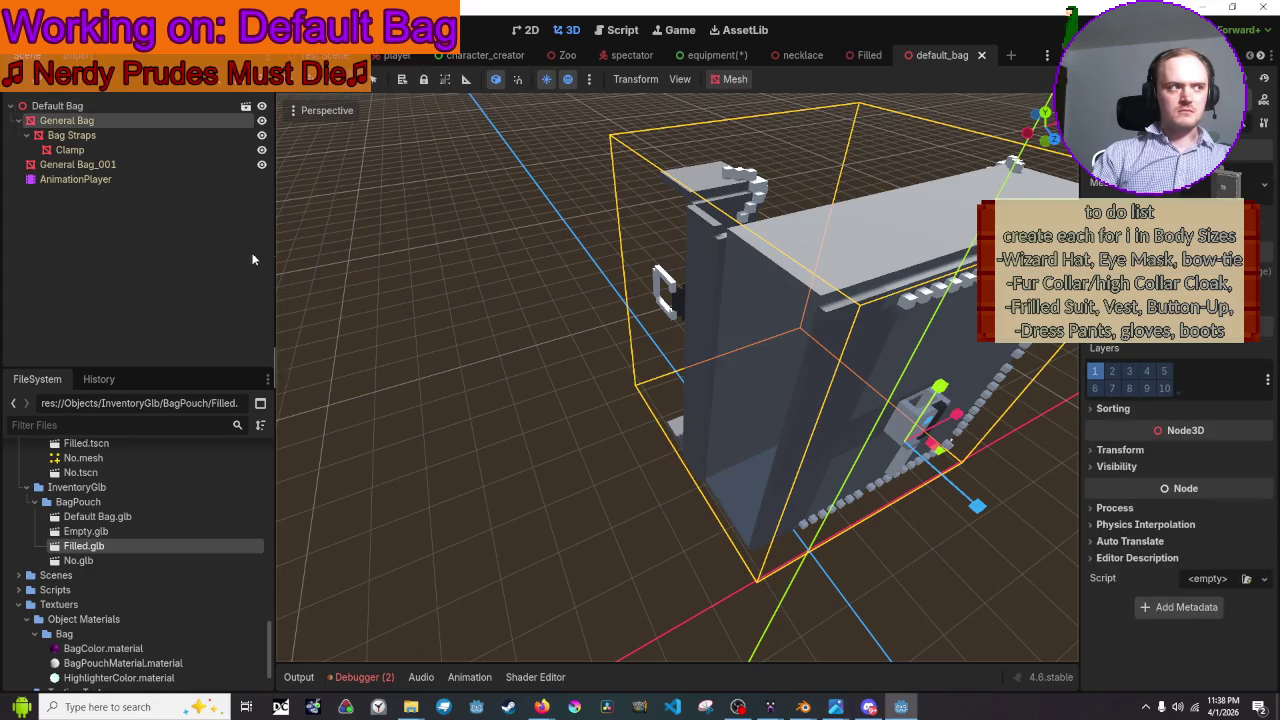
left_click(127, 182)
middle_click_drag(470, 328, 423, 450)
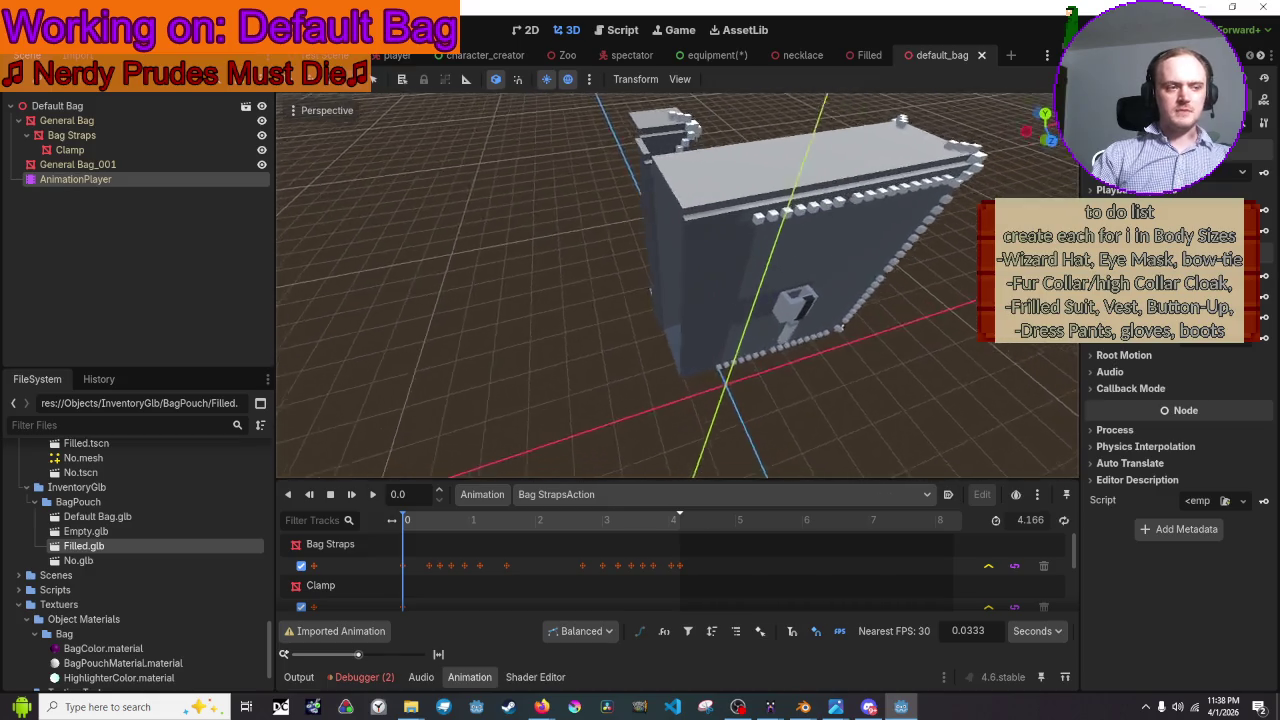
left_click(372, 500)
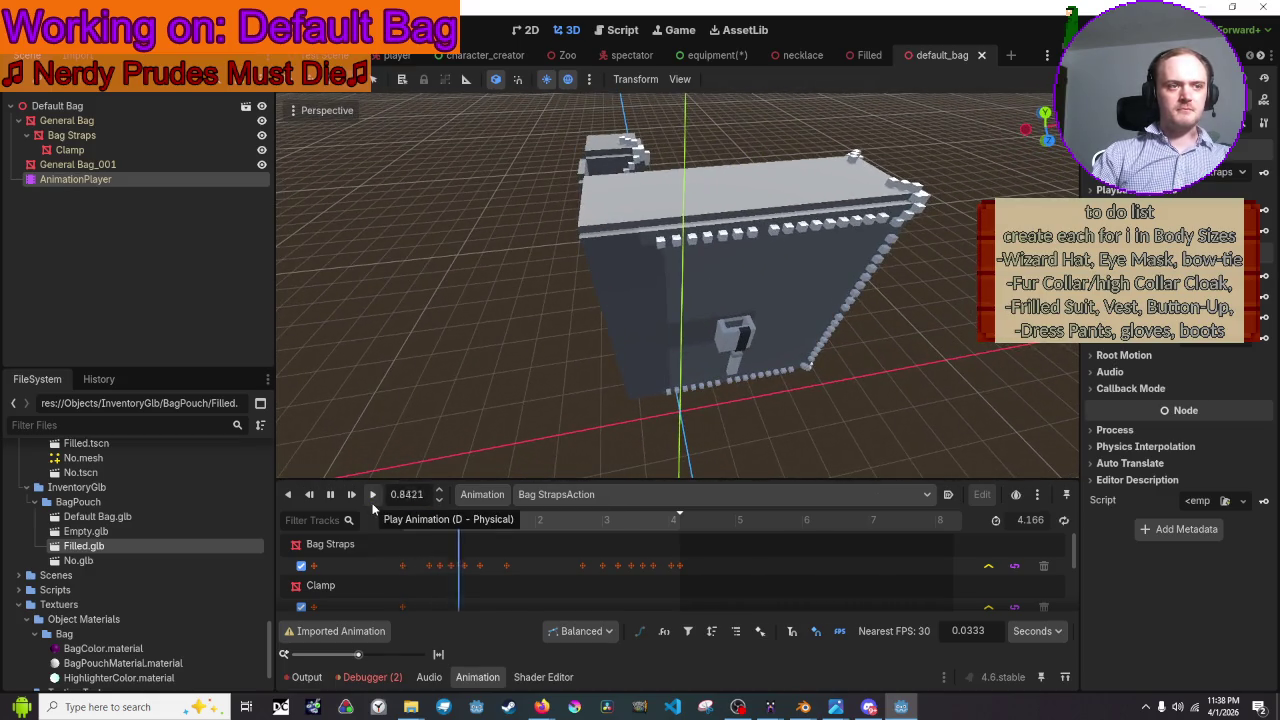
- Preview the ClampAction and General BagAction animations, then return to Blender
left_click(605, 494)
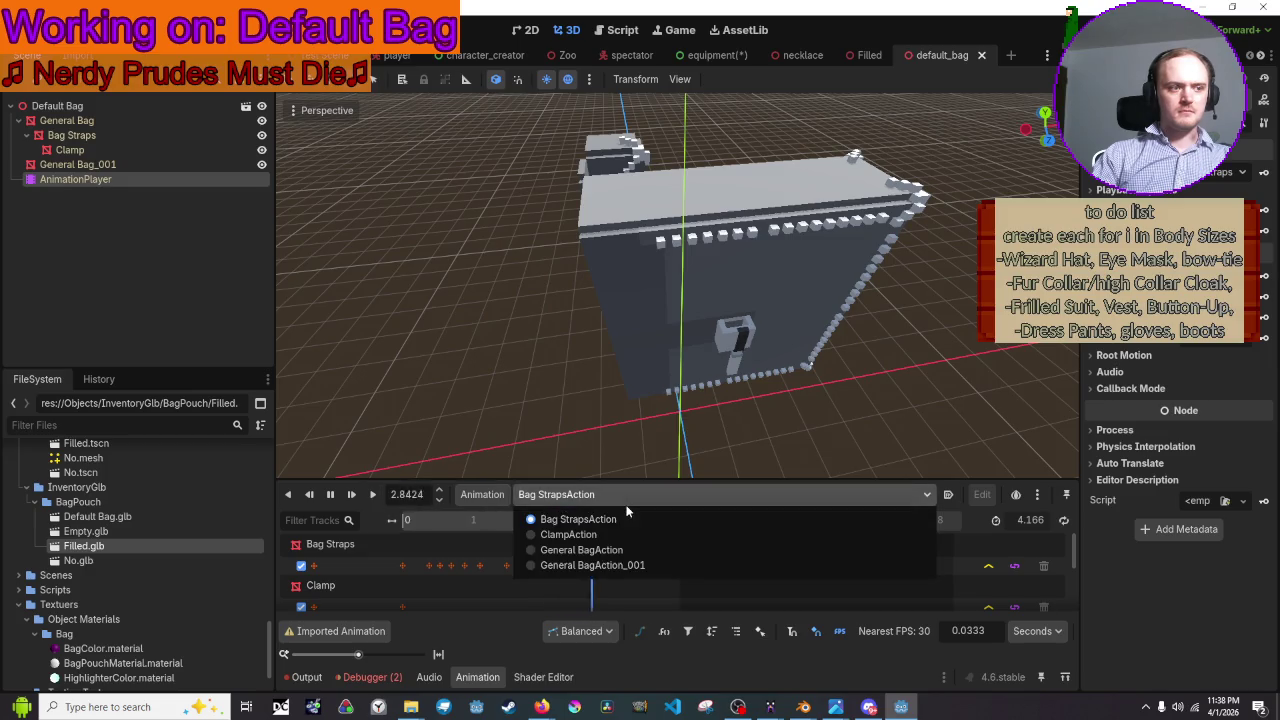
left_click(580, 534)
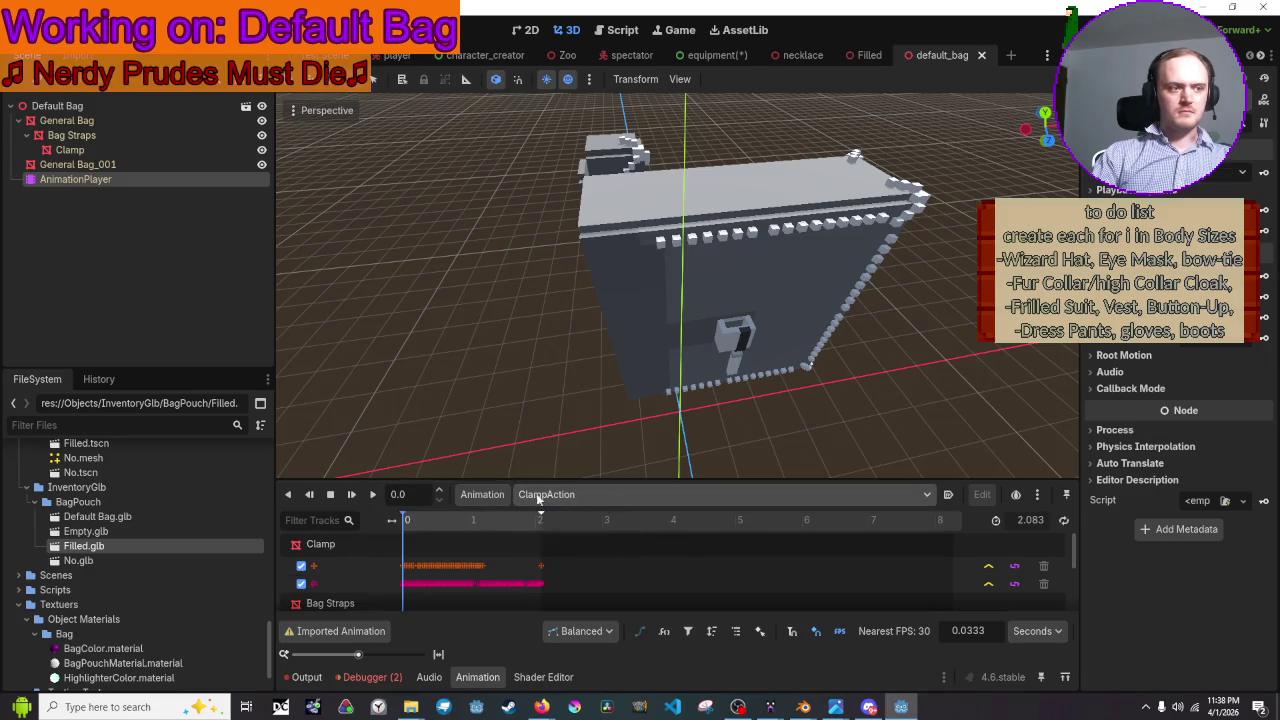
left_click(372, 497)
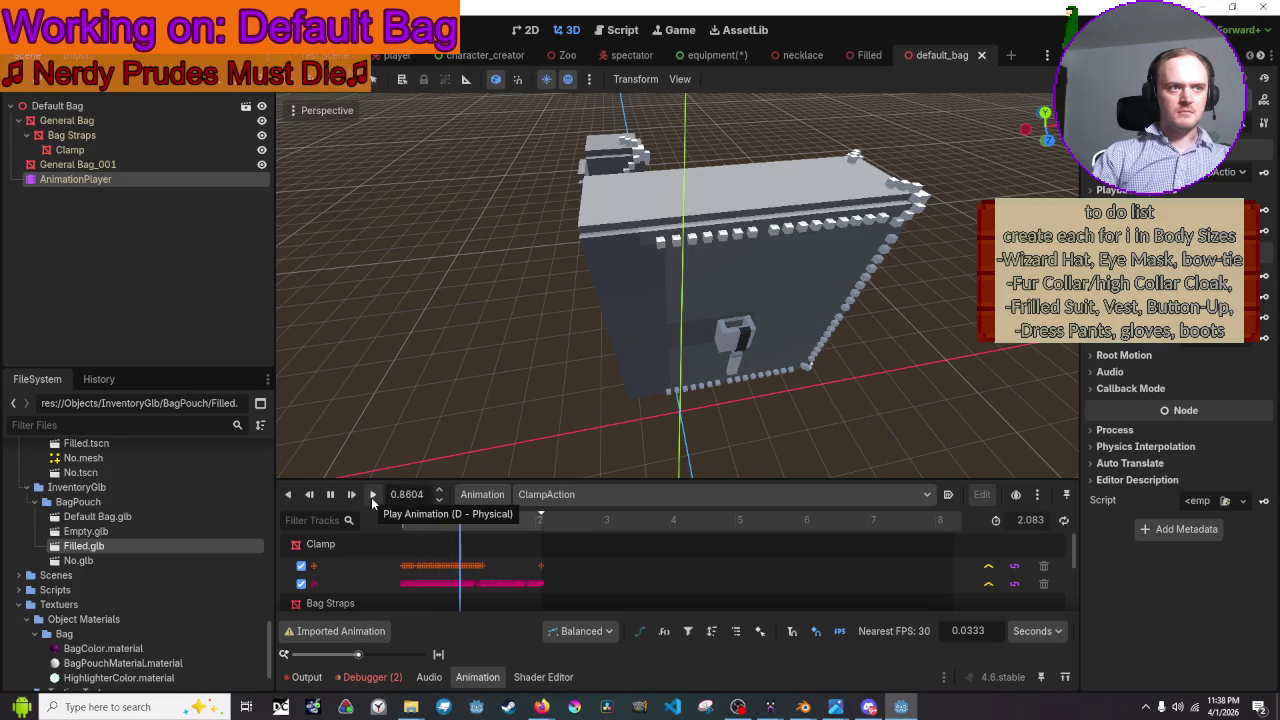
left_click(652, 492)
left_click(656, 551)
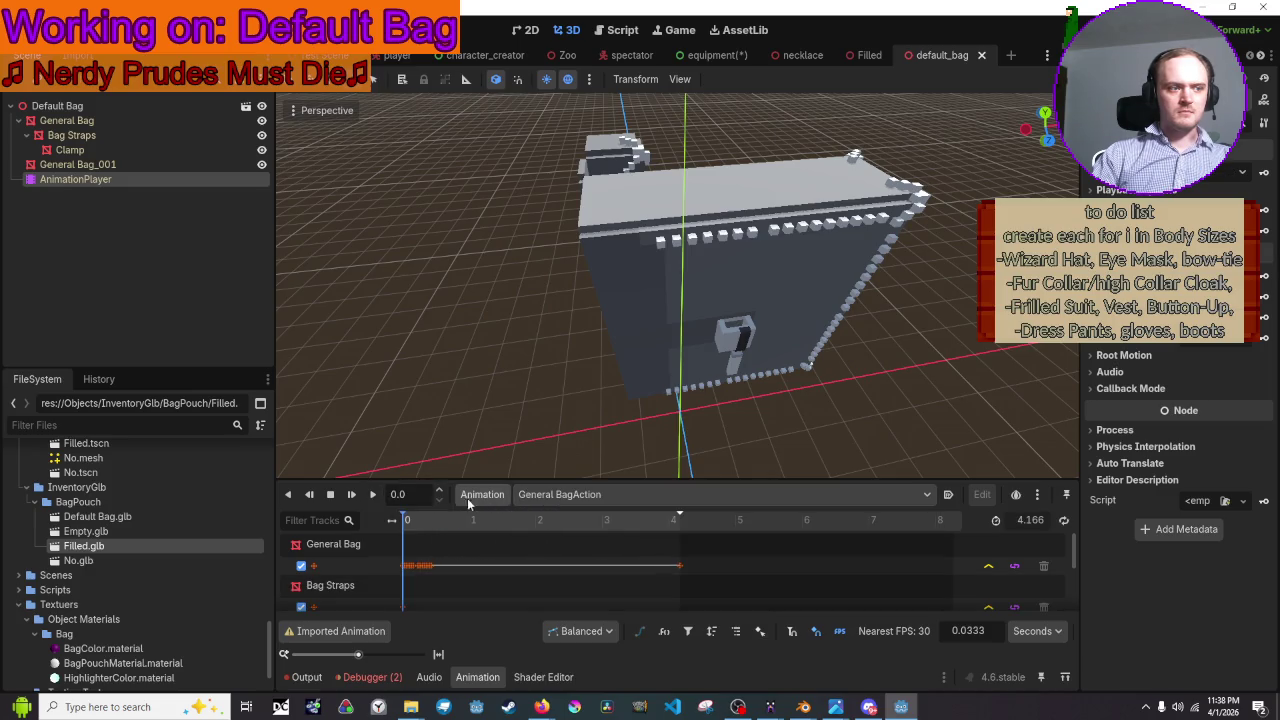
left_click(372, 495)
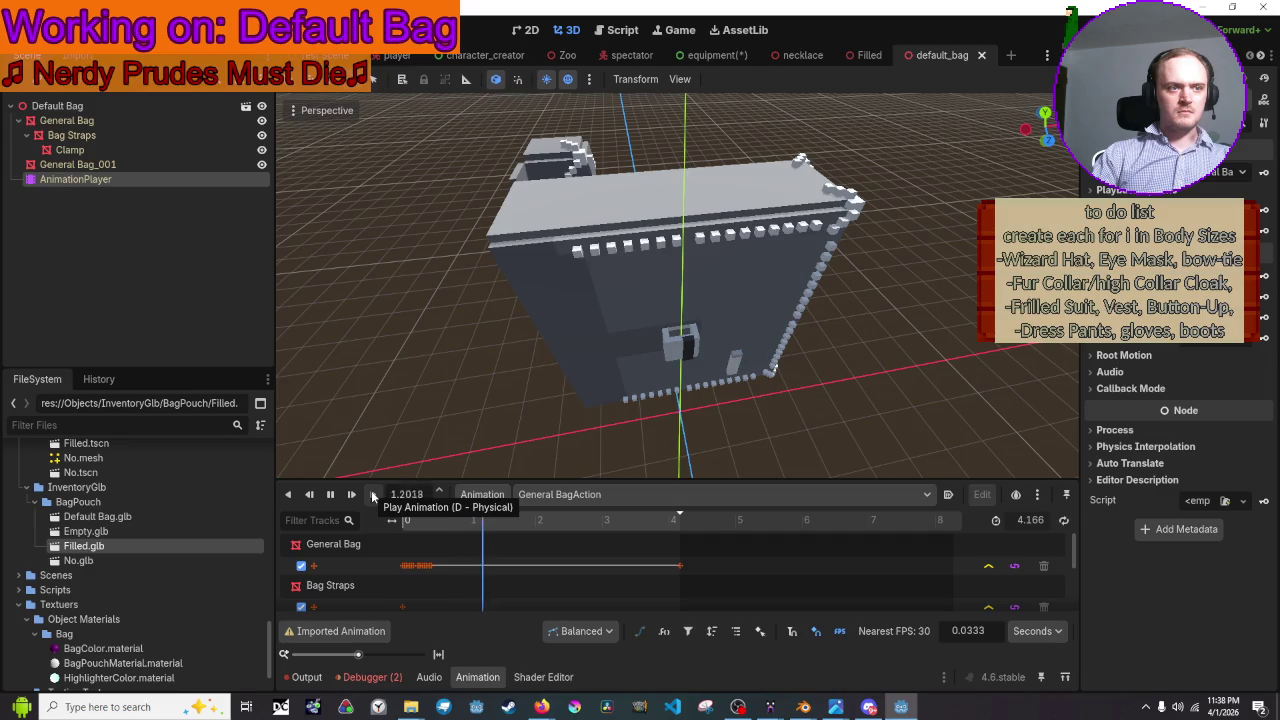
scroll(552, 384, "down", 5)
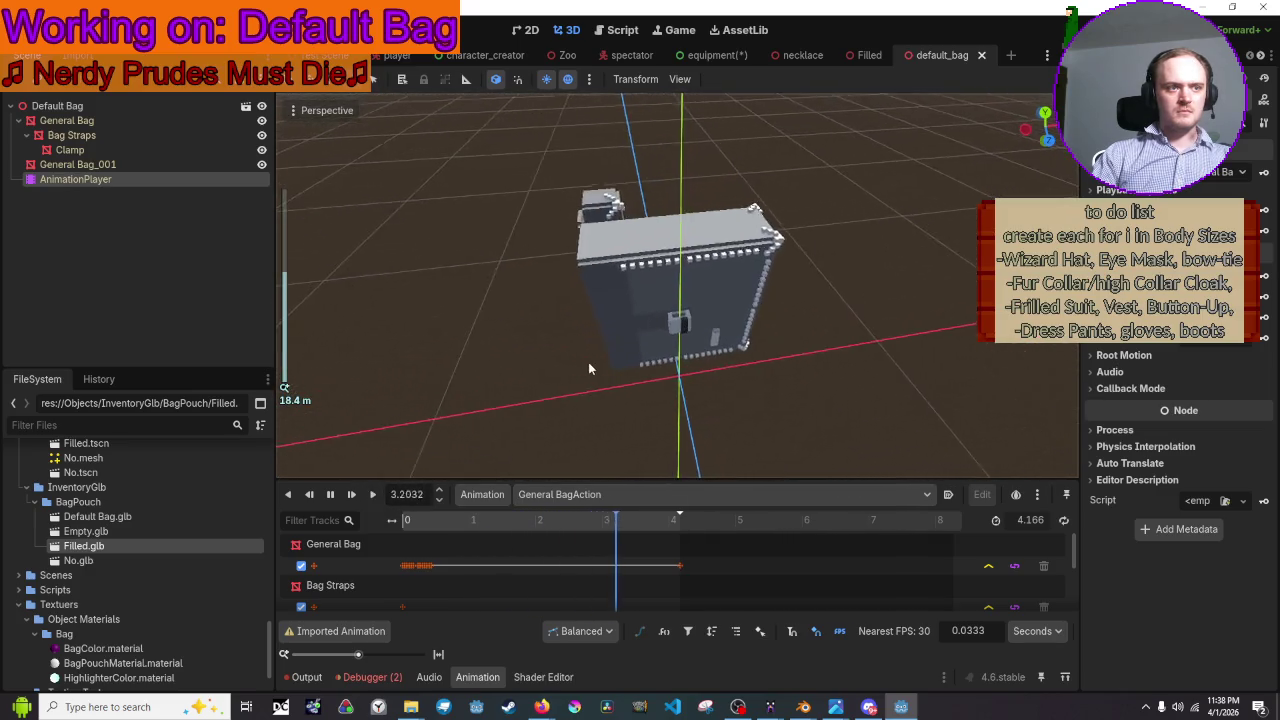
scroll(596, 384, "up", 2)
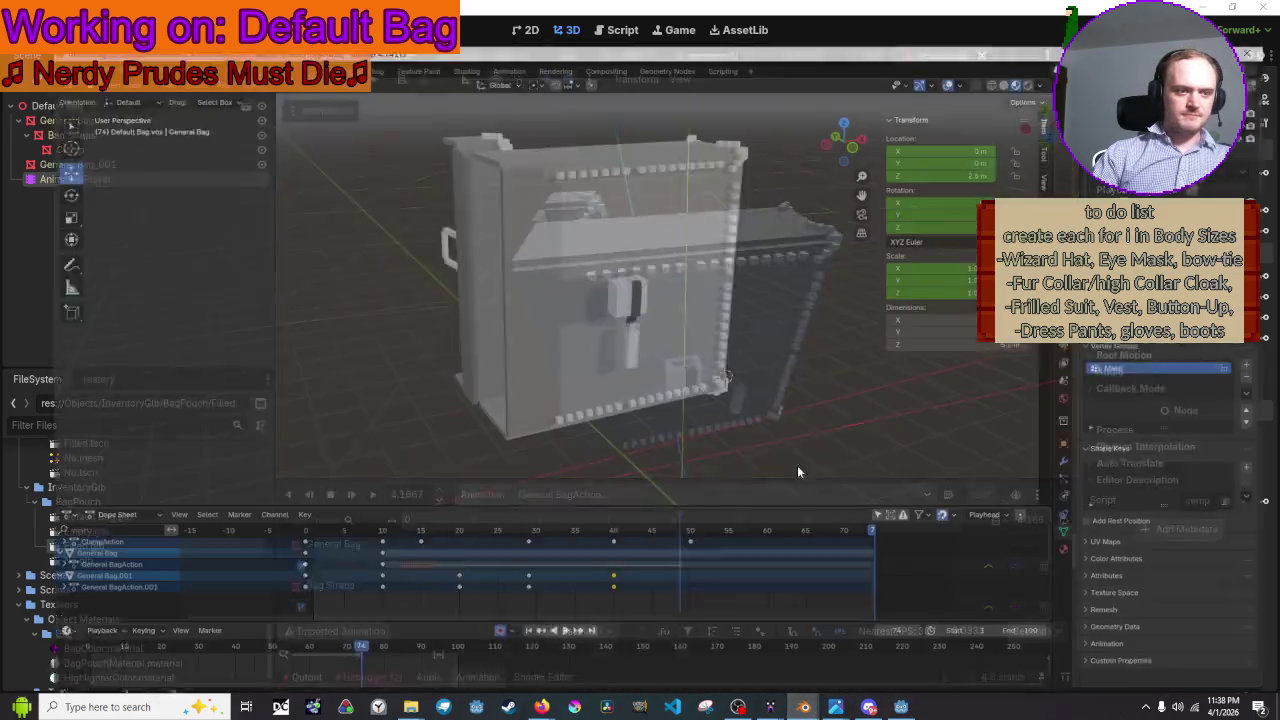
left_click(942, 622)
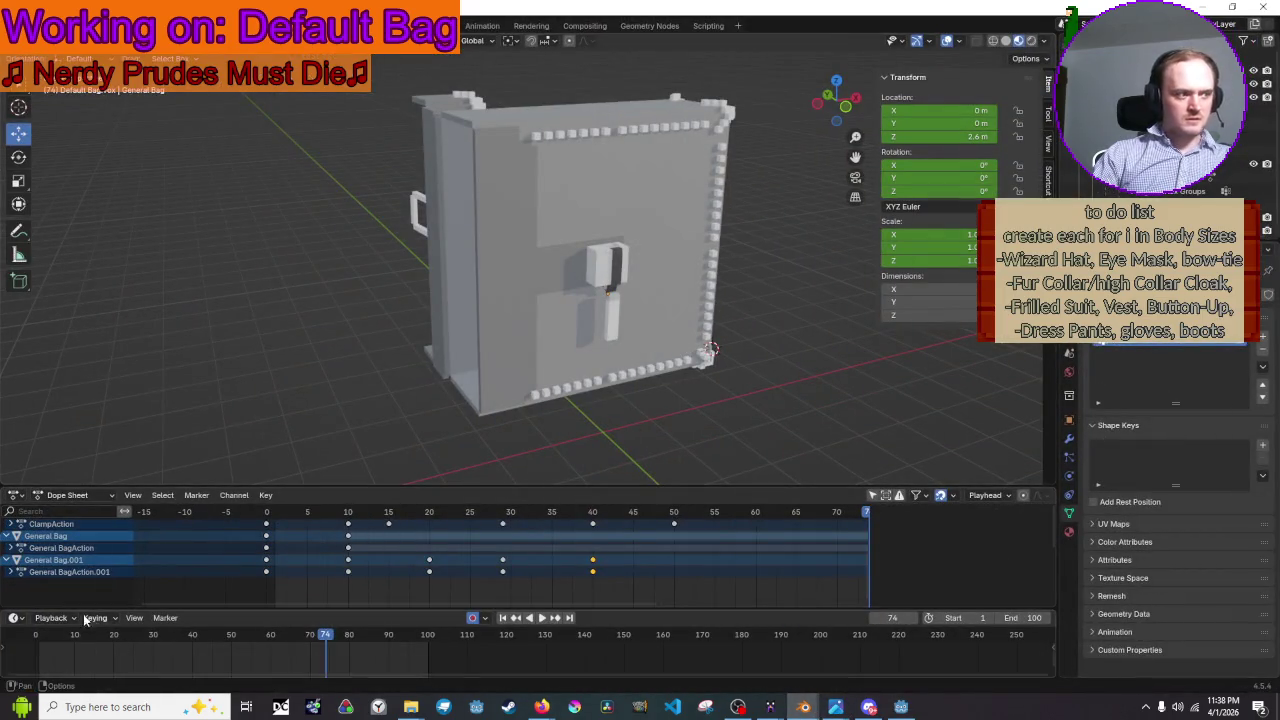
- Switch the Dope Sheet to Action Editor and assign General BagAction to the clasp, back at frame 31
left_click(71, 496)
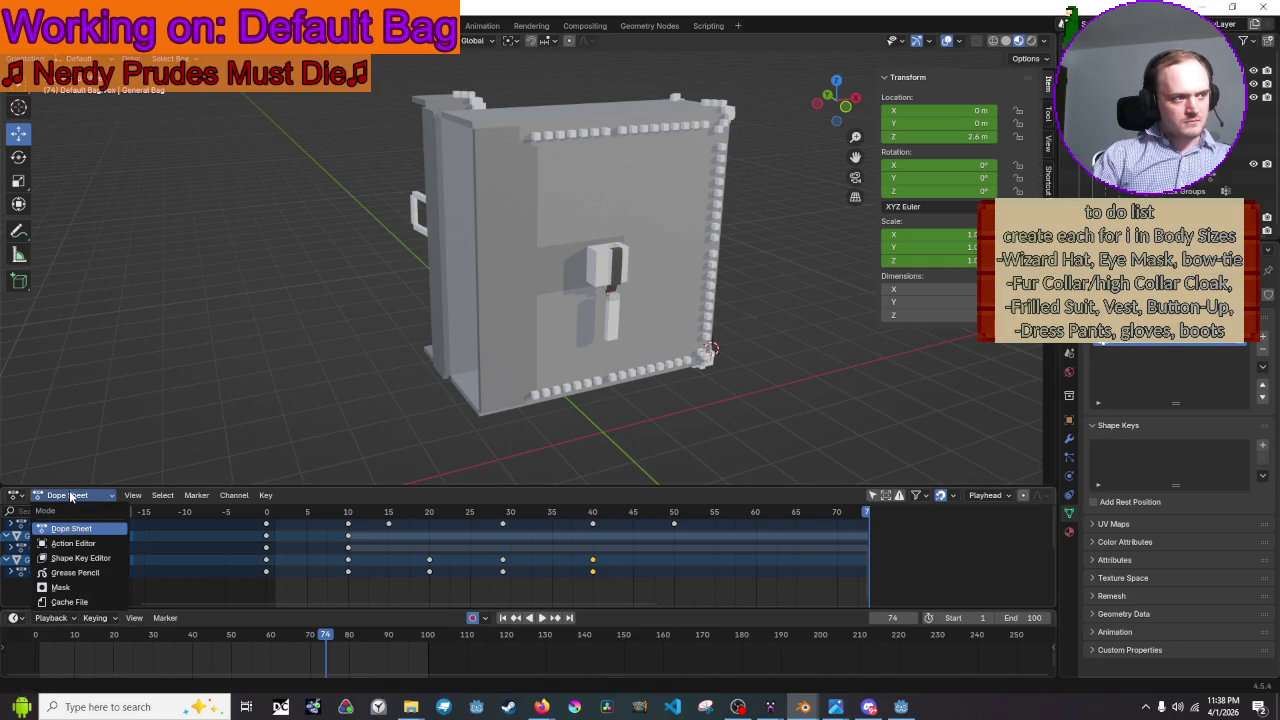
left_click(88, 543)
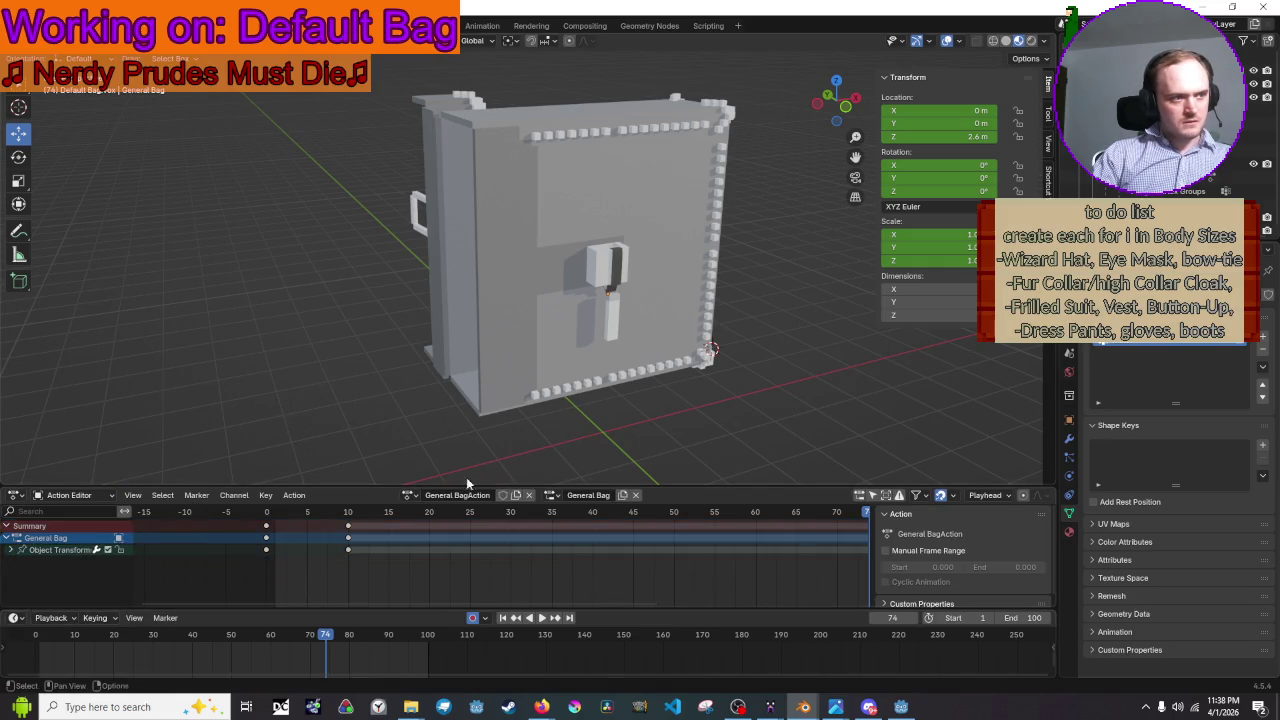
left_click(588, 331)
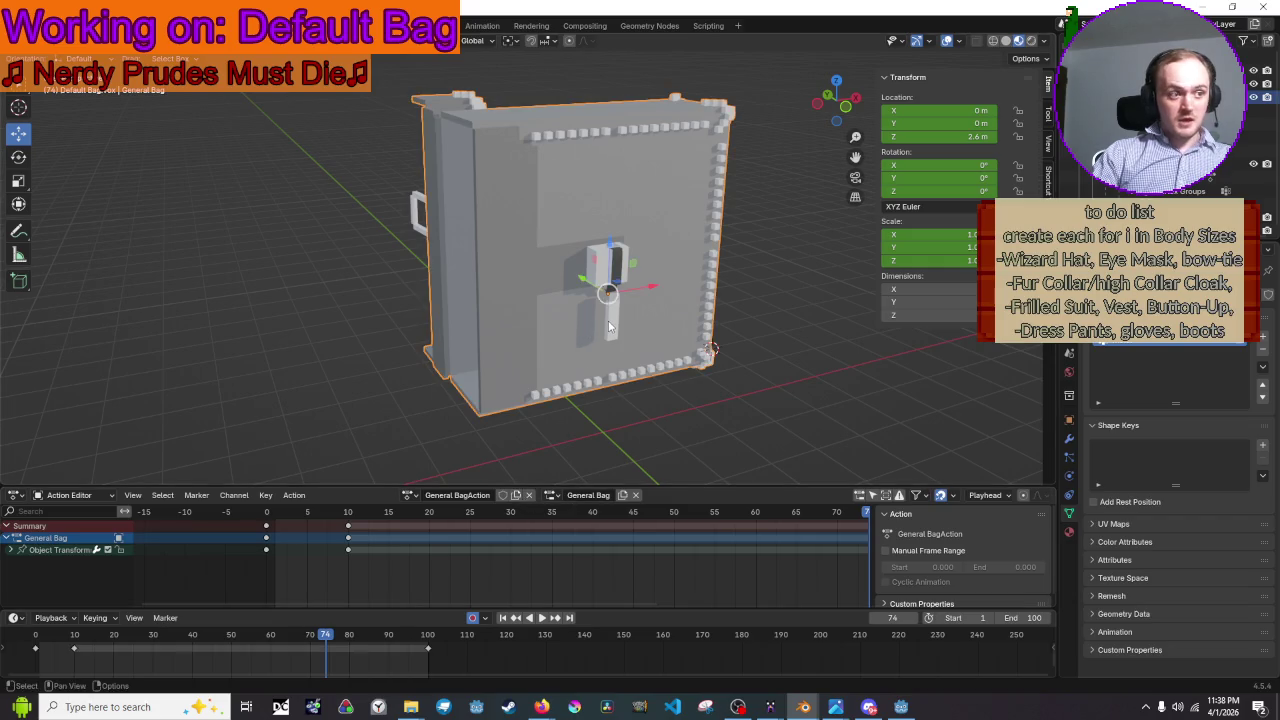
left_click(610, 326)
left_click(399, 496)
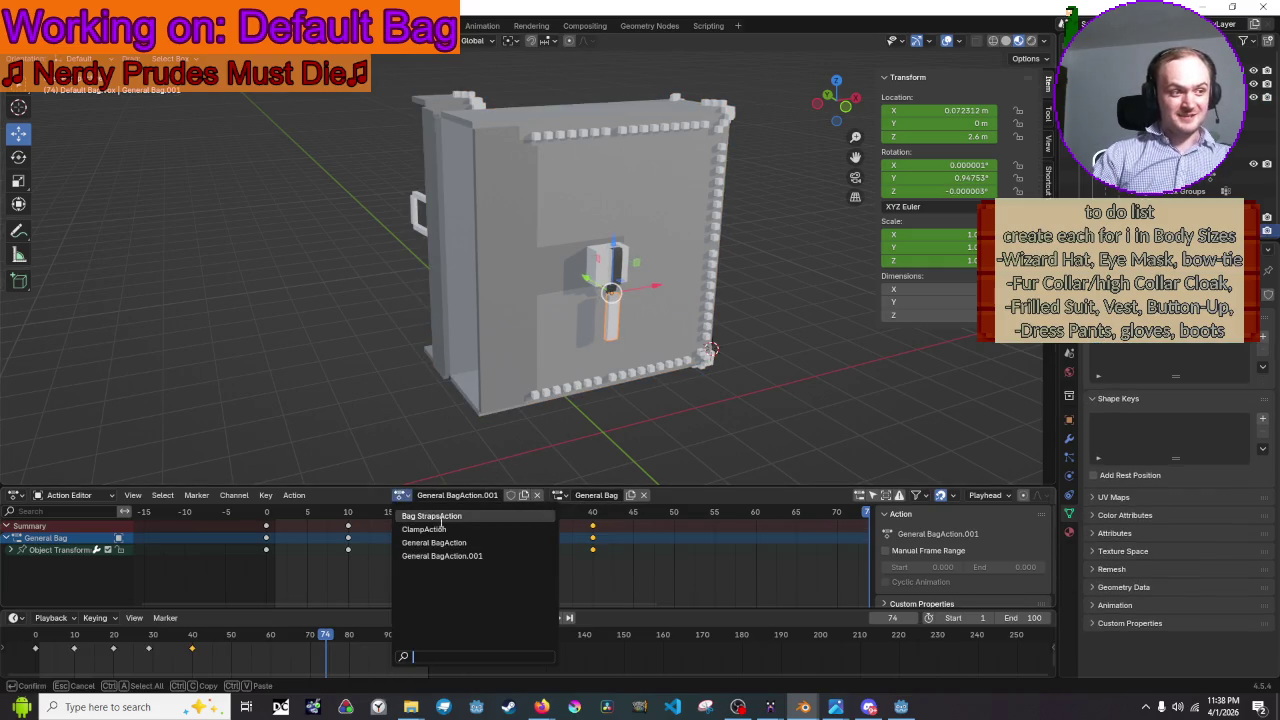
left_click(483, 541)
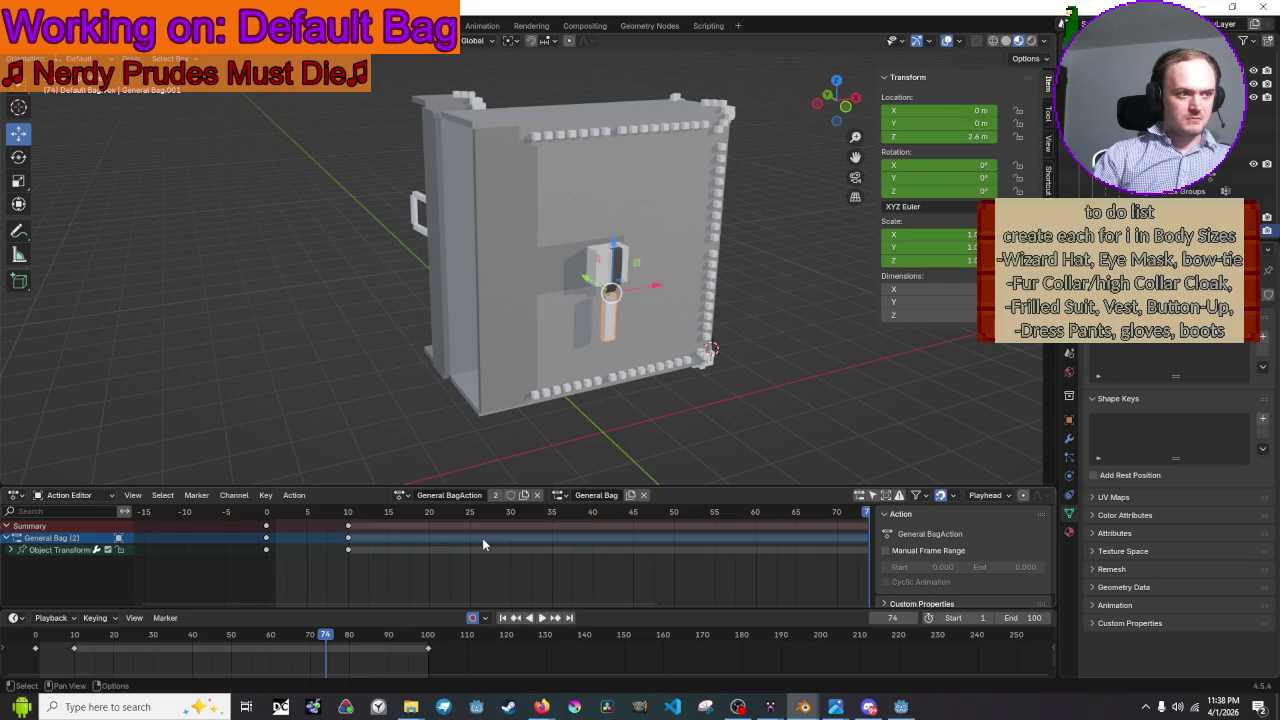
mouse_move(550, 511)
left_mouse_down()
mouse_move(533, 516)
mouse_move(600, 512)
left_mouse_up()
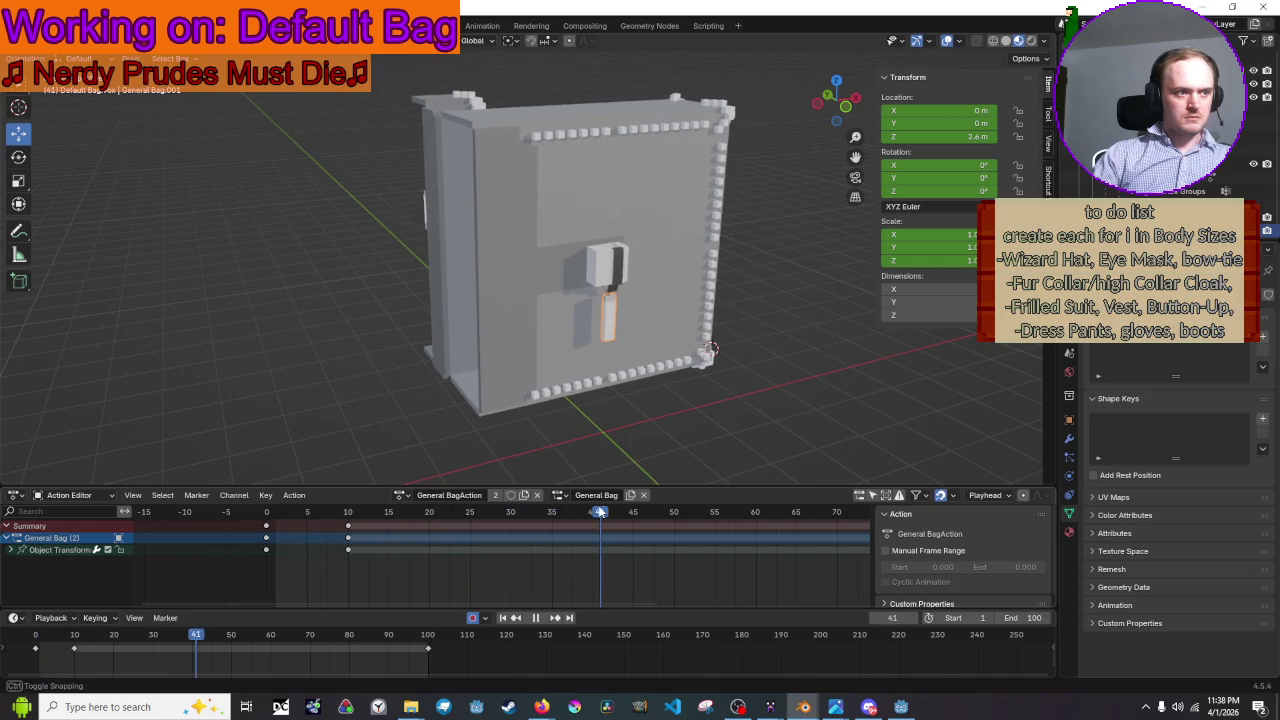
key("space")
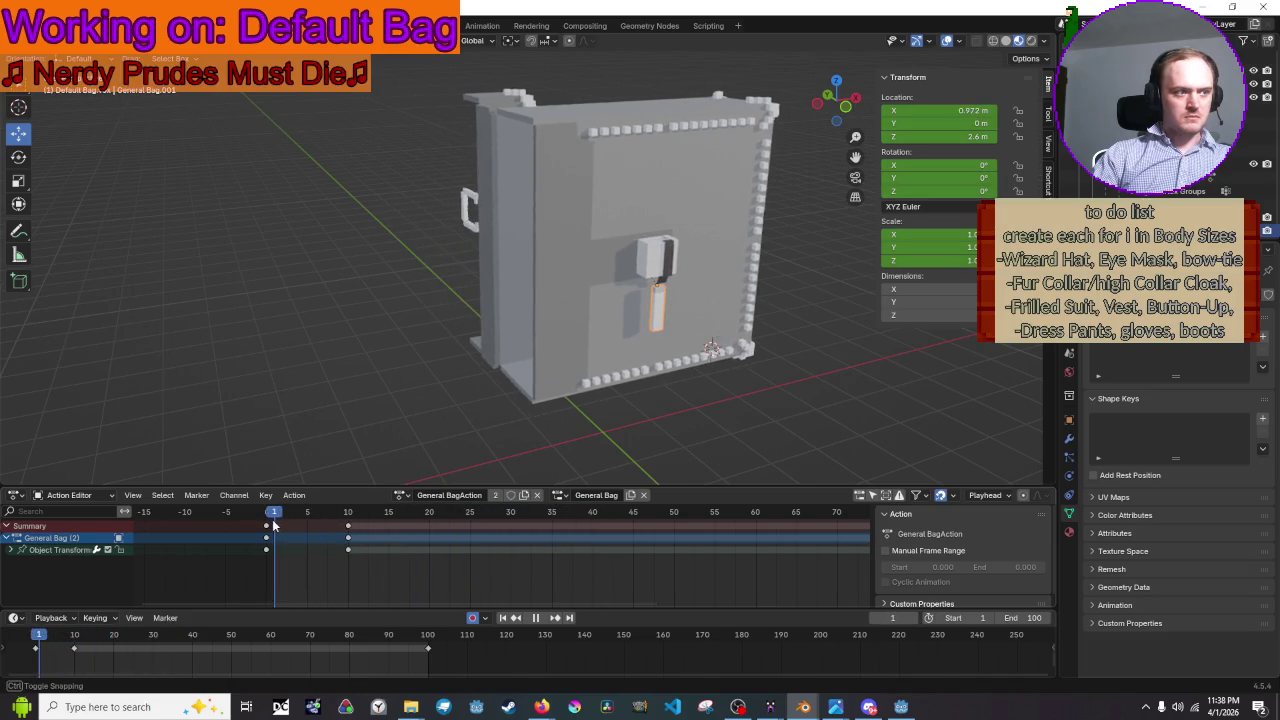
left_click_drag(330, 527, 348, 527)
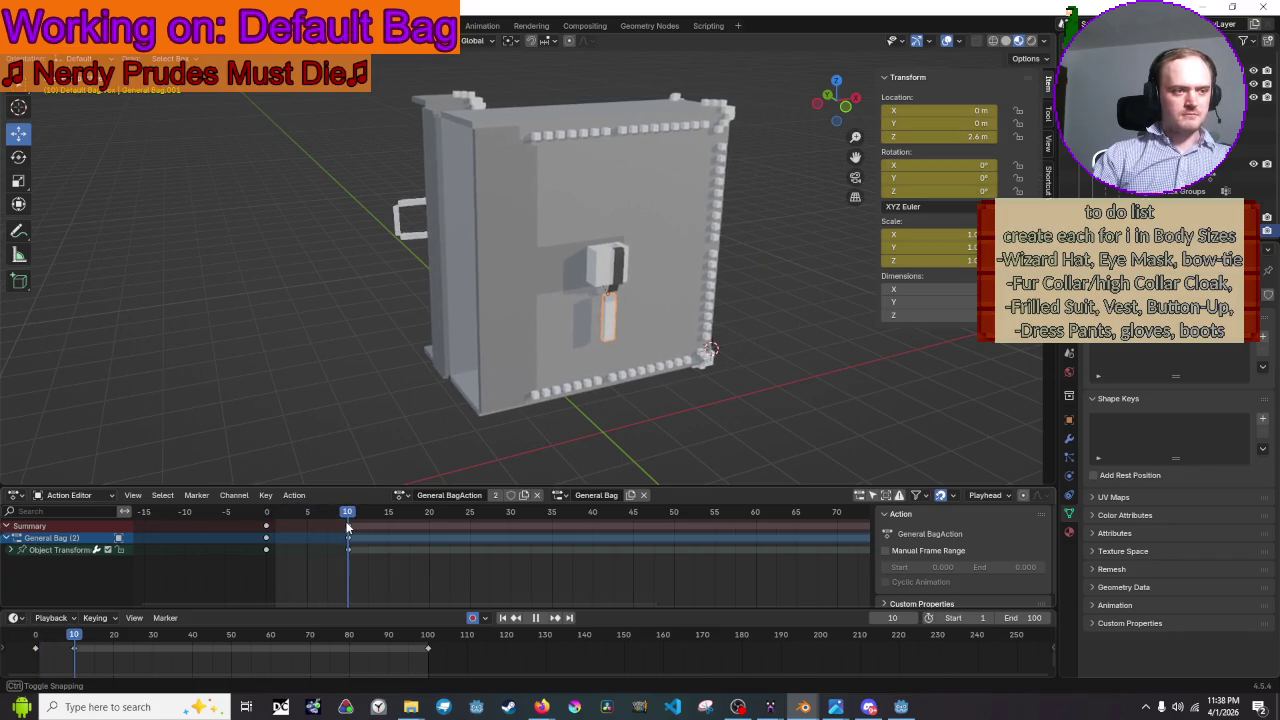
key("space")
scroll(693, 284, "up", 1)
scroll(650, 316, "up", 2)
mouse_move(653, 332)
middle_mouse_down()
mouse_move(618, 345)
mouse_move(655, 261)
middle_mouse_up()
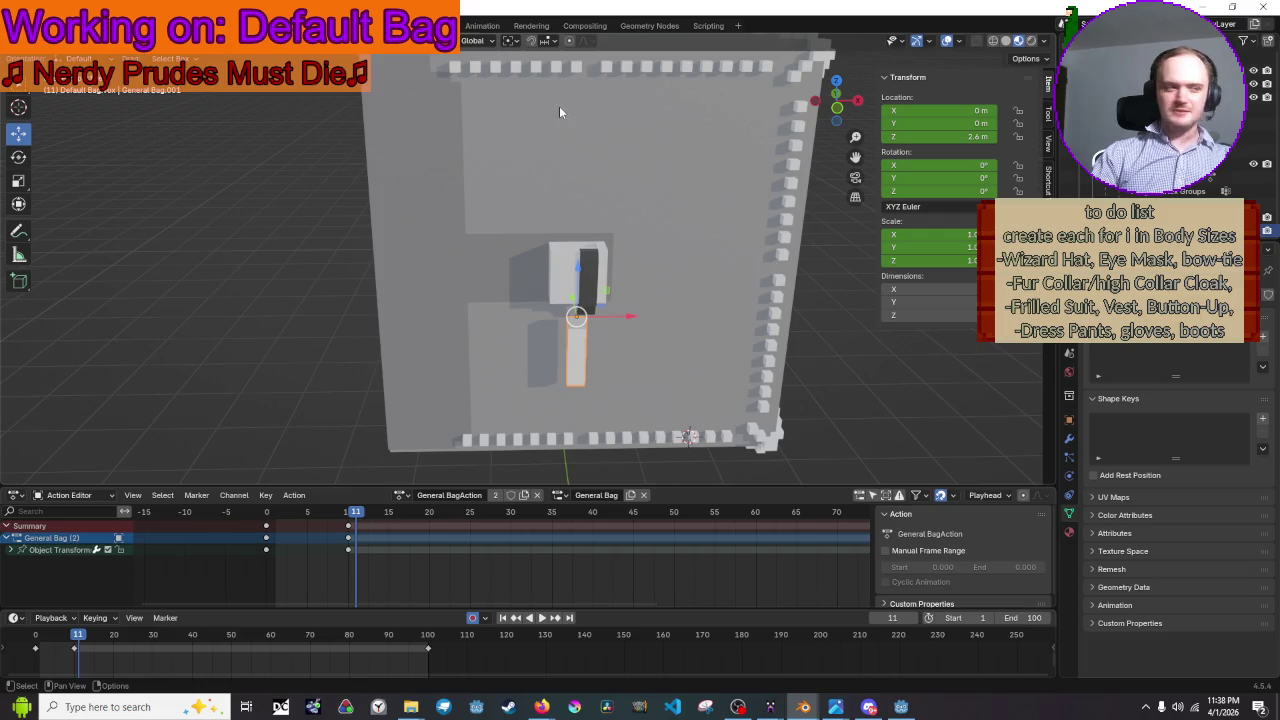
left_click(838, 112)
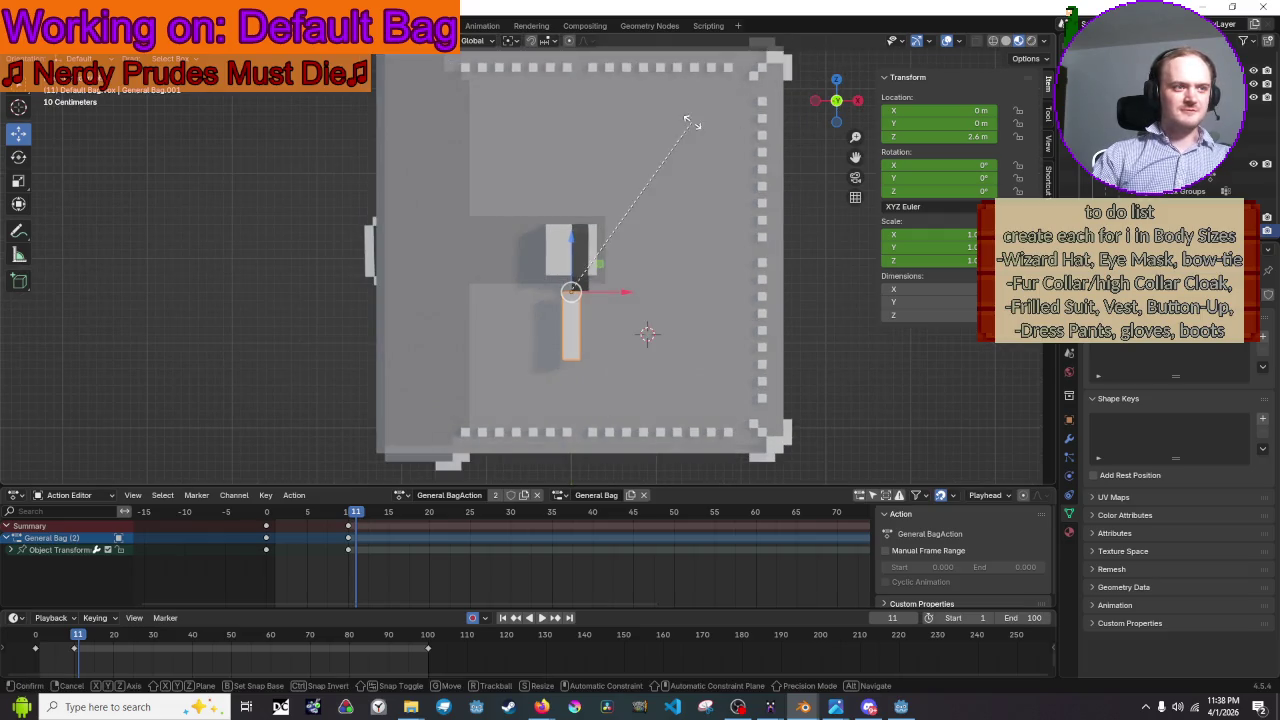
key("r")
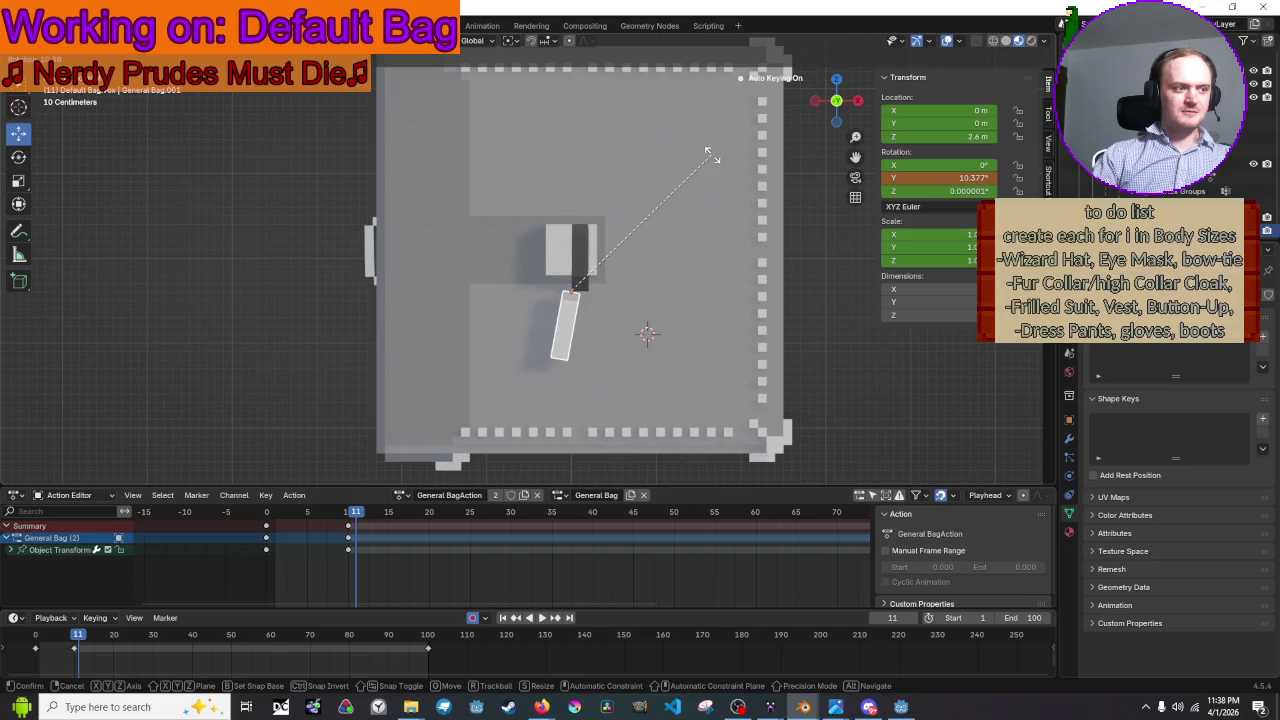
left_click(586, 134)
mouse_move(355, 512)
left_mouse_down()
mouse_move(315, 517)
mouse_move(355, 525)
left_mouse_up()
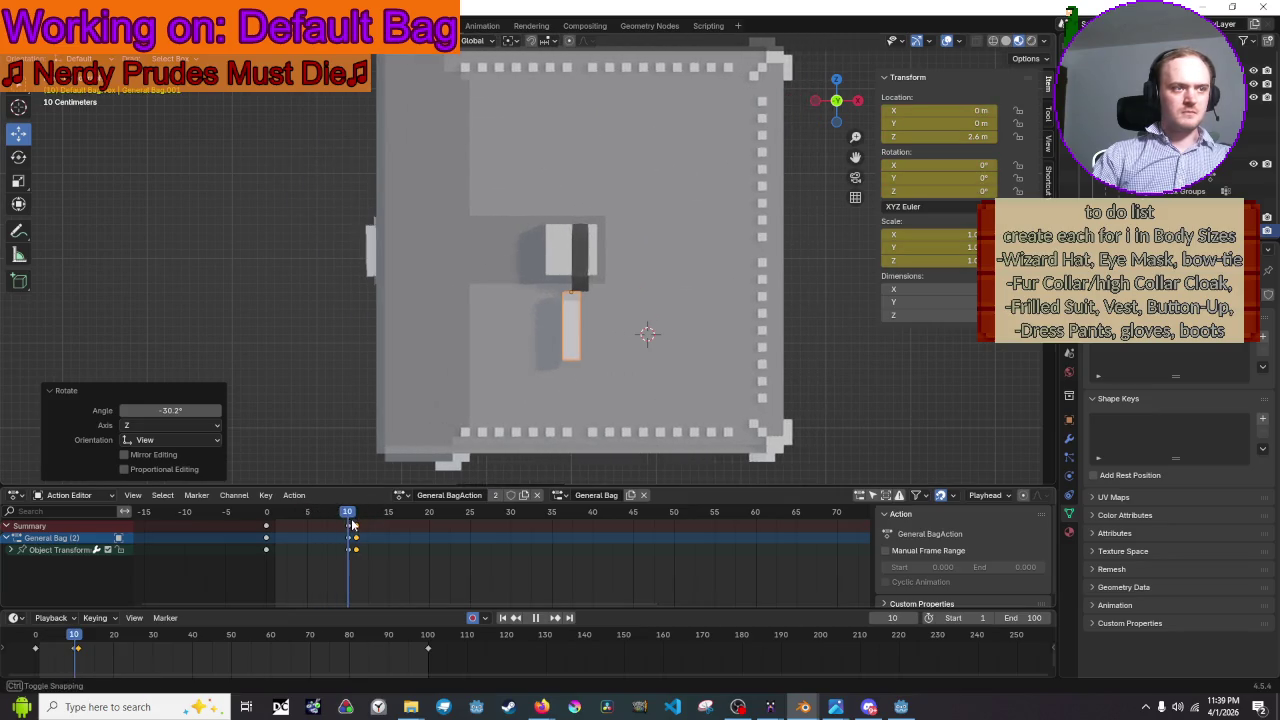
key("Escape")
key("ctrl+z")
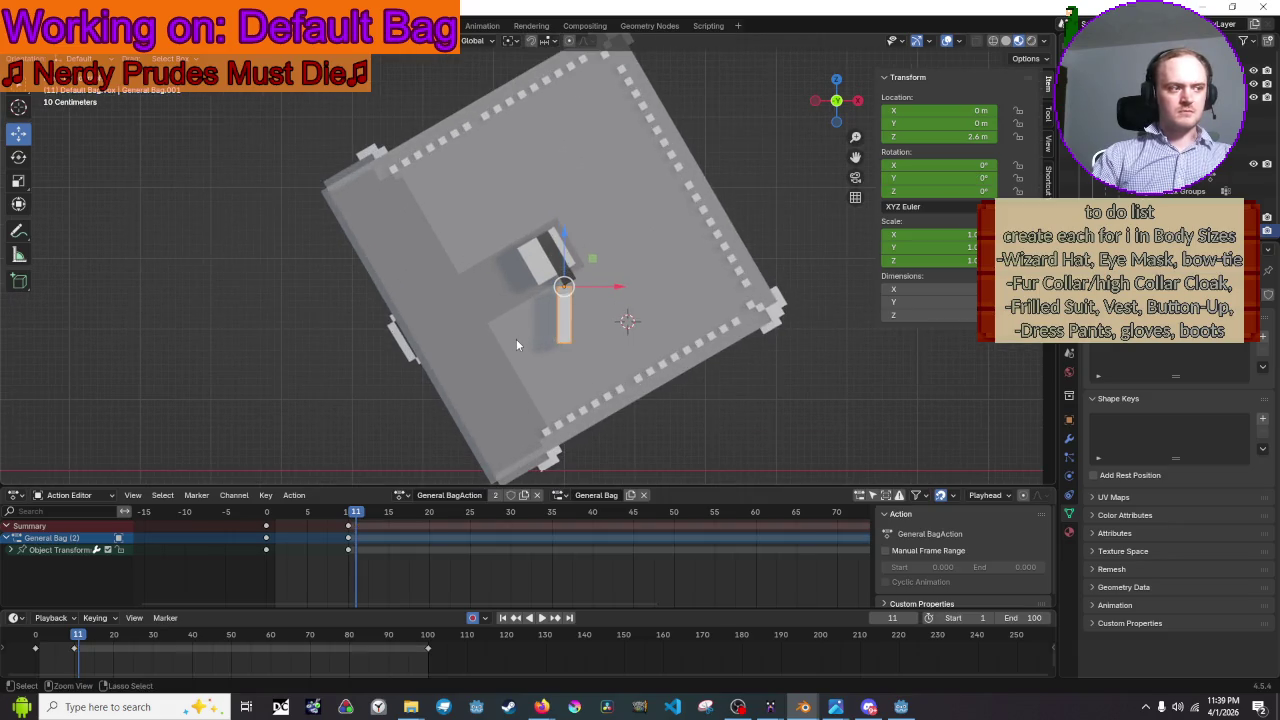
key("ctrl+z")
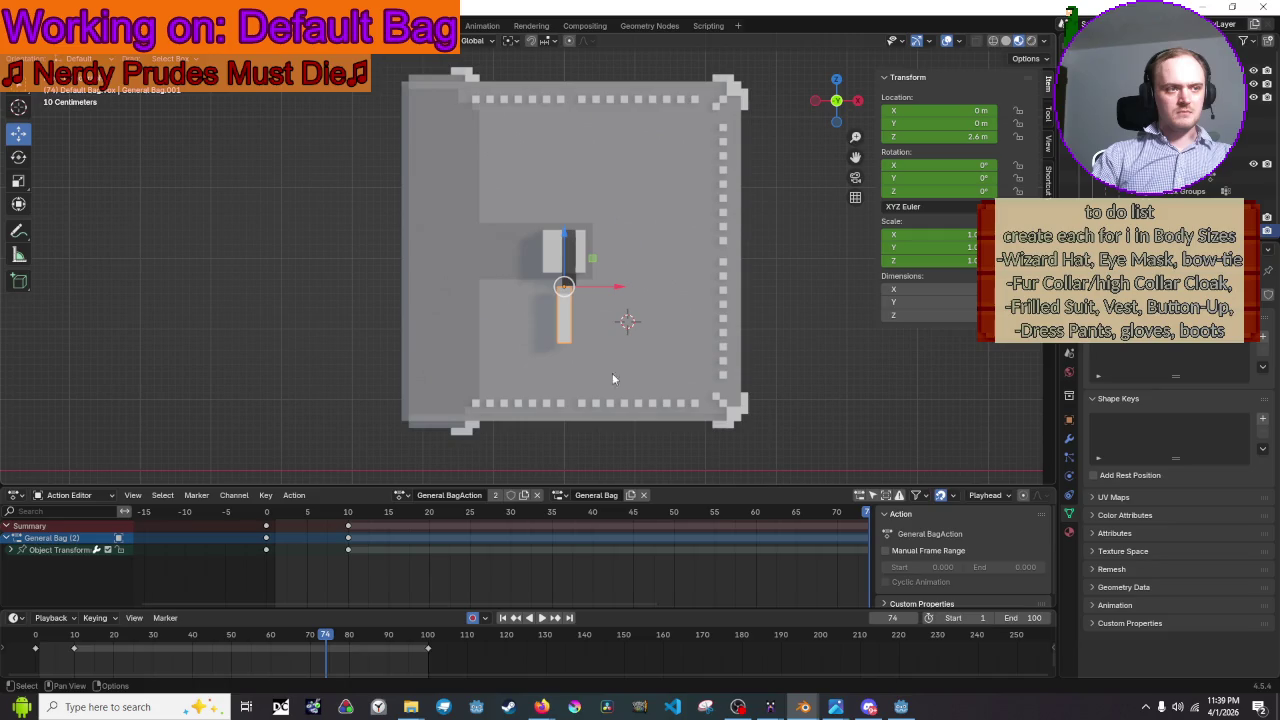
left_click_drag(305, 515, 352, 527)
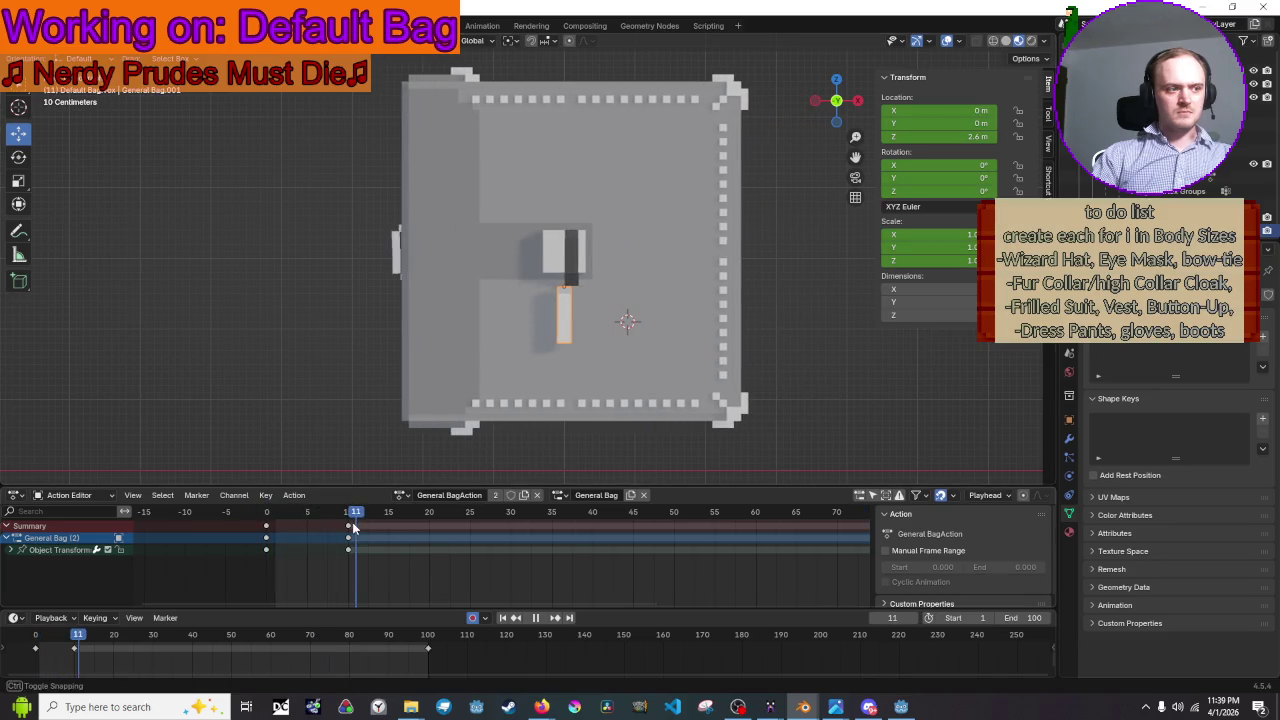
left_click(502, 393)
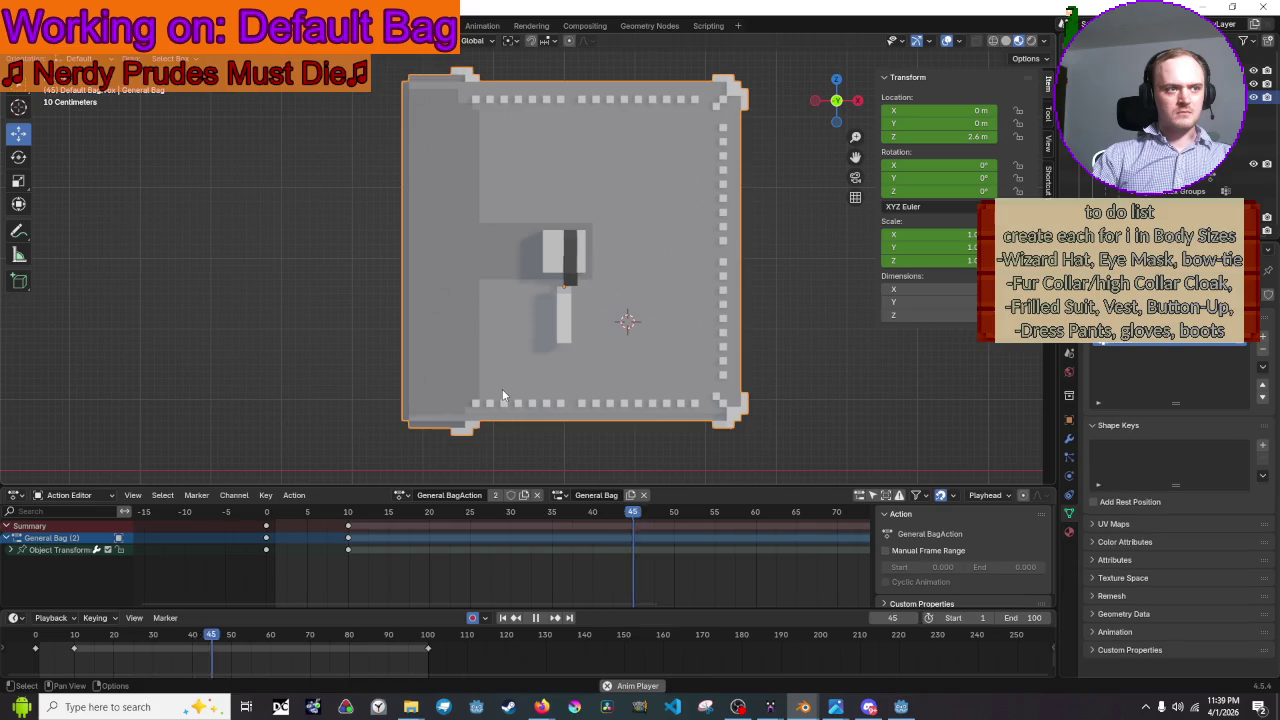
left_click(567, 320)
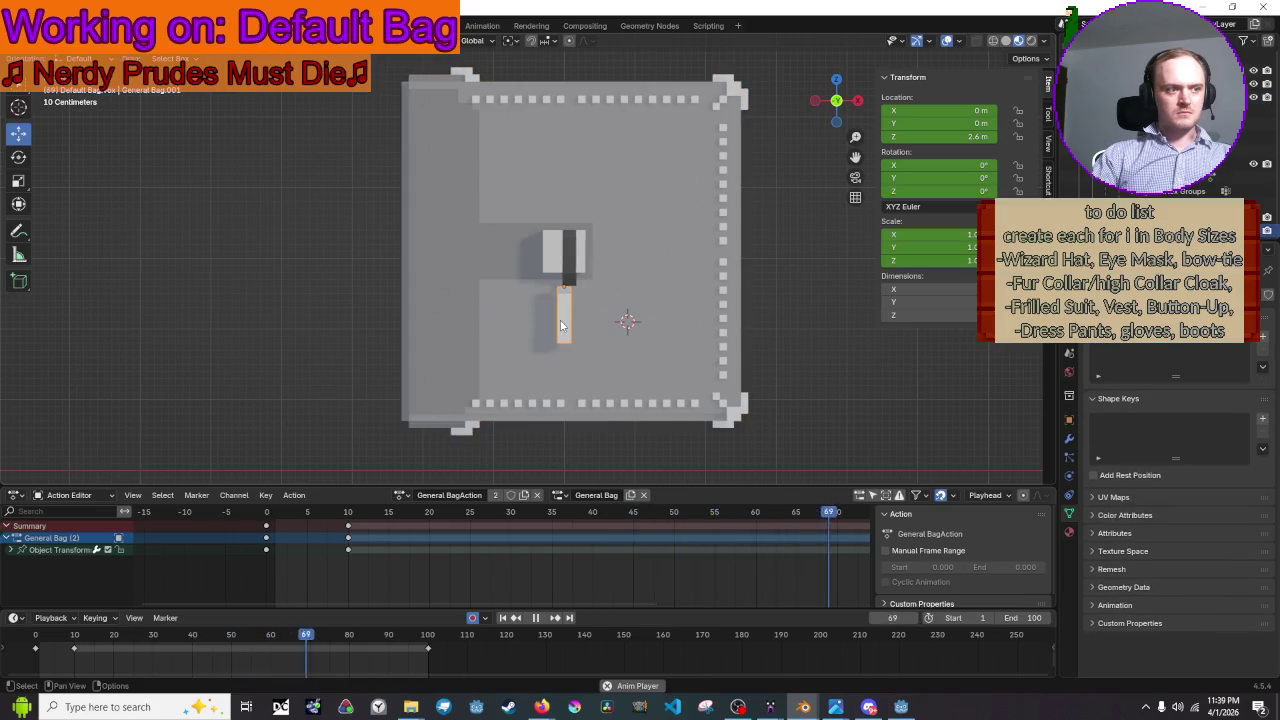
key("space")
left_click(637, 326)
key("space")
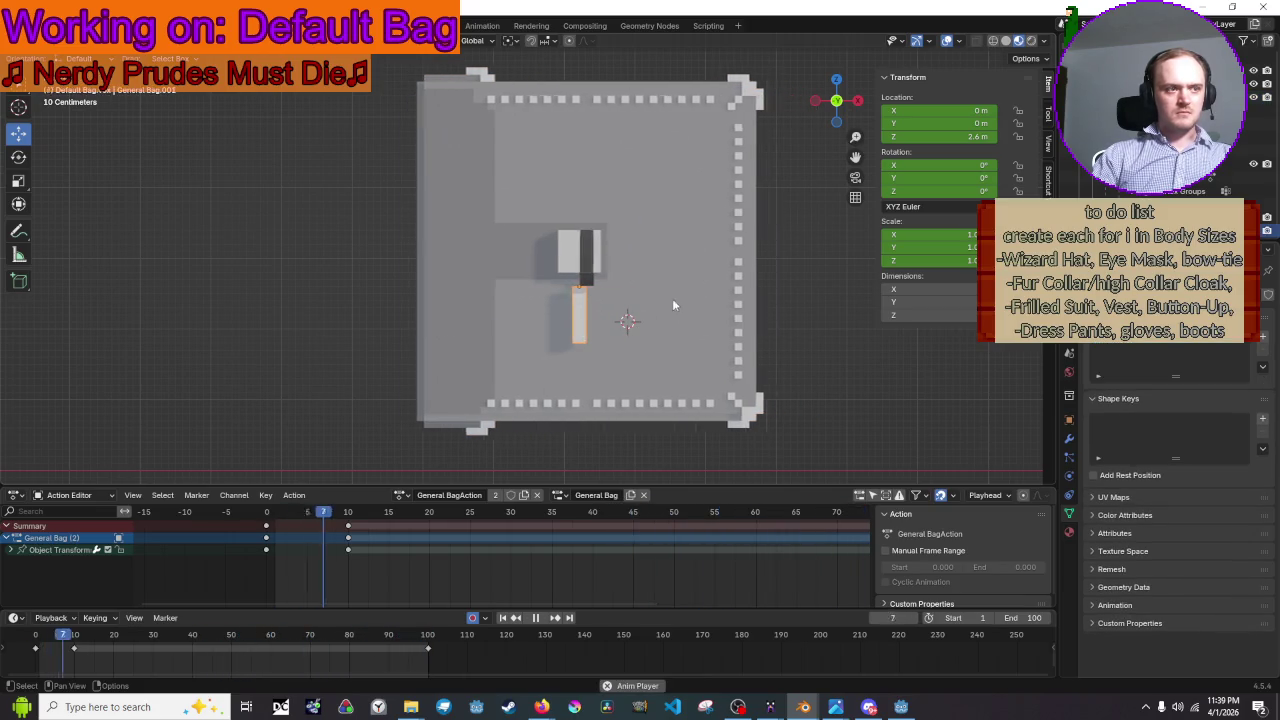
middle_click_drag(614, 264, 637, 228)
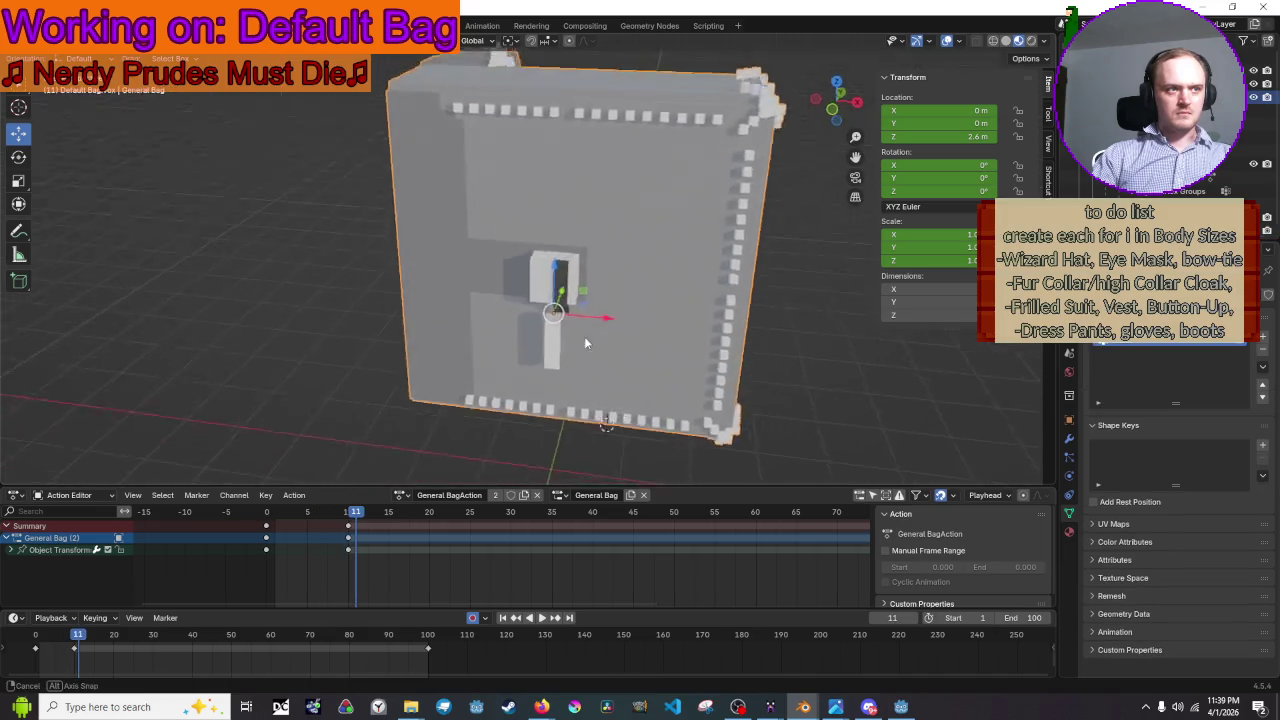
- Assign General BagAction to the Bag Straps and Clamp objects
left_click(638, 233)
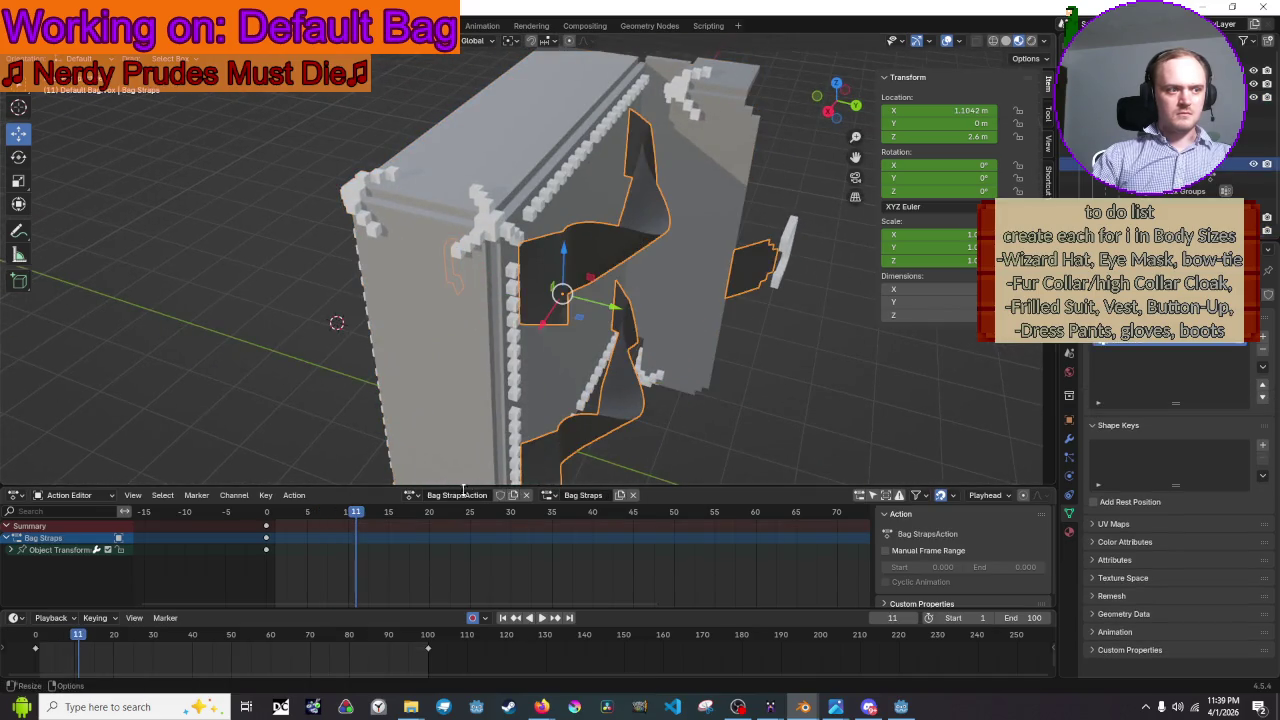
left_click(412, 495)
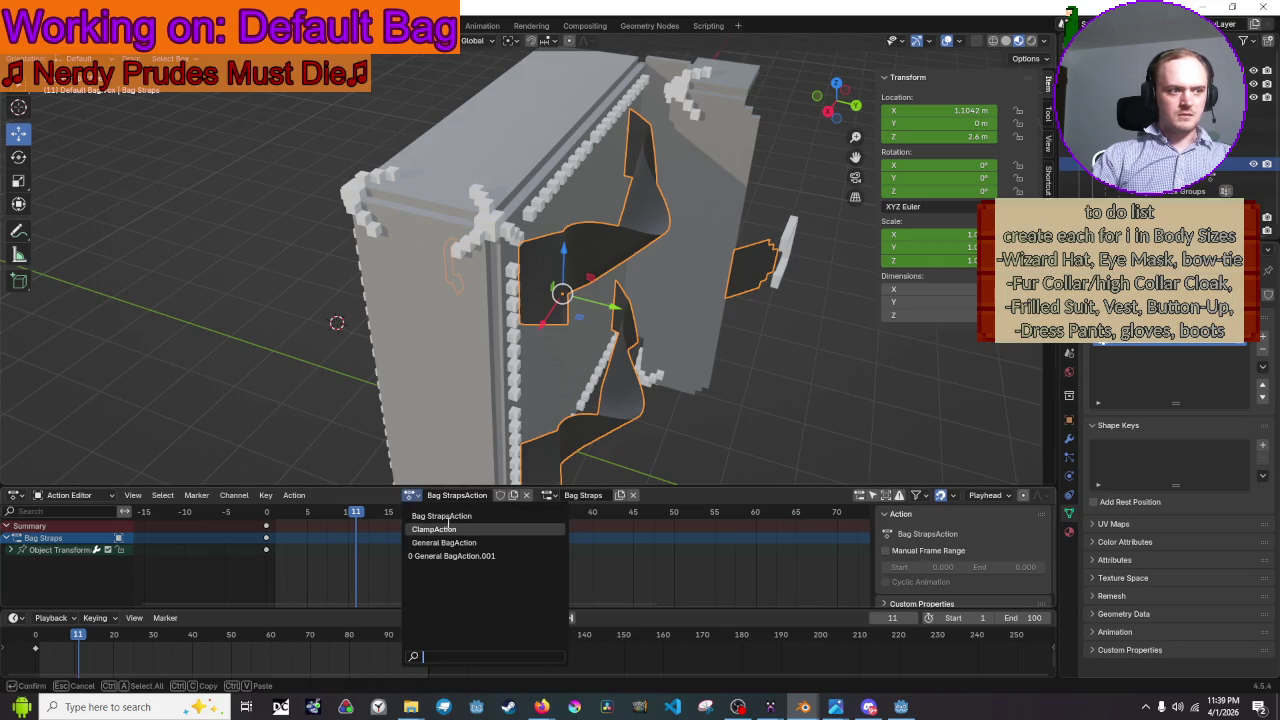
left_click(490, 542)
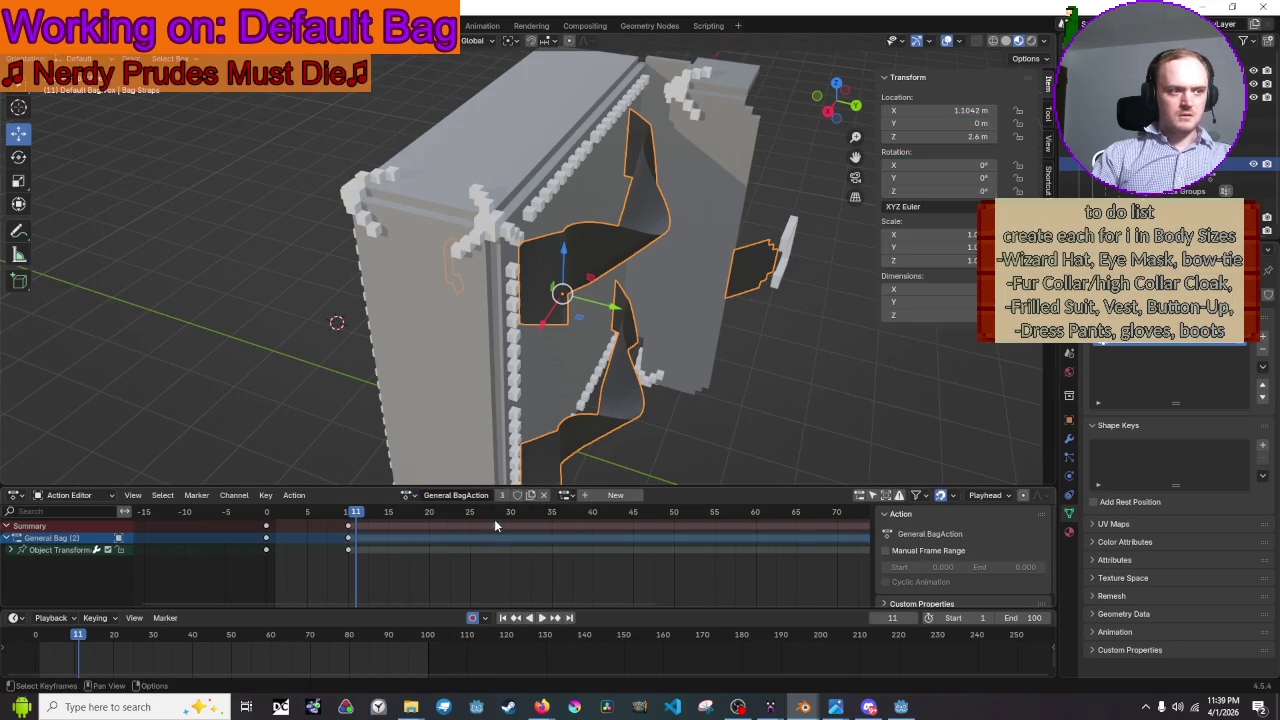
left_click(458, 337)
left_click(575, 270)
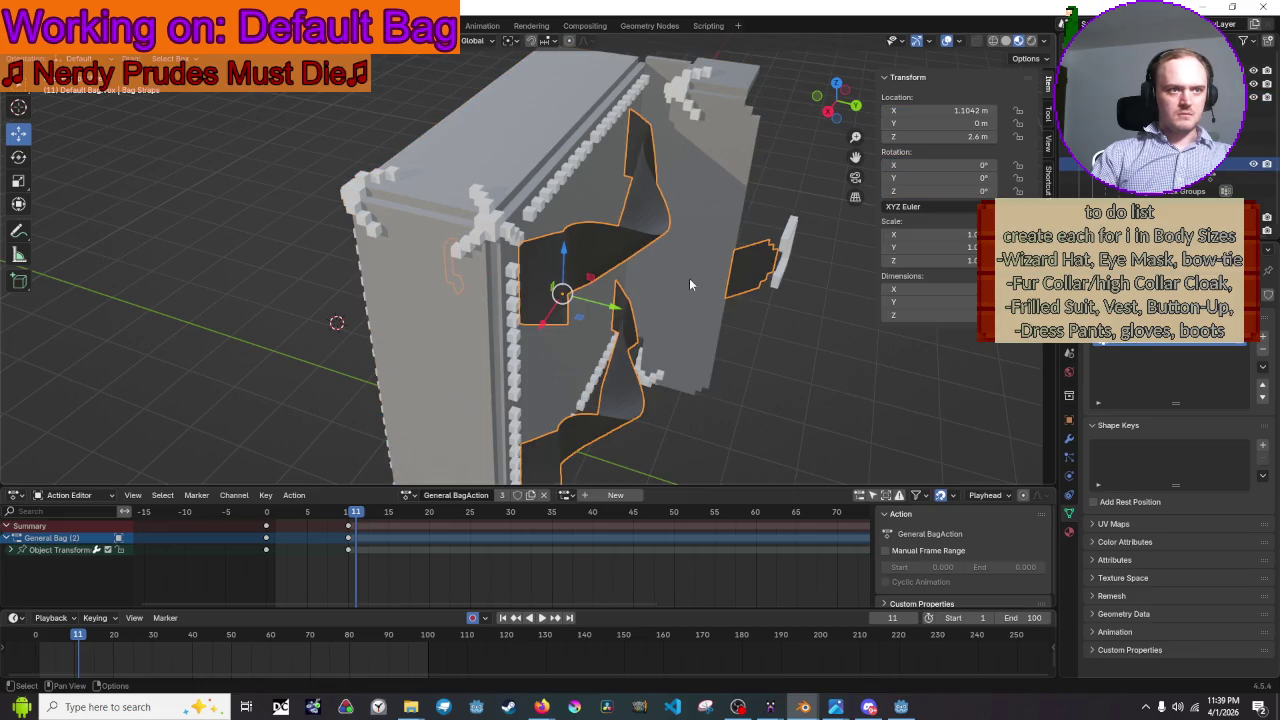
left_click(789, 248)
left_click(421, 497)
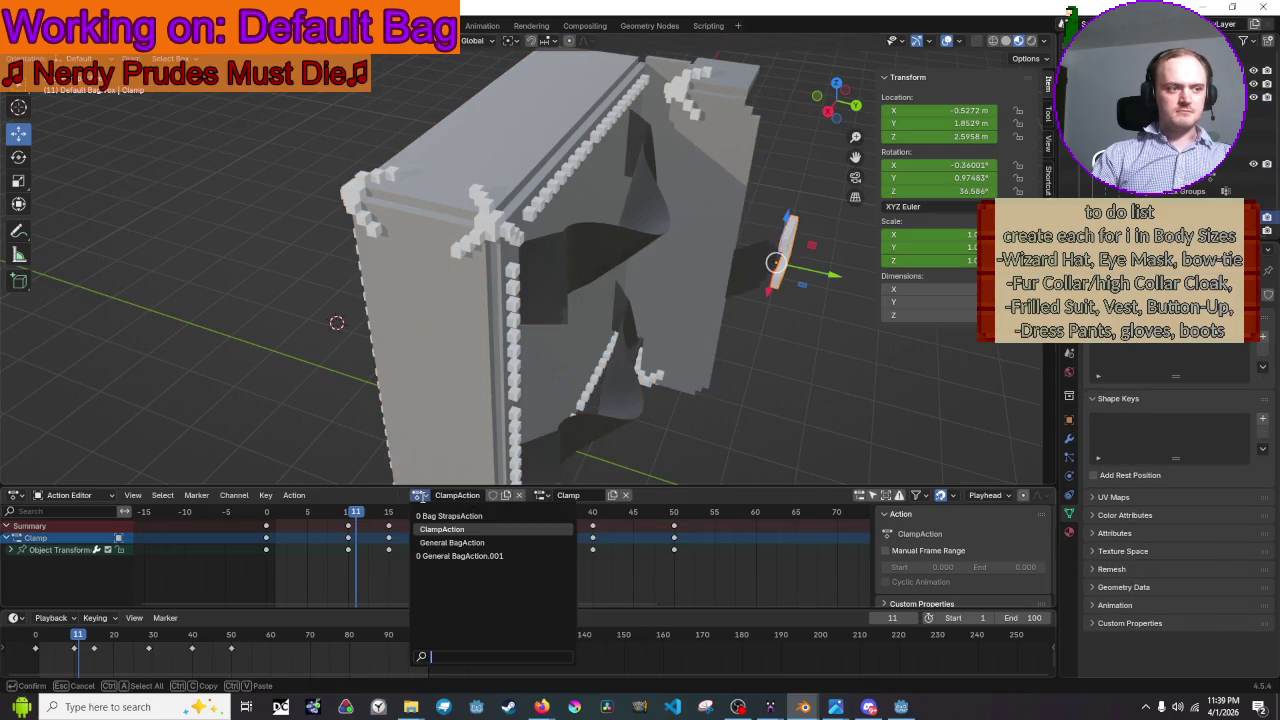
left_click(452, 542)
- Play back the shared animation and confirm the clasp keeps General BagAction
mouse_move(469, 372)
middle_mouse_down()
mouse_move(498, 388)
mouse_move(660, 365)
mouse_move(698, 375)
mouse_move(659, 381)
middle_mouse_up()
key("space")
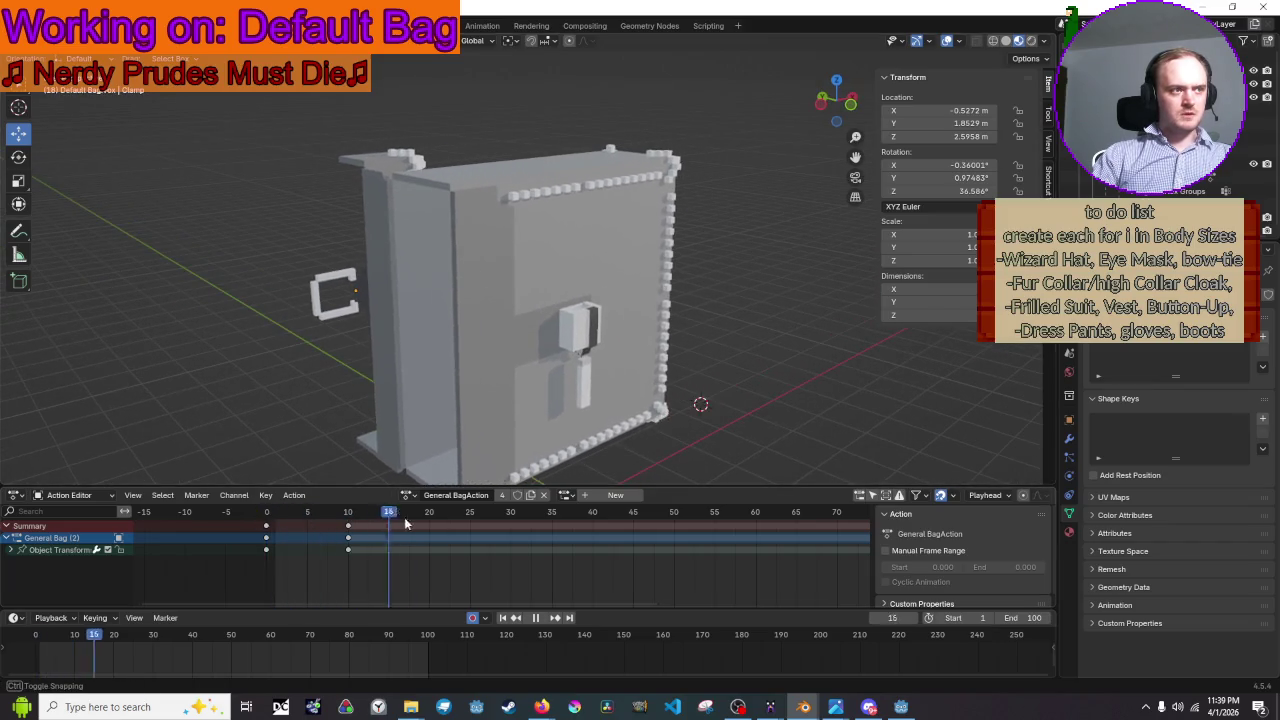
key("Escape")
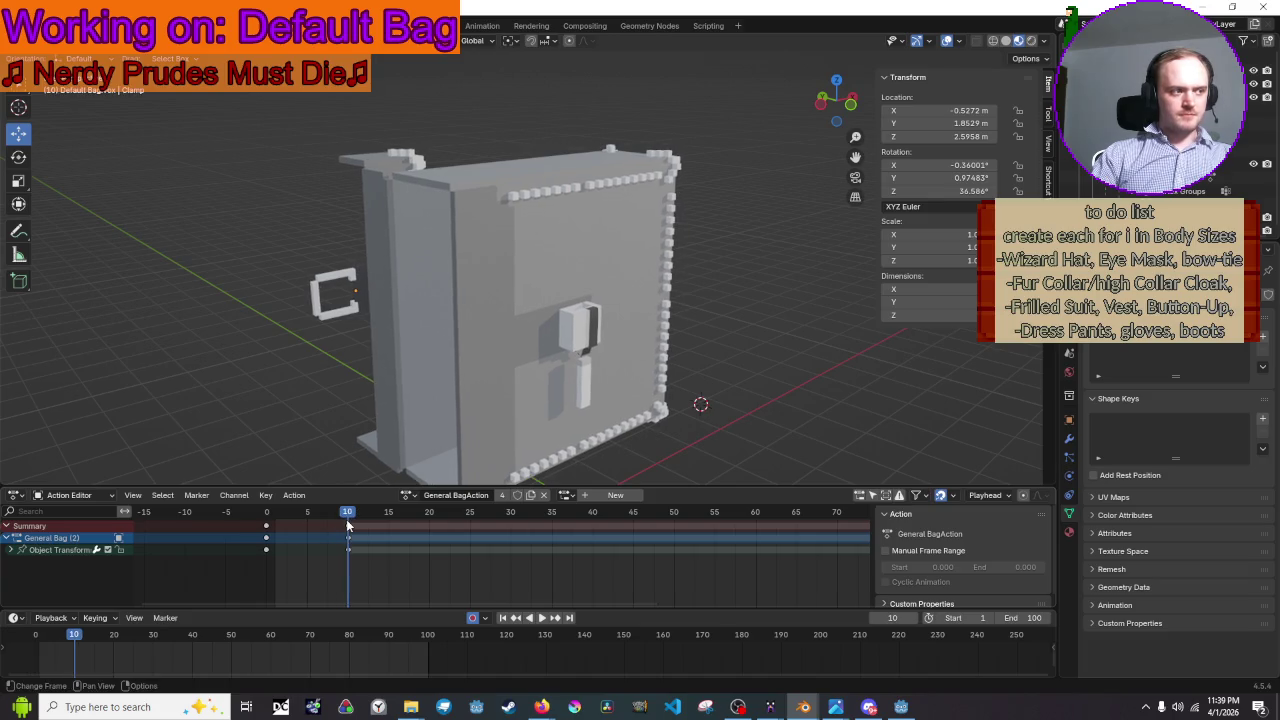
left_click(10, 550)
left_click(10, 550)
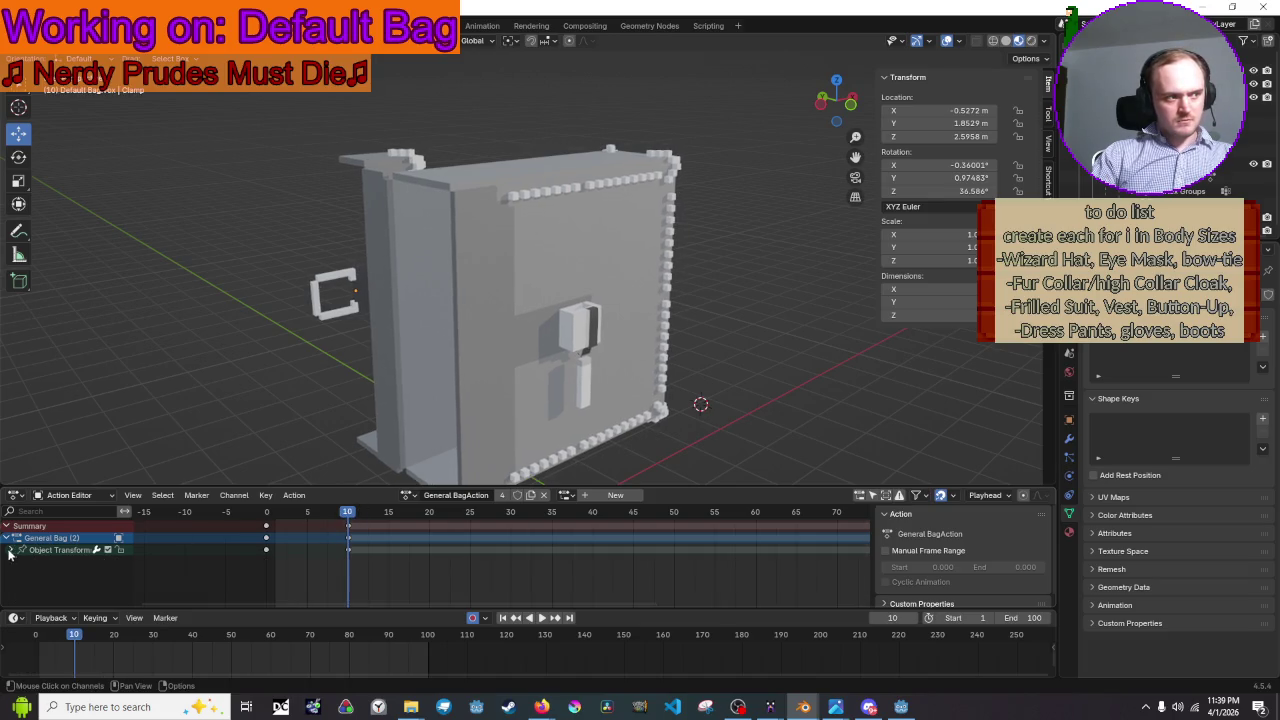
left_click(588, 367)
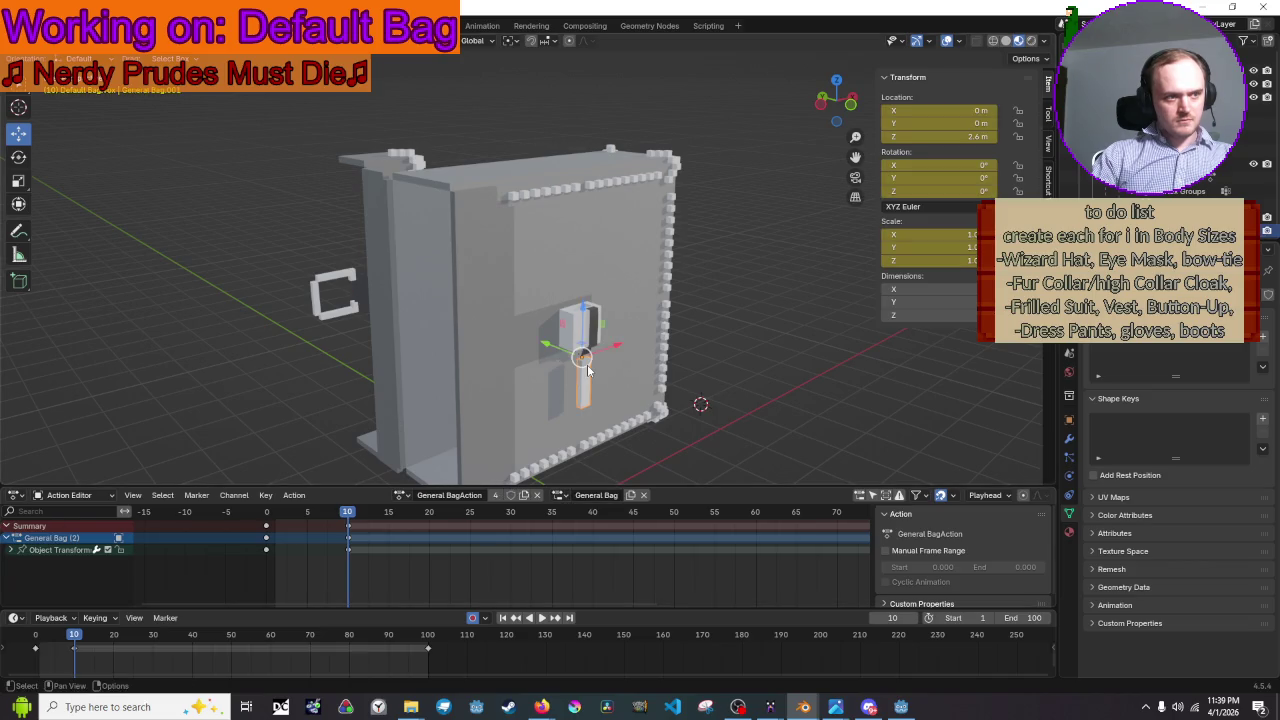
key("alt+a")
left_click(400, 495)
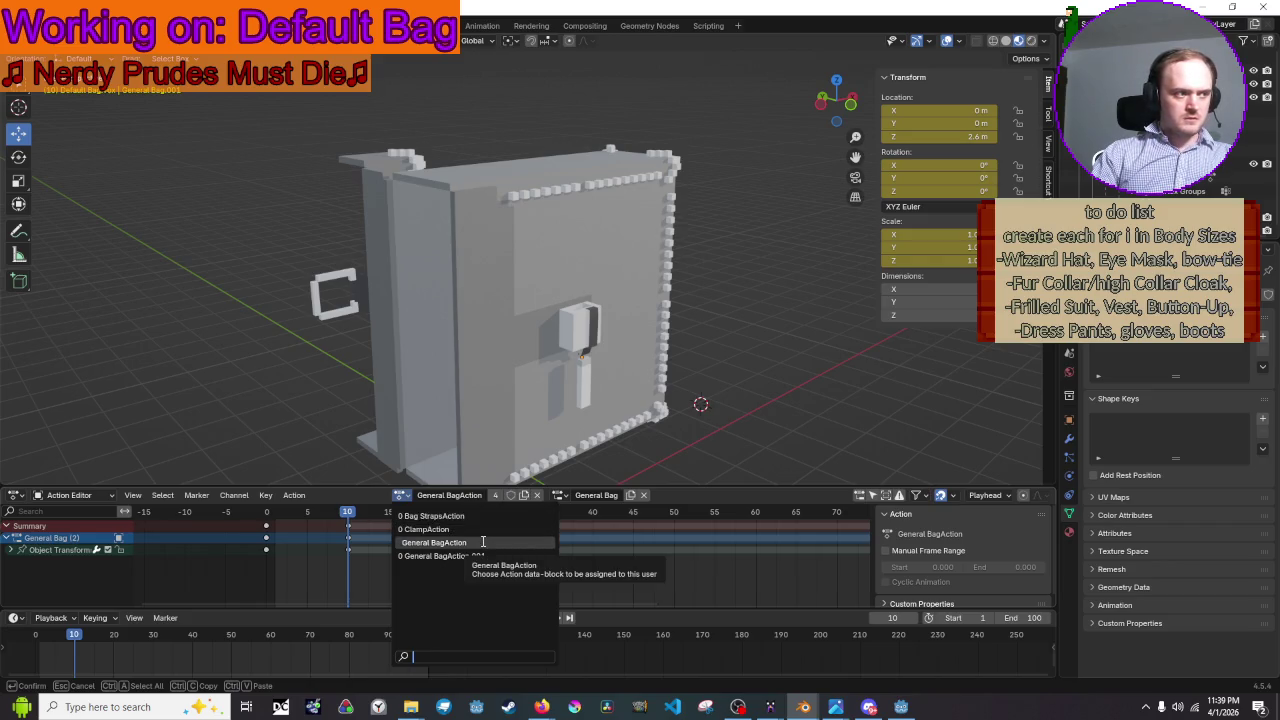
left_click(483, 541)
scroll(644, 407, "down", 2)
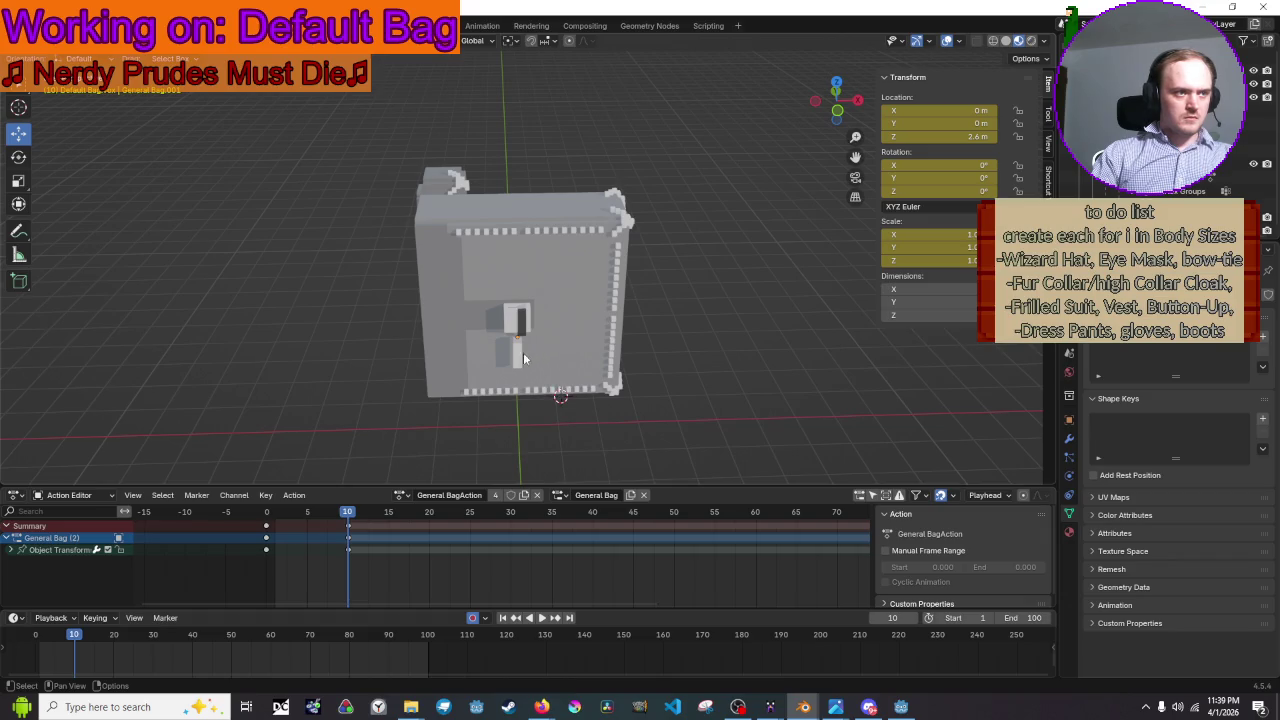
- Insert keyframes at frame 0 for the selected bag parts, including the string tab
scroll(358, 481, "up", 10, "alt")
left_click(566, 358)
right_click(562, 352)
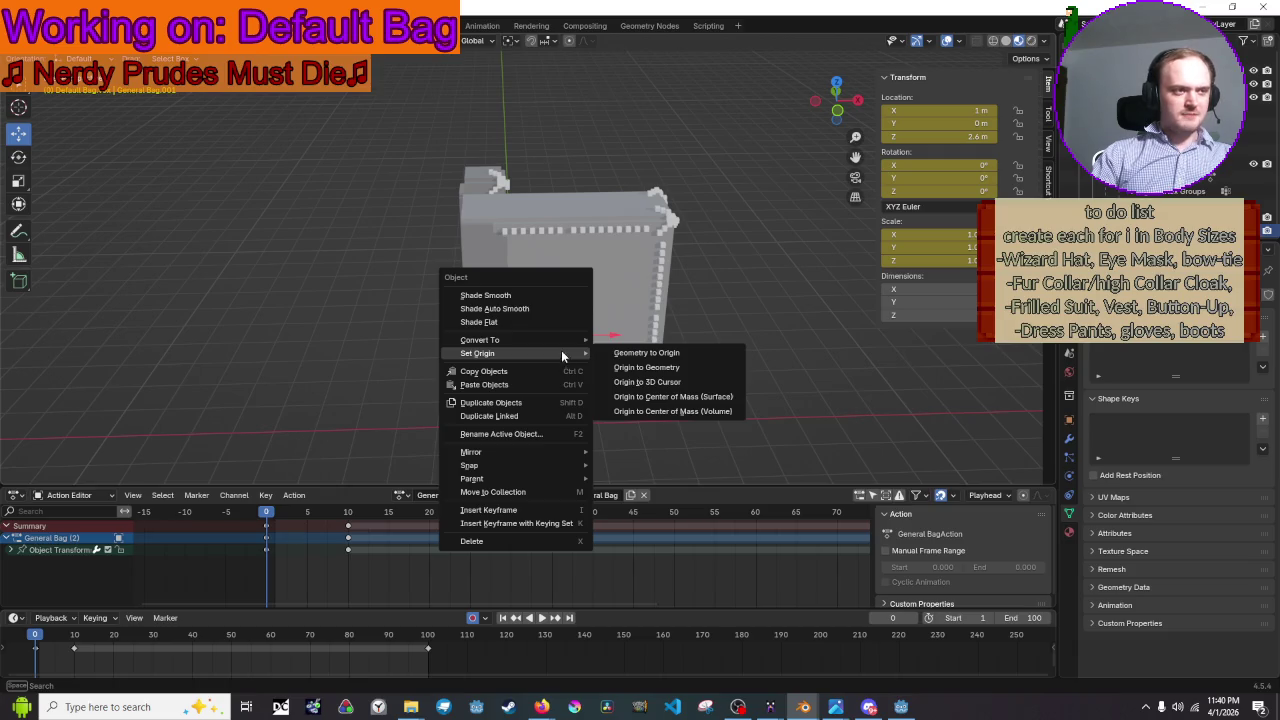
mouse_move(520, 353)
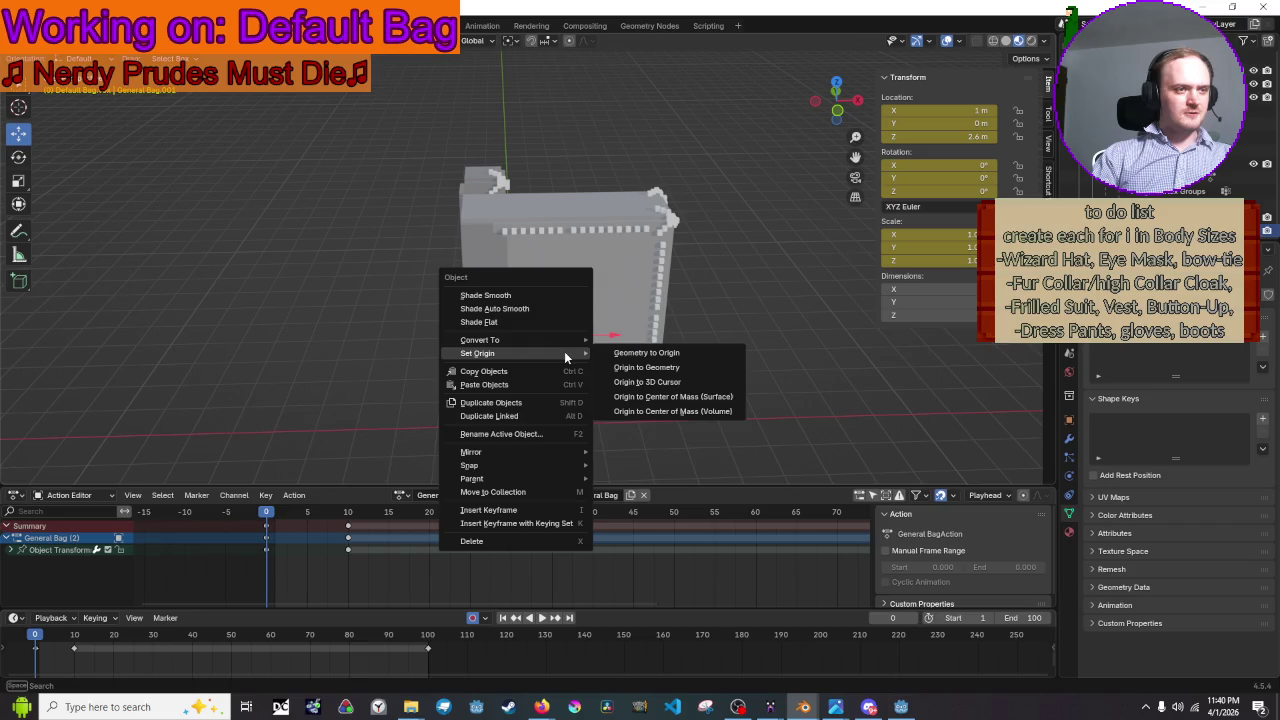
mouse_move(472, 478)
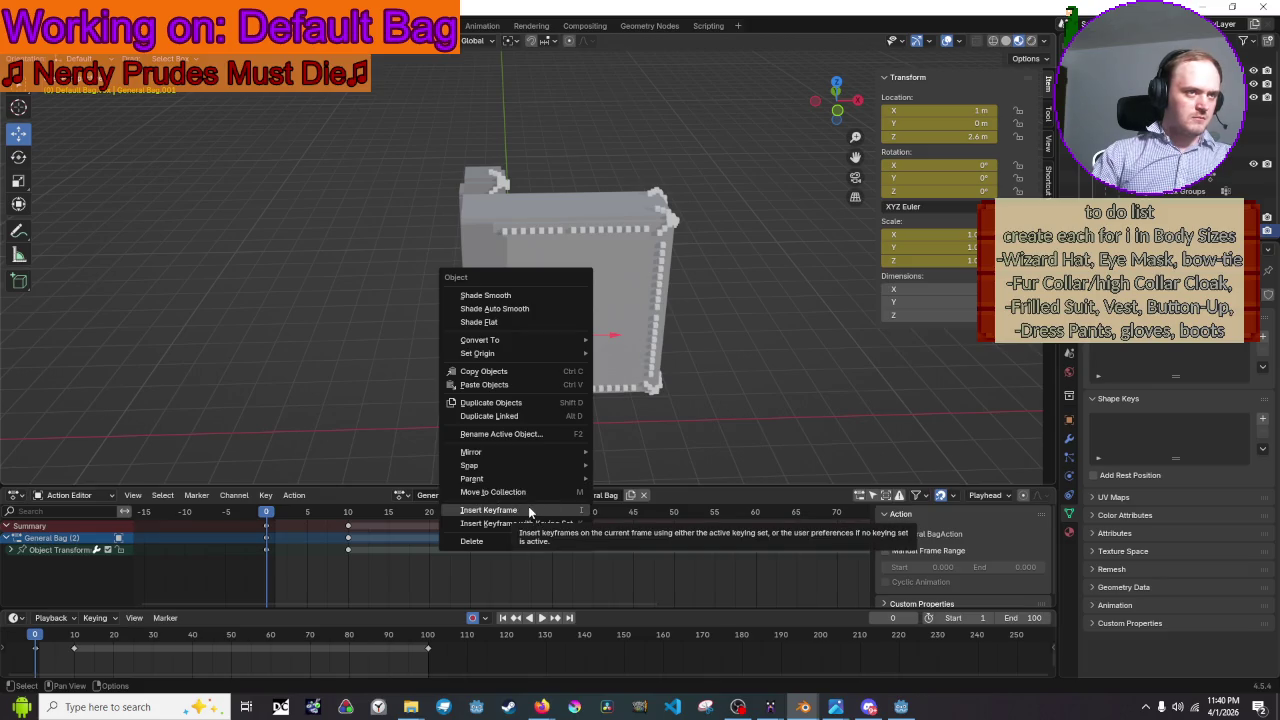
left_click(528, 506)
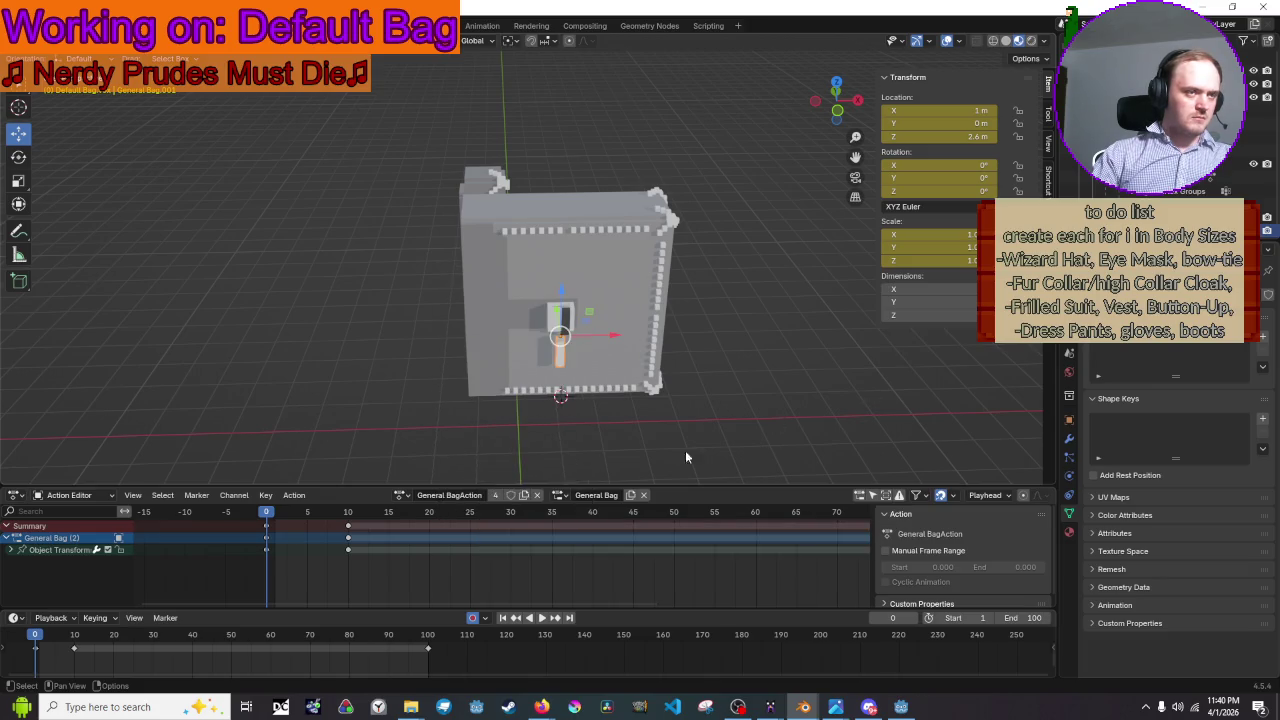
right_click(624, 321)
left_click(608, 481)
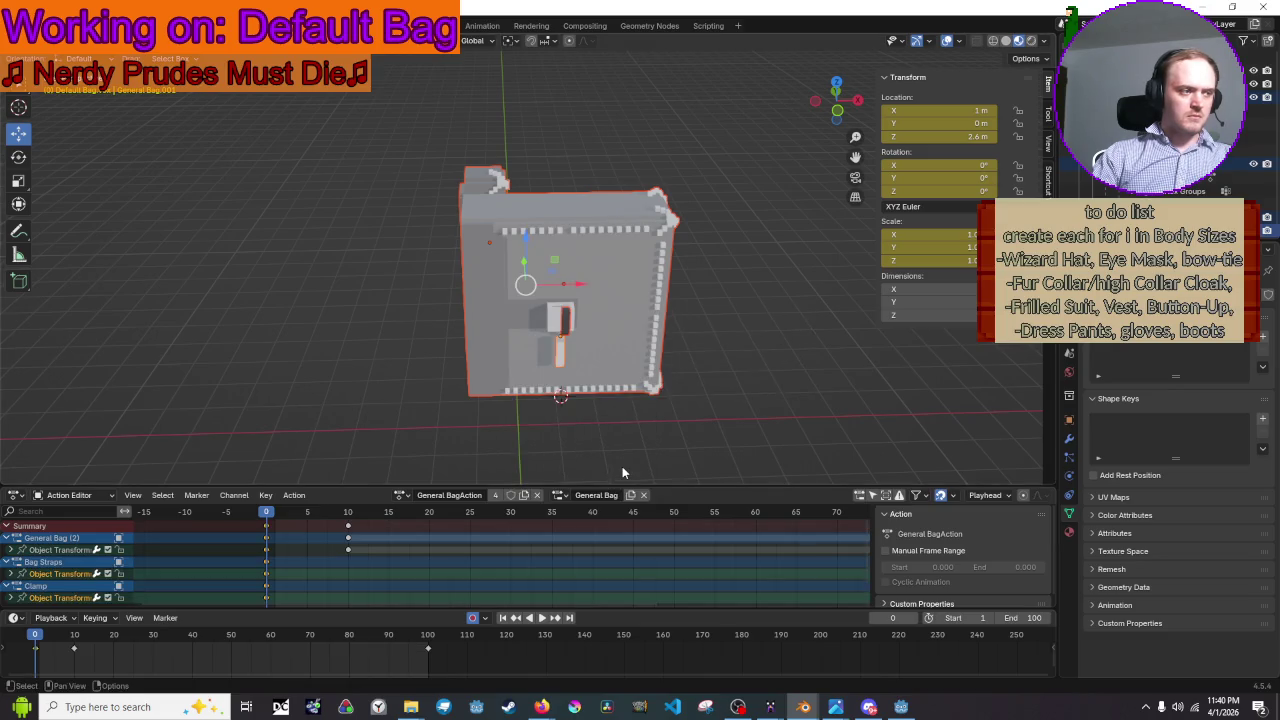
- Collapse the General Bag, Bag Straps and Clamp channels and clear the selection
left_click(9, 563)
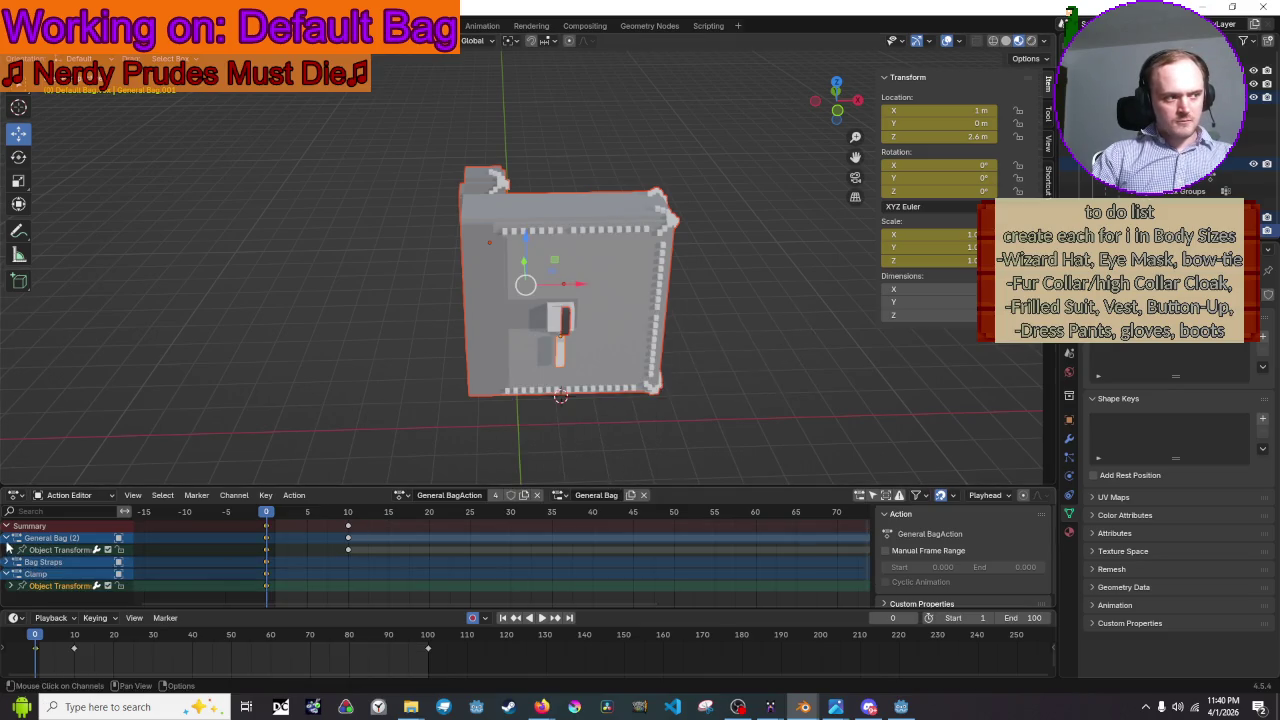
left_click(9, 540)
left_click(9, 563)
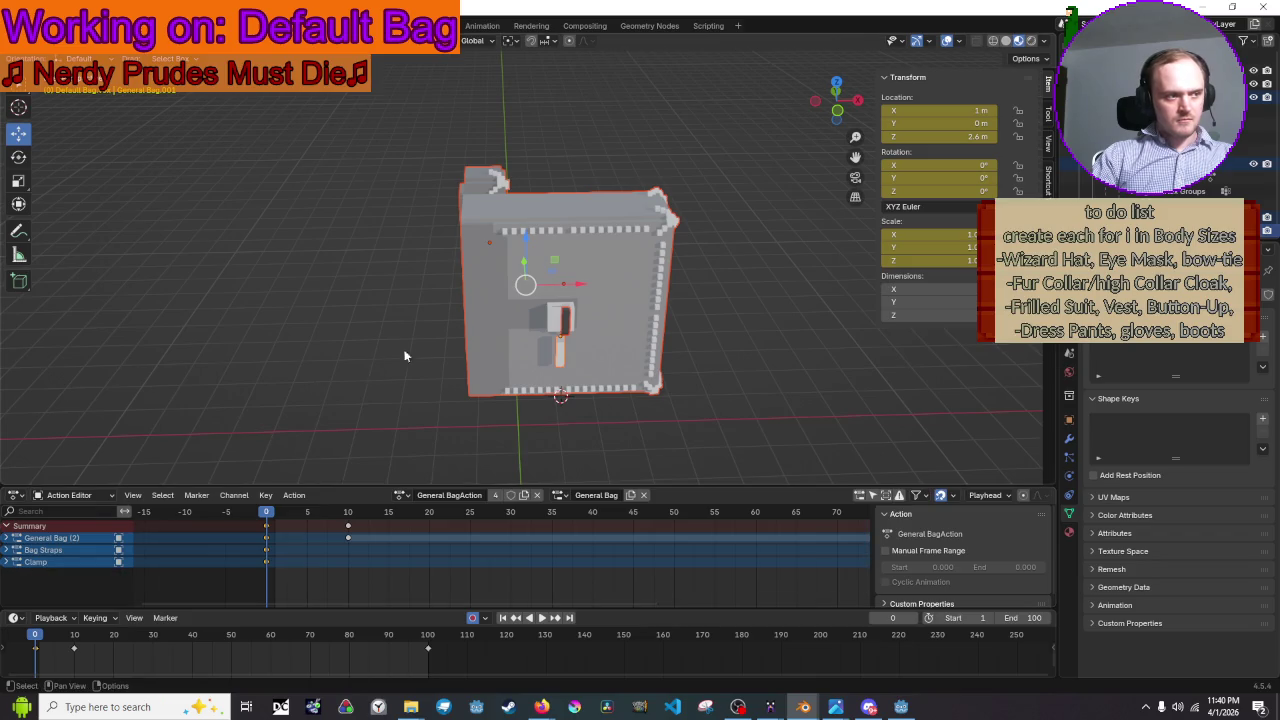
scroll(440, 336, "up", 3)
left_click(440, 336)
mouse_move(440, 336)
middle_mouse_down()
mouse_move(428, 286)
mouse_move(446, 266)
mouse_move(602, 358)
middle_mouse_up()
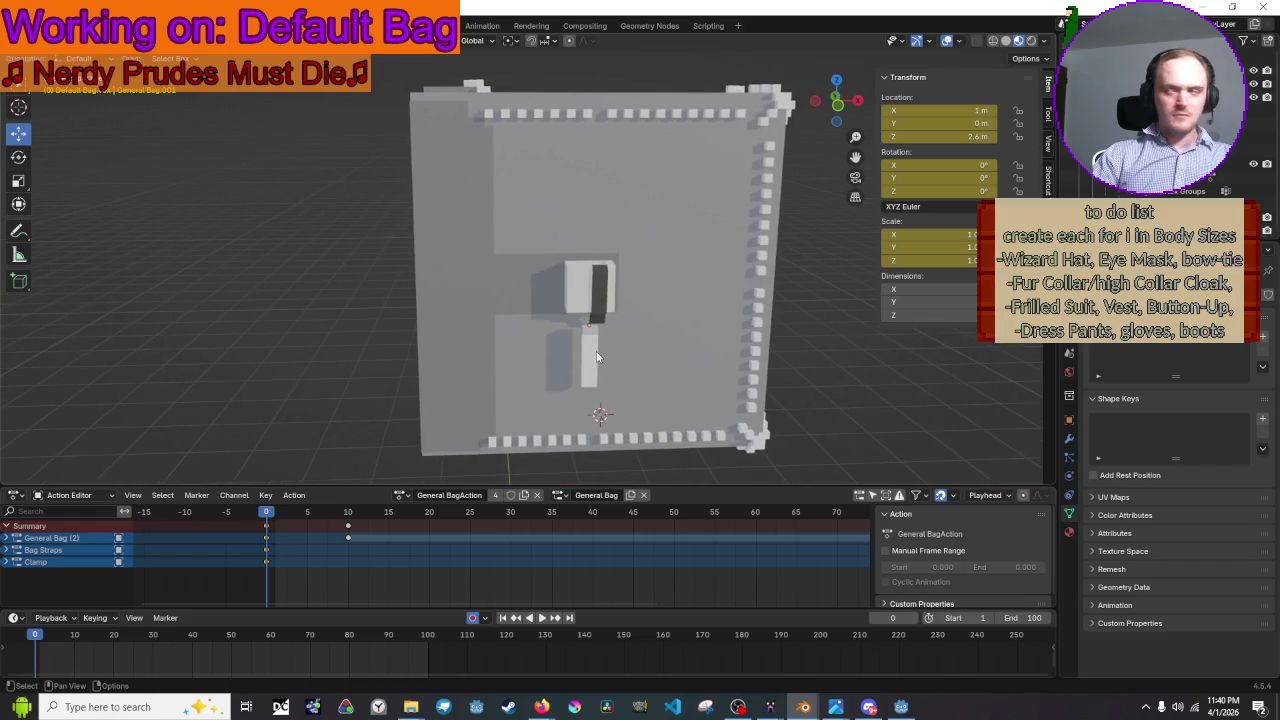
- Try a tilt on the string tab at frame 11 in front view and play back the swing
left_click(595, 352)
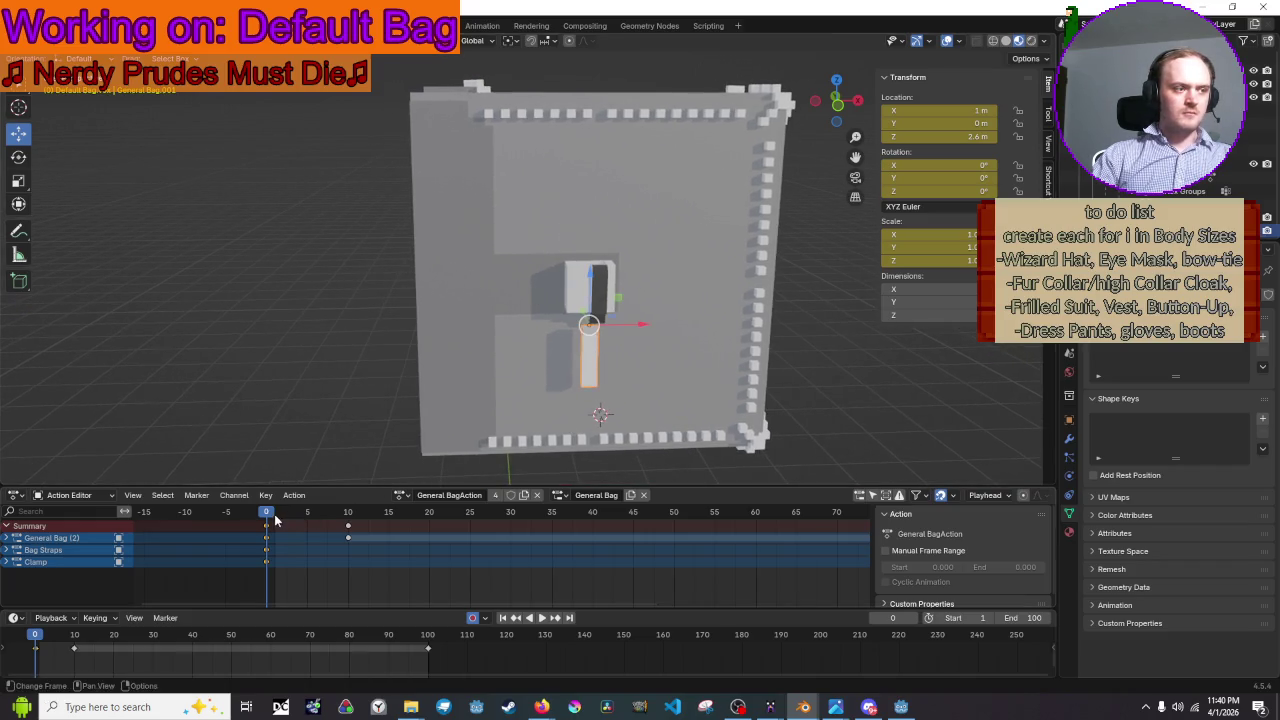
key("space")
left_click_drag(270, 520, 360, 517)
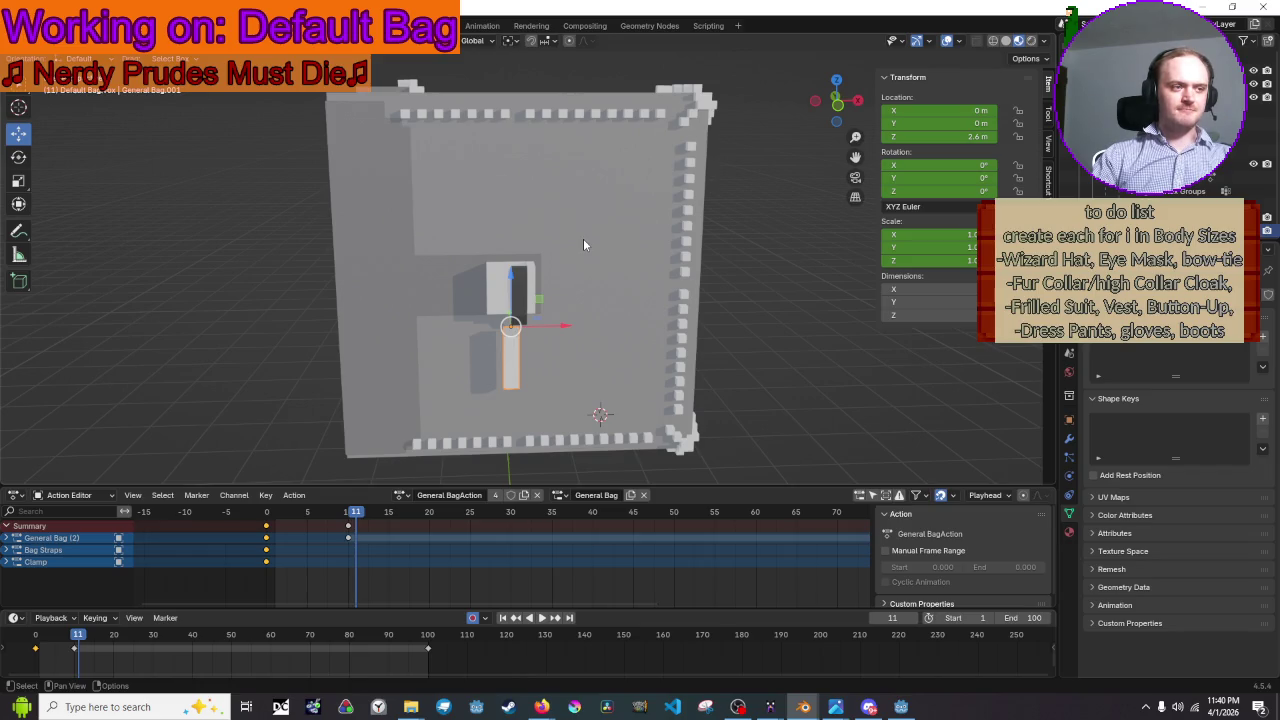
left_click(836, 105)
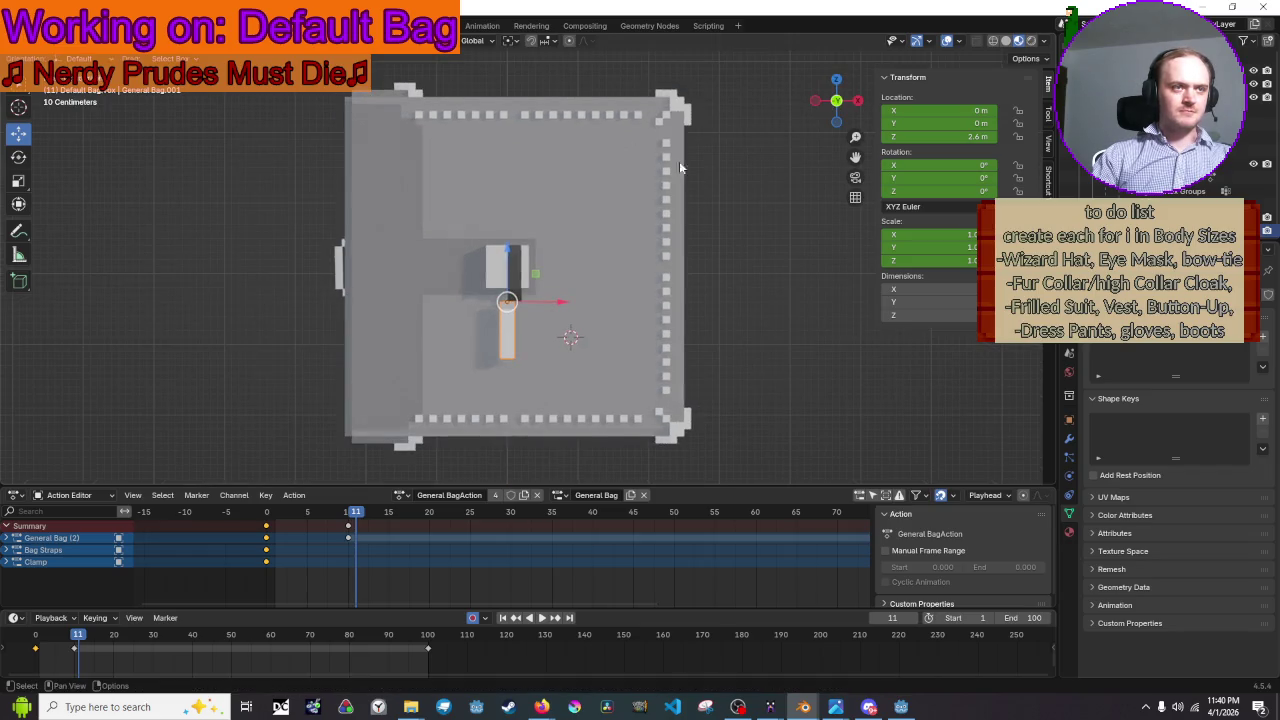
key("r")
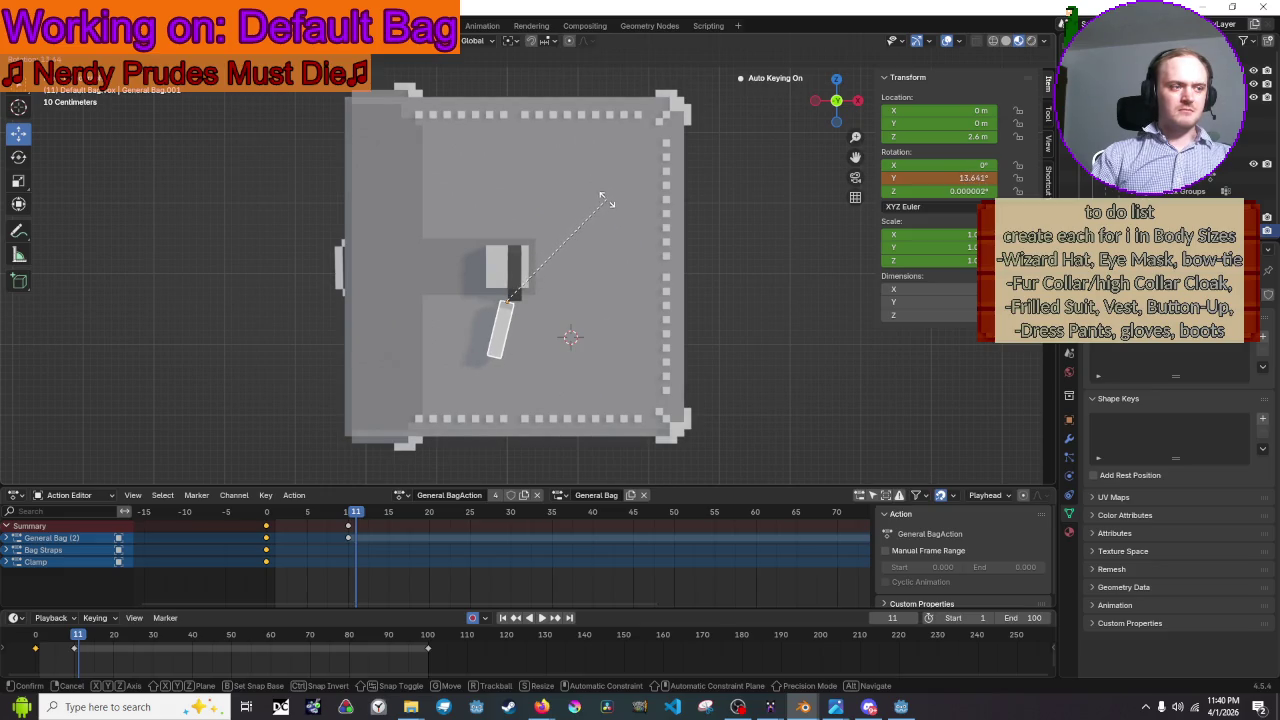
left_click(606, 199)
key("space")
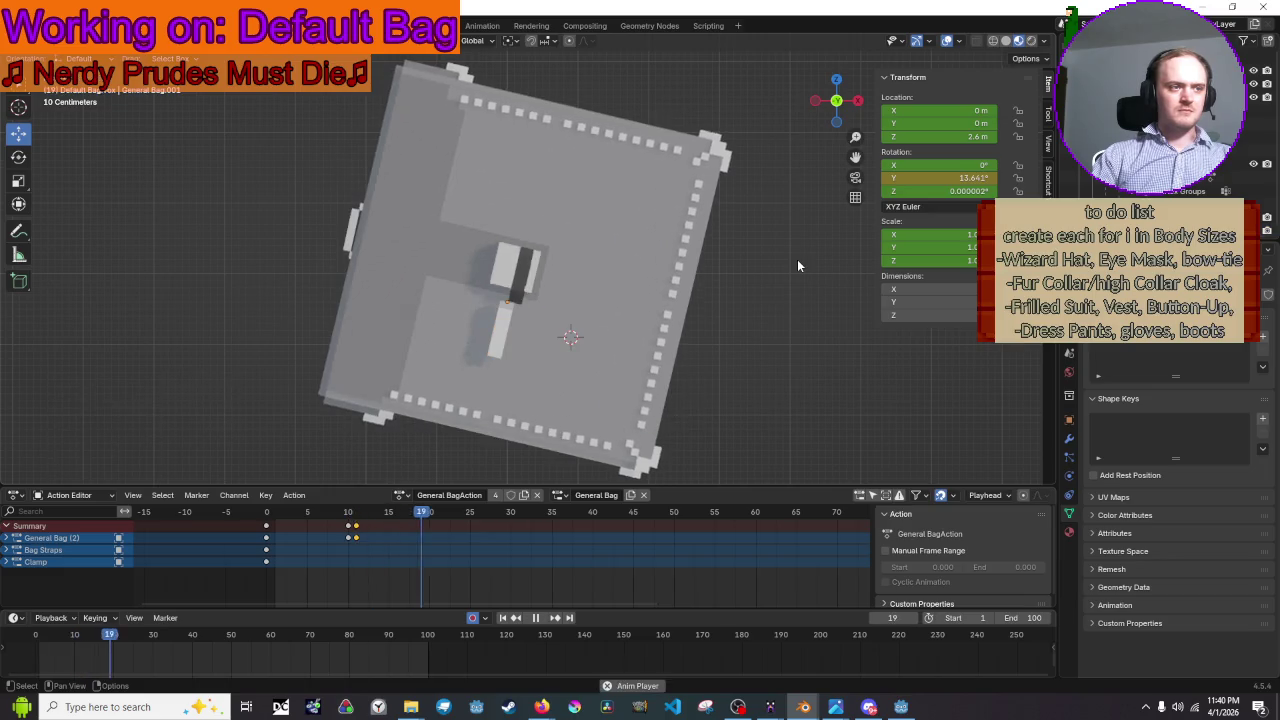
key("Escape")
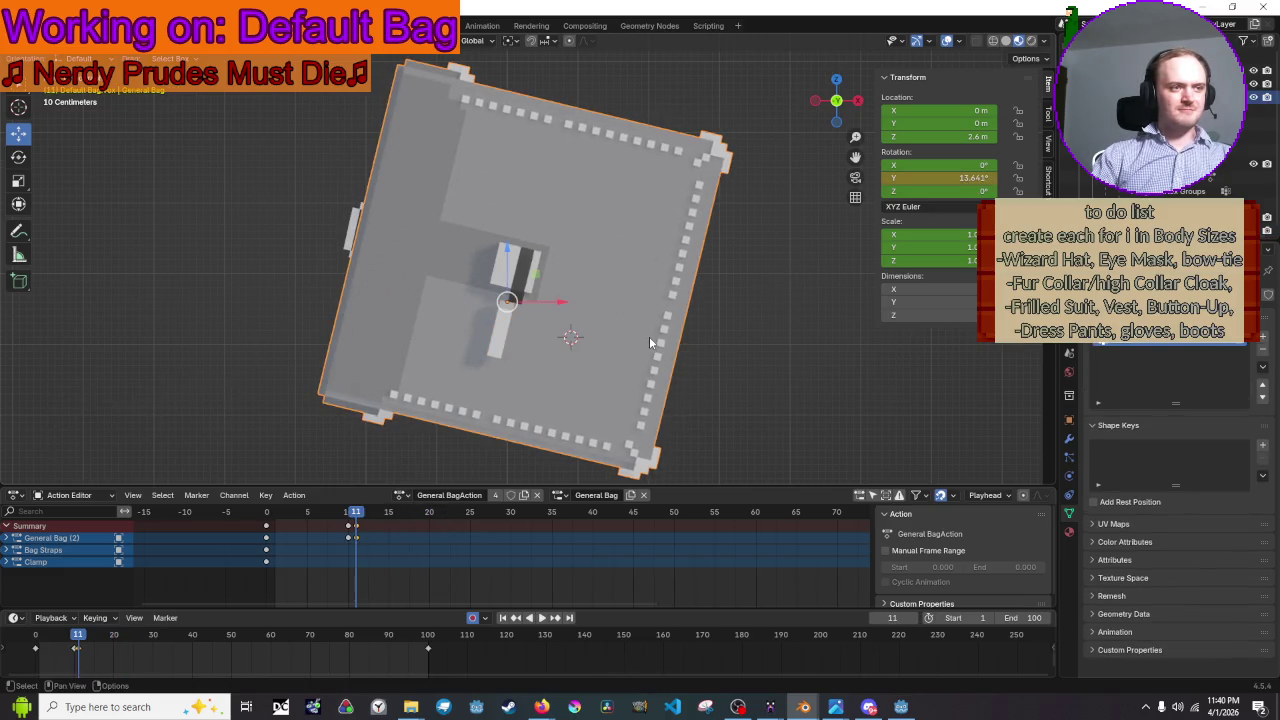
- At frame 10, select the narrow string tab through the Outliner
left_click(649, 342)
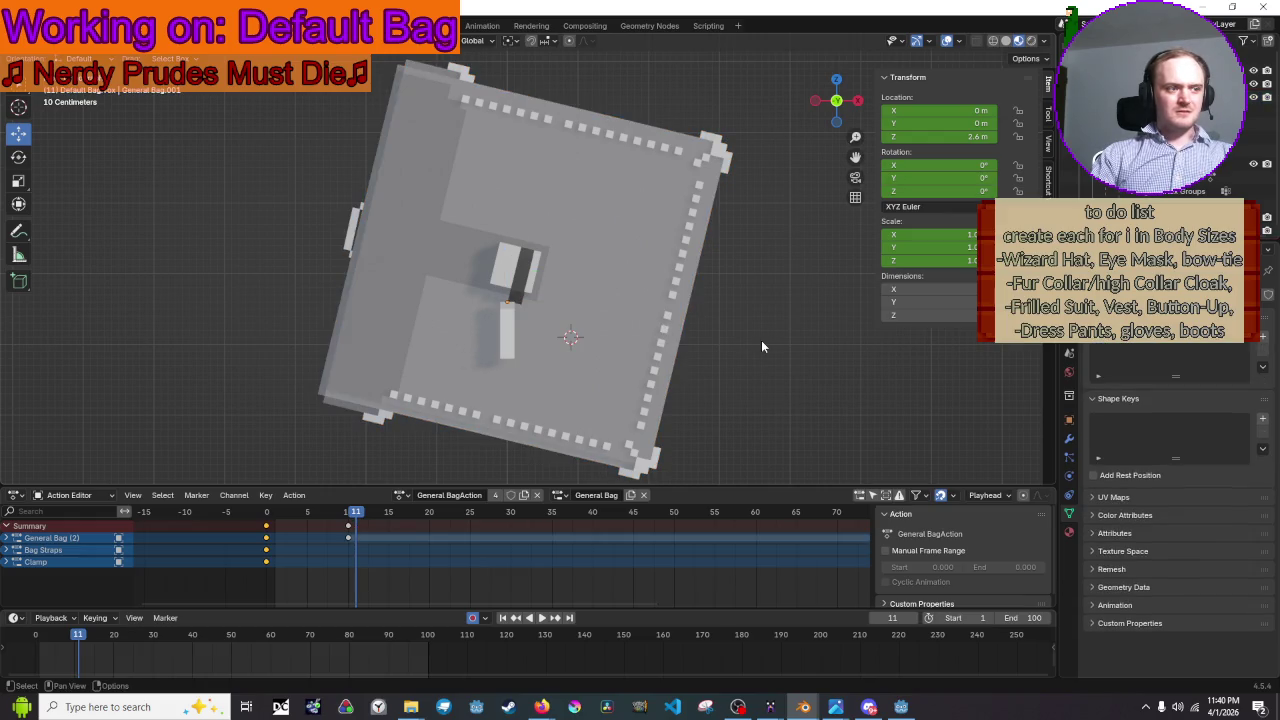
left_click_drag(352, 515, 347, 521)
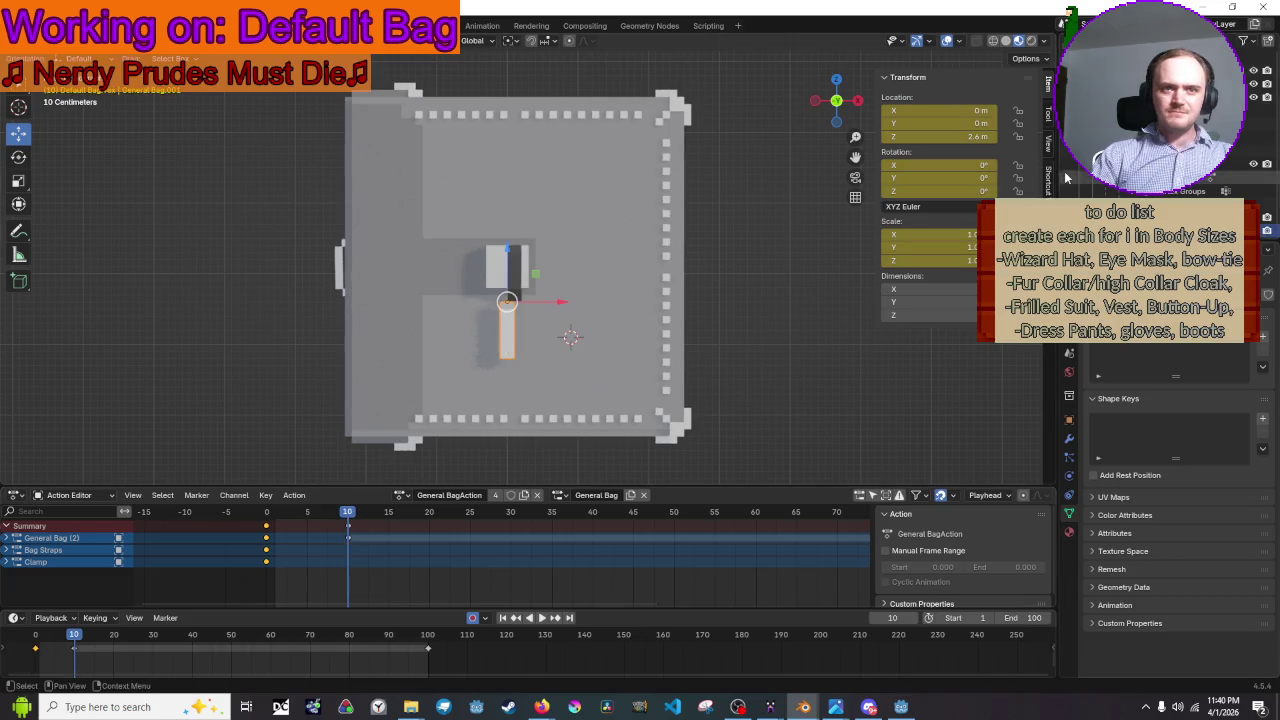
left_click(1130, 184)
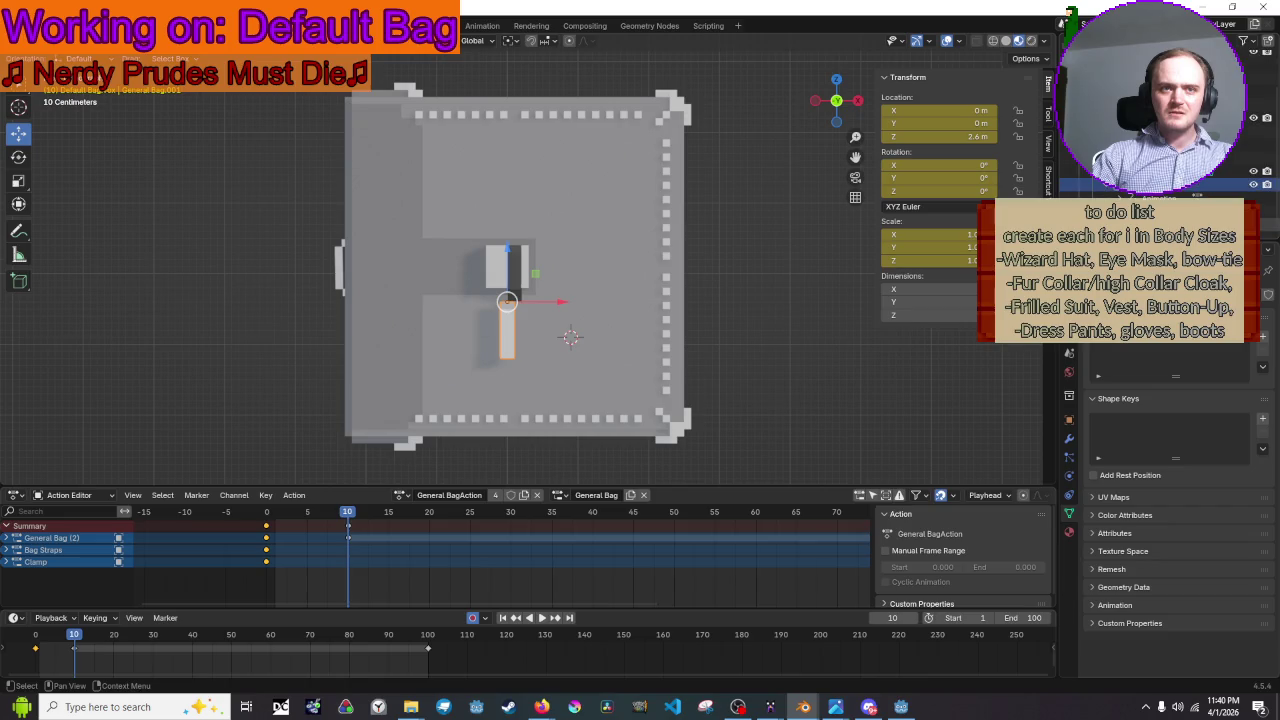
left_click(1200, 211)
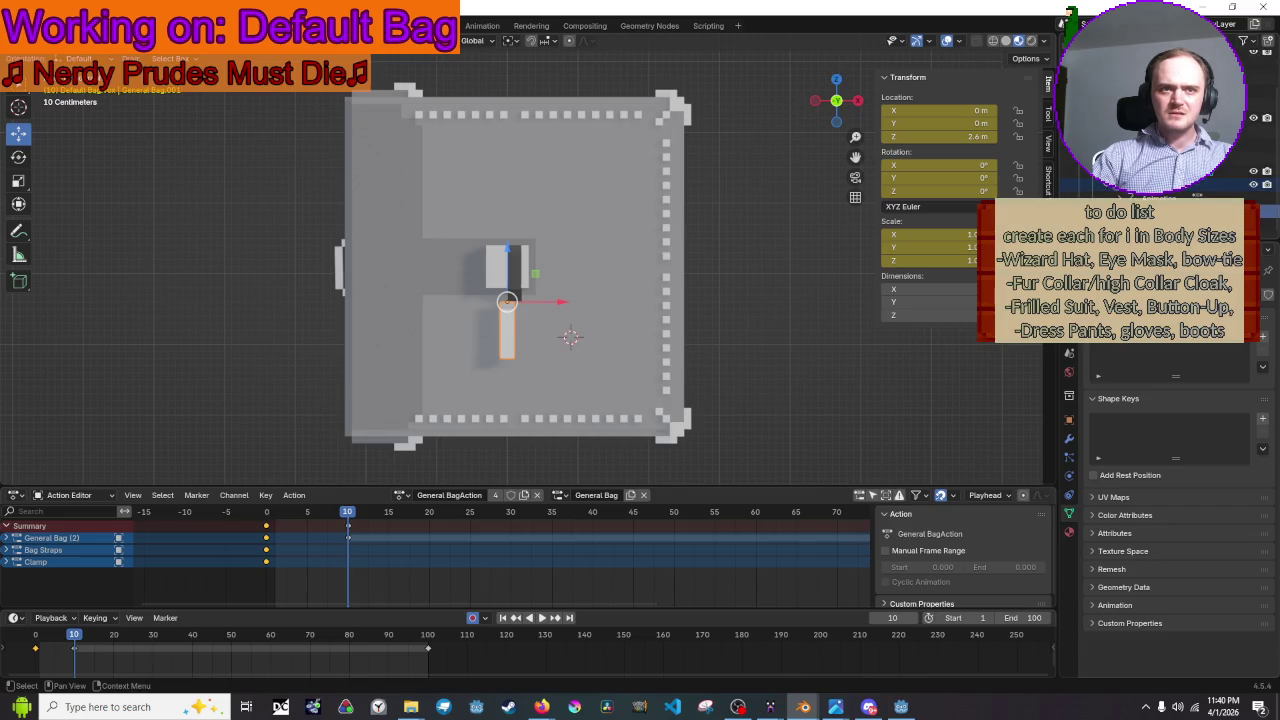
scroll(1200, 150, "up", 2)
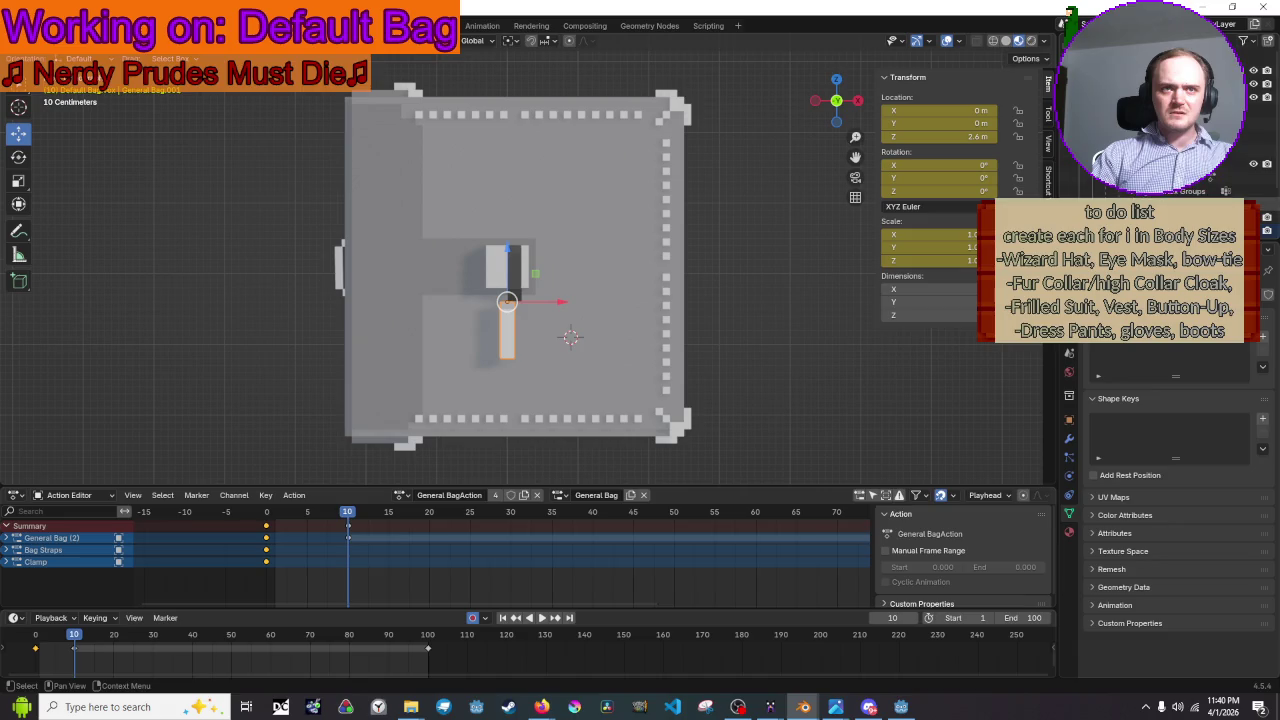
left_click(1150, 97)
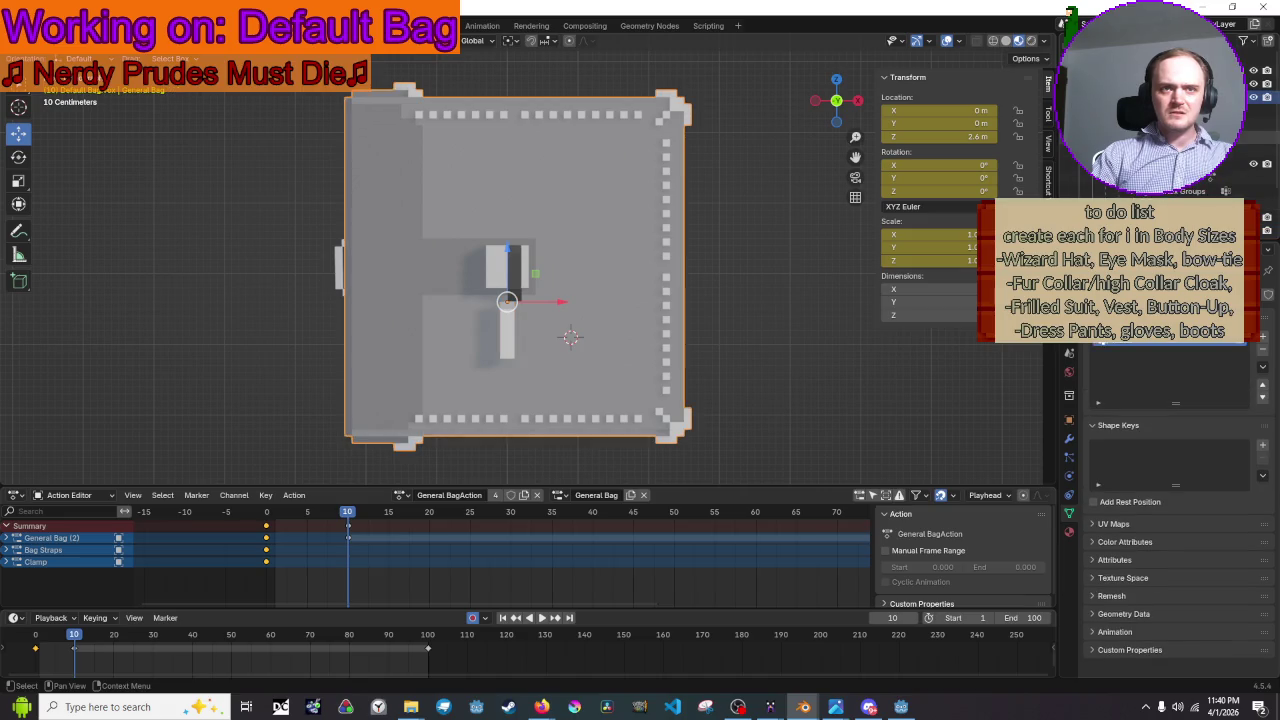
left_click(1160, 165)
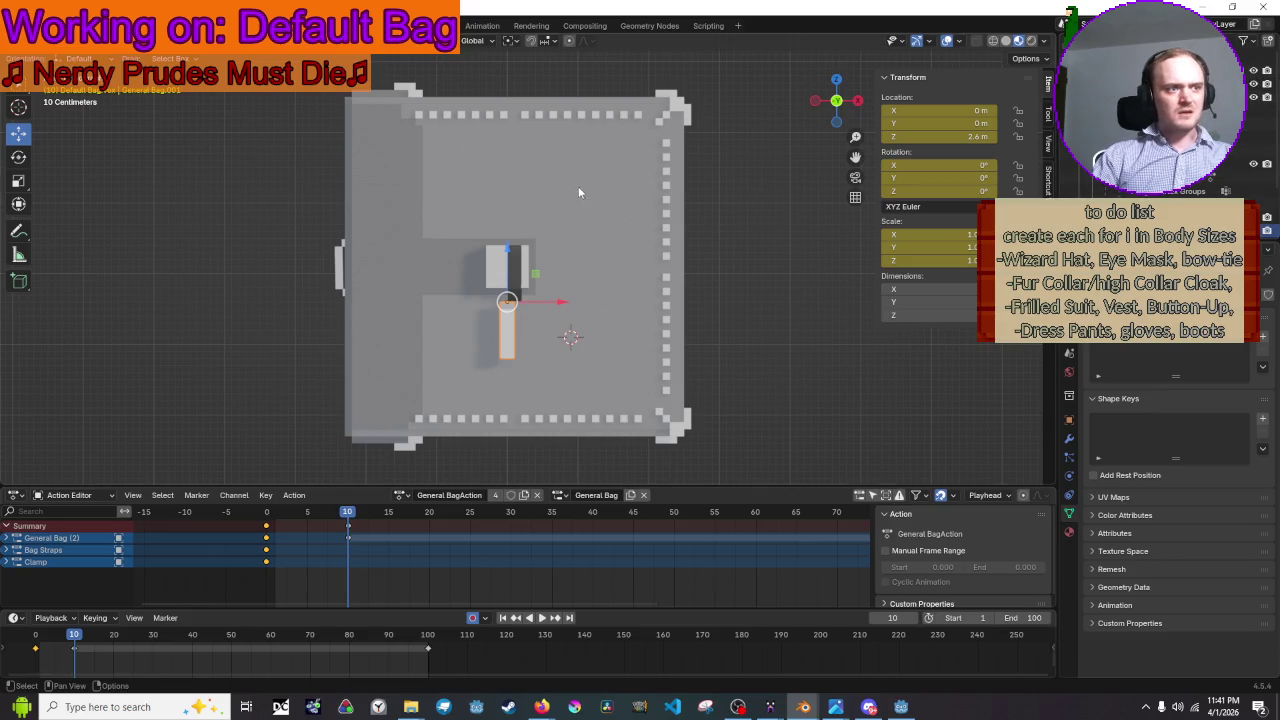
- Tilt the string tab about 20.6°, then return it to its unrotated pose
key("t")
key("r")
left_click(652, 263)
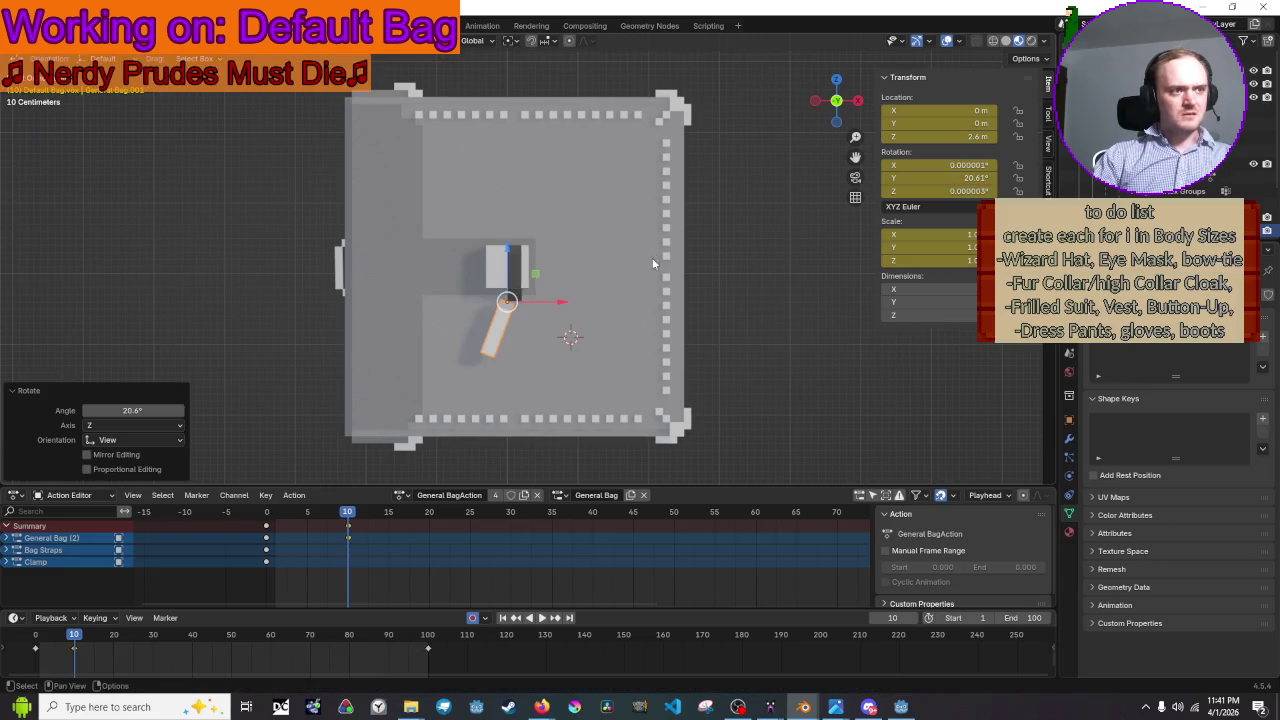
left_click_drag(344, 518, 347, 518)
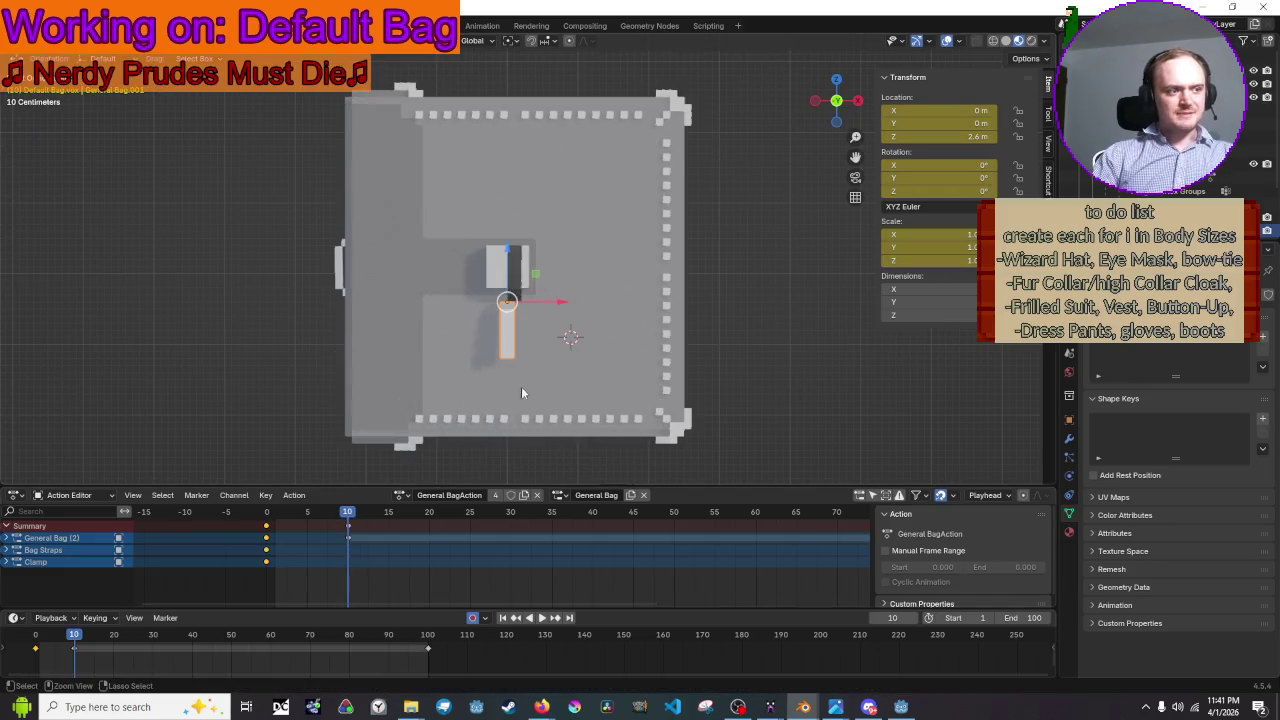
- Select the Bag Straps and General Bag (2) channels, then rename the tab object in the Outliner
left_click(55, 553)
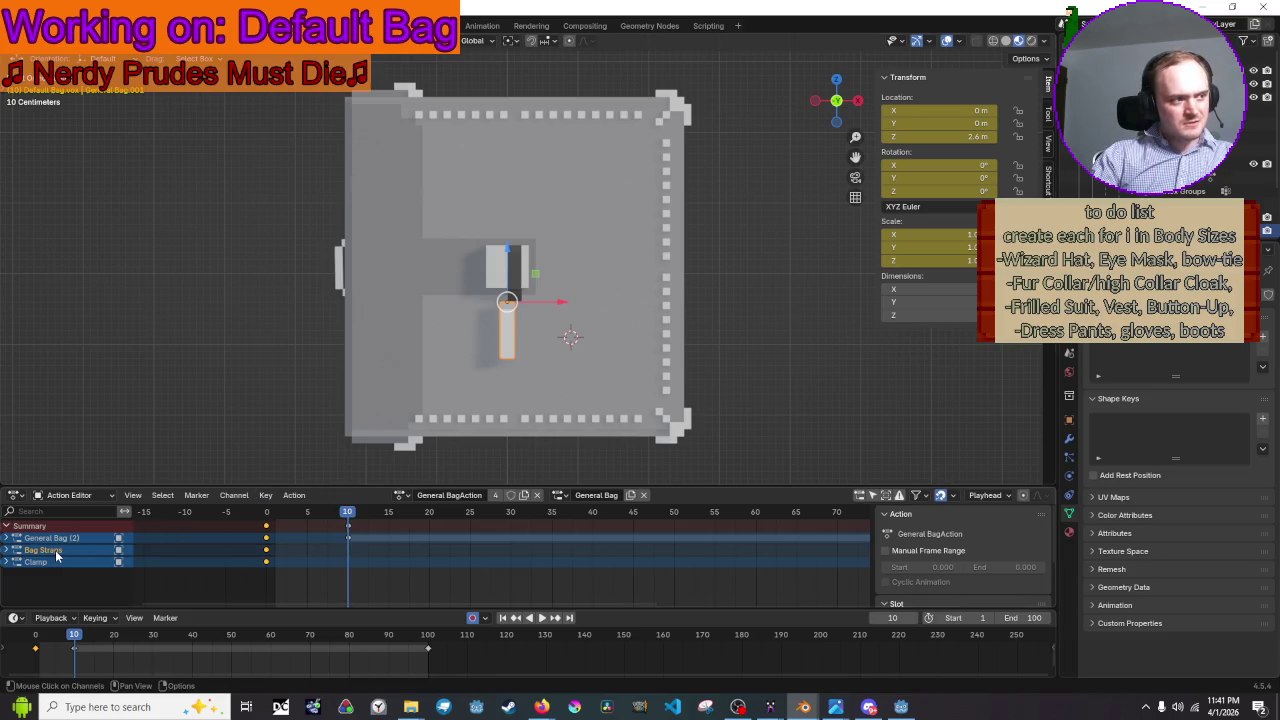
left_click(60, 540)
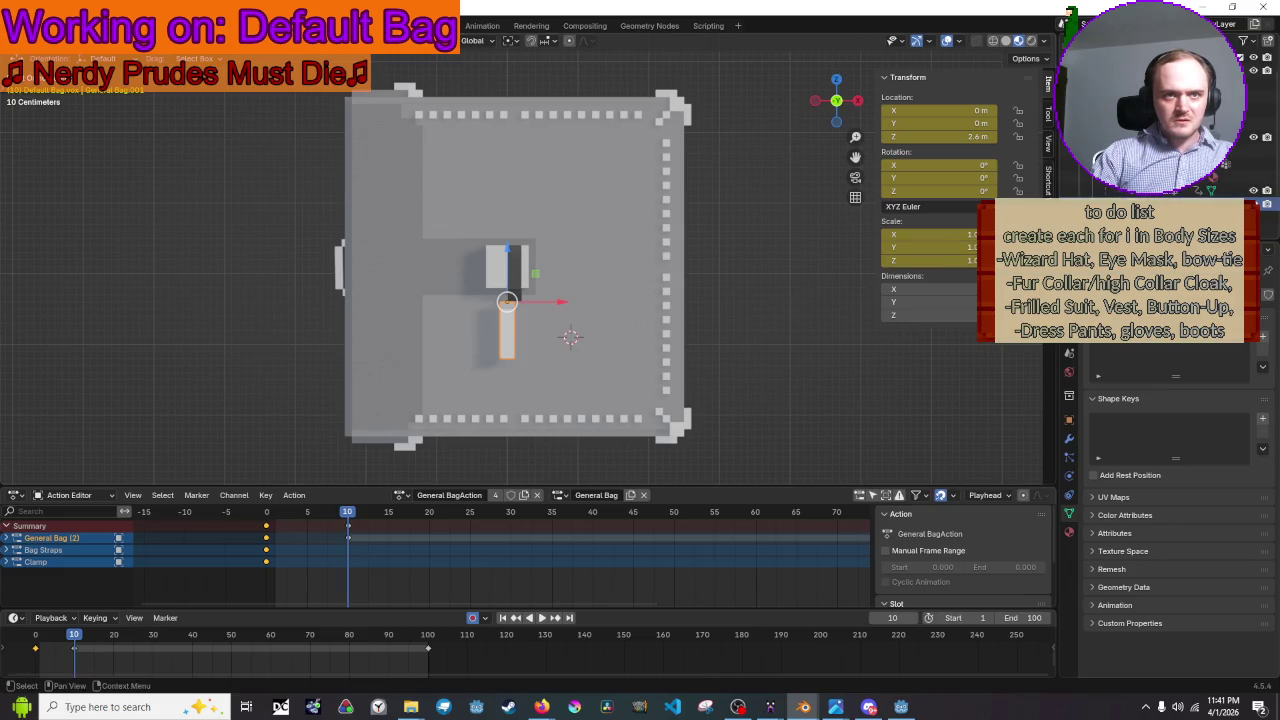
double_click(1210, 180)
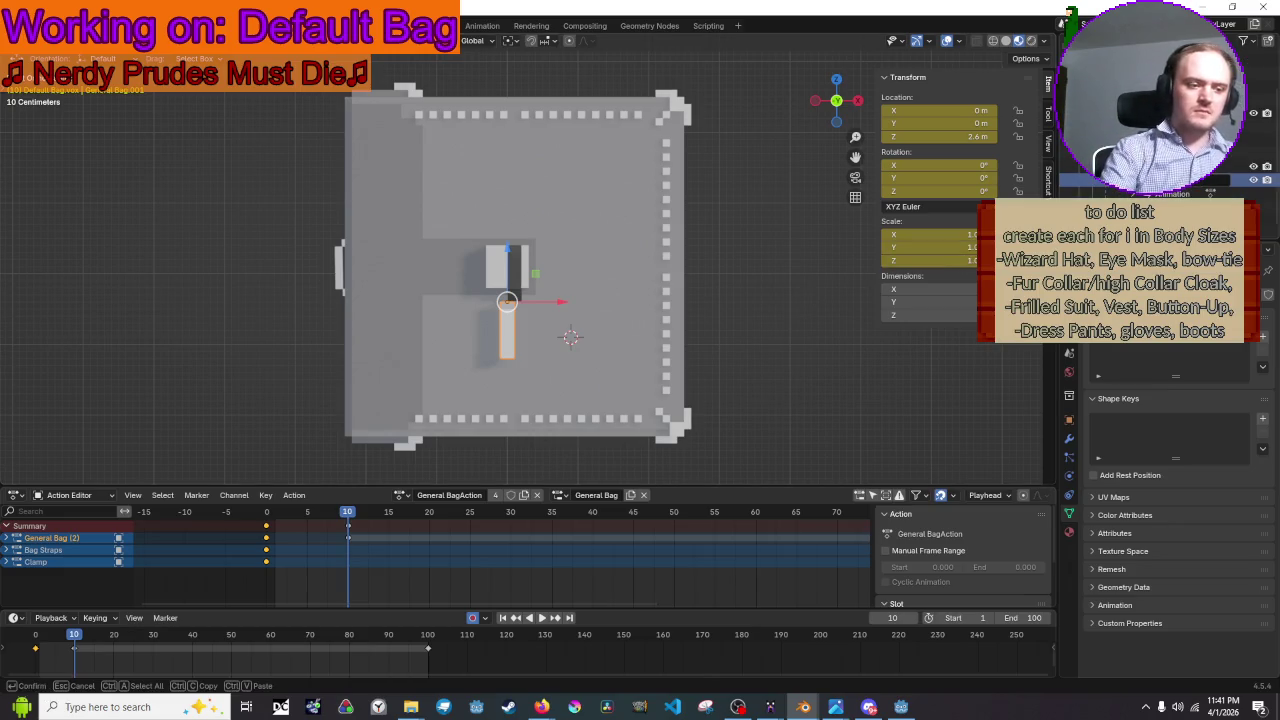
key("Return")
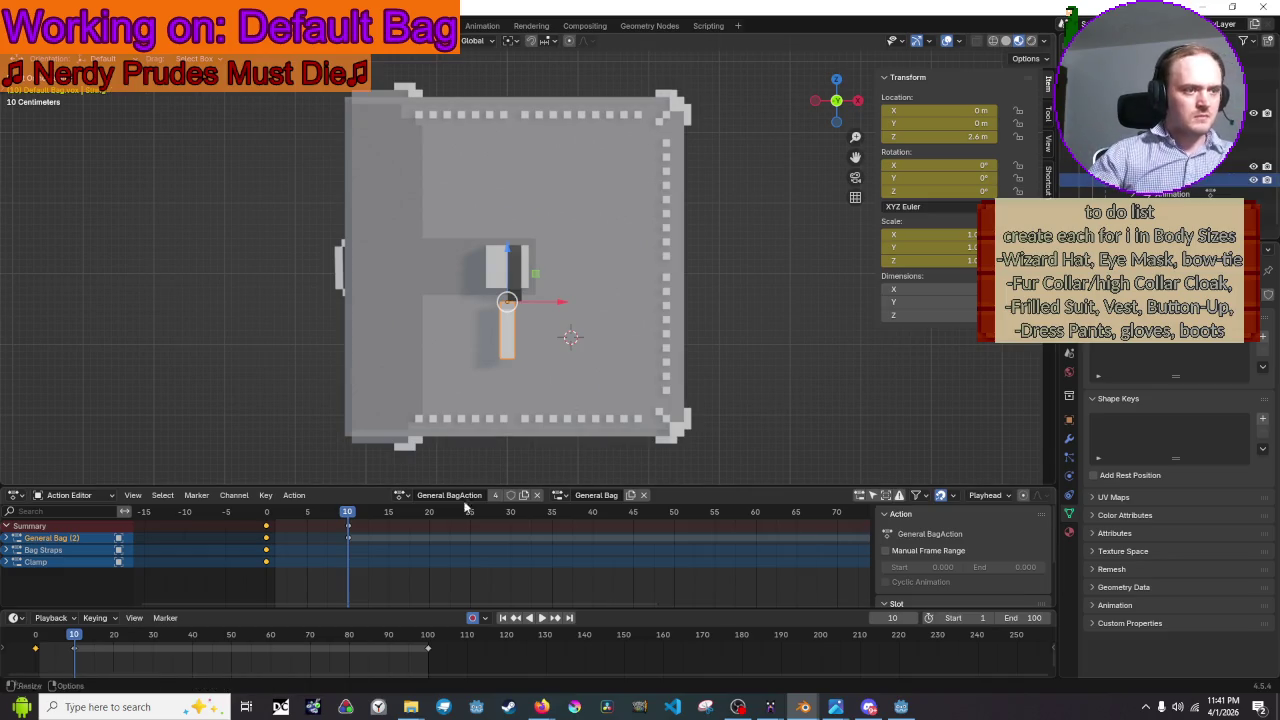
- Create a new slot in General BagAction's slot list and name it 'string'
left_click(562, 503)
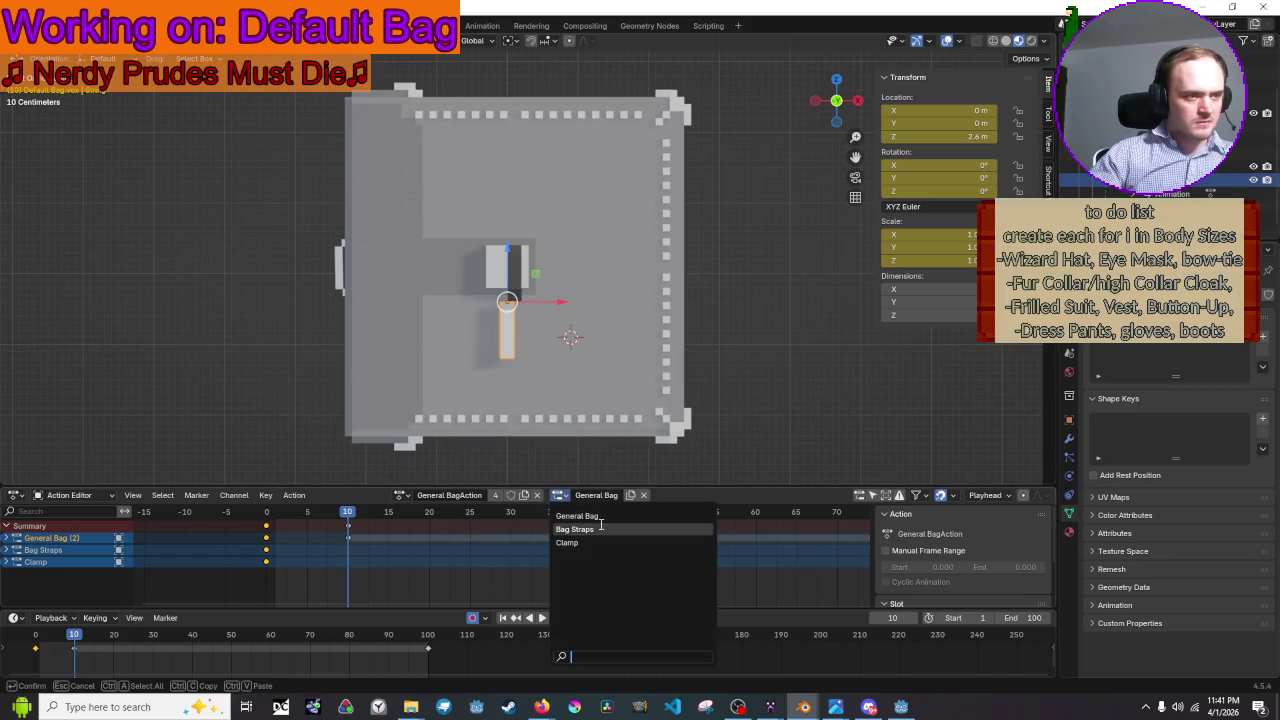
left_click(617, 496)
left_click(637, 496)
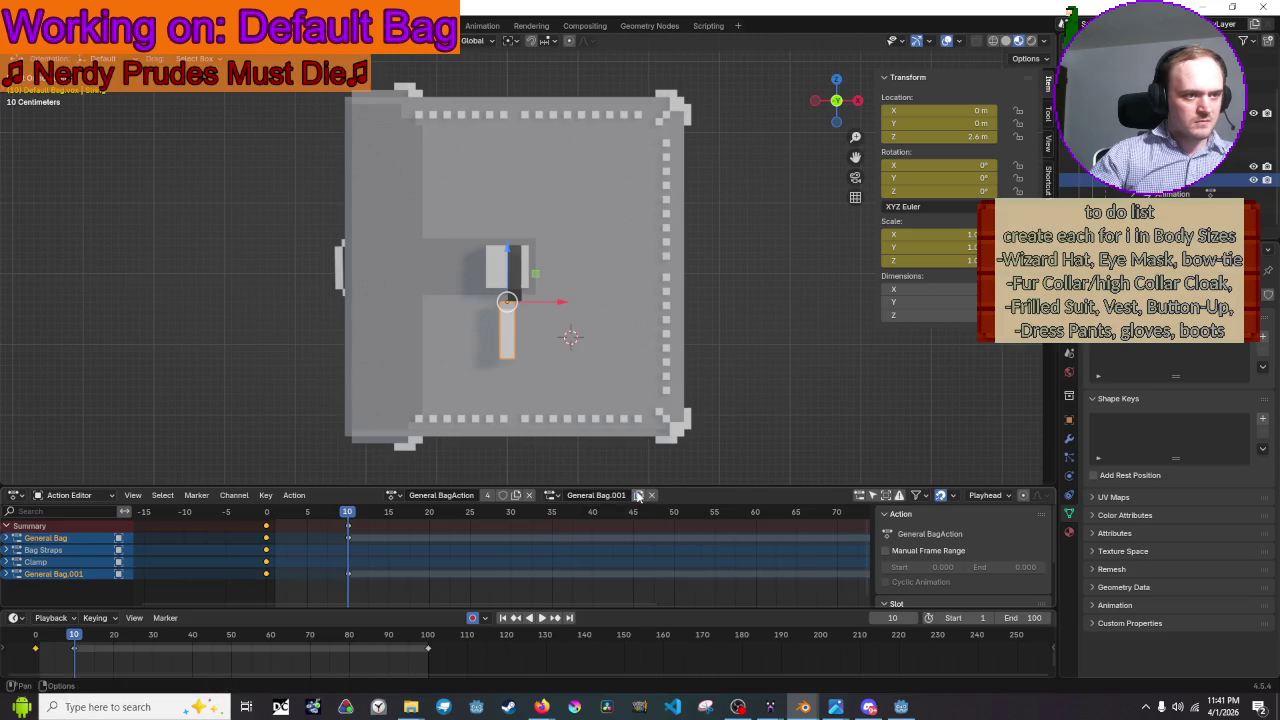
double_click(623, 494)
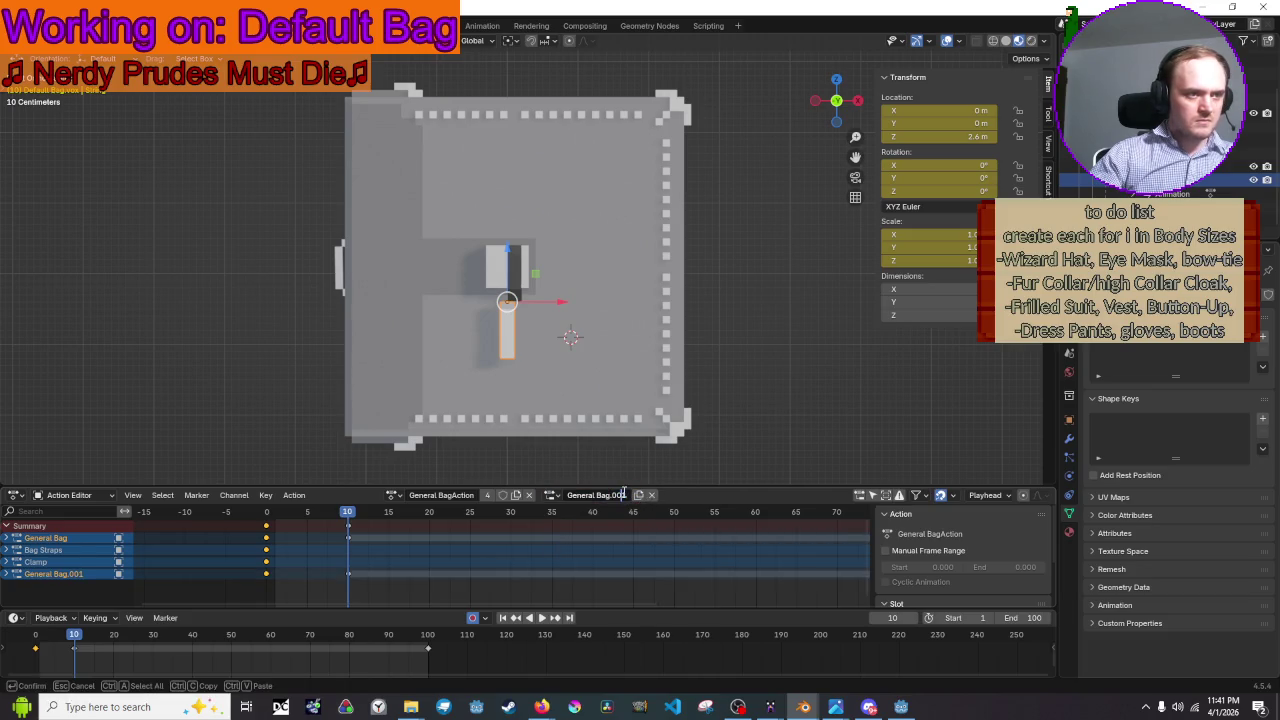
type("str")
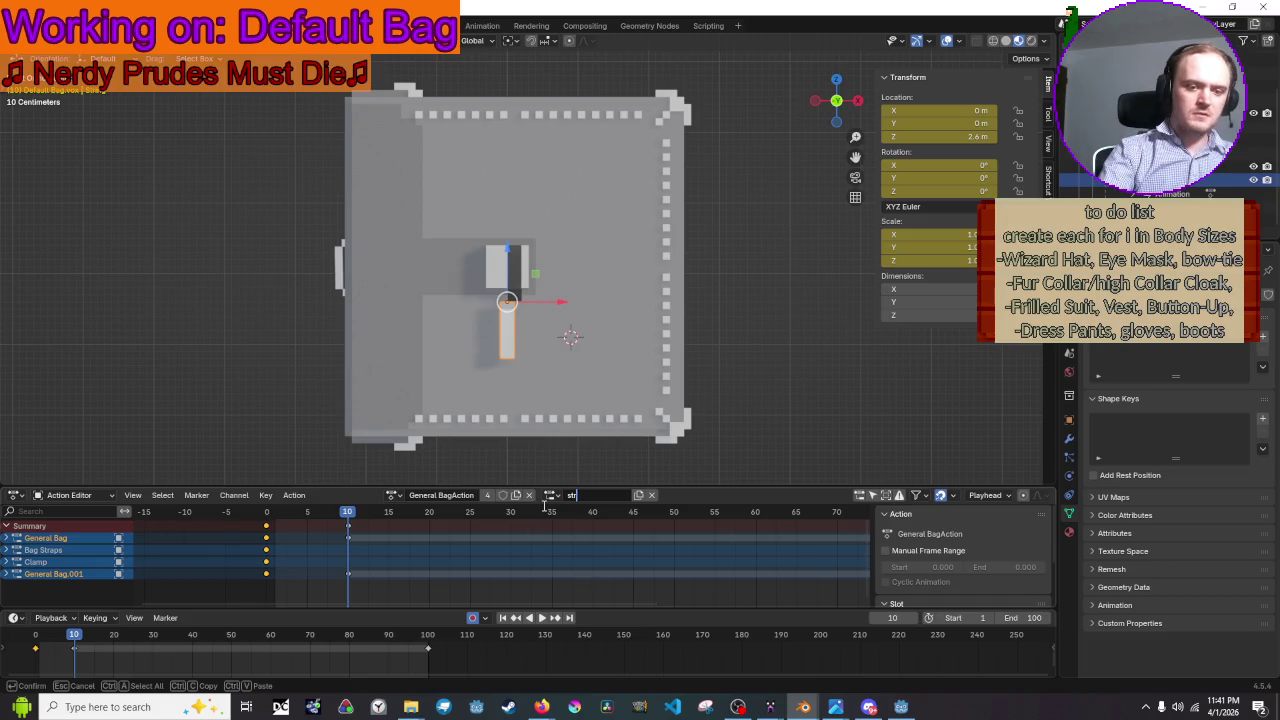
key("Return")
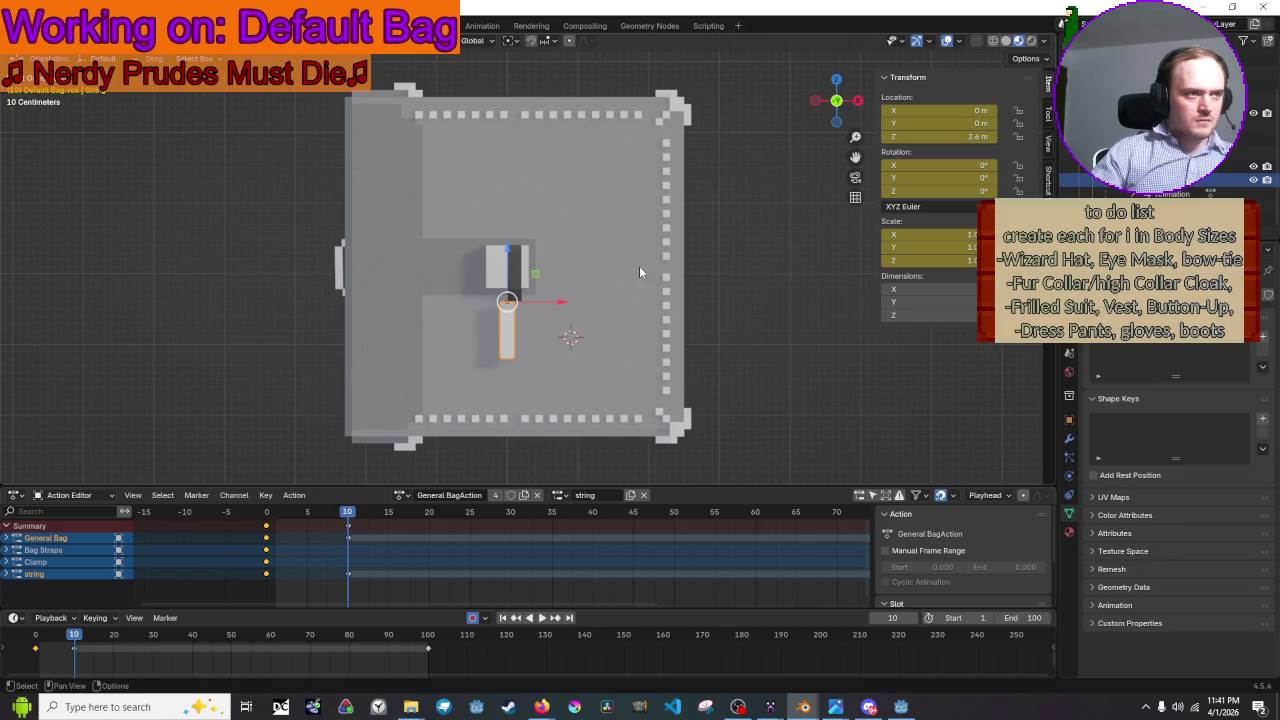
- Tilt the string tab about 22°, preview it, and return to the frame-0 pose
key("t")
key("r")
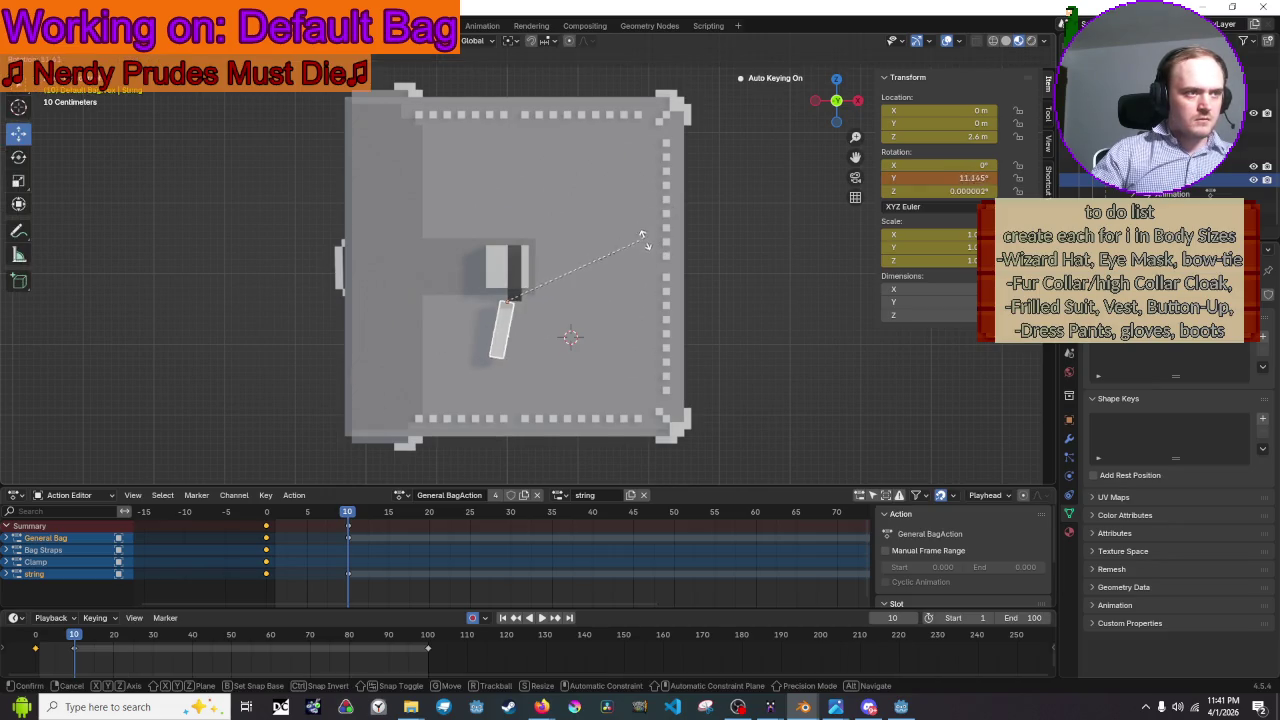
left_click(645, 275)
key("space")
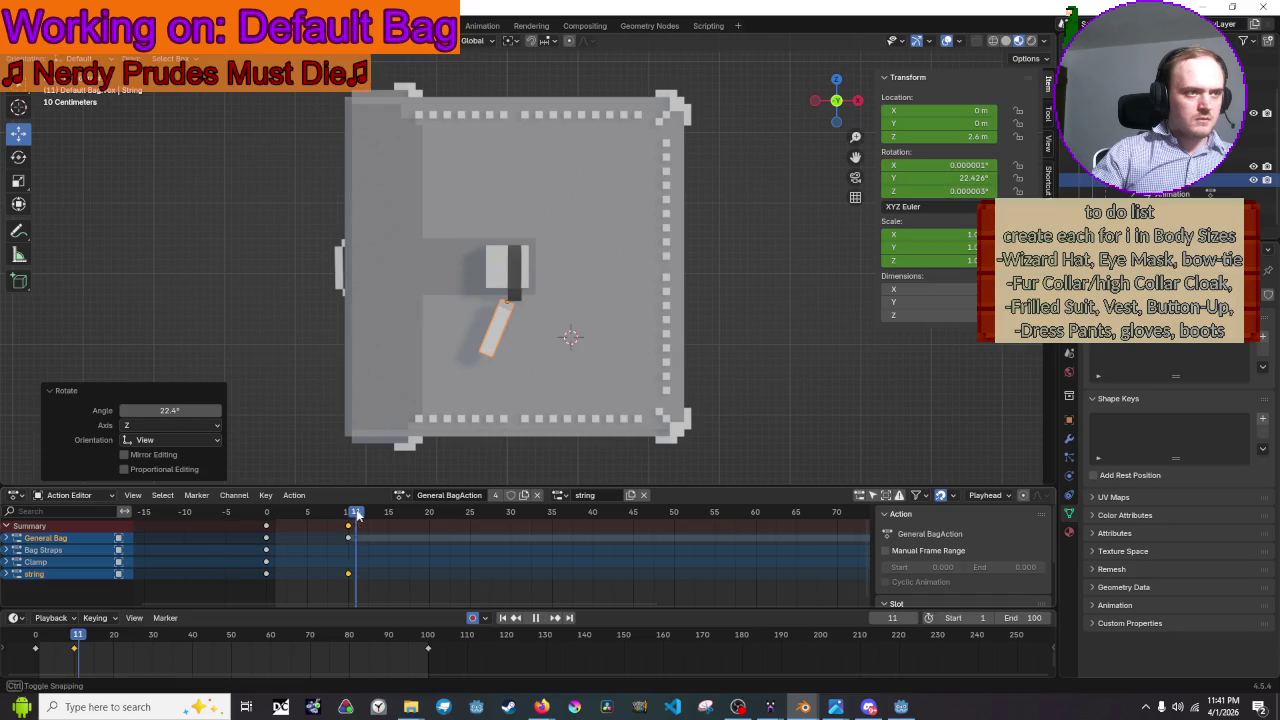
left_click_drag(262, 513, 250, 514)
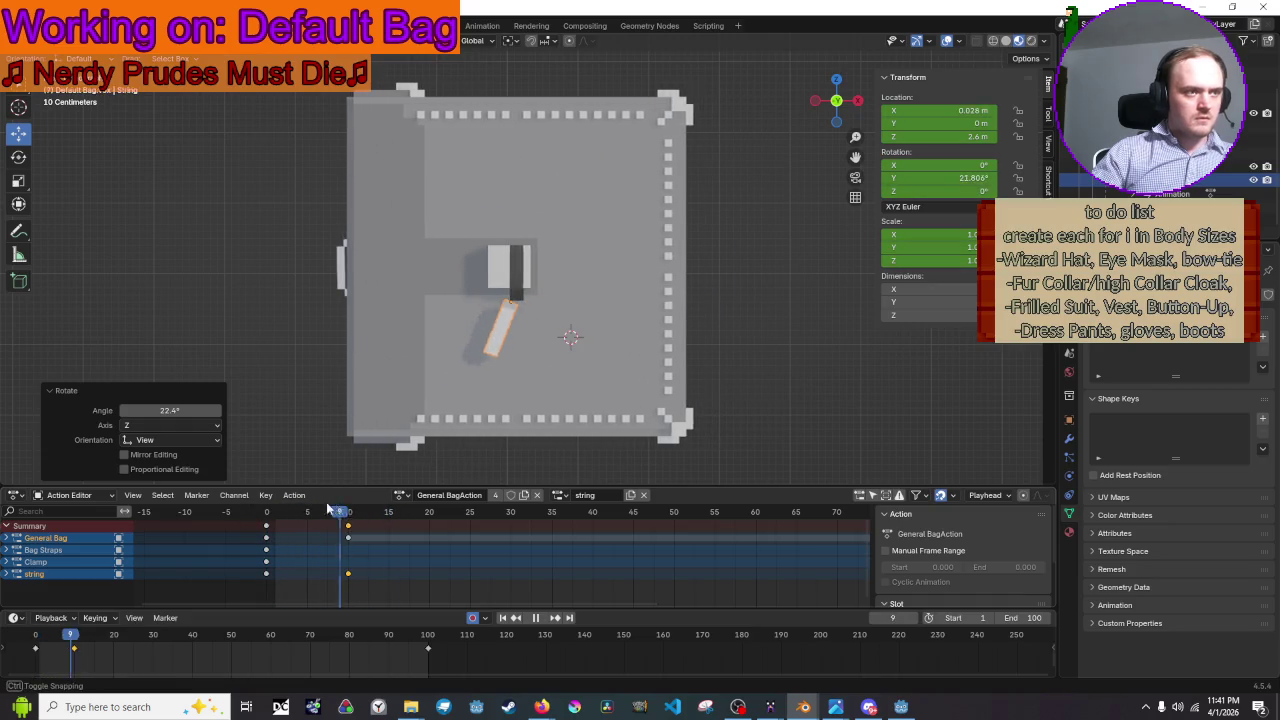
key("space")
left_click(275, 512)
key("Up")
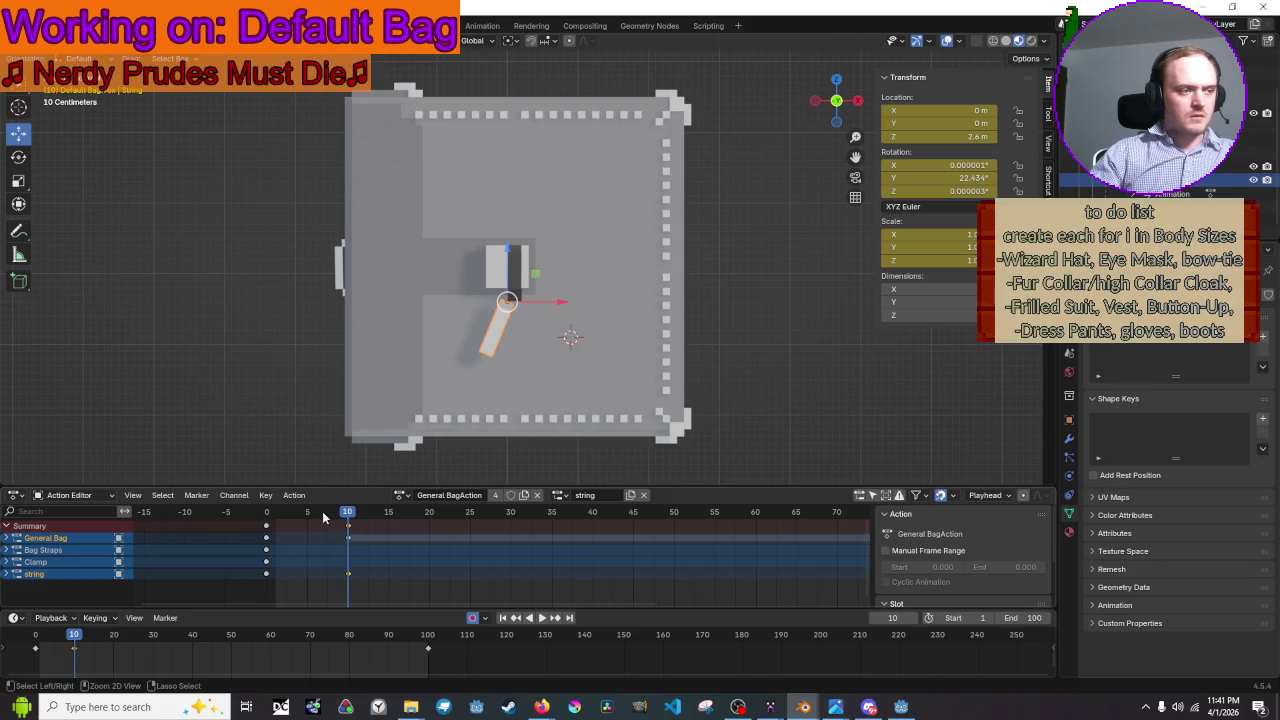
left_click_drag(370, 512, 266, 513)
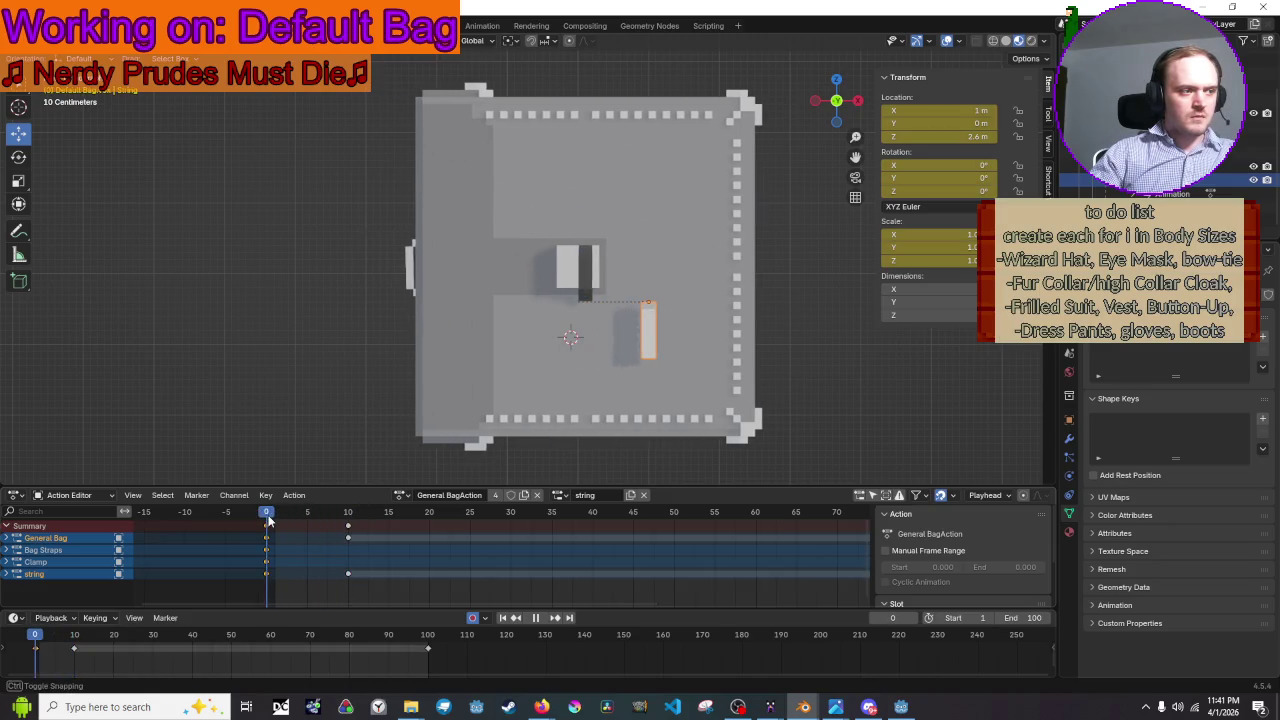
- Shift the string tab along X at frame 0 and later frames, scrubbing to check the motion
left_click_drag(683, 302, 632, 329)
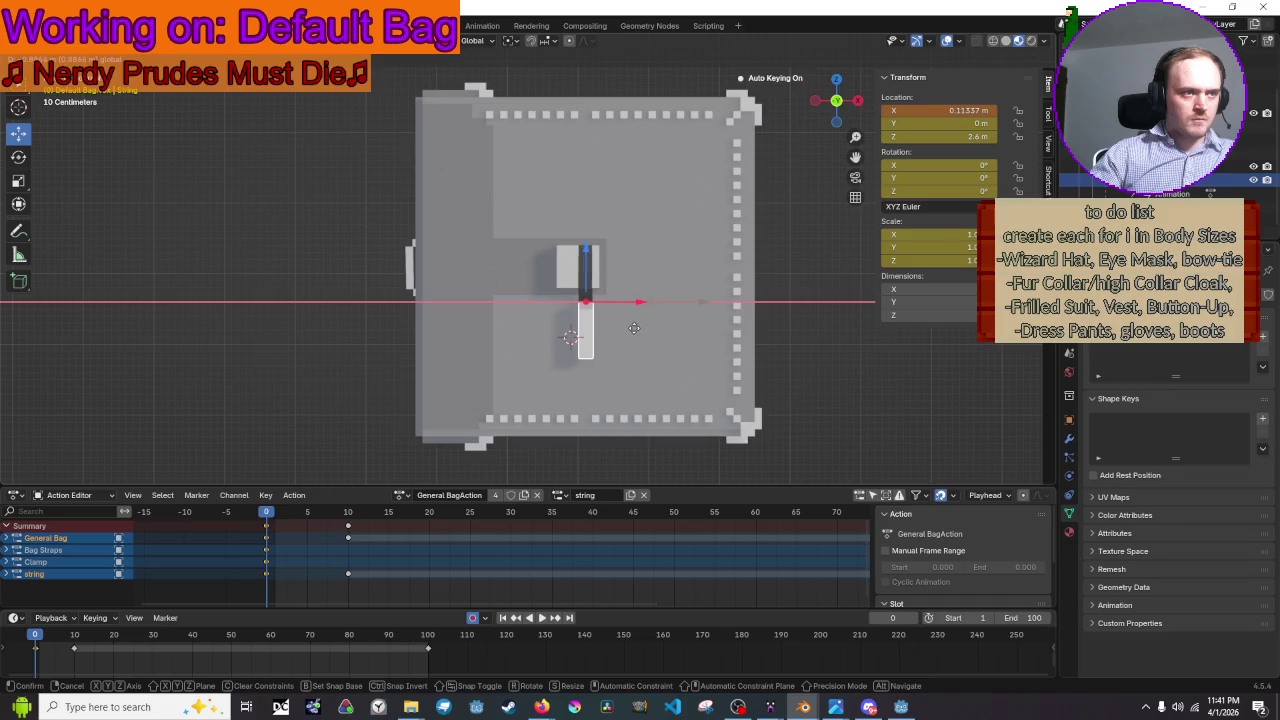
left_click_drag(634, 328, 632, 337)
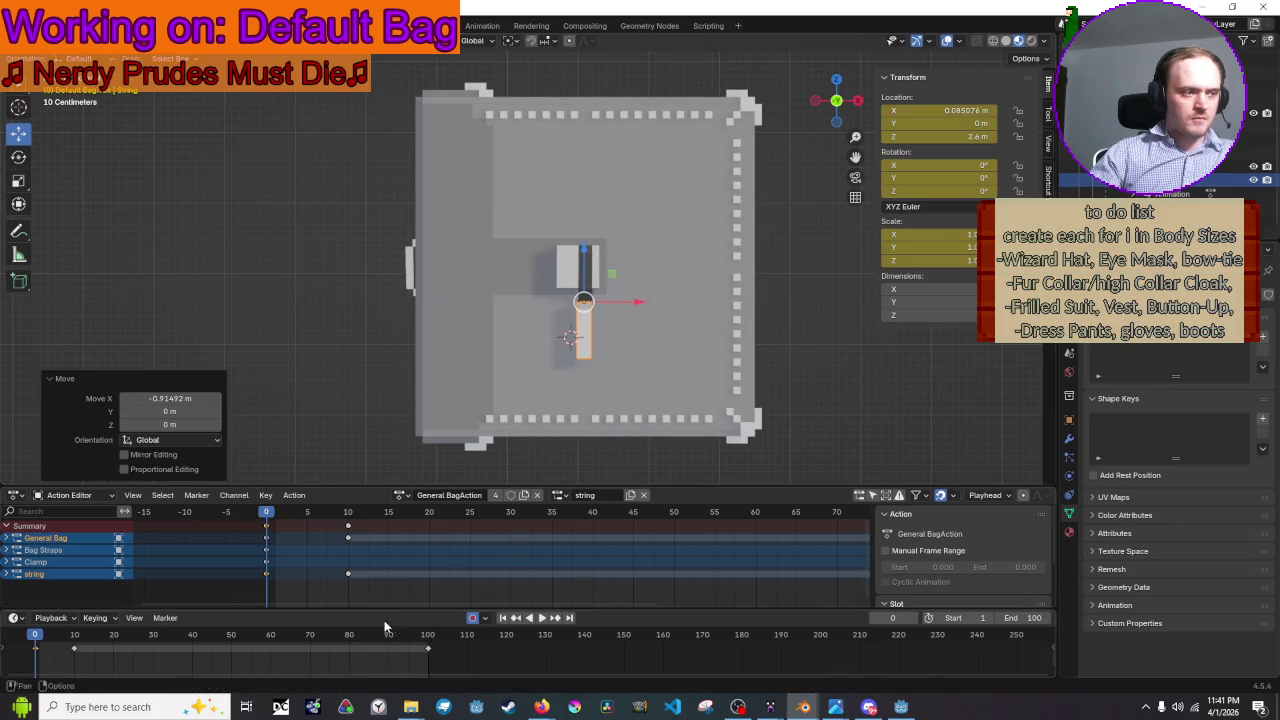
left_click_drag(272, 515, 355, 517)
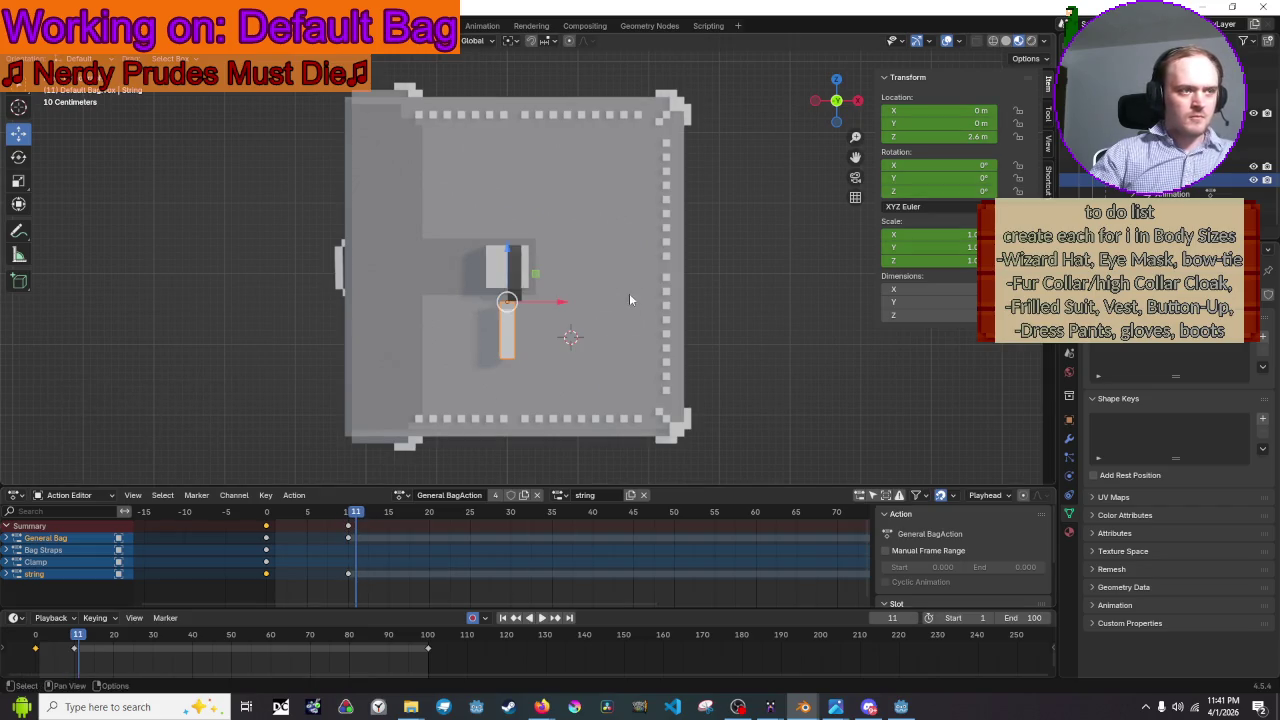
left_click_drag(544, 302, 554, 303)
left_click(500, 640)
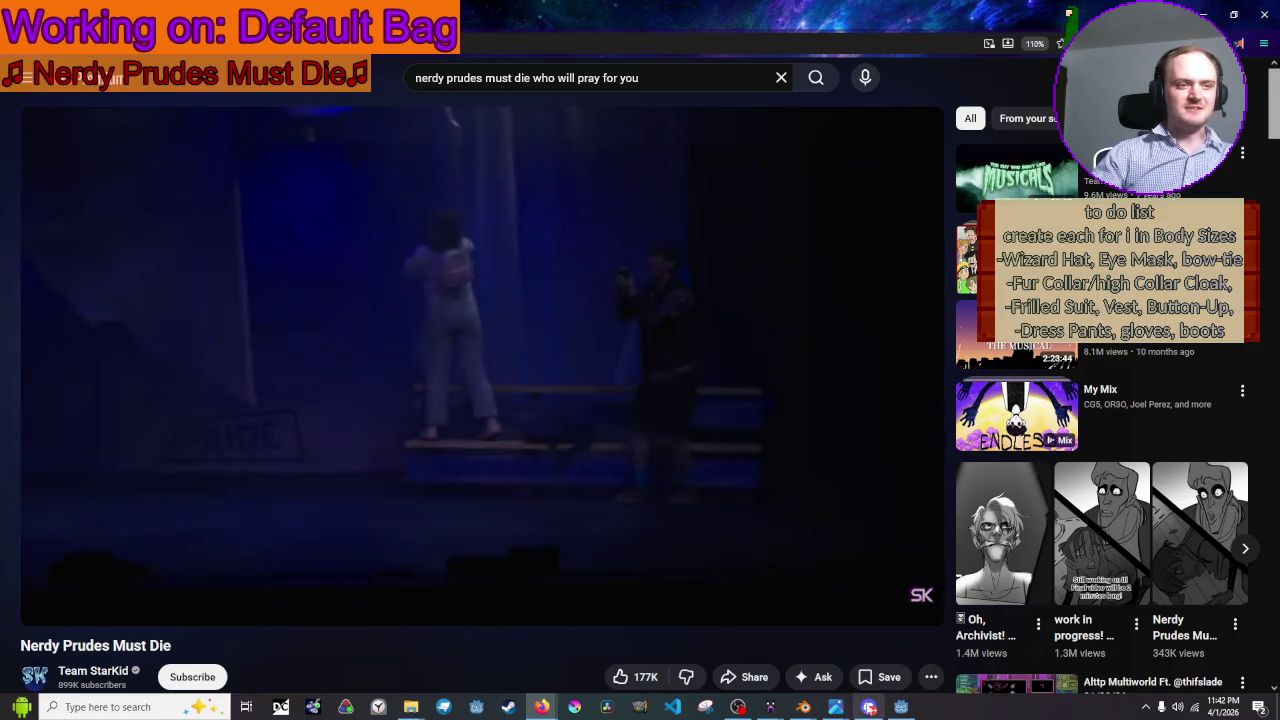
mouse_move(802, 707)
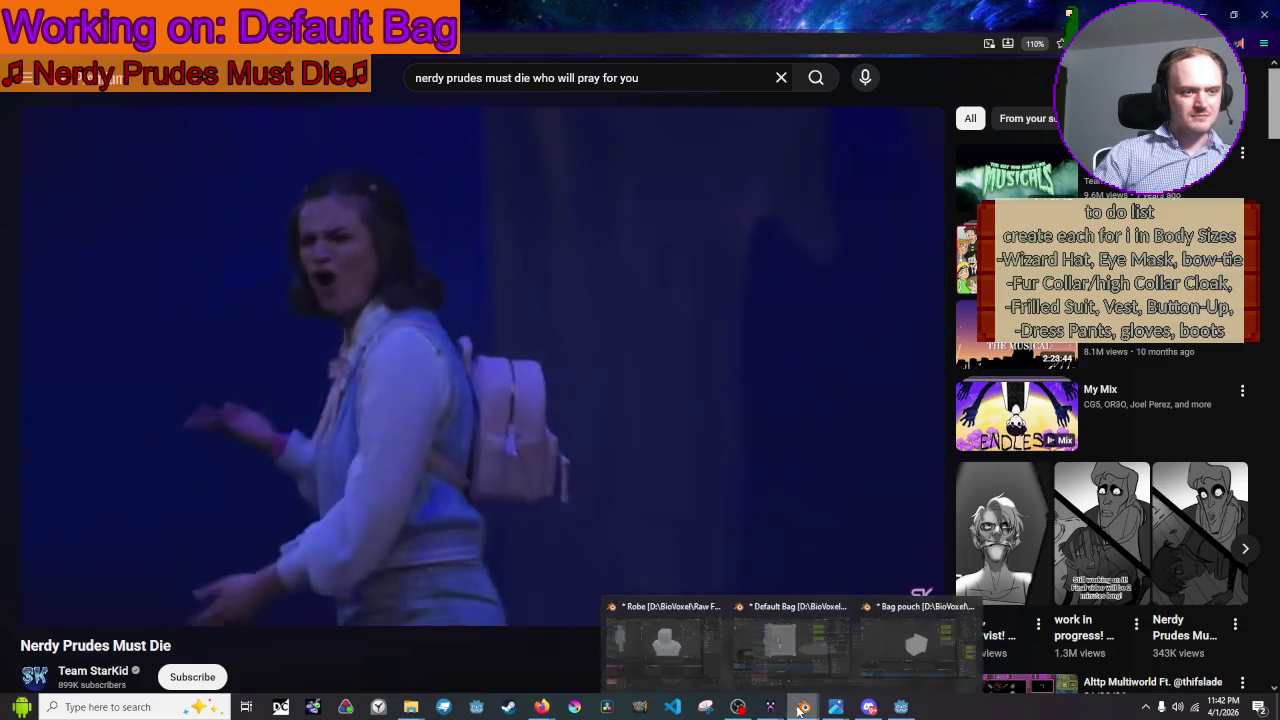
- Return from the YouTube video to the Blender bag project
left_click(823, 684)
- Stop playback at frame 10, nudge the string tab along X, and reselect it
scroll(665, 242, "up", 1)
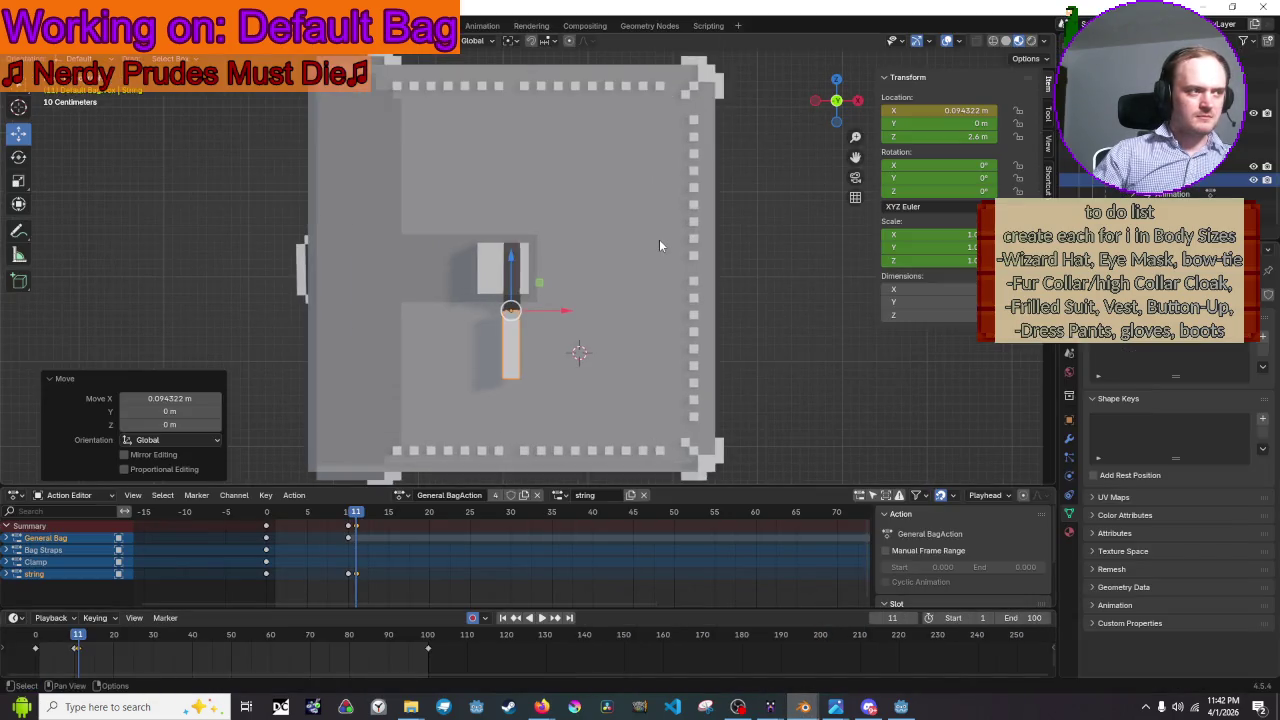
scroll(659, 239, "up", 2)
key("space")
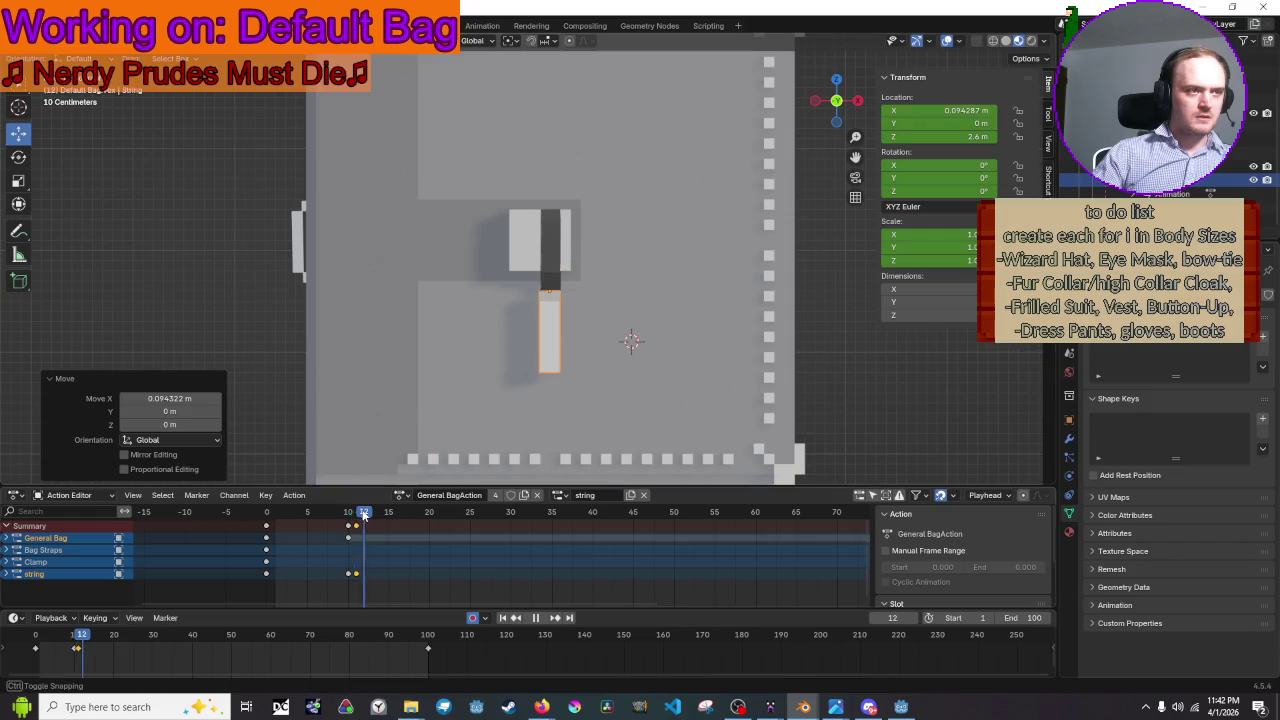
left_click_drag(360, 513, 291, 522)
key("space")
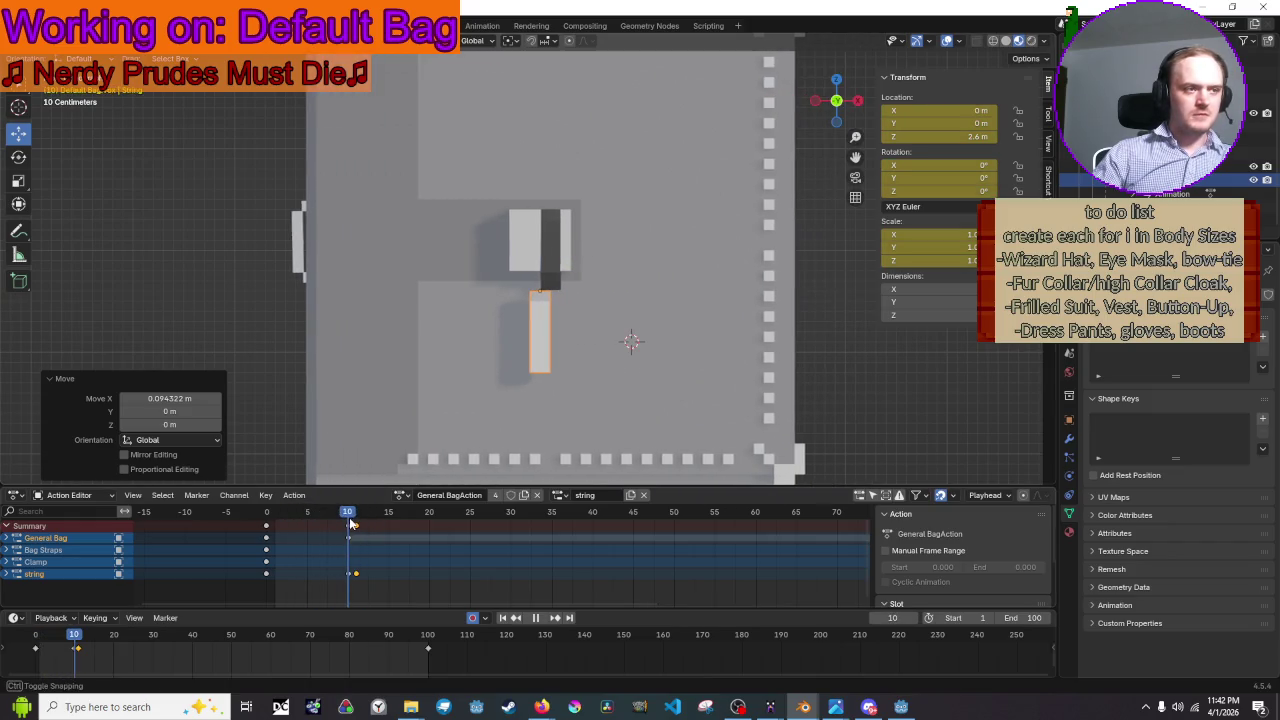
left_click_drag(592, 294, 606, 289)
left_click(971, 369)
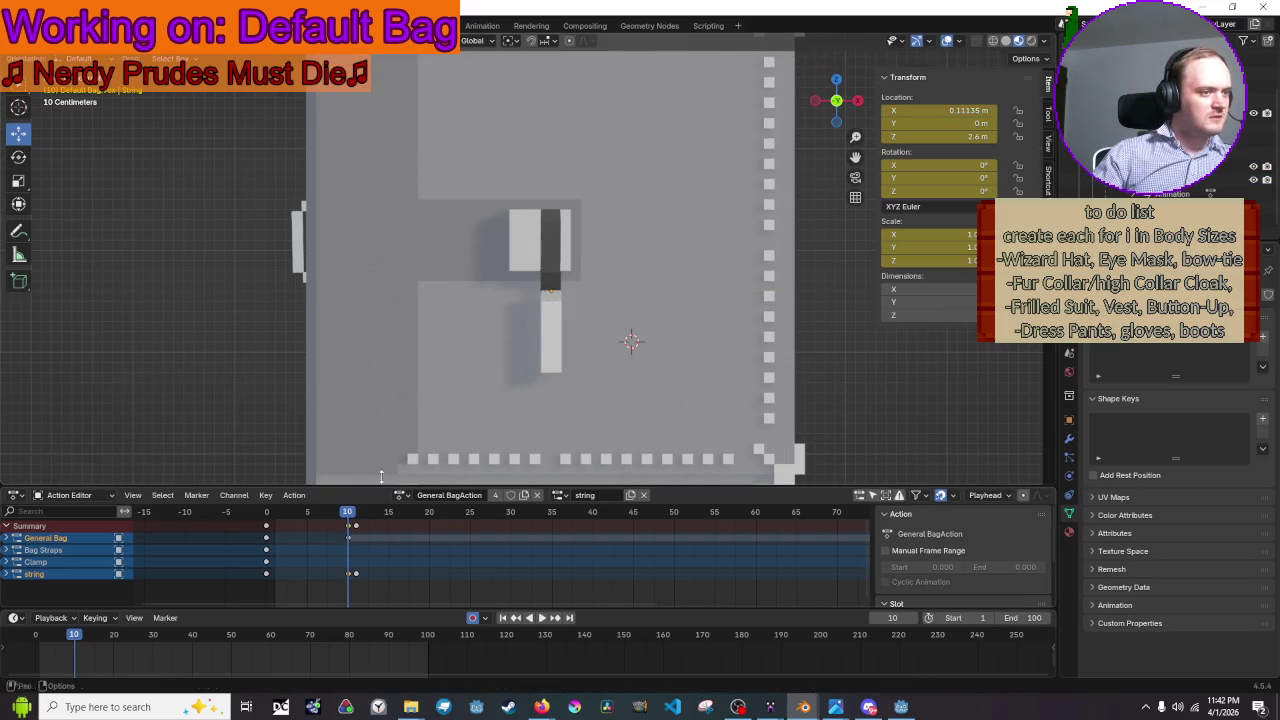
left_click_drag(633, 198, 678, 187)
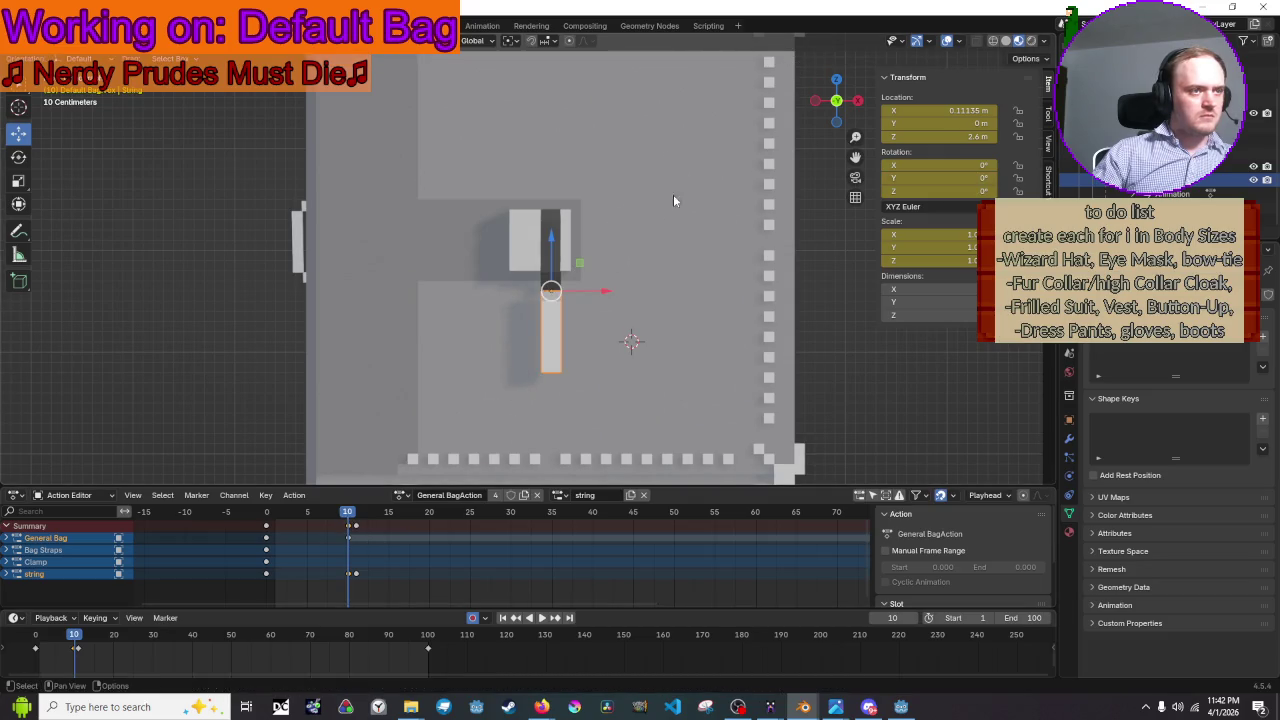
- Key string tab rotations at frame 10, the start, and frame 15 (about 25° Y the opposite way)
key("r")
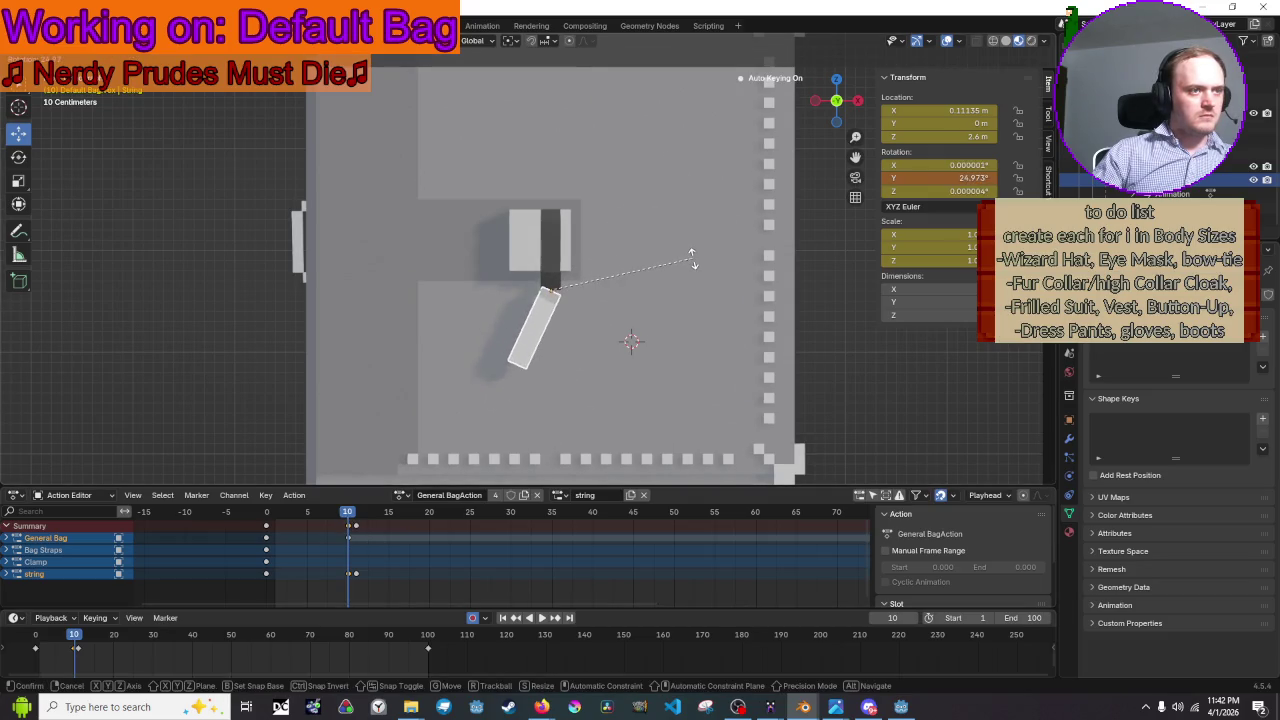
left_click(692, 260)
mouse_move(360, 511)
left_mouse_down()
mouse_move(266, 517)
mouse_move(348, 517)
left_mouse_up()
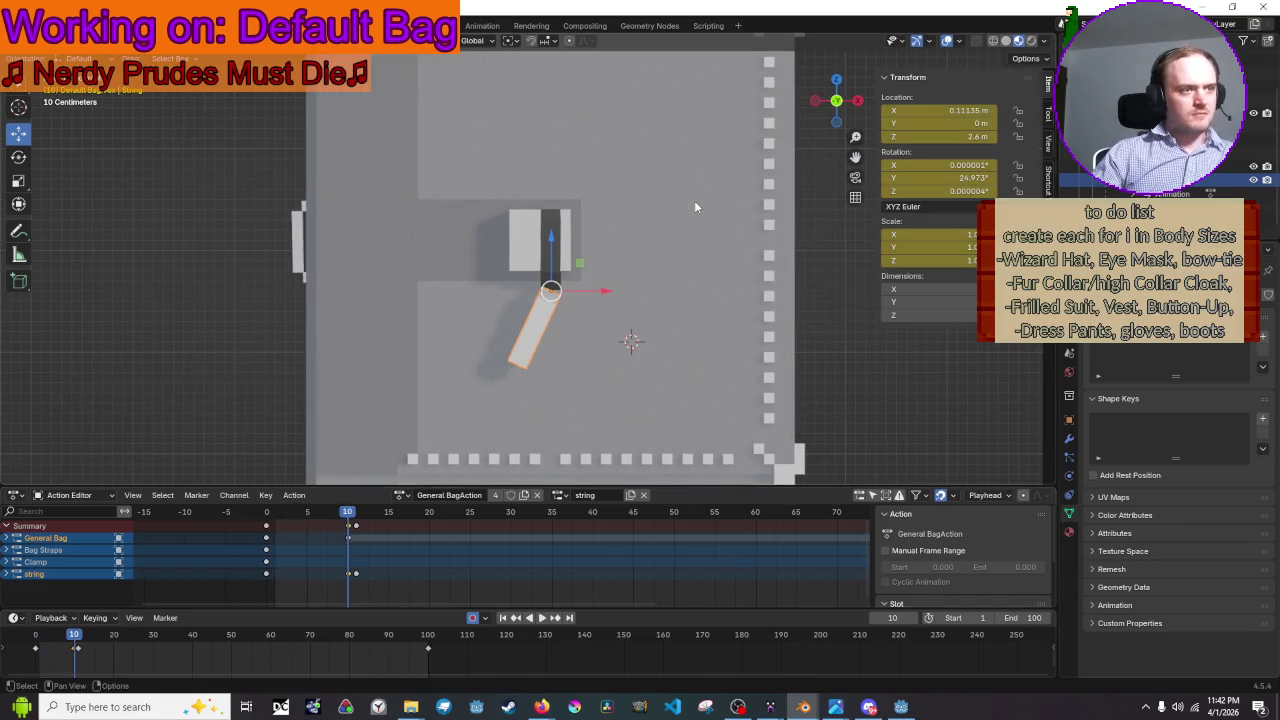
key("r")
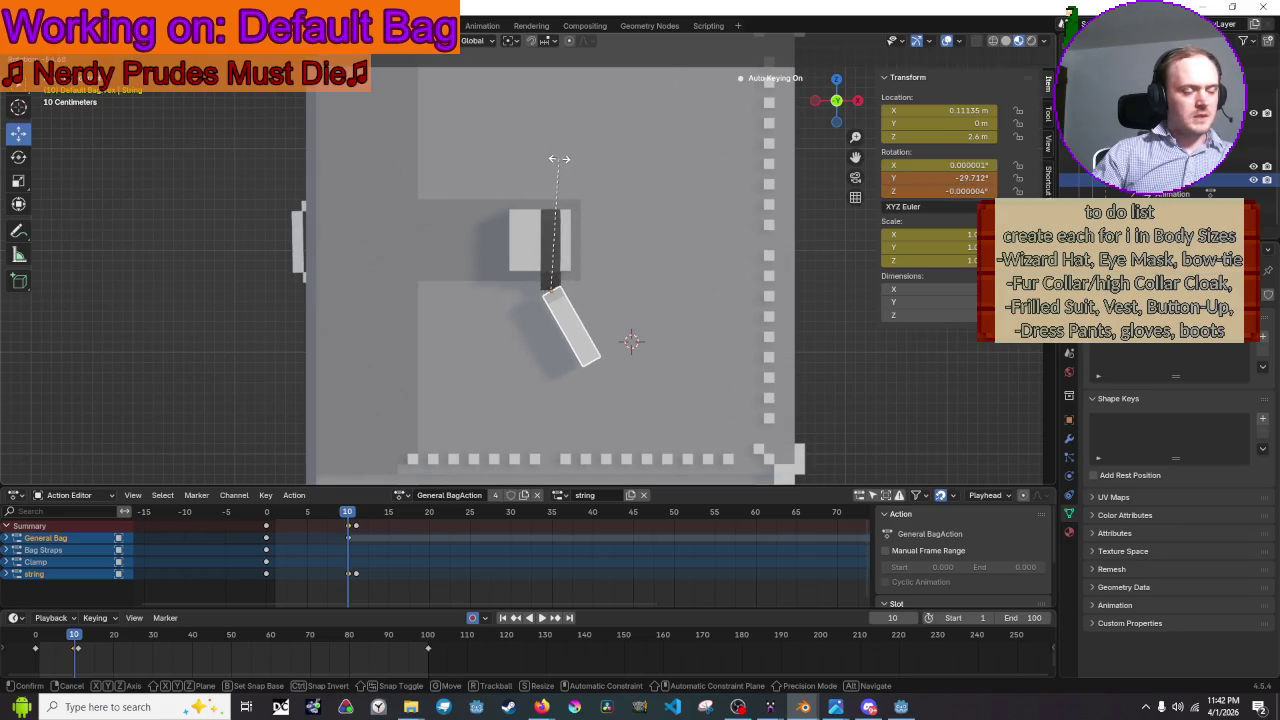
left_click(559, 162)
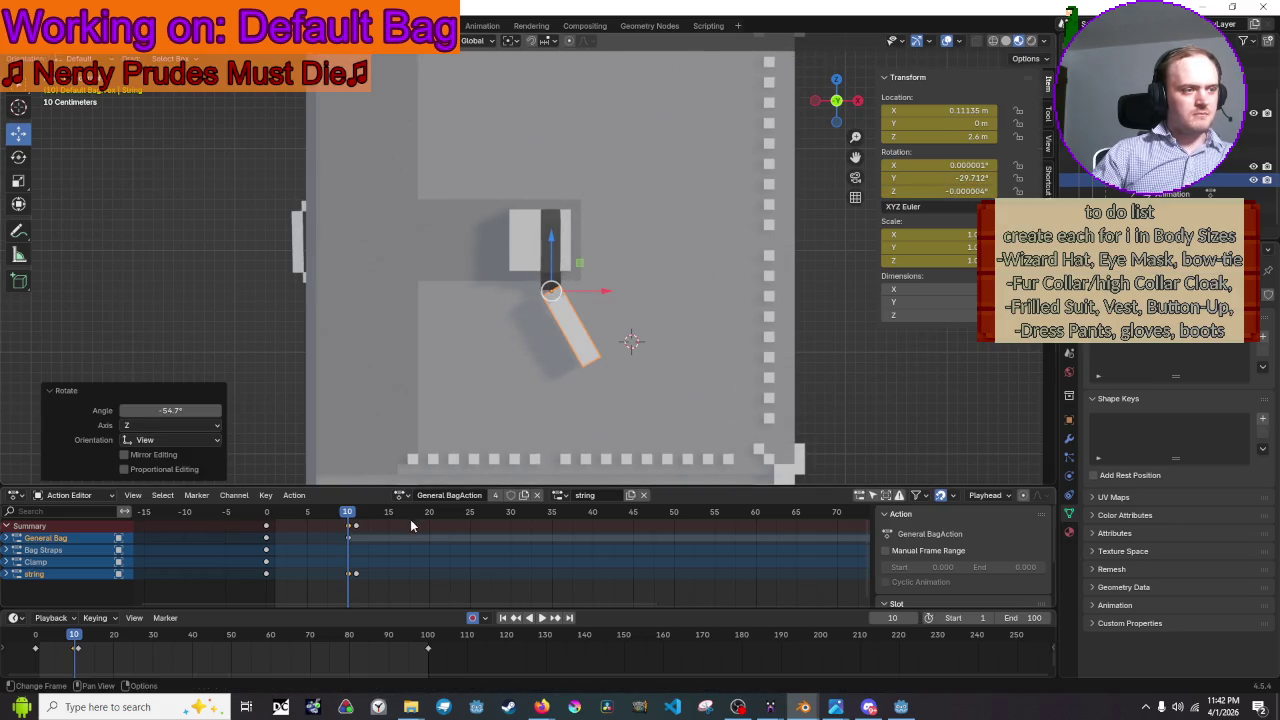
mouse_move(360, 517)
left_mouse_down()
mouse_move(318, 518)
mouse_move(388, 521)
left_mouse_up()
key("r")
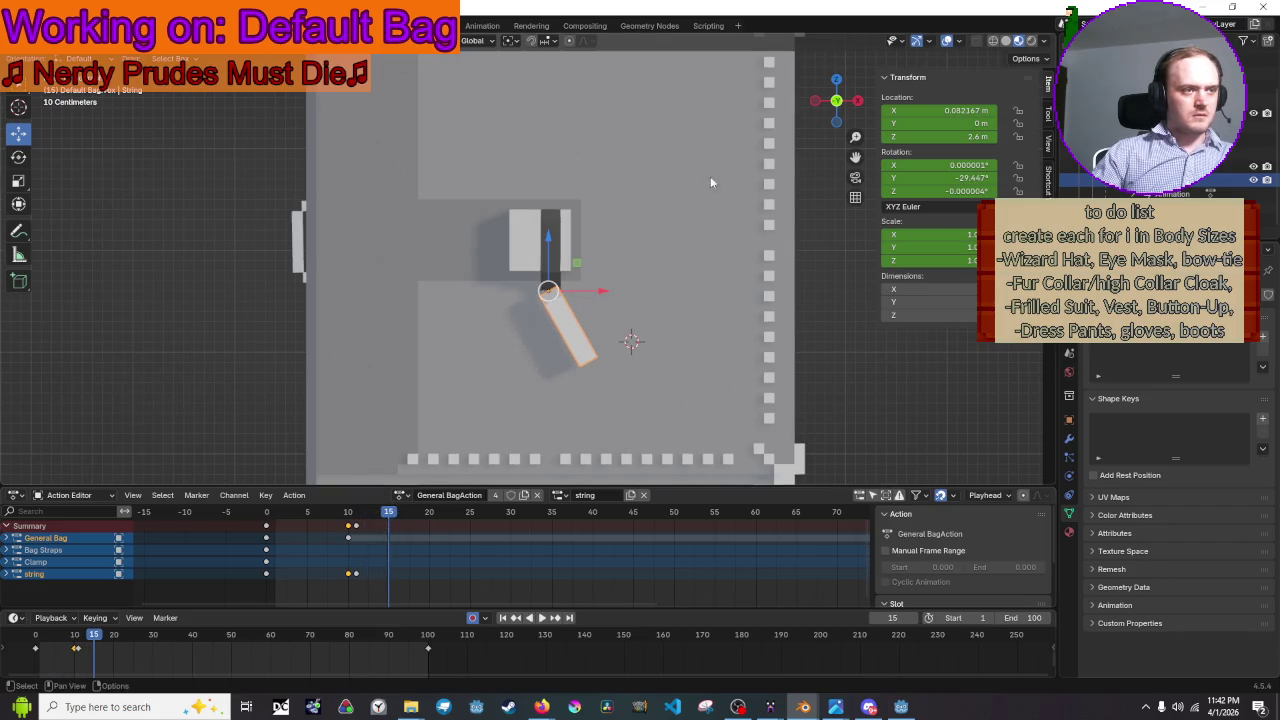
left_click(726, 353)
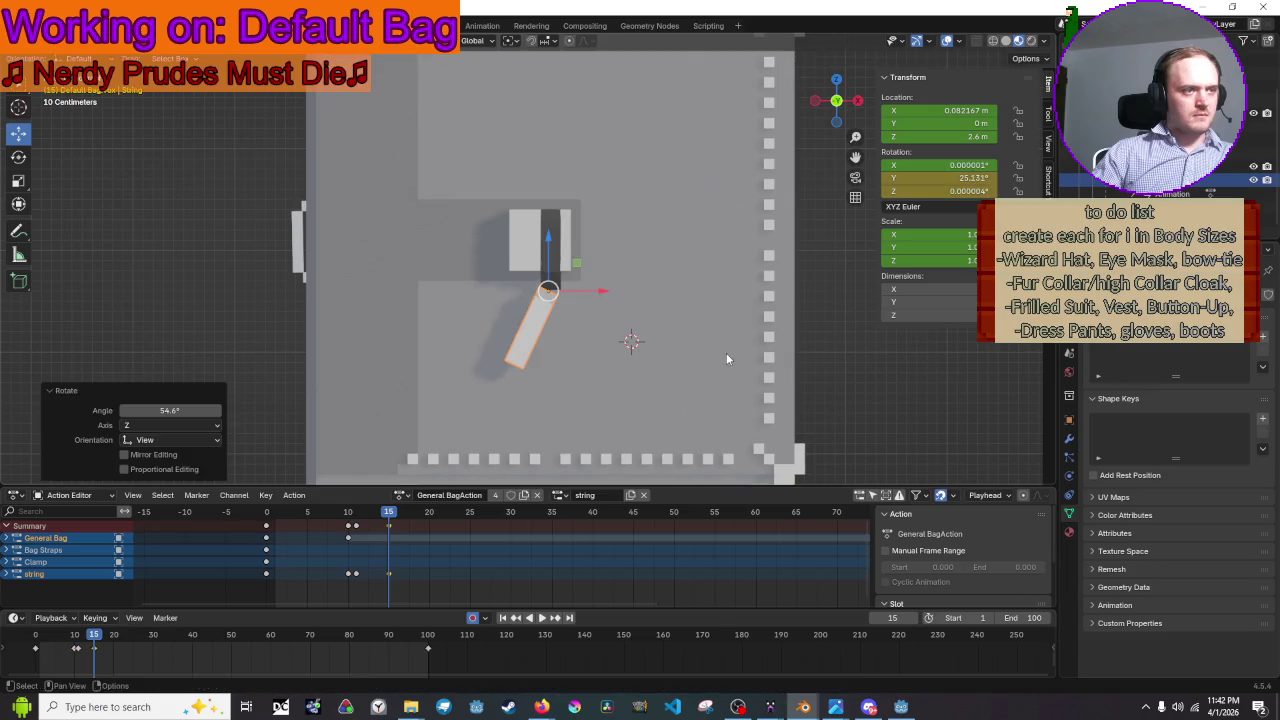
left_click_drag(394, 516, 404, 516)
- Key the string tab back upright at frame 17 and preview the swing
key("r")
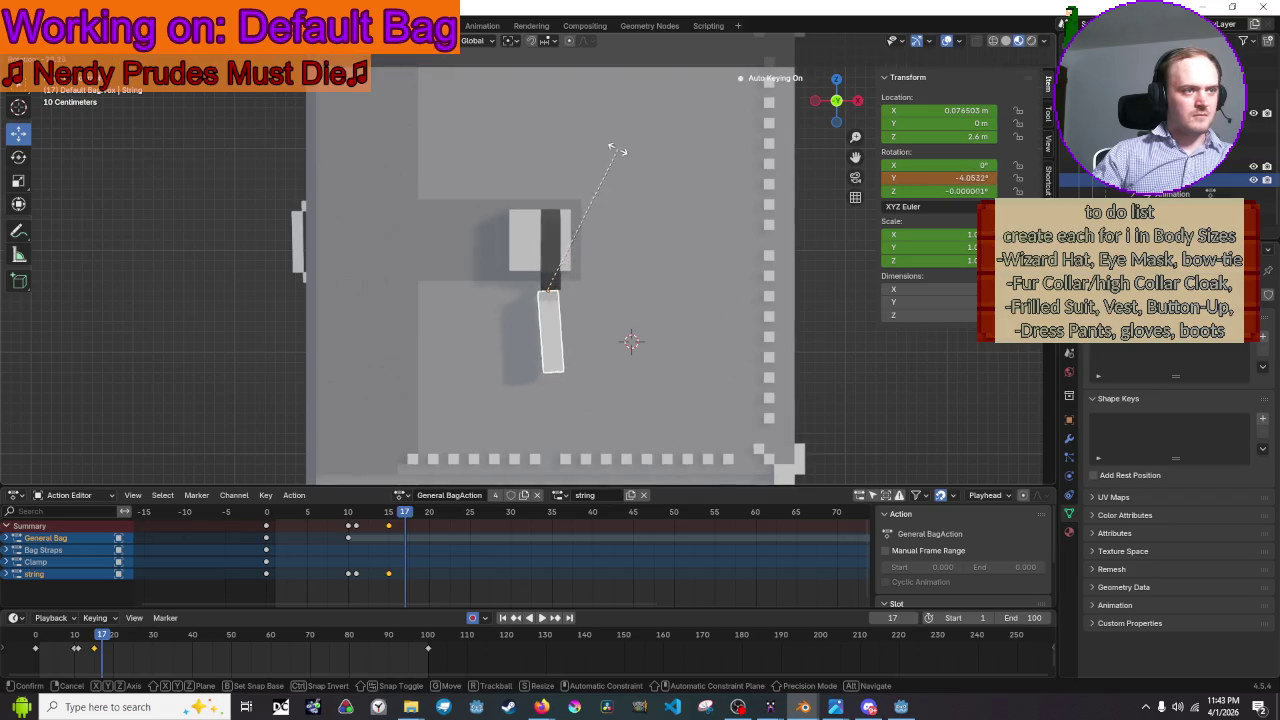
left_click(613, 152)
key("space")
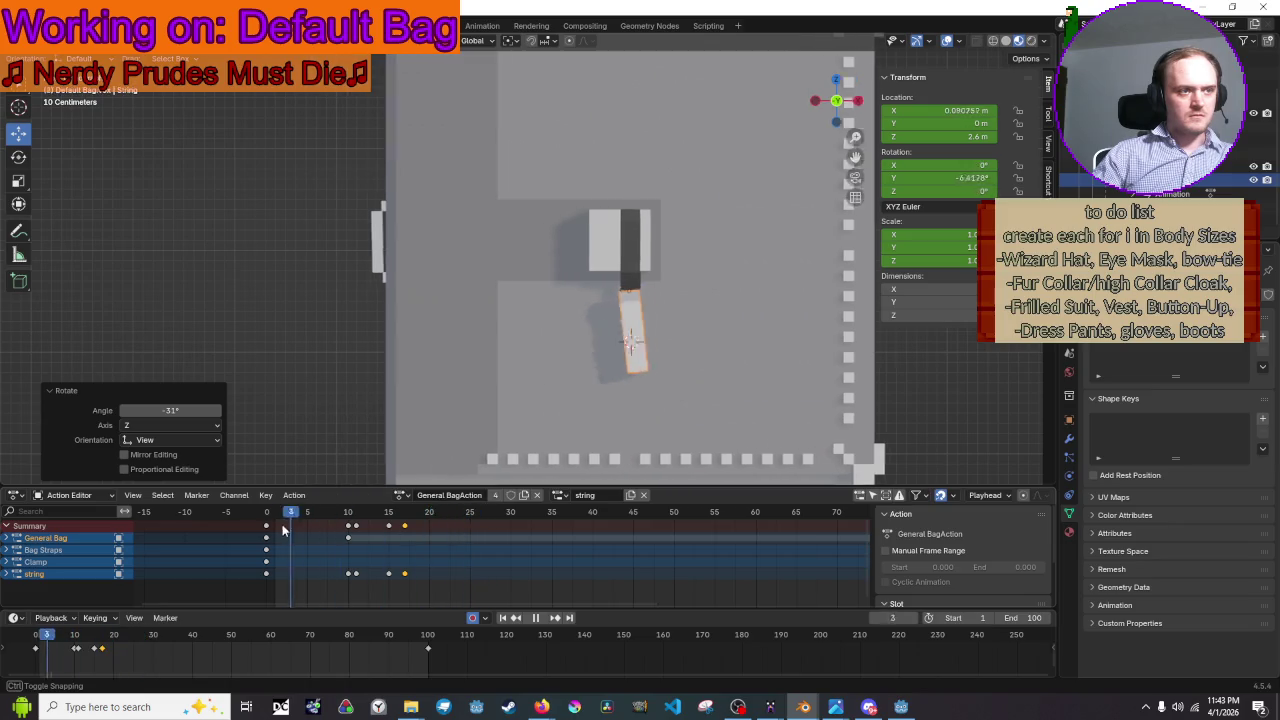
key("Escape")
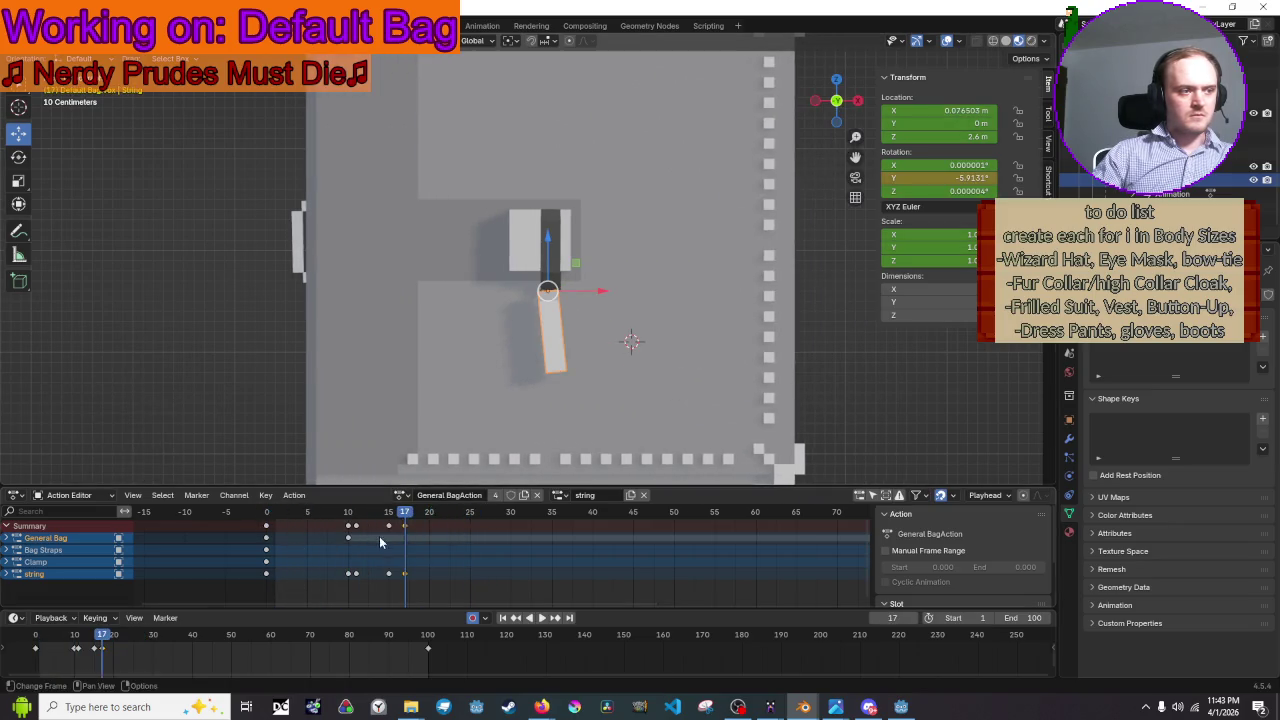
- Move the string tab's later keyframes later, placing the frame-20 key at frame 22
left_click_drag(445, 579, 385, 523)
key("g")
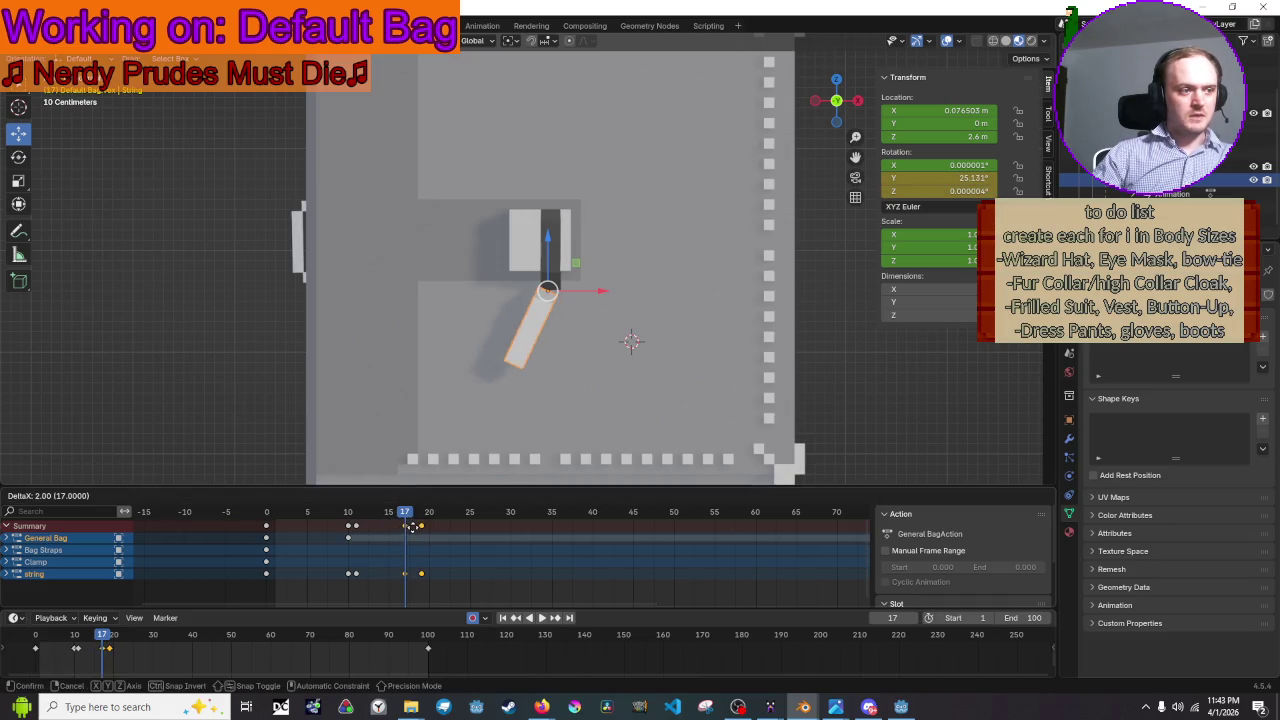
left_click(425, 530)
scroll(530, 550, "up", 10, "alt")
left_click(441, 525)
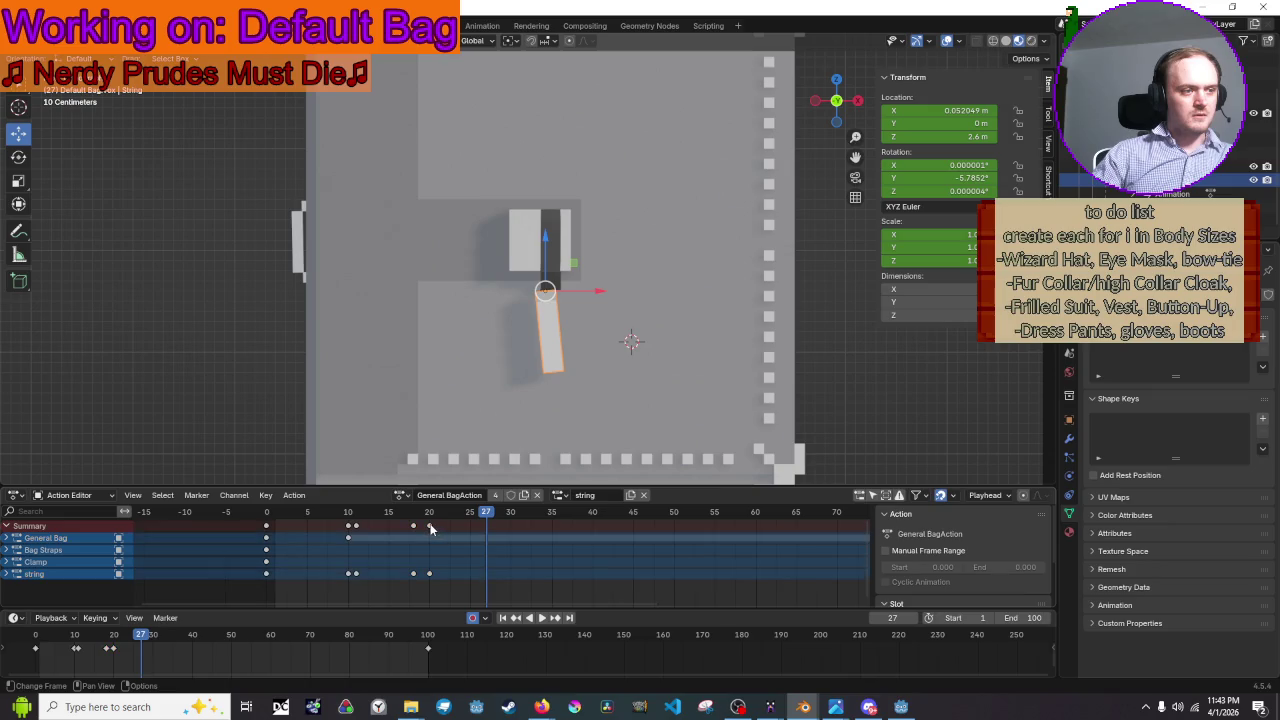
key("g")
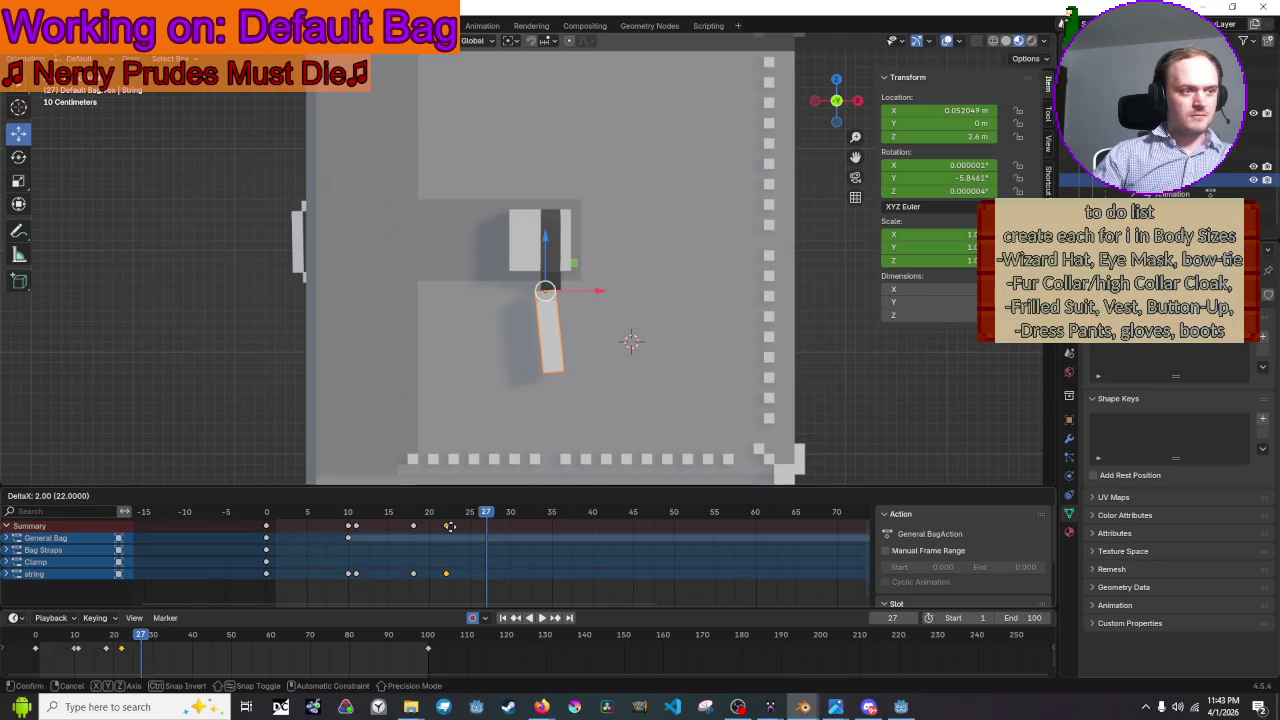
left_click(450, 527)
- Replay the animation from the start to check the new string tab timing
key("shift+Left")
key("space")
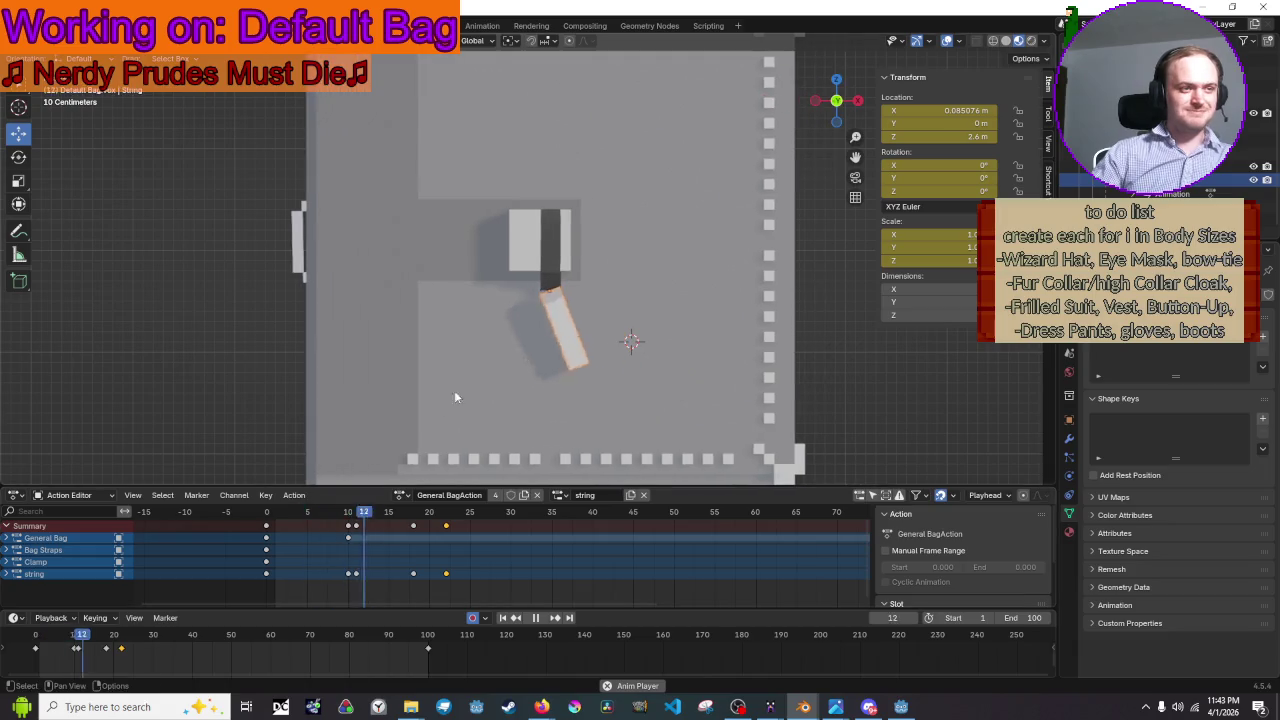
key("space")
scroll(503, 347, "down", 2)
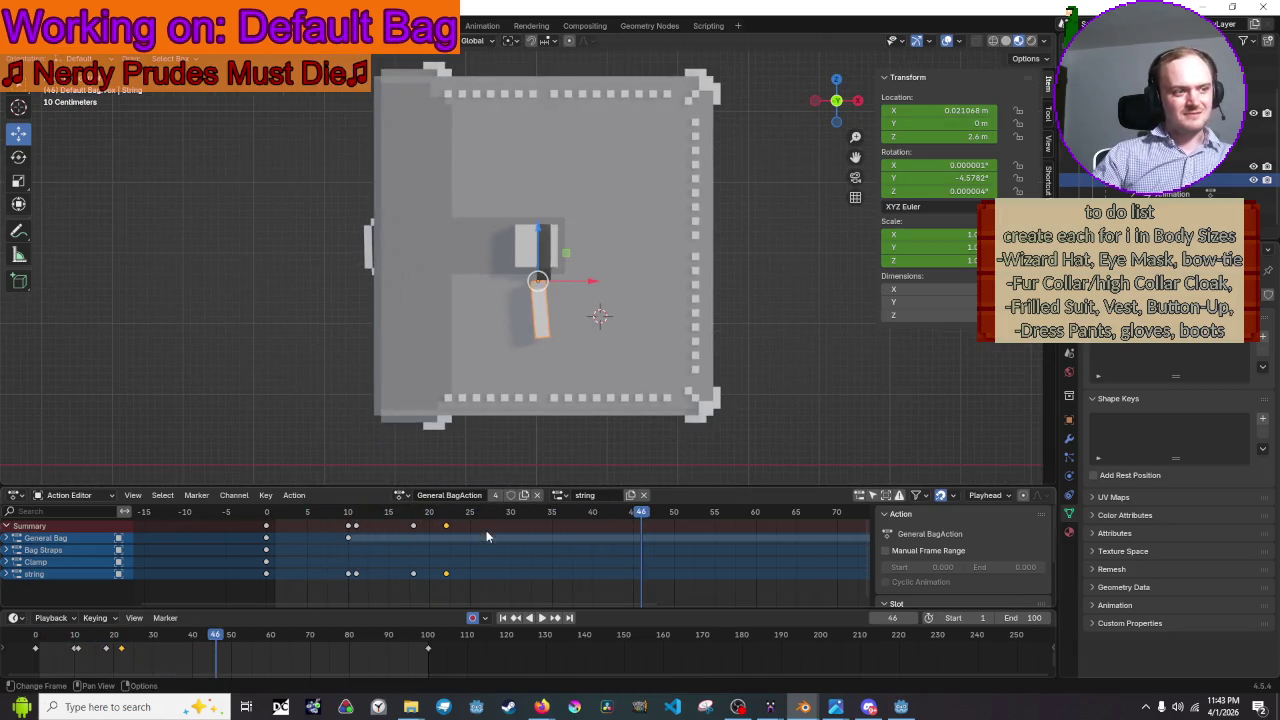
mouse_move(487, 515)
left_mouse_down()
mouse_move(281, 528)
mouse_move(420, 548)
mouse_move(447, 548)
mouse_move(455, 528)
left_mouse_up()
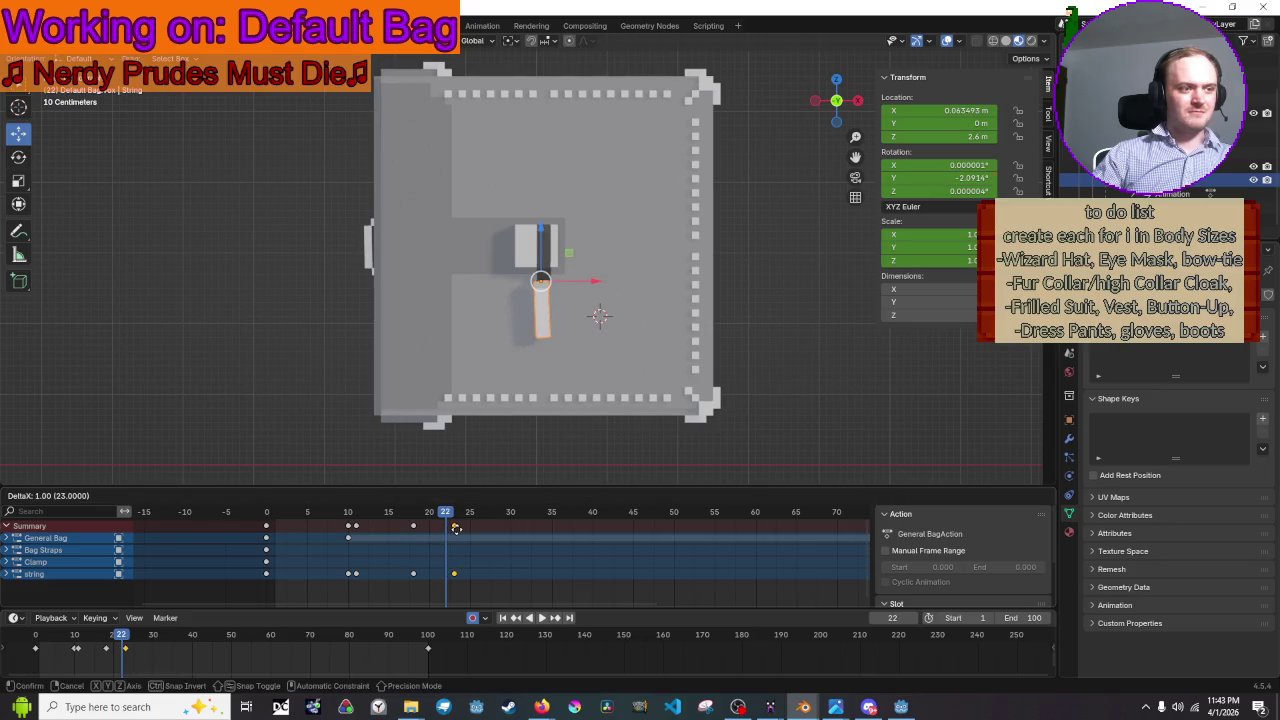
key("space")
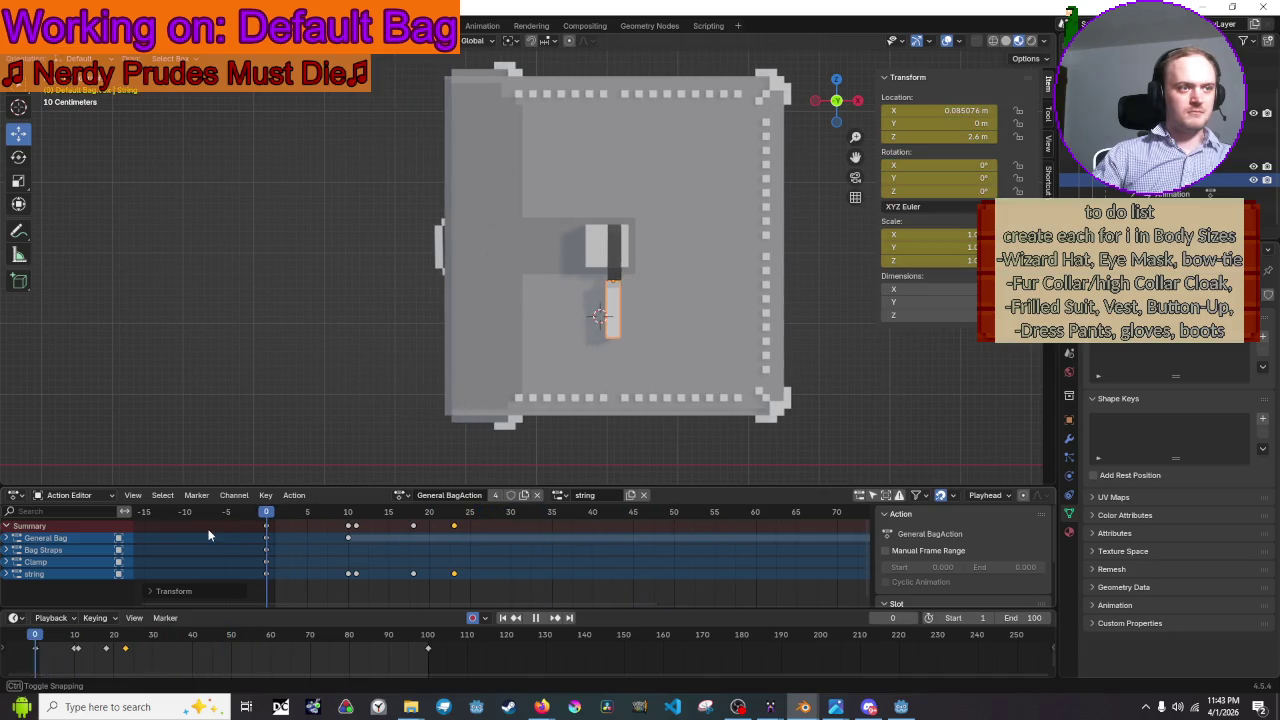
key("space")
scroll(660, 540, "down", 4)
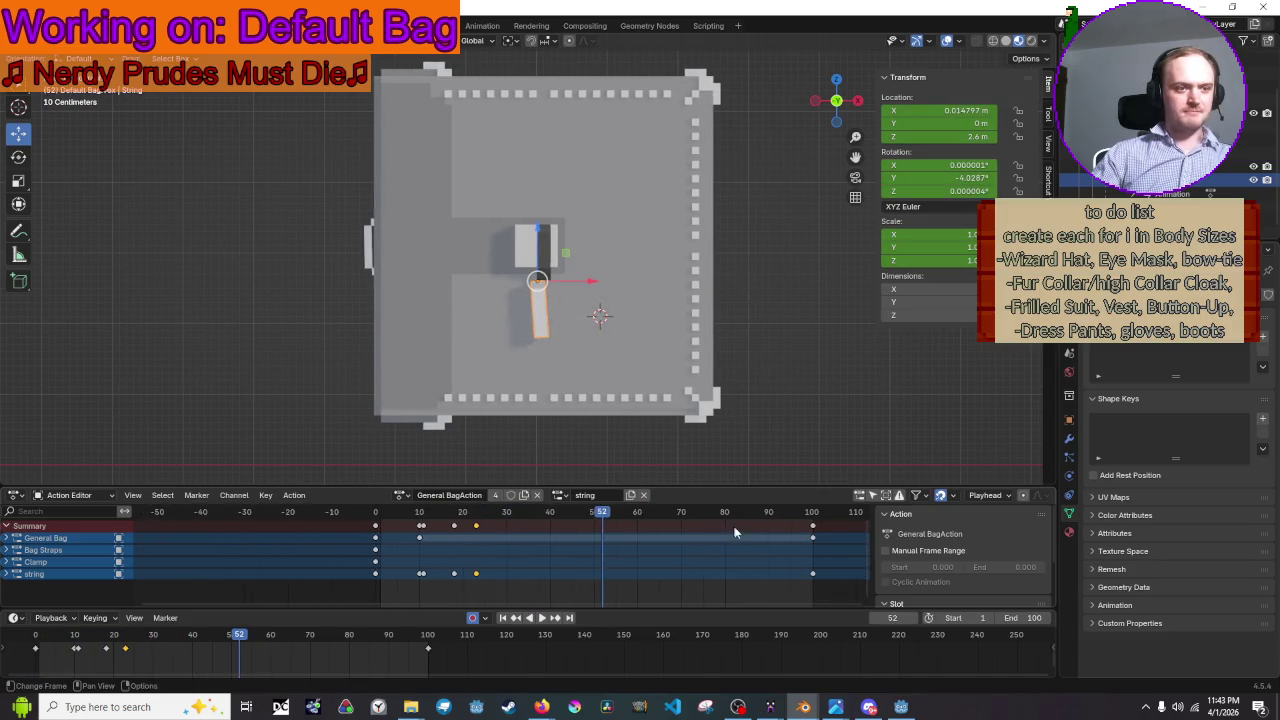
- At frame 100, shift the string tab 0.094765 m along X and play back the whole bag
left_click_drag(727, 514, 730, 518)
key("KP_Decimal")
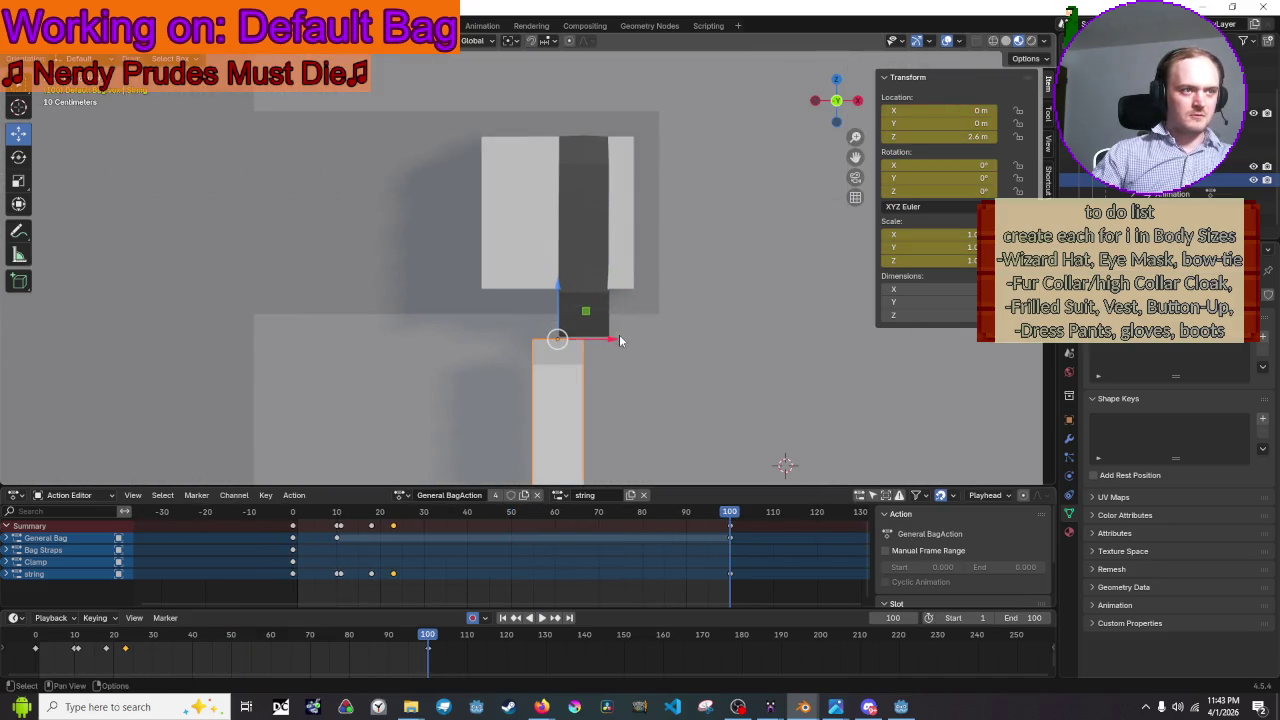
left_click_drag(613, 342, 640, 377)
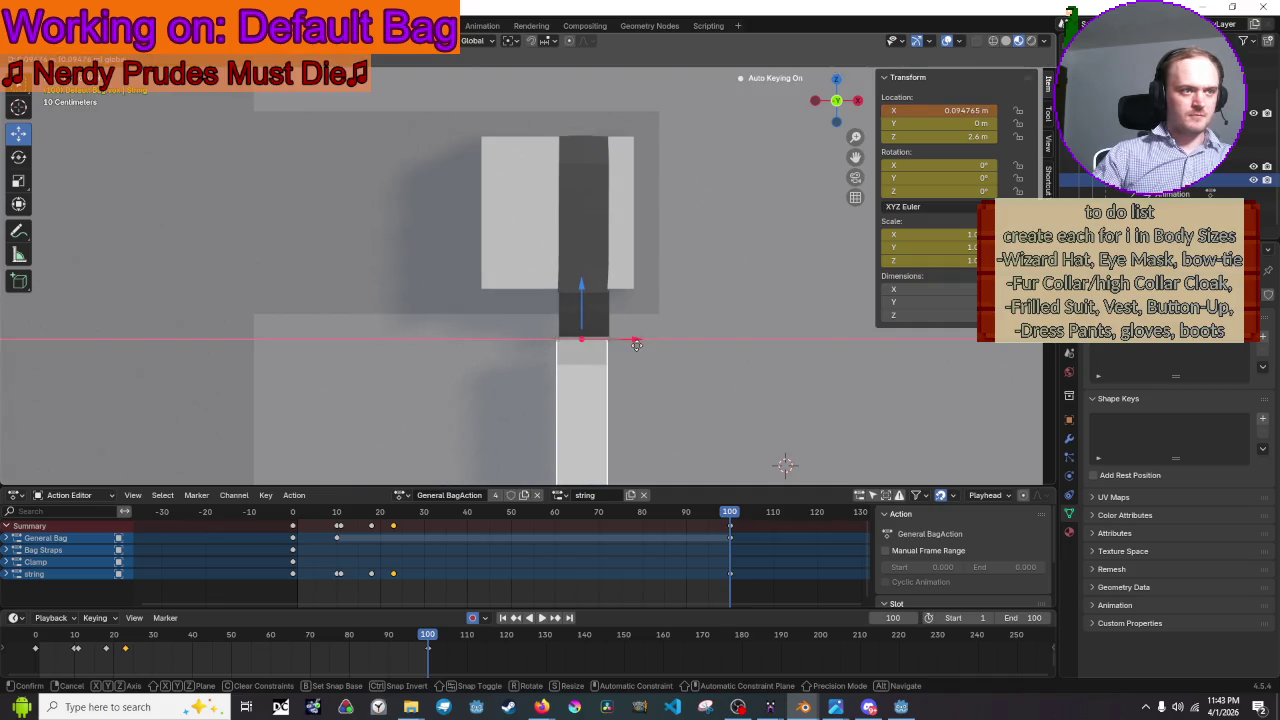
scroll(700, 377, "down", 2)
key("space")
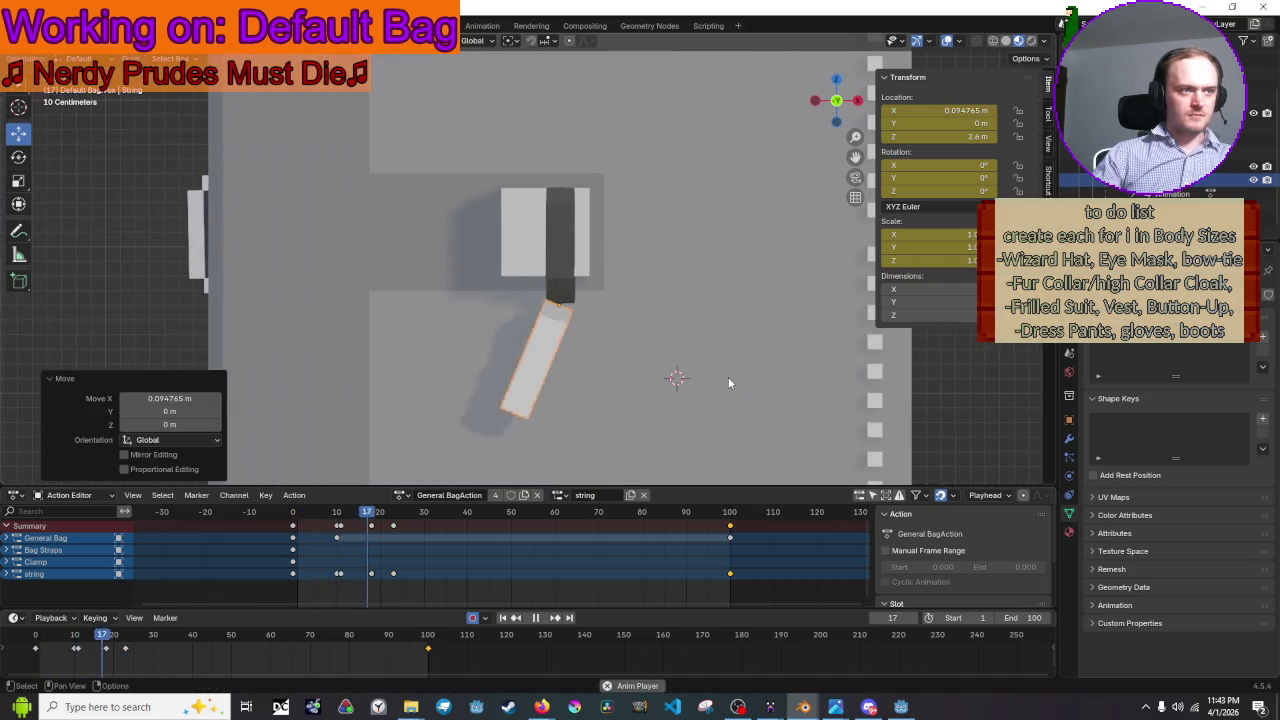
mouse_move(728, 377)
middle_mouse_down()
mouse_move(528, 349)
mouse_move(506, 387)
middle_mouse_up()
key("space")
- Select the clamp at frame 0 and view it from directly above
left_click(430, 238)
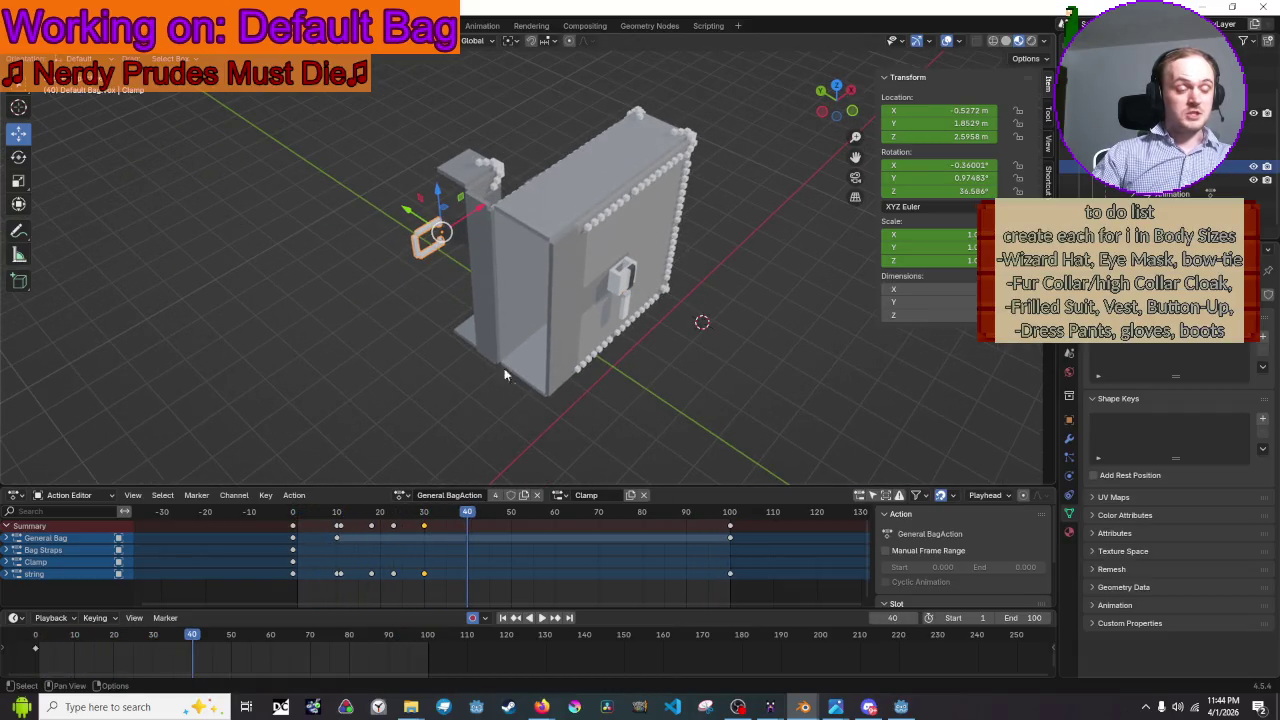
left_click_drag(467, 515, 292, 515)
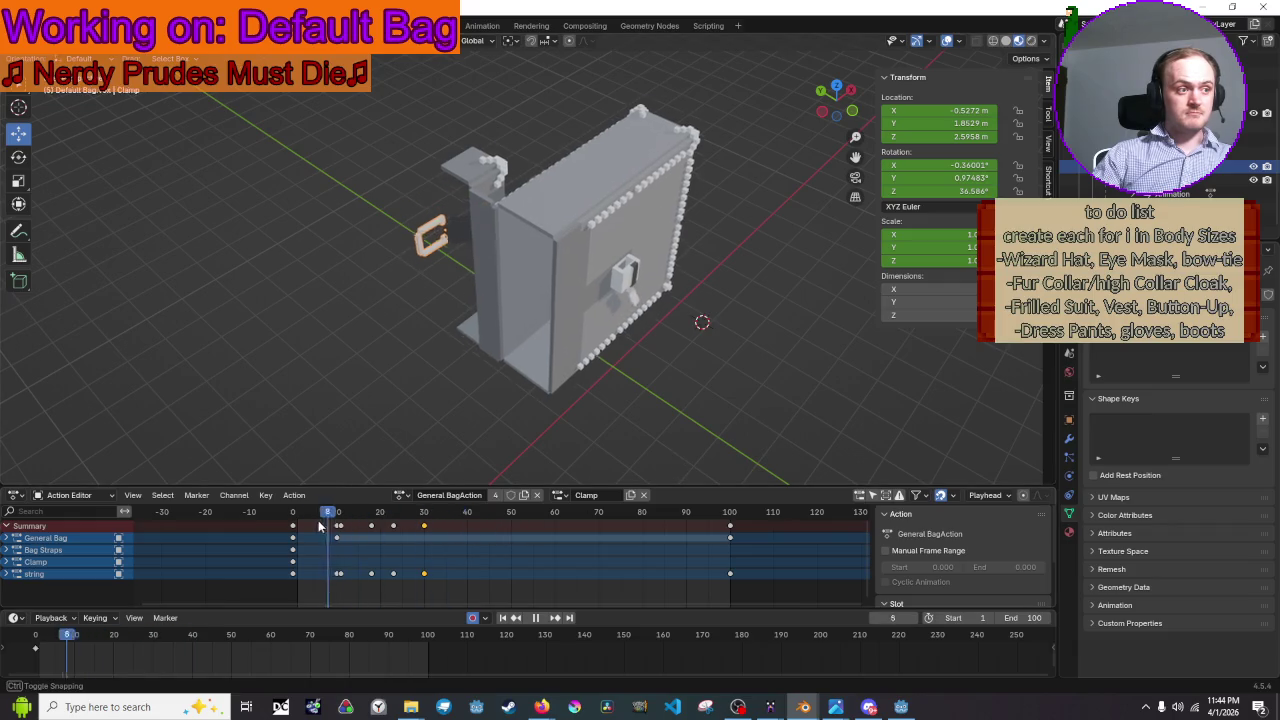
left_click(835, 87)
scroll(614, 260, "up", 3)
scroll(580, 248, "up", 3)
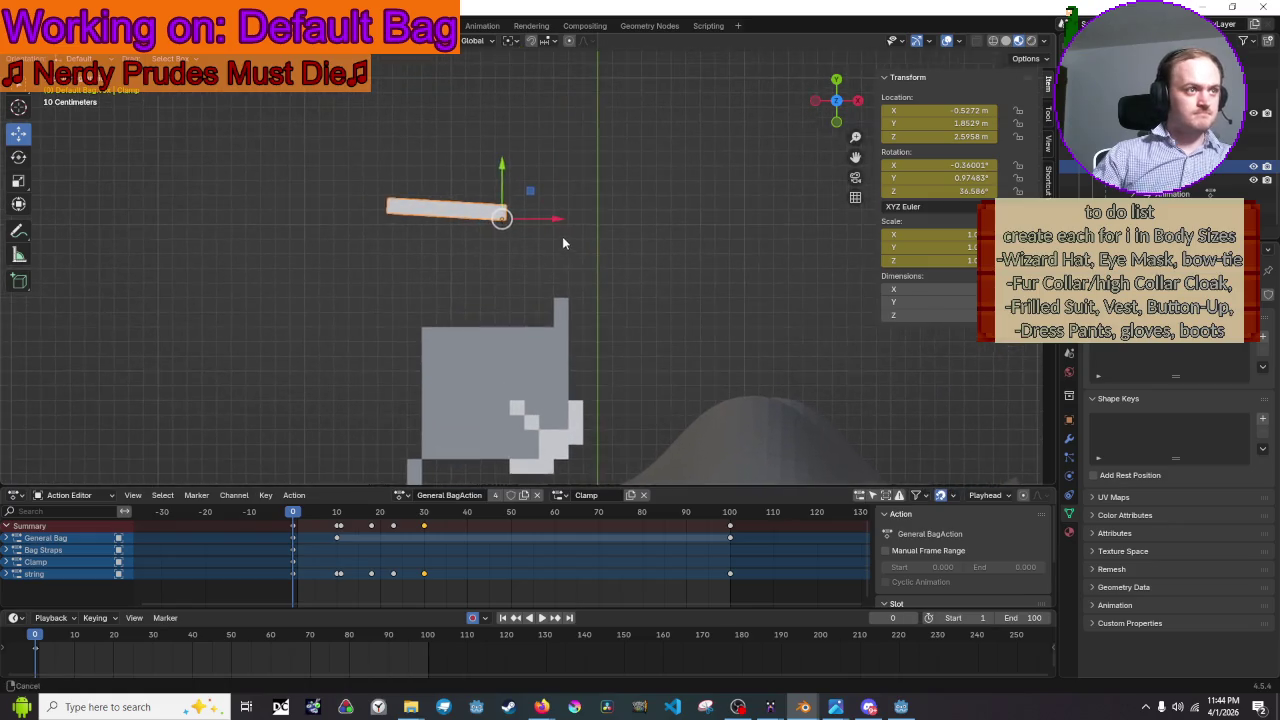
middle_click_drag(416, 423, 439, 359)
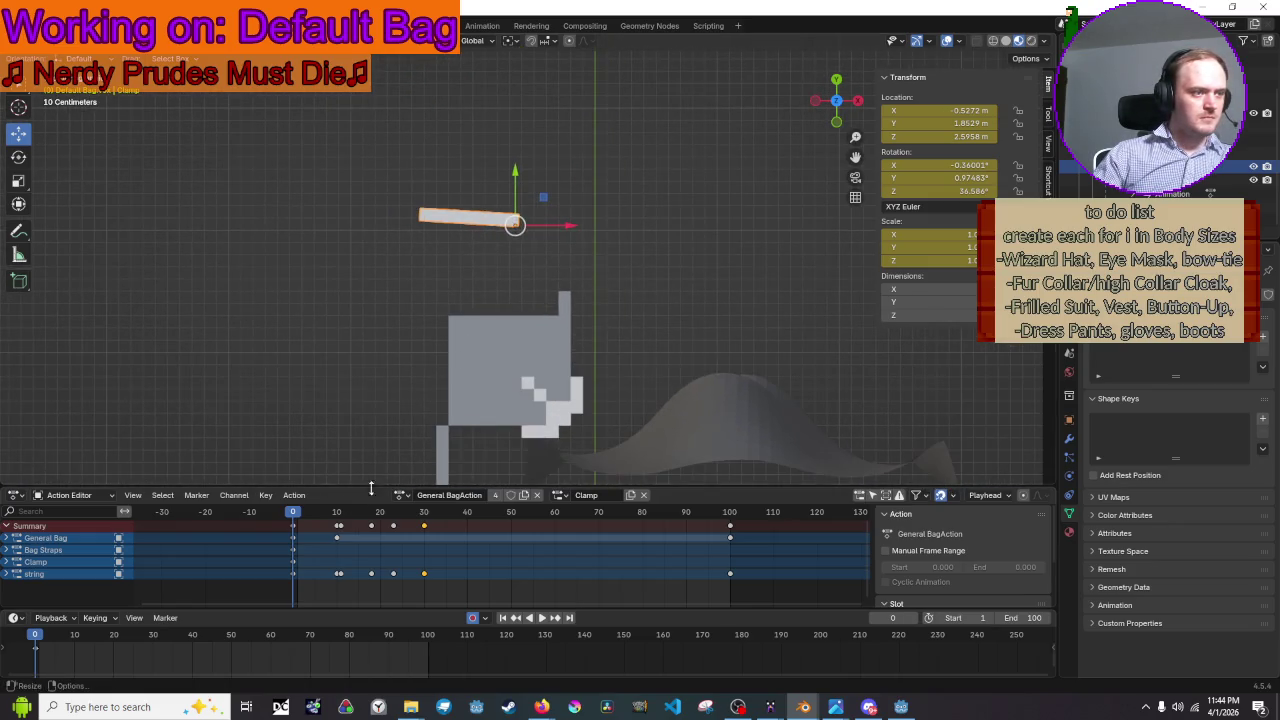
- Preview playback, return to frame 0 in top view, and begin rotating the clamp
key("space")
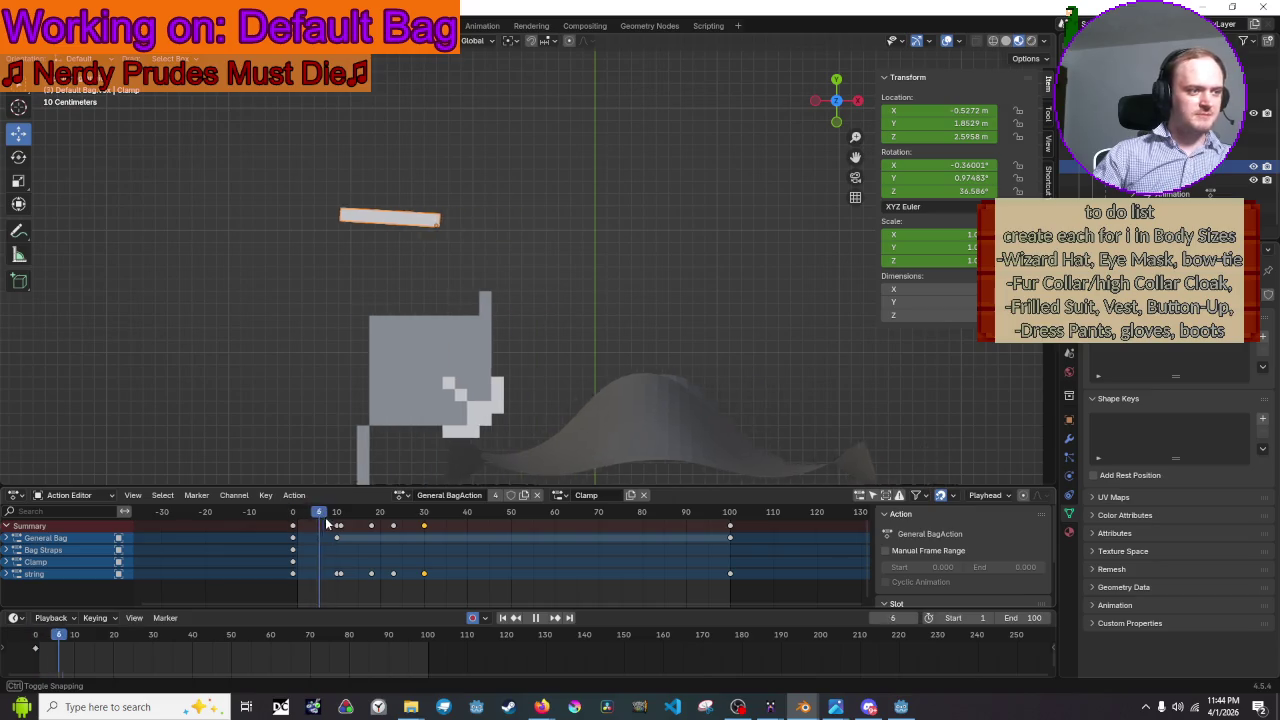
key("shift+Left")
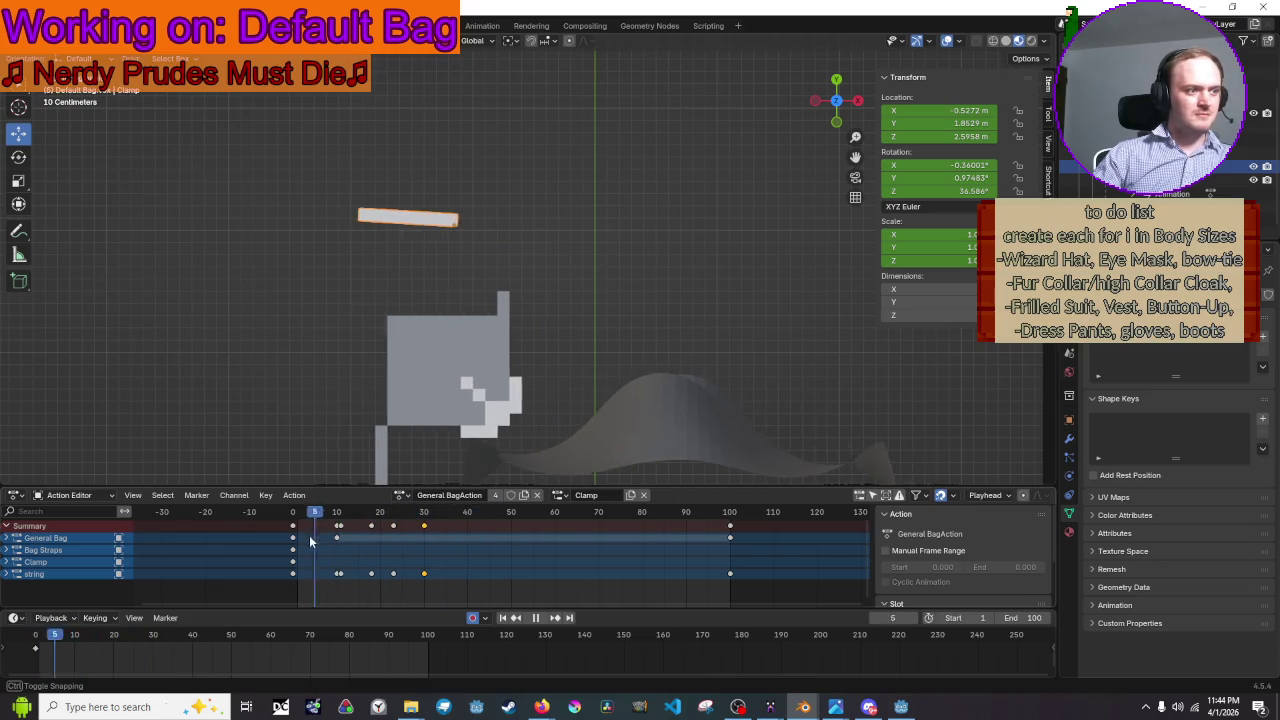
key("Escape")
mouse_move(357, 449)
middle_mouse_down()
mouse_move(476, 357)
mouse_move(559, 337)
mouse_move(592, 373)
middle_mouse_up()
left_click_drag(838, 95, 835, 108)
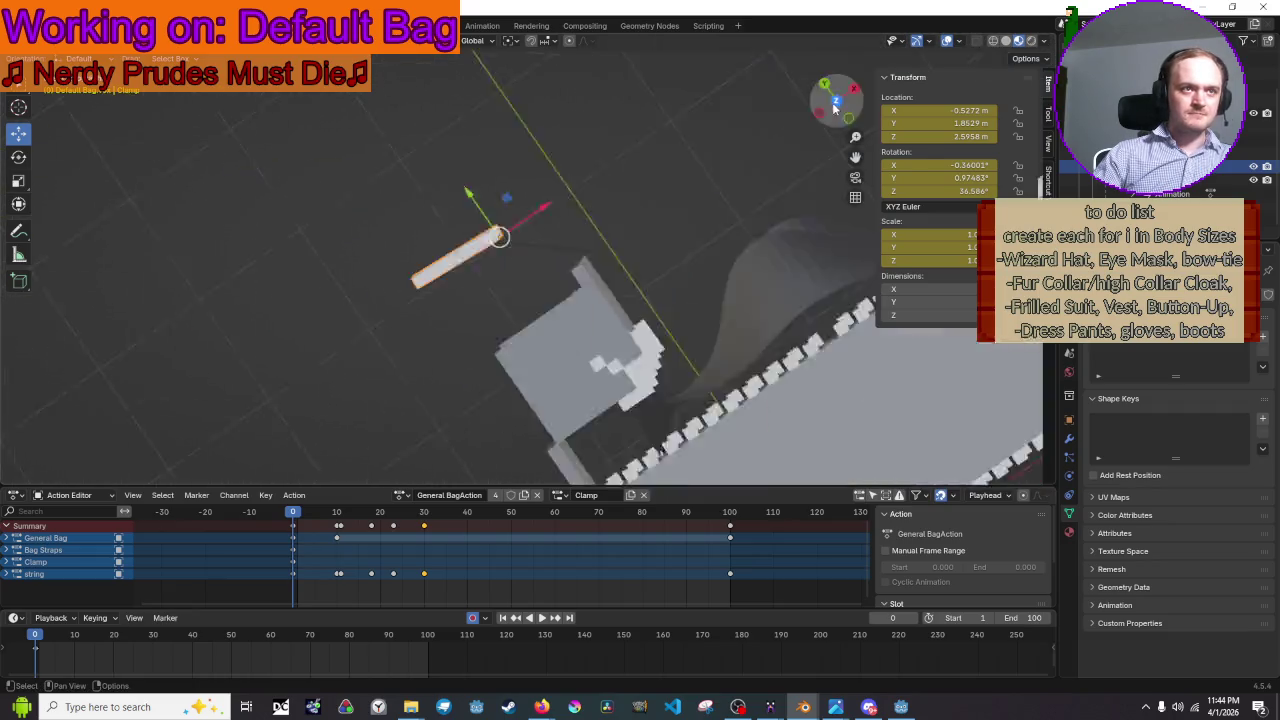
left_click(834, 104)
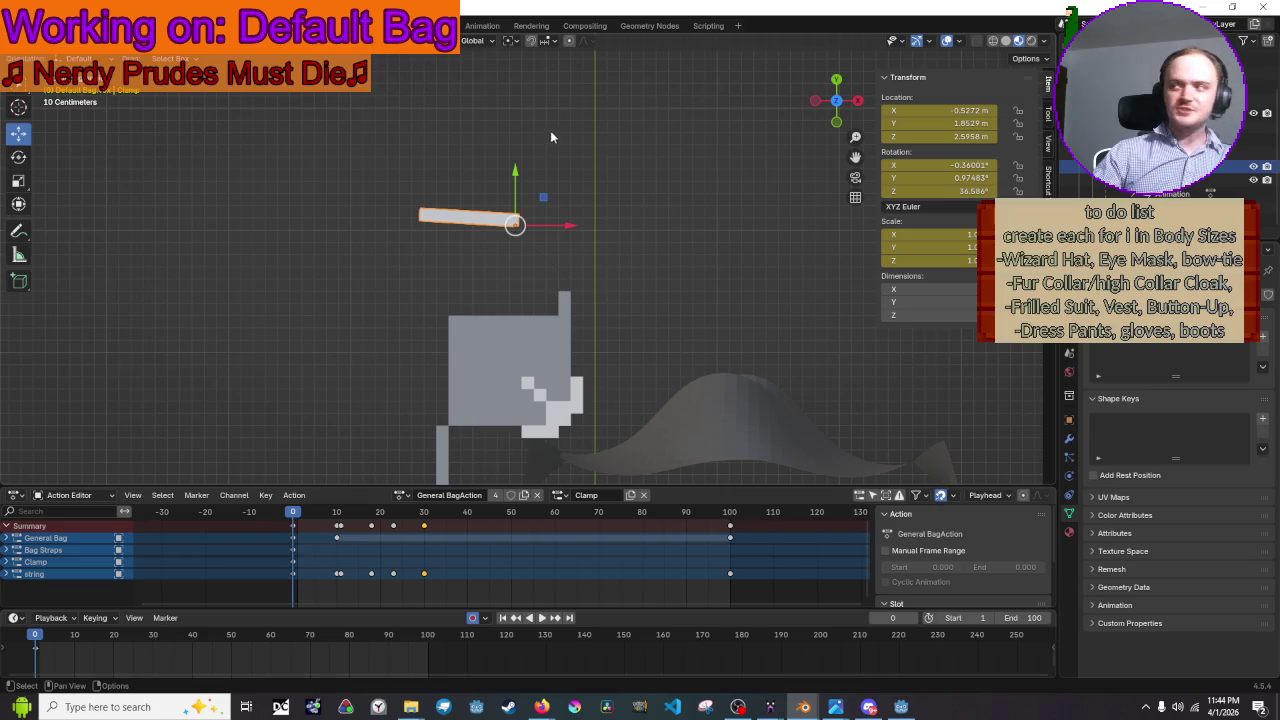
key("r")
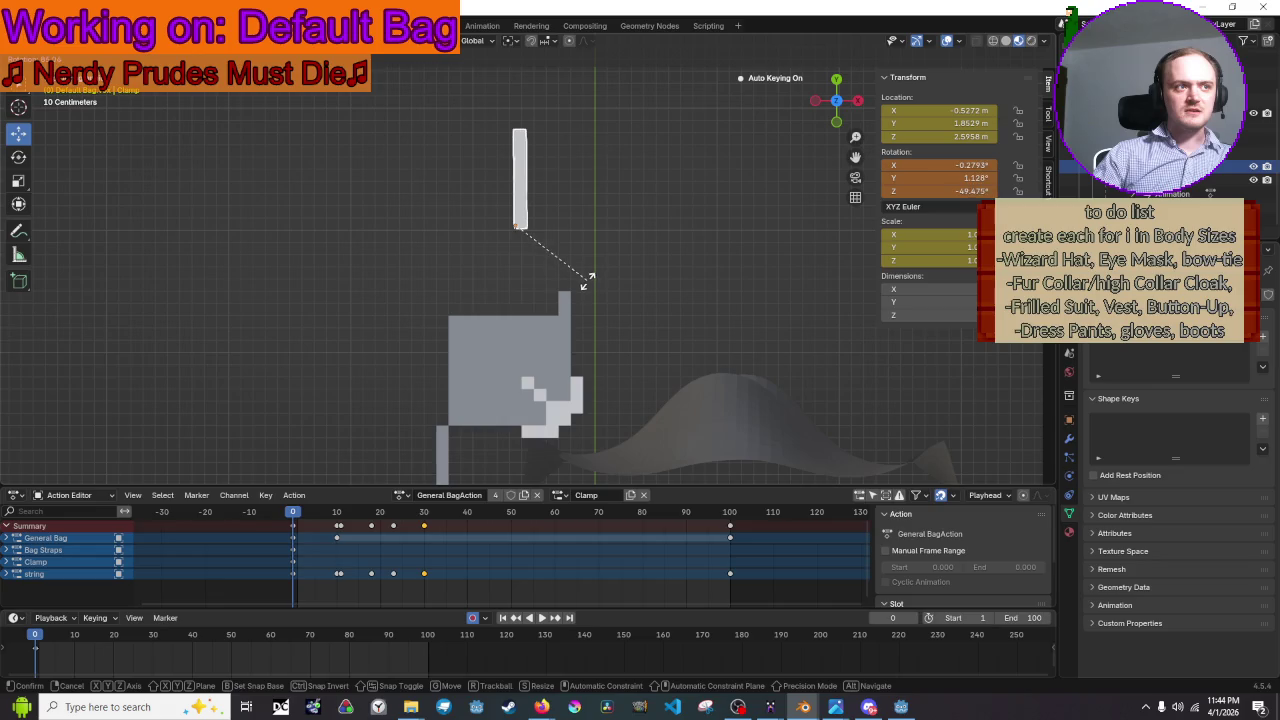
- Key the clamp upright at frame 0, then key a new tilted angle at frame 10
left_click(587, 284)
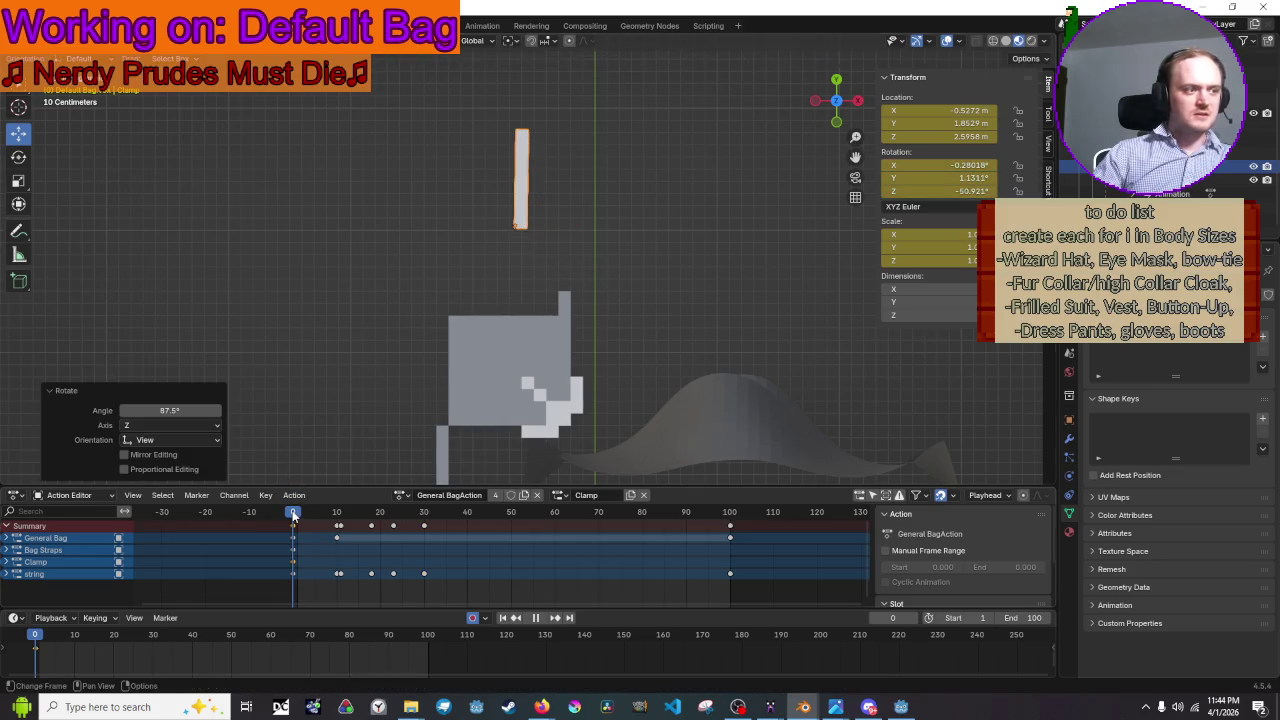
left_click_drag(293, 513, 340, 514)
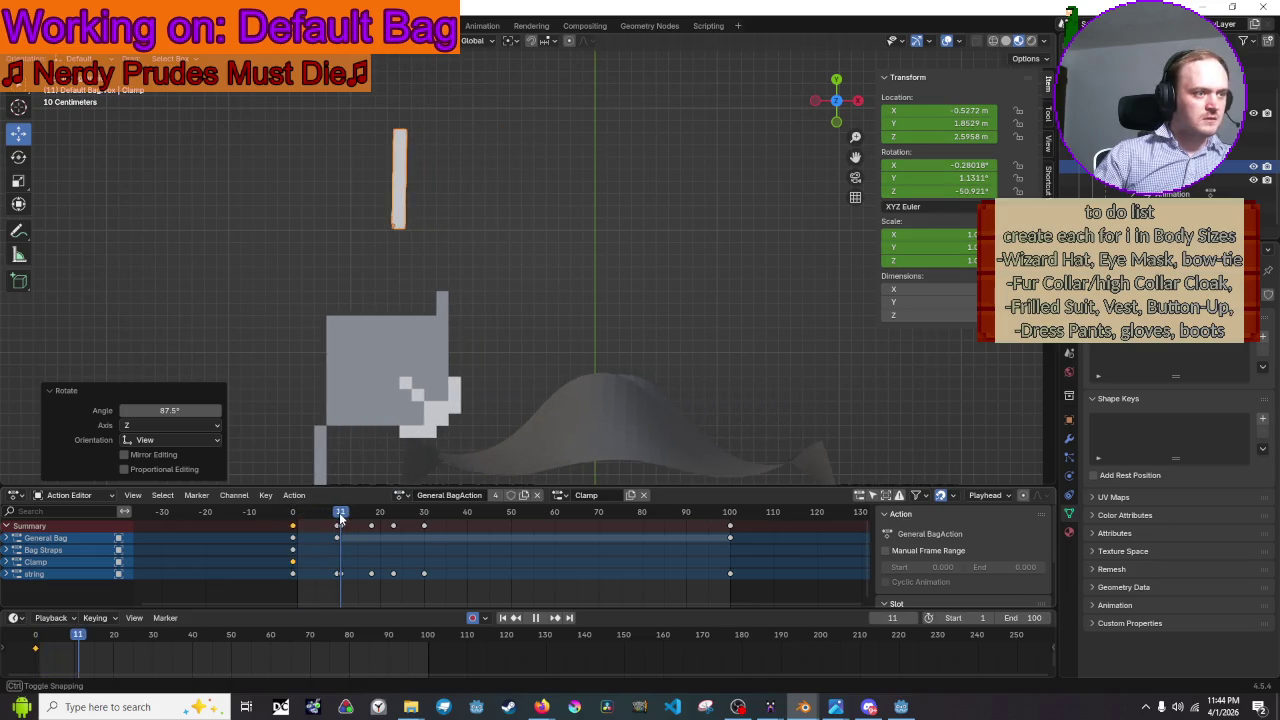
key("Left")
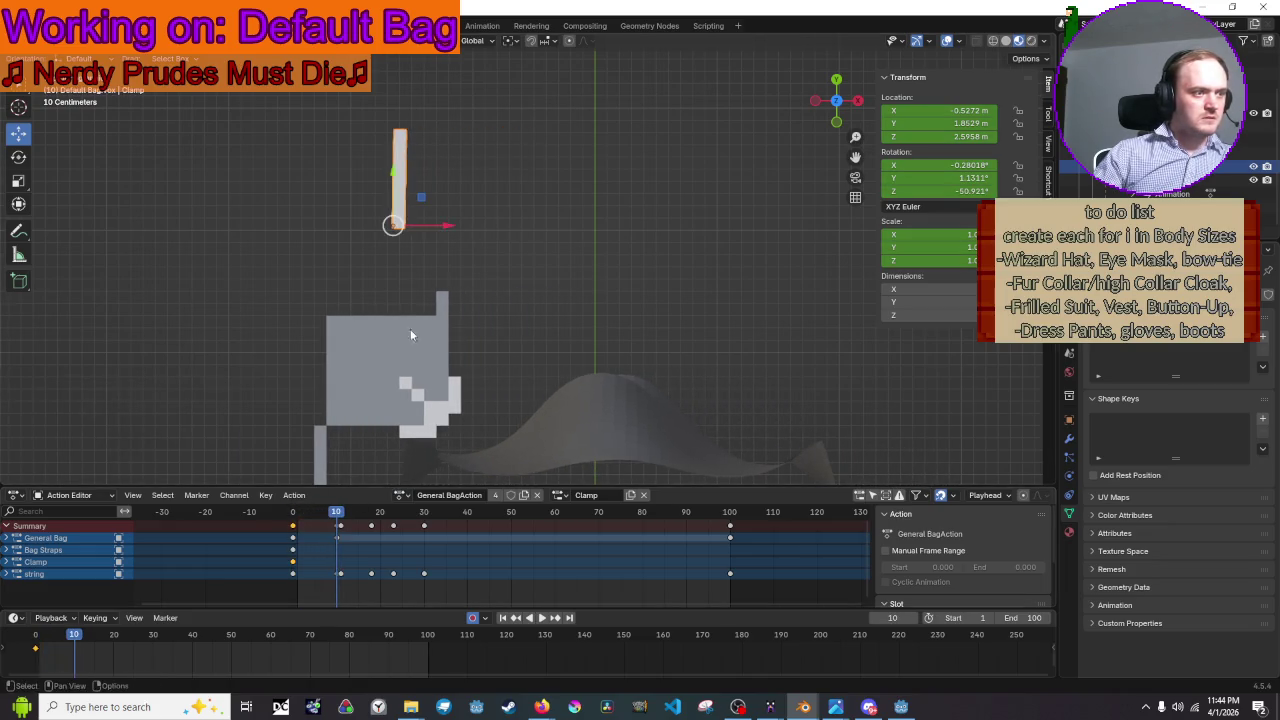
key("r")
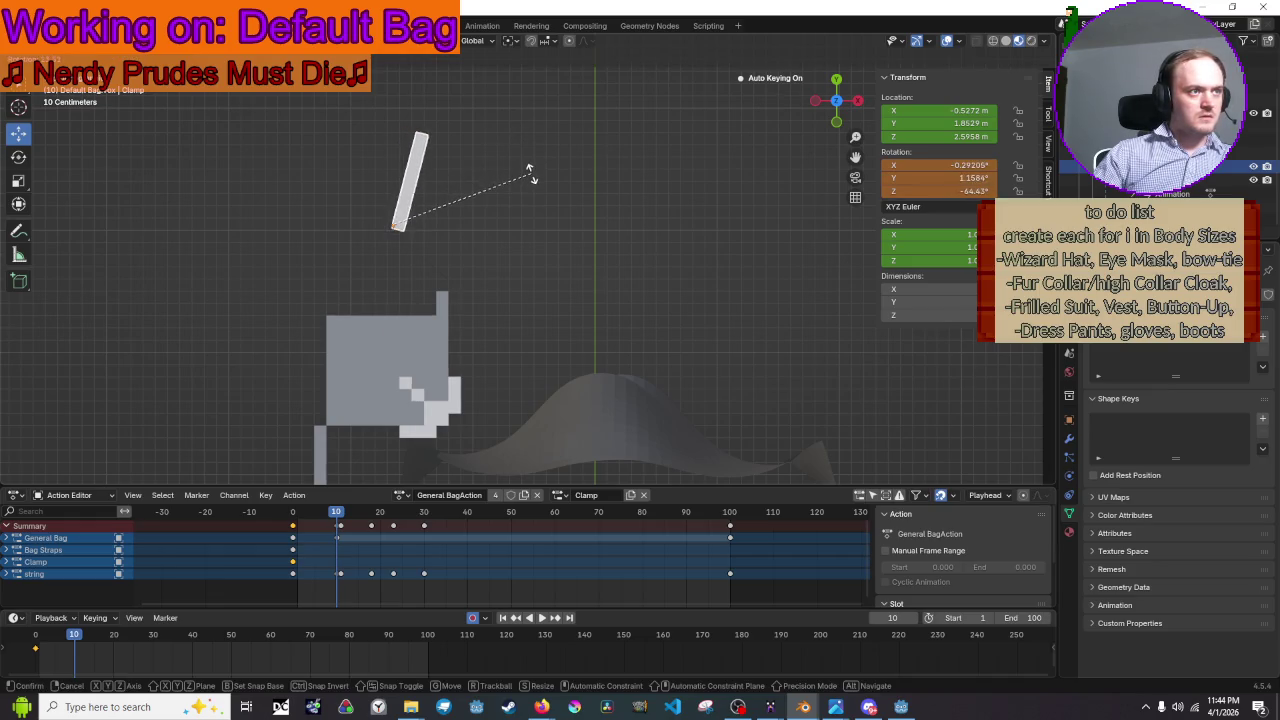
left_click(512, 260)
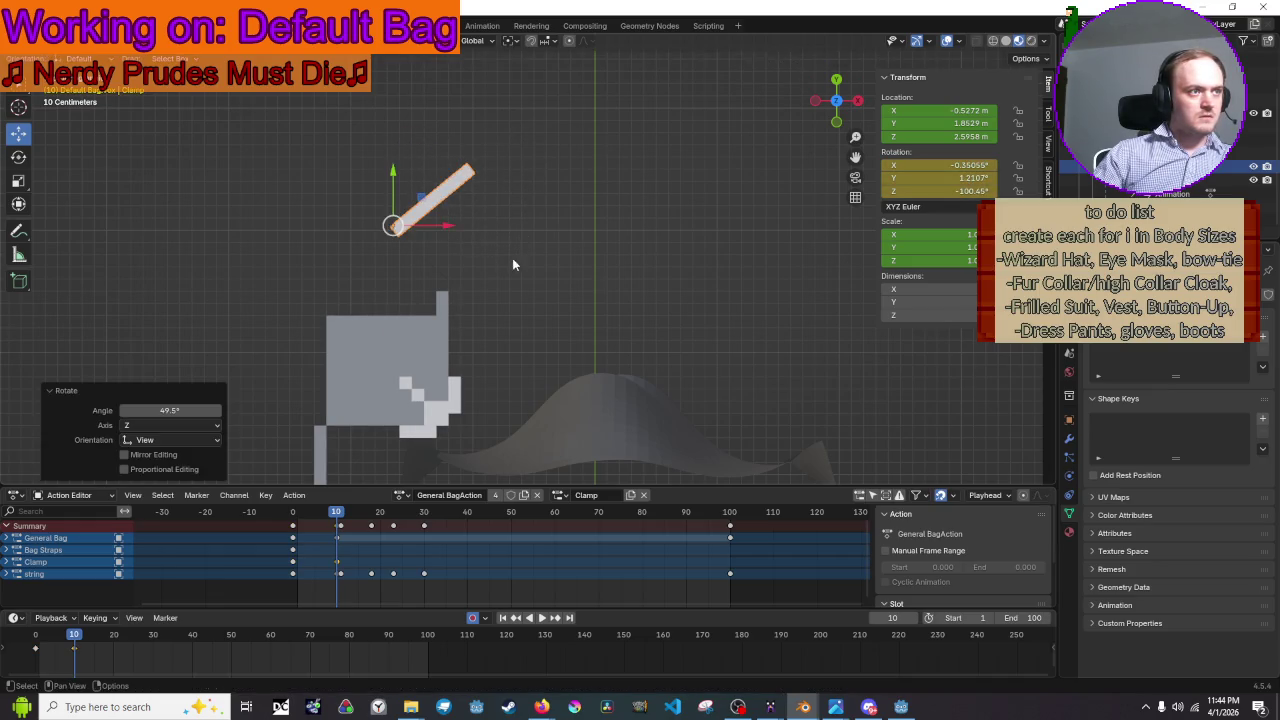
- Preview the clamp motion, trying and cancelling rotations, and stop at frame 12
key("space")
left_click_drag(335, 515, 330, 515)
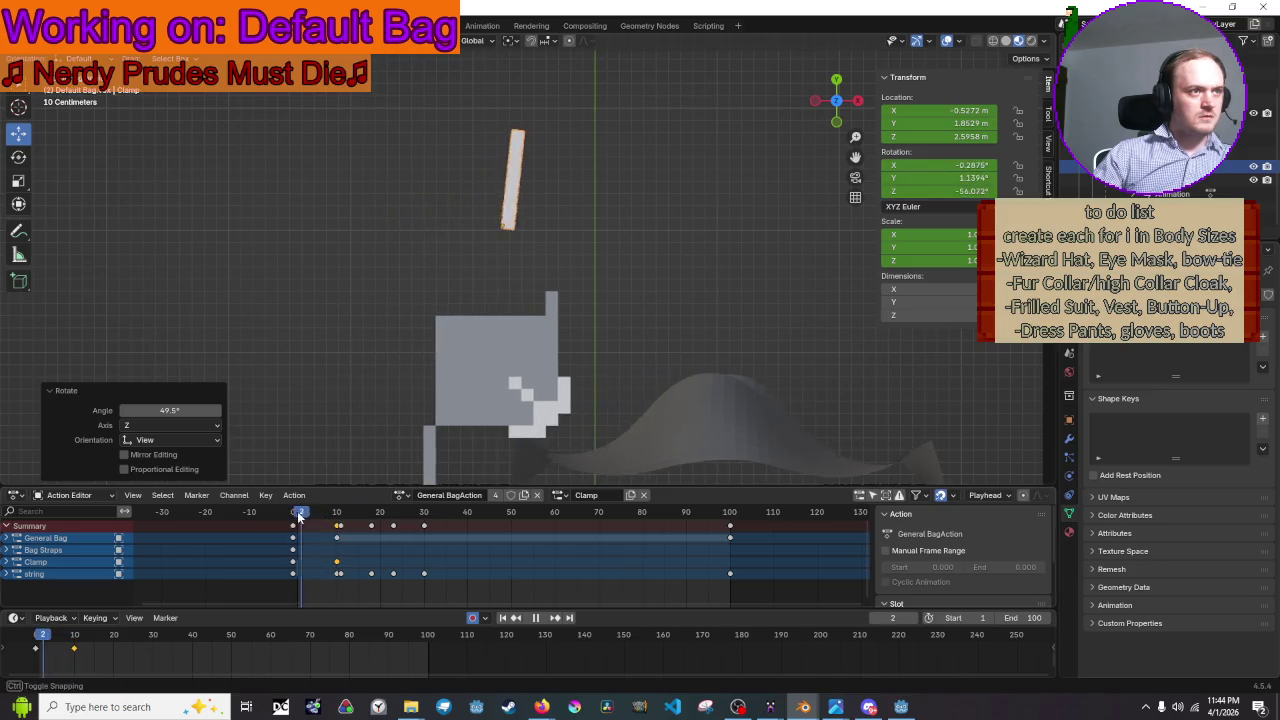
key("space")
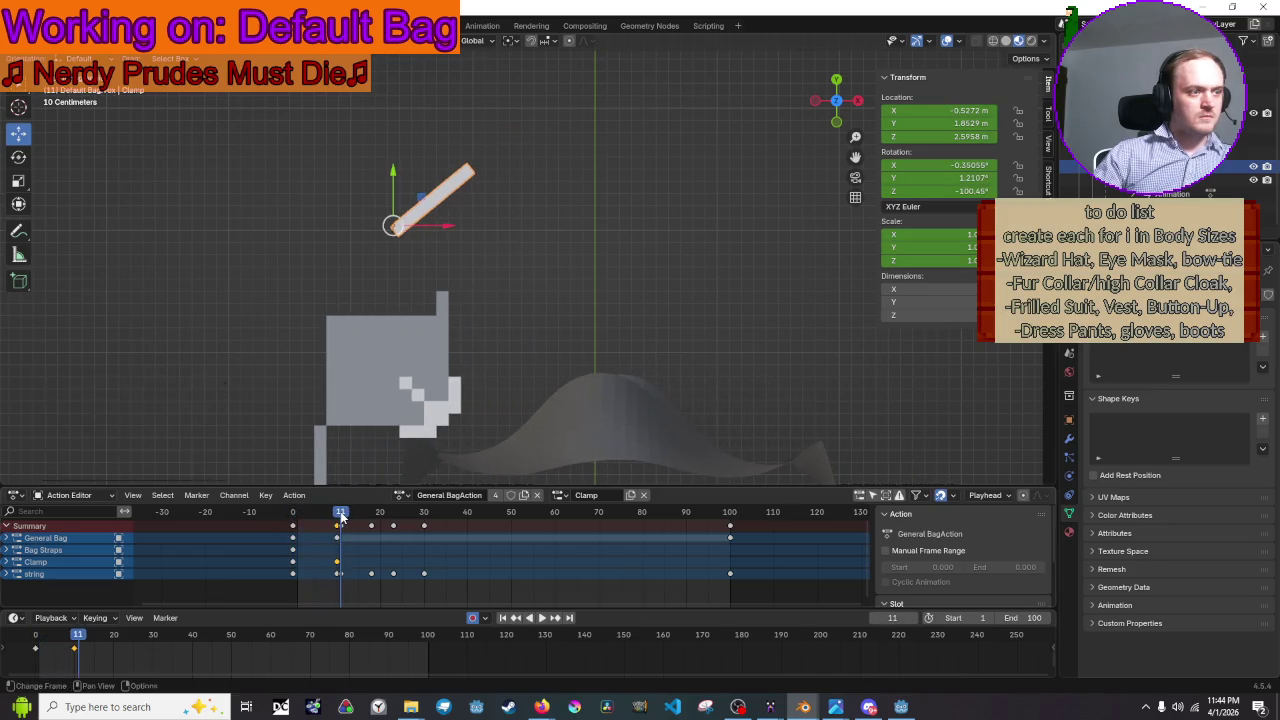
key("r")
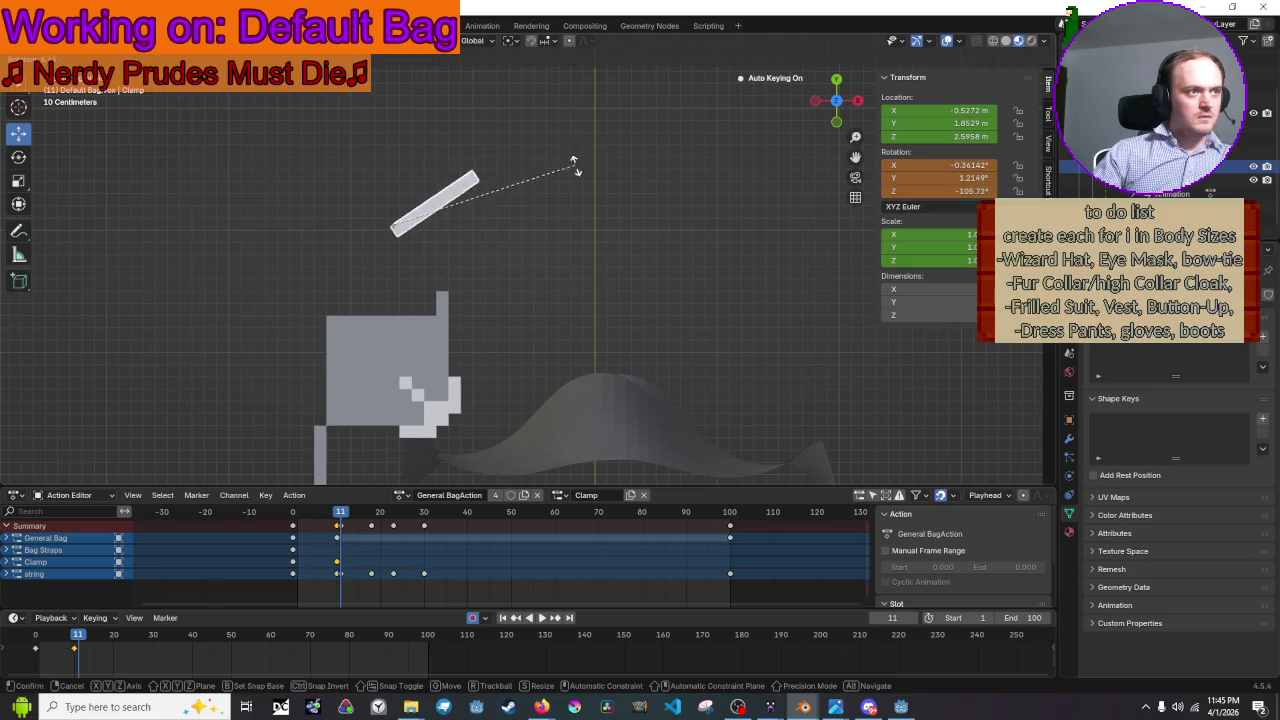
key("Escape")
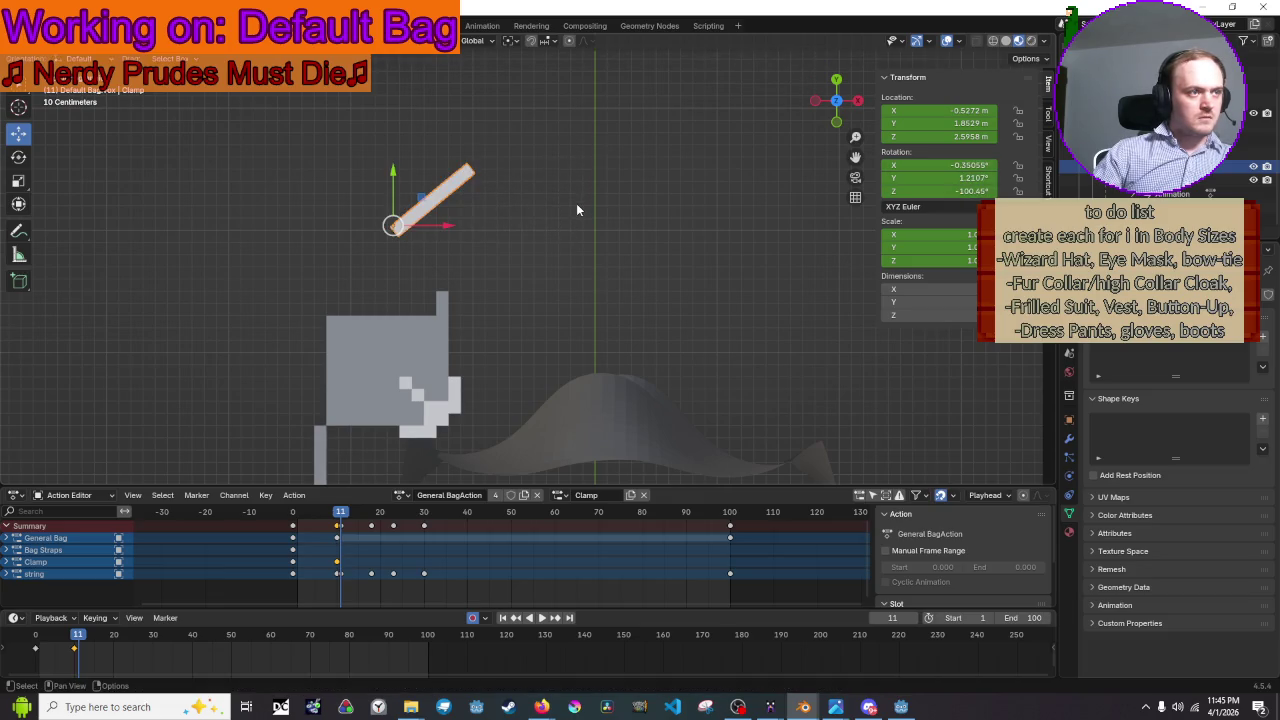
scroll(570, 220, "down", 3)
key("r")
key("Escape")
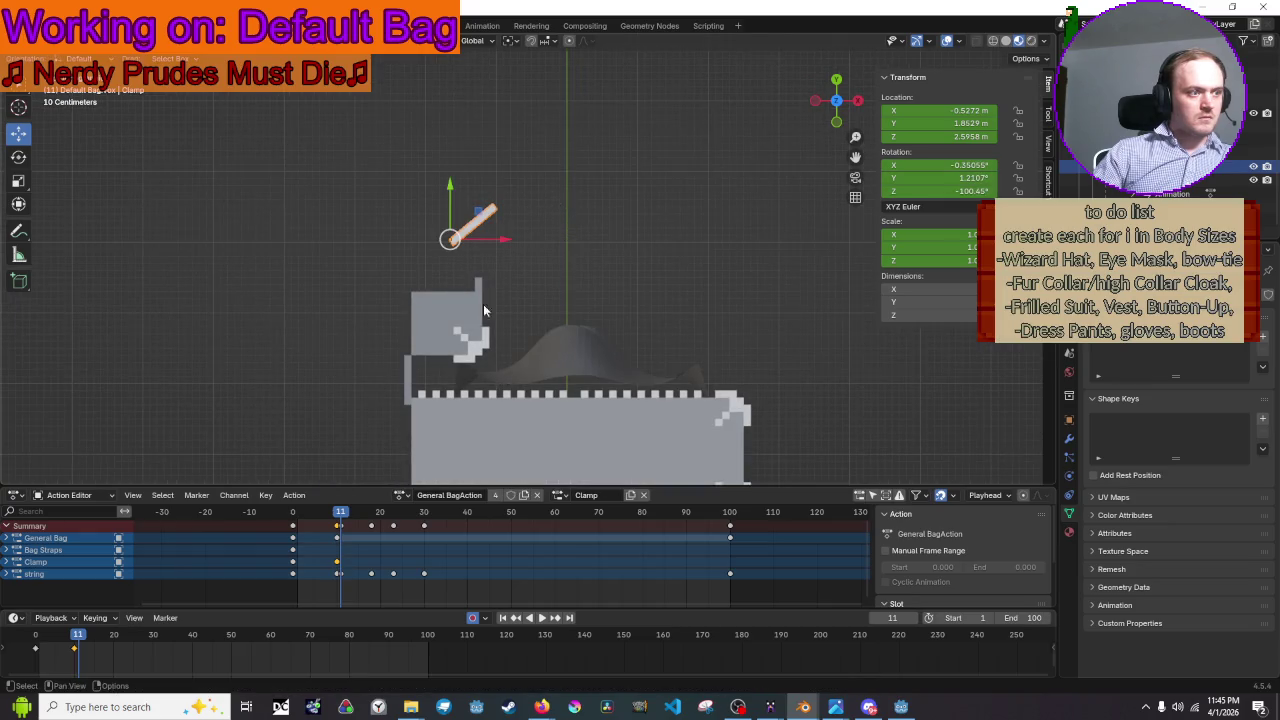
key("space")
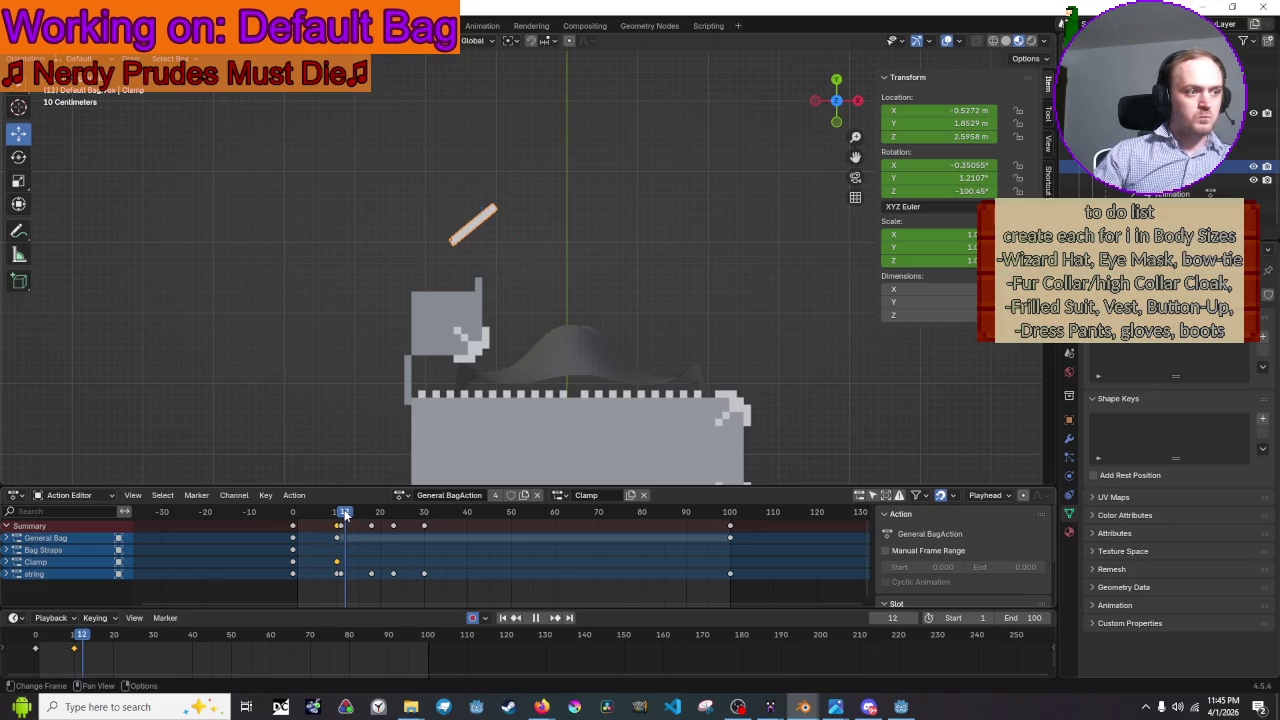
key("space")
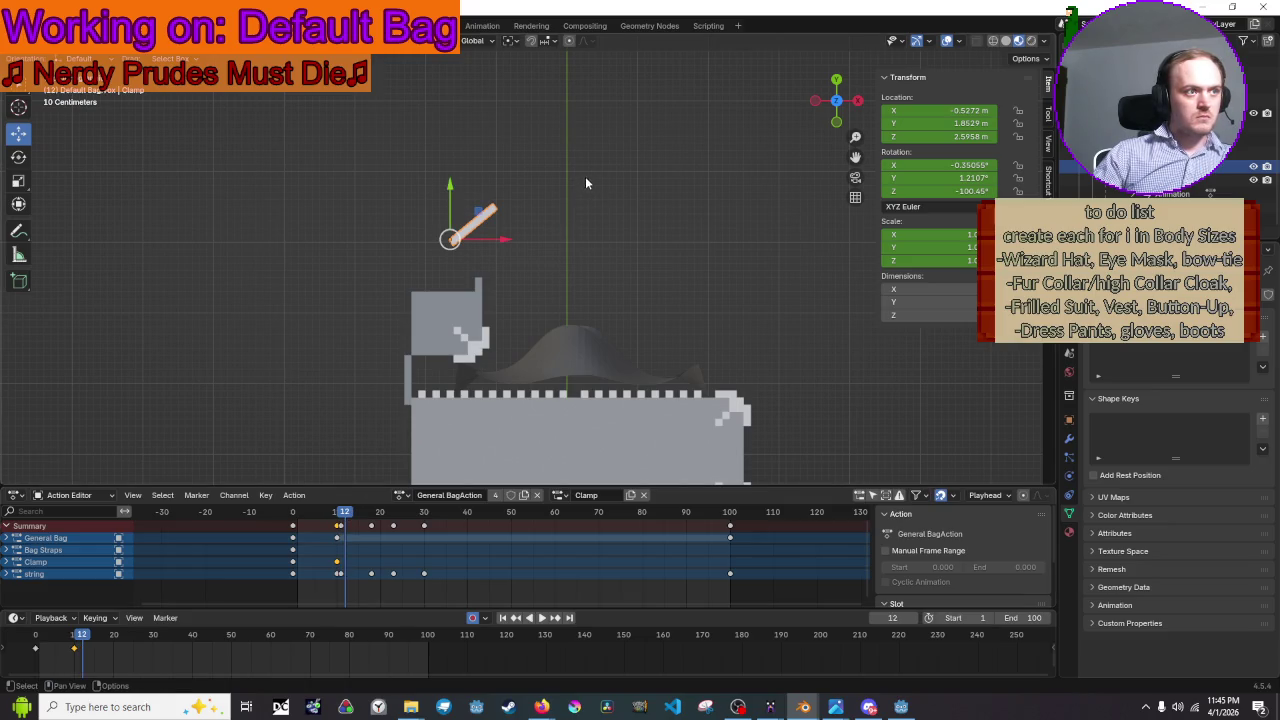
- Key the clamp upright at frame 12, then move that key to frame 15
key("r")
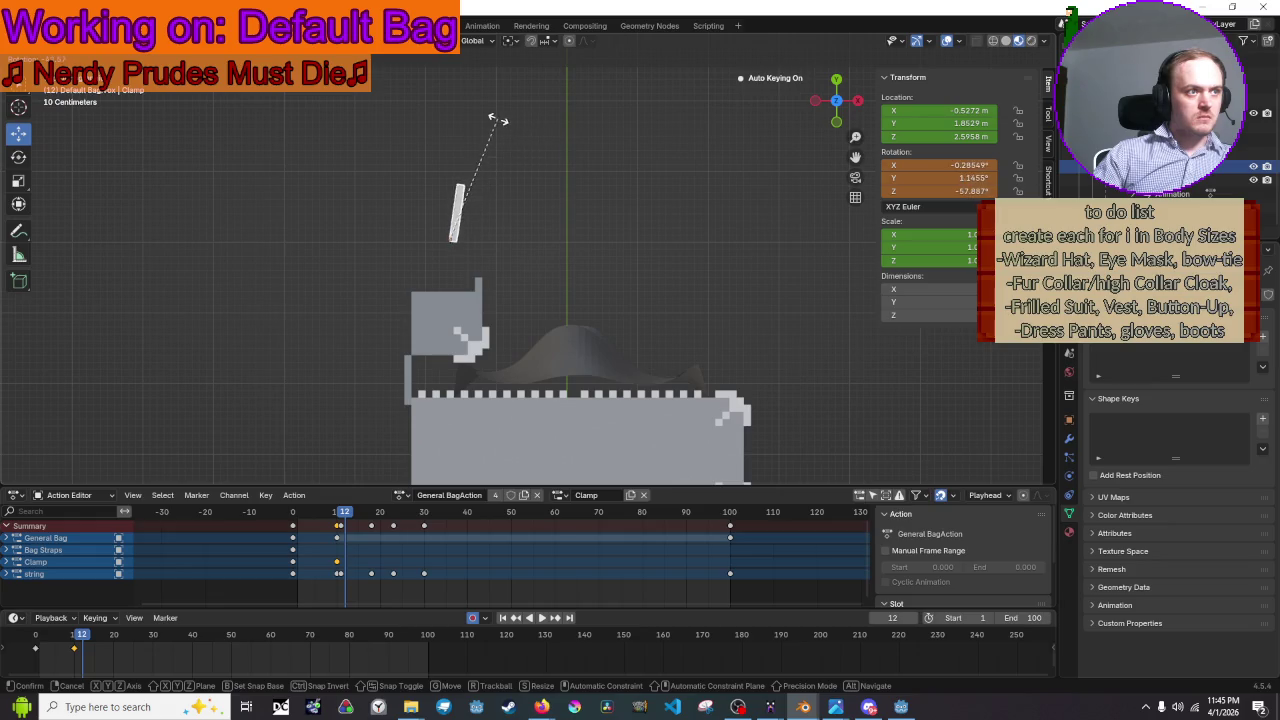
left_click(481, 118)
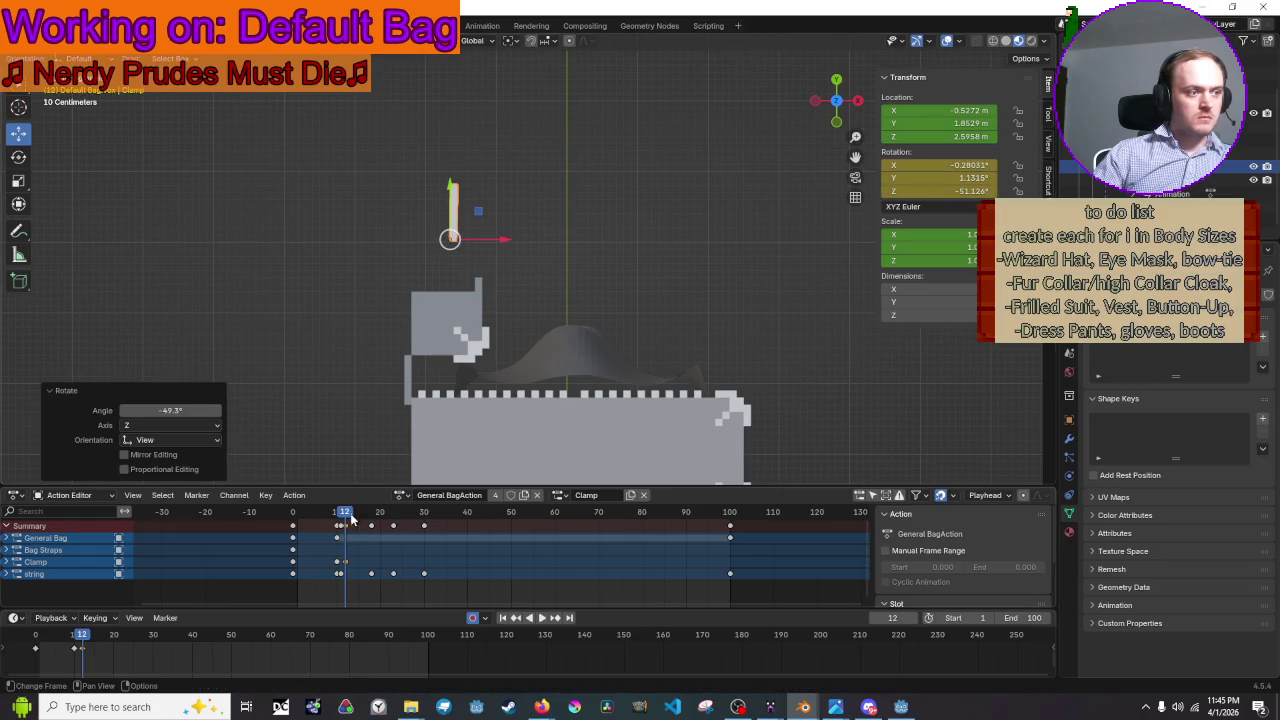
left_click_drag(346, 526, 353, 528)
right_click(357, 530)
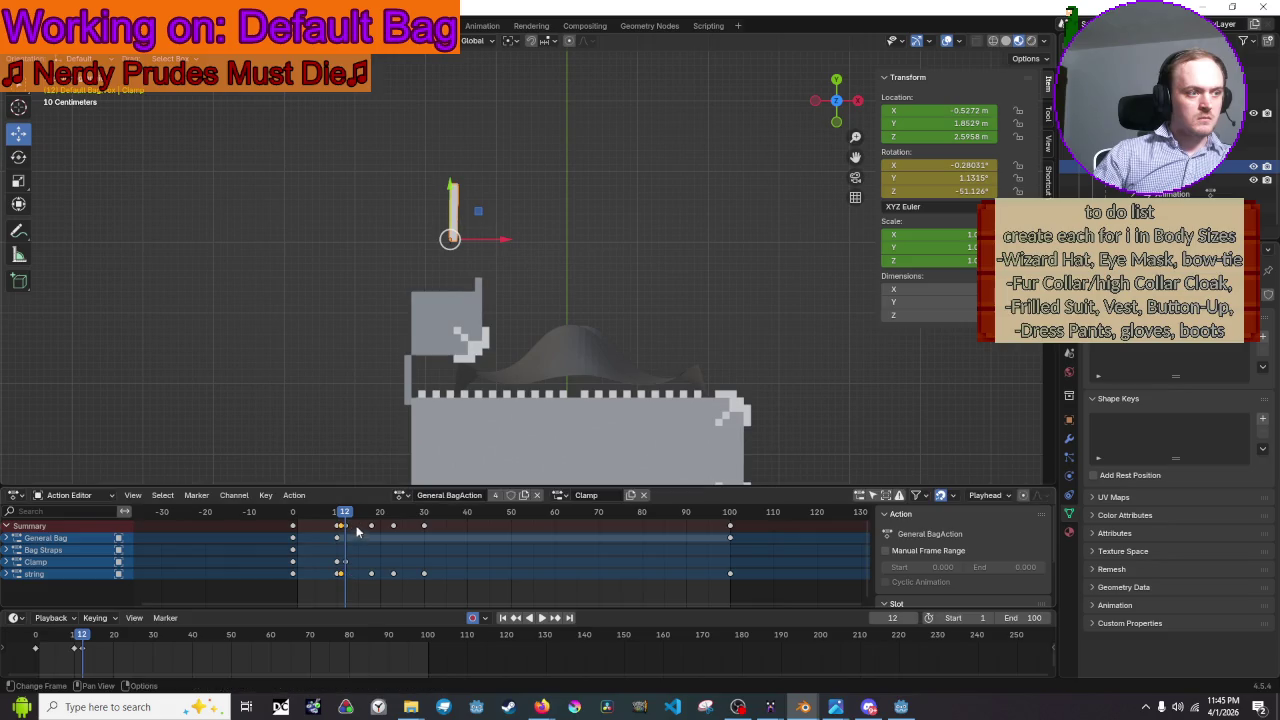
left_click_drag(346, 531, 359, 531)
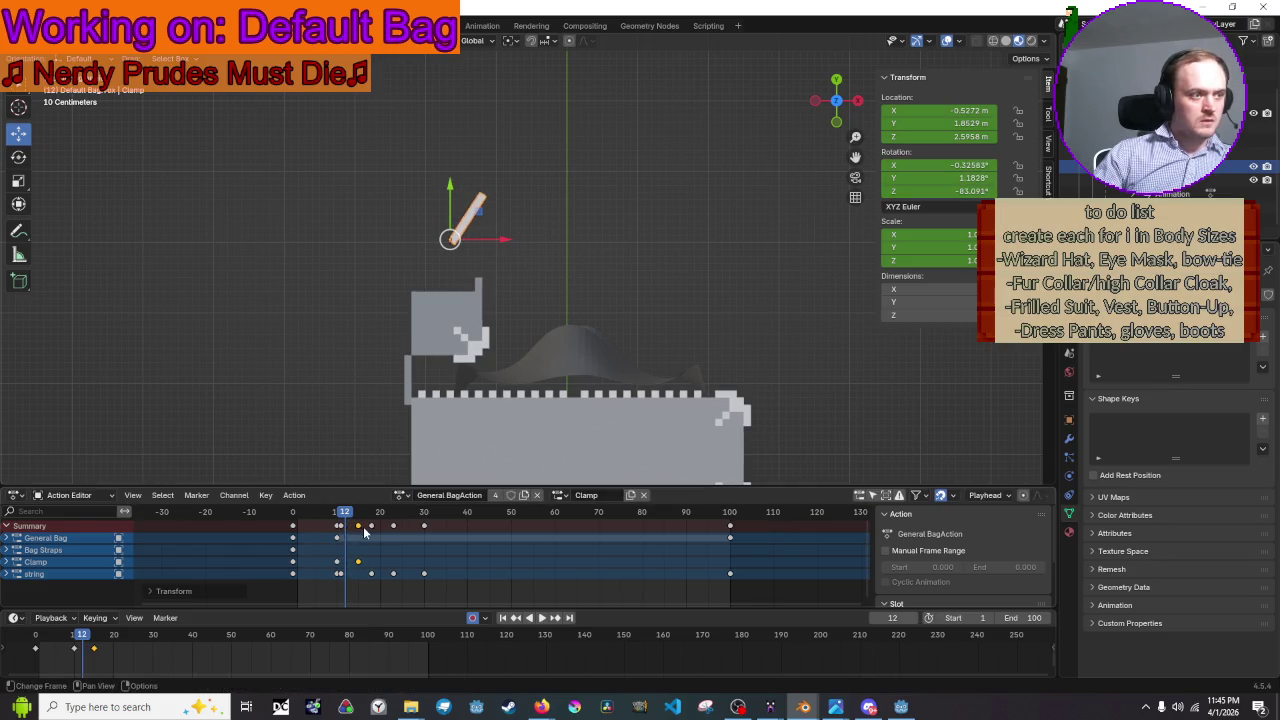
left_click(388, 511)
key("shift+Left")
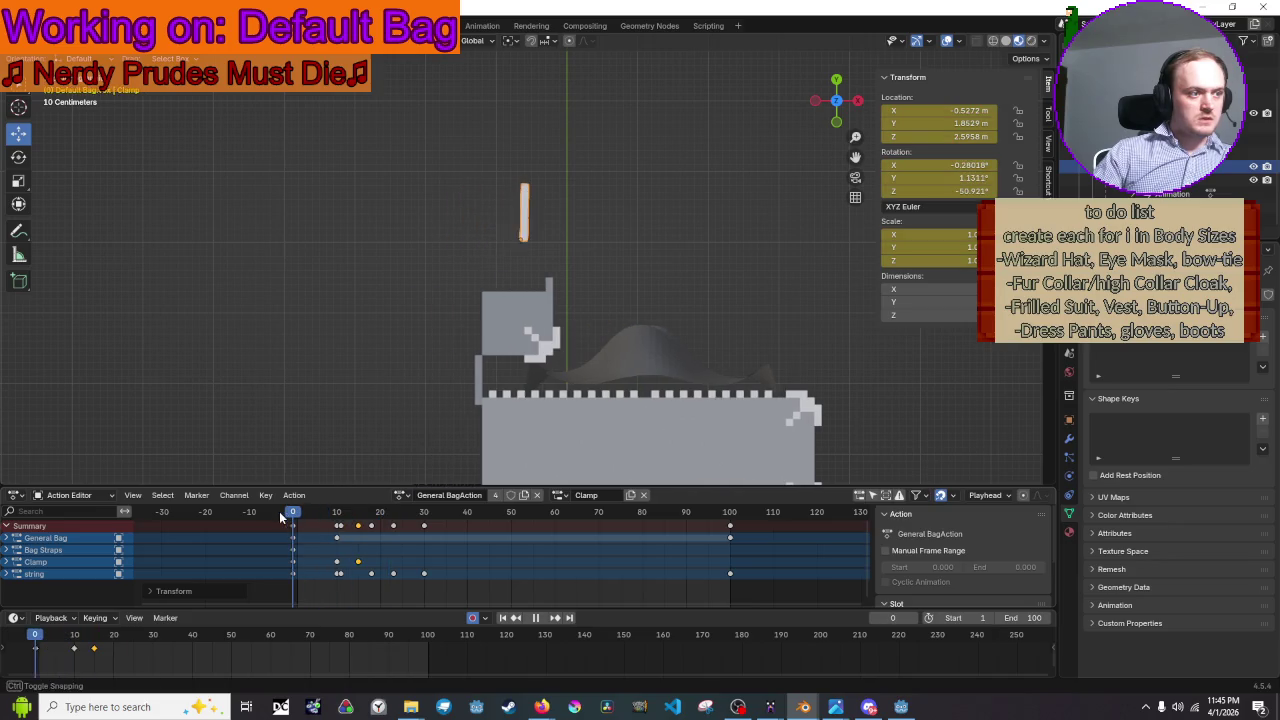
- Play from the start, then drag the frame-15 clamp keys to frame 18
key("space")
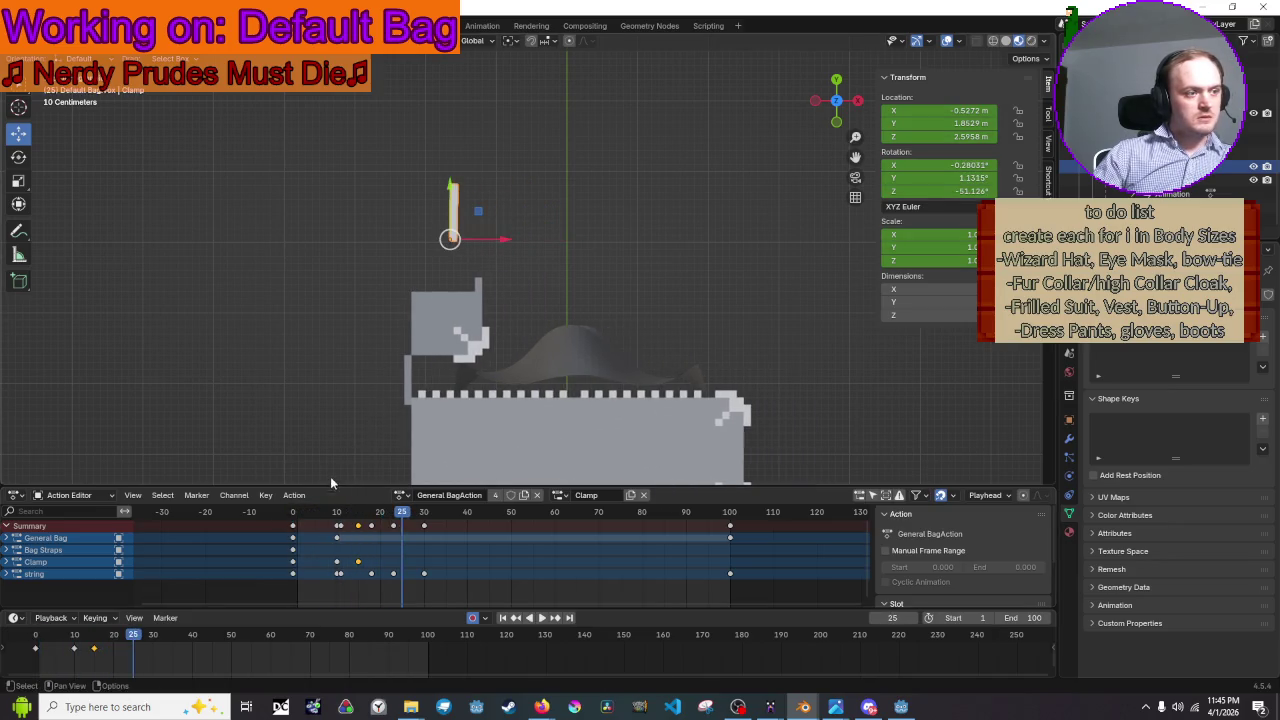
key("space")
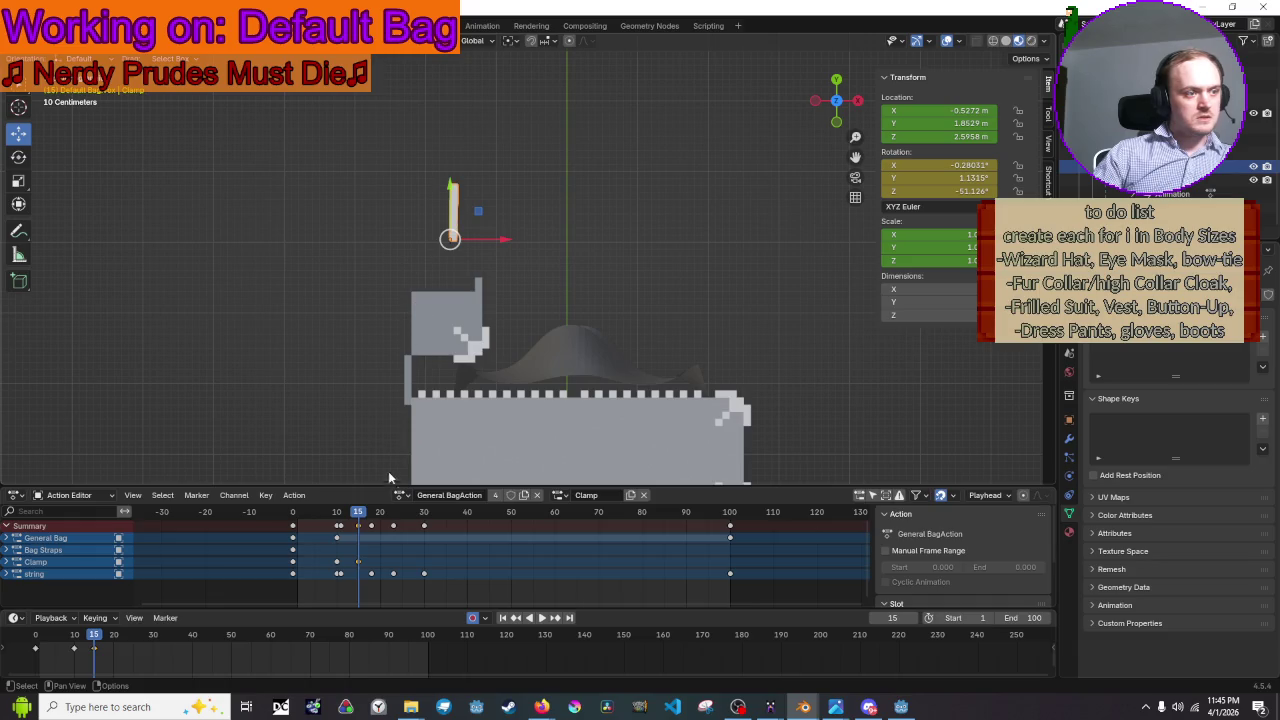
scroll(332, 524, "up", 3)
scroll(436, 540, "up", 2)
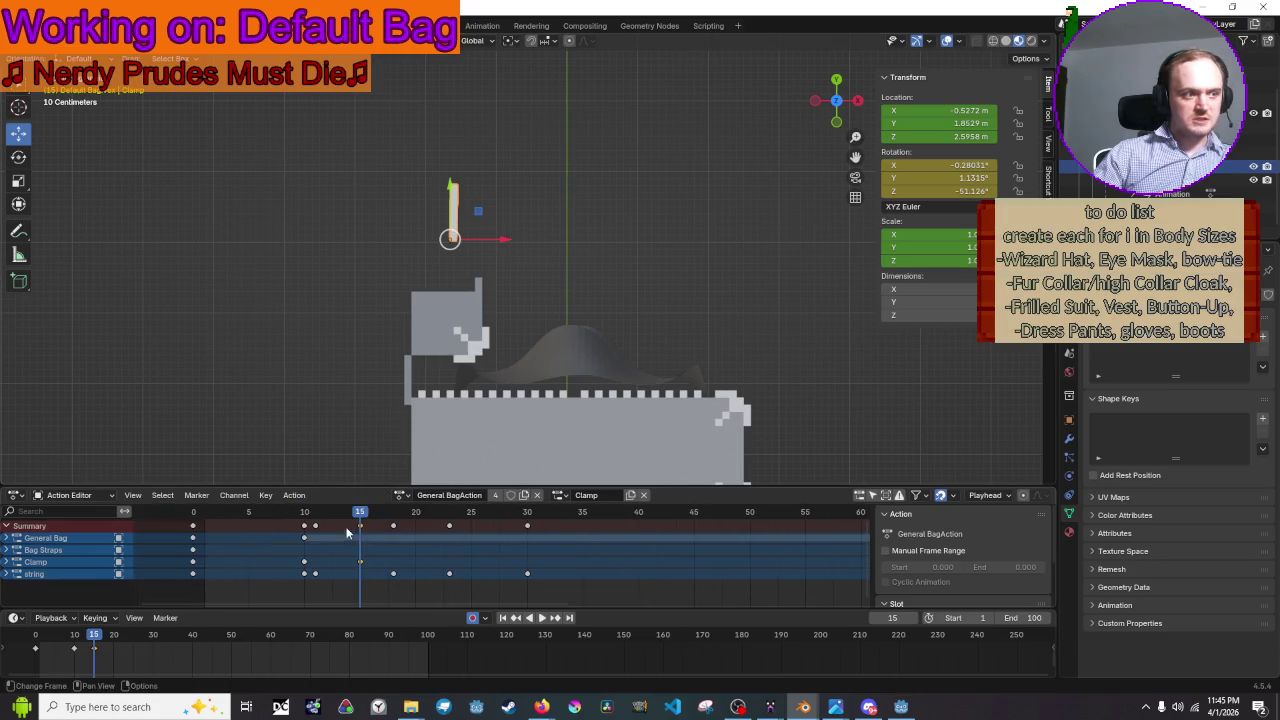
left_click_drag(367, 525, 391, 529)
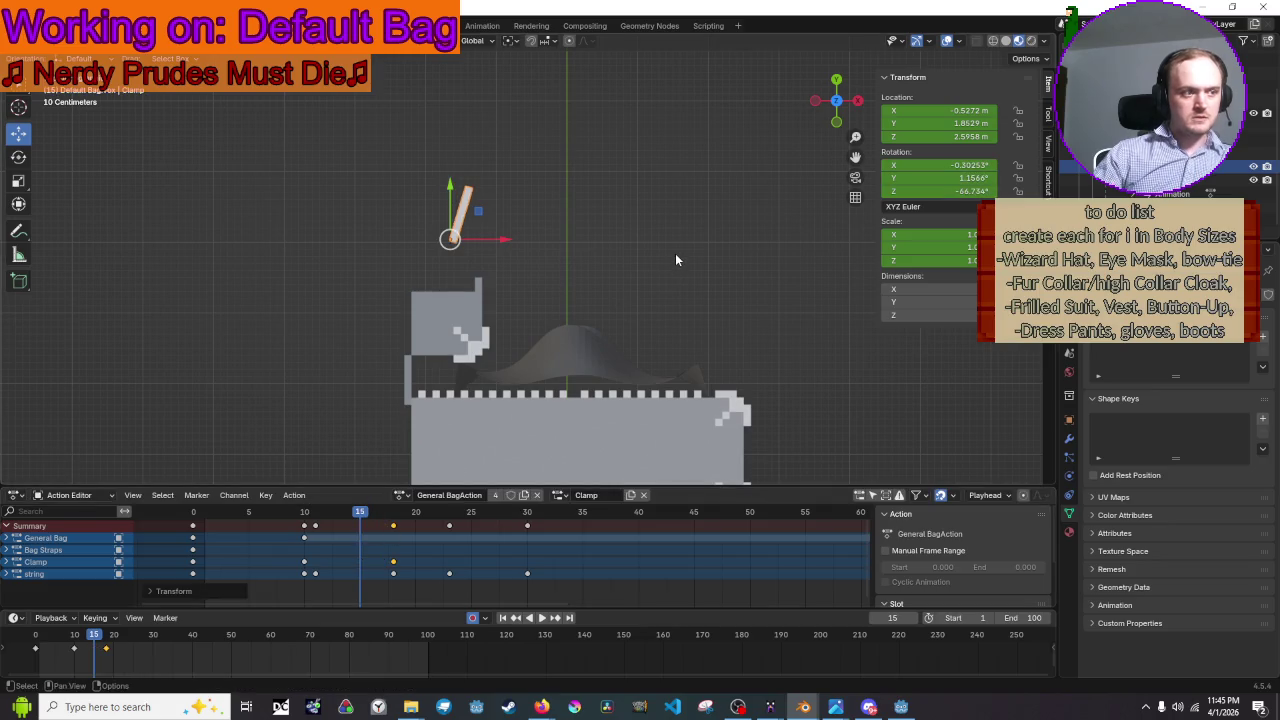
- Preview the retimed clamp at frame 18, then switch to the YouTube video and seek it
key("space")
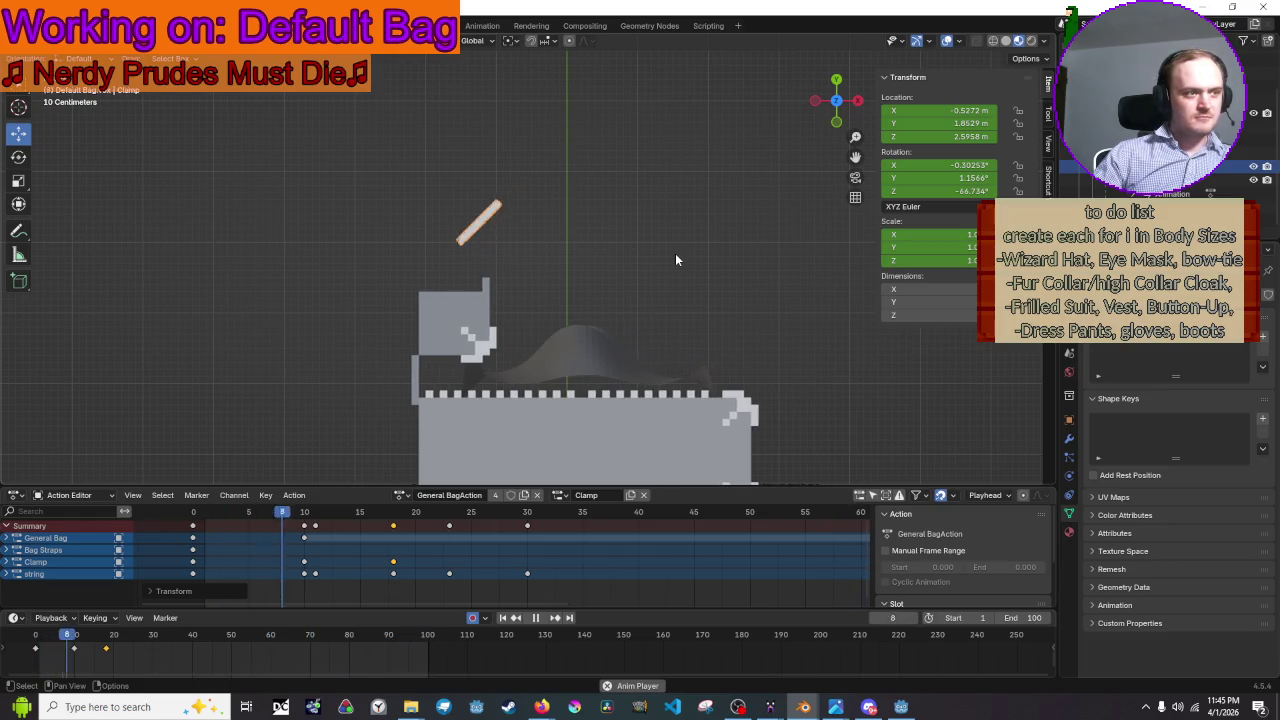
scroll(675, 259, "down", 3)
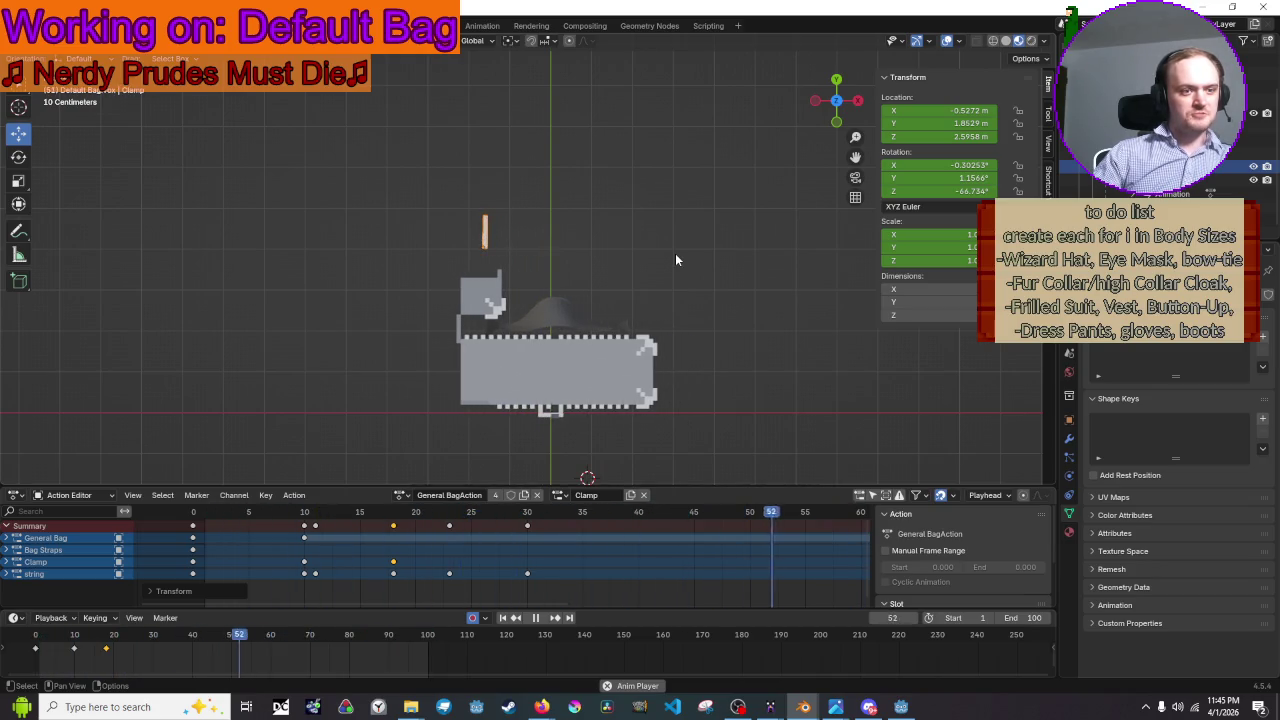
key("space")
scroll(535, 353, "up", 3)
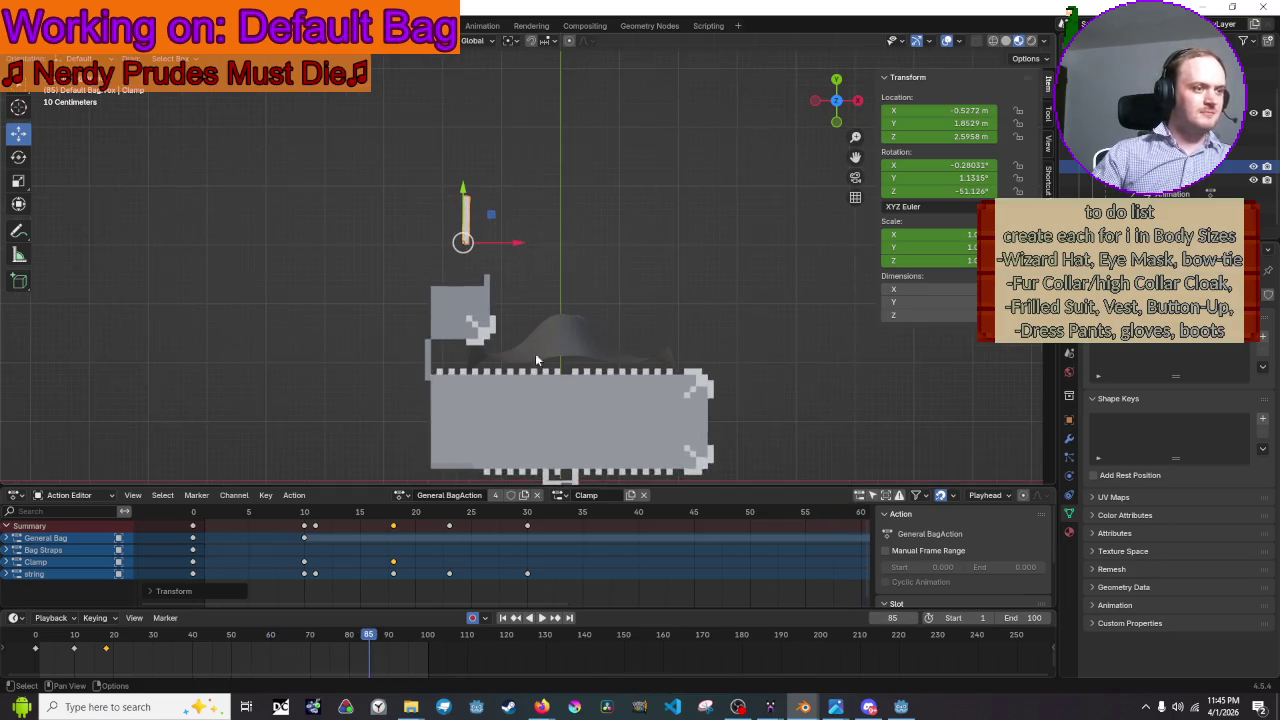
left_click(391, 520)
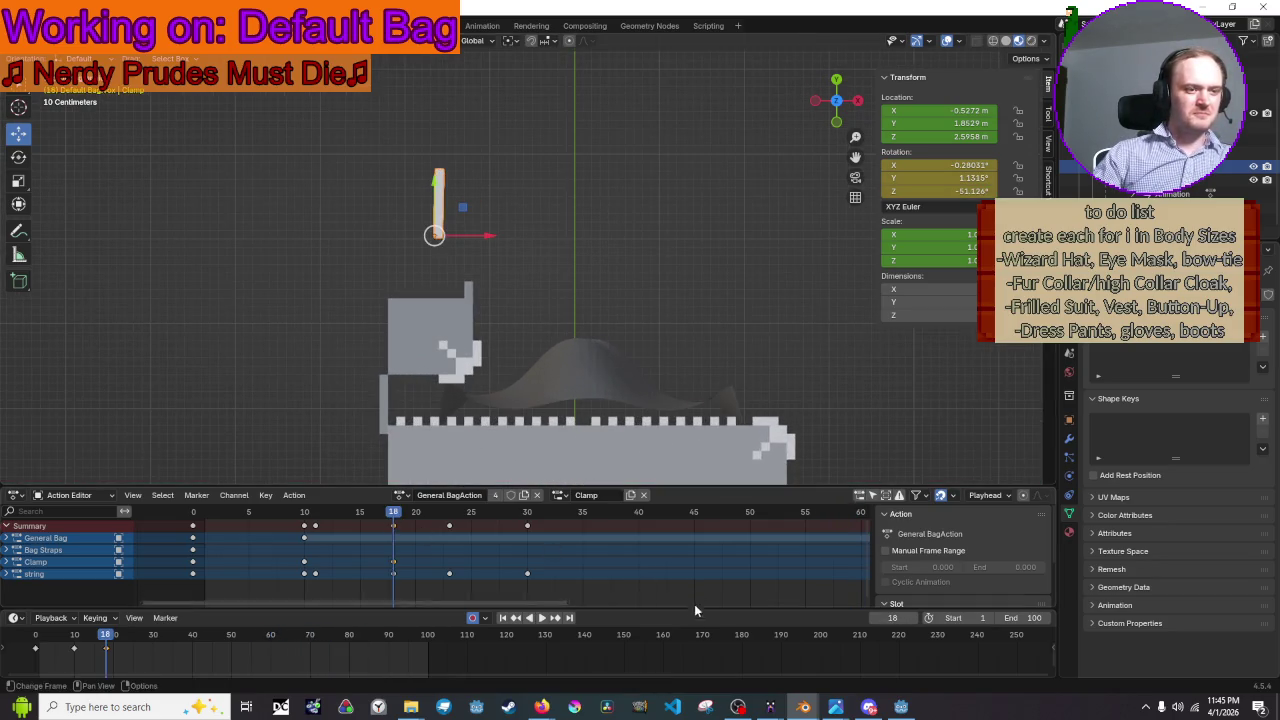
mouse_move(541, 707)
left_click(516, 646)
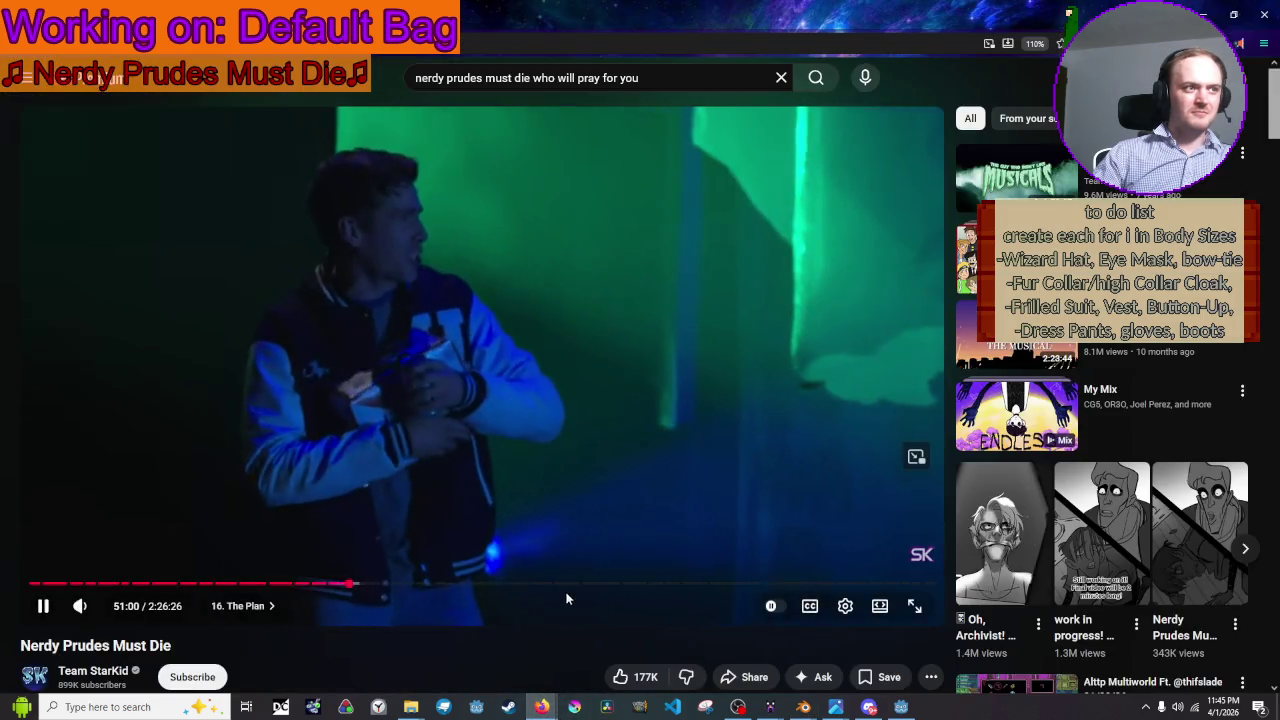
left_click(574, 585)
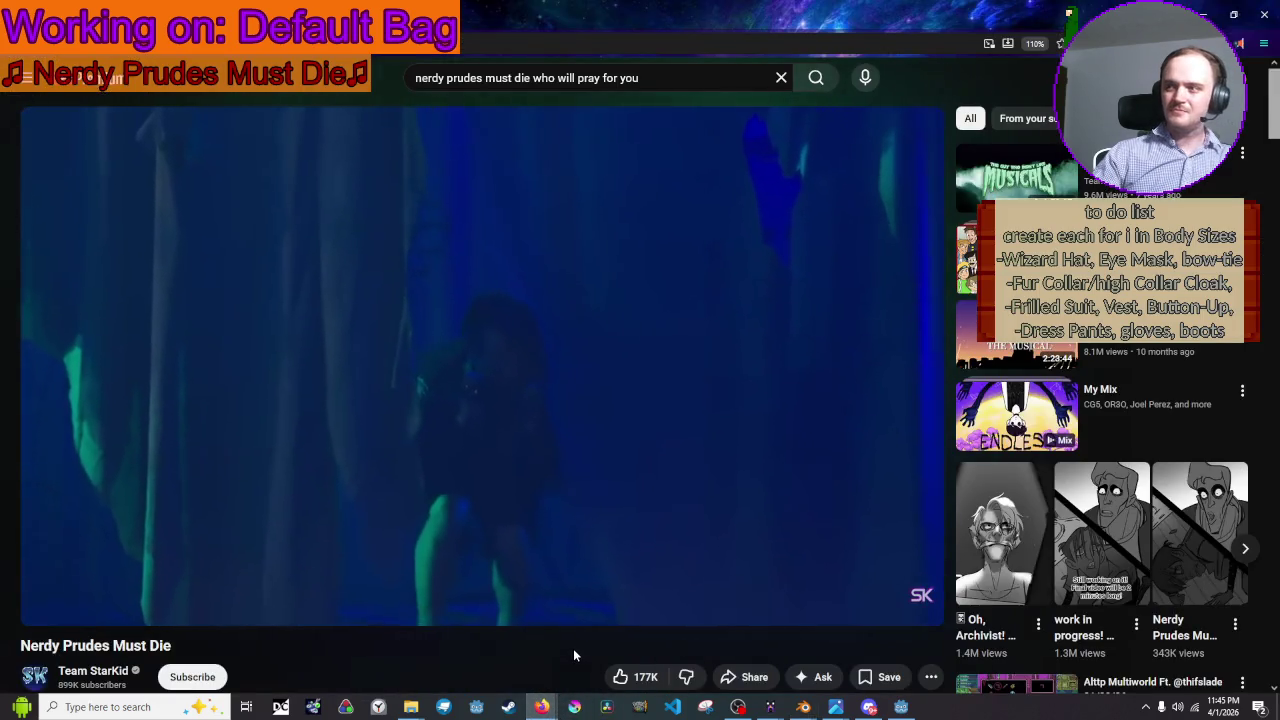
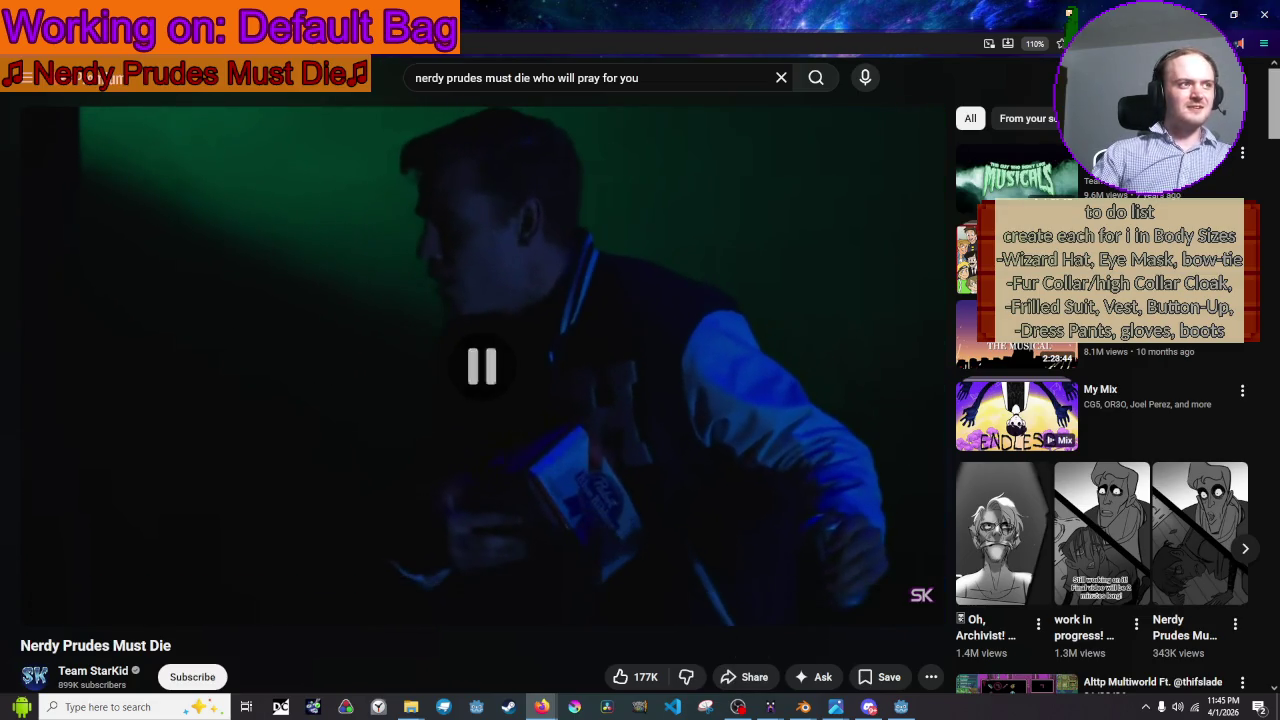
- Search Google for 'paranorman bully' and switch to image results
key("ctrl+t")
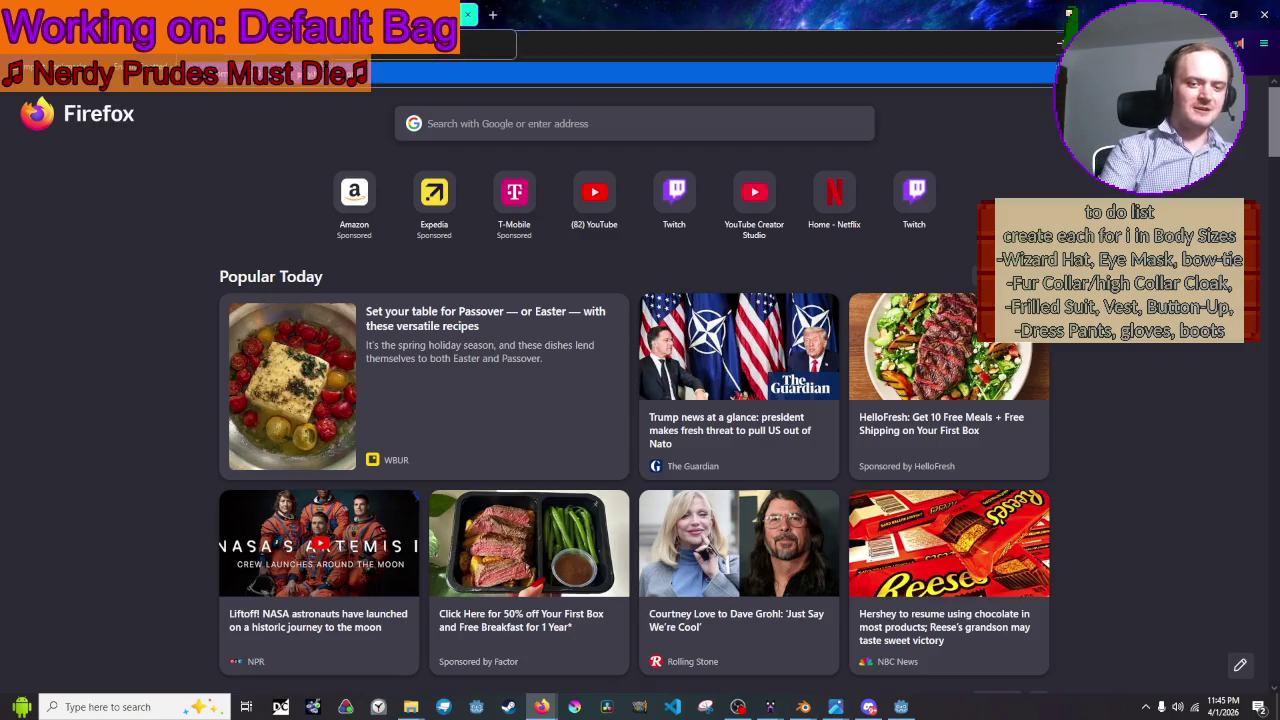
type("paranorm")
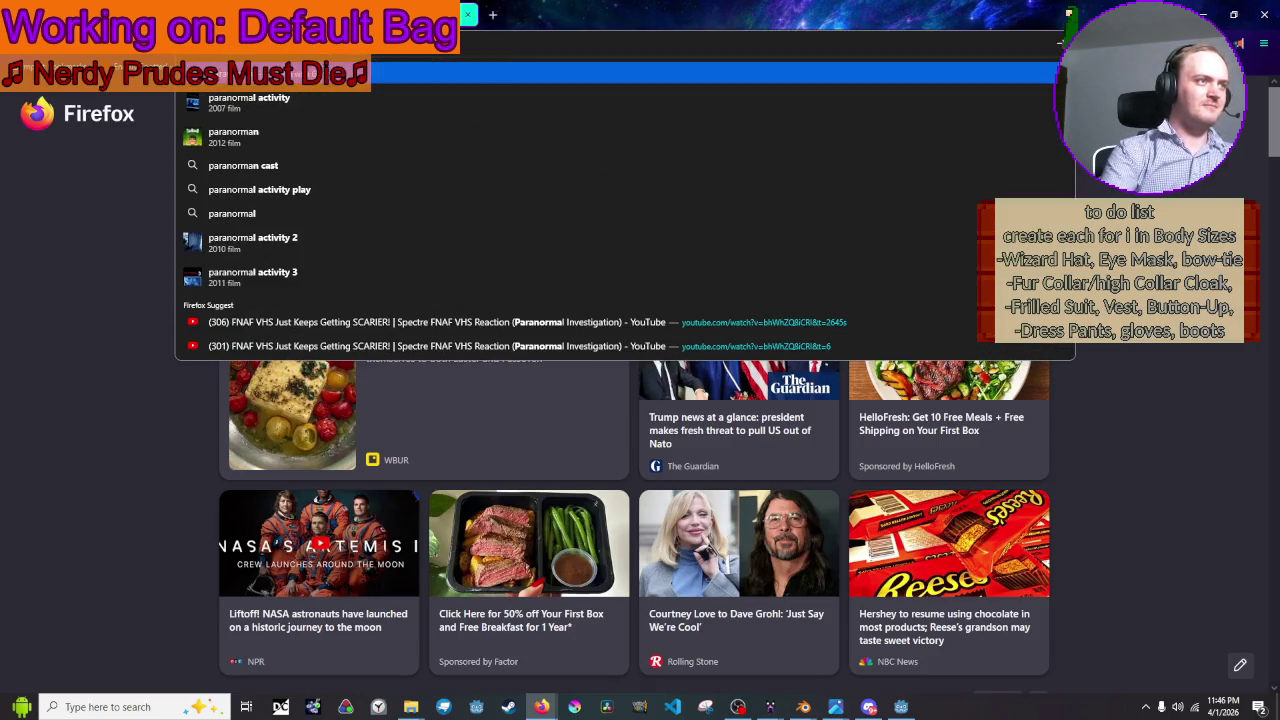
type("an bully")
key("Return")
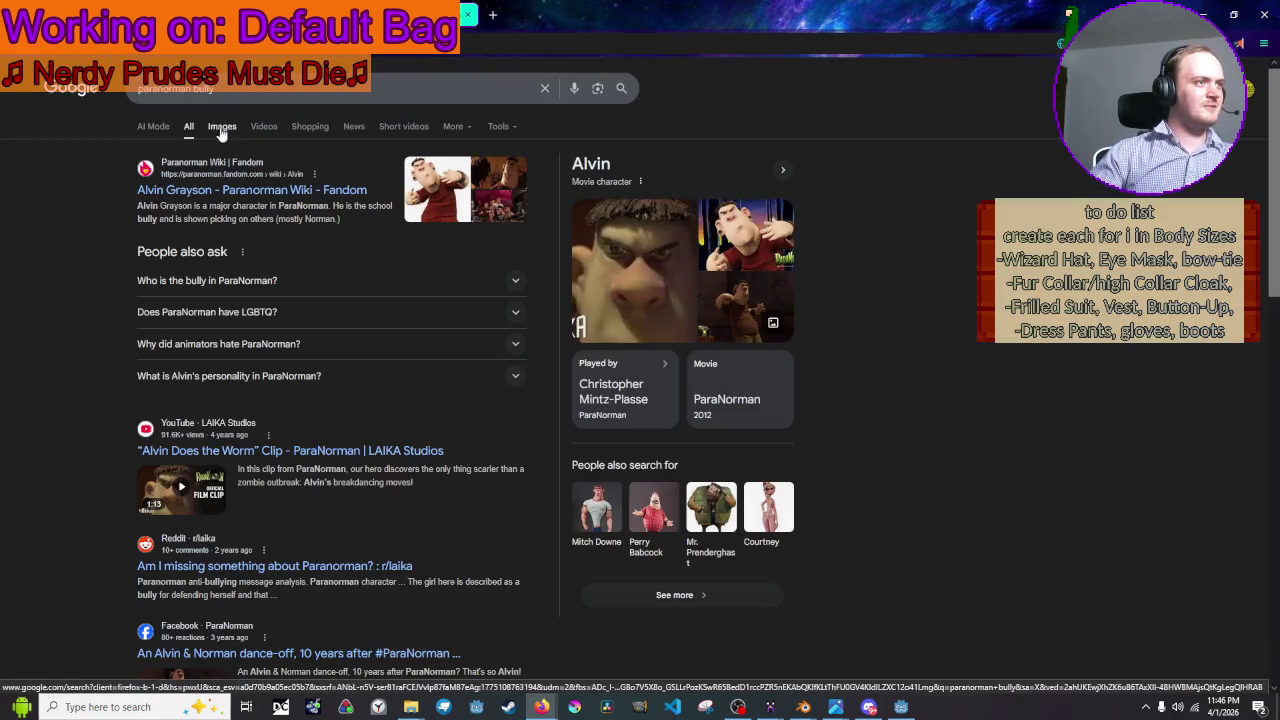
left_click(222, 126)
- Preview the Alvin Grayson, tory bryant and Bully From Paranorman images
left_click(170, 248)
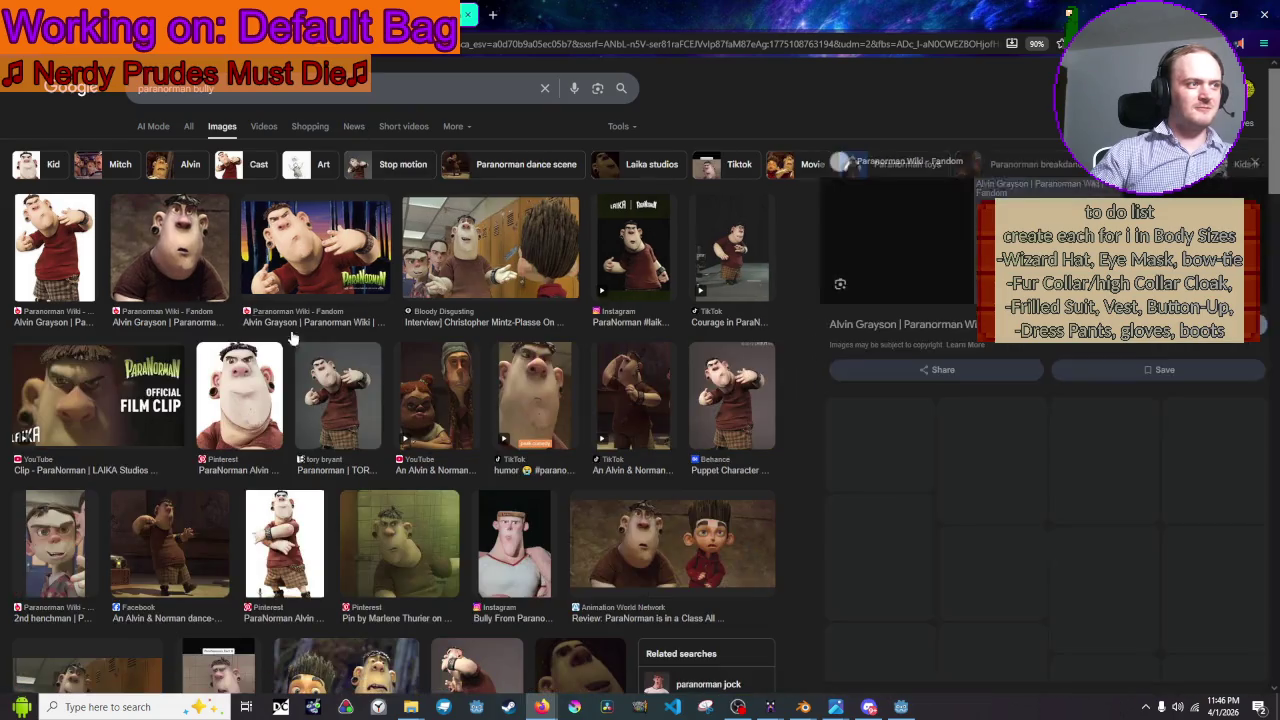
left_click(356, 401)
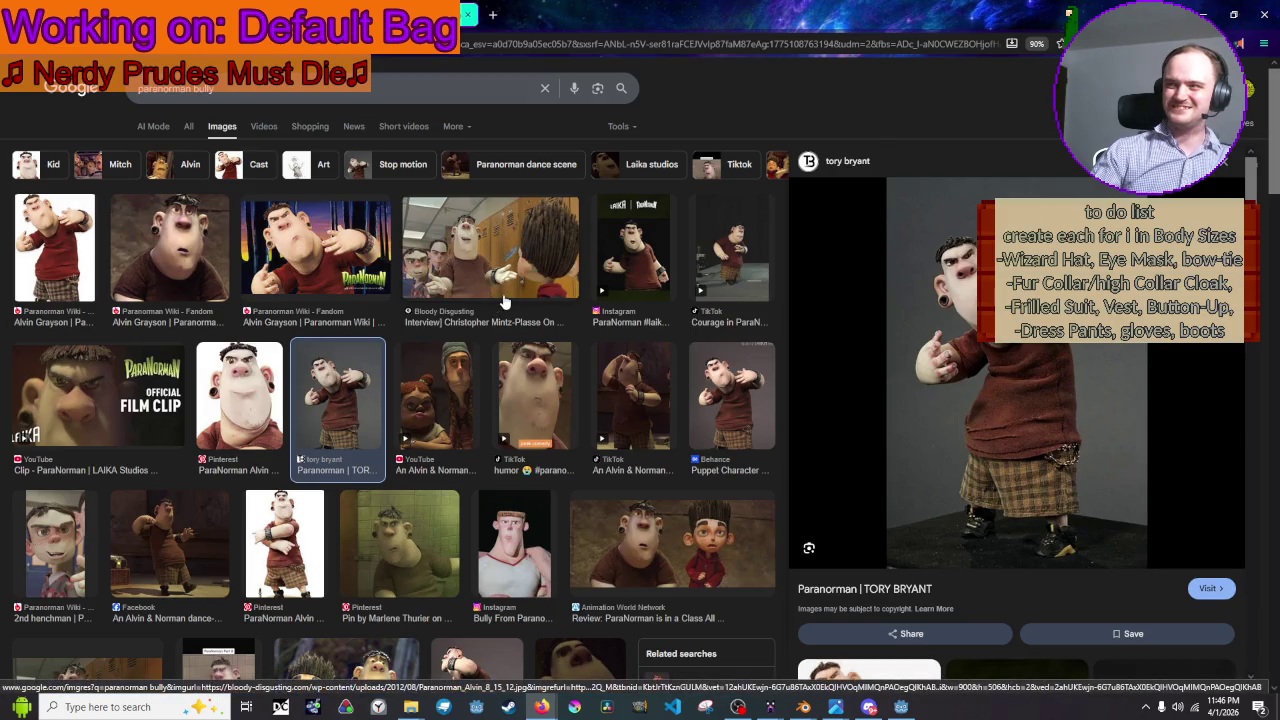
scroll(505, 302, "down", 1)
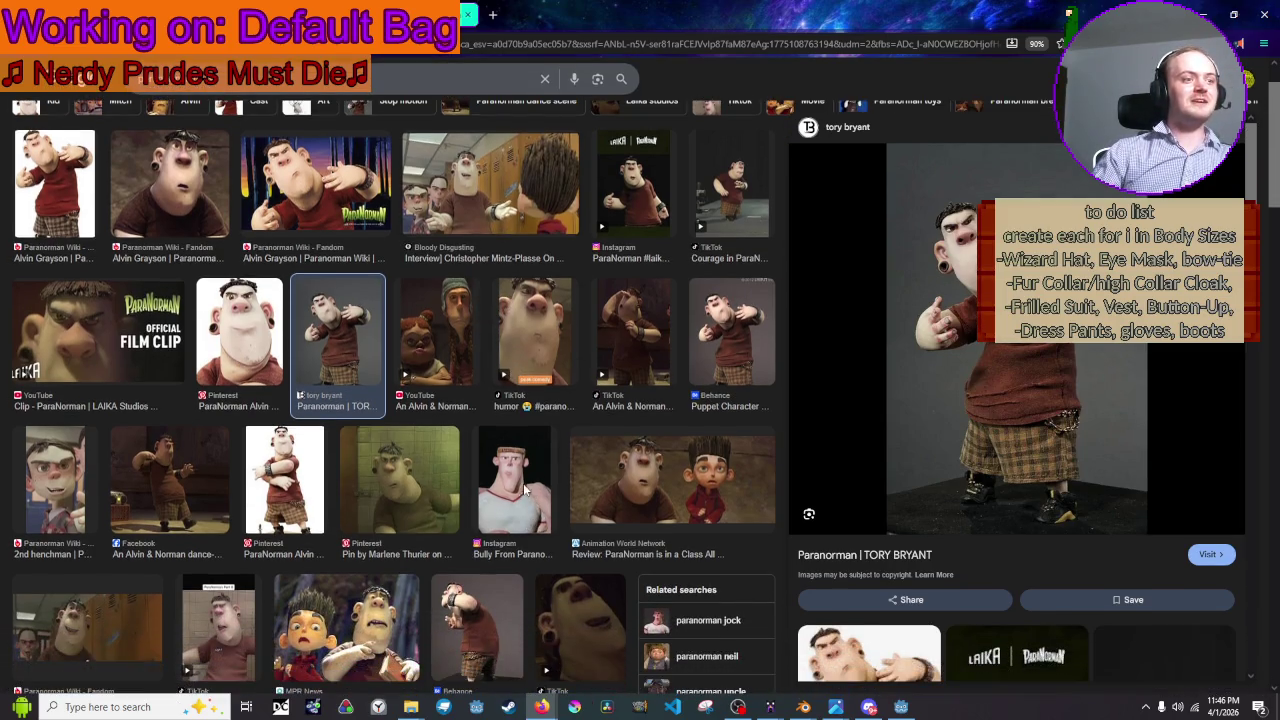
left_click(527, 492)
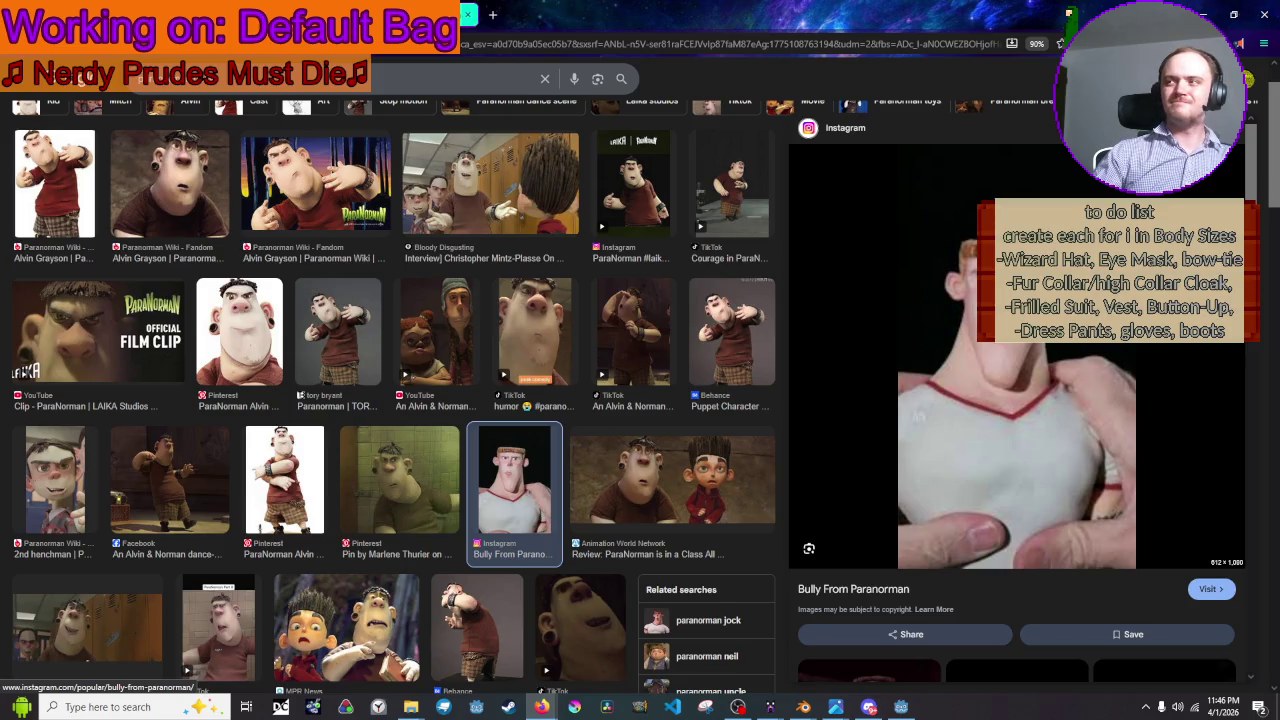
- Resume the YouTube video, then bring Godot forward and clear the AnimationPlayer selection
key("alt+Tab")
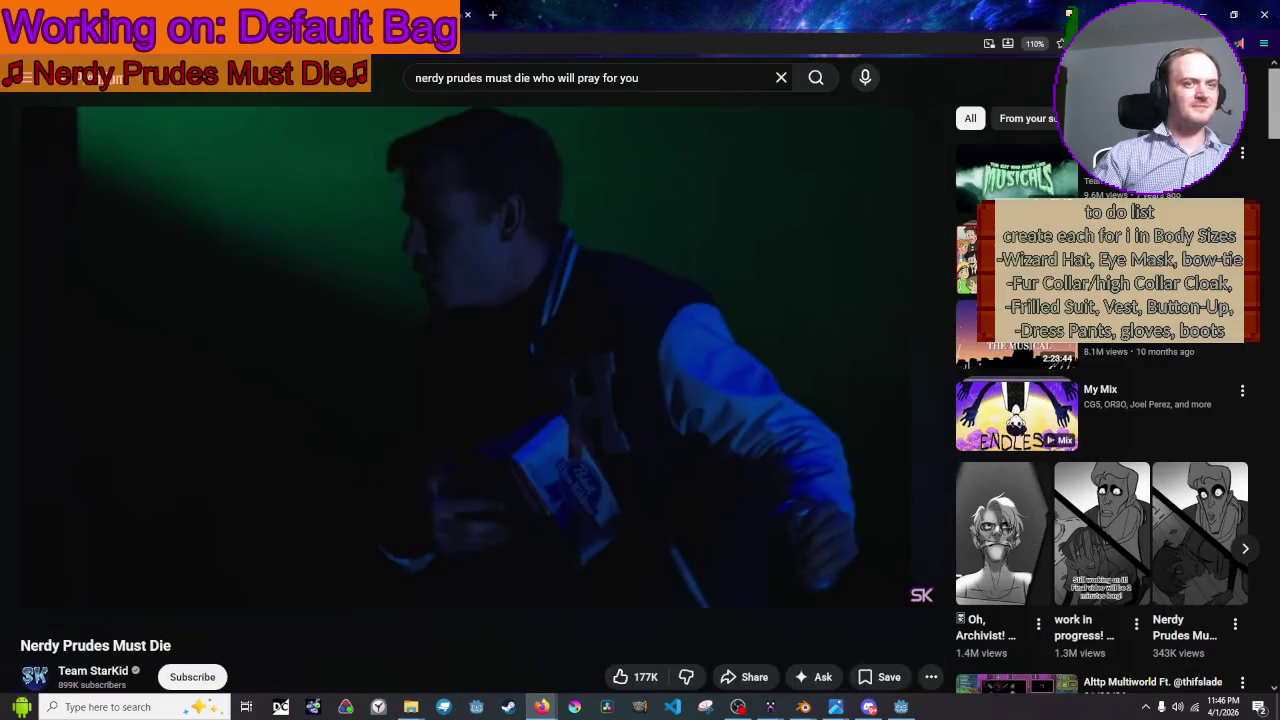
key("alt+Tab")
key("alt+Tab")
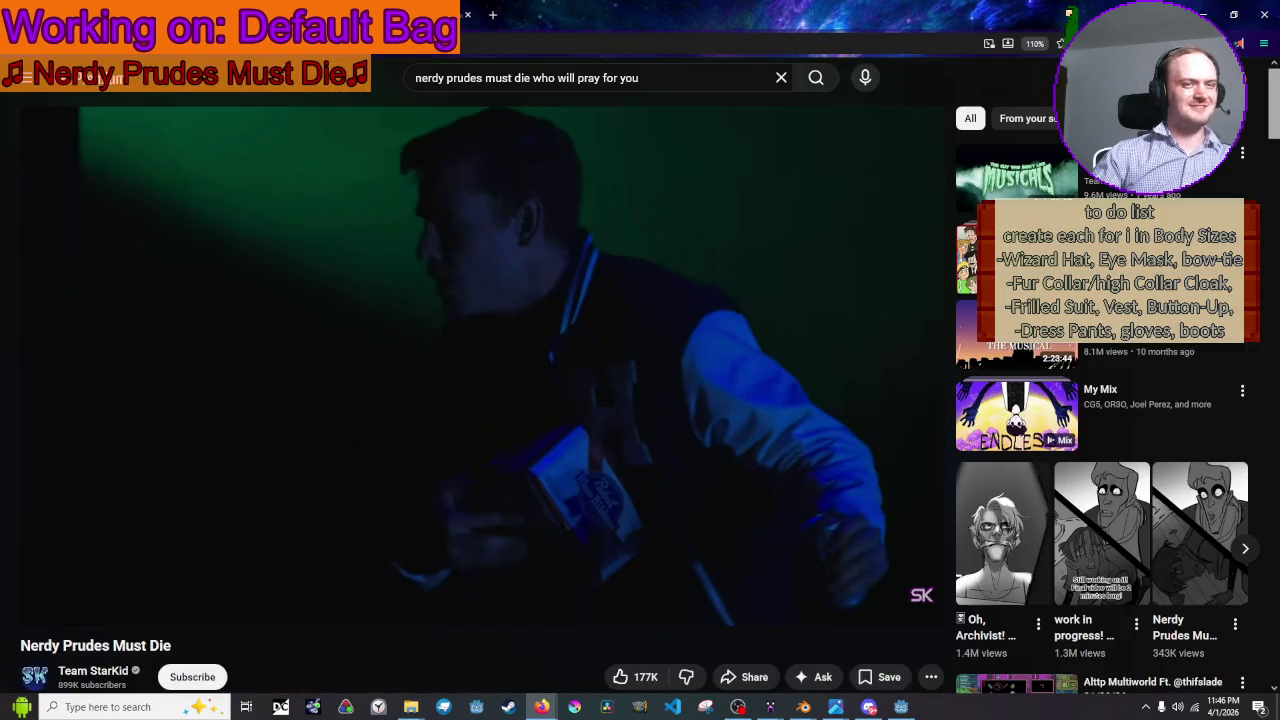
left_click(520, 270)
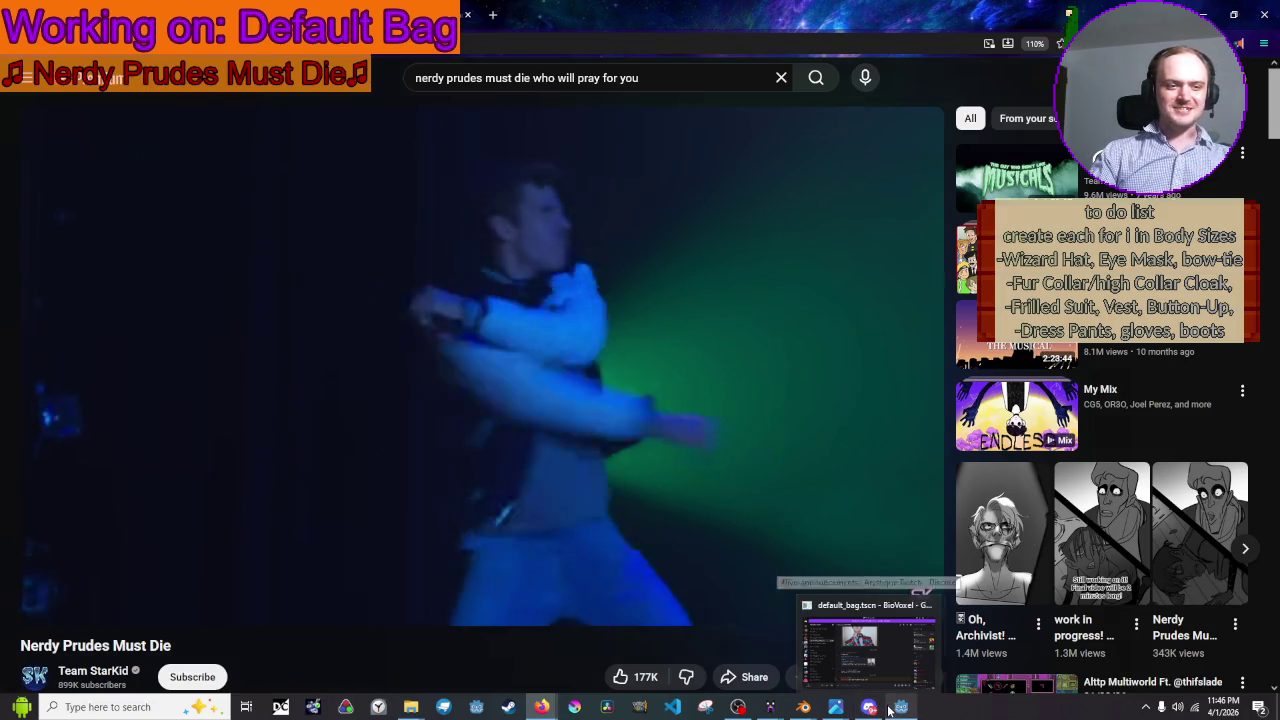
left_click(889, 708)
left_click(997, 343)
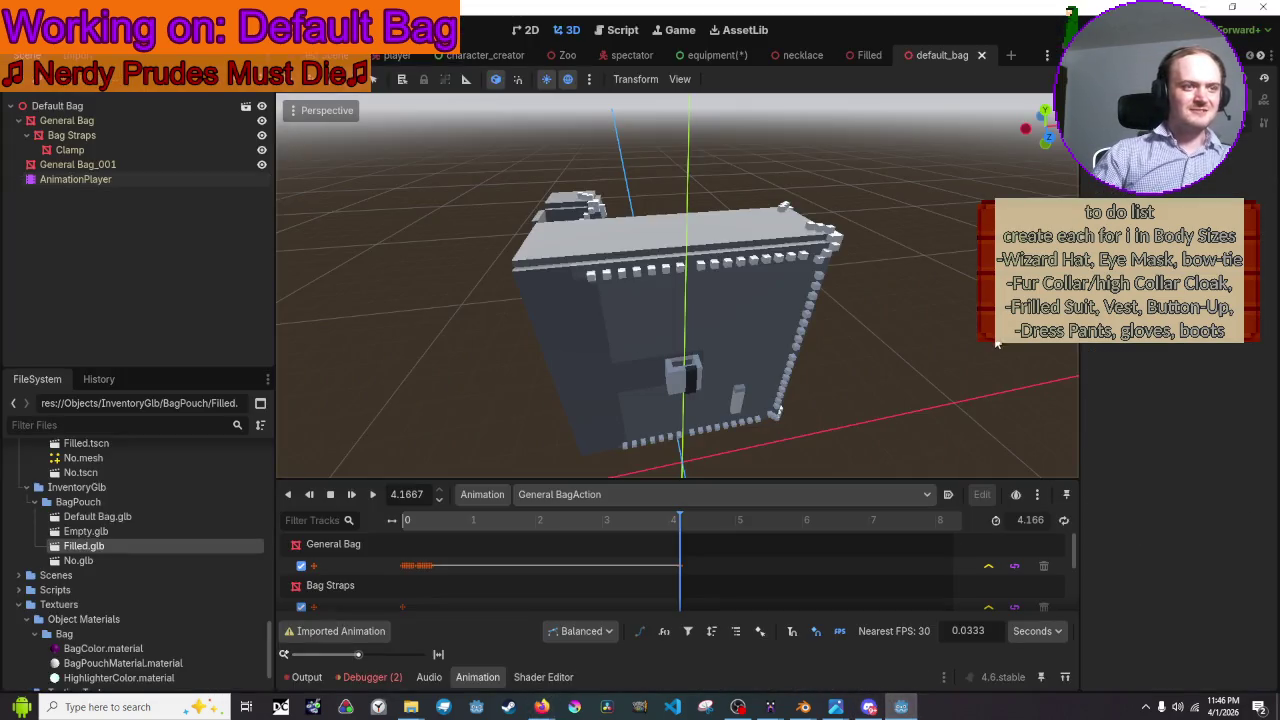
mouse_move(803, 707)
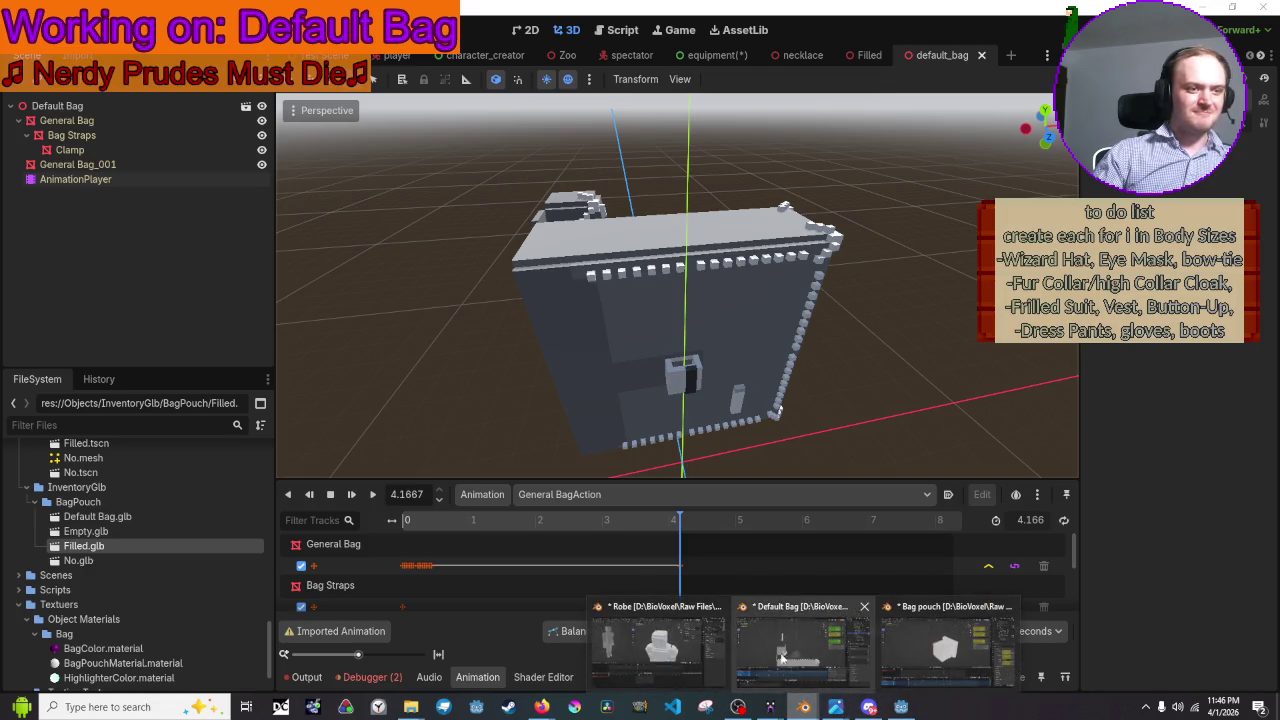
- Bring the Default Bag window forward, zoom out, and scrub and play the General BagAction animation
left_click(828, 643)
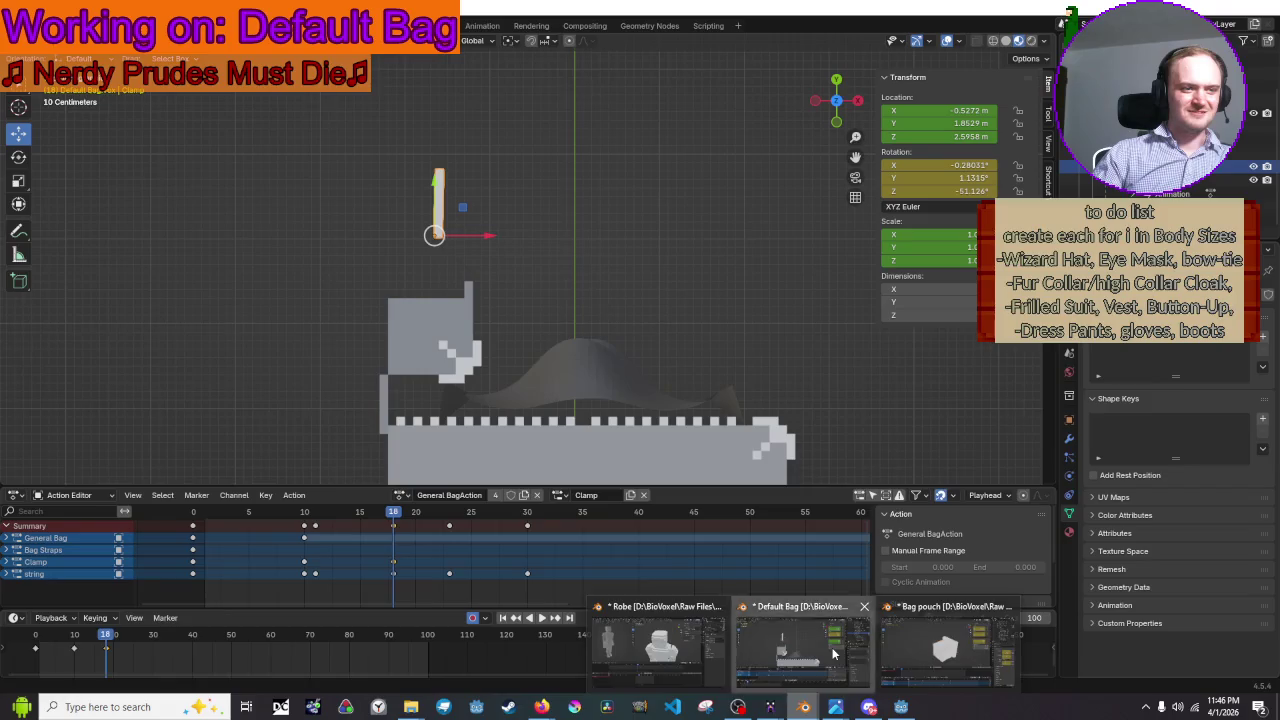
left_click(800, 643)
left_click(737, 280)
scroll(730, 270, "down", 1)
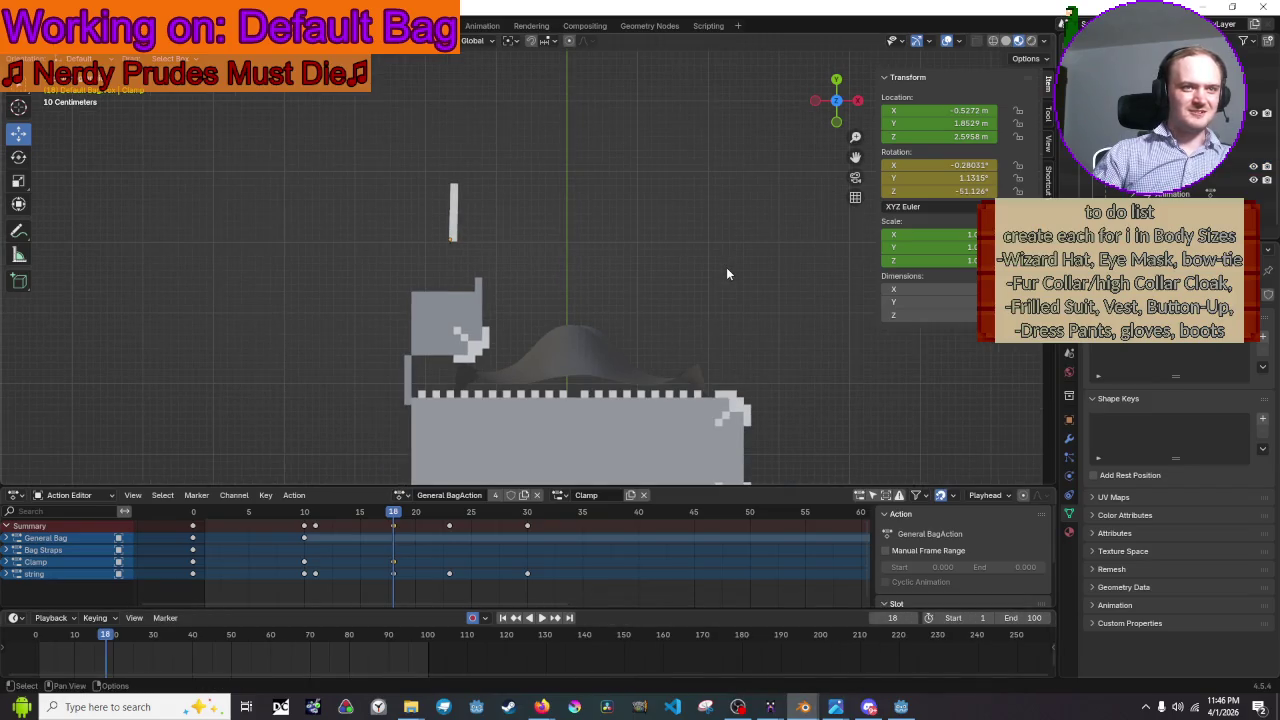
mouse_move(393, 516)
left_mouse_down()
mouse_move(229, 514)
mouse_move(383, 514)
mouse_move(415, 538)
mouse_move(645, 522)
left_mouse_up()
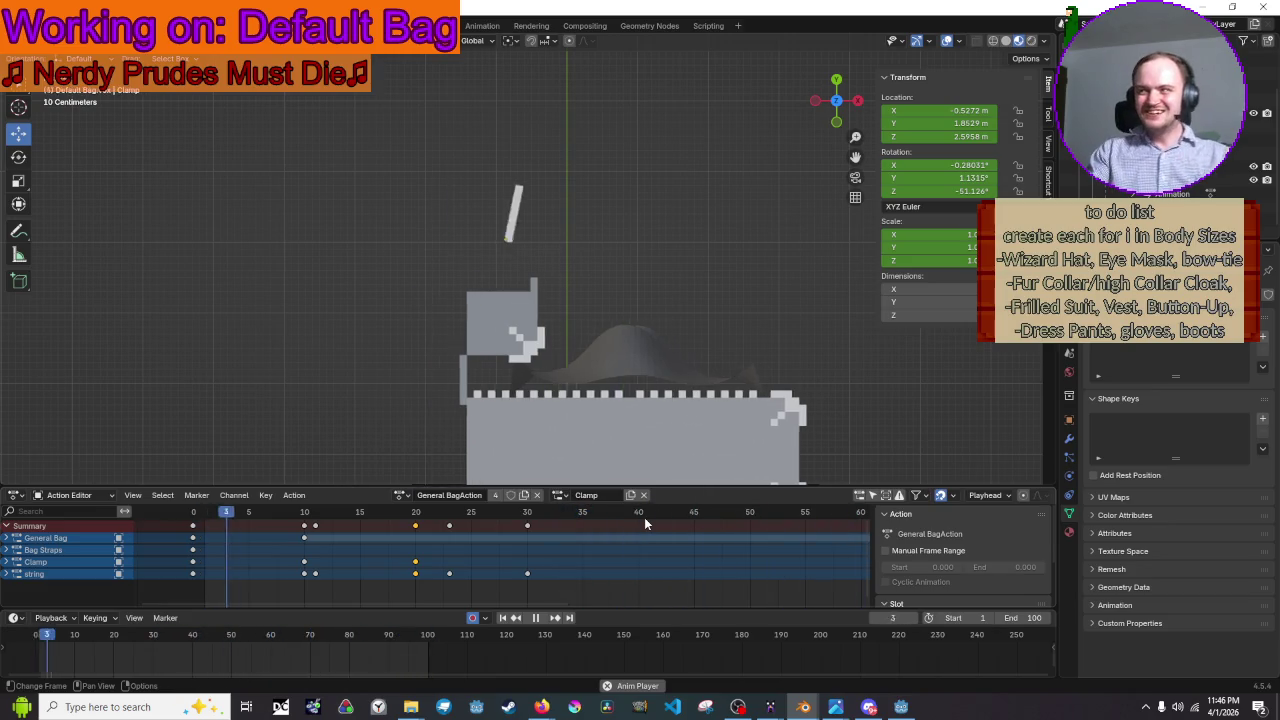
key("space")
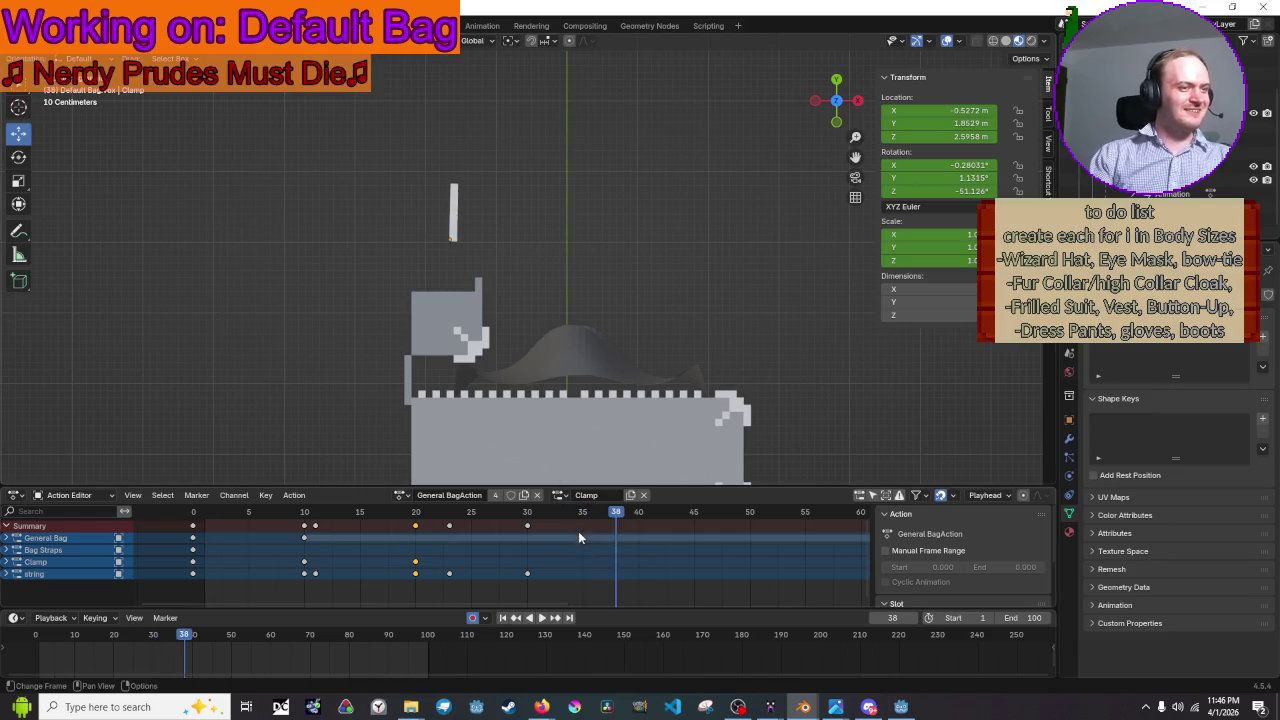
mouse_move(603, 512)
left_mouse_down()
mouse_move(503, 530)
mouse_move(201, 534)
mouse_move(306, 540)
left_mouse_up()
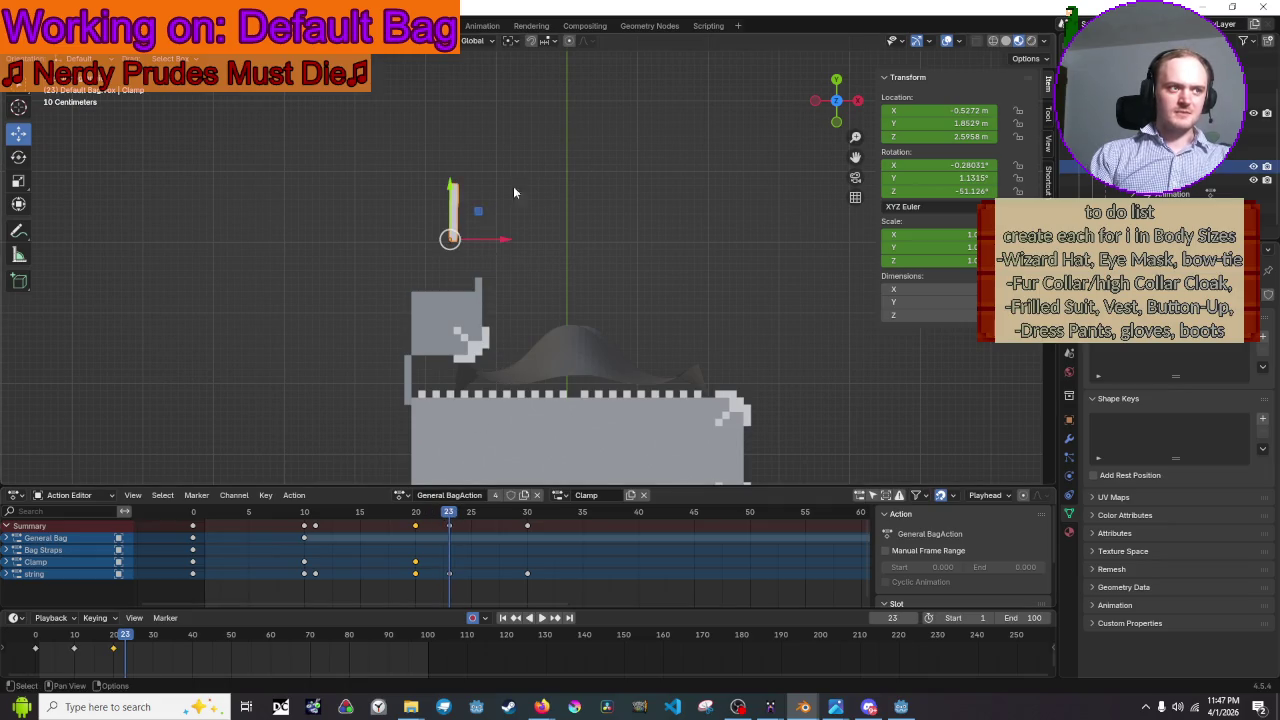
- Rotate the clamp at frame 23 and replay from frame 0 to check it
key("r")
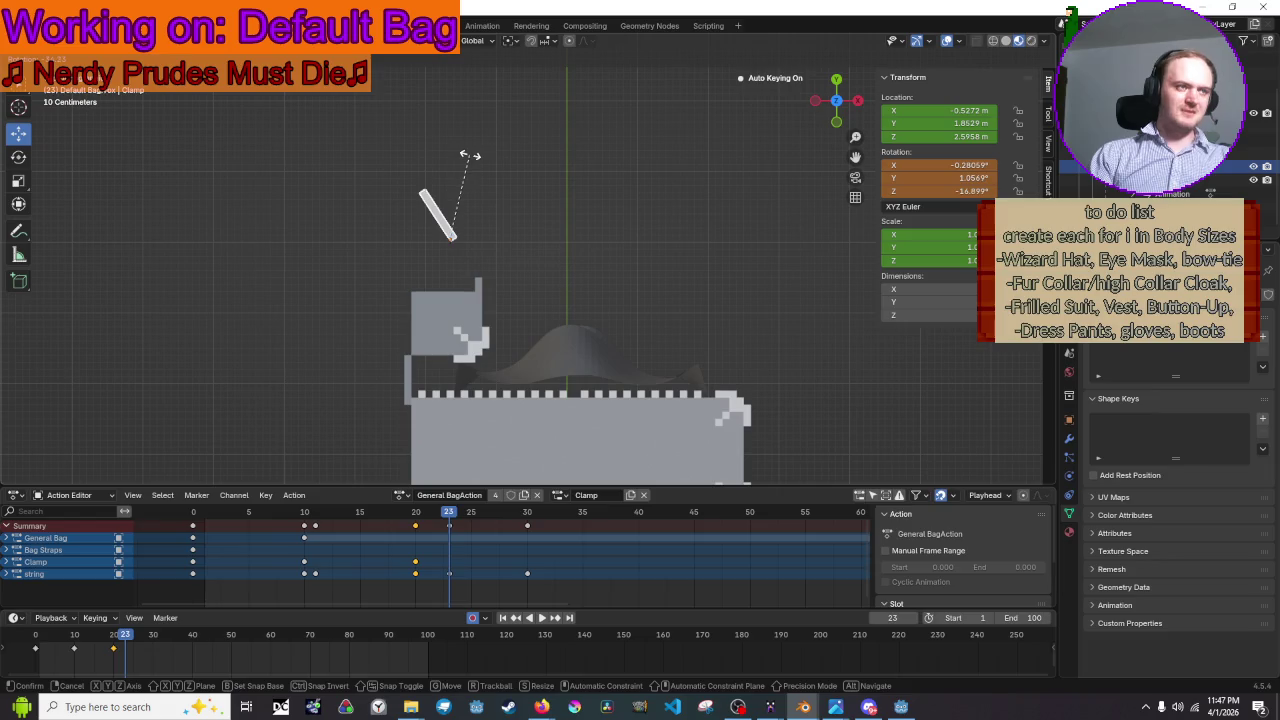
left_click(470, 156)
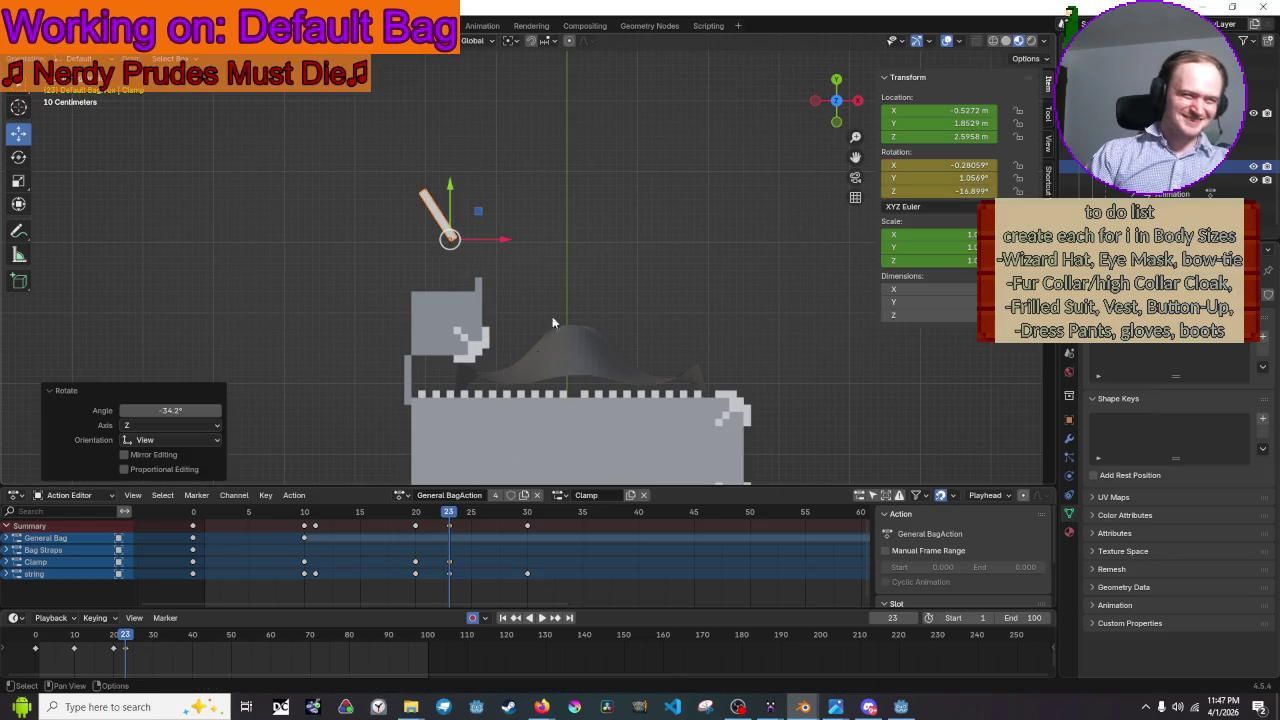
key("space")
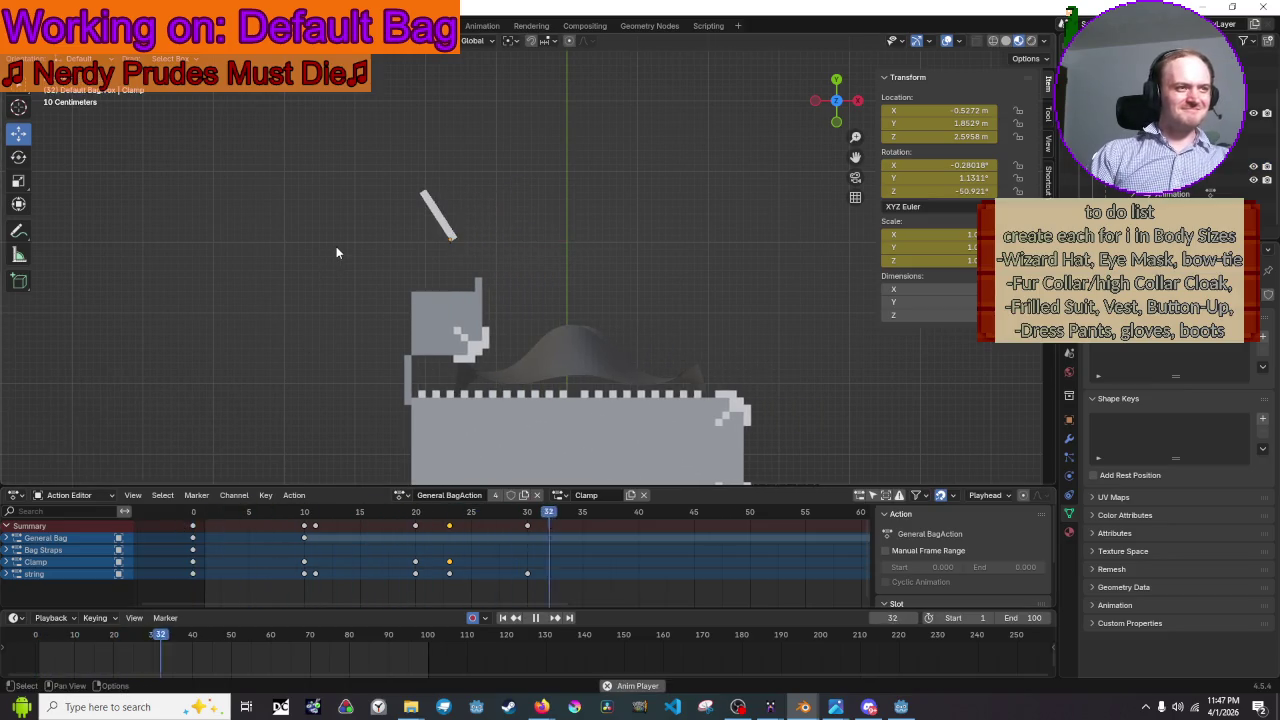
key("space")
left_click_drag(435, 520, 193, 520)
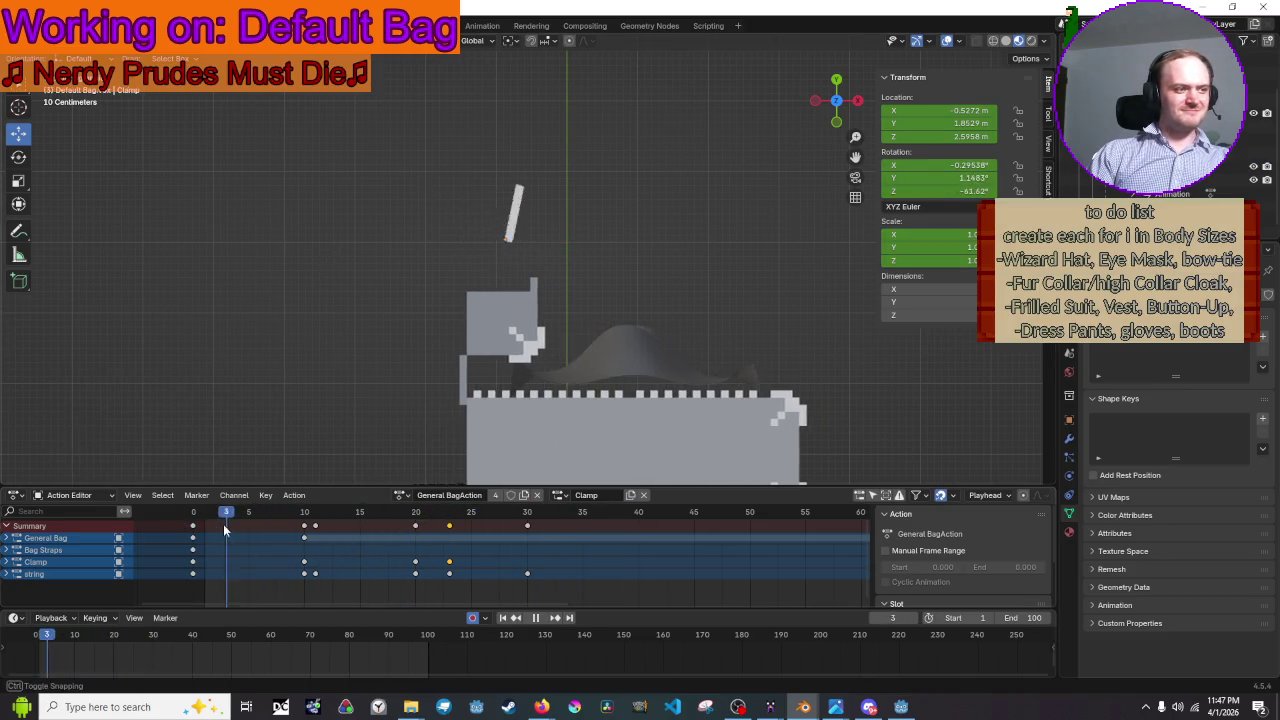
key("space")
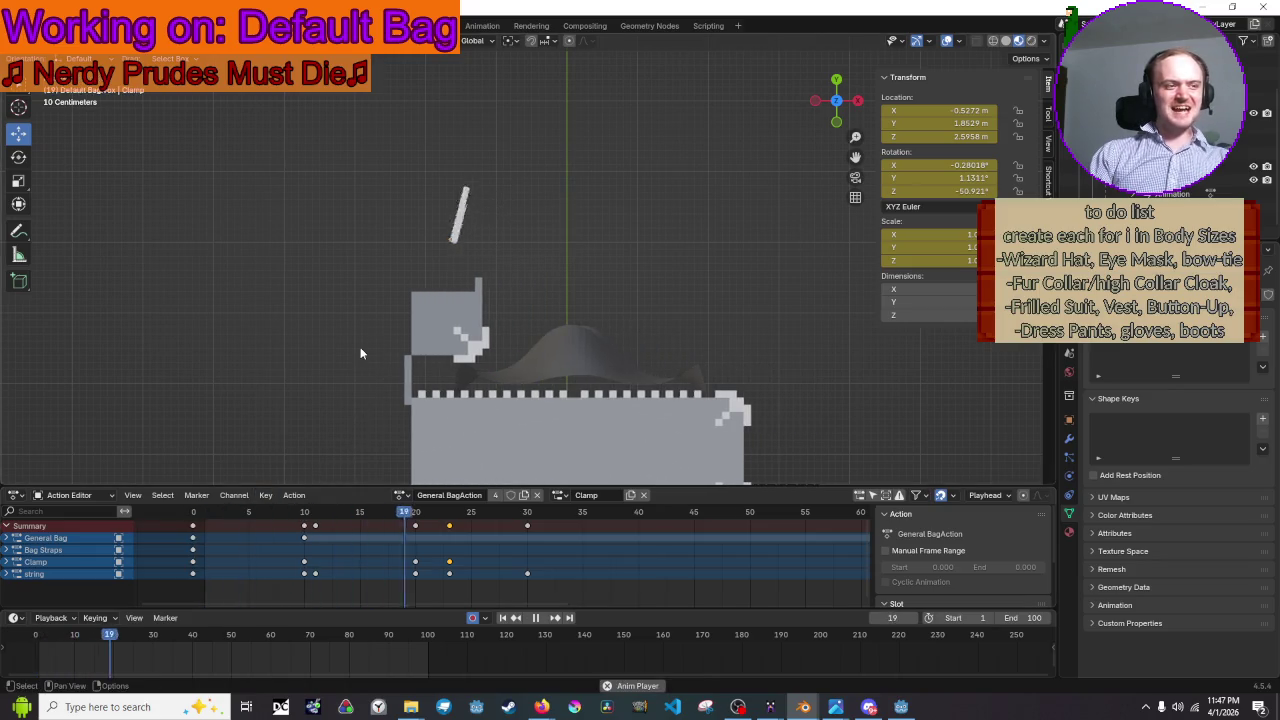
key("space")
key("space")
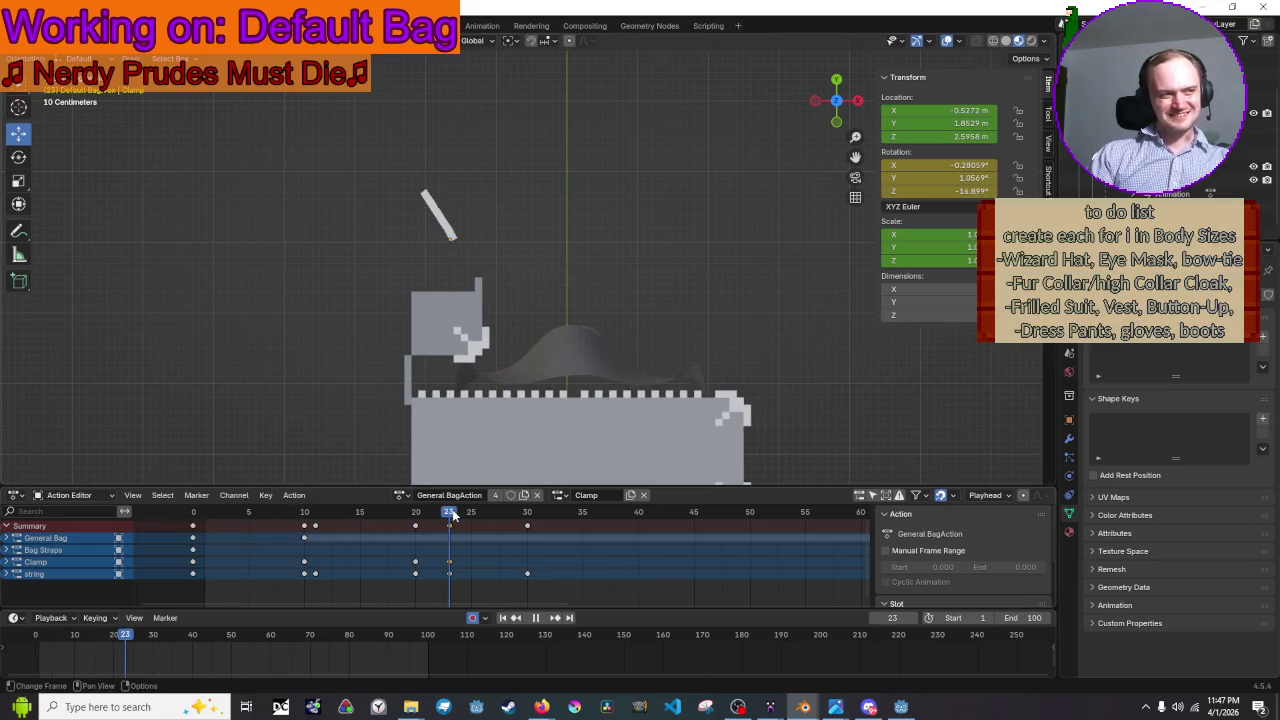
- Shift the clamp's frame-23 keyframe slightly later and replay the timing
key("g")
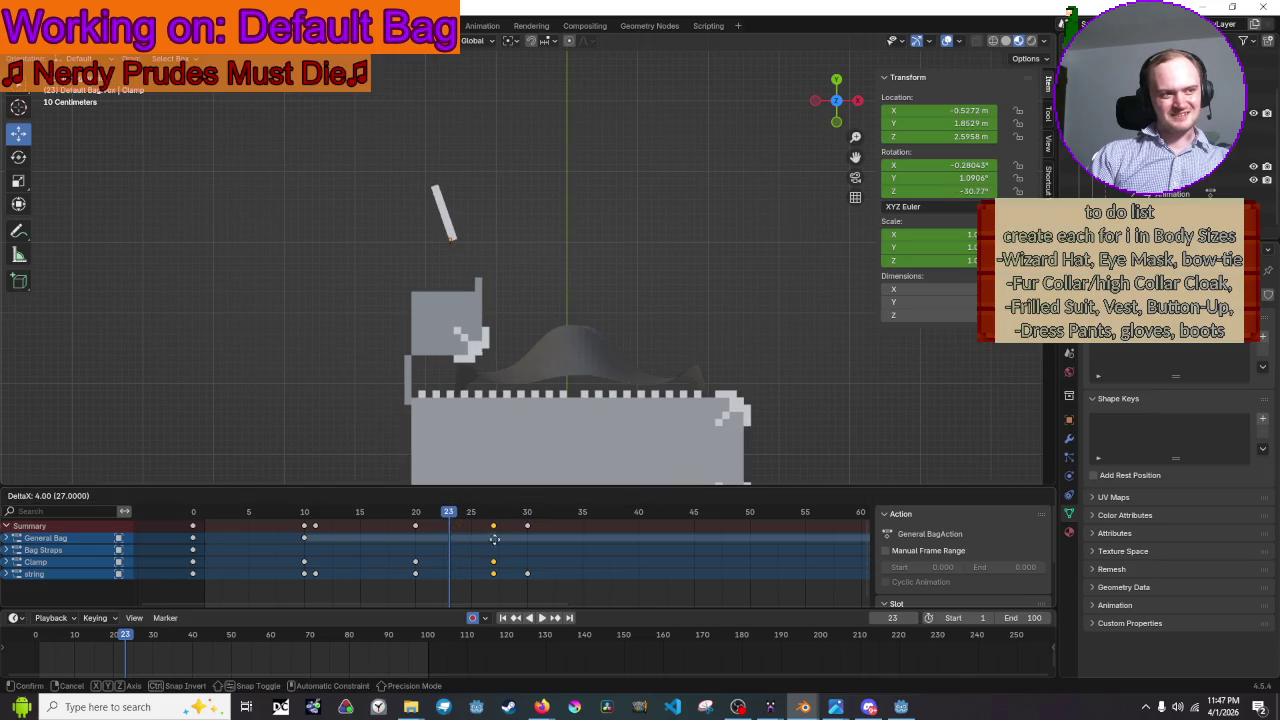
left_click(472, 542)
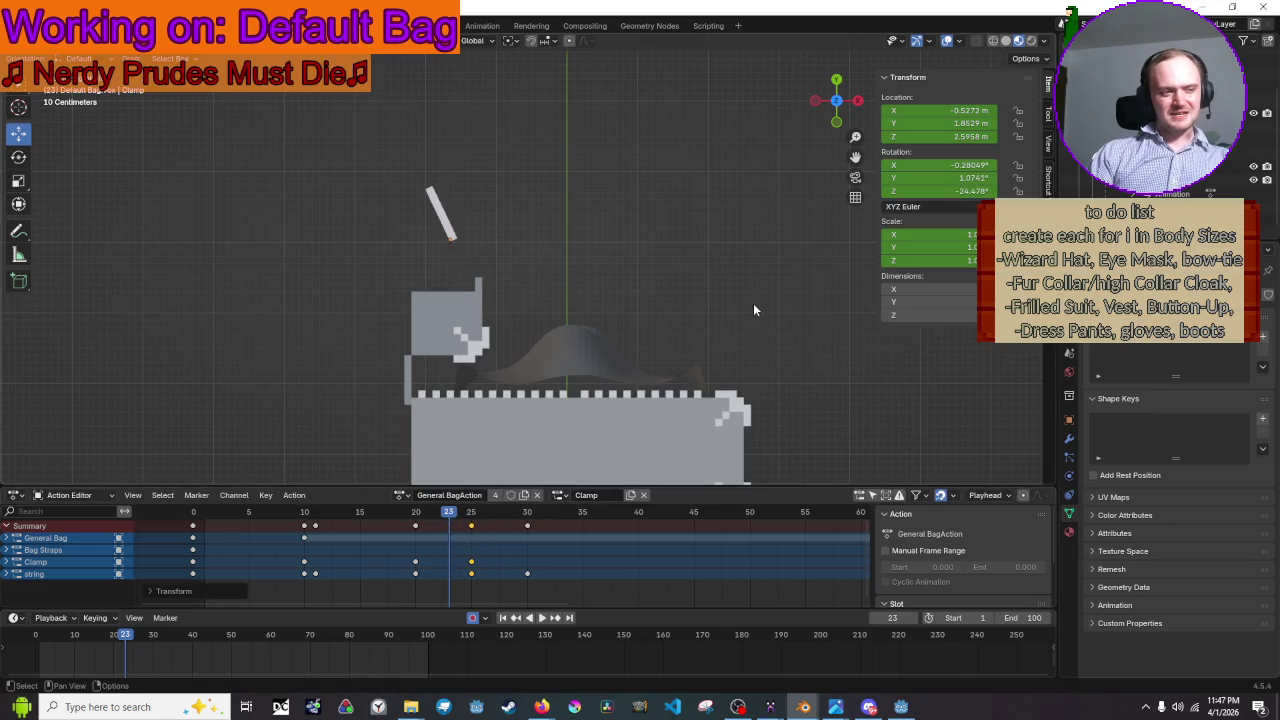
key("space")
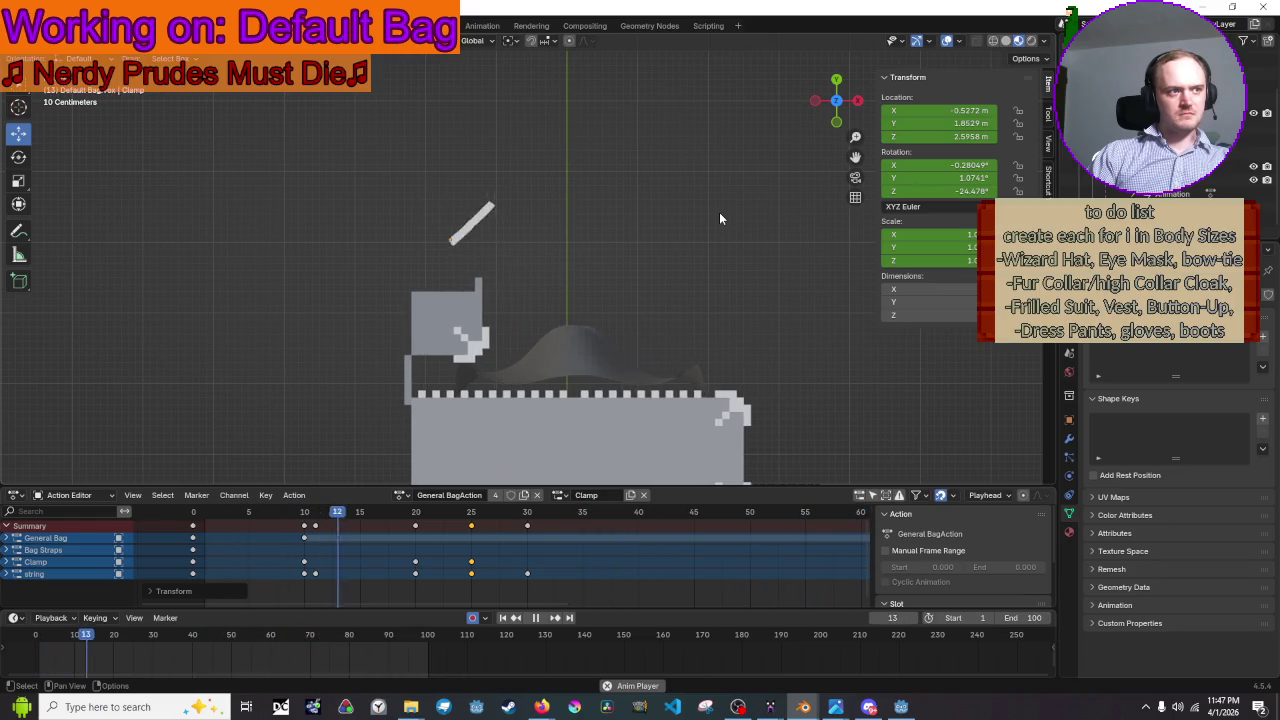
key("space")
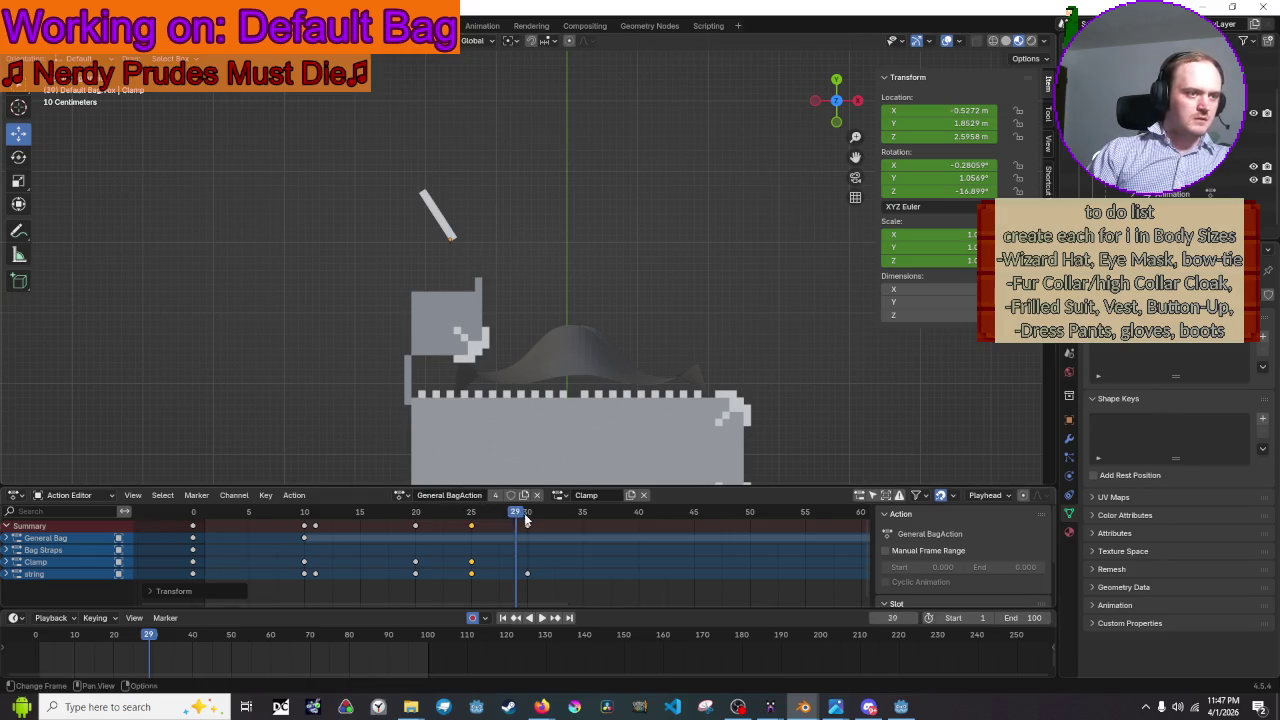
- Key a new clamp rotation of 8.9805° on Z at frame 30 and play it back
key("Right")
left_click(459, 224)
key("r")
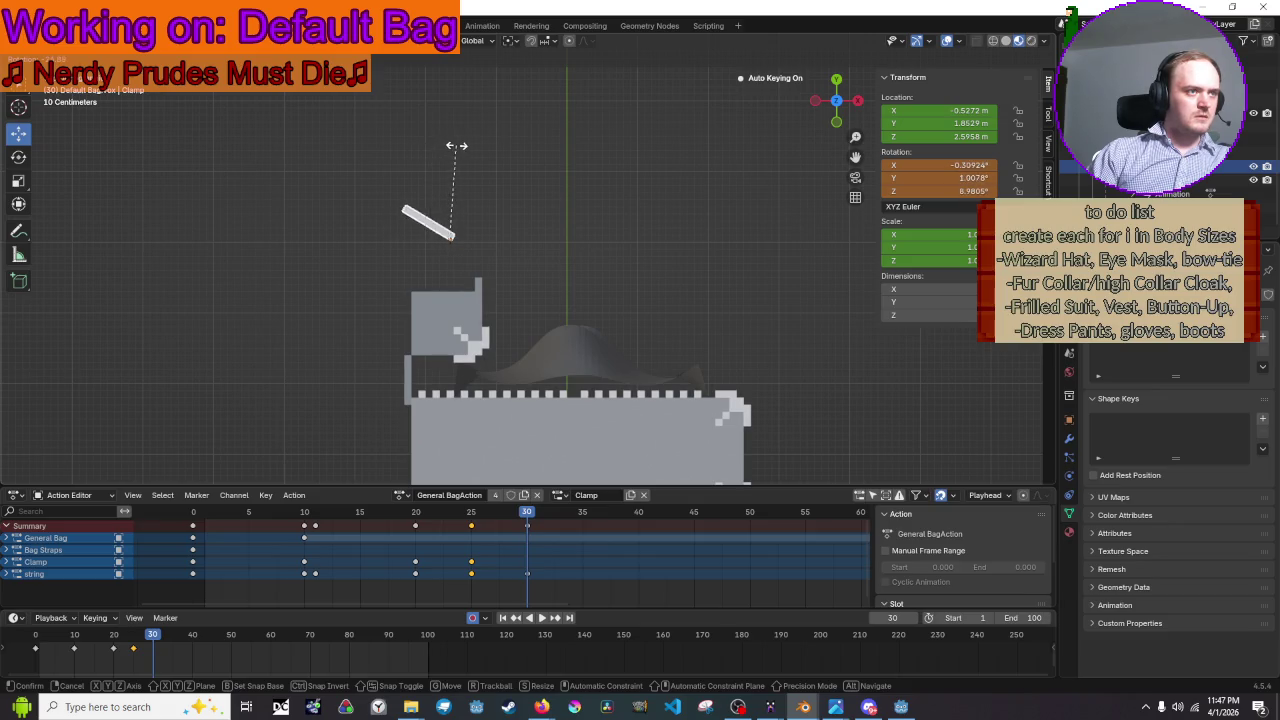
left_click(456, 146)
key("space")
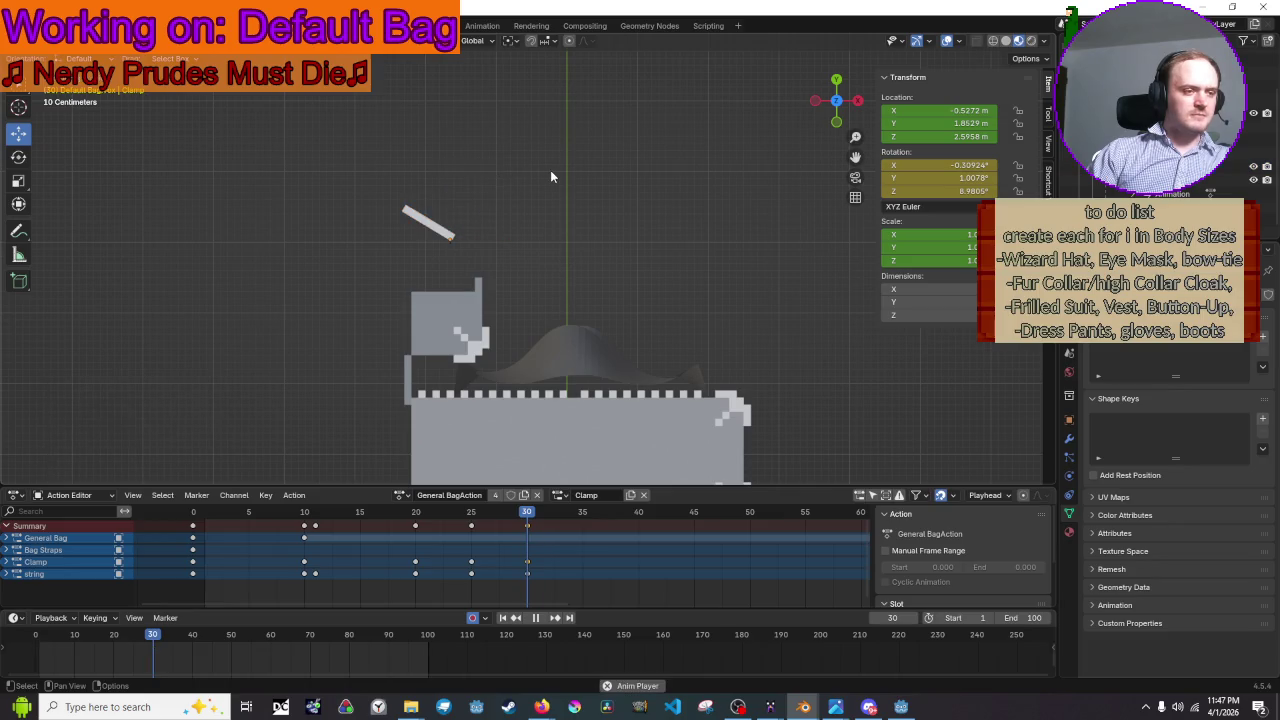
middle_click_drag(550, 176, 622, 204, "shift")
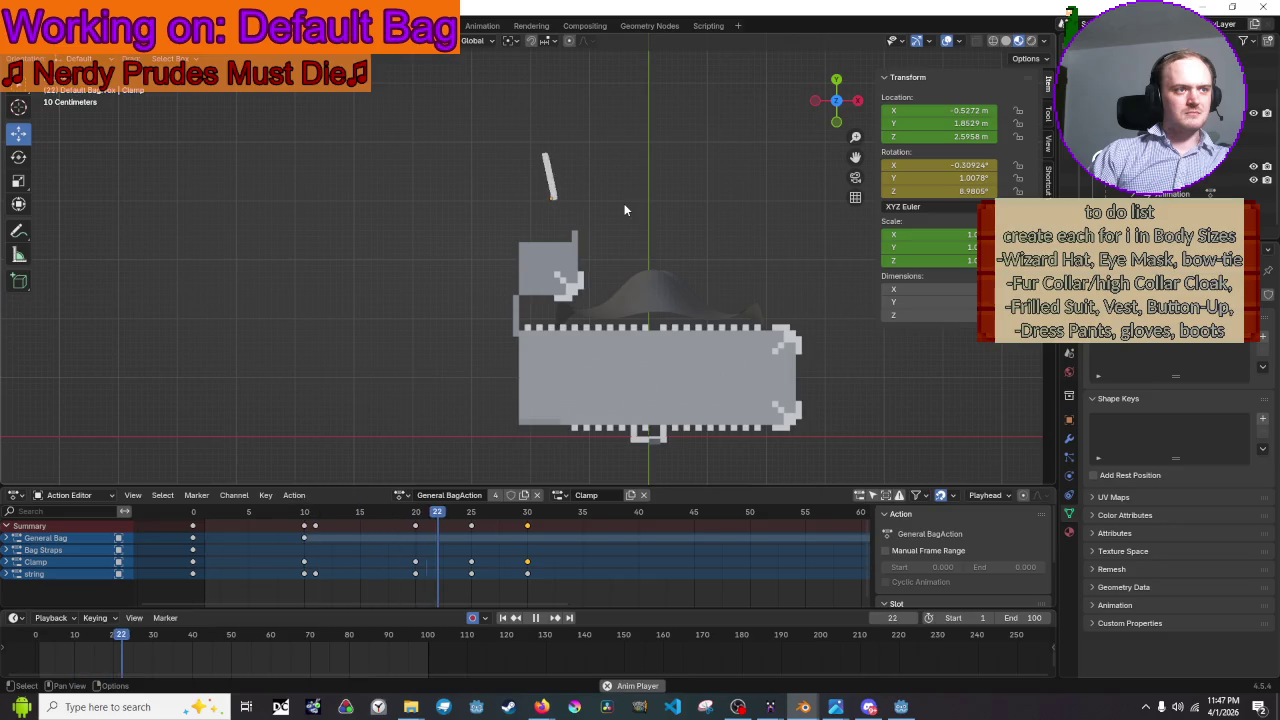
- Scrub back to frame 20, shift the selected keys from frame 25 to 23, and play
key("space")
left_click_drag(449, 511, 413, 535)
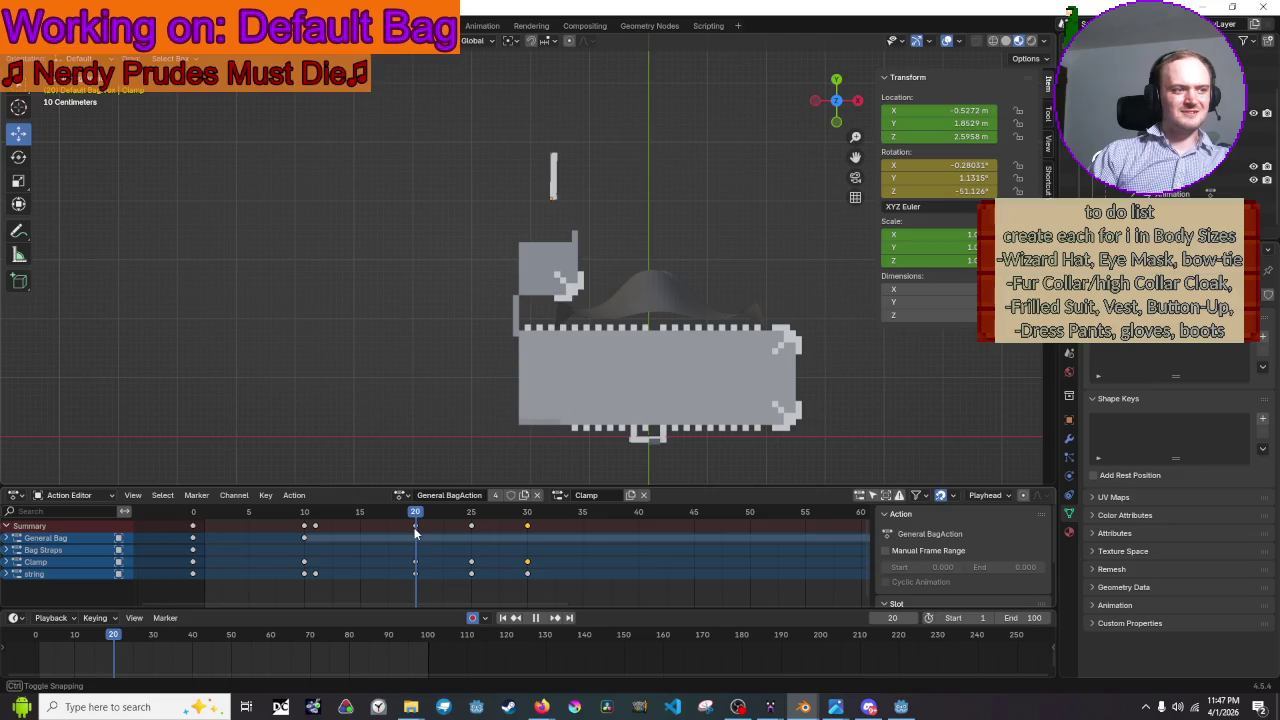
left_click_drag(415, 533, 418, 533)
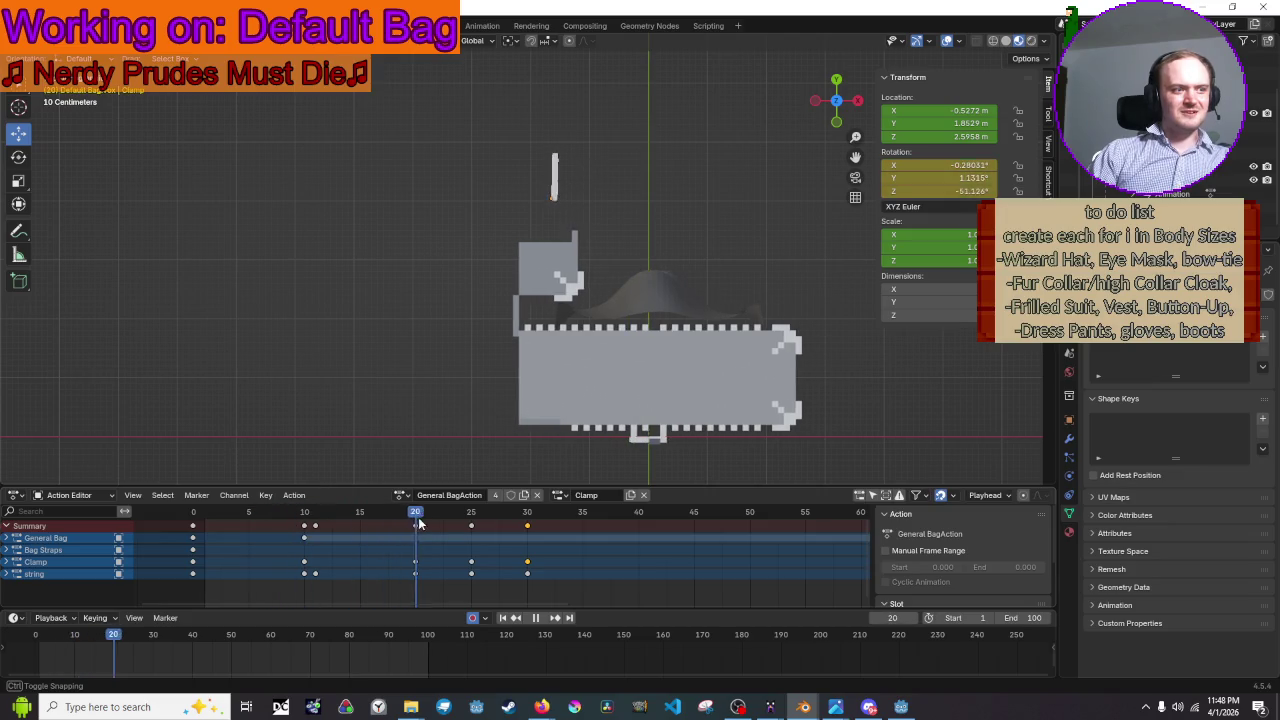
left_click_drag(474, 532, 447, 530)
key("space")
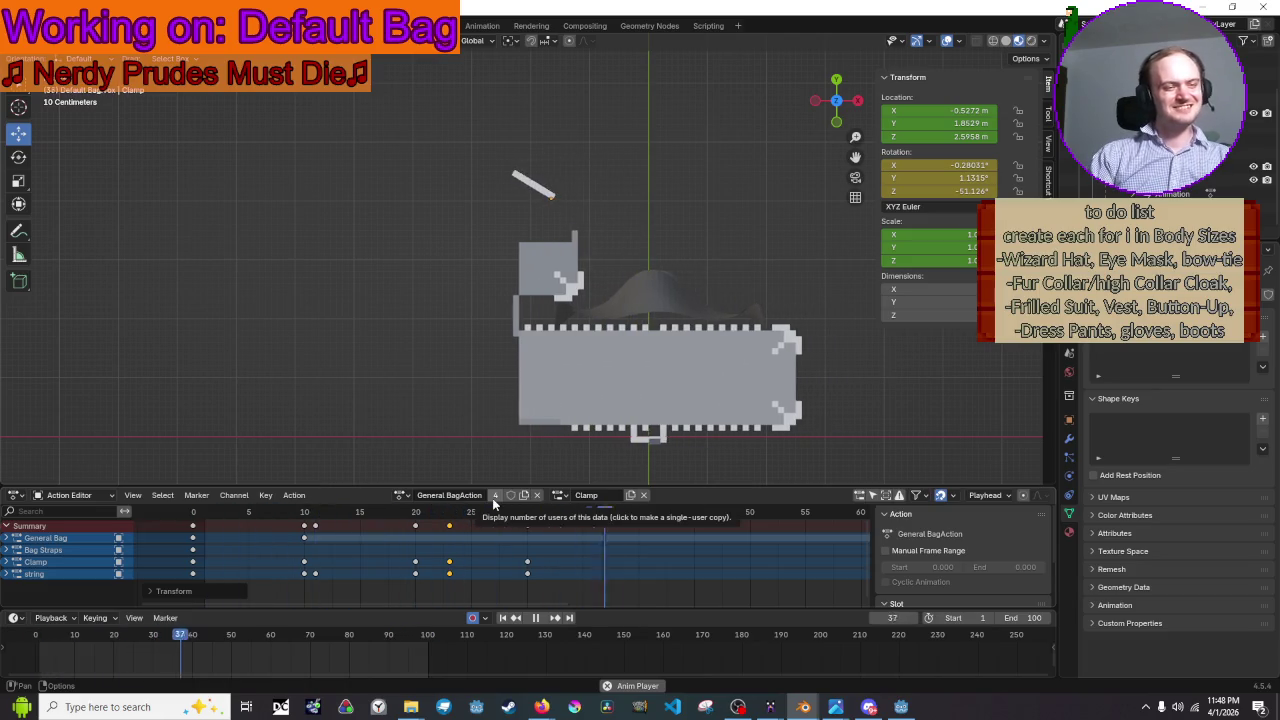
- Move the yellow keys back to frame 25 and replay the animation
left_click_drag(449, 525, 467, 523)
key("space")
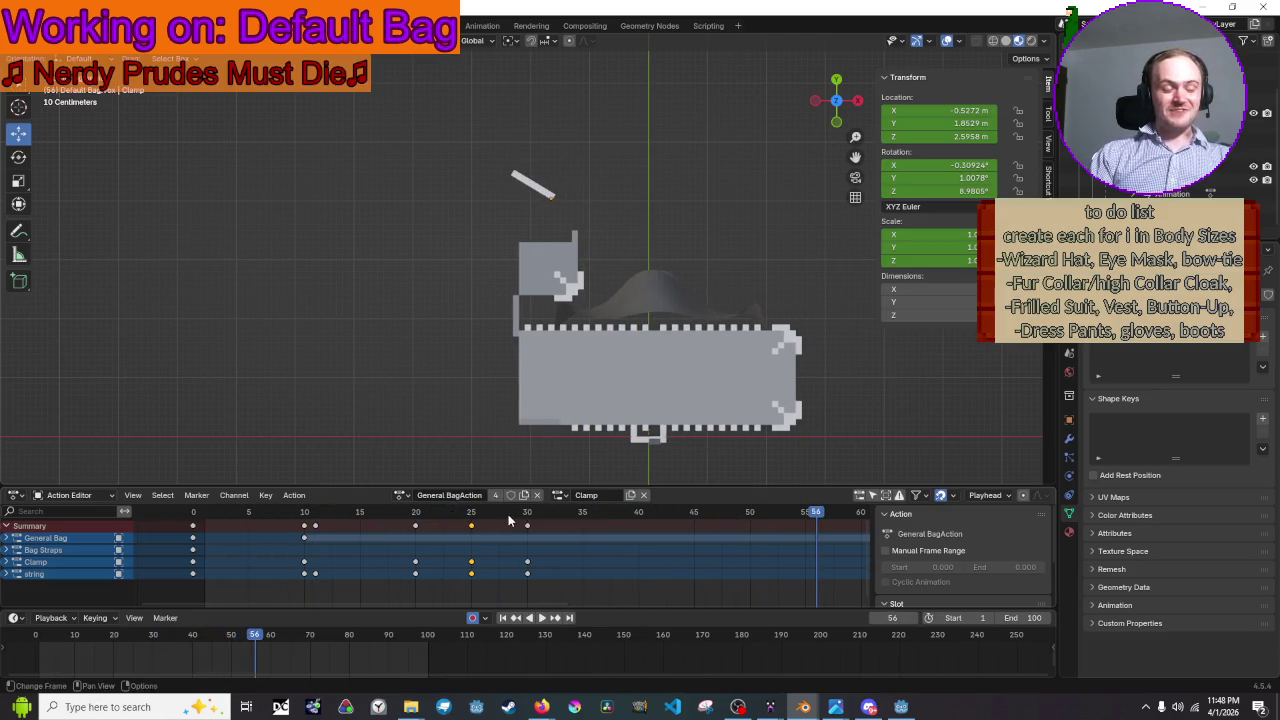
key("space")
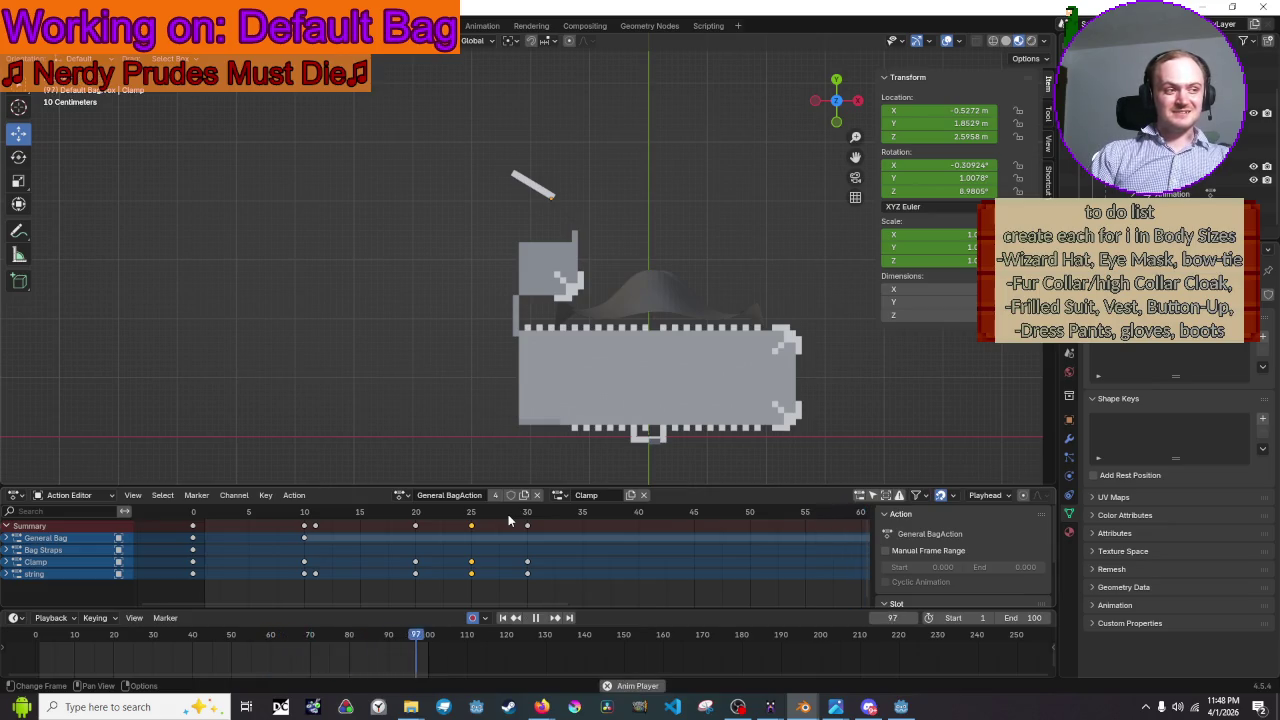
key("space")
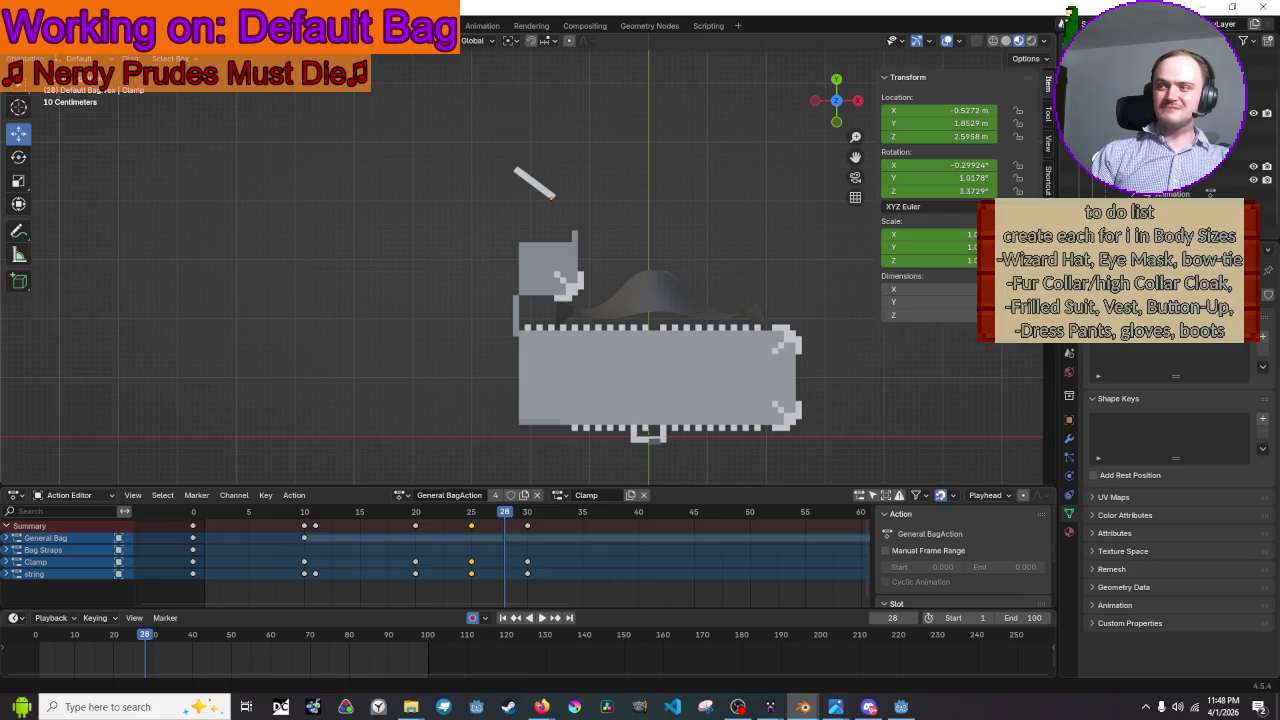
key("space")
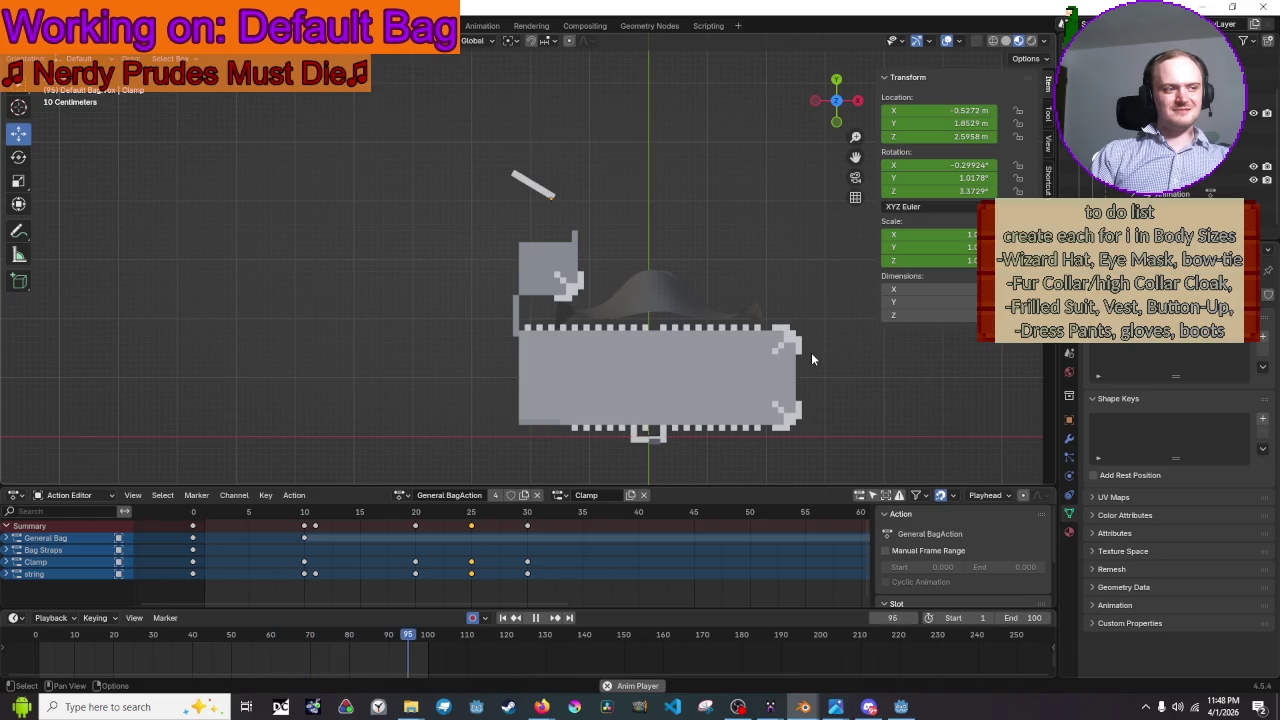
key("space")
- Rotate the clamp at frame 30 and review the motion from frame 11 to 27
left_click(415, 512)
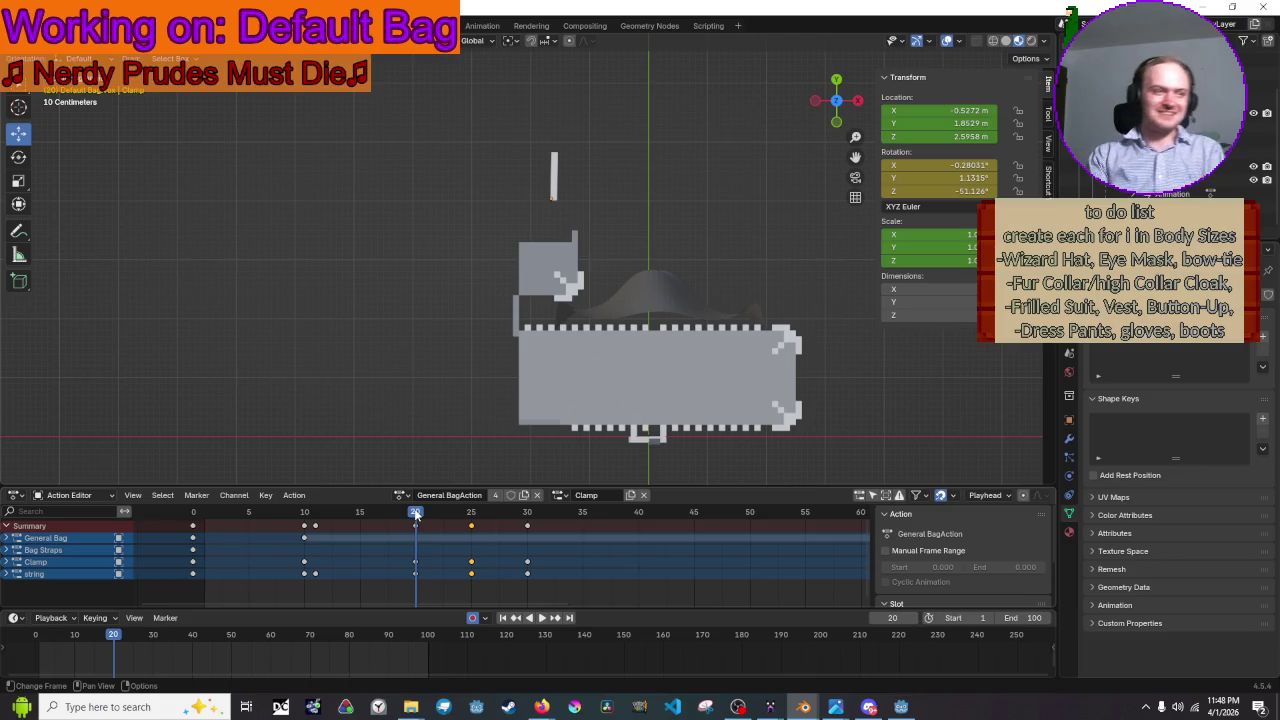
key("space")
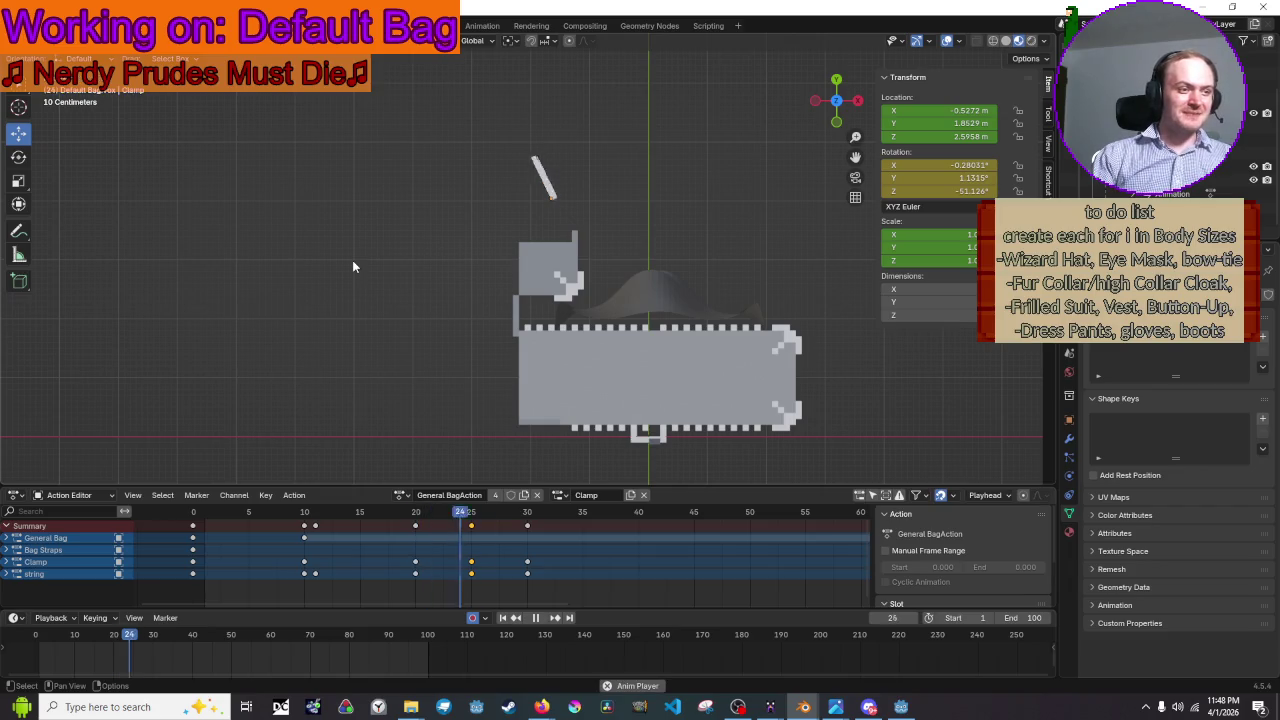
left_click(528, 518)
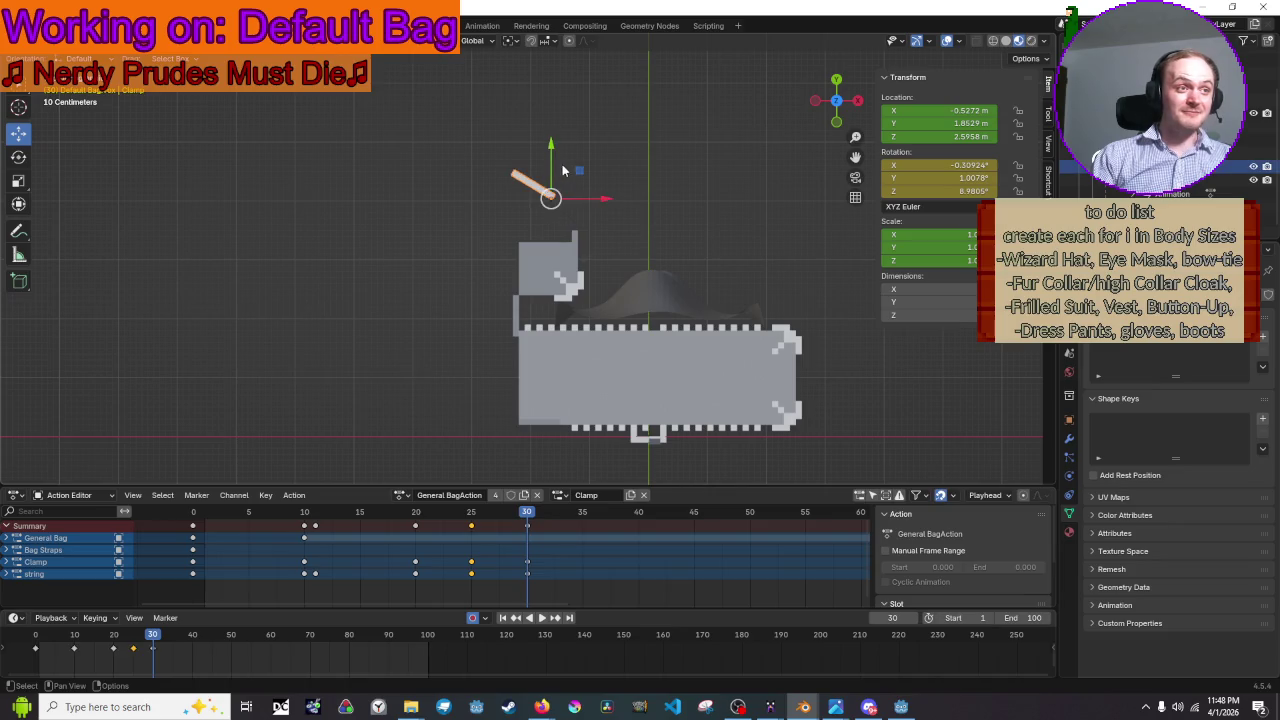
key("r")
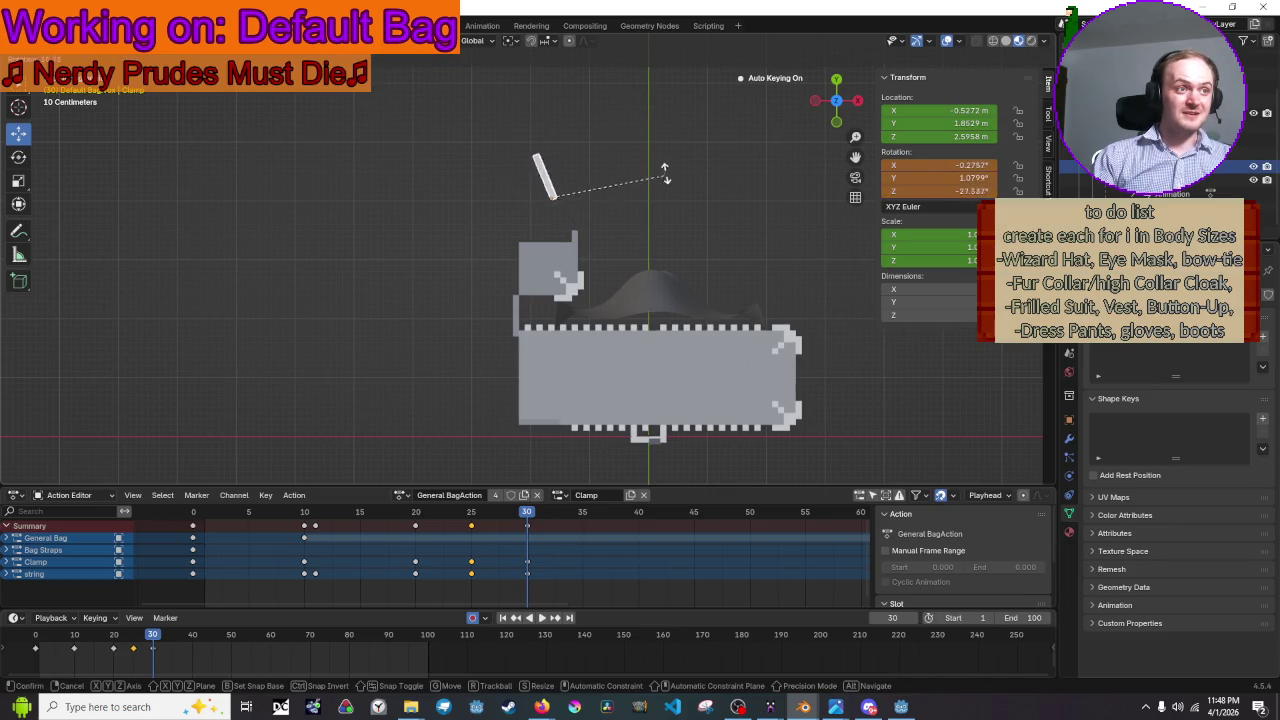
left_click(667, 153)
key("space")
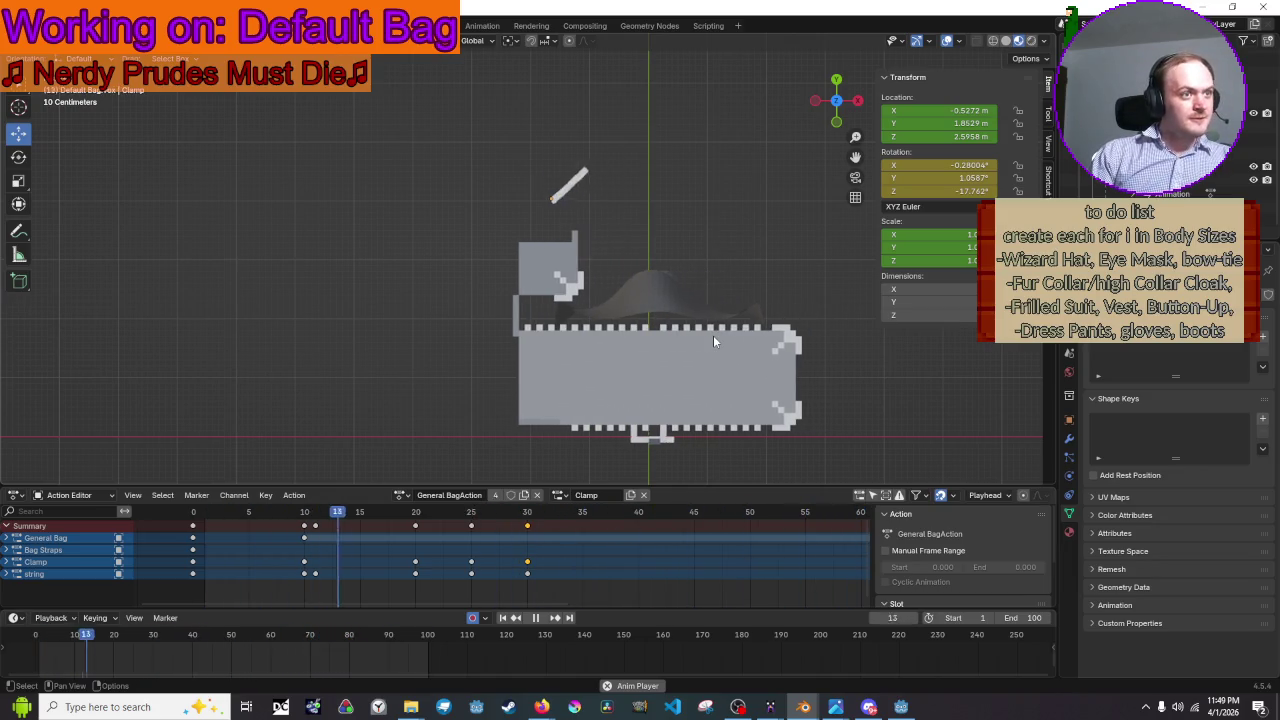
key("space")
mouse_move(325, 512)
left_mouse_down()
mouse_move(325, 533)
mouse_move(363, 531)
left_mouse_up()
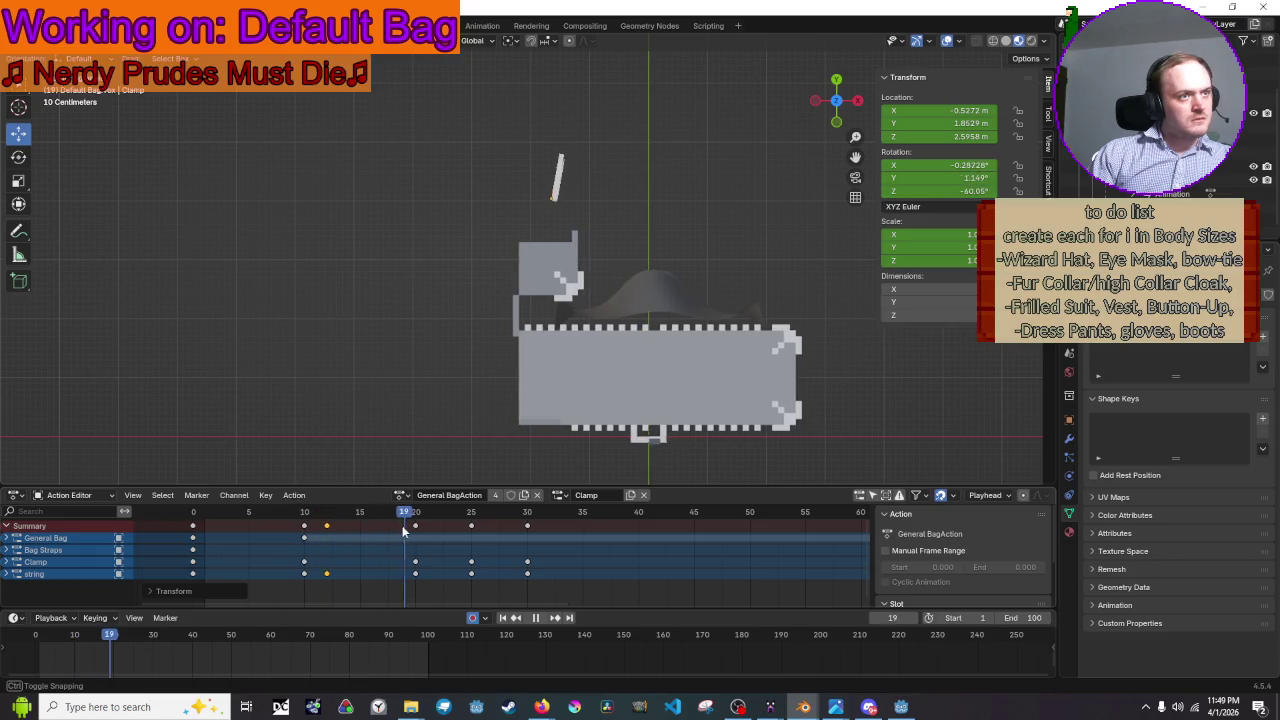
left_click_drag(363, 531, 493, 531)
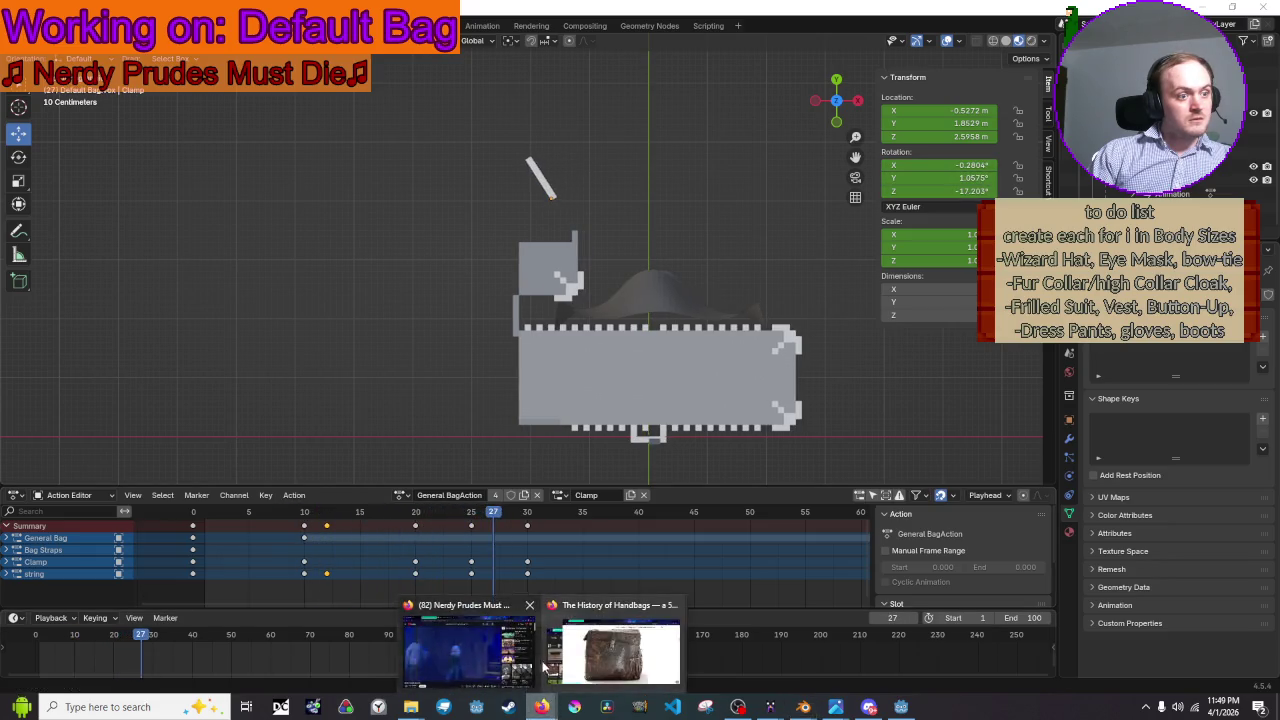
- Rewind the Nerdy Prudes Must Die video to about 53:50, then return to Blender
left_click(485, 655)
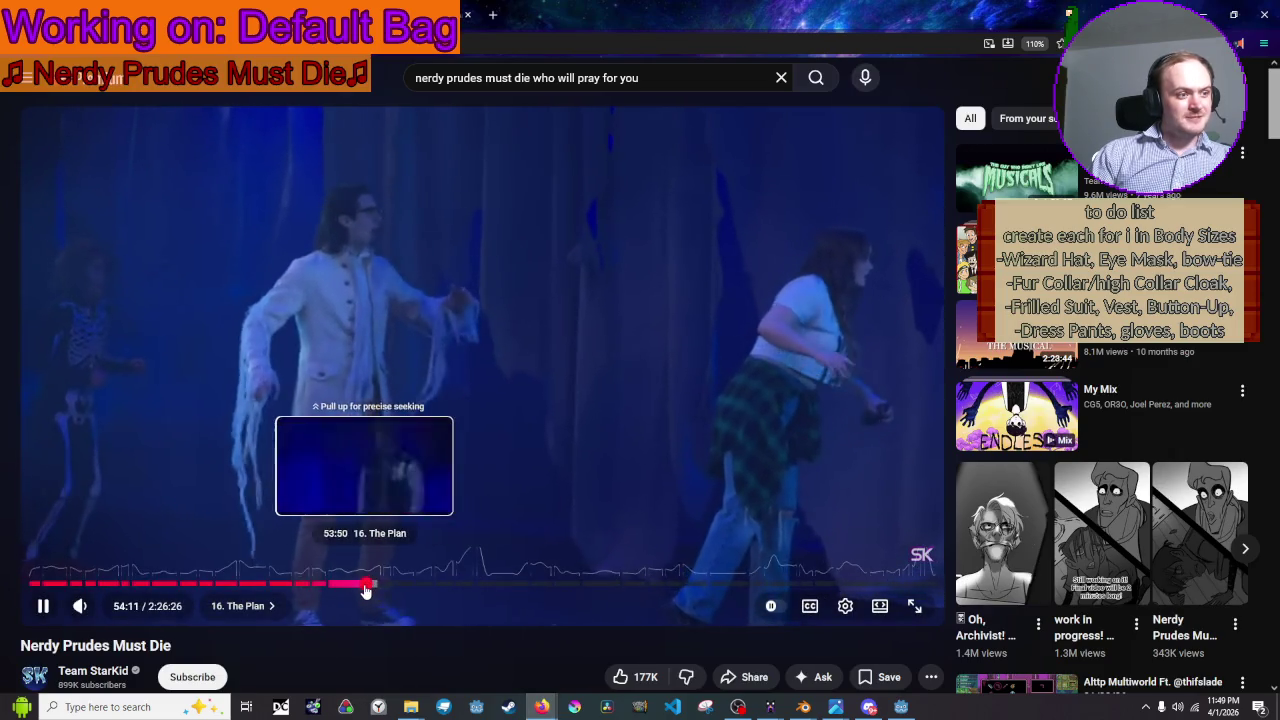
left_click(365, 584)
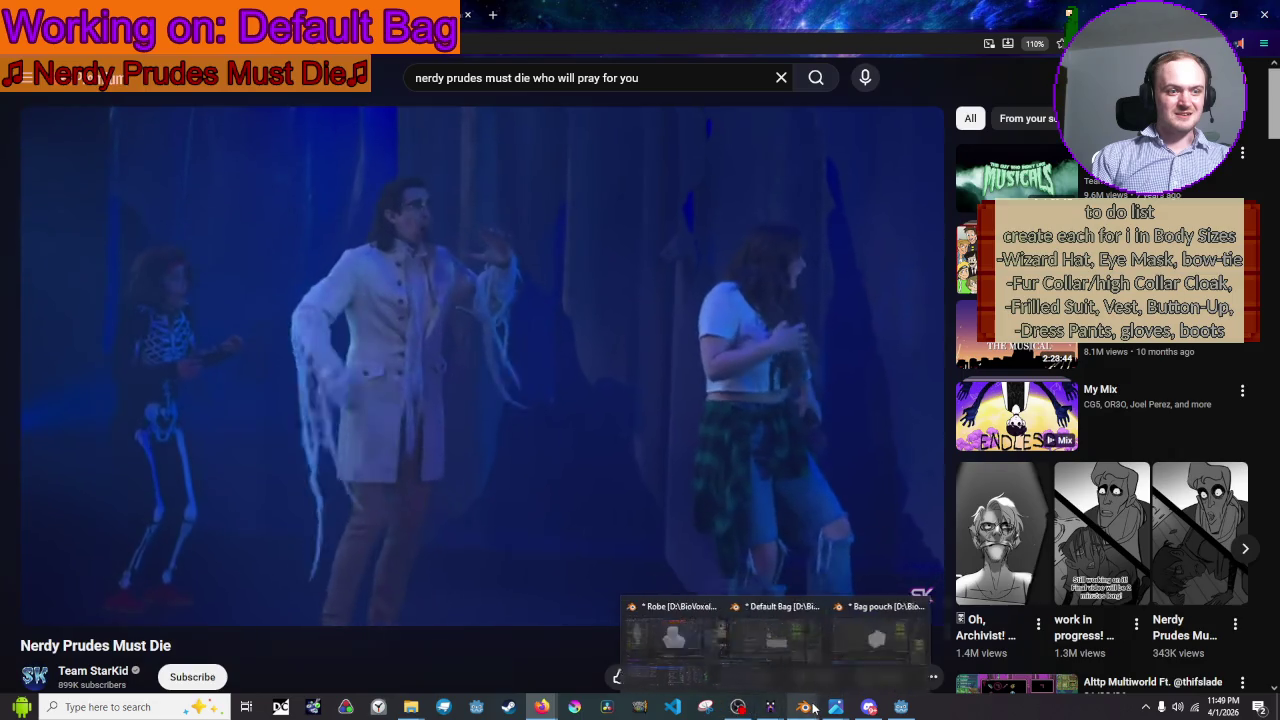
mouse_move(803, 707)
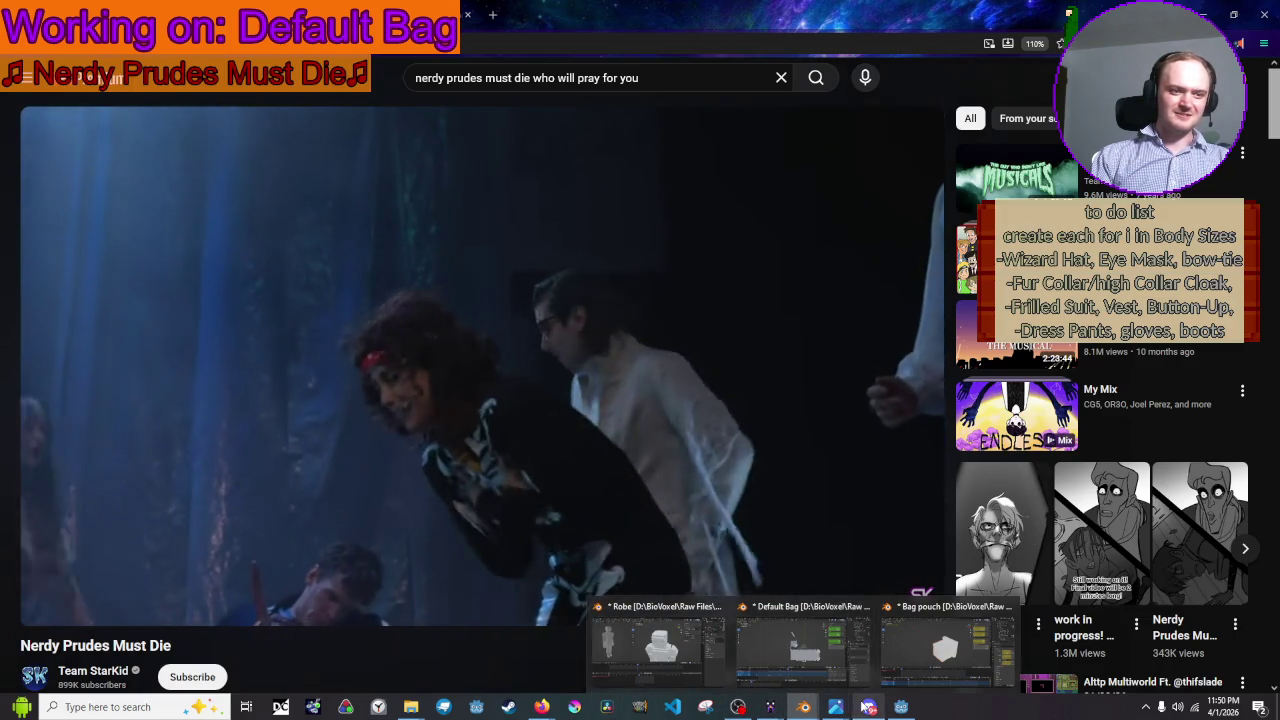
left_click(901, 706)
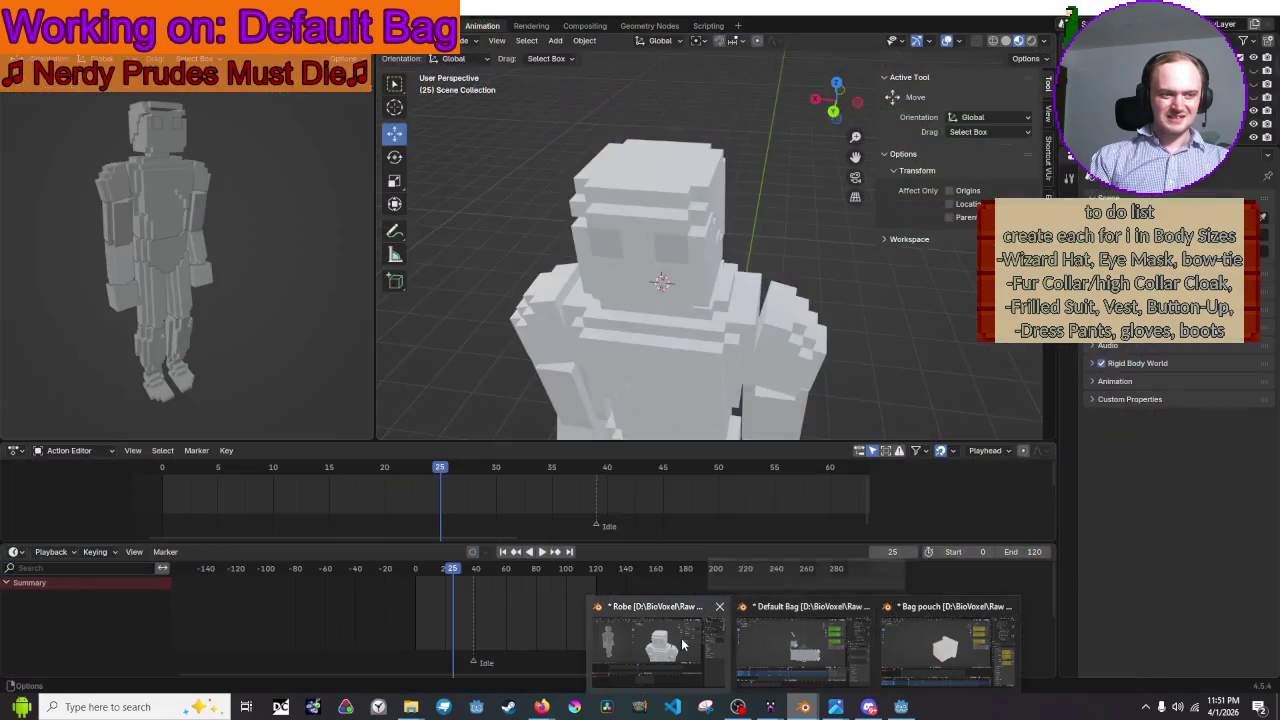
- Bring the Default Bag window forward, then play and scrub back through the clamp's swing
left_click(800, 645)
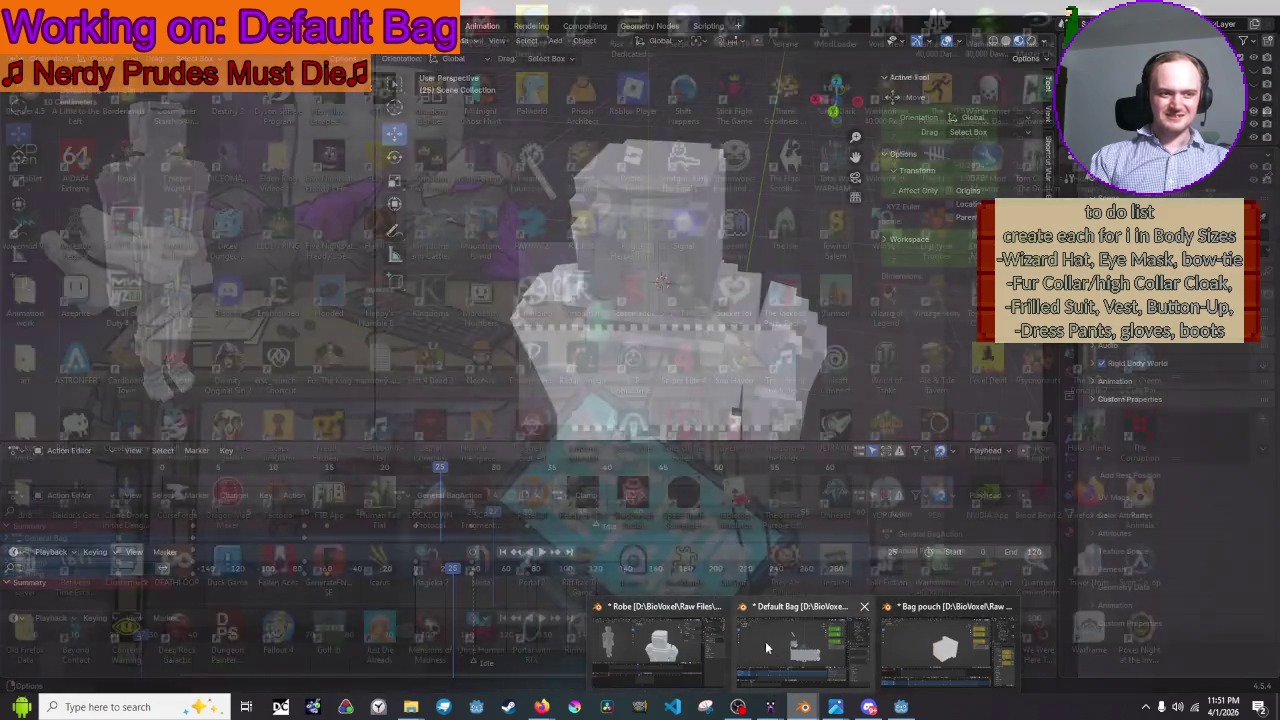
key("space")
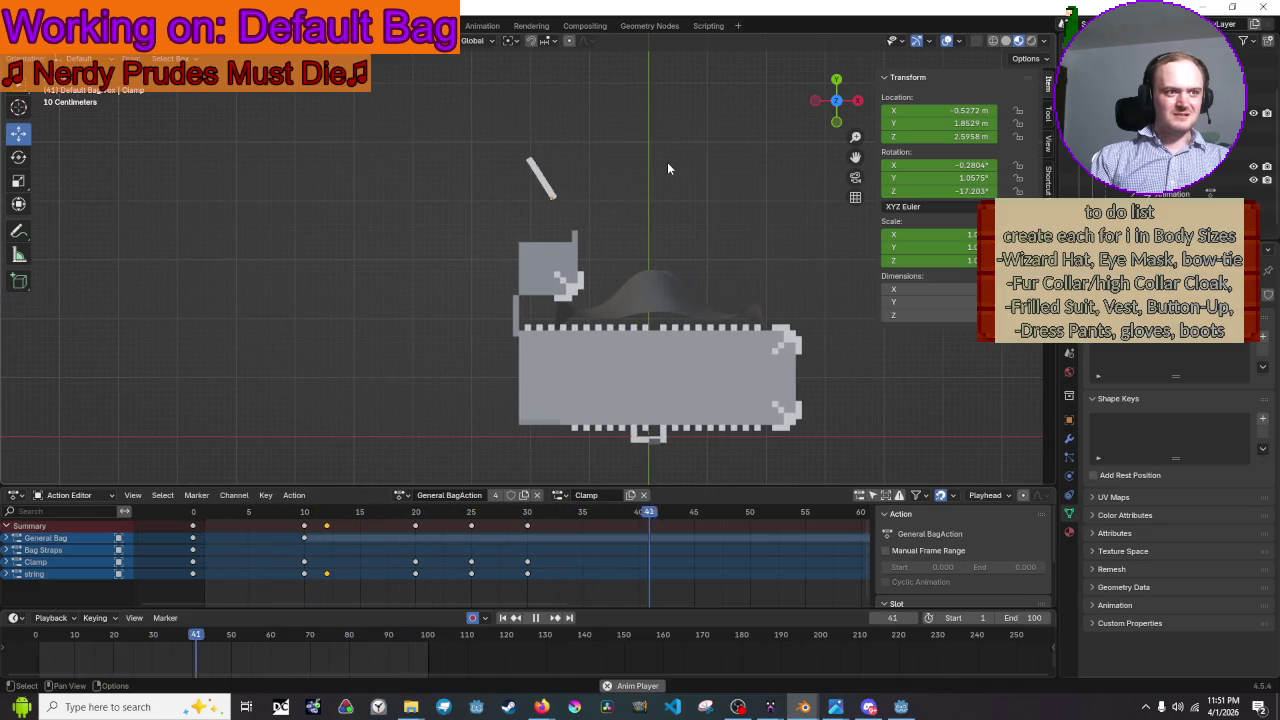
scroll(667, 168, "down", 1)
scroll(667, 168, "down", 1)
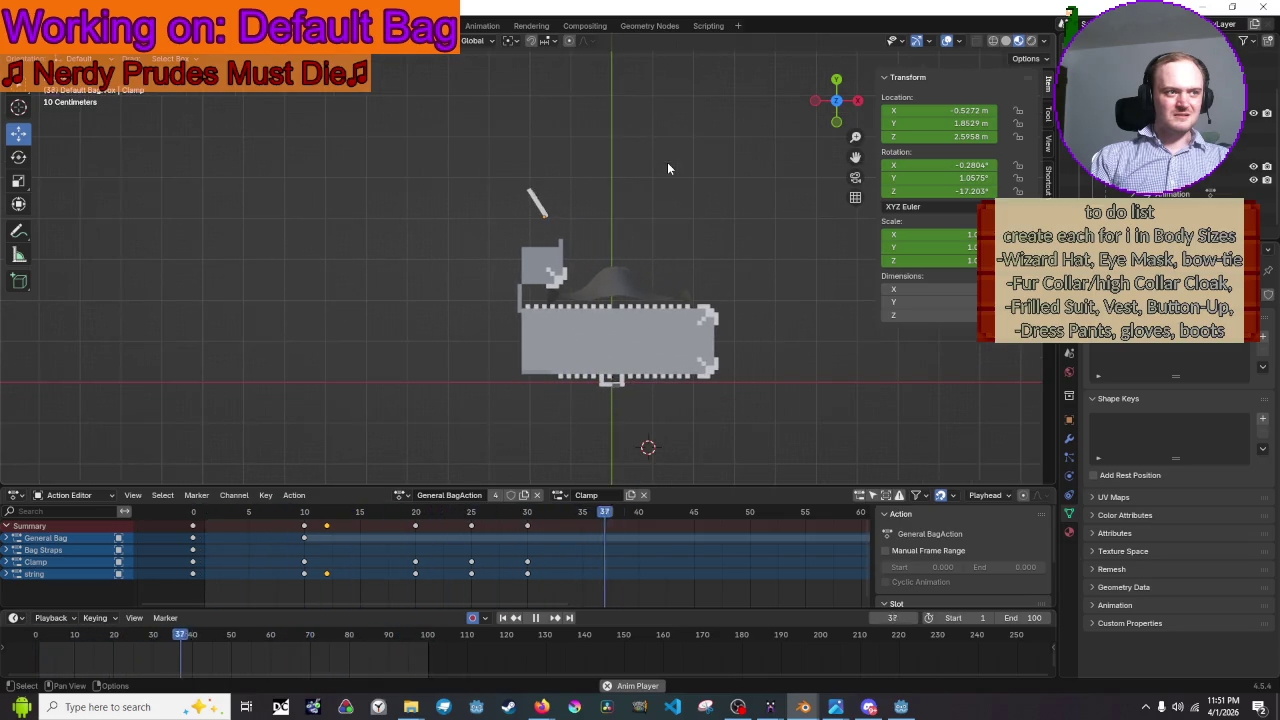
key("space")
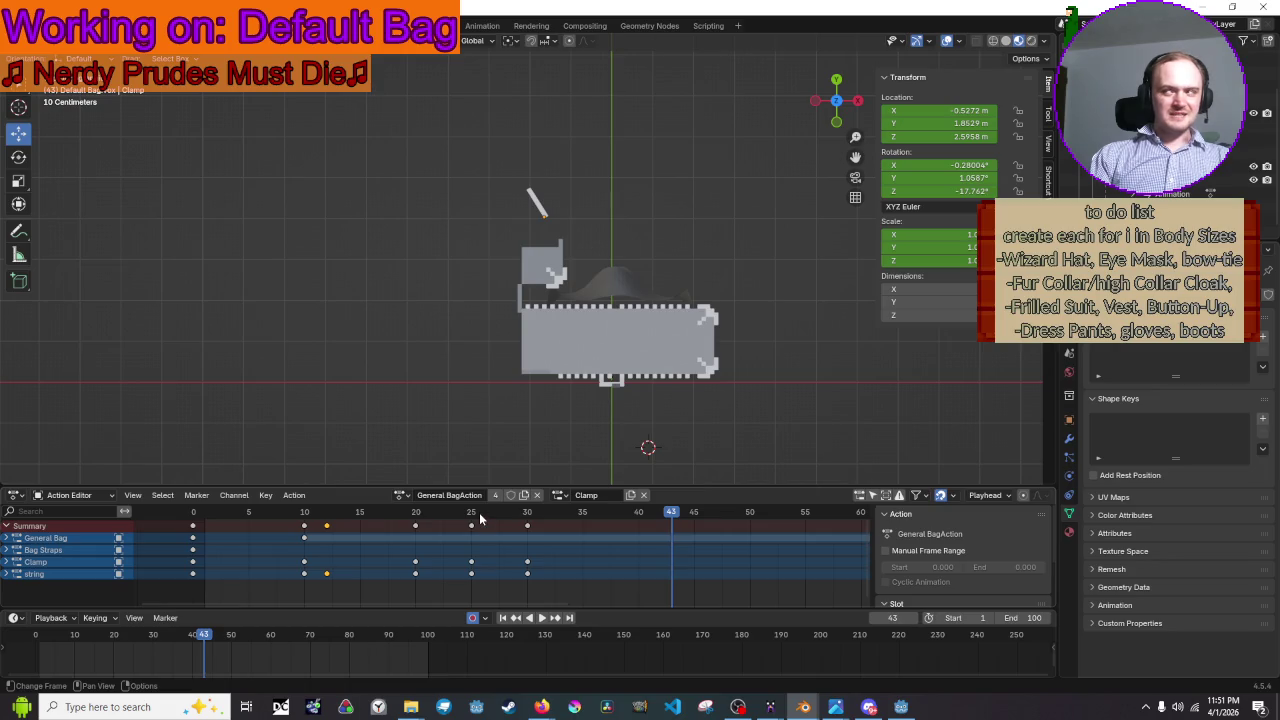
mouse_move(479, 512)
left_mouse_down()
mouse_move(350, 520)
mouse_move(528, 525)
left_mouse_up()
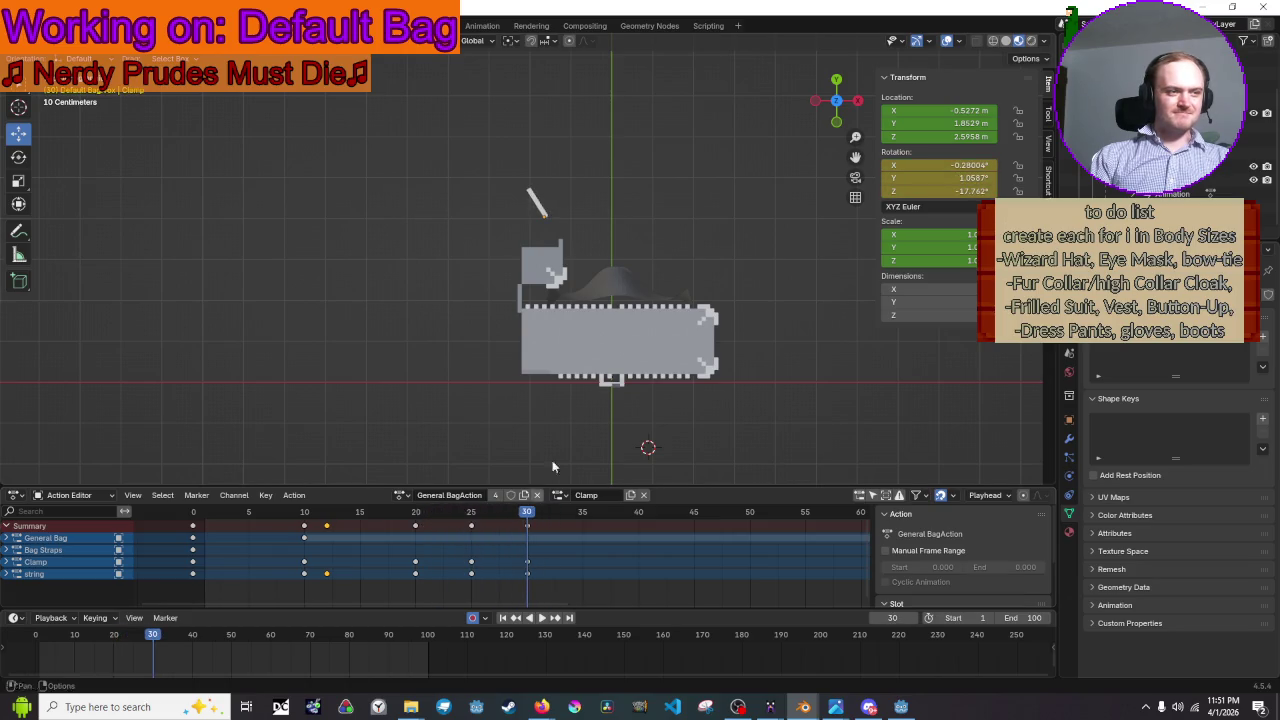
scroll(552, 465, "up", 2)
scroll(552, 465, "up", 2)
- Rotate and key the clamp twice at frame 30, ending at -49.074° on Z, and play back
left_click(548, 145)
key("r")
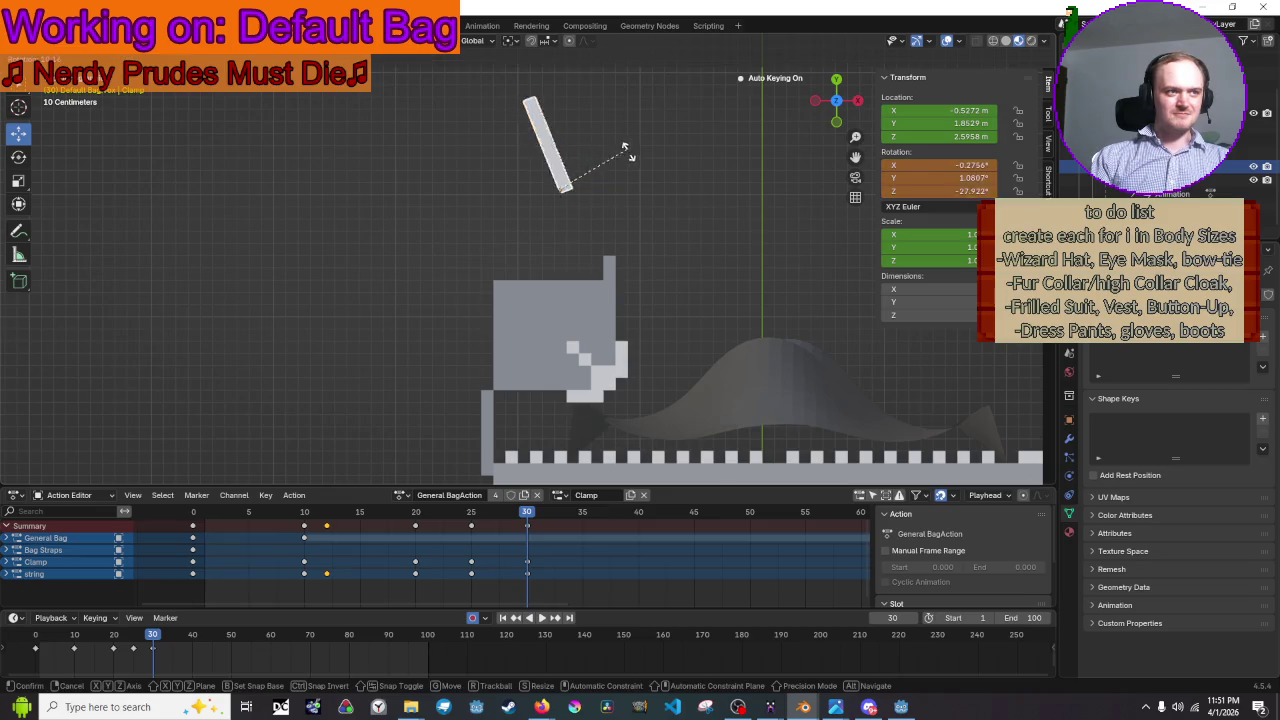
left_click(634, 203)
key("i")
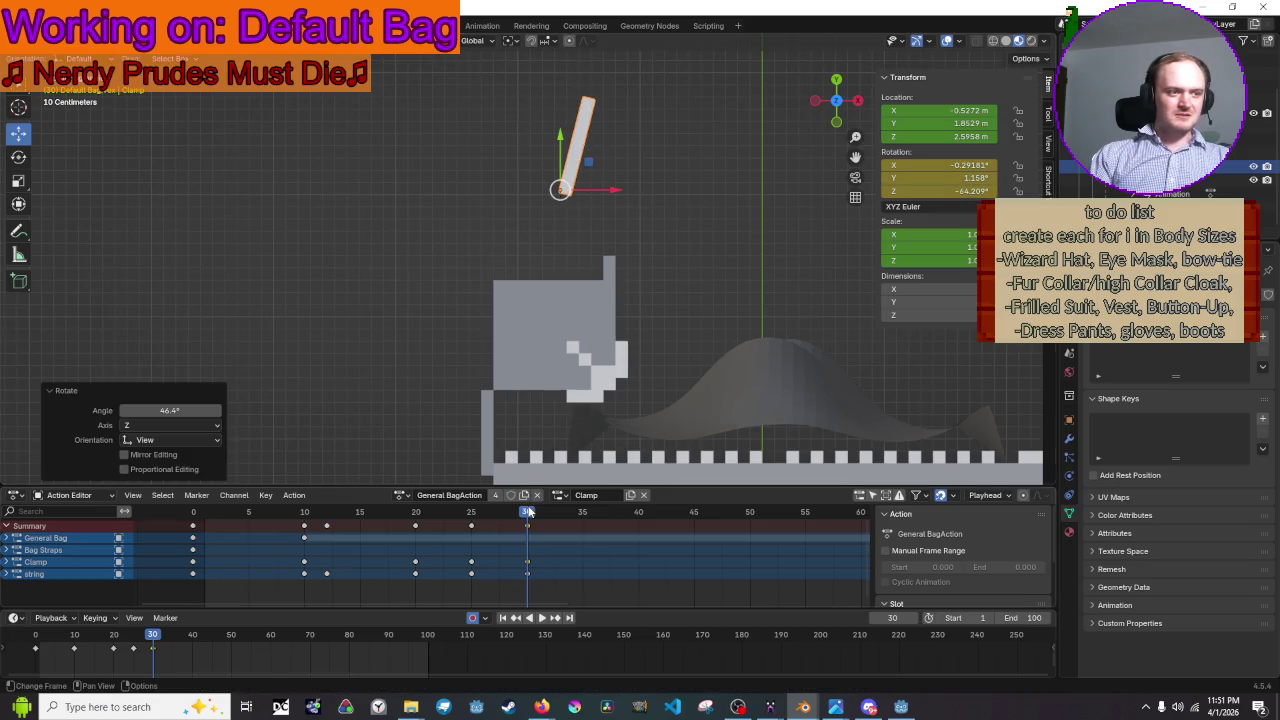
key("space")
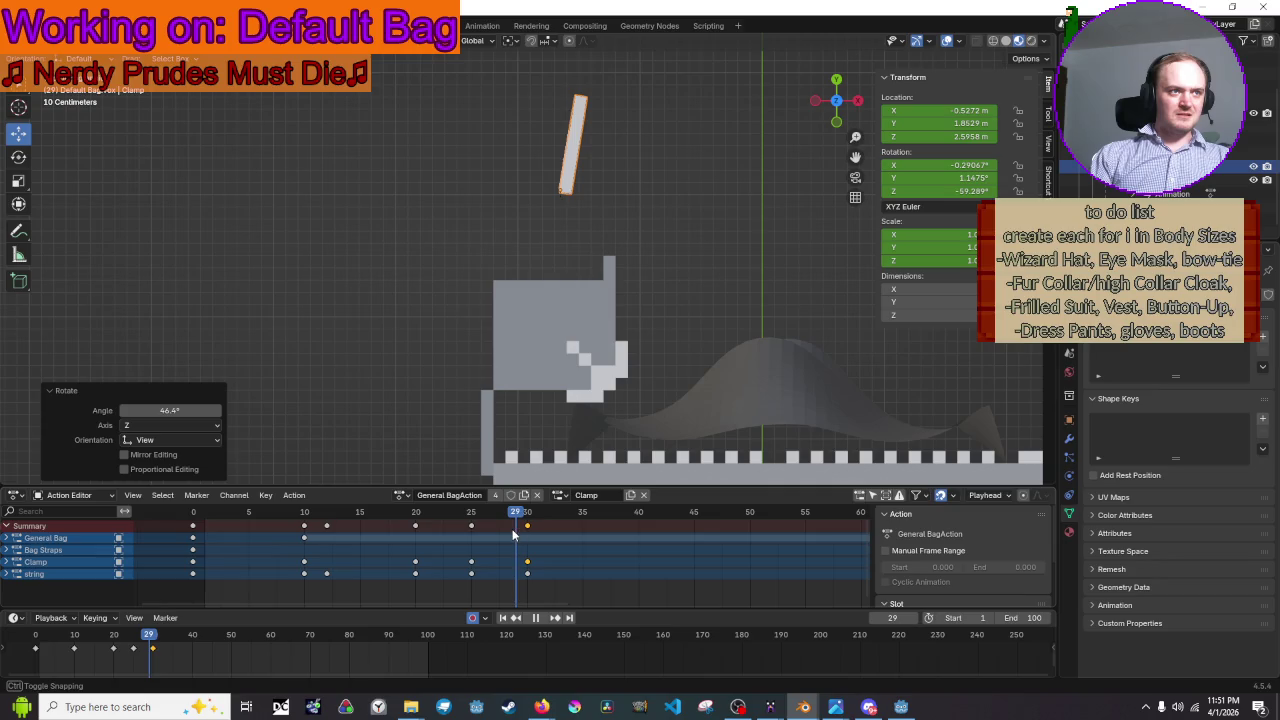
key("space")
key("r")
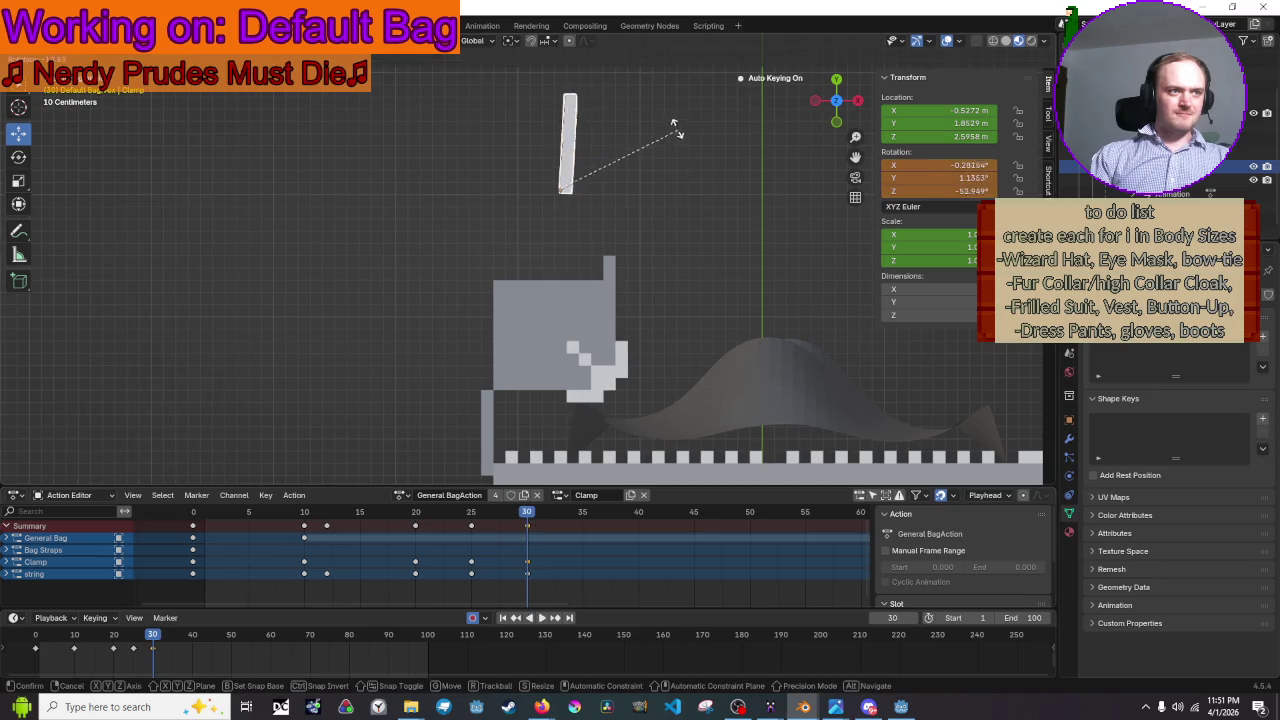
left_click(670, 123)
key("i")
key("space")
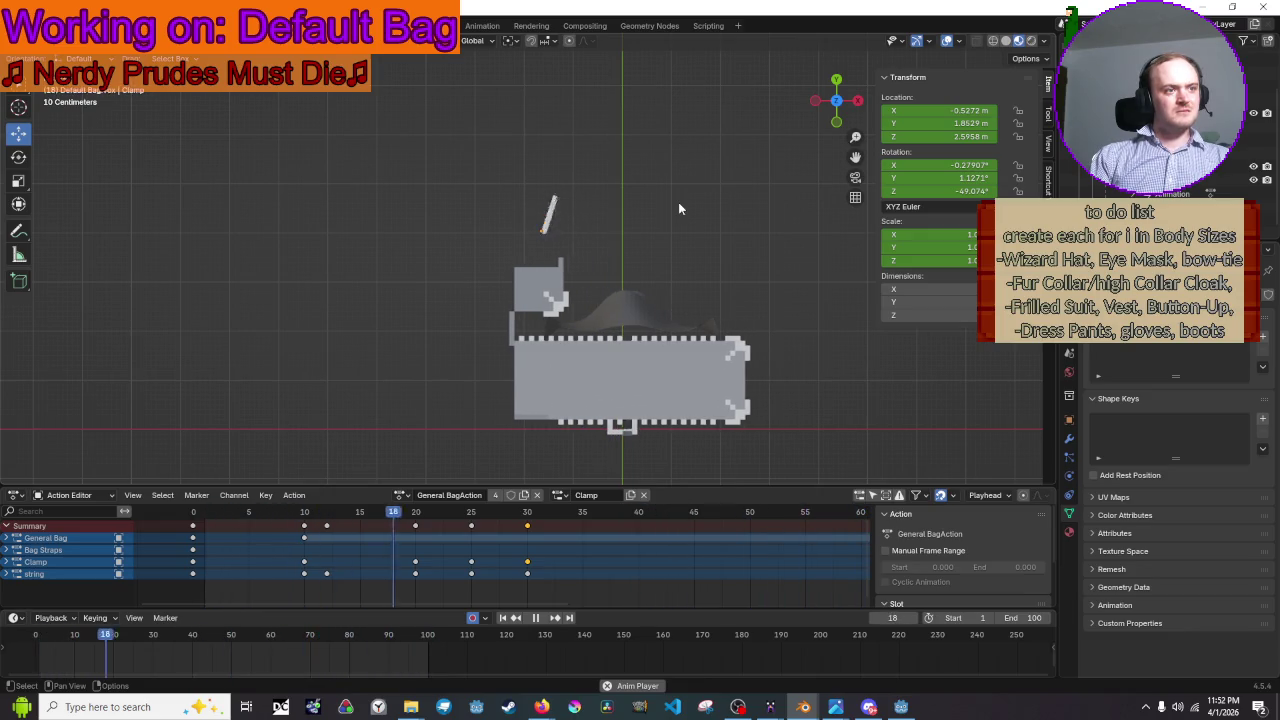
- Step back to frame 21 and play the animation to review the clamp timing
scroll(678, 202, "up", 1)
scroll(678, 207, "up", 1)
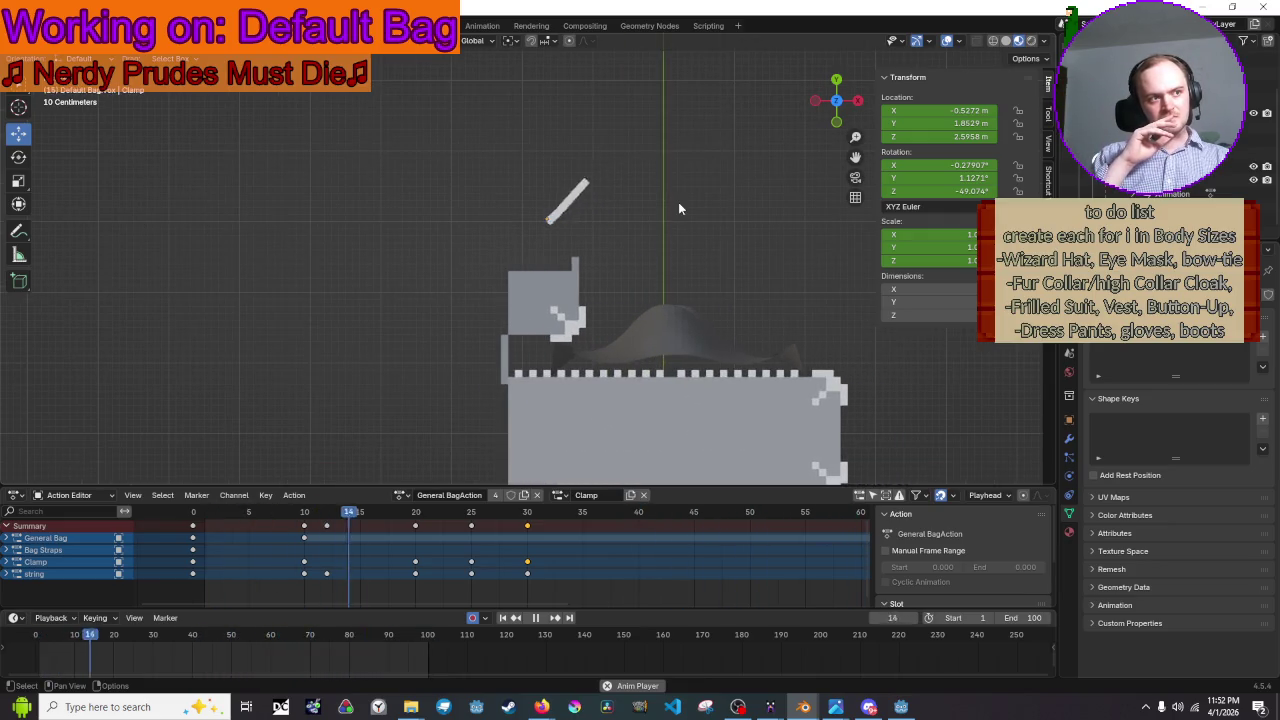
key("space")
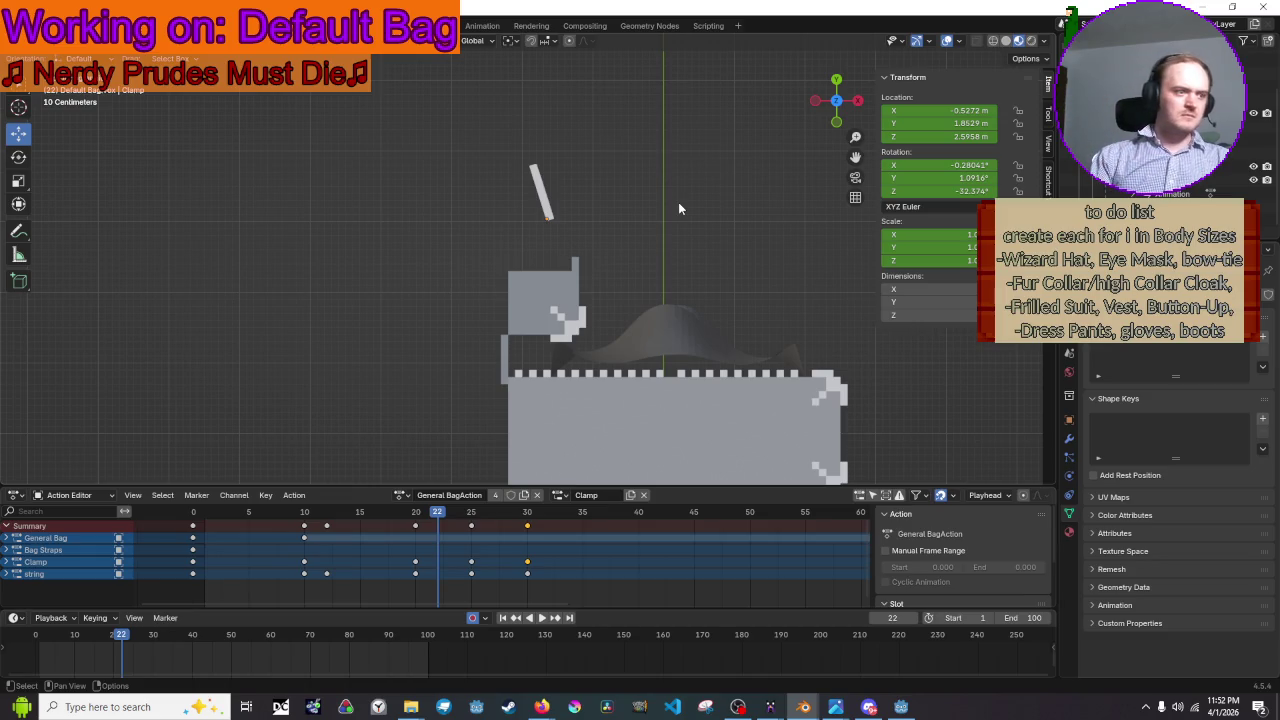
mouse_move(435, 520)
left_mouse_down()
mouse_move(370, 535)
mouse_move(363, 505)
left_mouse_up()
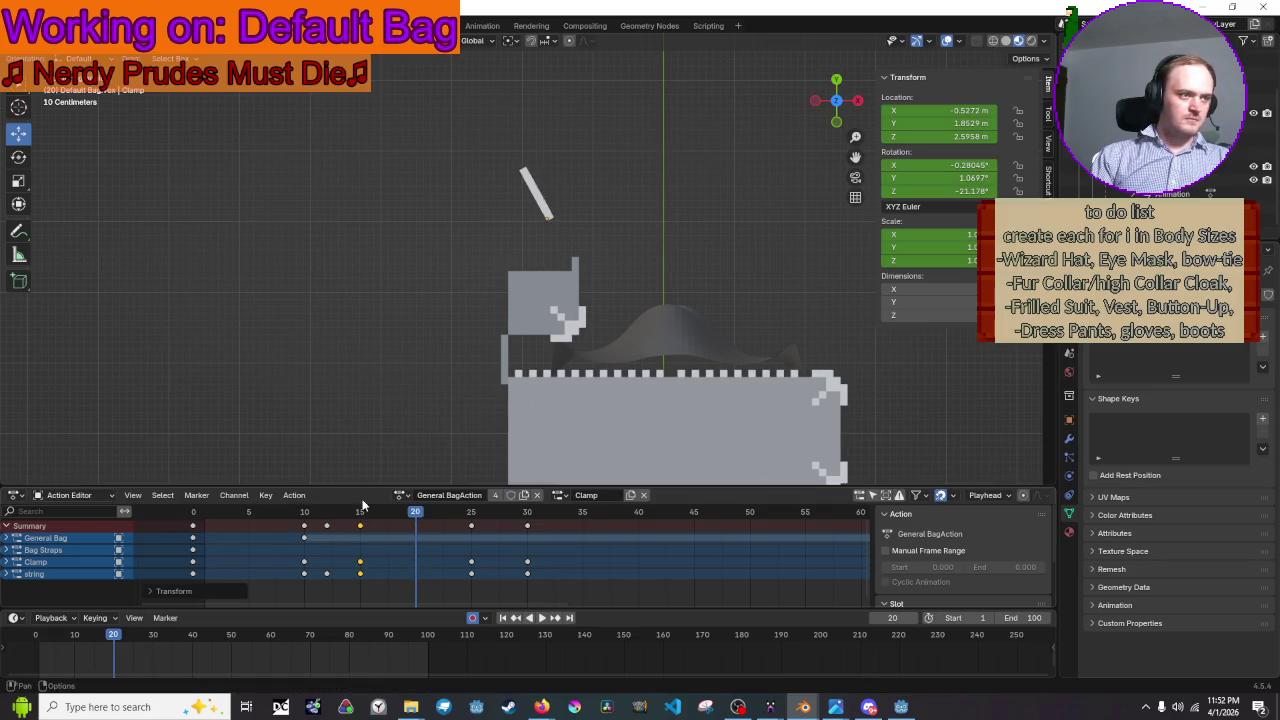
key("space")
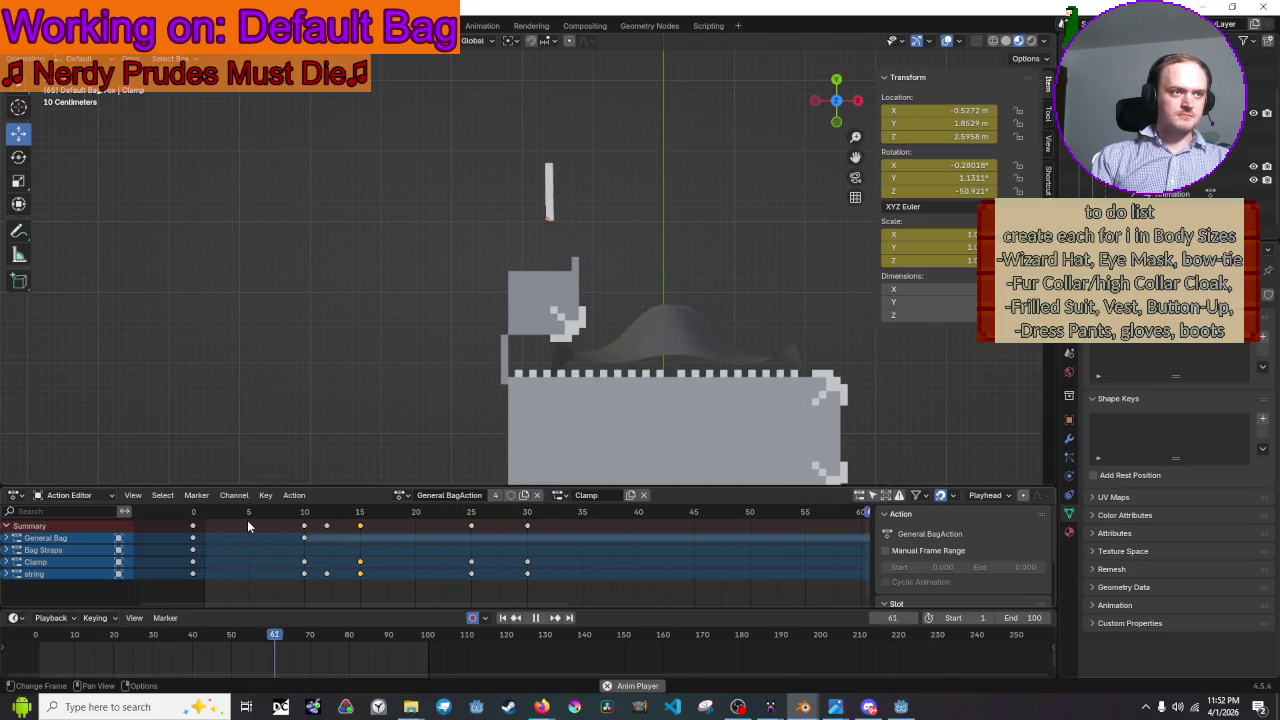
- Shift the clamp and string's last keys from frame 30 to 25 and replay
scroll(363, 392, "down", 2)
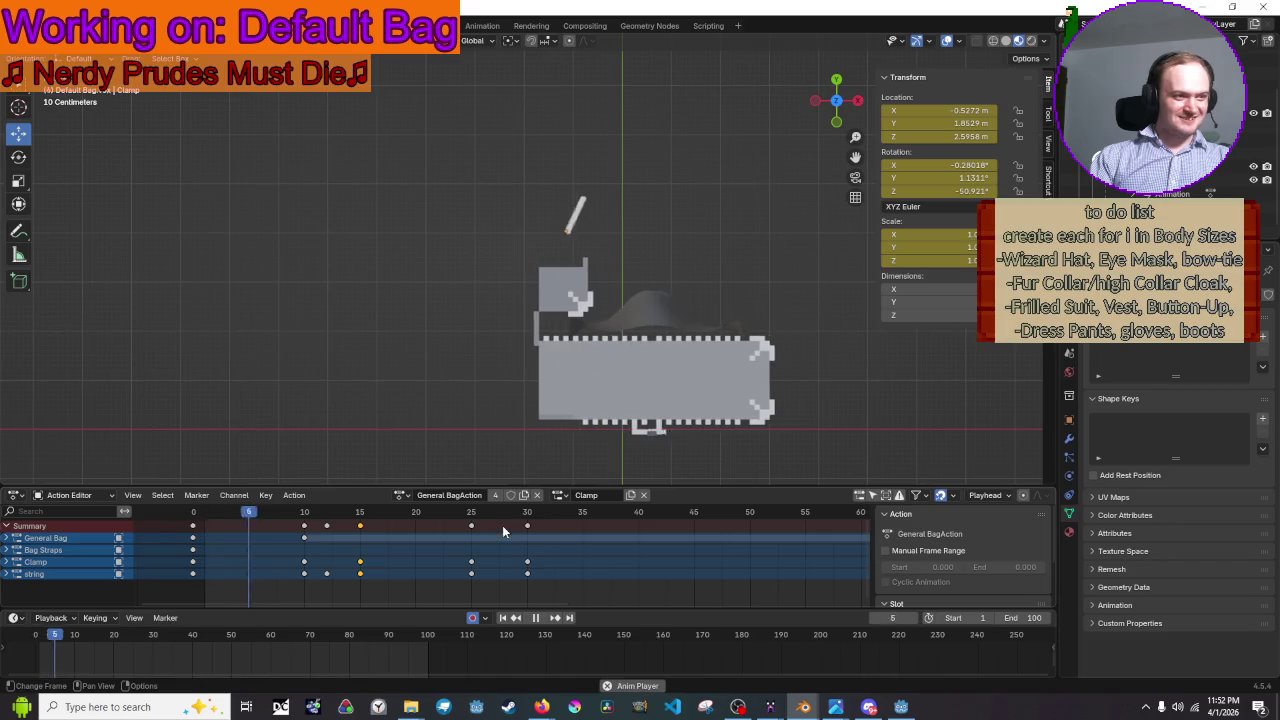
key("space")
left_click_drag(471, 525, 467, 525)
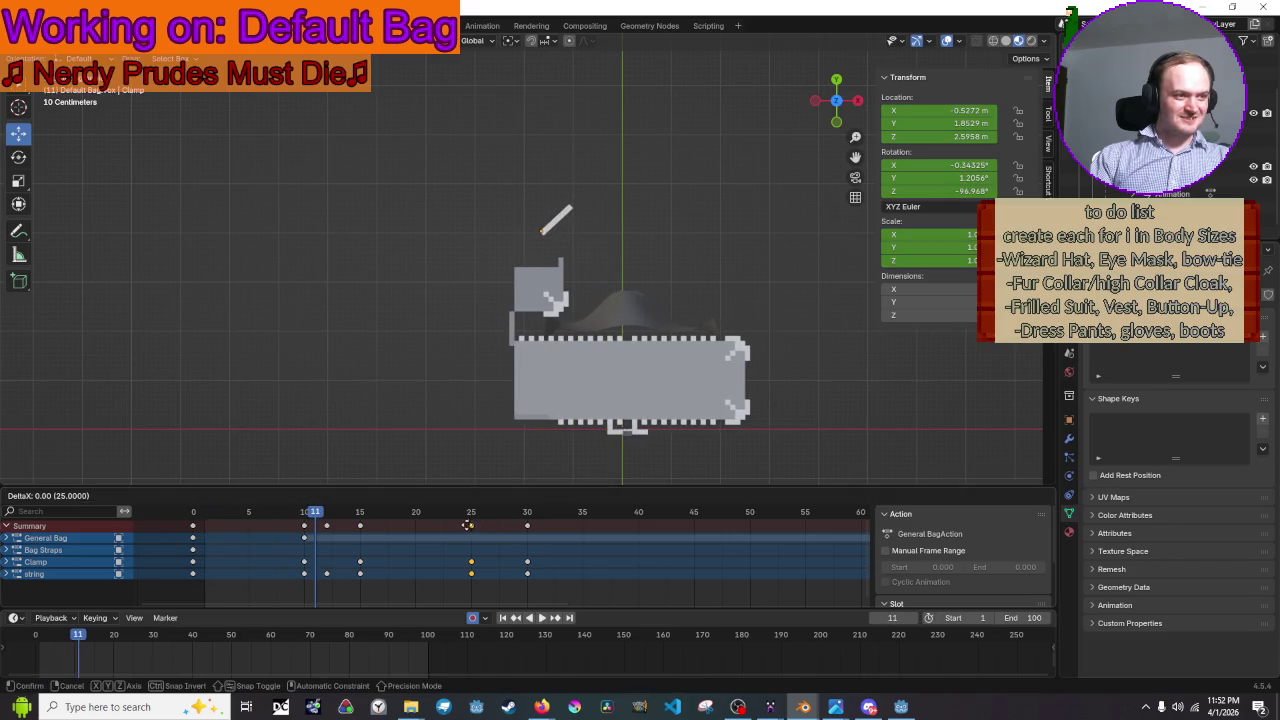
left_click(419, 546)
key("space")
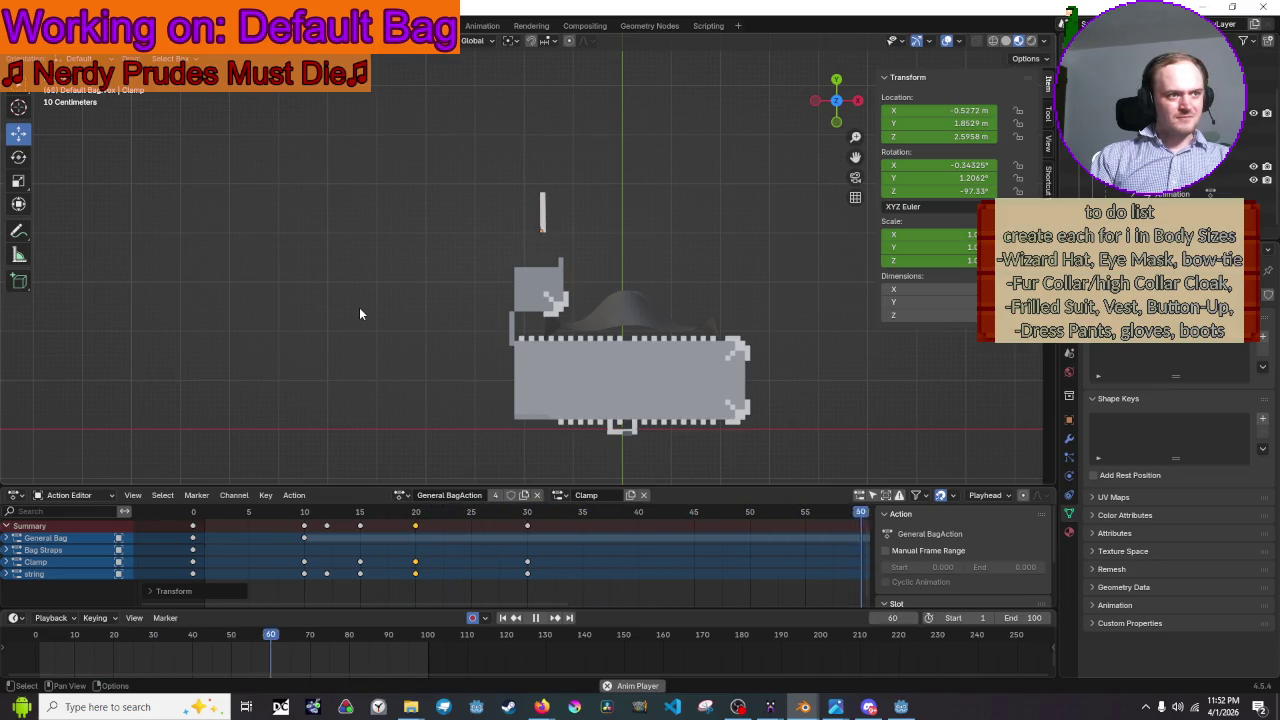
scroll(479, 272, "up", 2)
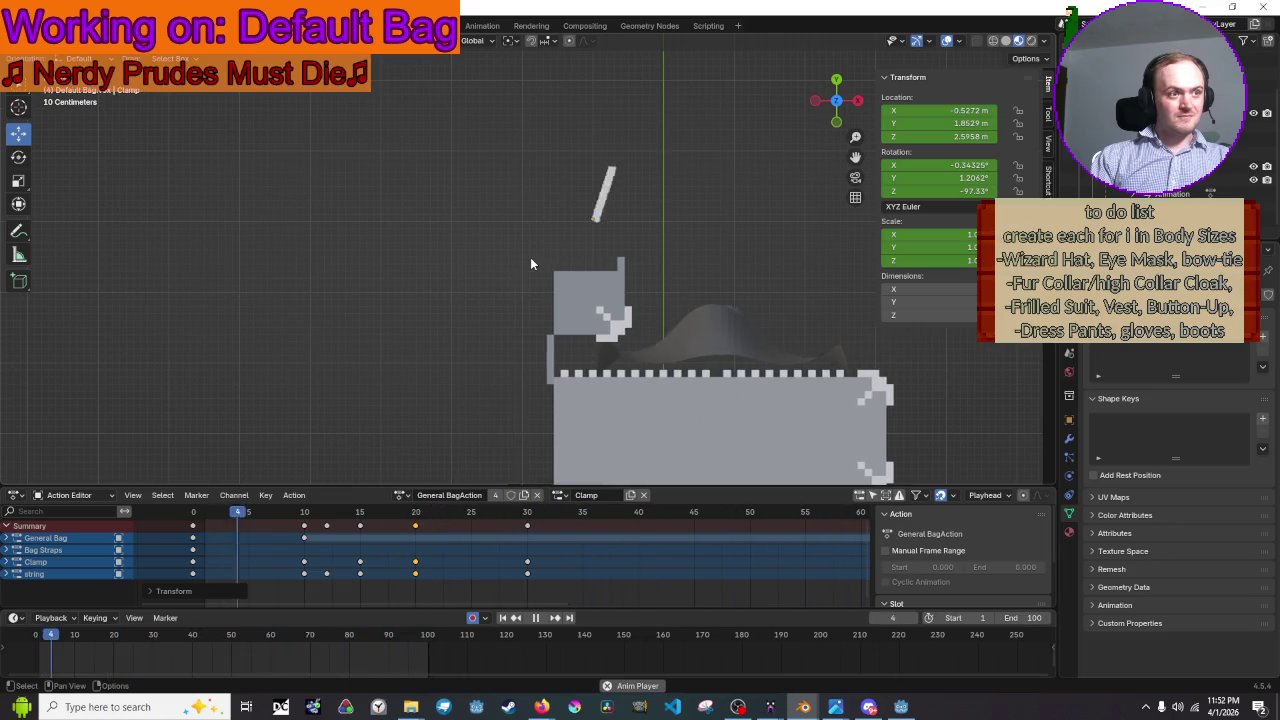
key("space")
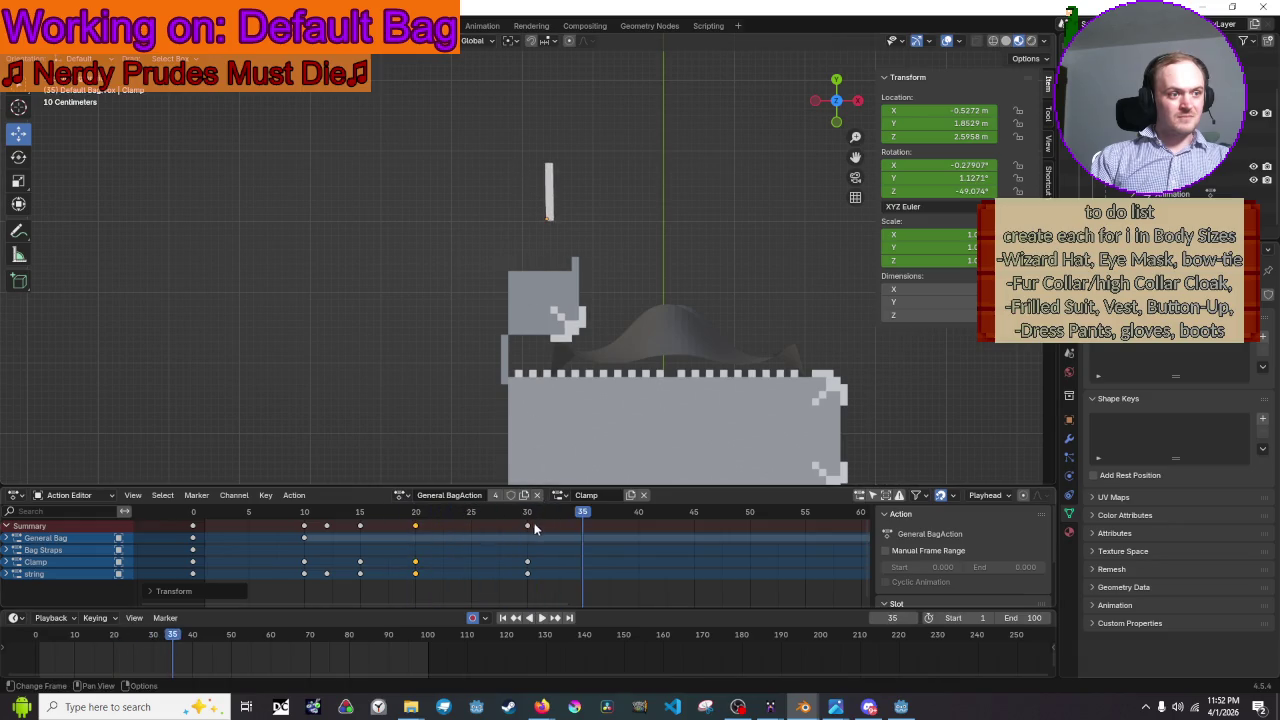
key("space")
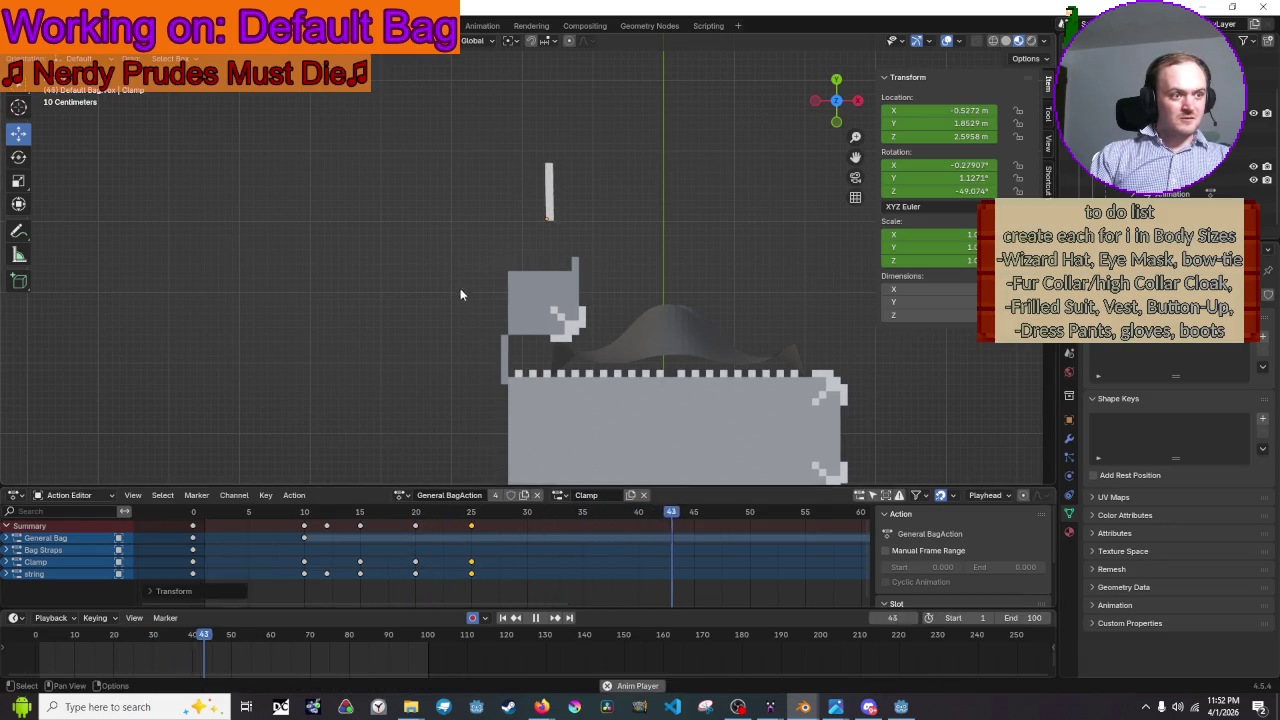
- Box-select the clamp and string keys from frame 12 to 25 and move them about three frames later
scroll(459, 283, "down", 1)
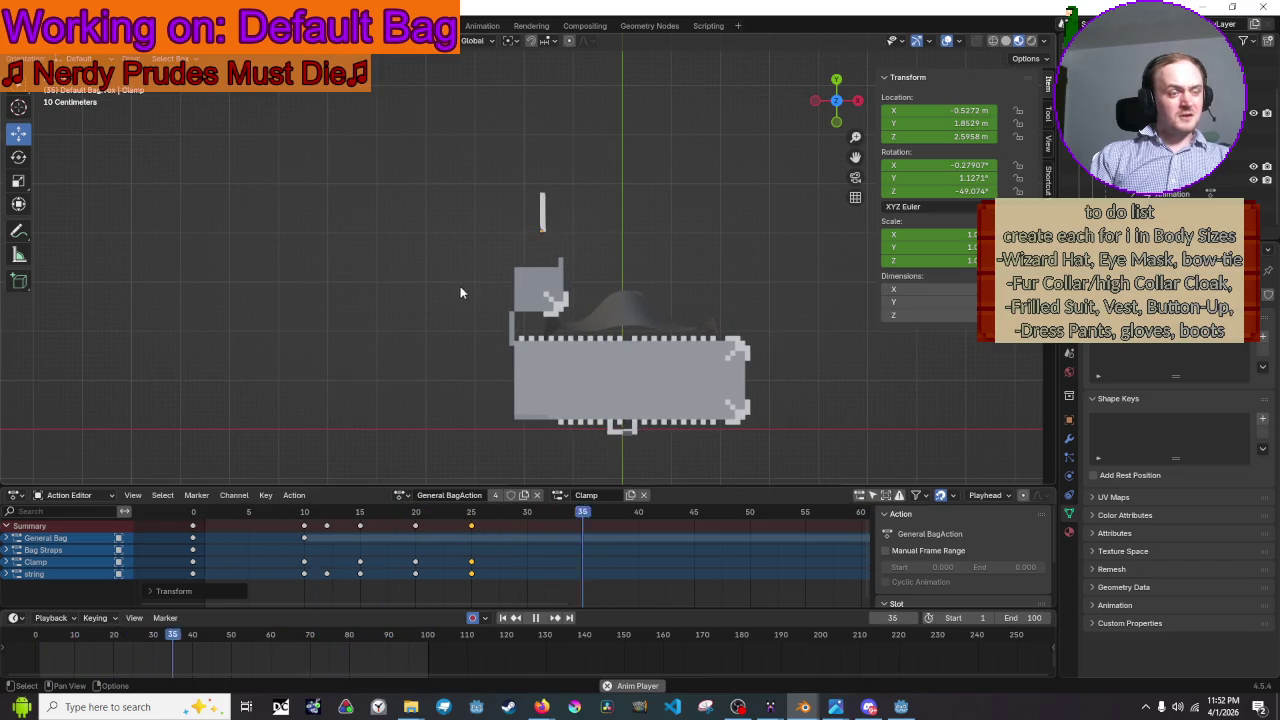
left_click_drag(503, 582, 334, 522)
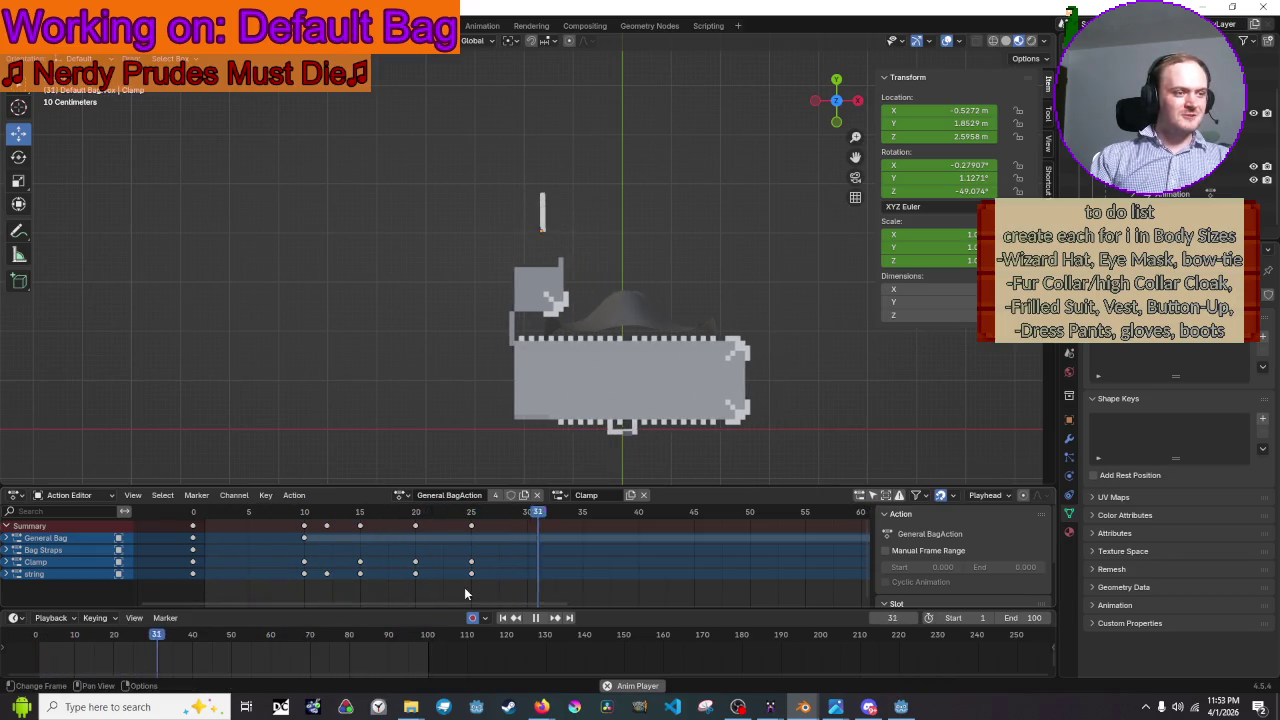
left_click_drag(486, 587, 318, 512)
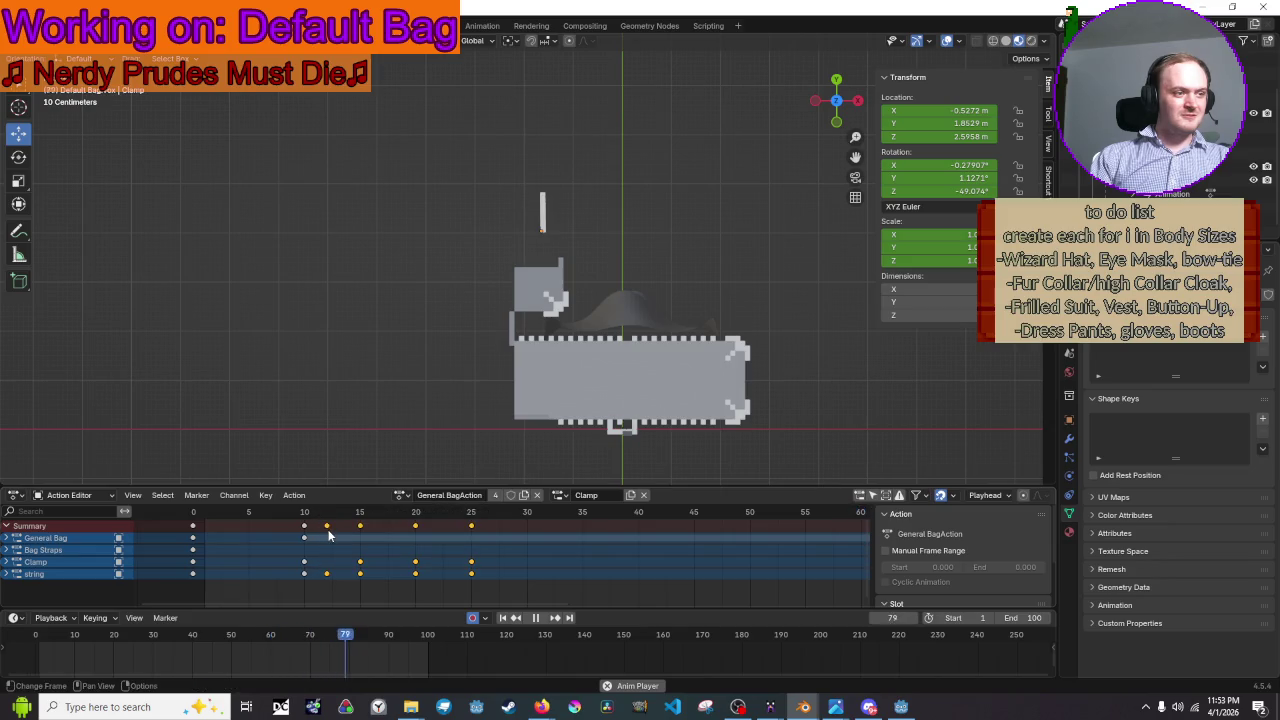
key("g")
left_click(364, 470)
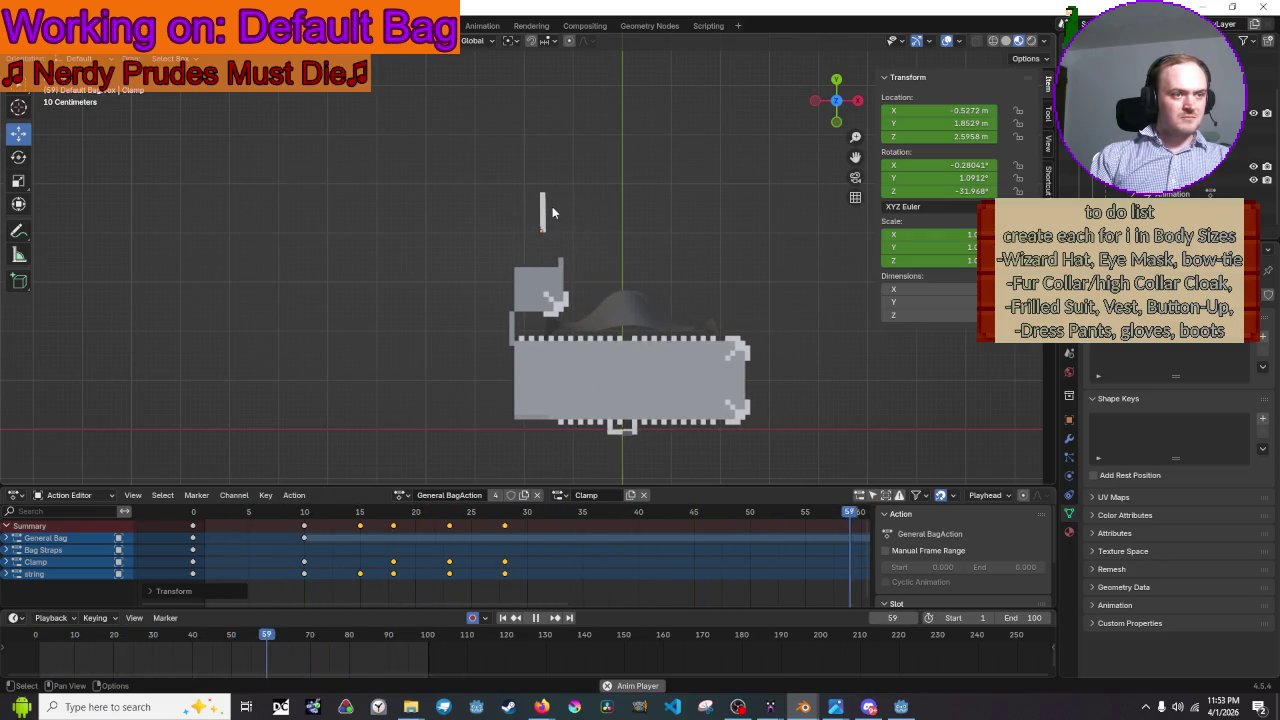
key("Escape")
- Re-place the selected keys at frames 14, 17, 22 and 27 and play back
key("g")
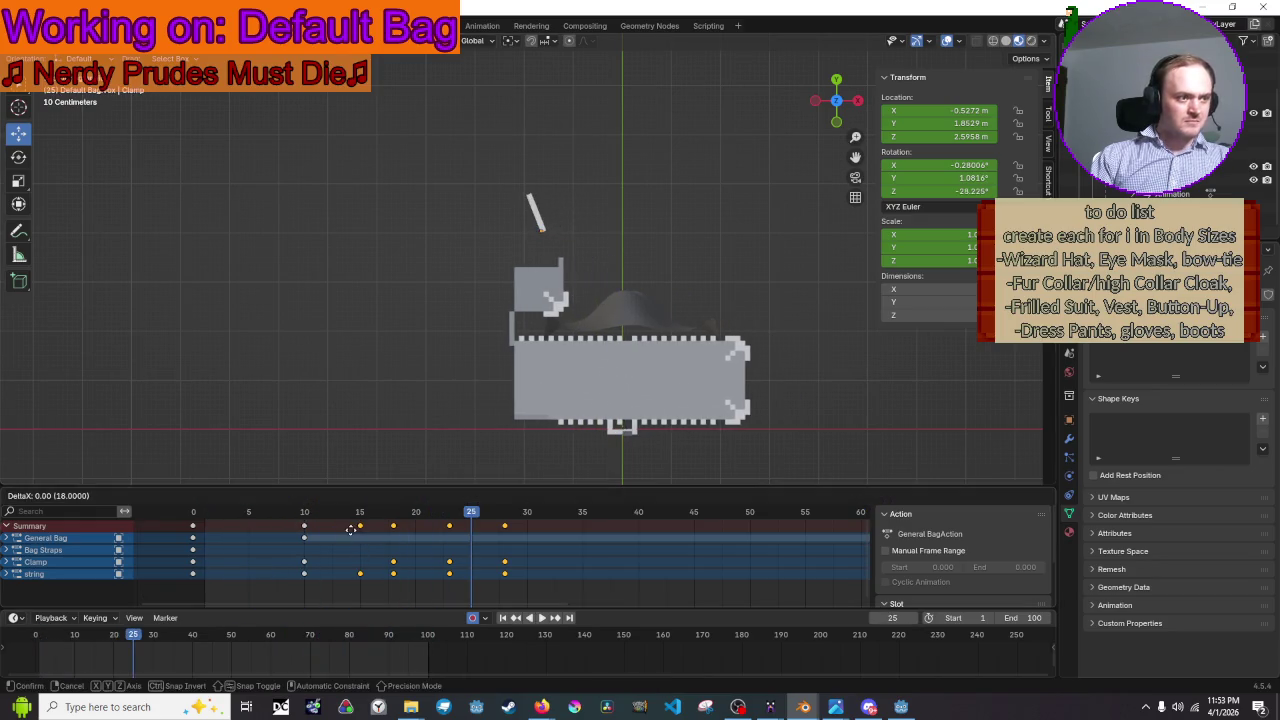
left_click(342, 531)
key("space")
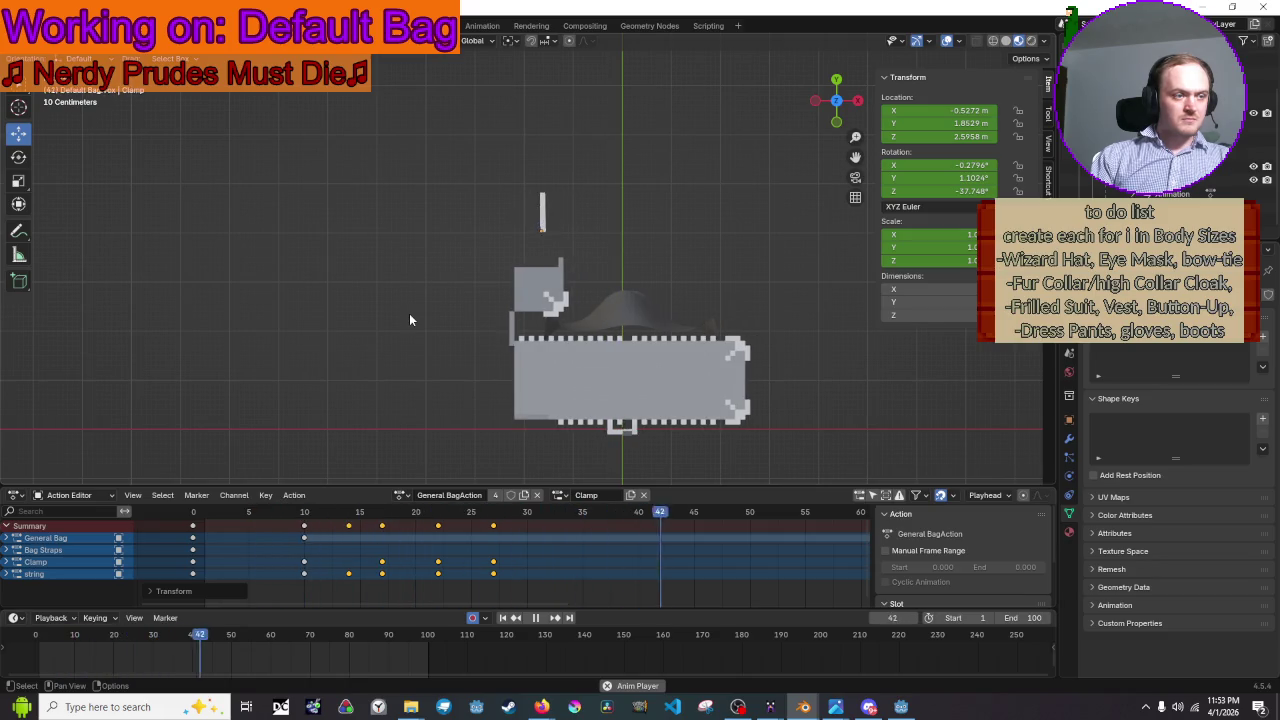
key("Escape")
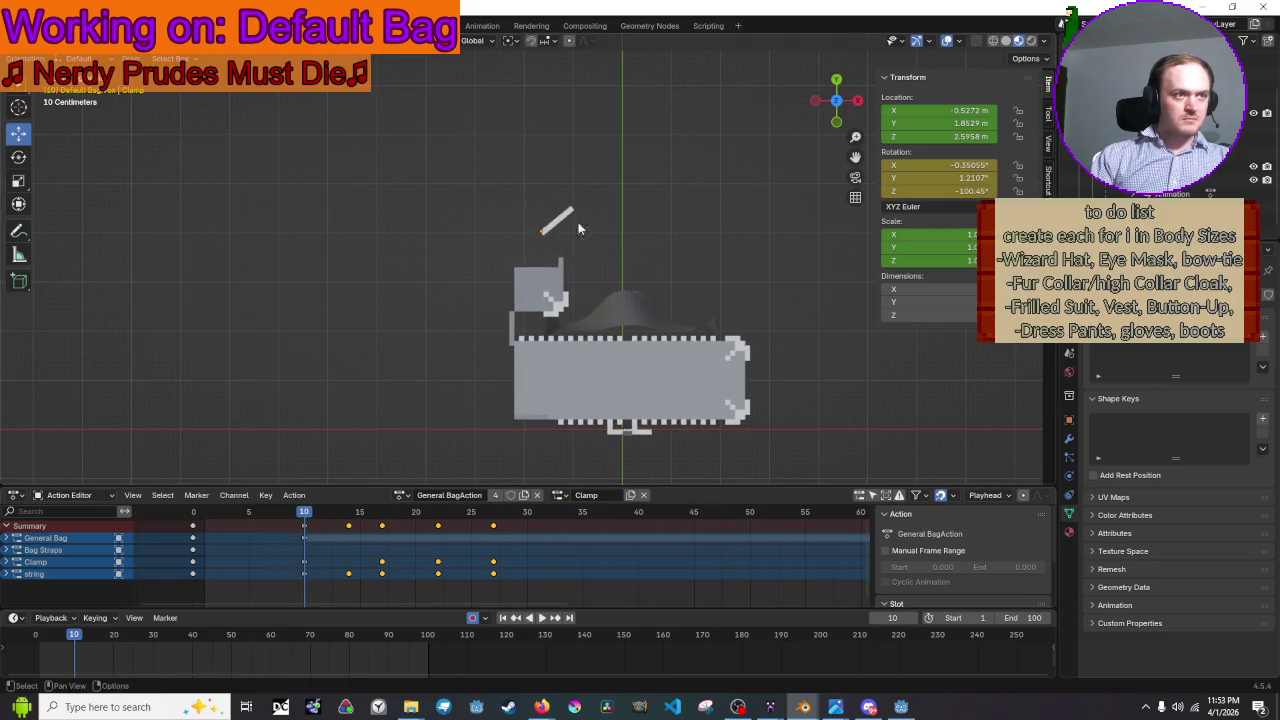
- Rotate the clamp bar at frame 10 to about -77.5° on Z
scroll(578, 228, "up", 2)
left_click(590, 182)
scroll(600, 235, "up", 2)
scroll(608, 249, "up", 1)
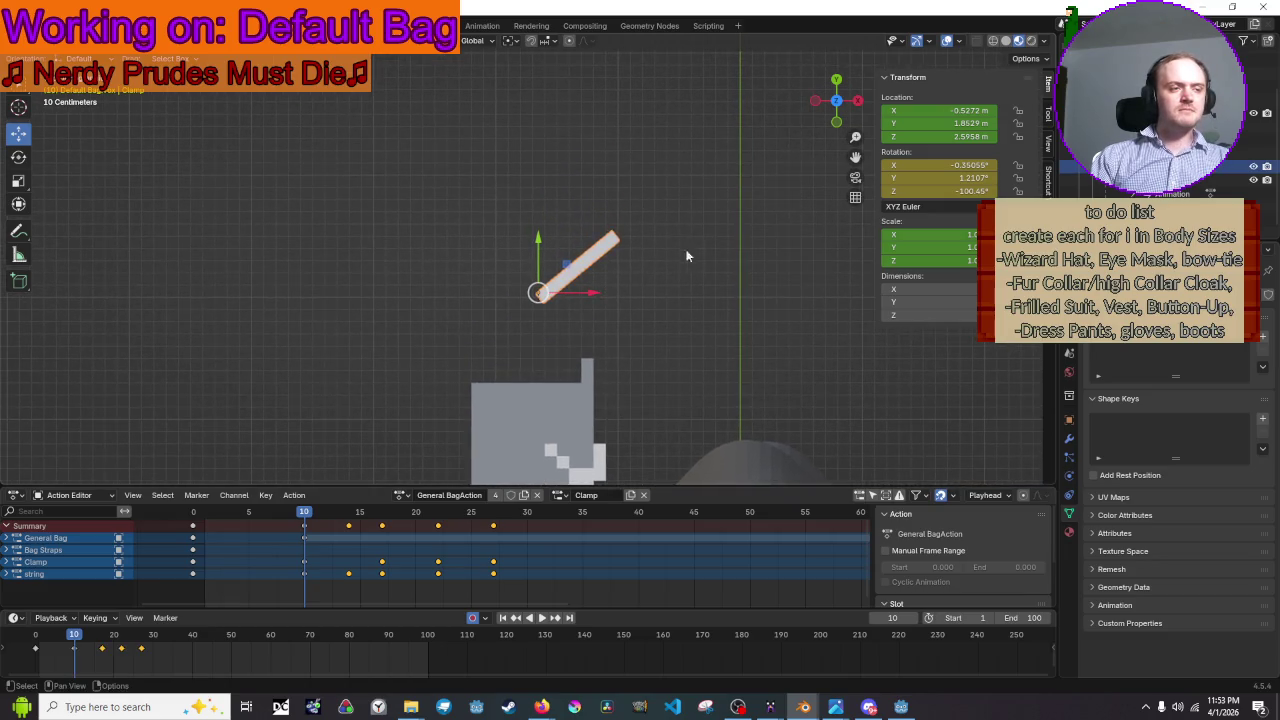
key("r")
left_click(710, 189)
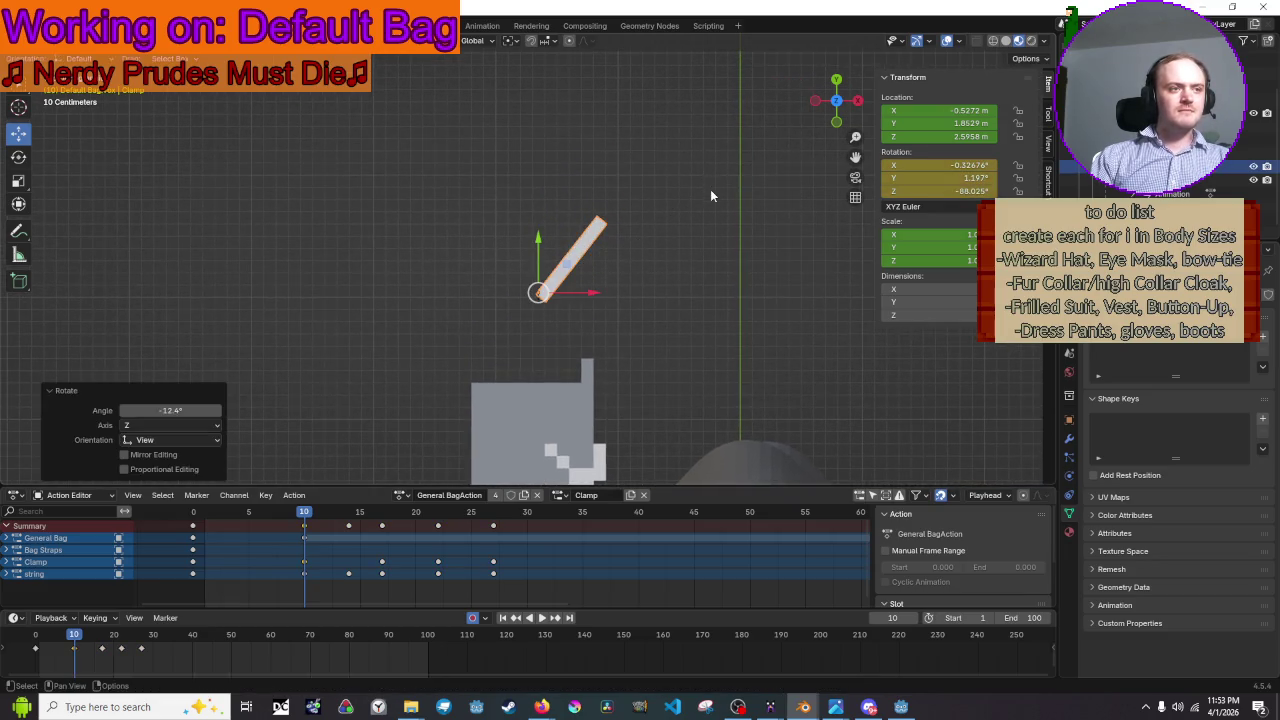
key("r")
key("space")
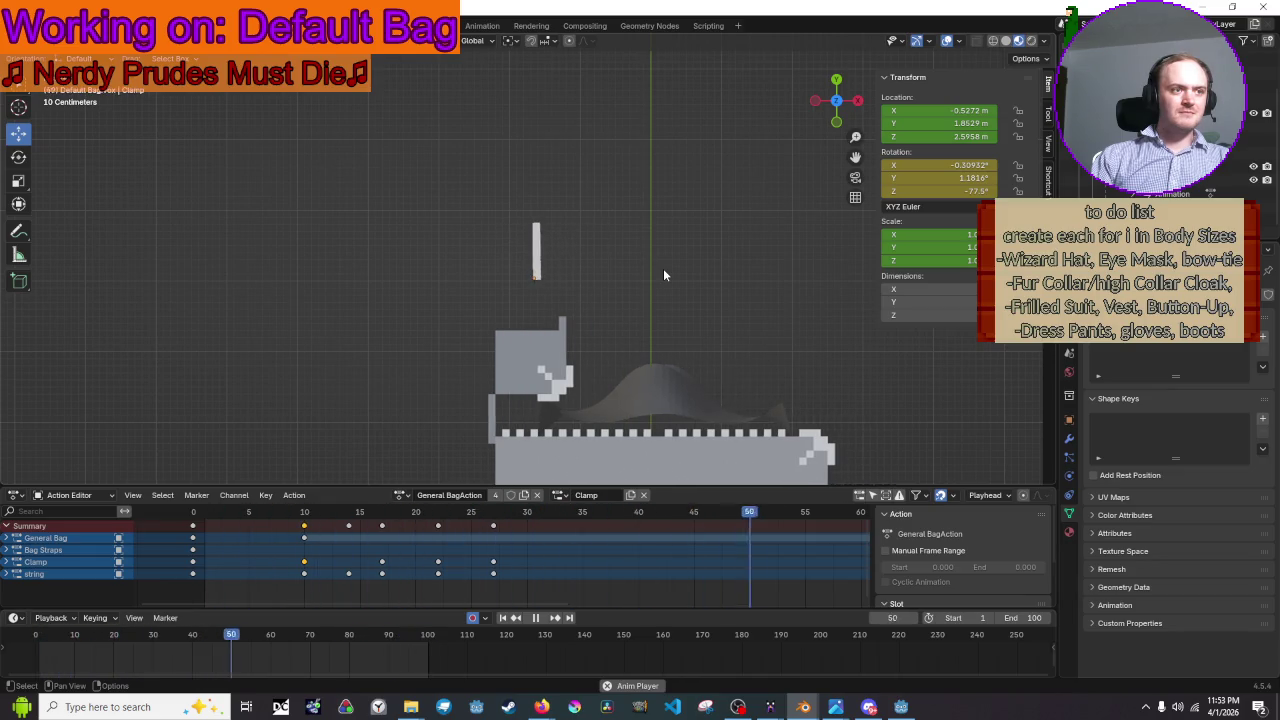
- Replay the swing, frame the selected clamp, and select the General Bag key at frame 10
scroll(663, 275, "down", 4)
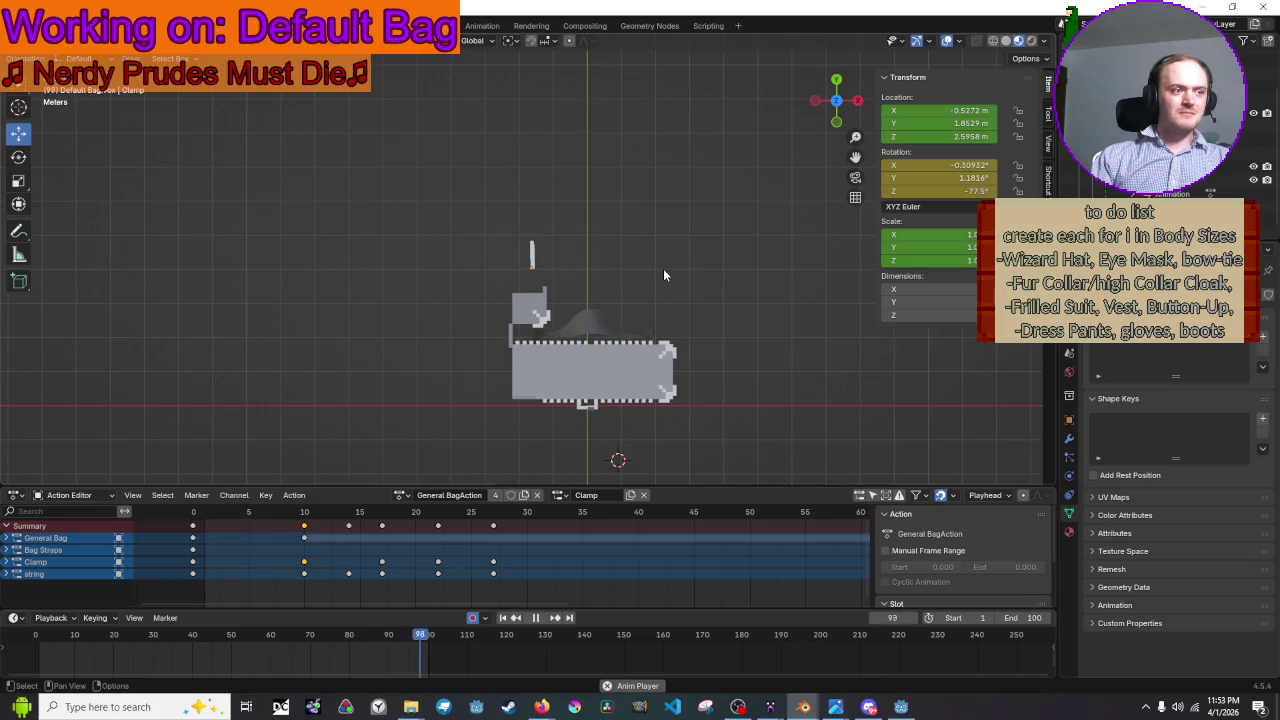
key("space")
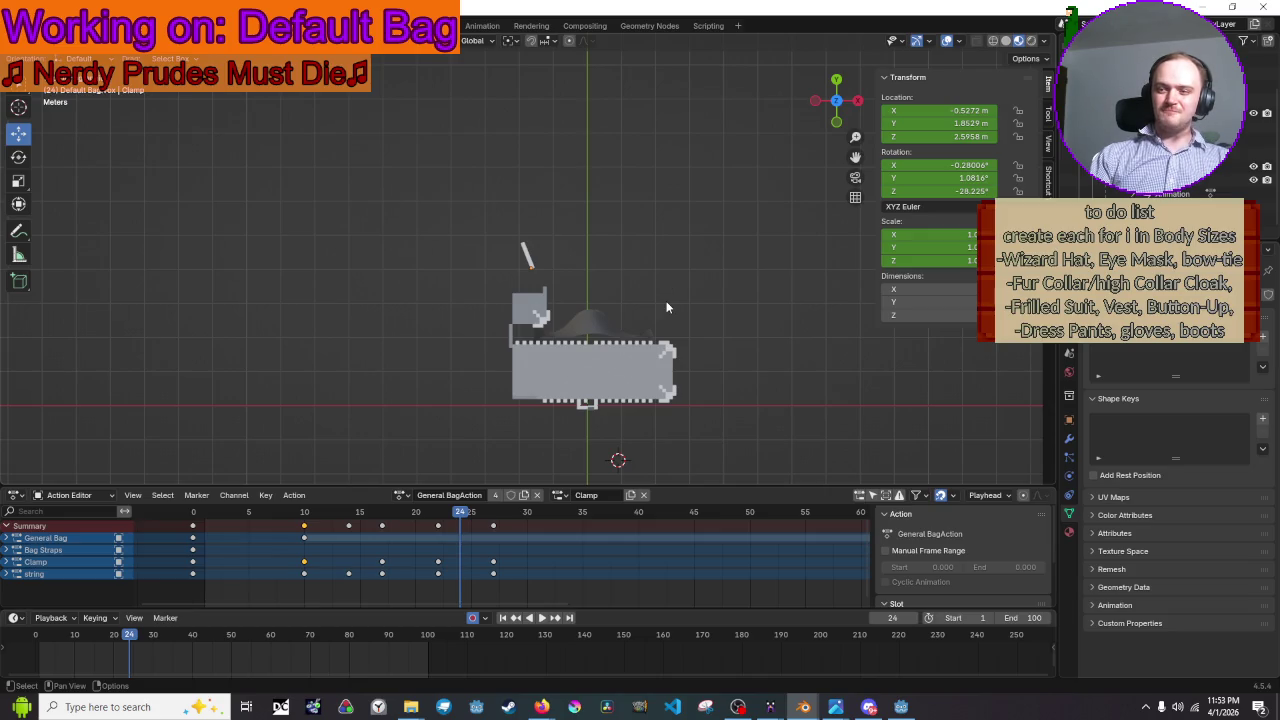
key("space")
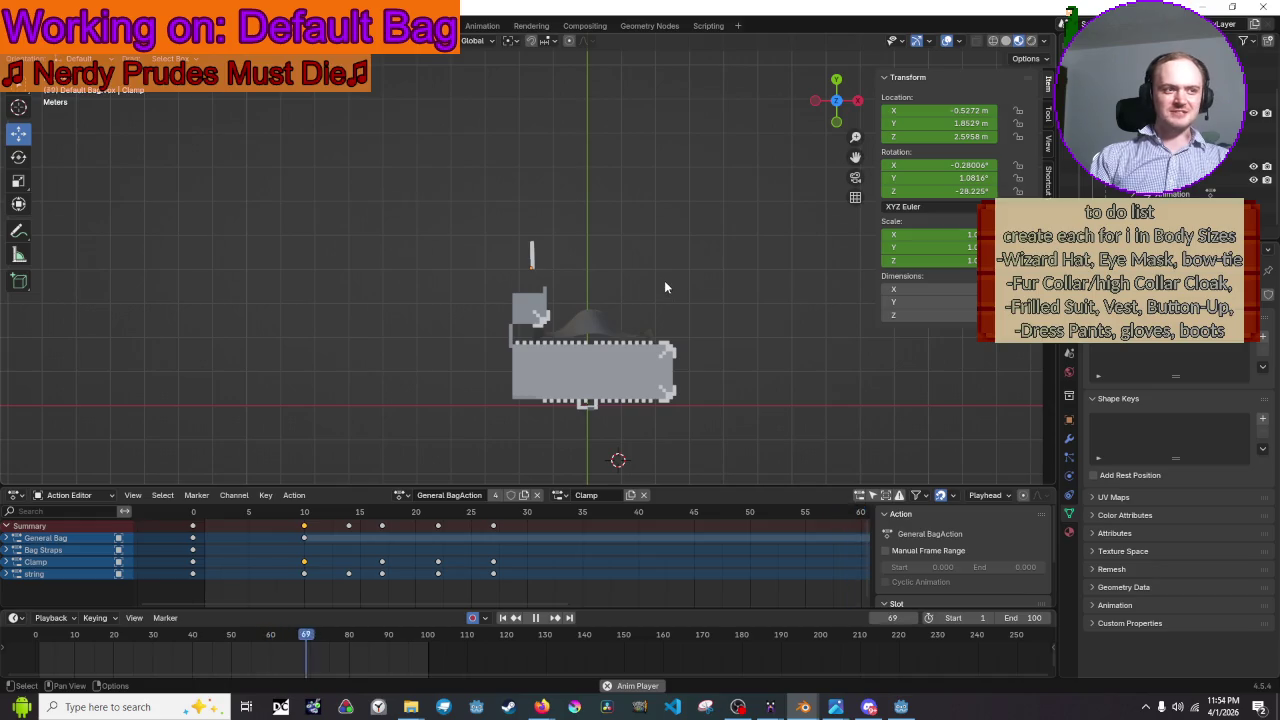
key("KP_Decimal")
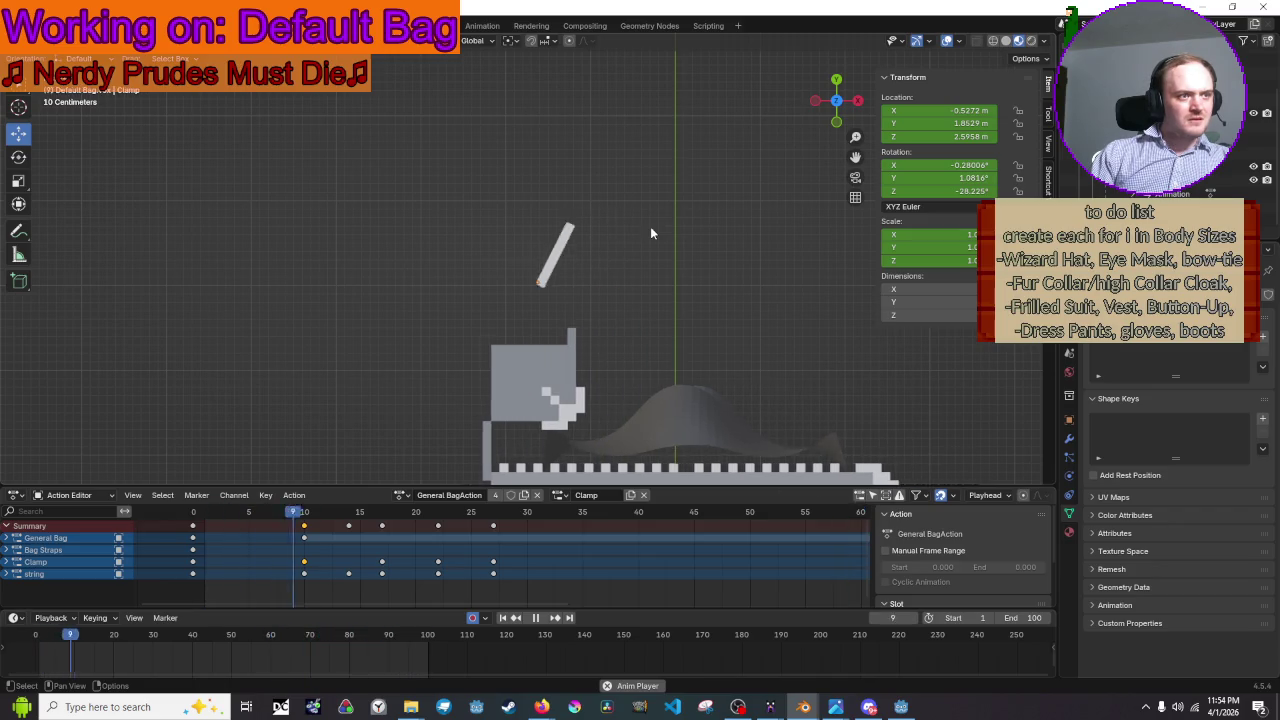
key("space")
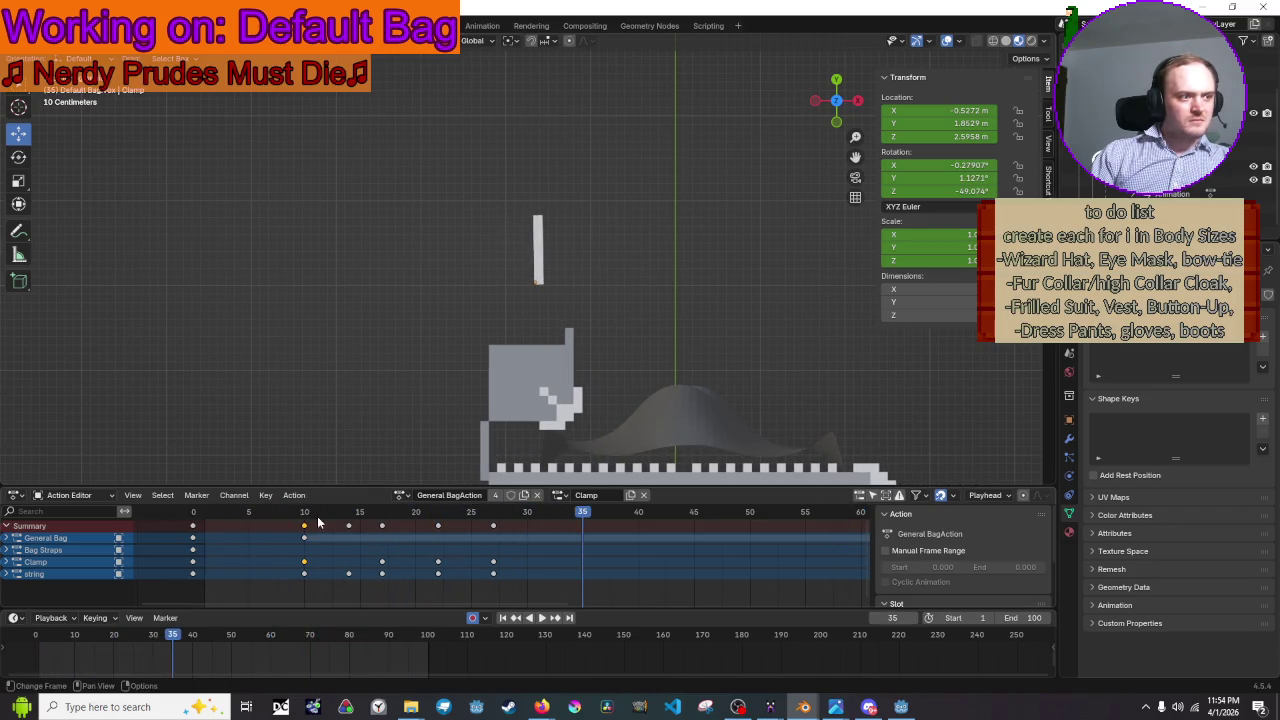
left_click(304, 538)
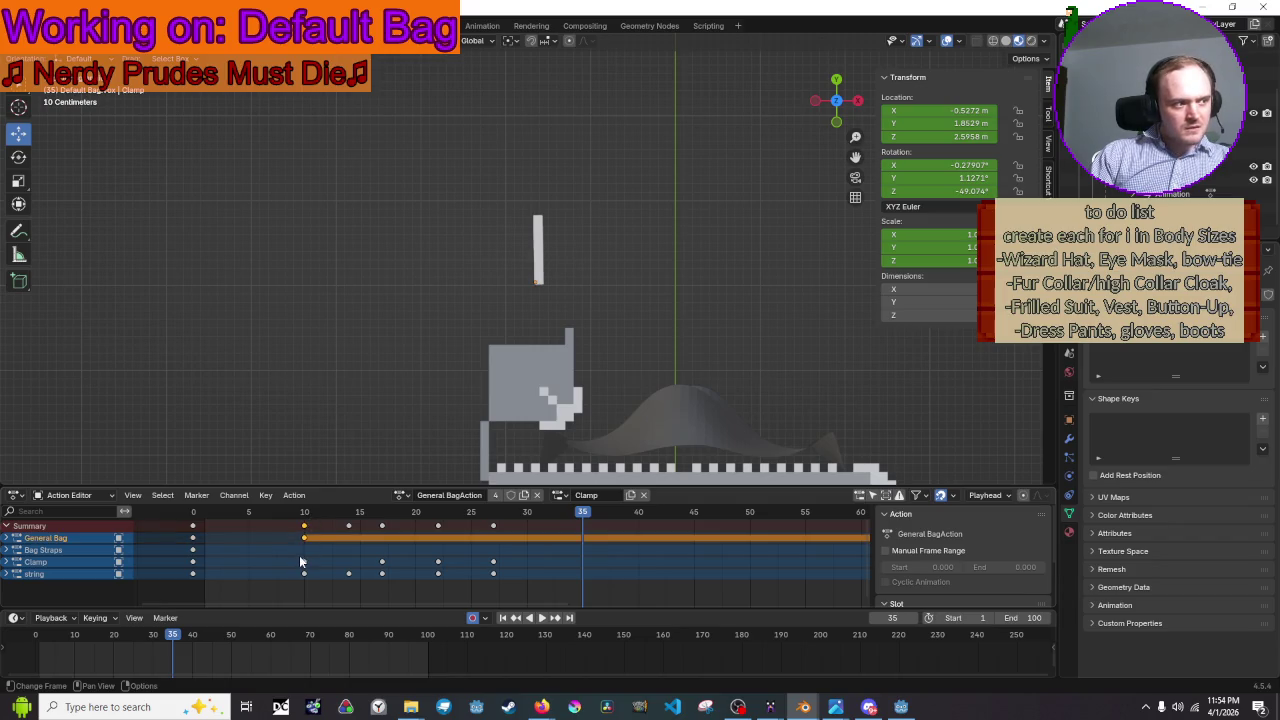
- Try the frame-10 Clamp keyframe at frame 9, then frame 11, then return it to 10
left_click(304, 573)
left_click_drag(305, 567, 293, 567)
key("space")
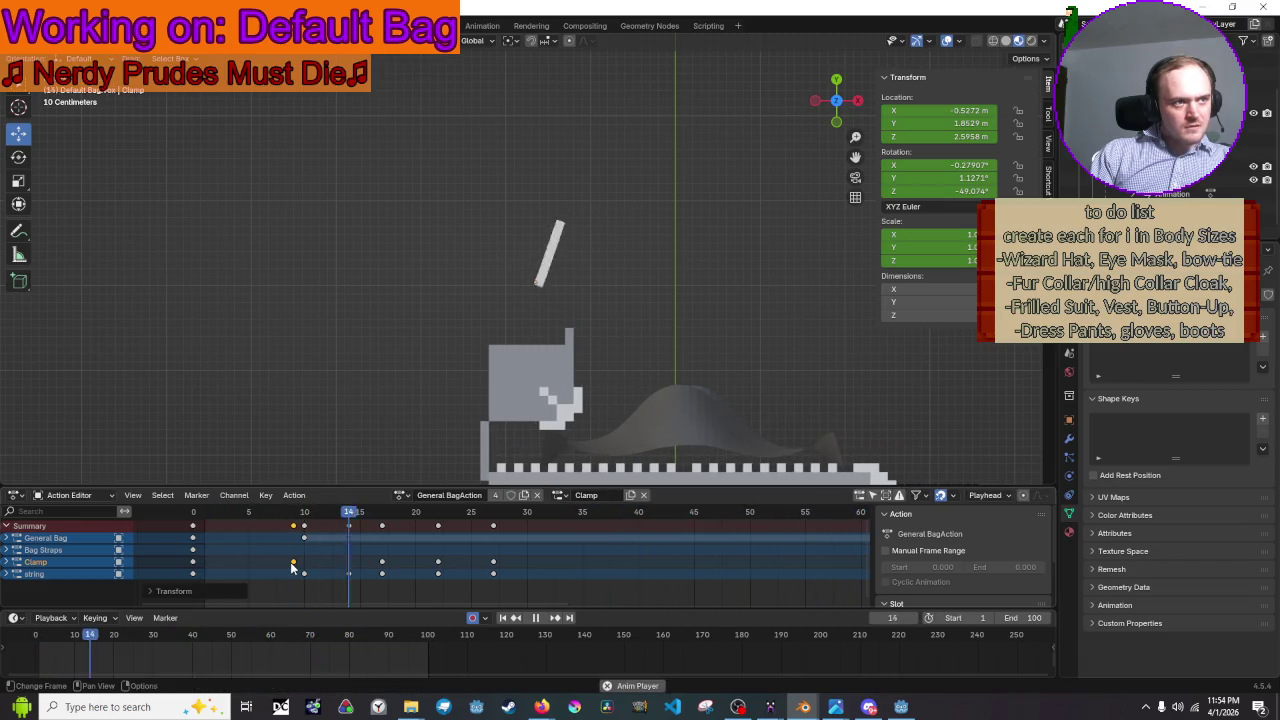
left_click_drag(292, 564, 313, 565)
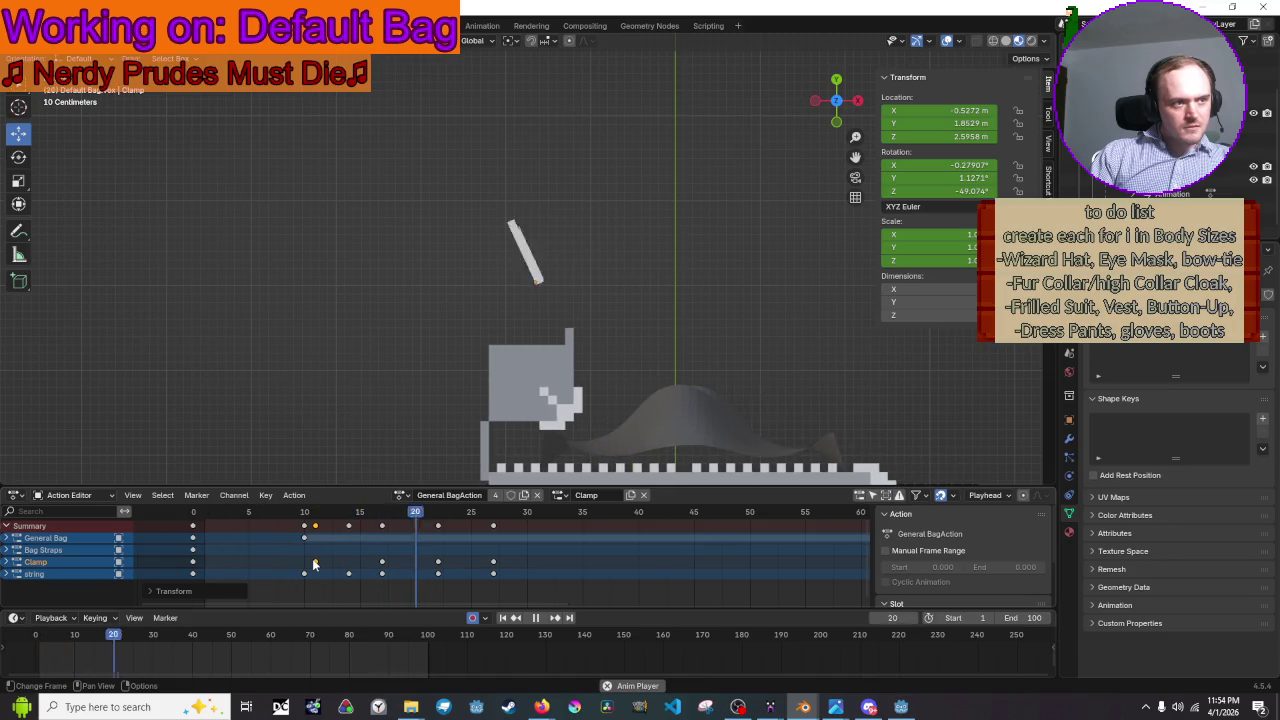
left_click_drag(313, 565, 303, 565)
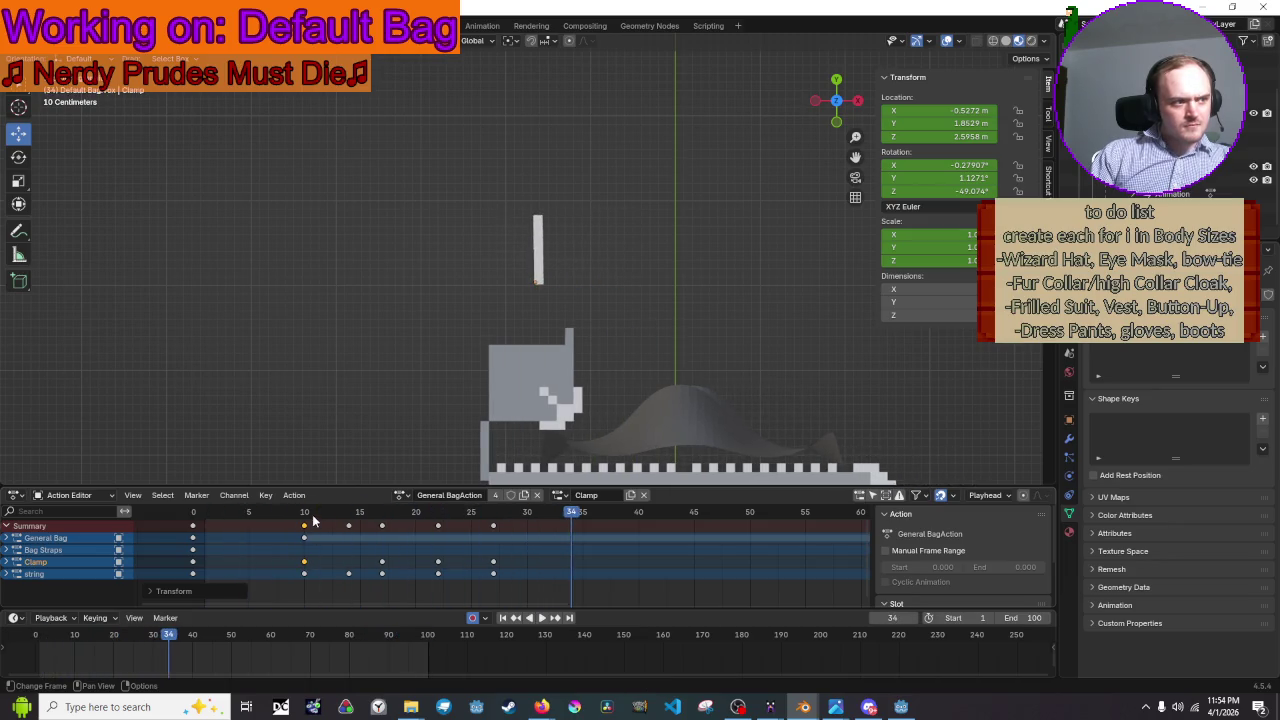
- Scrub from frame 10 to 15, replay the animation to frame 30, and step back to frame 12
left_click_drag(313, 516, 307, 516)
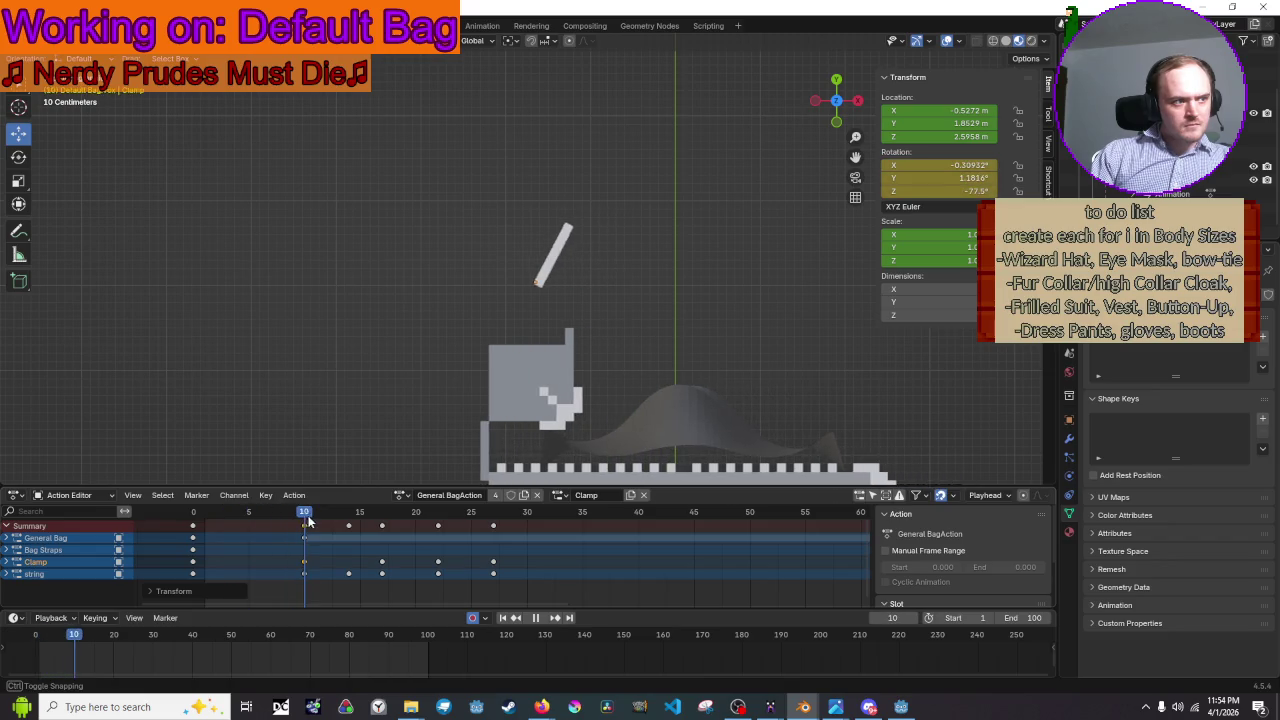
mouse_move(307, 516)
left_mouse_down()
mouse_move(360, 516)
mouse_move(334, 525)
left_mouse_up()
key("space")
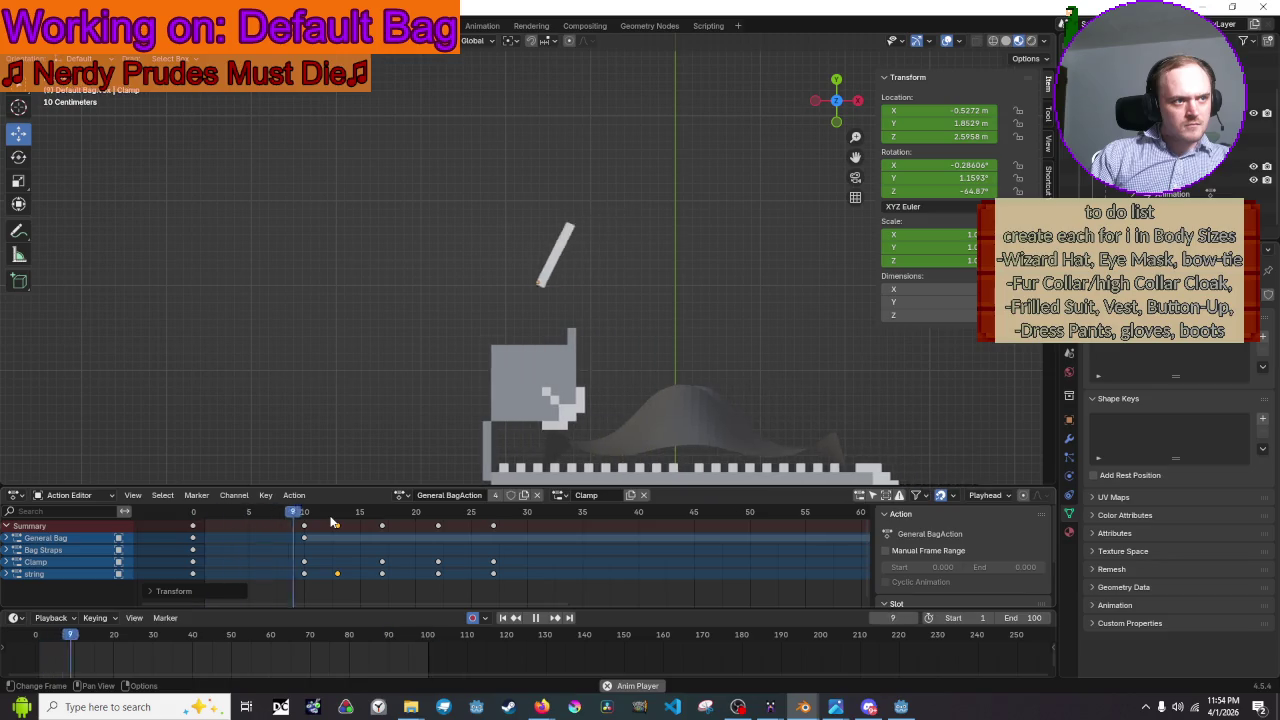
key("space")
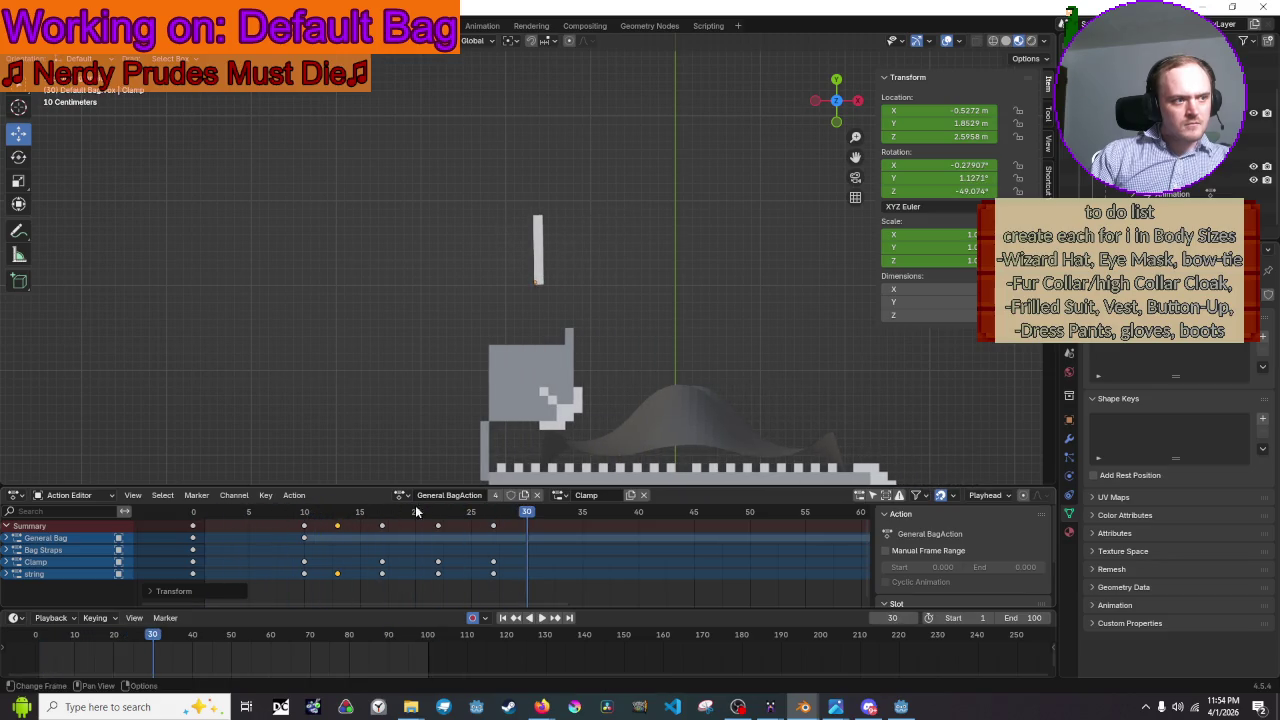
mouse_move(537, 513)
left_mouse_down()
mouse_move(336, 543)
mouse_move(392, 540)
mouse_move(233, 541)
mouse_move(335, 548)
mouse_move(306, 526)
mouse_move(234, 526)
mouse_move(385, 526)
mouse_move(369, 527)
left_mouse_up()
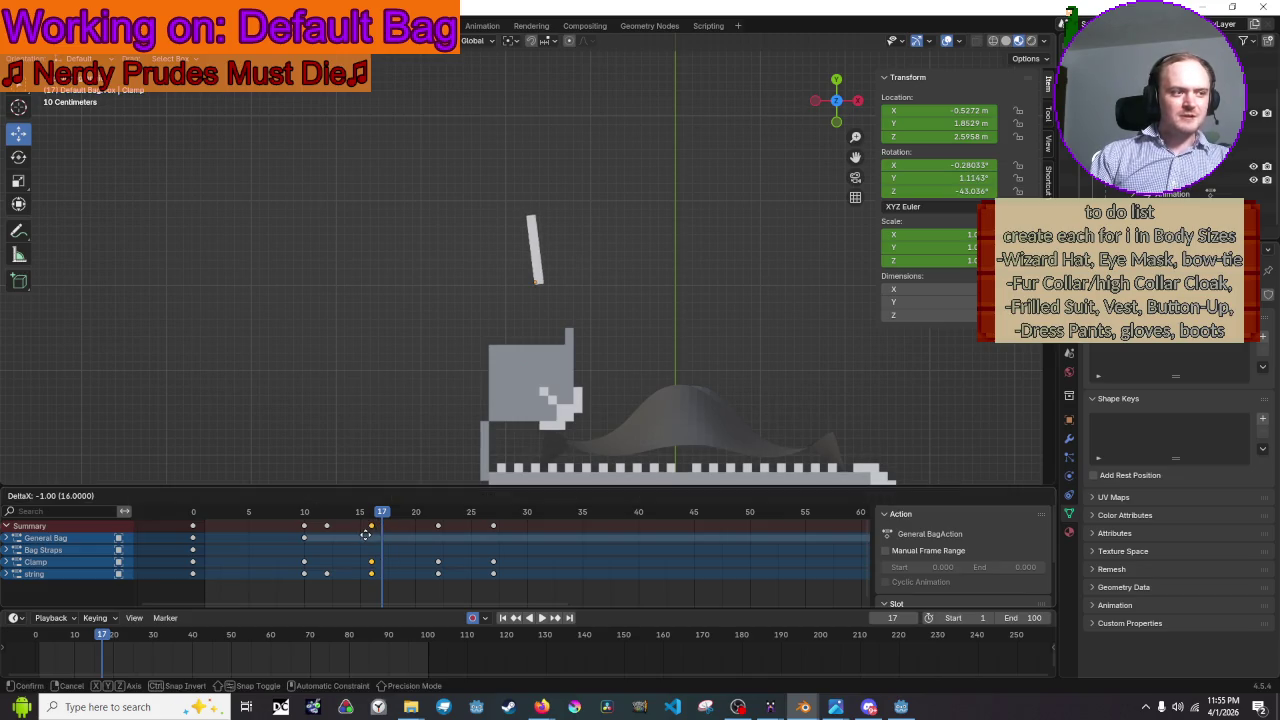
- Move the General Bag keyframe to frame 11 and play back the animation
right_click(371, 535)
left_click_drag(305, 537, 320, 537)
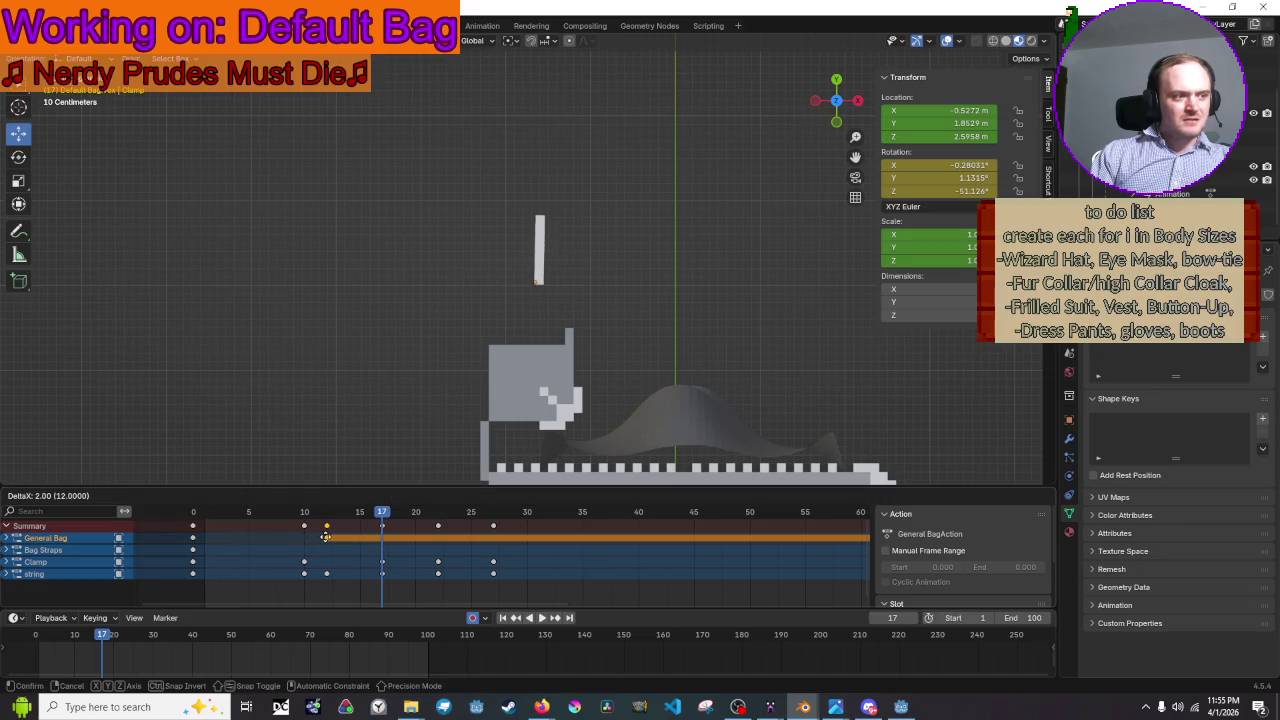
left_click(314, 537)
mouse_move(323, 512)
left_mouse_down()
mouse_move(285, 517)
mouse_move(315, 517)
left_mouse_up()
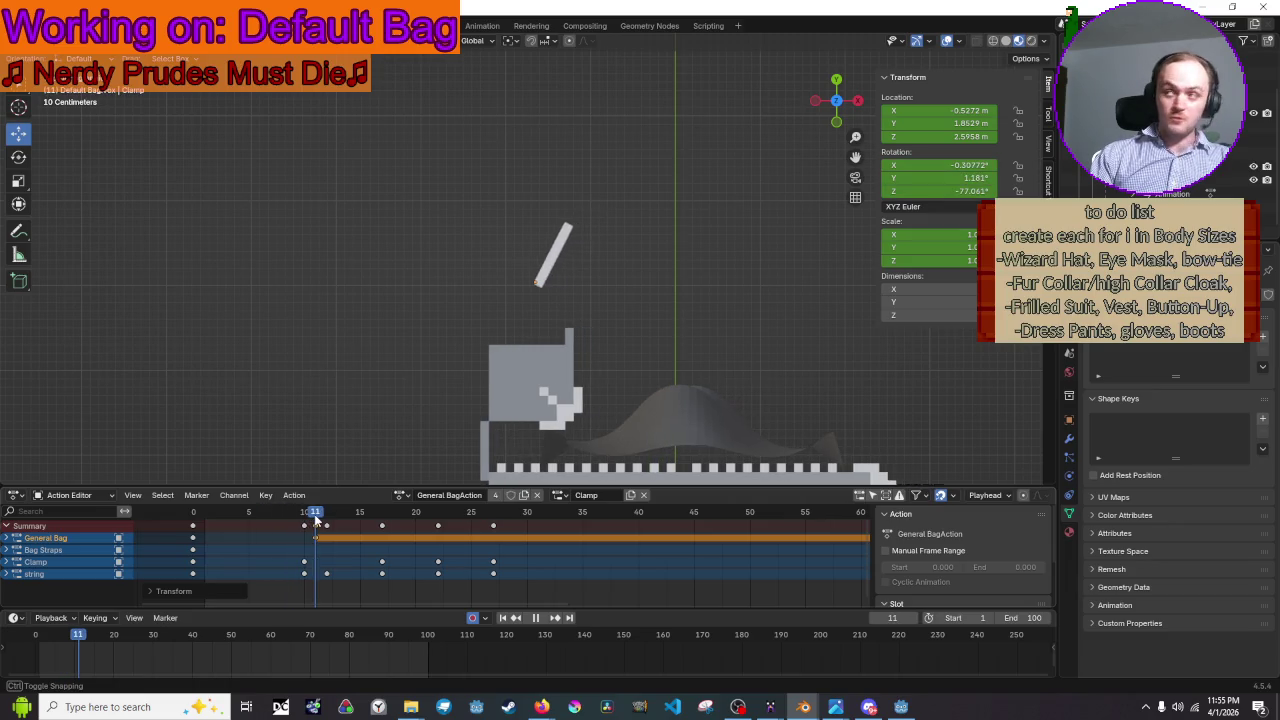
left_click_drag(315, 517, 309, 521)
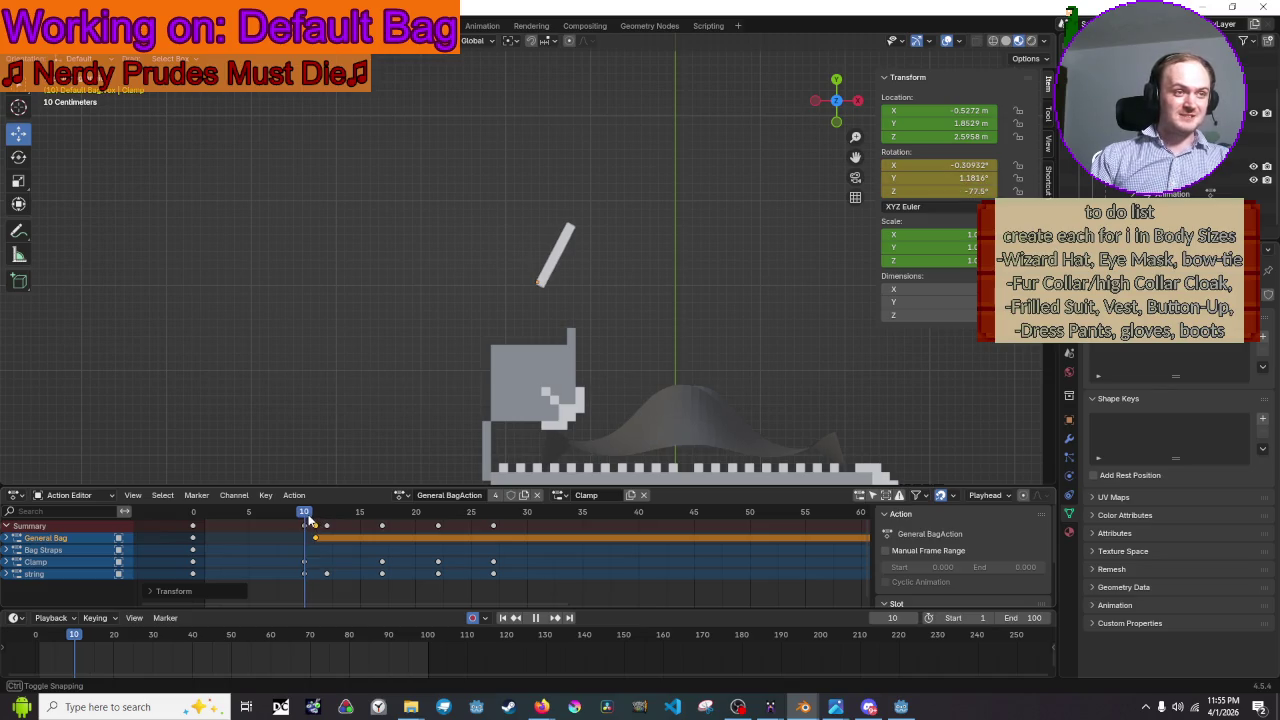
key("space")
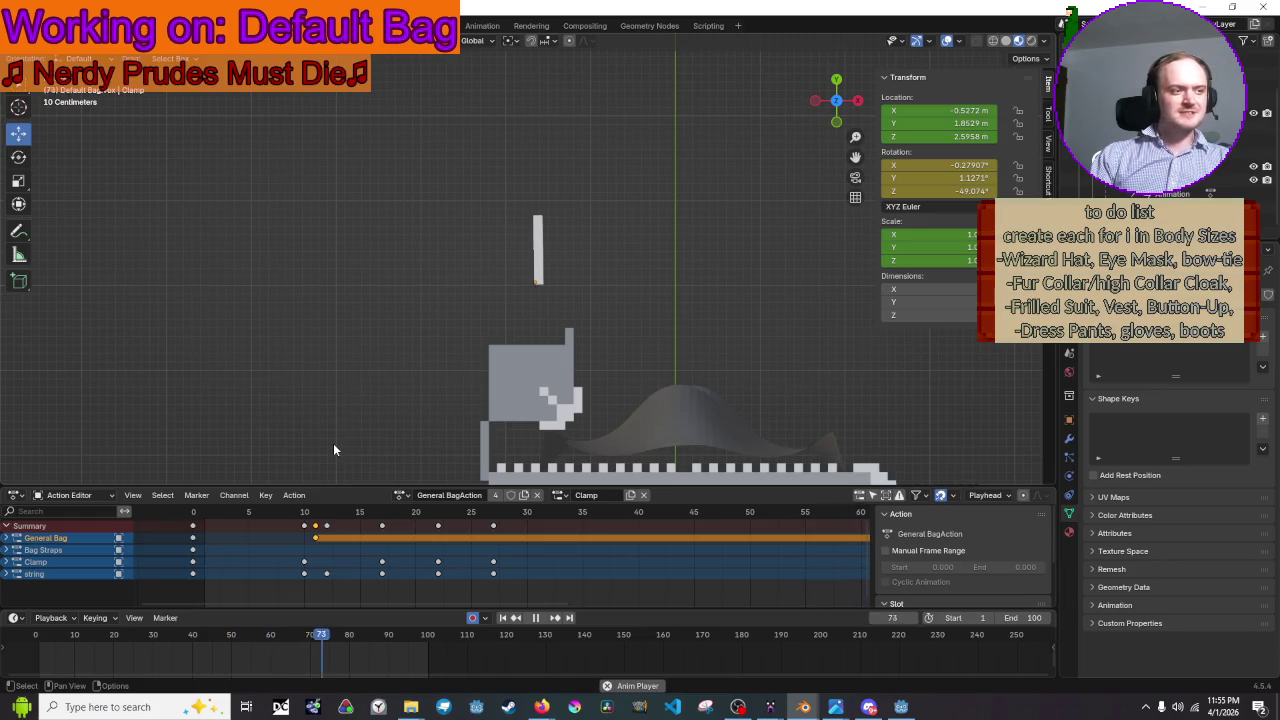
key("Escape")
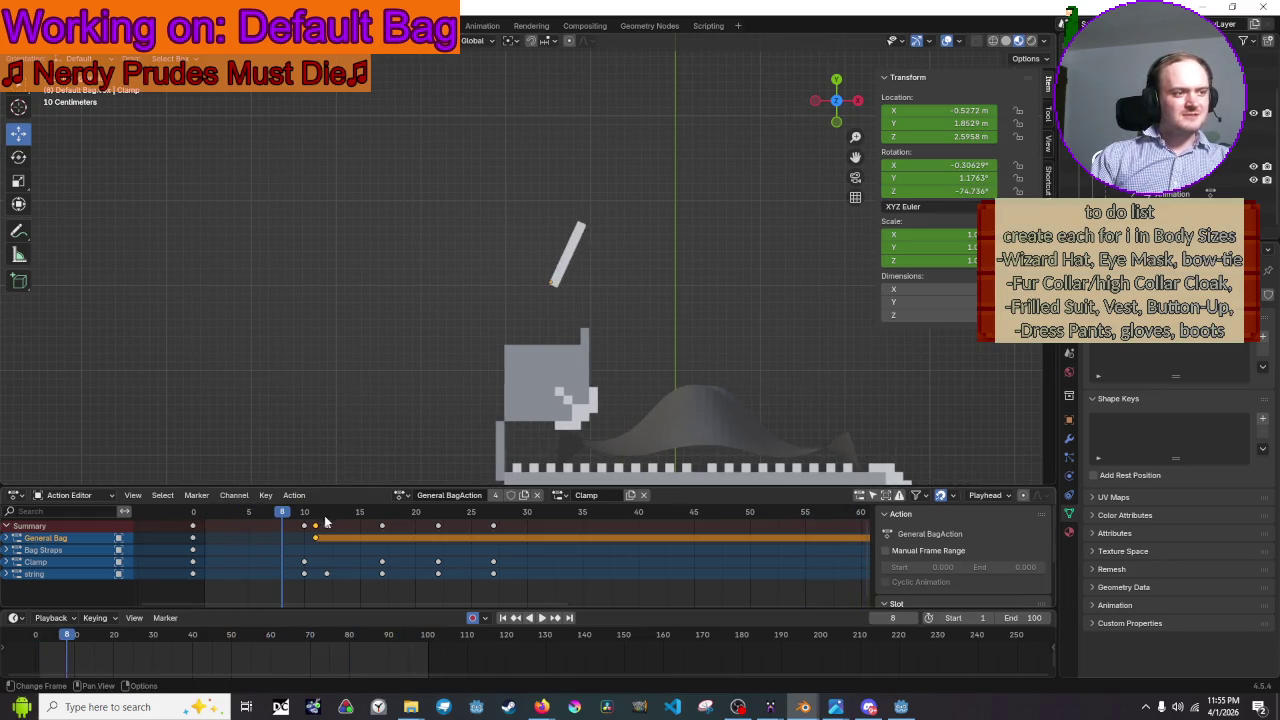
- Shift the Clamp keyframe to frame 11, then to frame 9, and replay to check timing
mouse_move(288, 515)
left_mouse_down()
mouse_move(352, 520)
mouse_move(252, 525)
mouse_move(305, 527)
mouse_move(305, 545)
left_mouse_up()
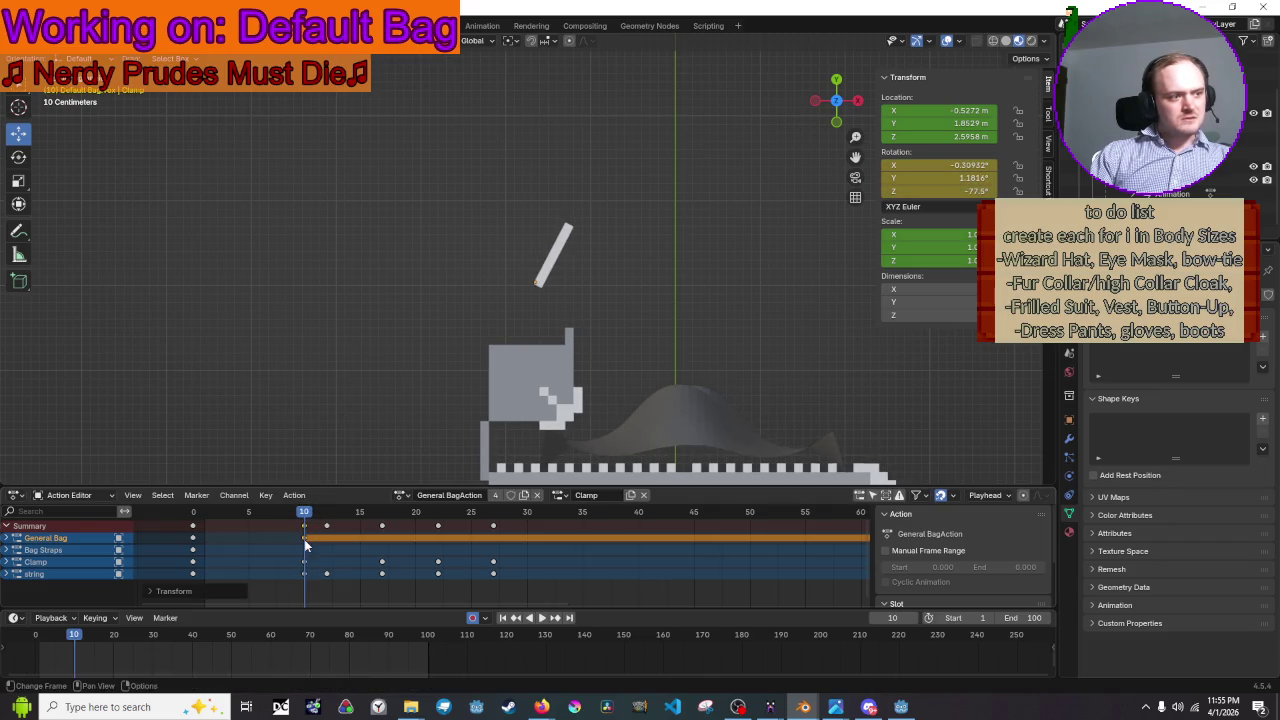
left_click(305, 563)
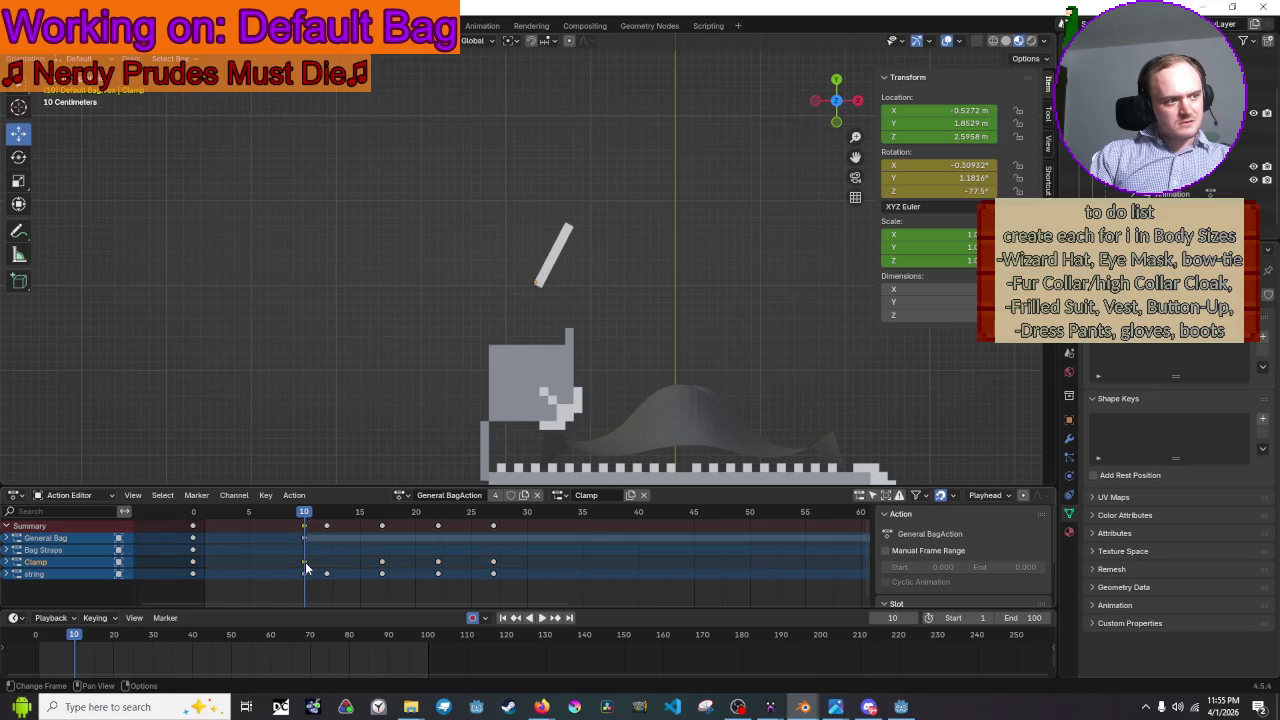
left_click_drag(305, 563, 316, 563)
mouse_move(303, 517)
left_mouse_down()
mouse_move(217, 527)
mouse_move(387, 530)
left_mouse_up()
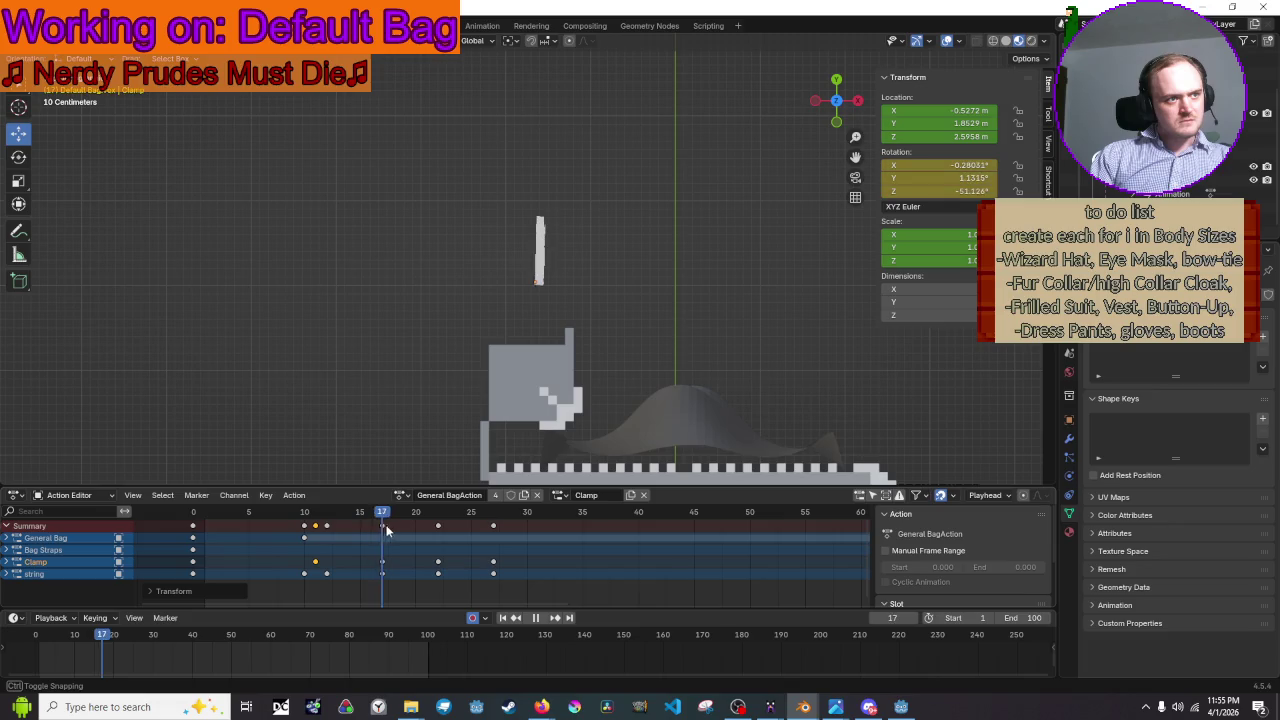
left_click_drag(190, 549, 293, 549)
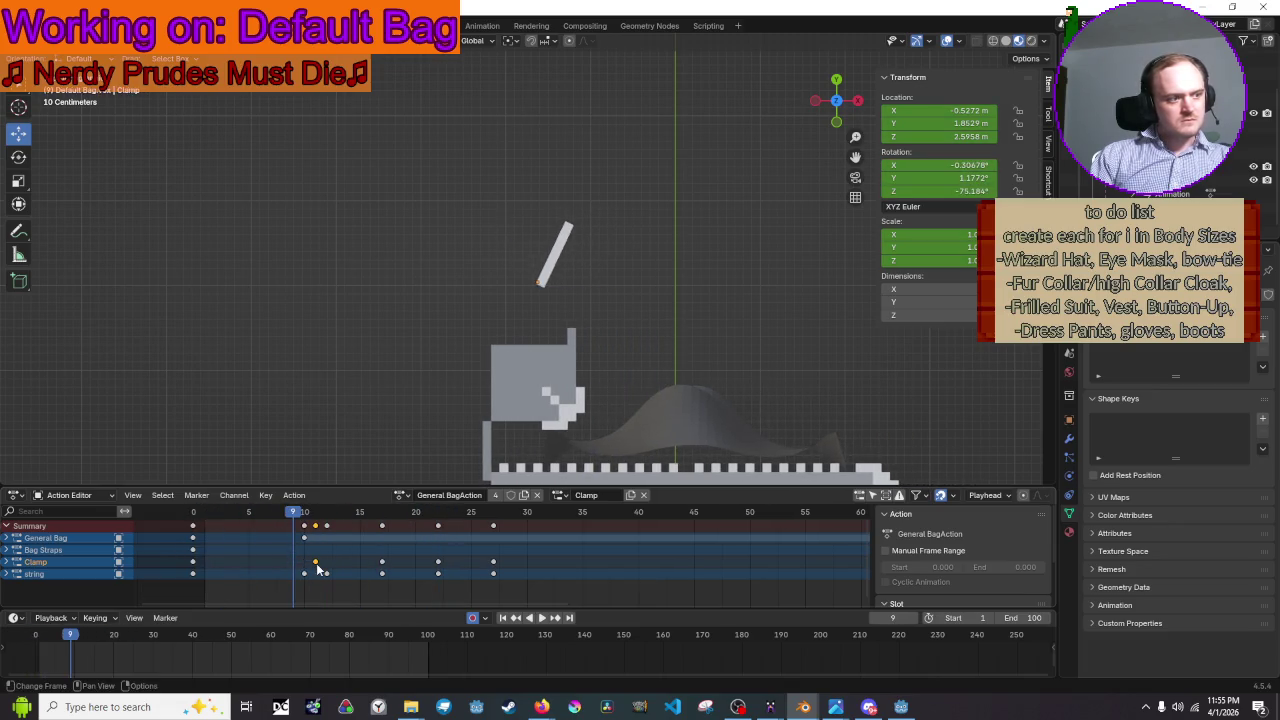
left_click_drag(315, 567, 293, 566)
key("space")
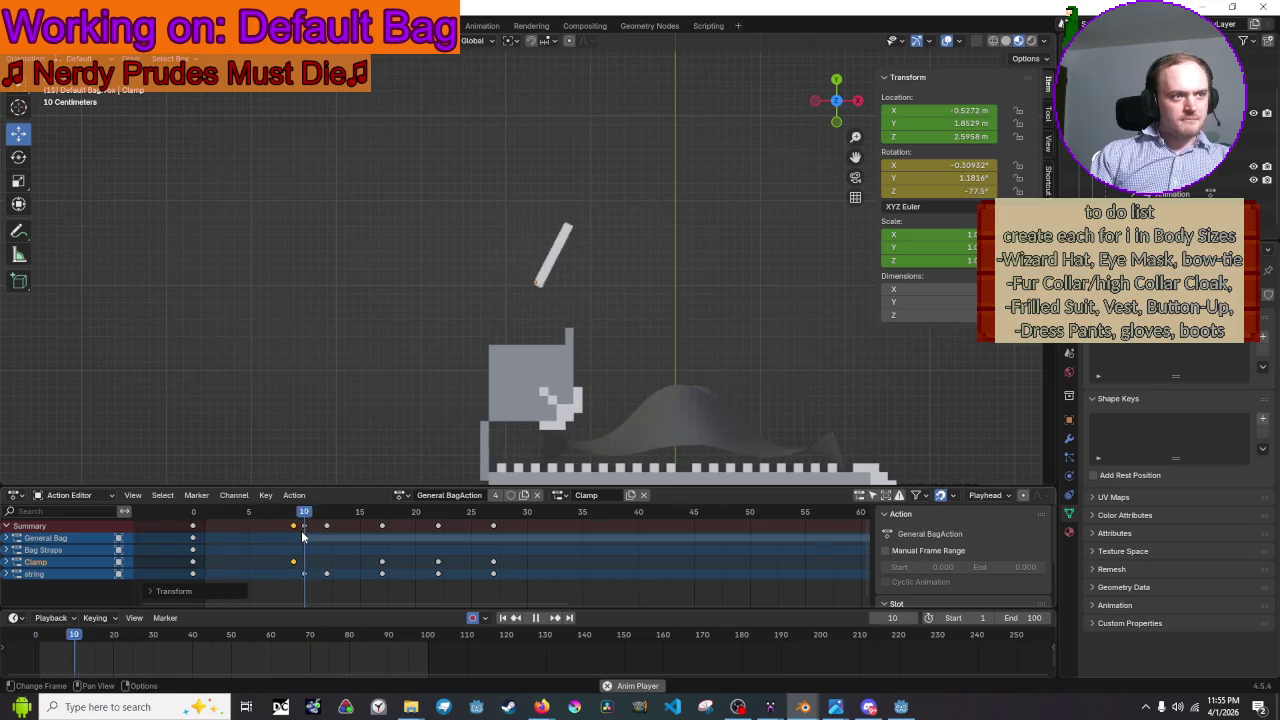
mouse_move(451, 379)
middle_mouse_down()
mouse_move(463, 318)
mouse_move(493, 292)
middle_mouse_up()
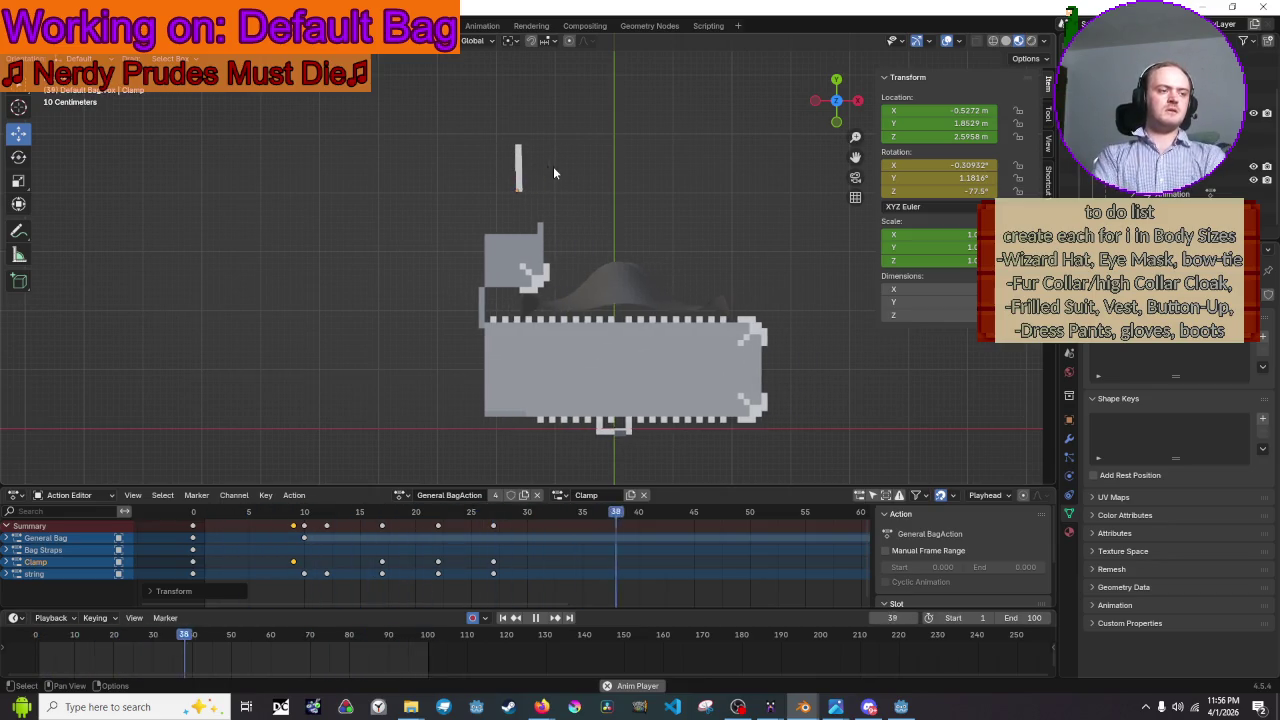
- Rotate the string to a steeper tilt at frame 22 using local view
key("space")
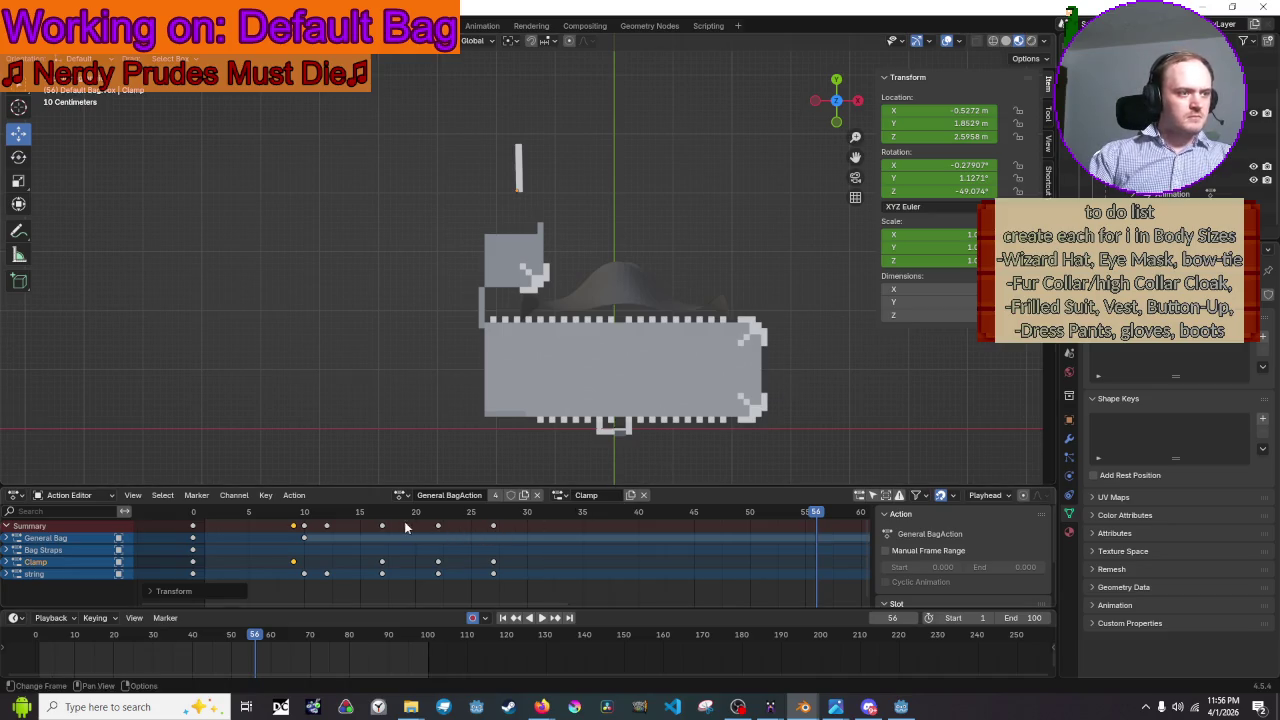
mouse_move(375, 508)
left_mouse_down()
mouse_move(369, 534)
mouse_move(465, 549)
mouse_move(438, 548)
left_mouse_up()
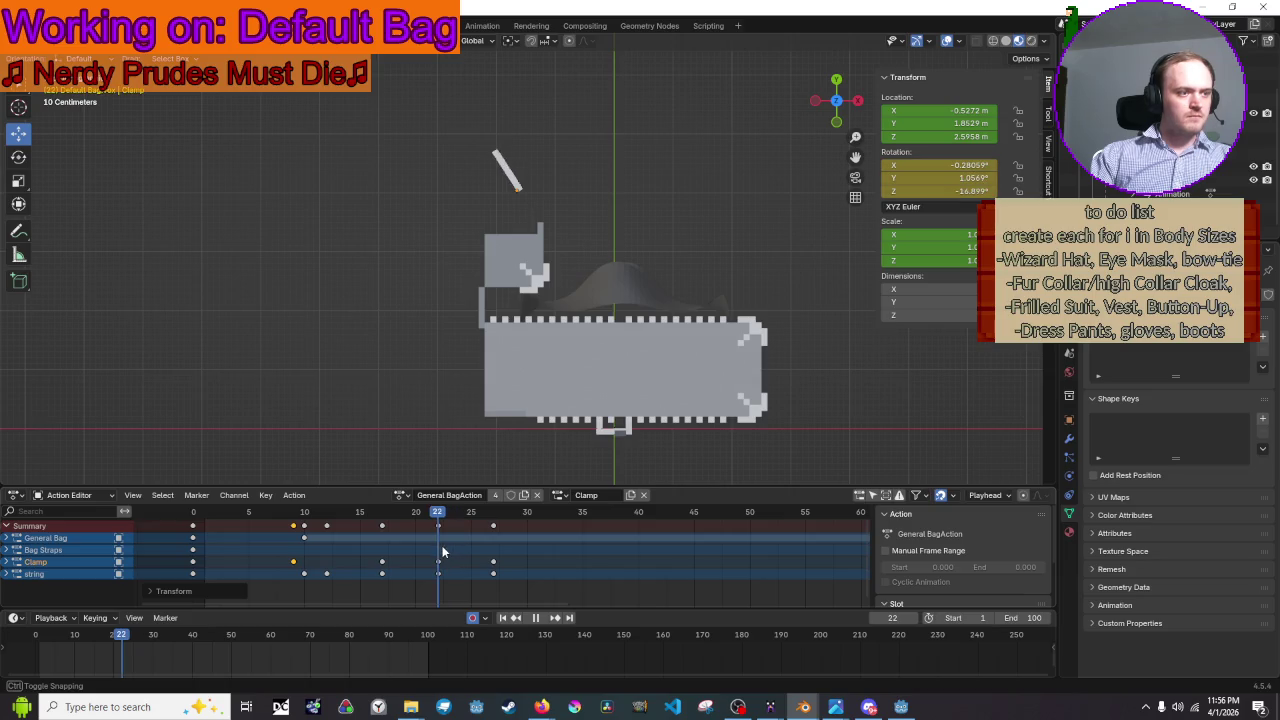
left_click(515, 186)
key("KP_Divide")
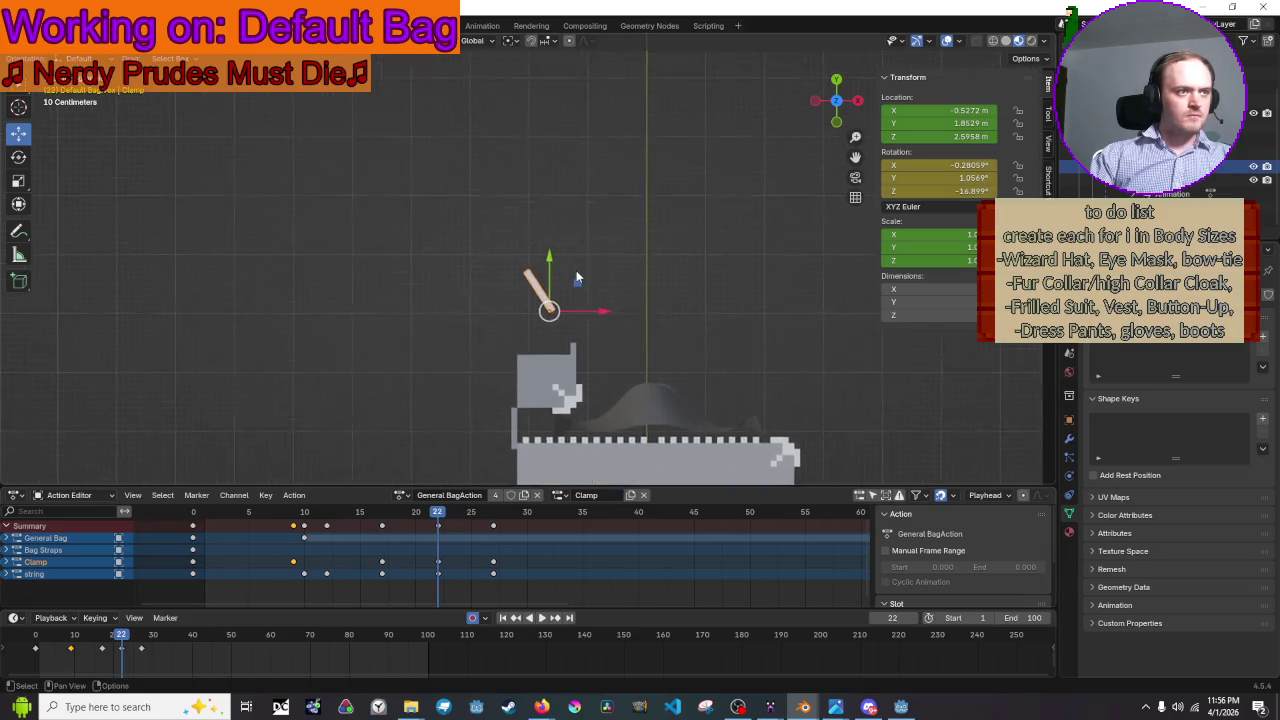
key("r")
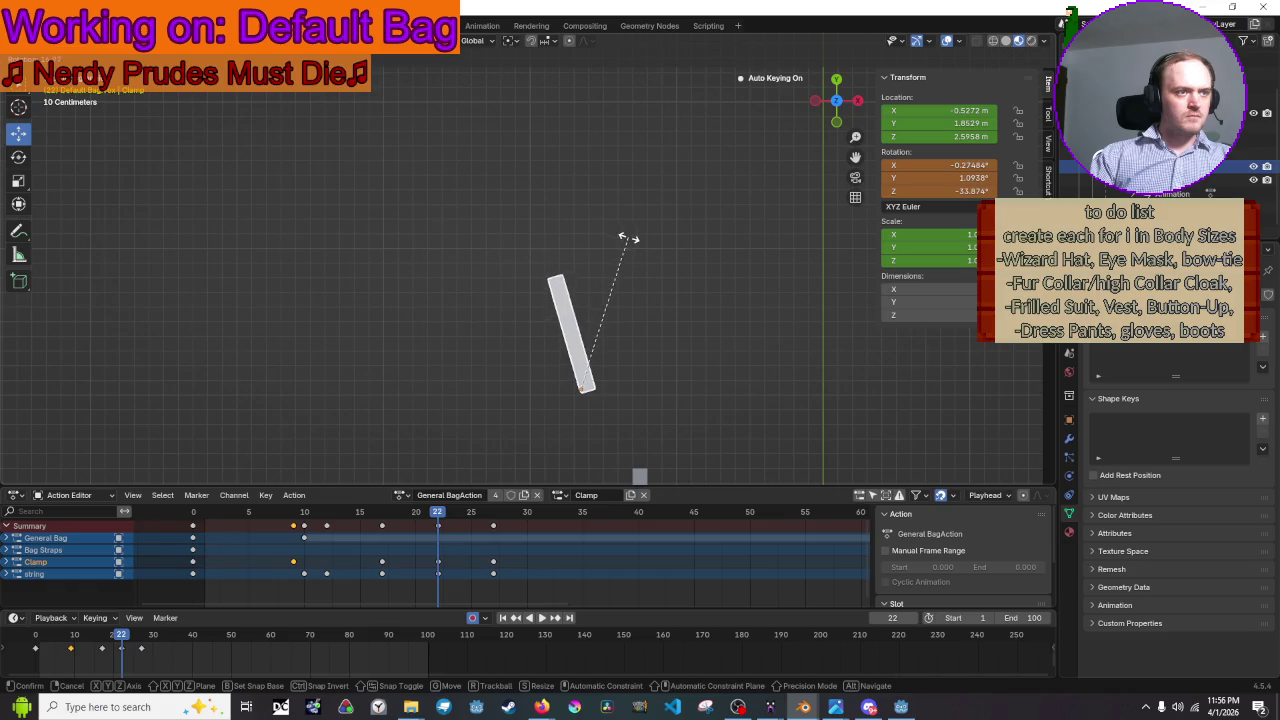
left_click(628, 240)
key("KP_Divide")
- Replay the animation and save Default Bag.blend
key("space")
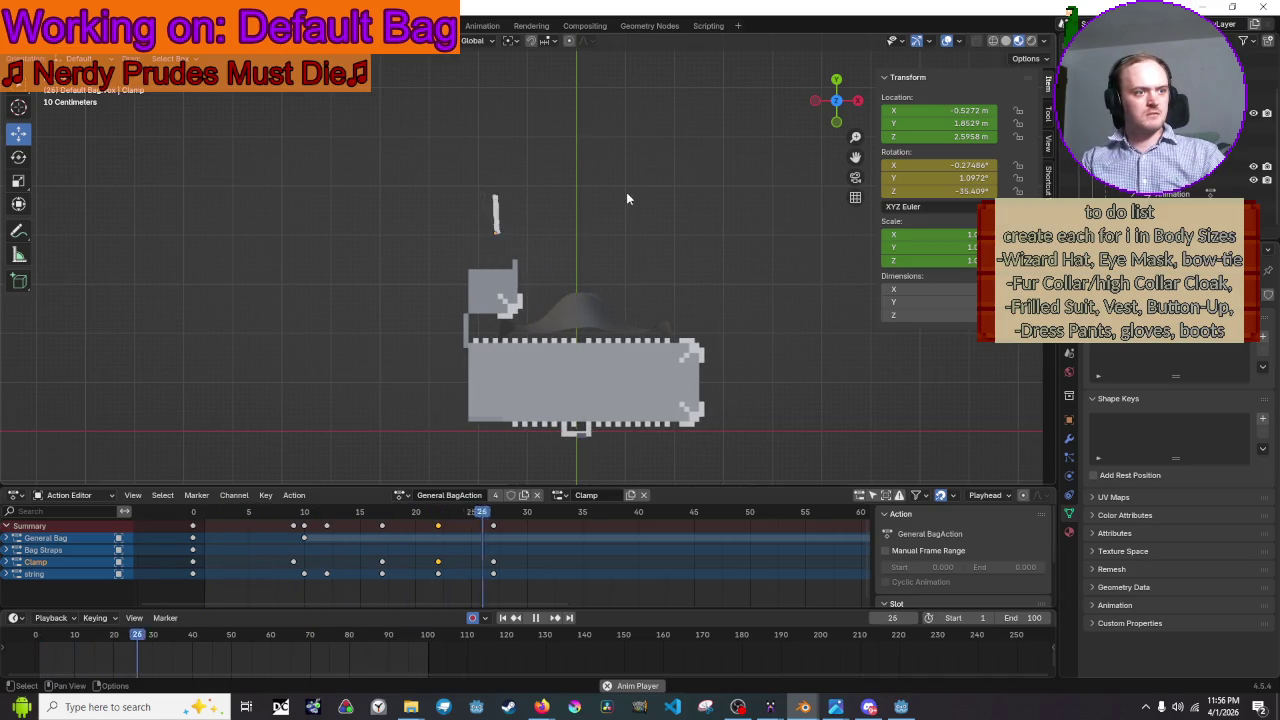
key("space")
key("ctrl+s")
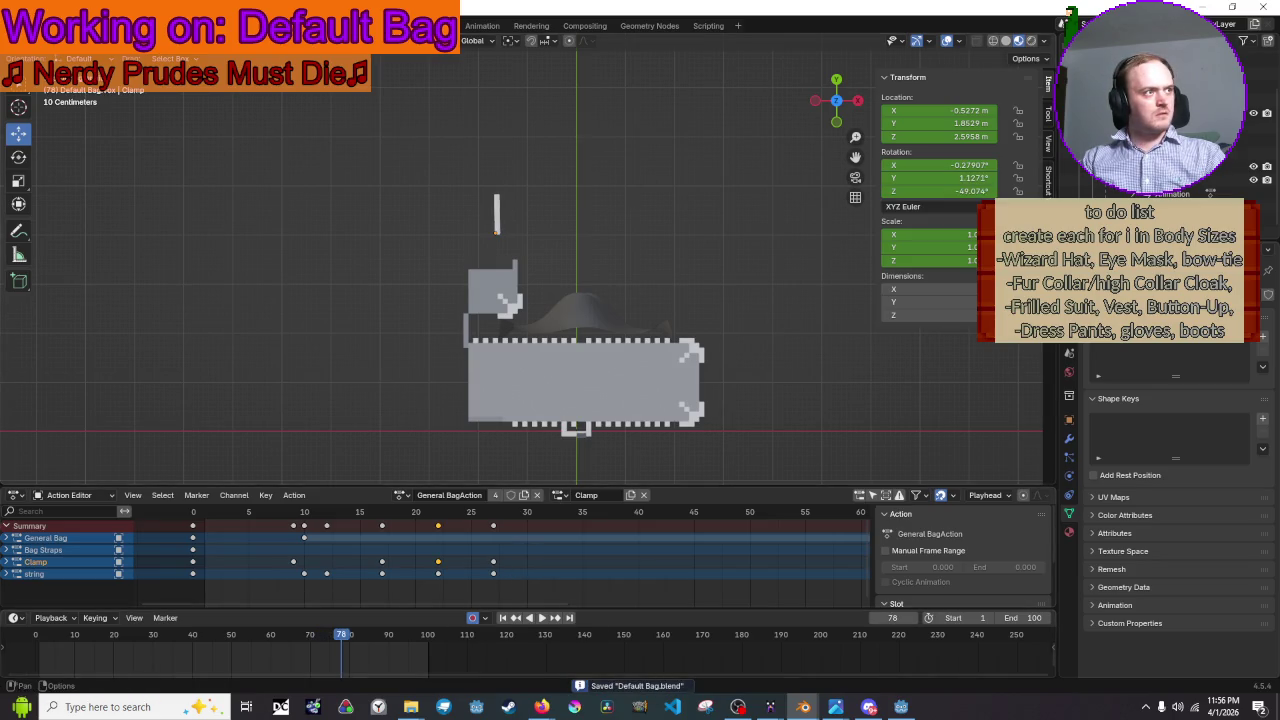
- Select all objects and export them as glTF 2.0, overwriting Default Bag.glb
left_click(45, 40)
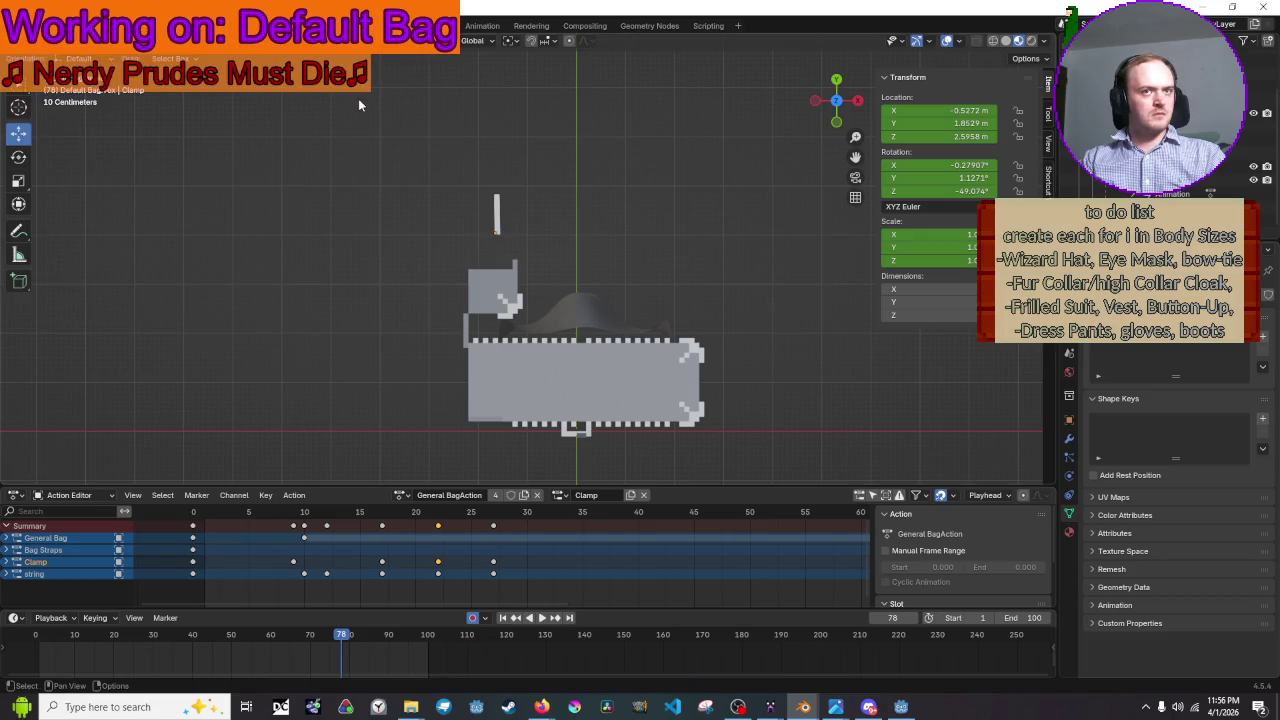
key("a")
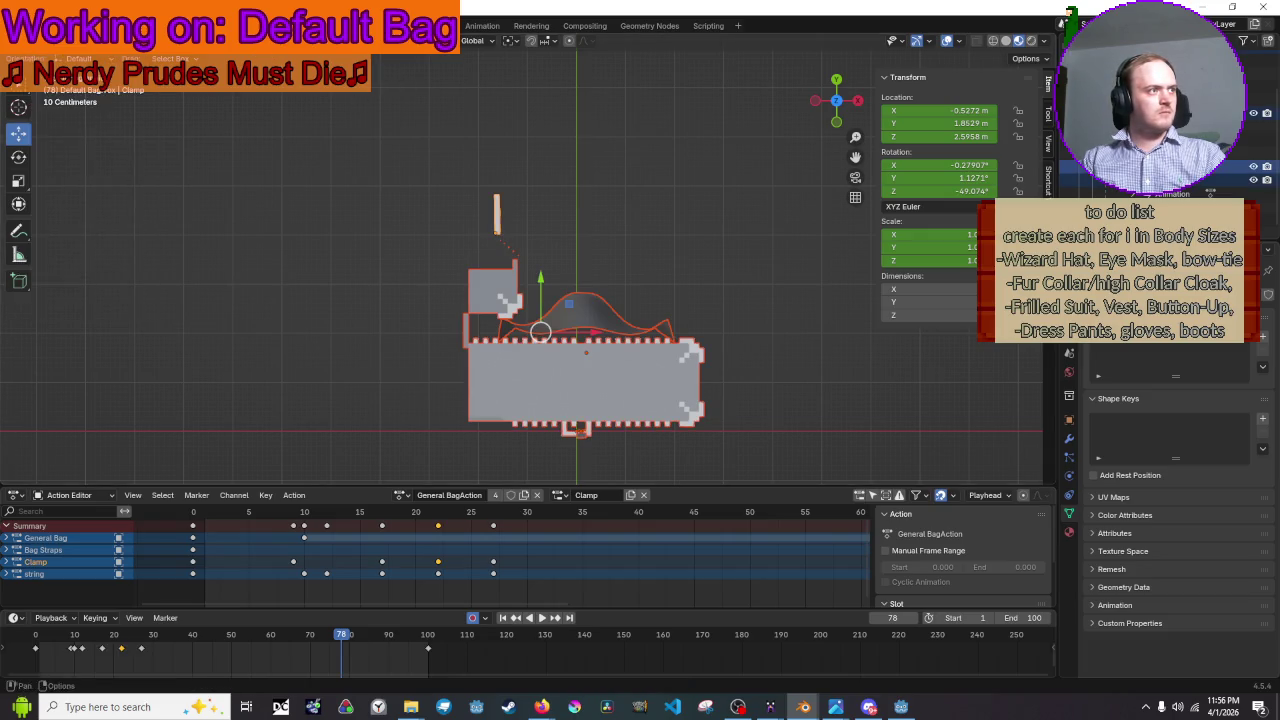
left_click(37, 25)
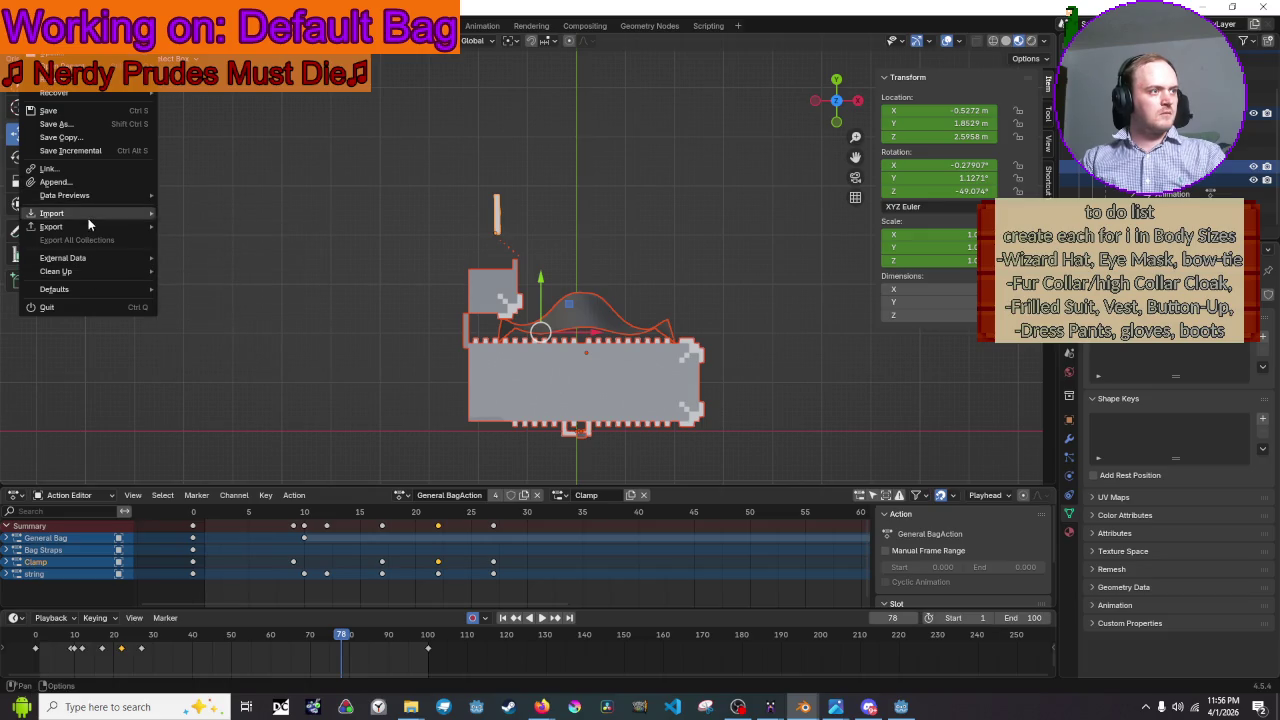
mouse_move(51, 226)
left_click(225, 361)
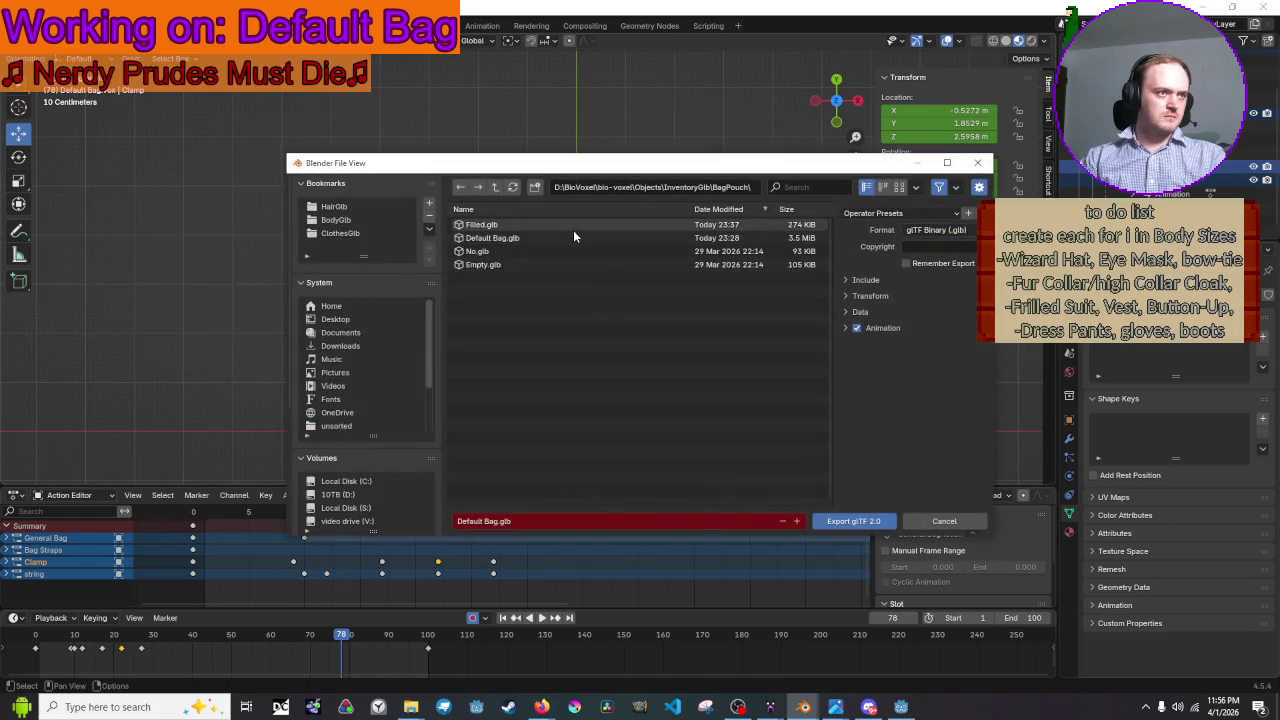
left_click(572, 240)
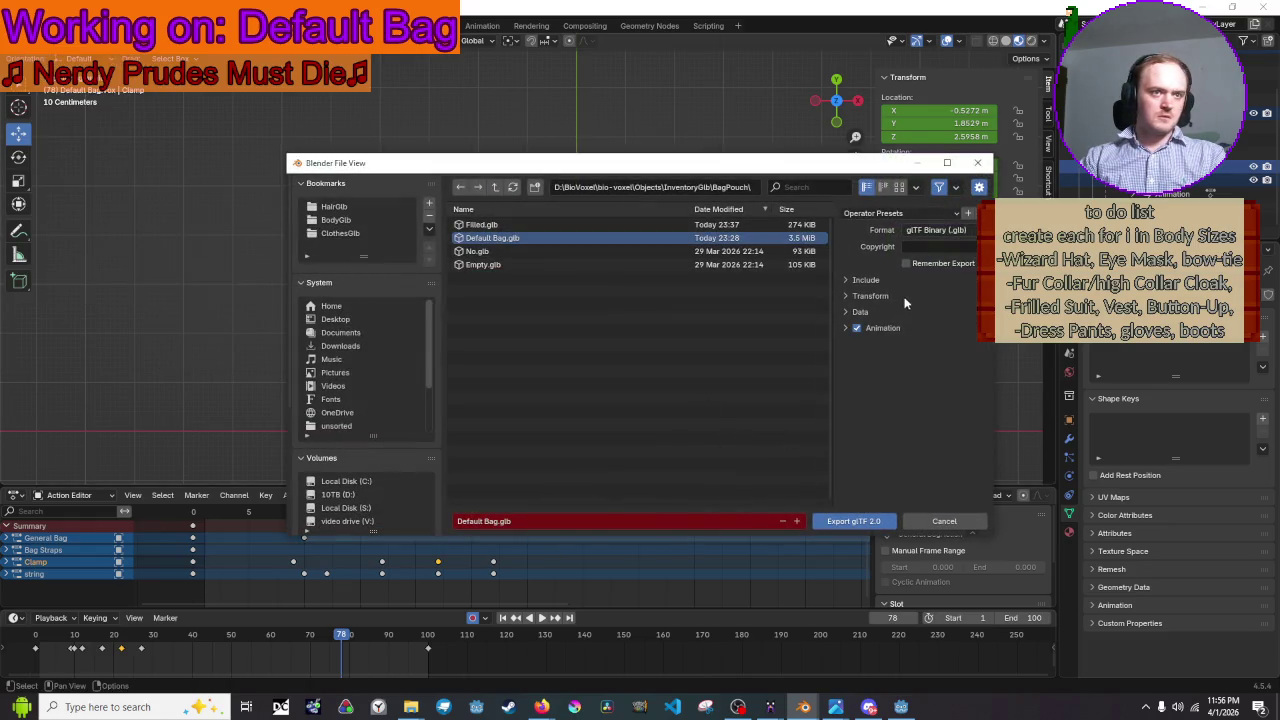
left_click(897, 281)
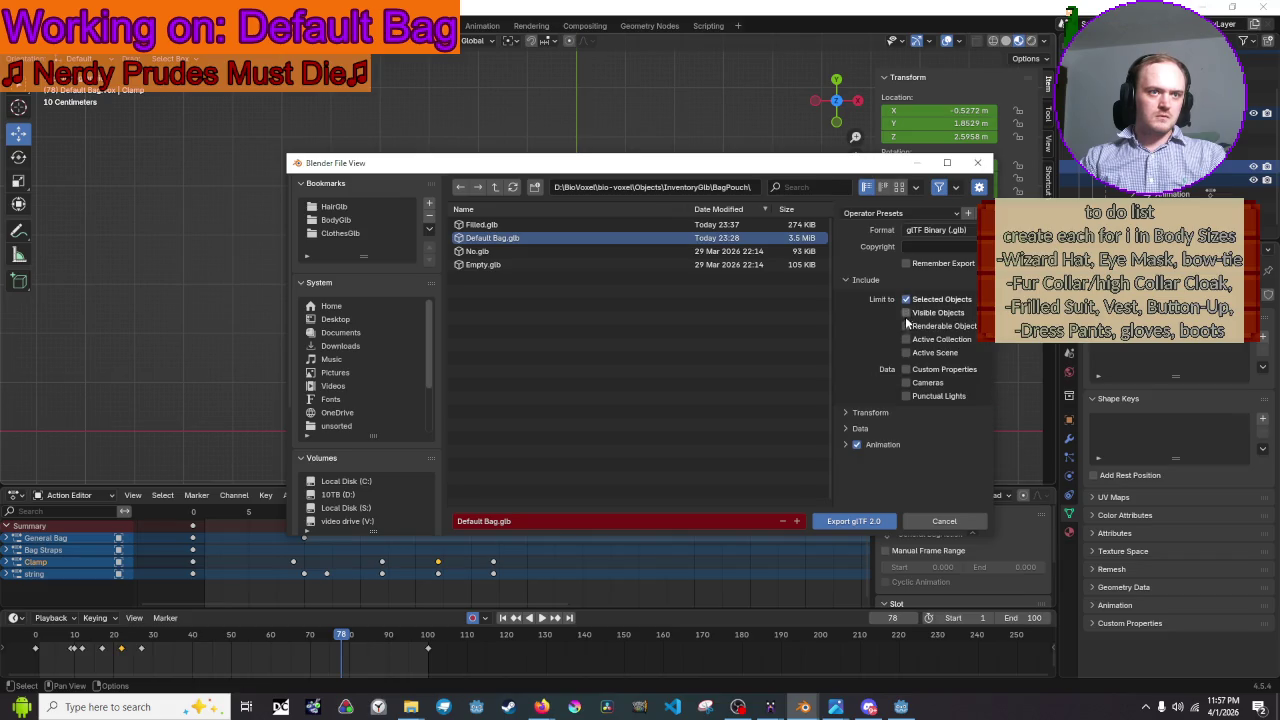
left_click(886, 280)
left_click(853, 520)
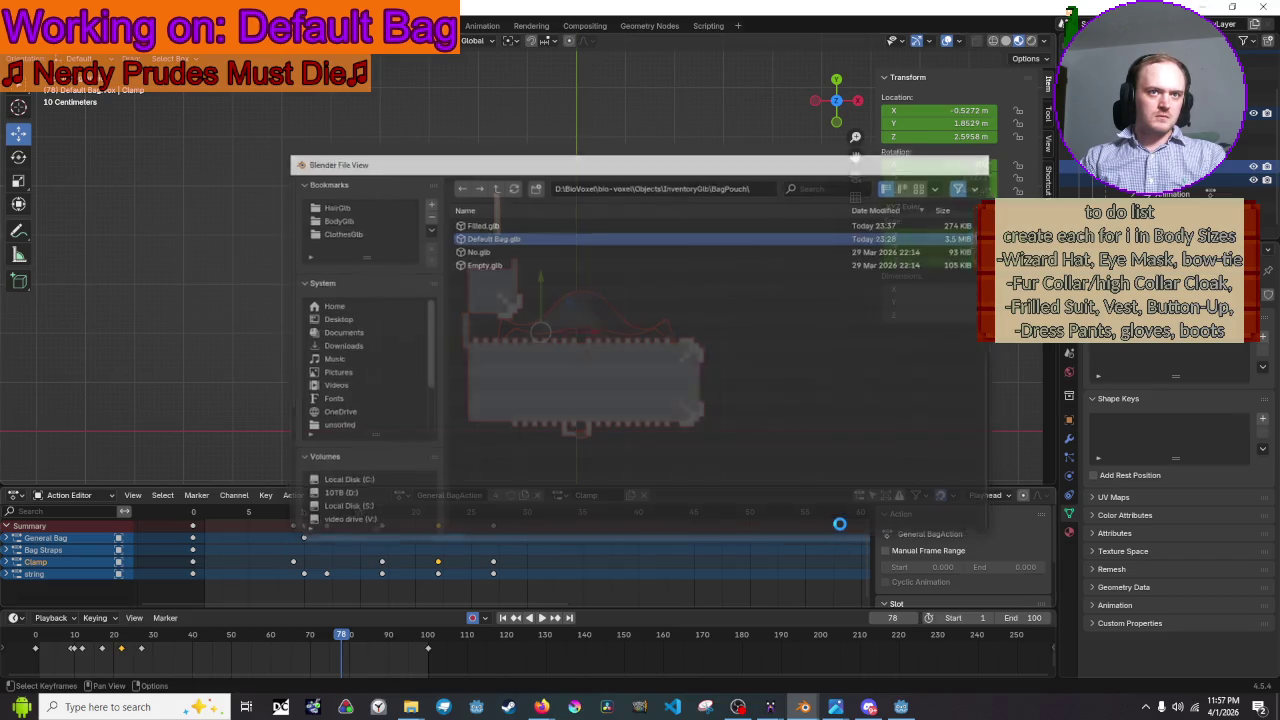
- Back in Godot, play the General BagAction animation on the AnimationPlayer node
left_click(1210, 8)
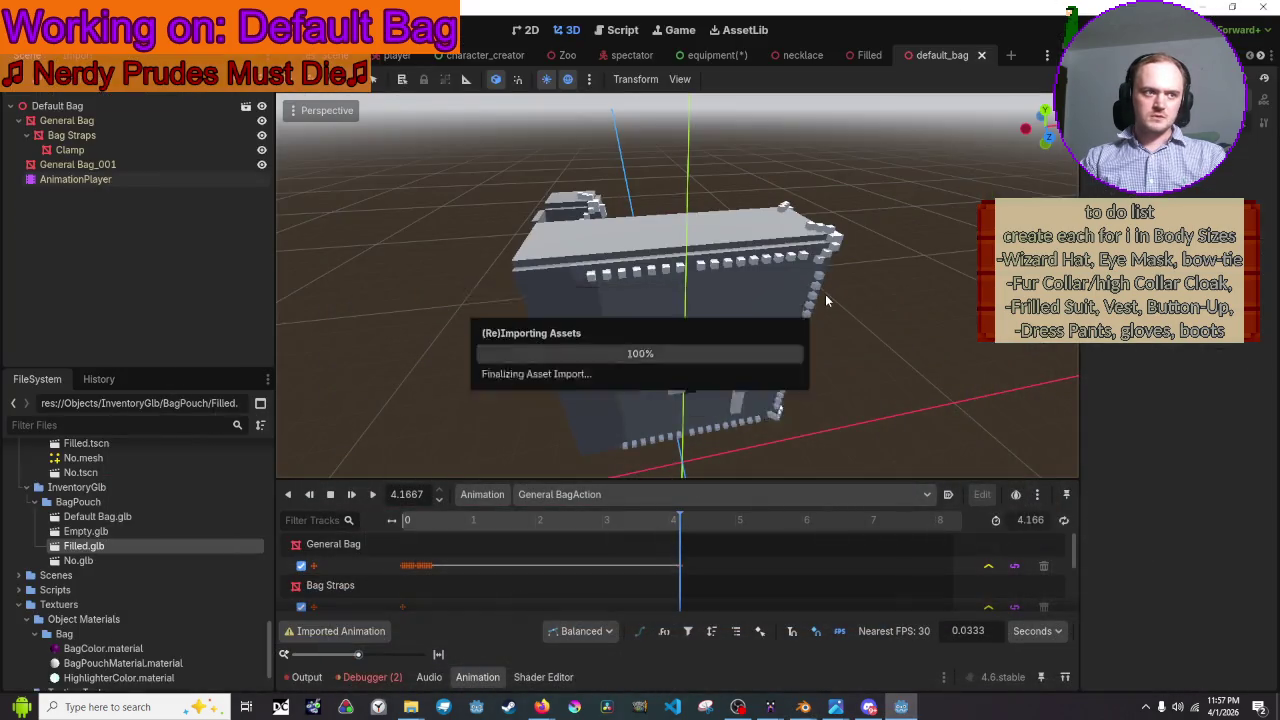
left_click(722, 302)
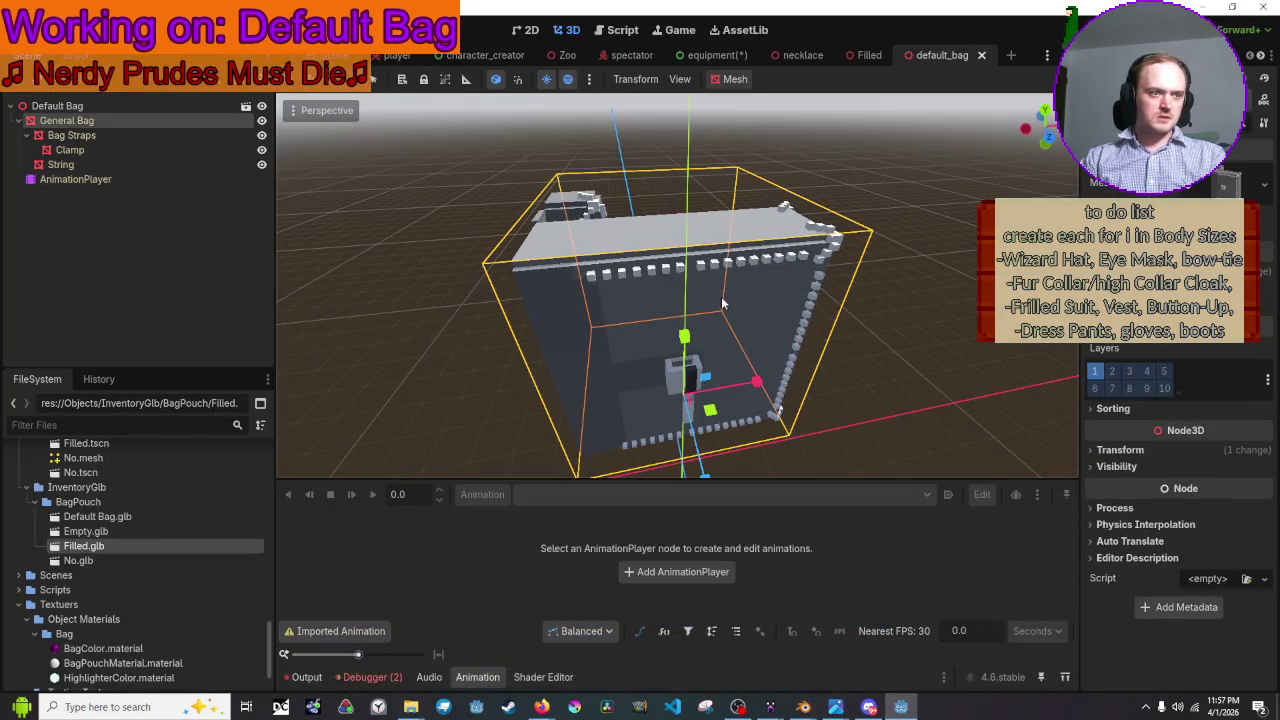
left_click(142, 179)
left_click(483, 494)
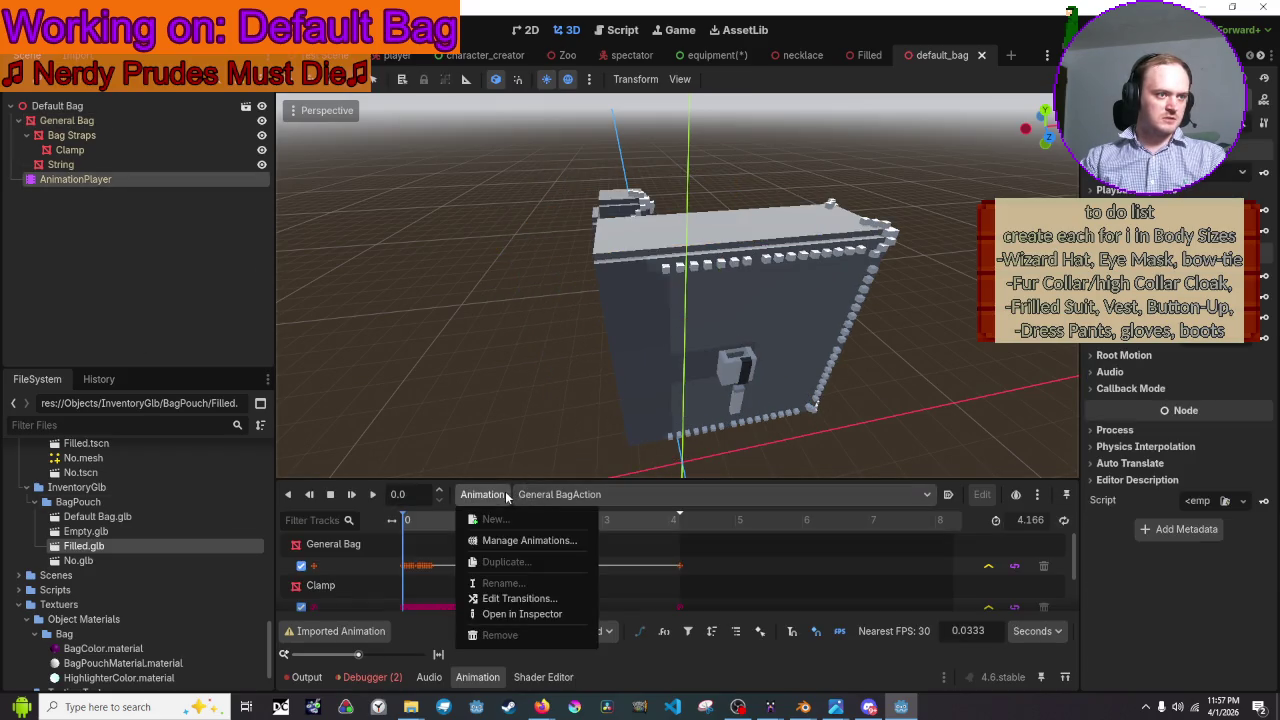
left_click(534, 497)
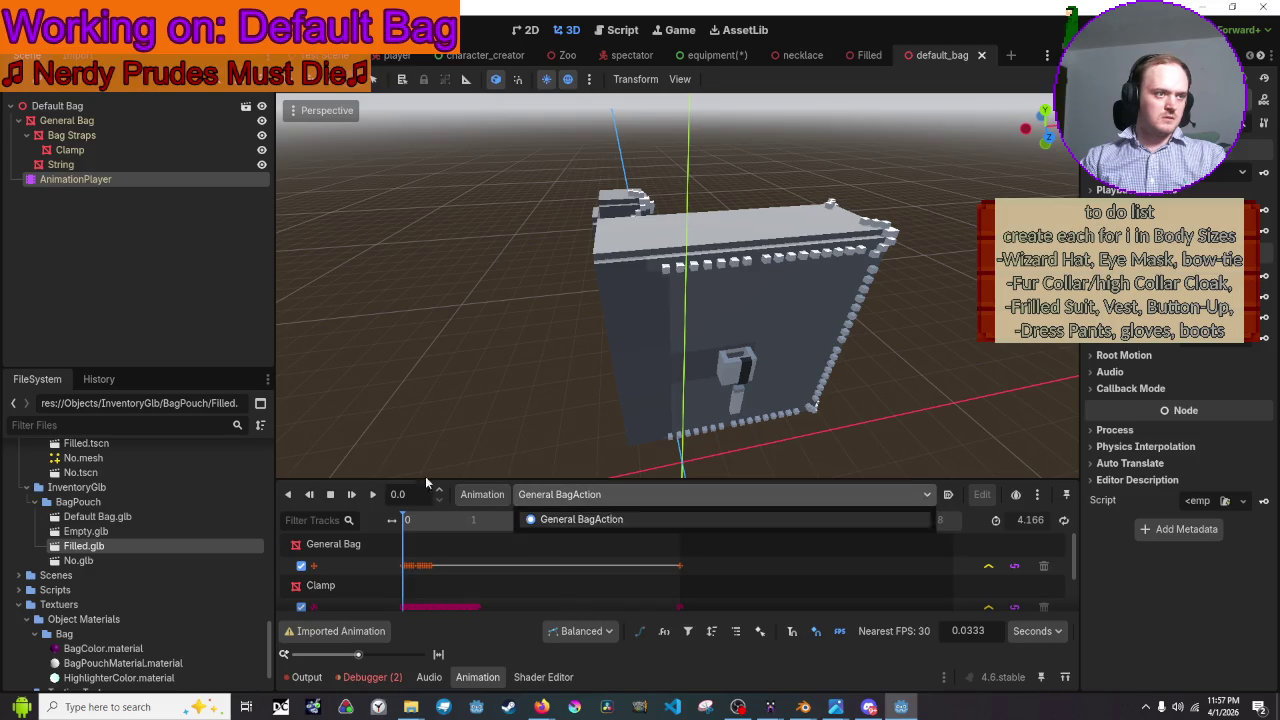
left_click(368, 494)
left_click(370, 495)
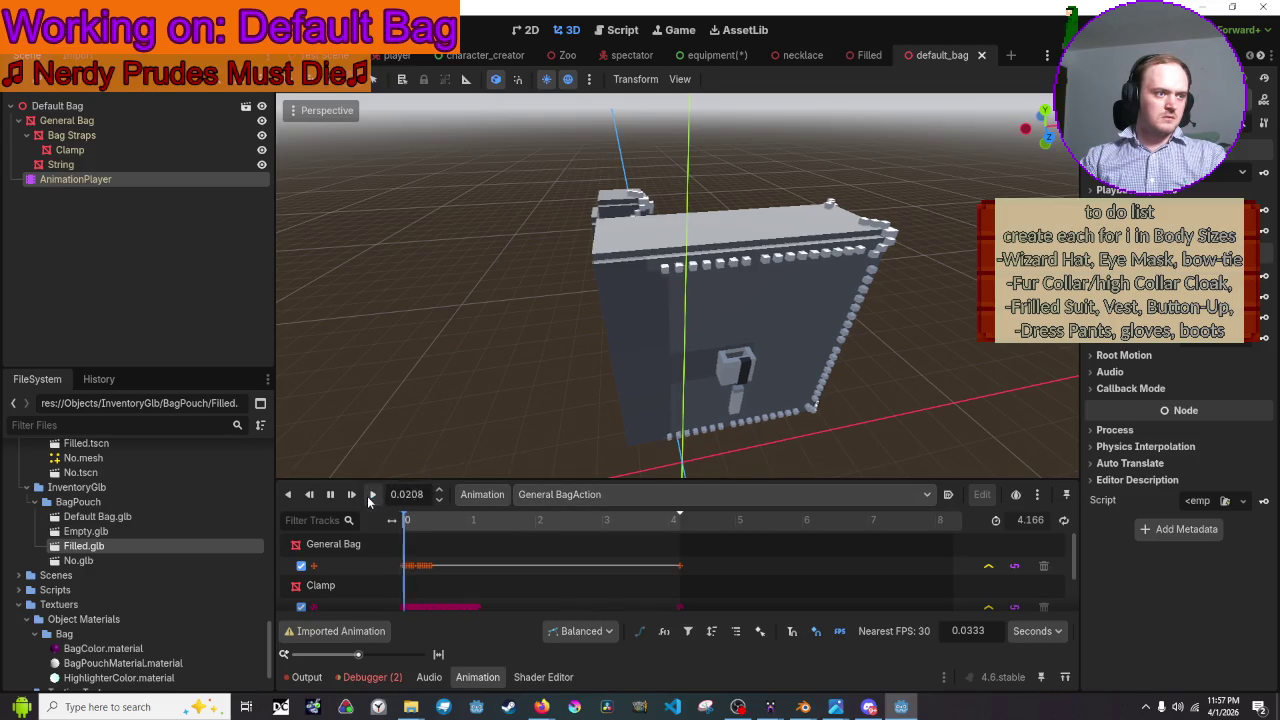
- Orbit around the bag while replaying the animation, then stop and reset it
middle_click_drag(443, 387, 560, 374)
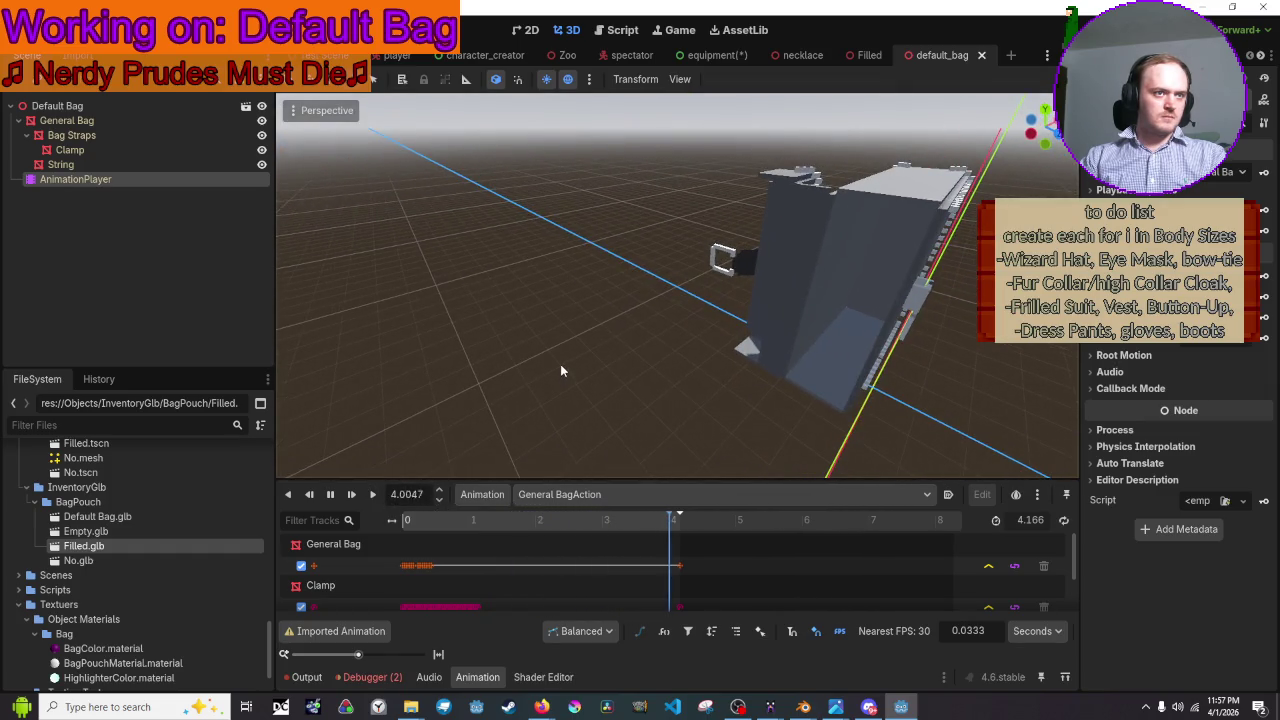
left_click(370, 496)
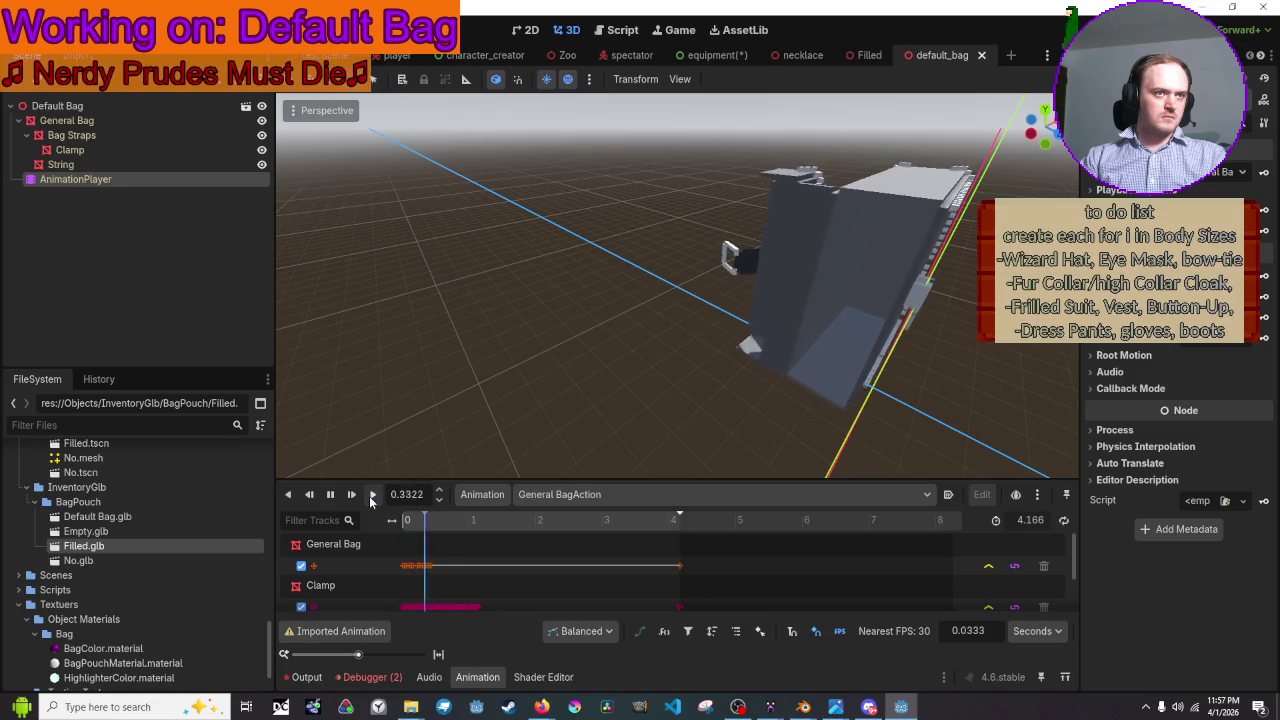
key("s")
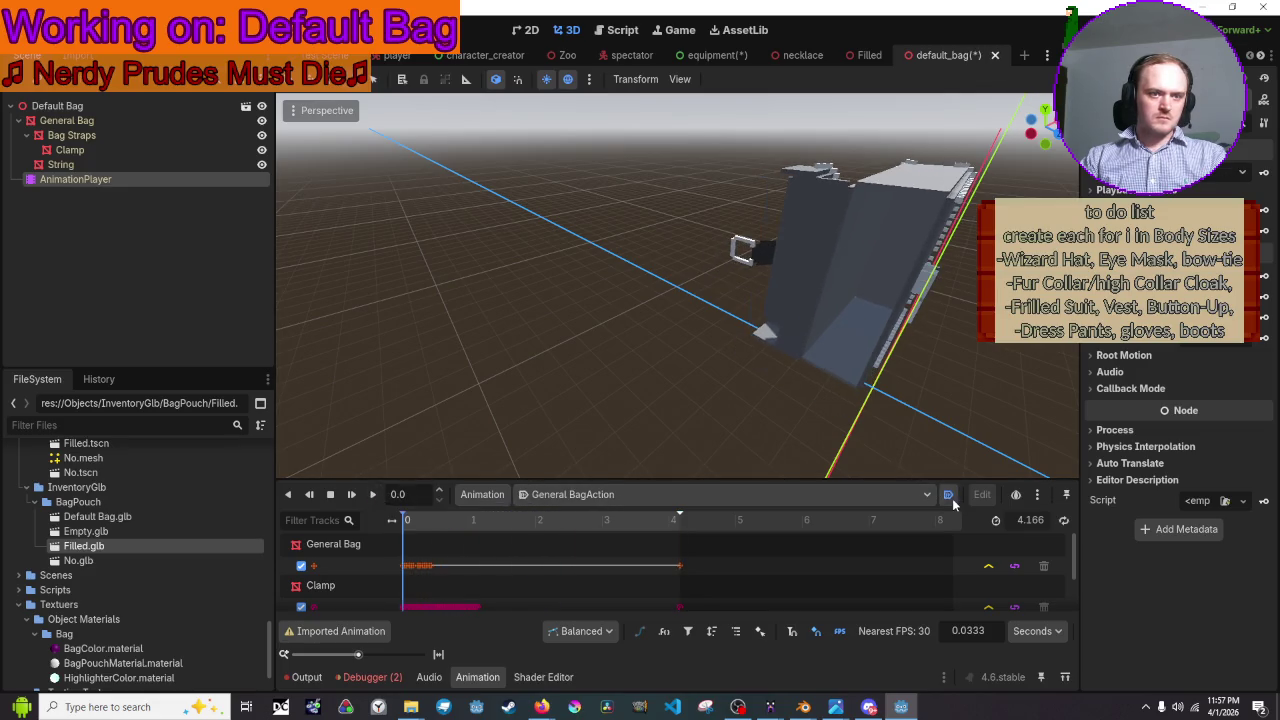
middle_click_drag(614, 382, 517, 366)
scroll(517, 366, "up", 2)
mouse_move(631, 55)
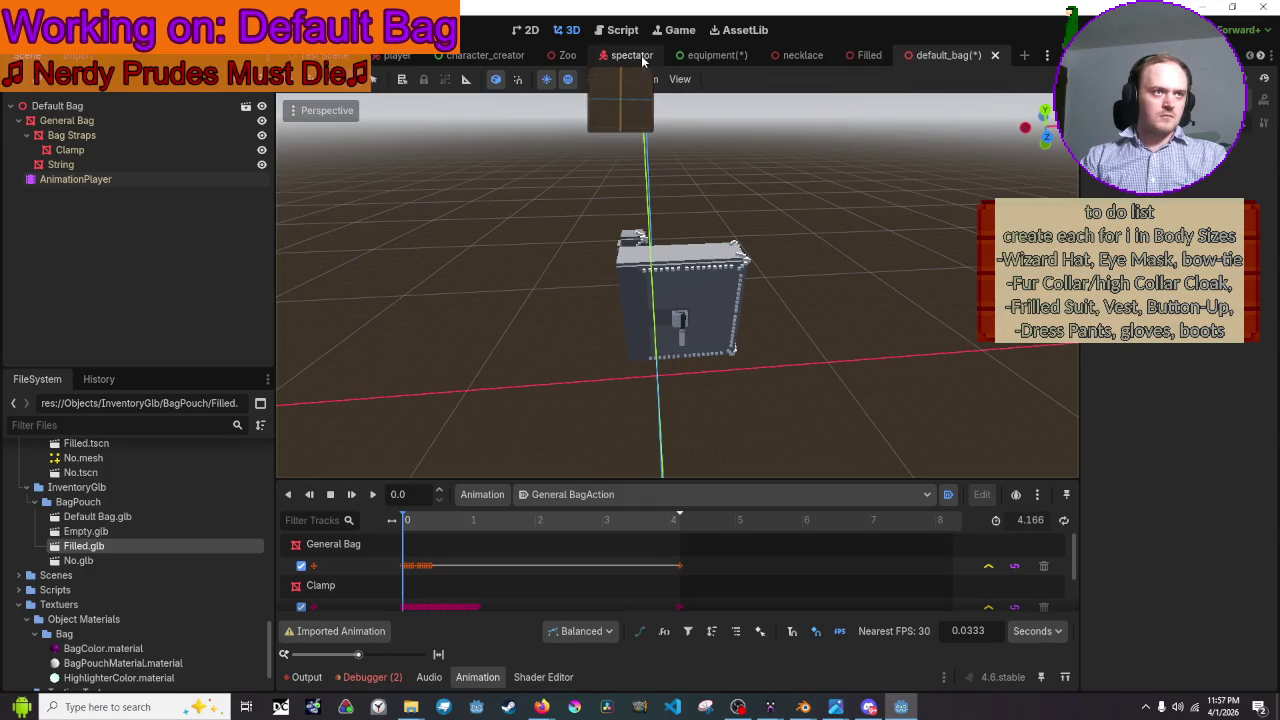
- Switch to the equipment scene and clear the viewport selection
left_click(631, 55)
left_click(720, 55)
scroll(714, 131, "down", 1)
left_click(714, 131)
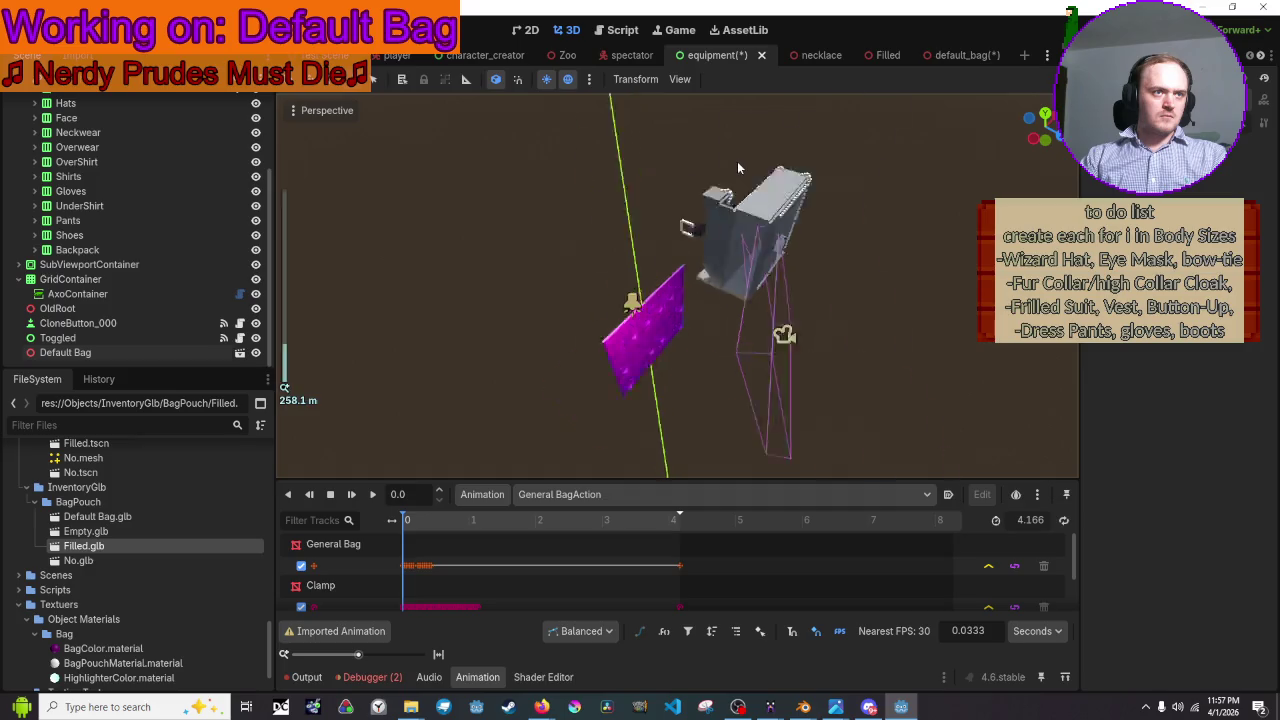
- Zoom in, select the bag model and slide it toward the purple panel
middle_click_drag(726, 178, 711, 189)
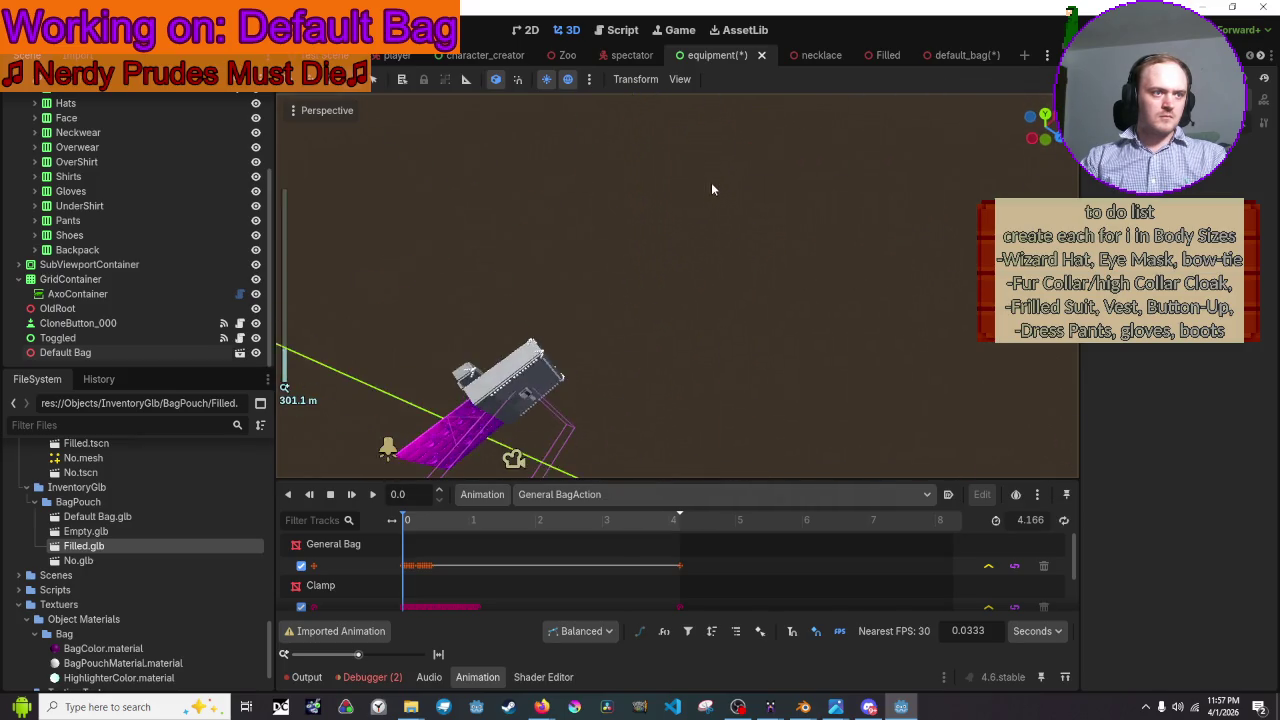
scroll(793, 152, "up", 1)
scroll(793, 152, "up", 2)
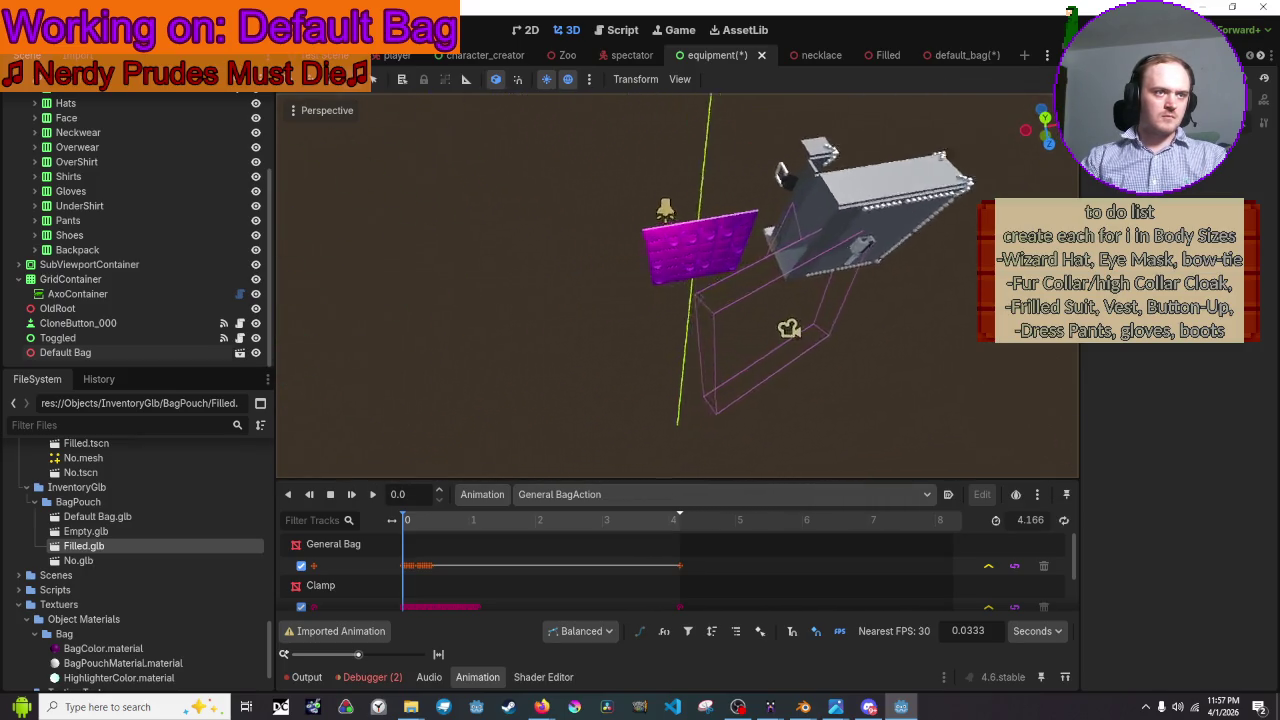
scroll(793, 152, "up", 2)
scroll(793, 152, "up", 2)
left_click(788, 178)
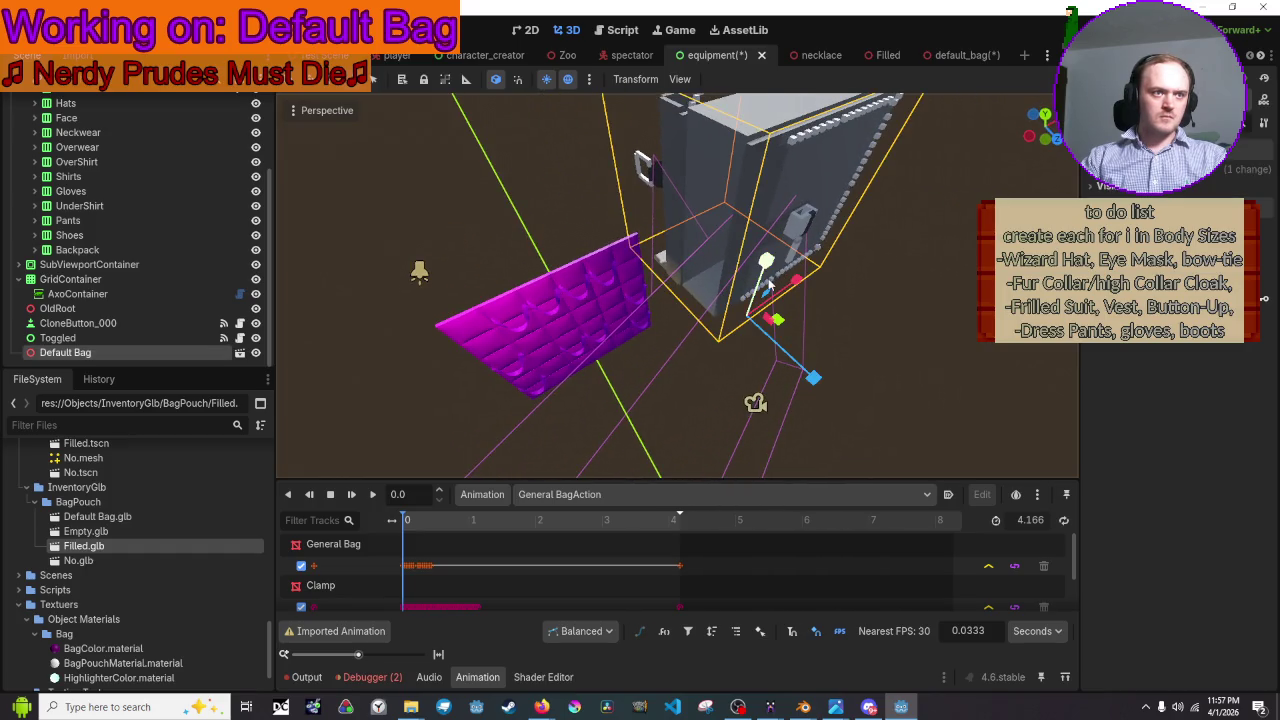
mouse_move(764, 259)
left_mouse_down()
mouse_move(797, 423)
mouse_move(712, 384)
left_mouse_up()
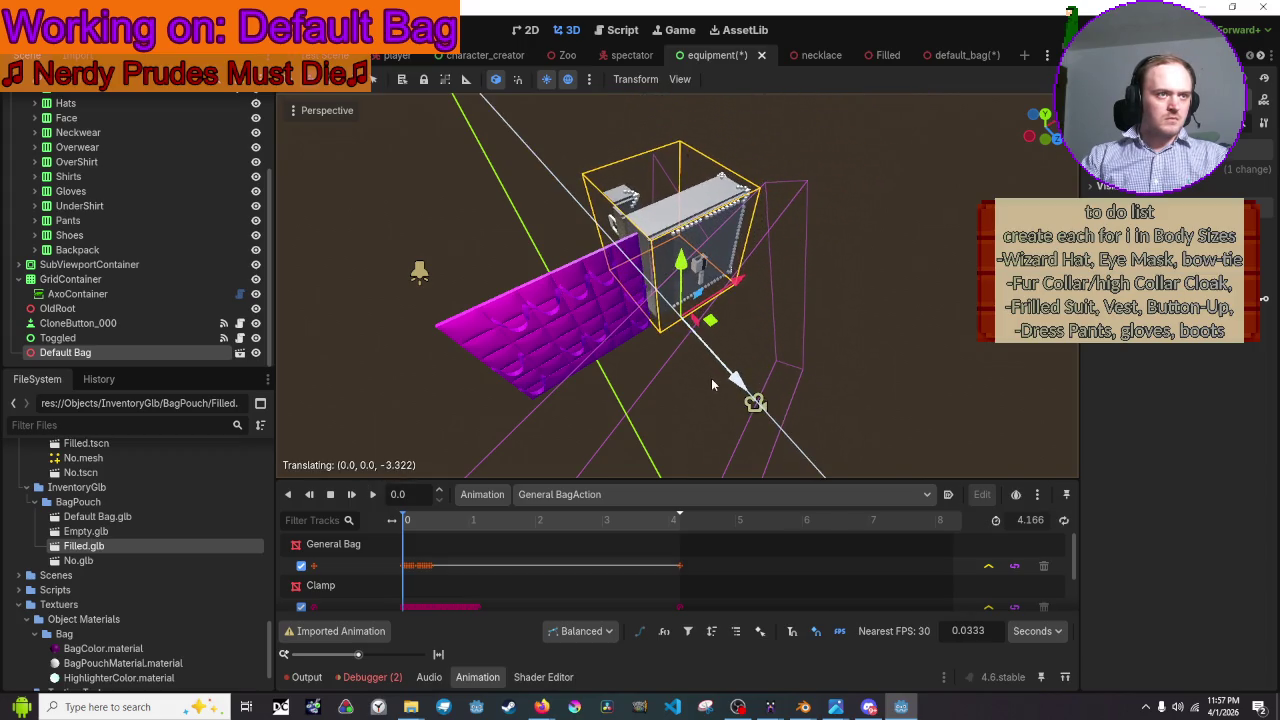
- Lower the bag along its vertical axis, then nudge it slightly back up
right_click_drag(712, 384, 712, 384)
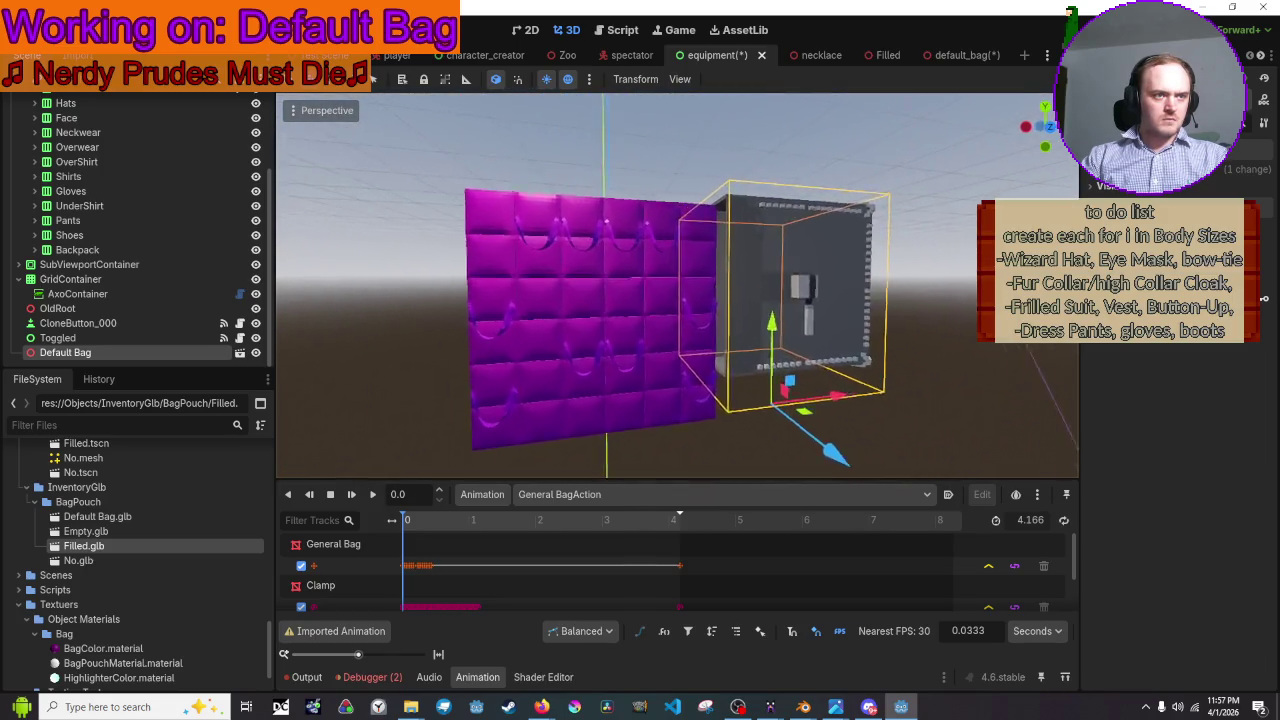
right_click_drag(712, 384, 661, 217)
left_click_drag(758, 308, 762, 390)
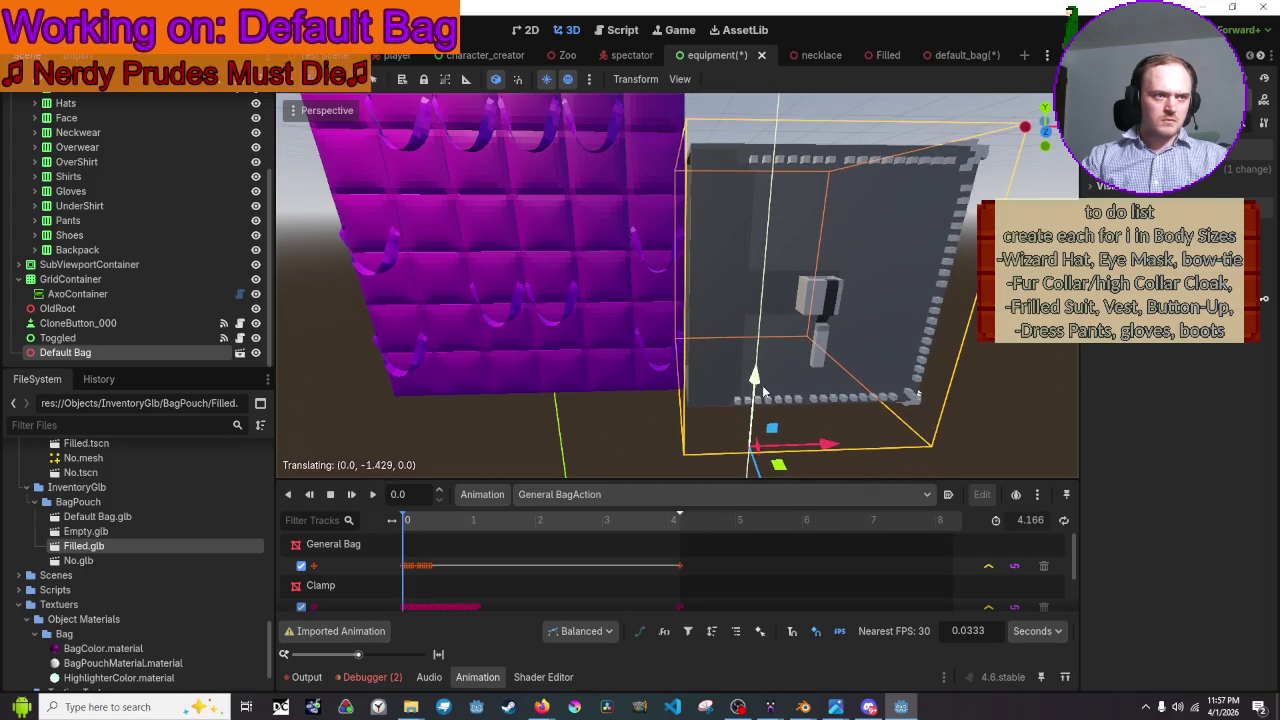
middle_click_drag(784, 369, 621, 362)
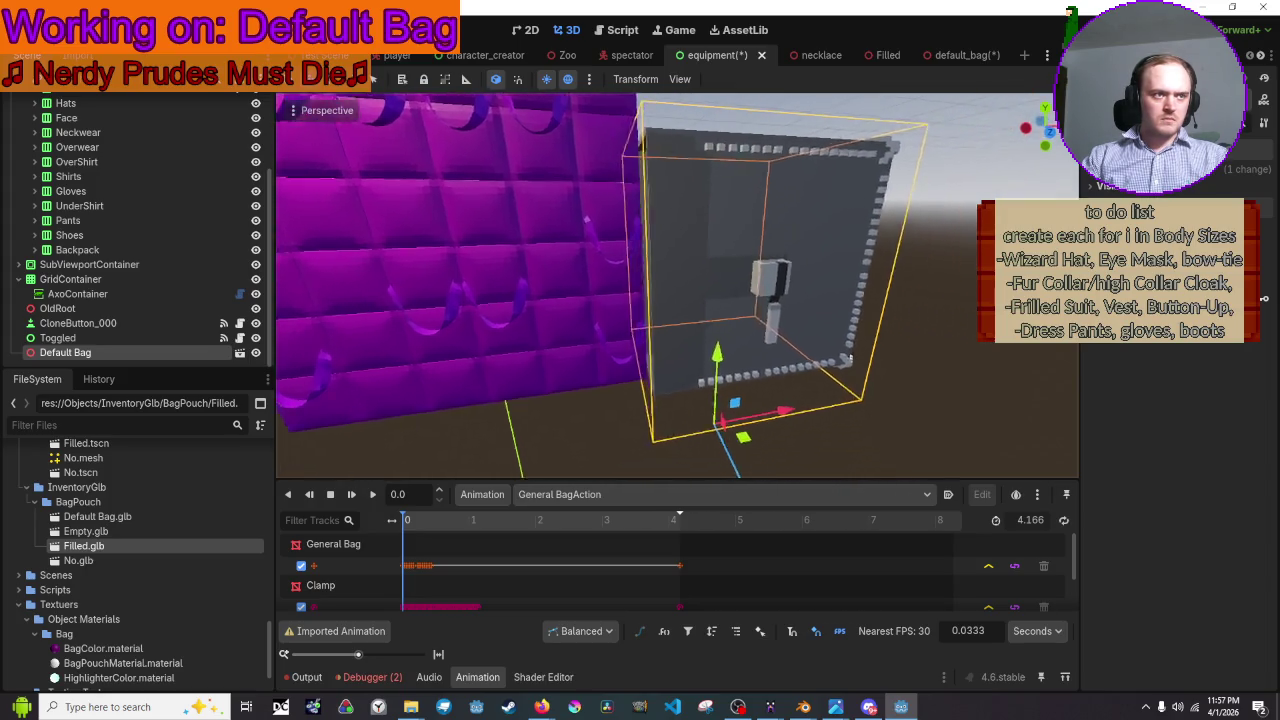
left_click_drag(692, 362, 700, 330)
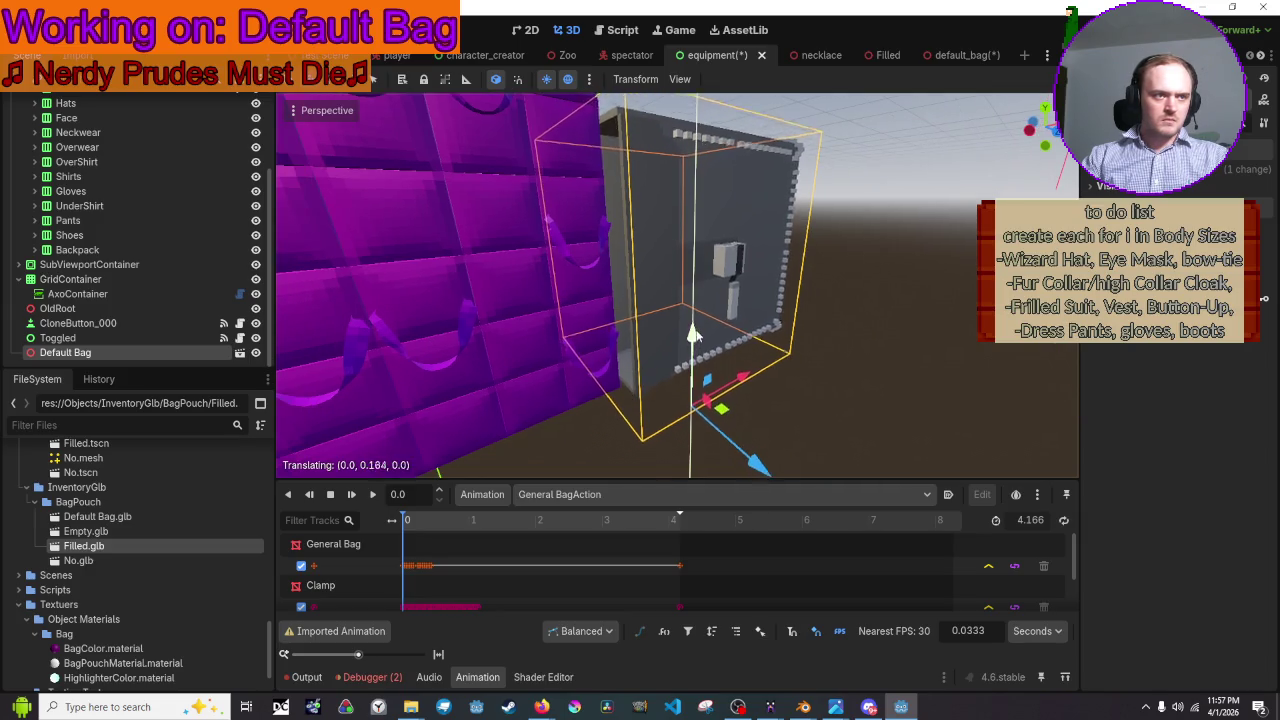
scroll(741, 294, "down", 5)
scroll(741, 294, "up", 10)
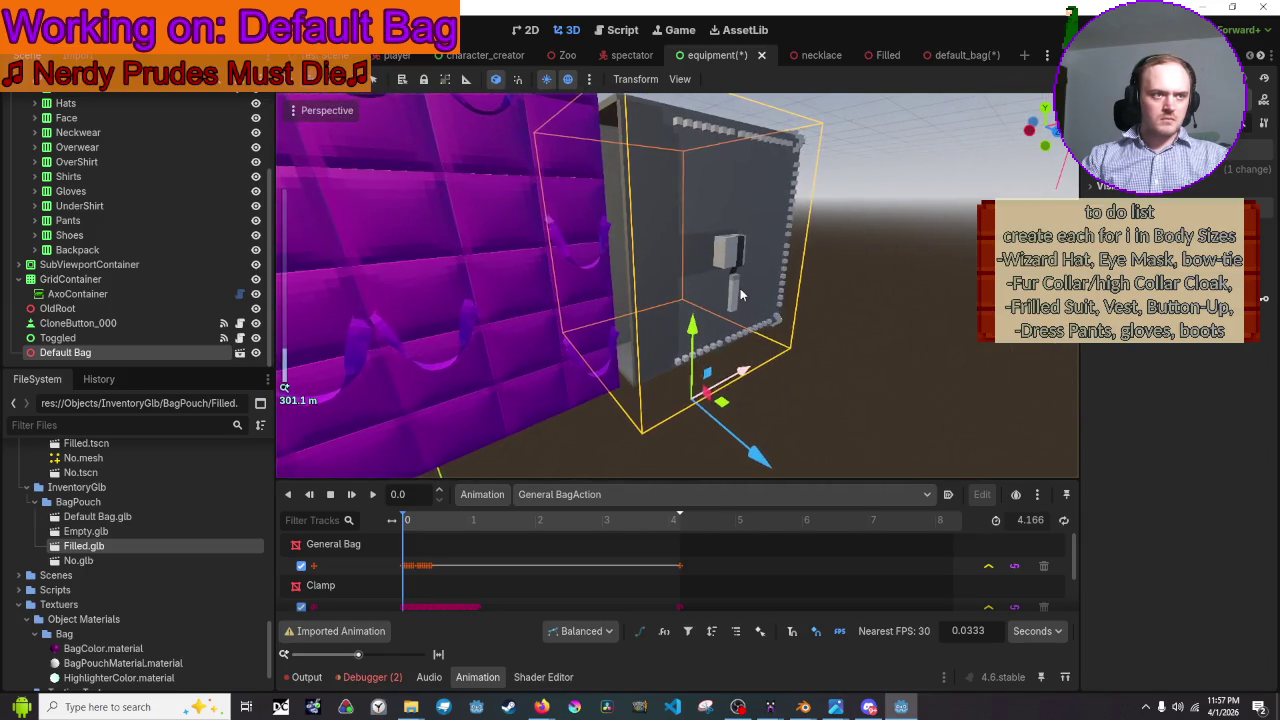
mouse_move(740, 288)
middle_mouse_down()
mouse_move(680, 300)
mouse_move(743, 303)
middle_mouse_up()
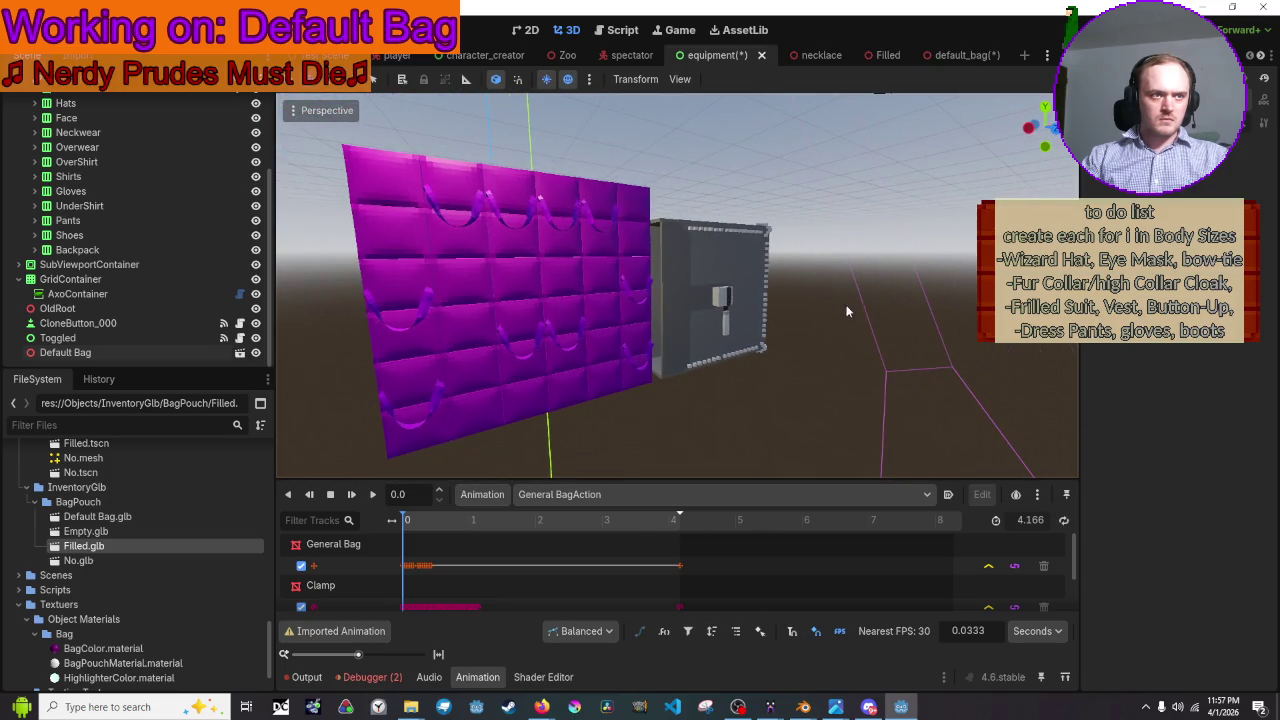
left_click(743, 303)
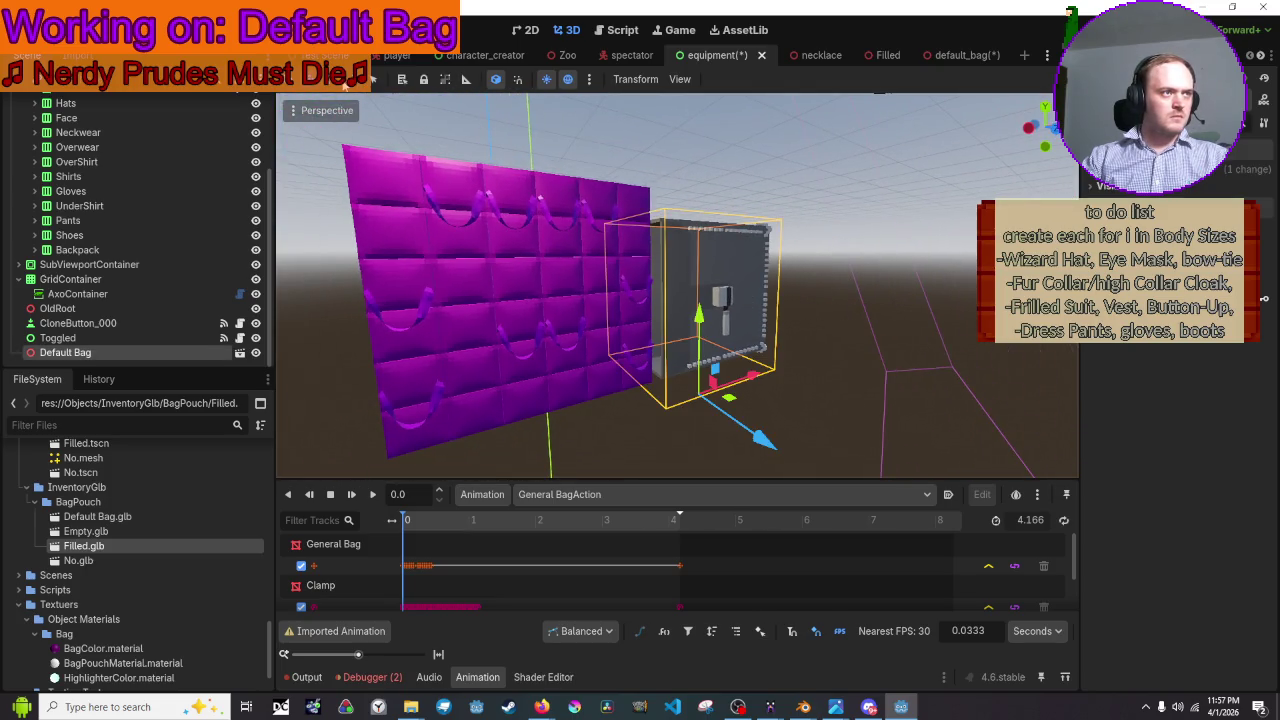
- Try and cancel several move and axis-constrained resize attempts on the bag
left_click_drag(735, 400, 748, 407)
key("Escape")
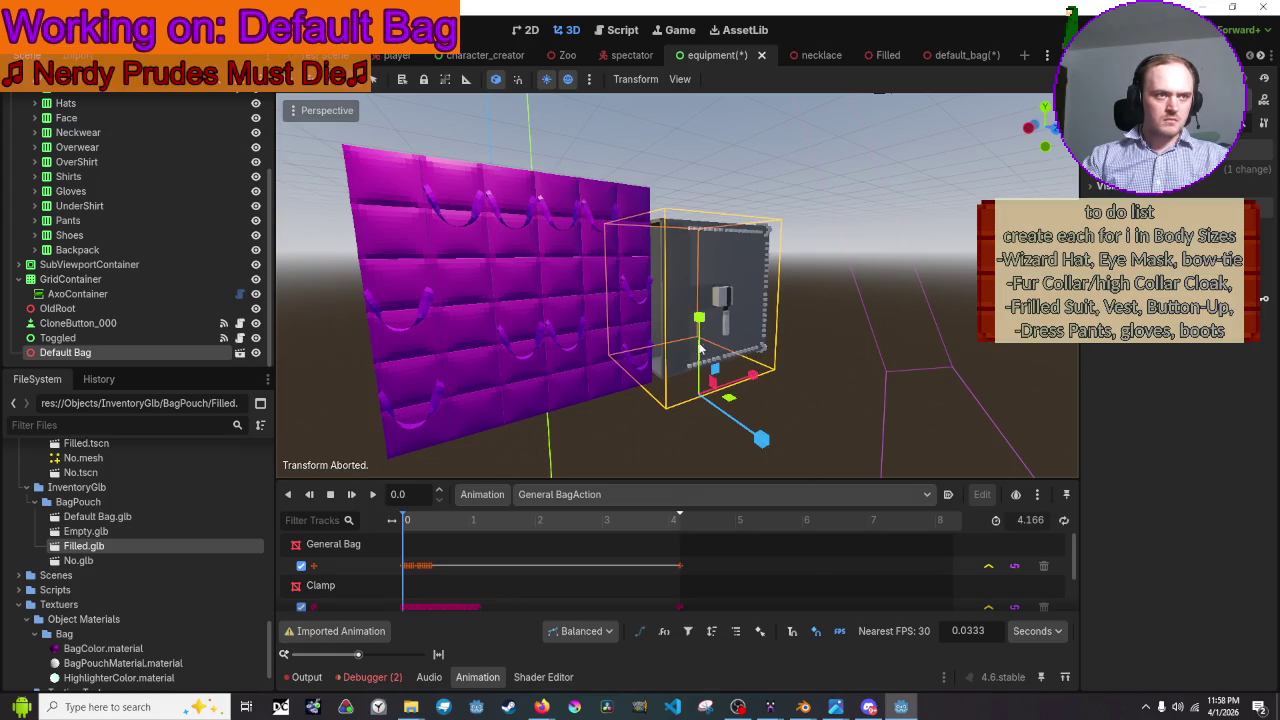
key("s")
key("y")
key("Escape")
key("s")
key("y")
key("Escape")
key("s")
key("x")
key("Escape")
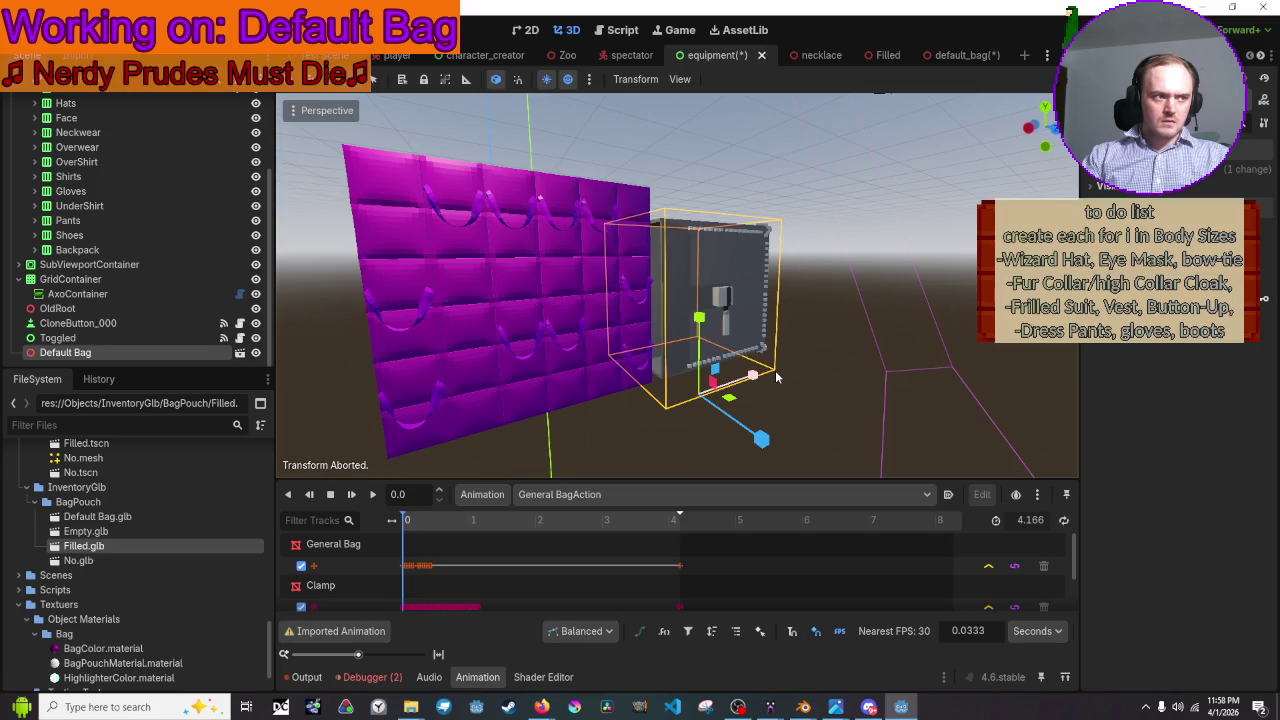
key("s")
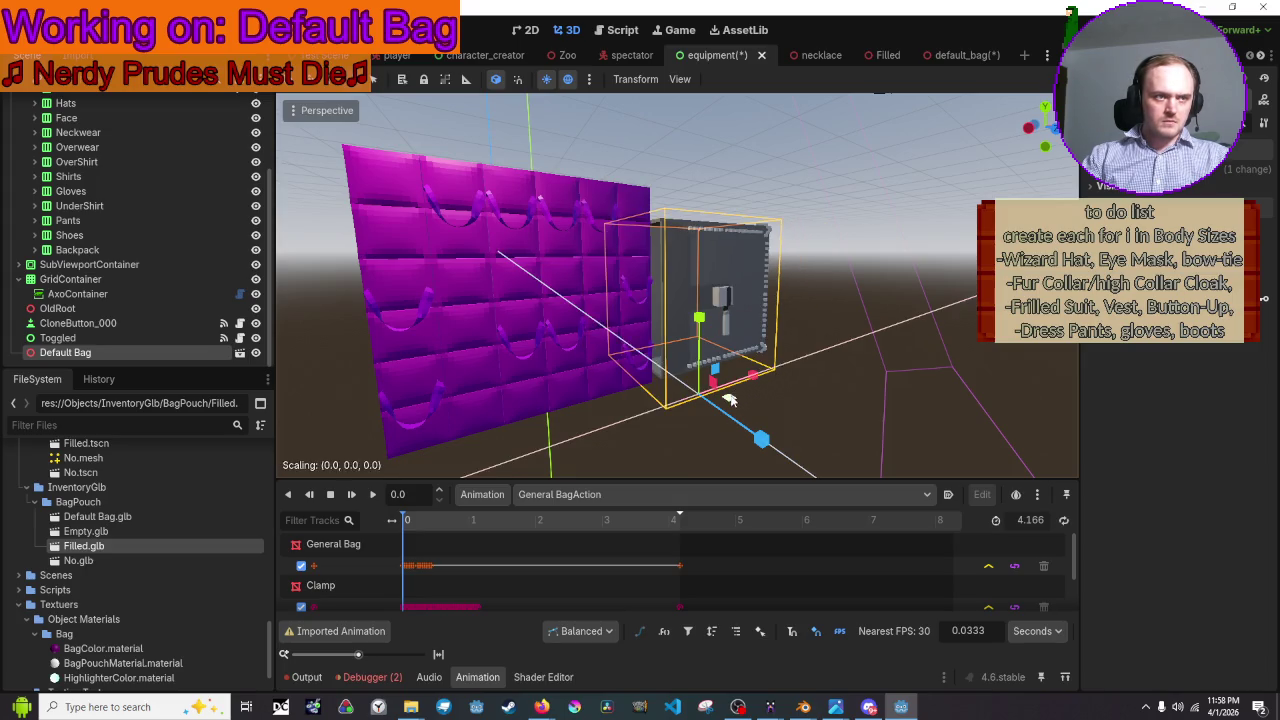
key("Escape")
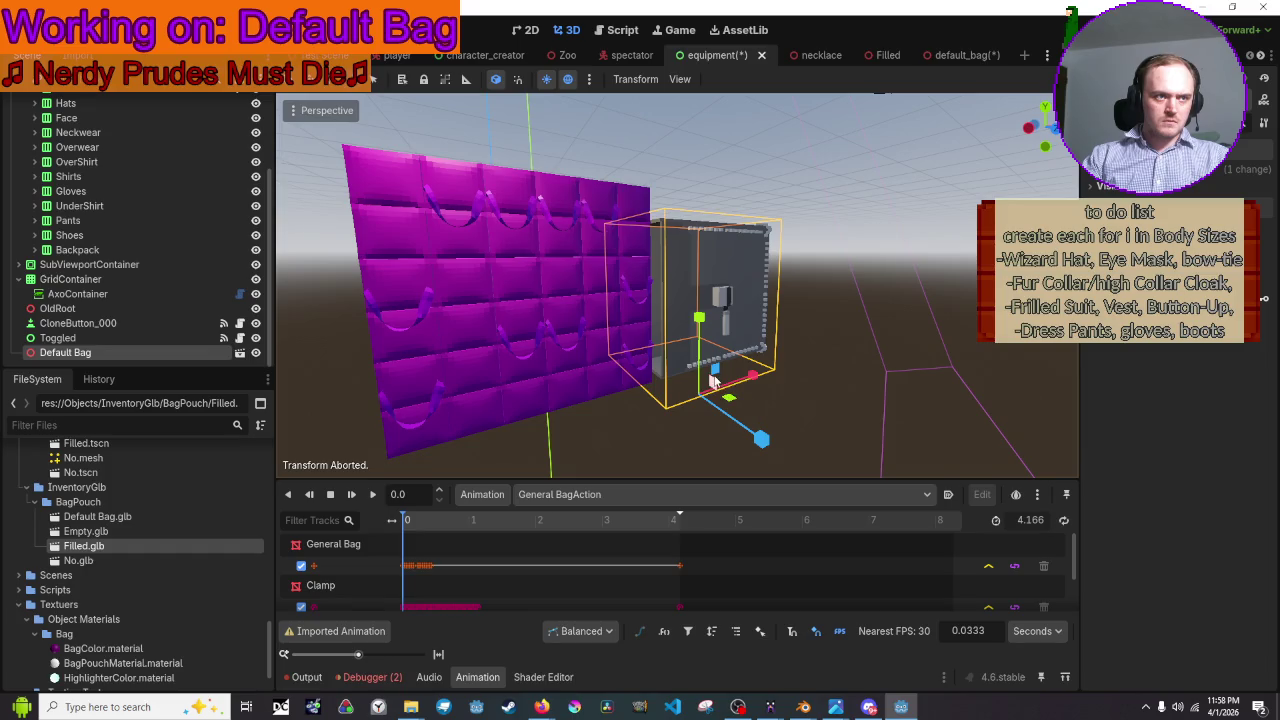
- Enlarge the bag with the depth axis excluded, then lower it slightly
key("s")
key("shift+z")
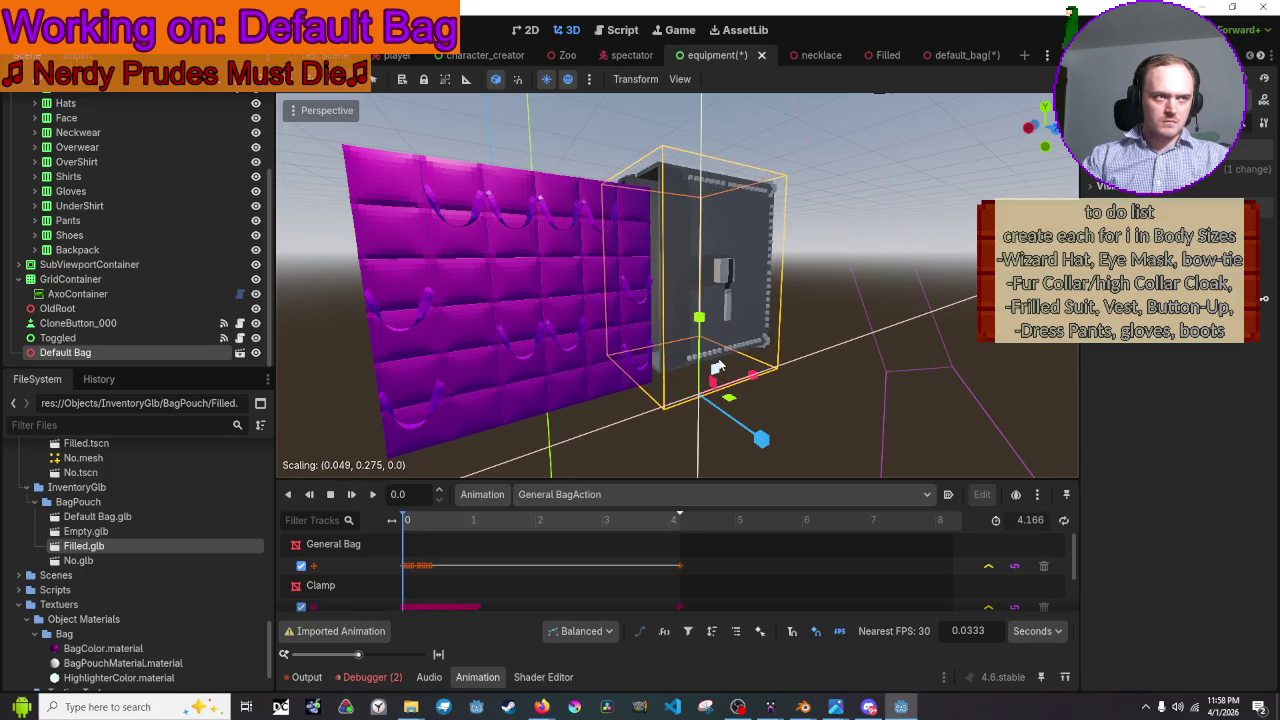
left_click(723, 367)
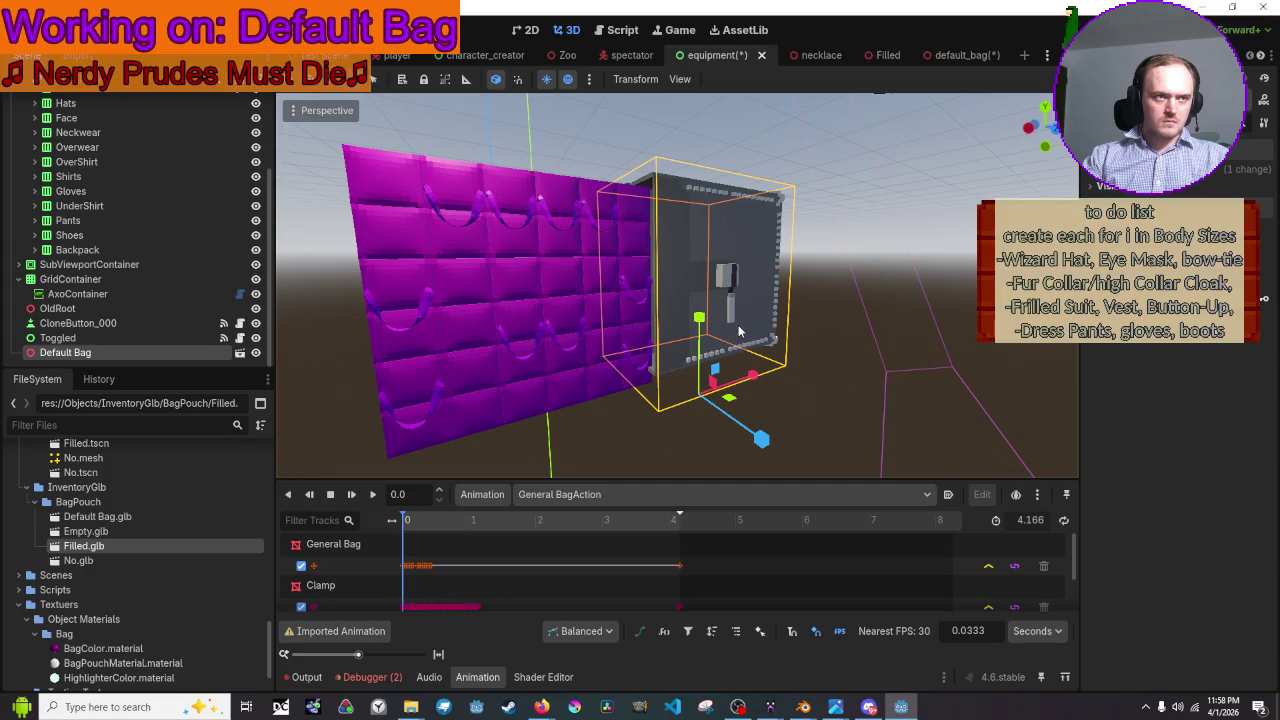
scroll(723, 367, "up", 5)
mouse_move(680, 300)
middle_mouse_down()
mouse_move(590, 285)
mouse_move(710, 247)
middle_mouse_up()
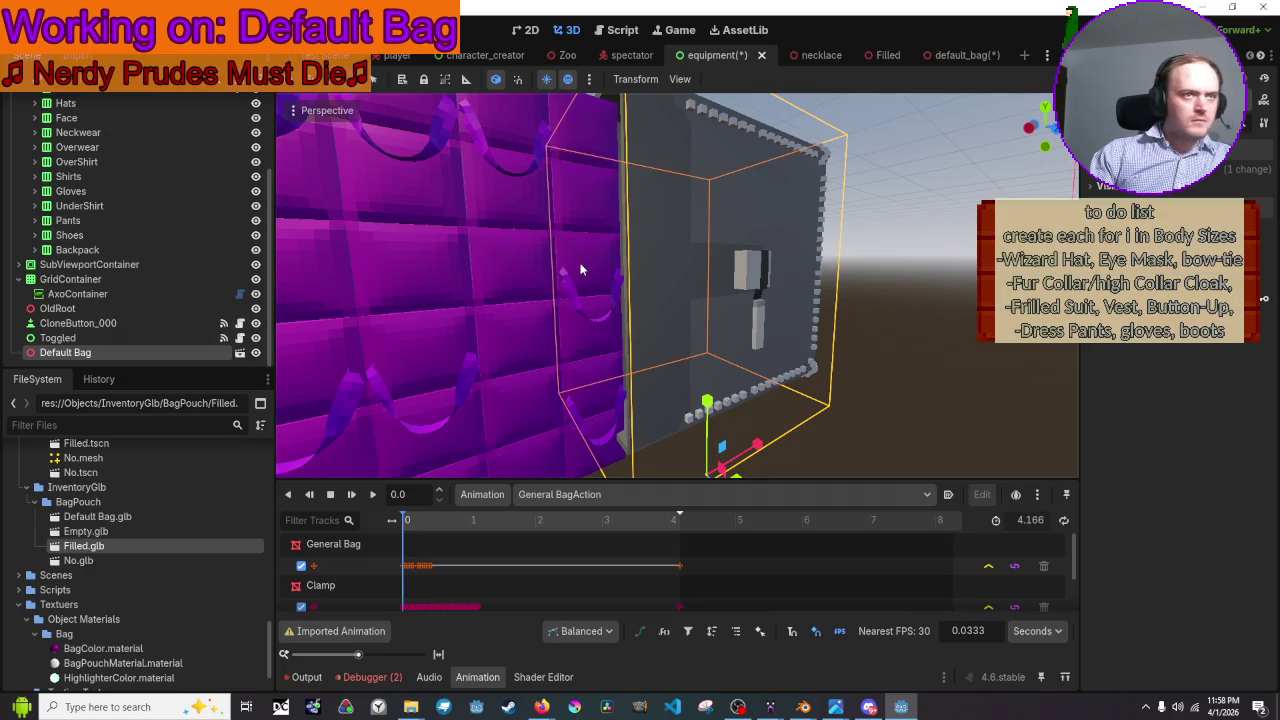
left_click_drag(706, 400, 706, 420)
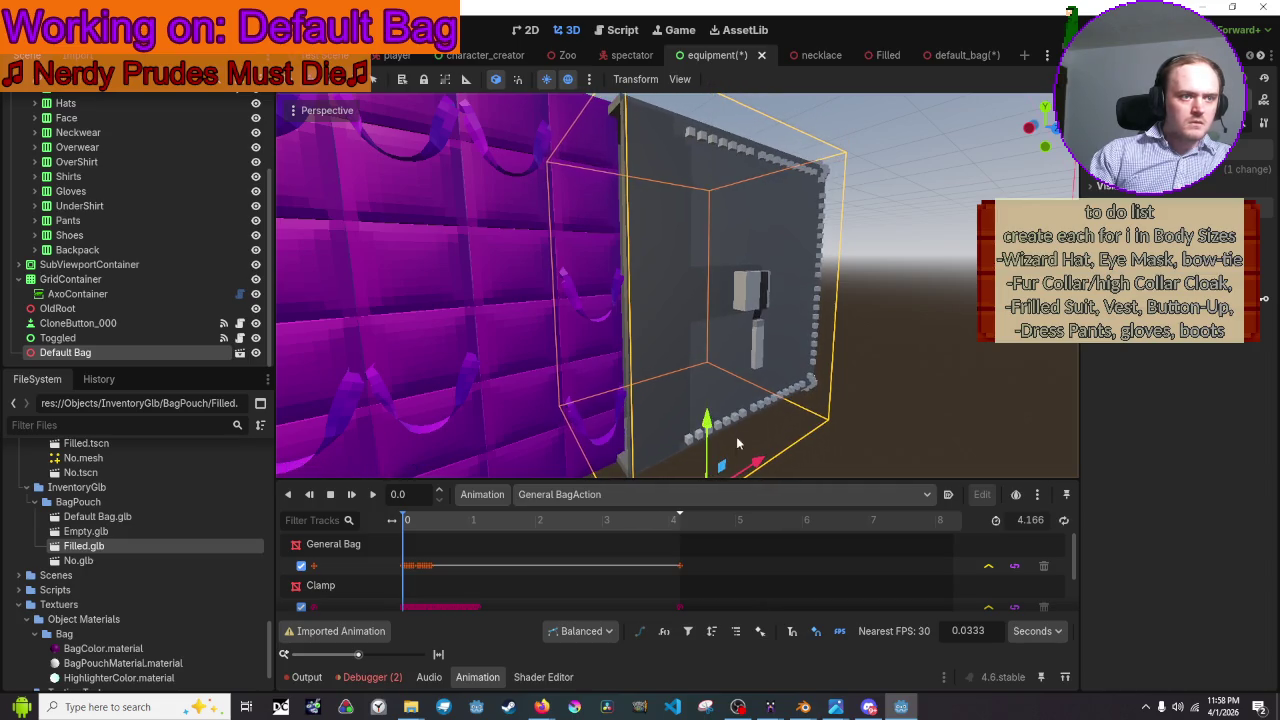
left_click_drag(722, 467, 744, 426)
key("Escape")
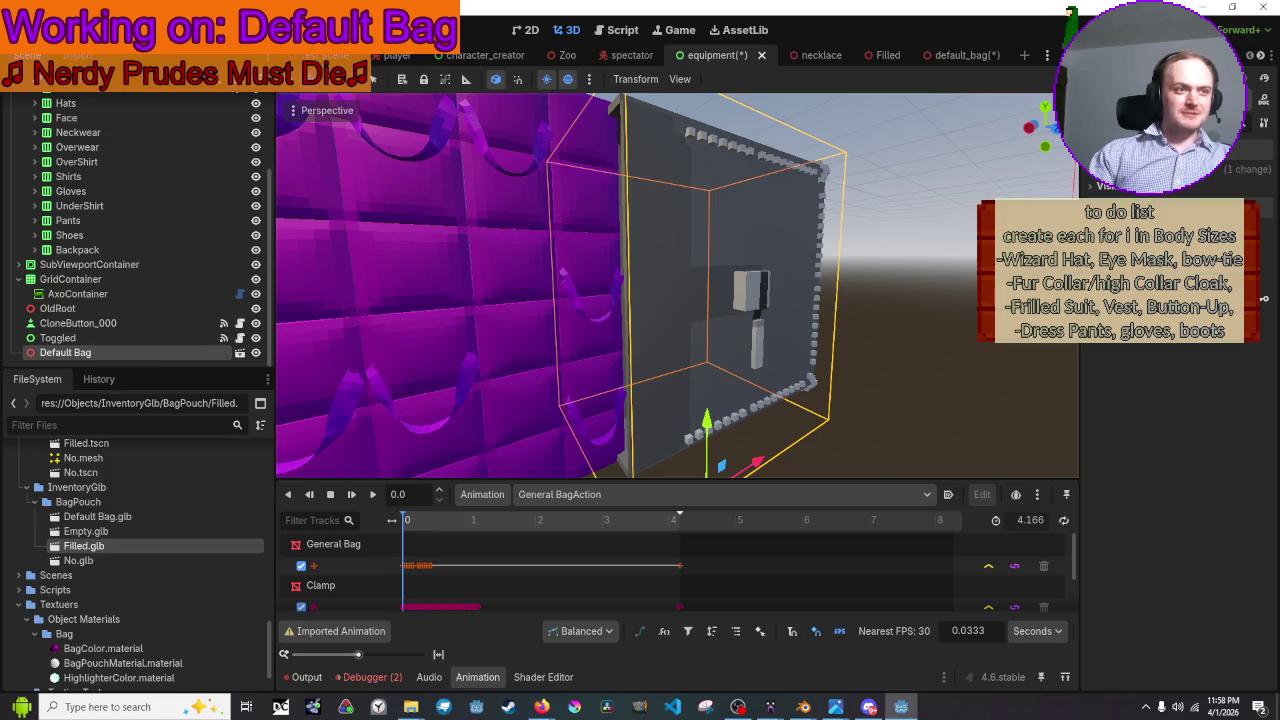
middle_click_drag(600, 300, 626, 298)
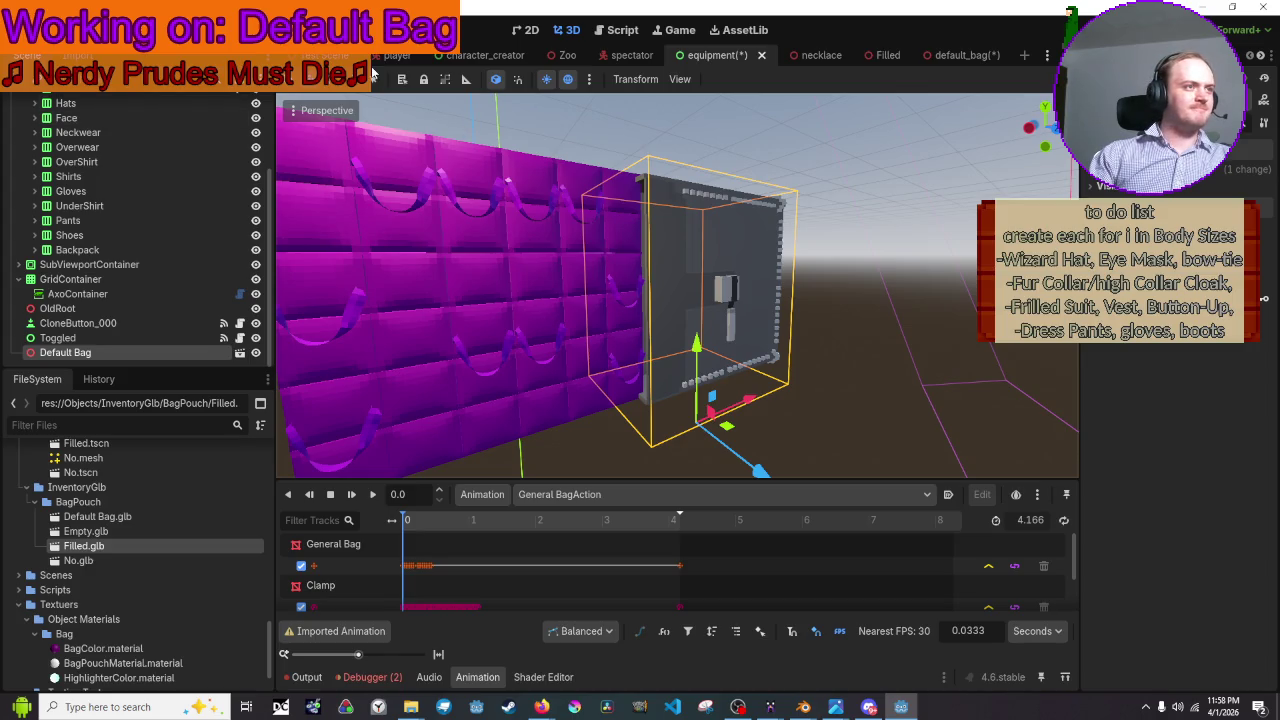
- Scale the bag up a little more and nudge it slightly down
key("e")
key("w")
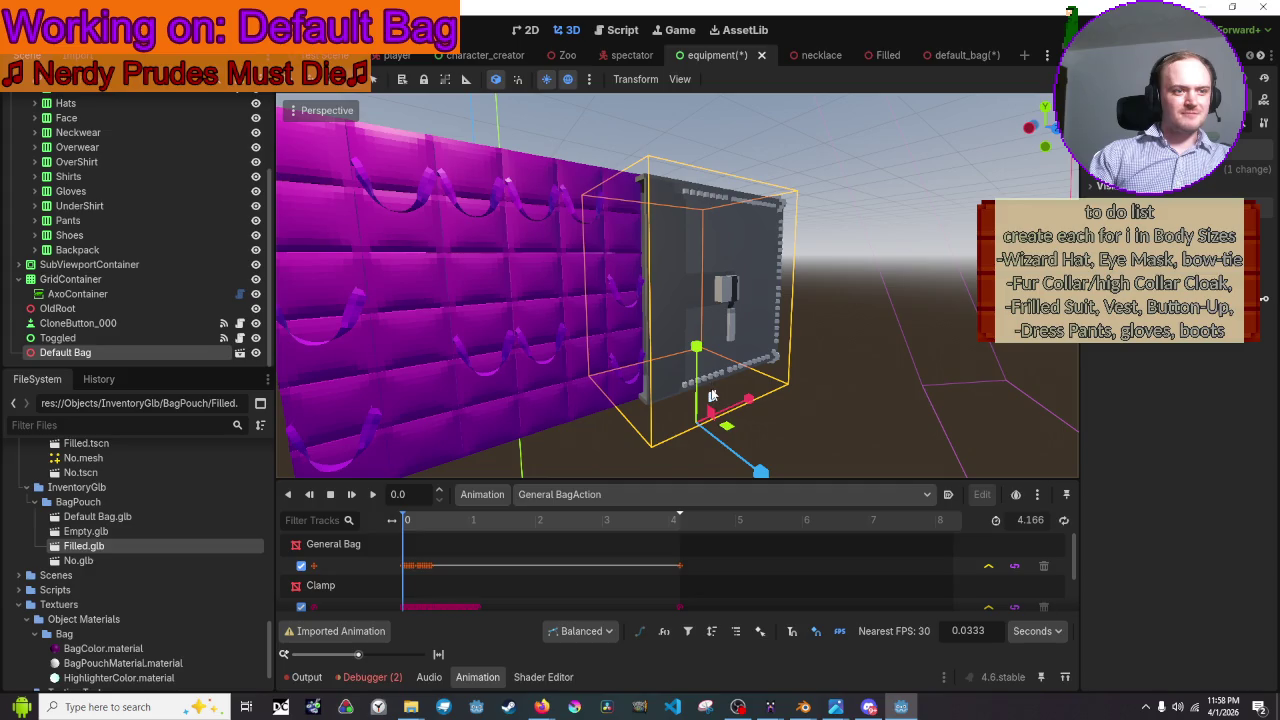
key("s")
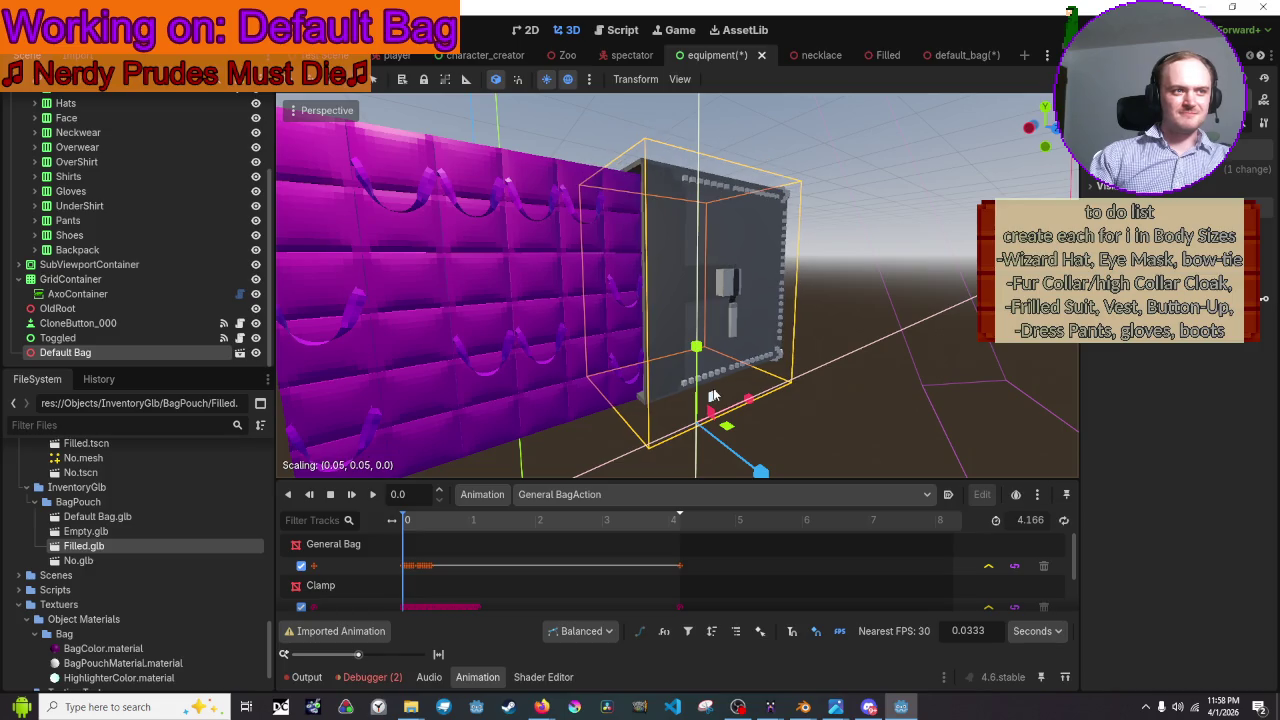
left_click(712, 397)
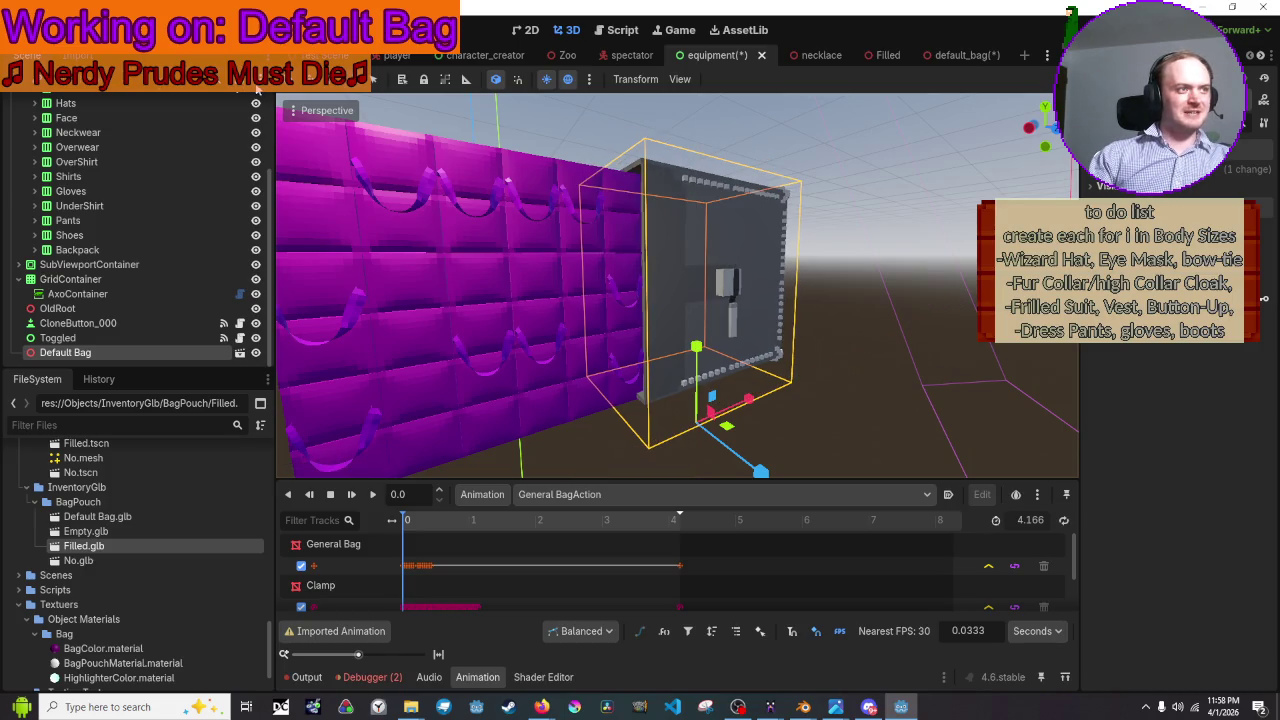
left_click_drag(695, 345, 696, 350)
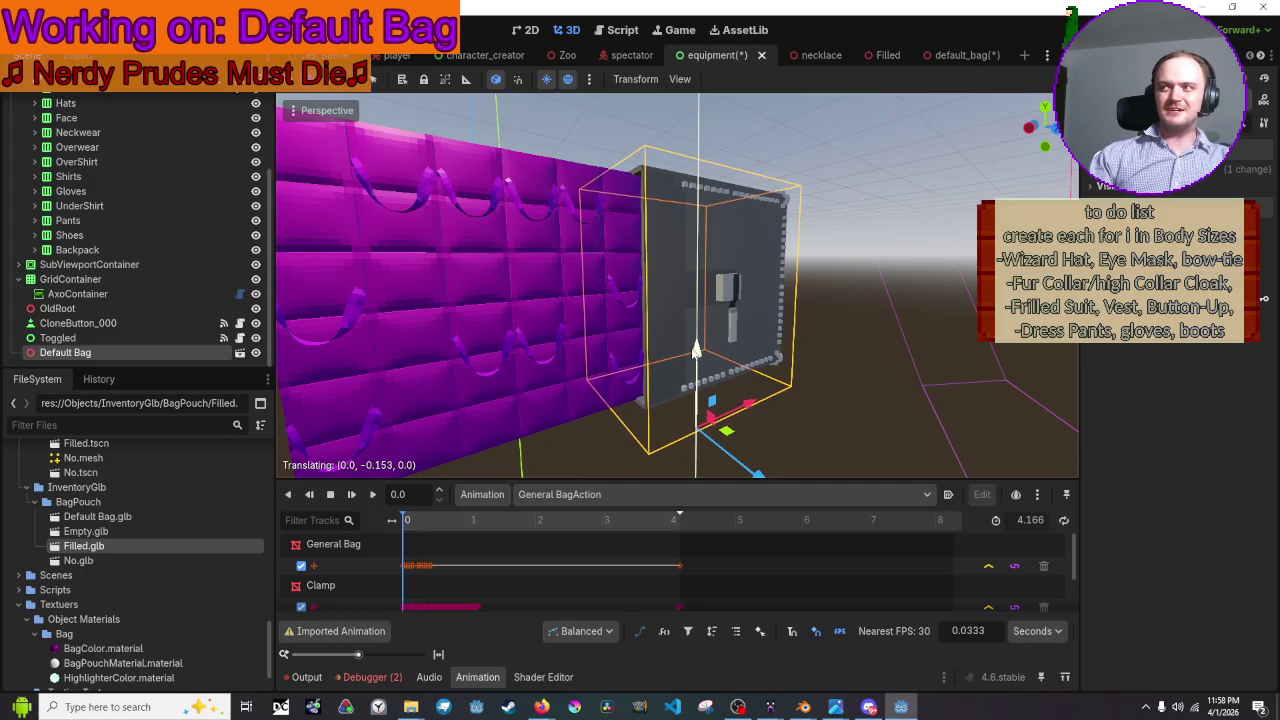
- Slide the bag sideways along its depth axis and frame it in the view
scroll(696, 350, "down", 10)
mouse_move(696, 350)
middle_mouse_down()
mouse_move(284, 387)
mouse_move(300, 300)
middle_mouse_up()
scroll(284, 387, "up", 8)
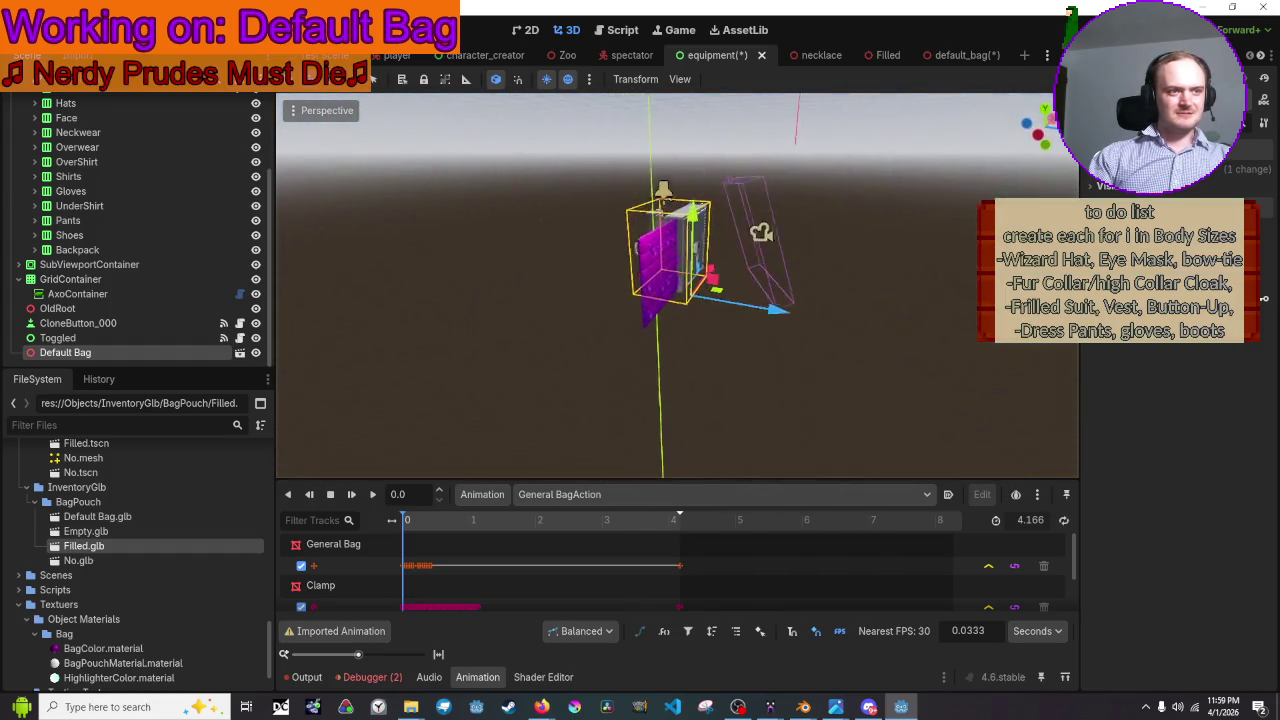
scroll(691, 347, "up", 6)
mouse_move(717, 326)
left_mouse_down()
mouse_move(646, 281)
mouse_move(801, 324)
left_mouse_up()
left_click(806, 323)
key("f")
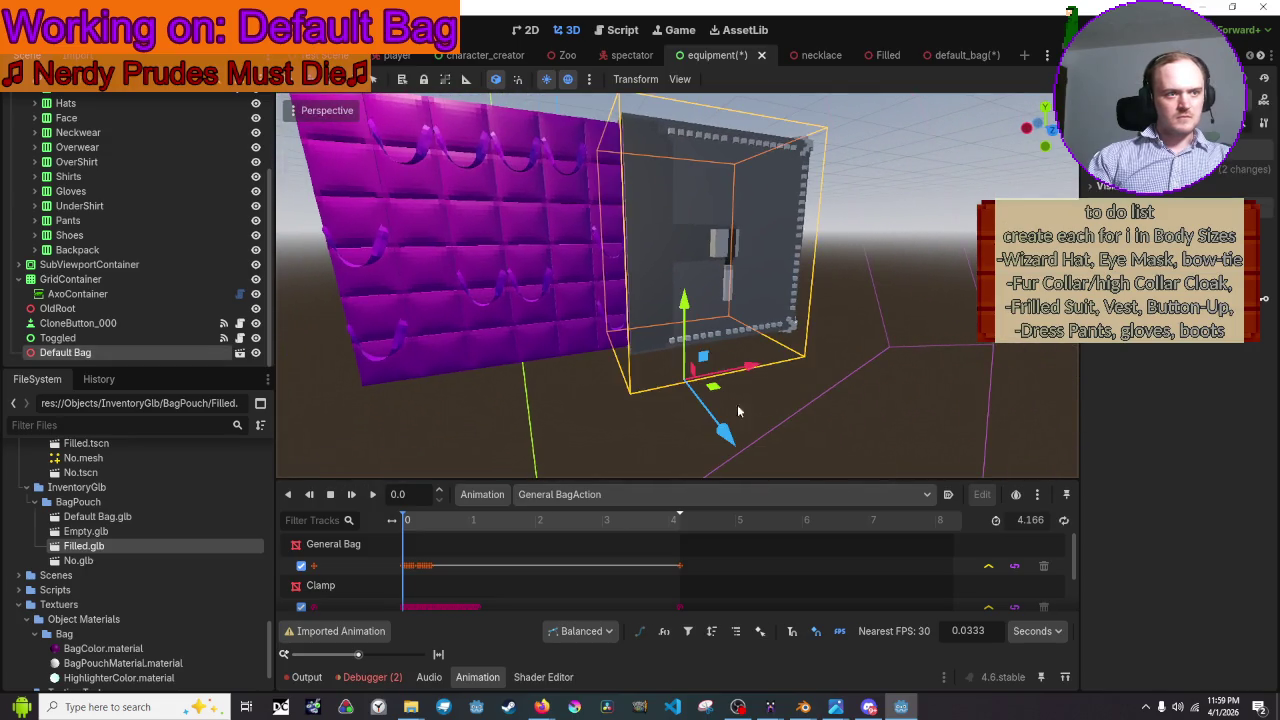
- Cancel stray transforms and scale the bag up slightly across two axes
right_click(727, 432)
mouse_move(758, 300)
middle_mouse_down()
mouse_move(731, 474)
mouse_move(700, 380)
mouse_move(760, 288)
middle_mouse_up()
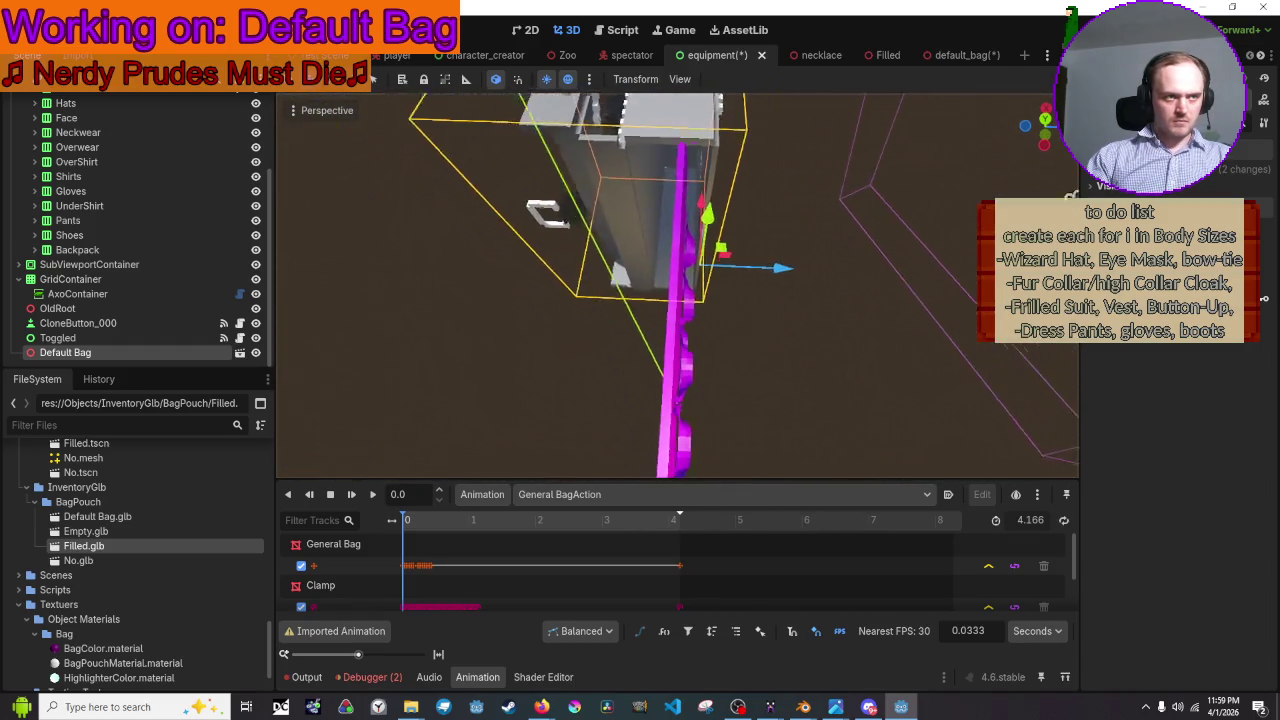
left_click_drag(722, 238, 722, 228)
right_click(722, 228)
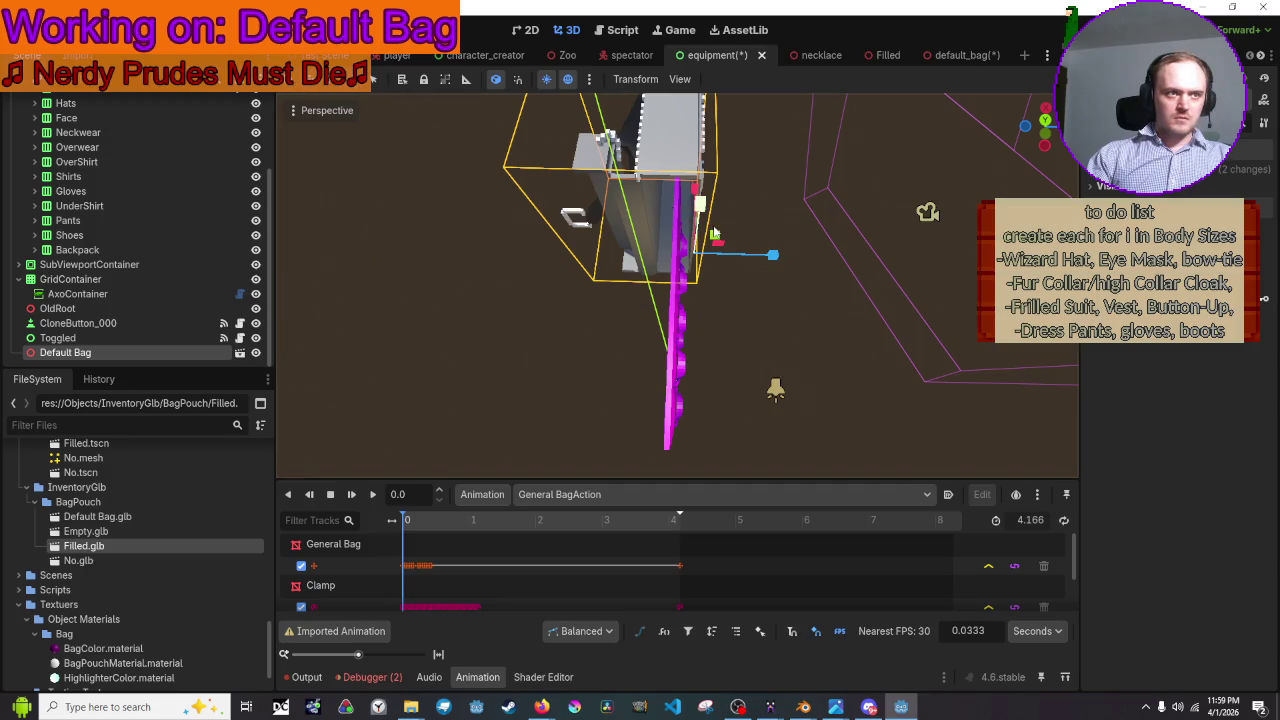
left_click_drag(716, 236, 727, 233)
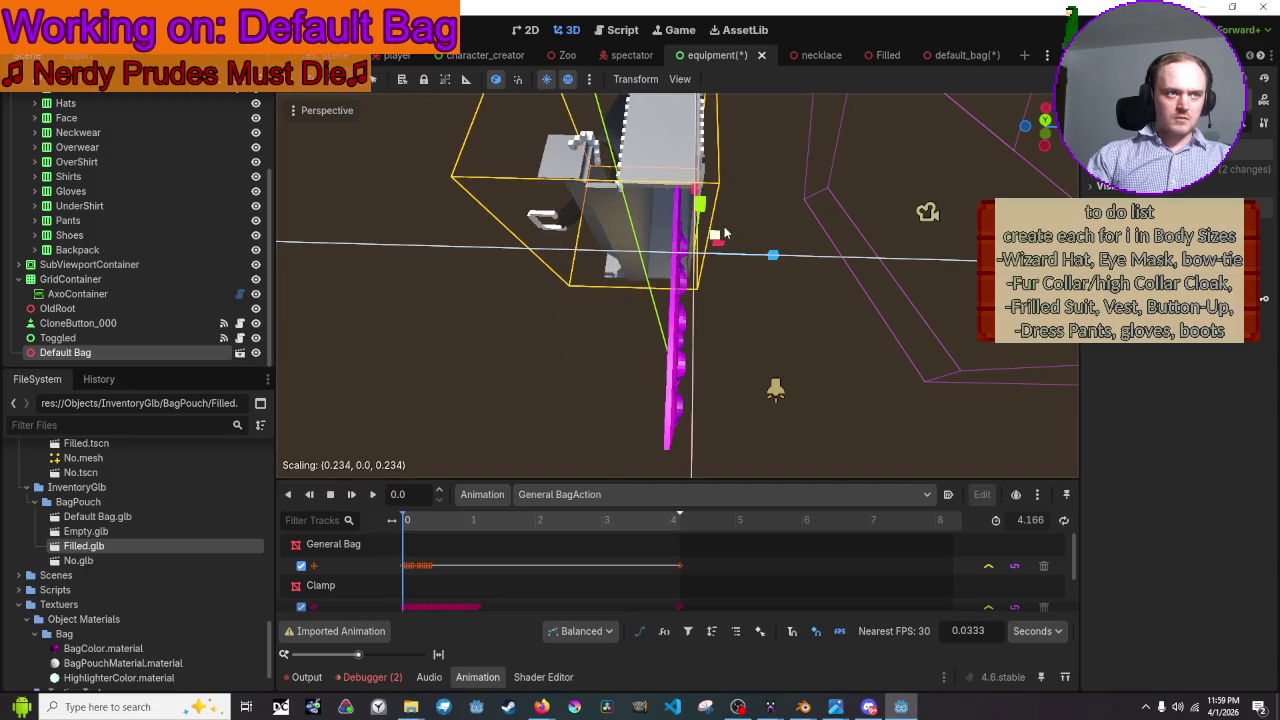
mouse_move(727, 233)
middle_mouse_down()
mouse_move(700, 330)
mouse_move(545, 325)
middle_mouse_up()
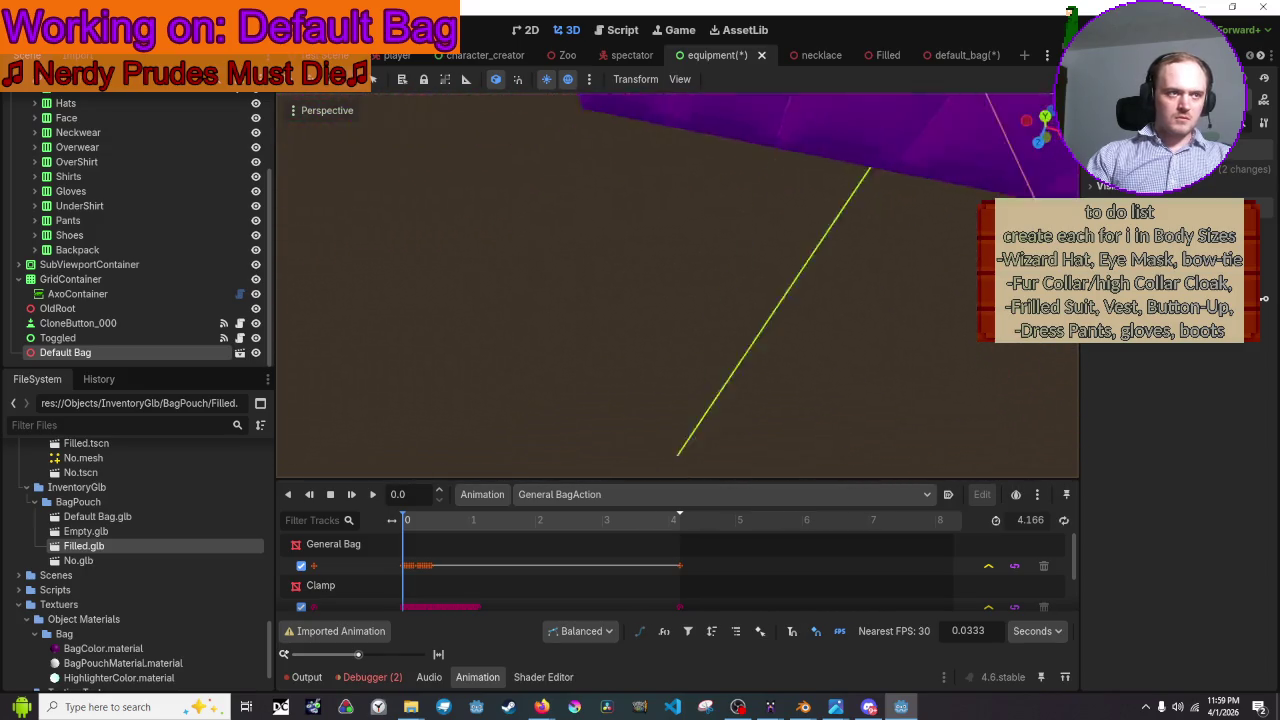
scroll(640, 300, "up", 5)
mouse_move(640, 300)
middle_mouse_down()
mouse_move(600, 320)
mouse_move(650, 367)
middle_mouse_up()
scroll(600, 320, "down", 4)
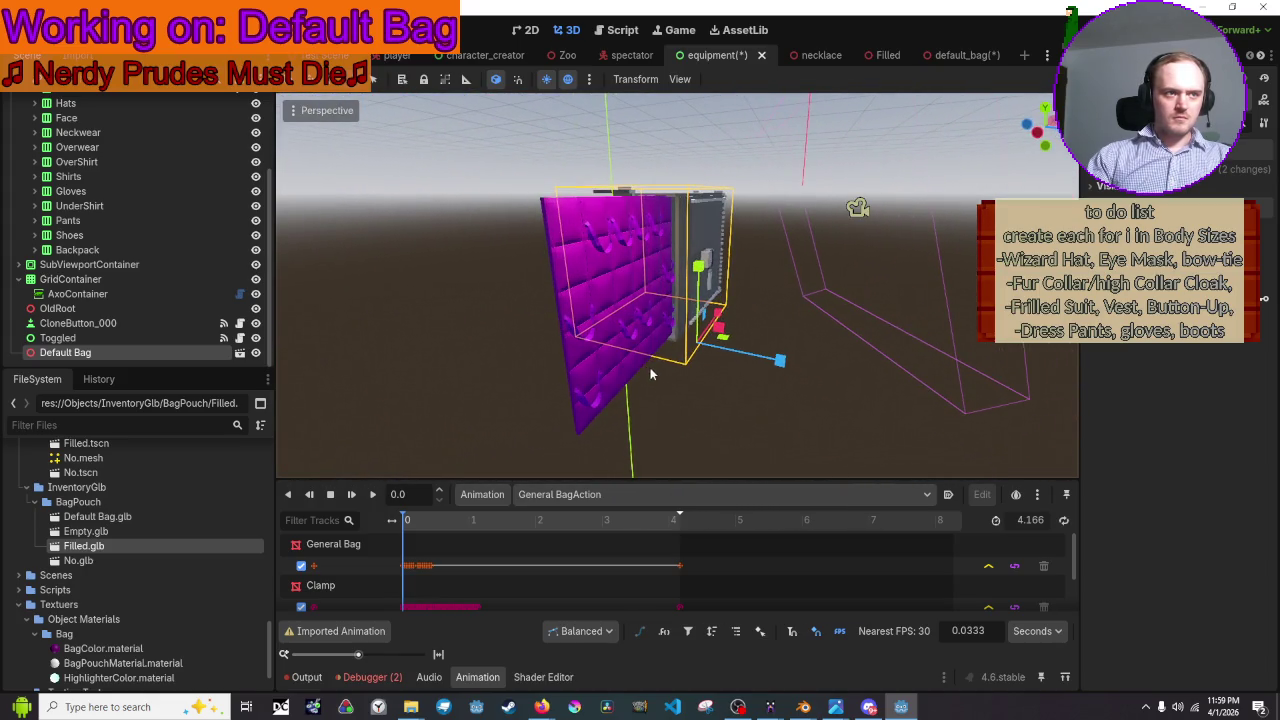
- Push the bag 0.206 along the Z axis against the purple panel, then deselect it
key("w")
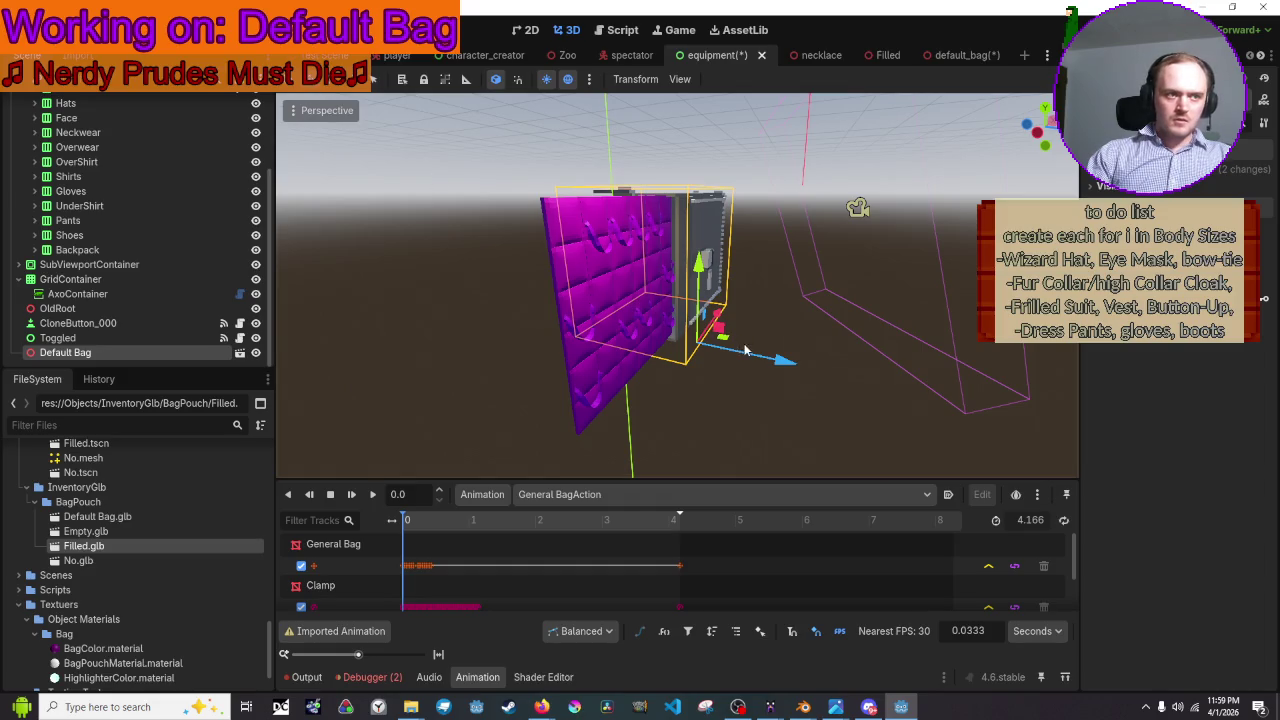
middle_click_drag(775, 356, 713, 290)
left_click_drag(765, 363, 785, 368)
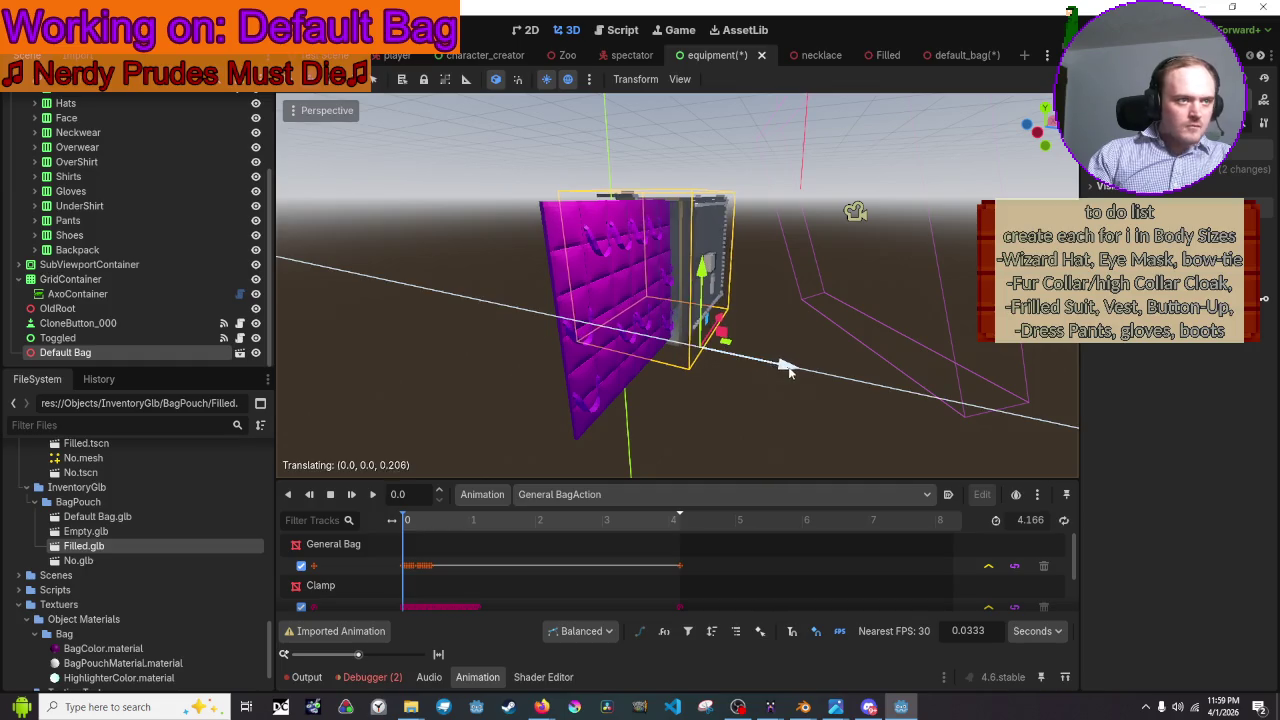
left_click(791, 449)
mouse_move(791, 449)
middle_mouse_down()
mouse_move(720, 300)
mouse_move(680, 290)
middle_mouse_up()
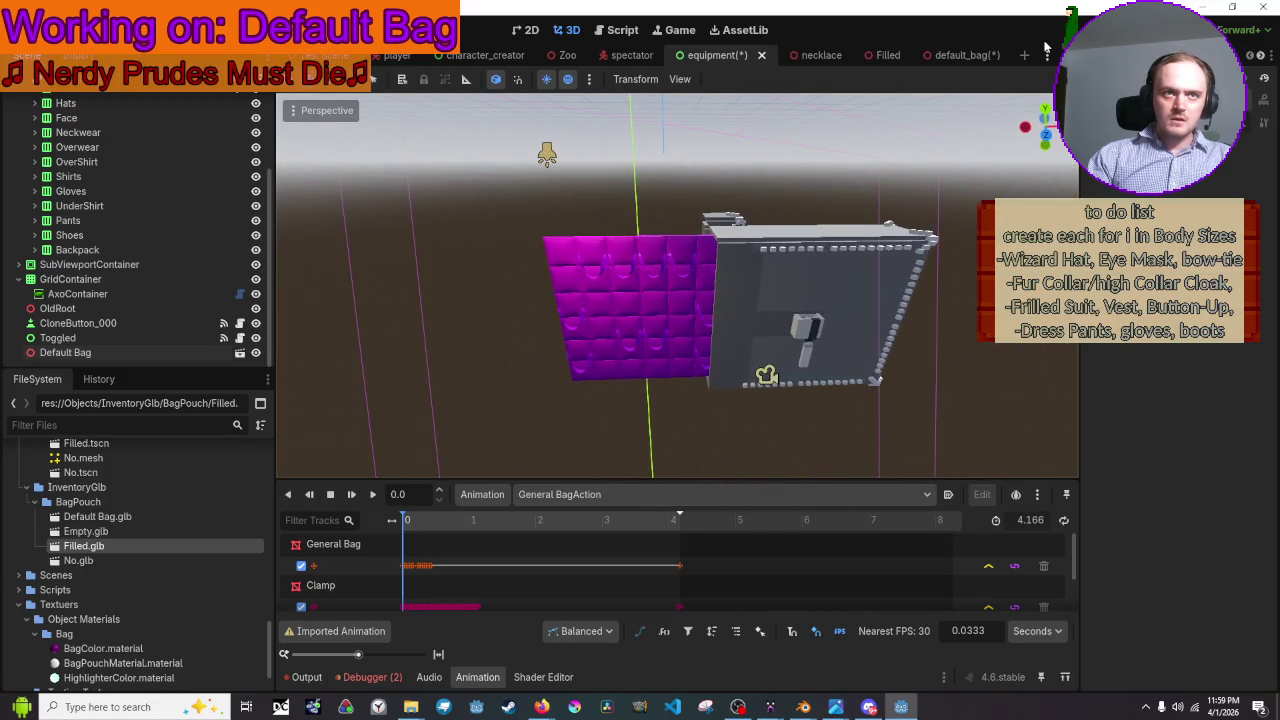
- Save and run the game, check the Equipment view, then stop it
key("F6")
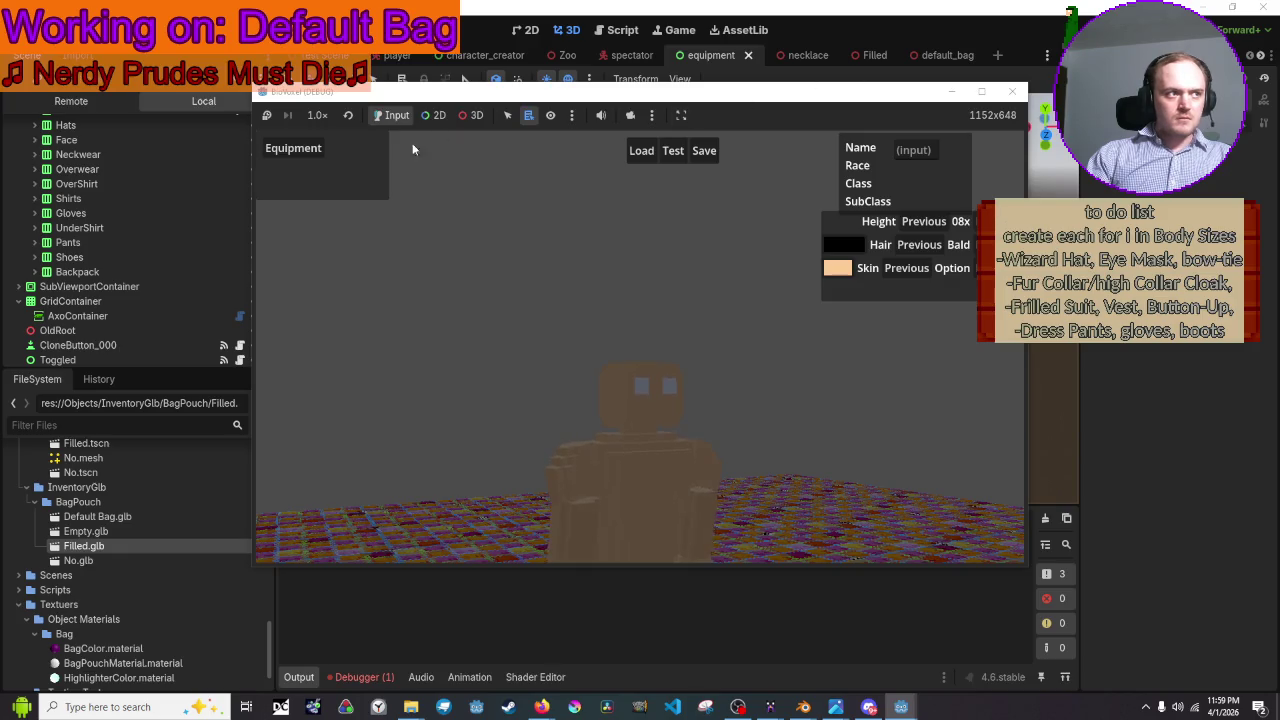
left_click(1012, 91)
left_click(810, 265)
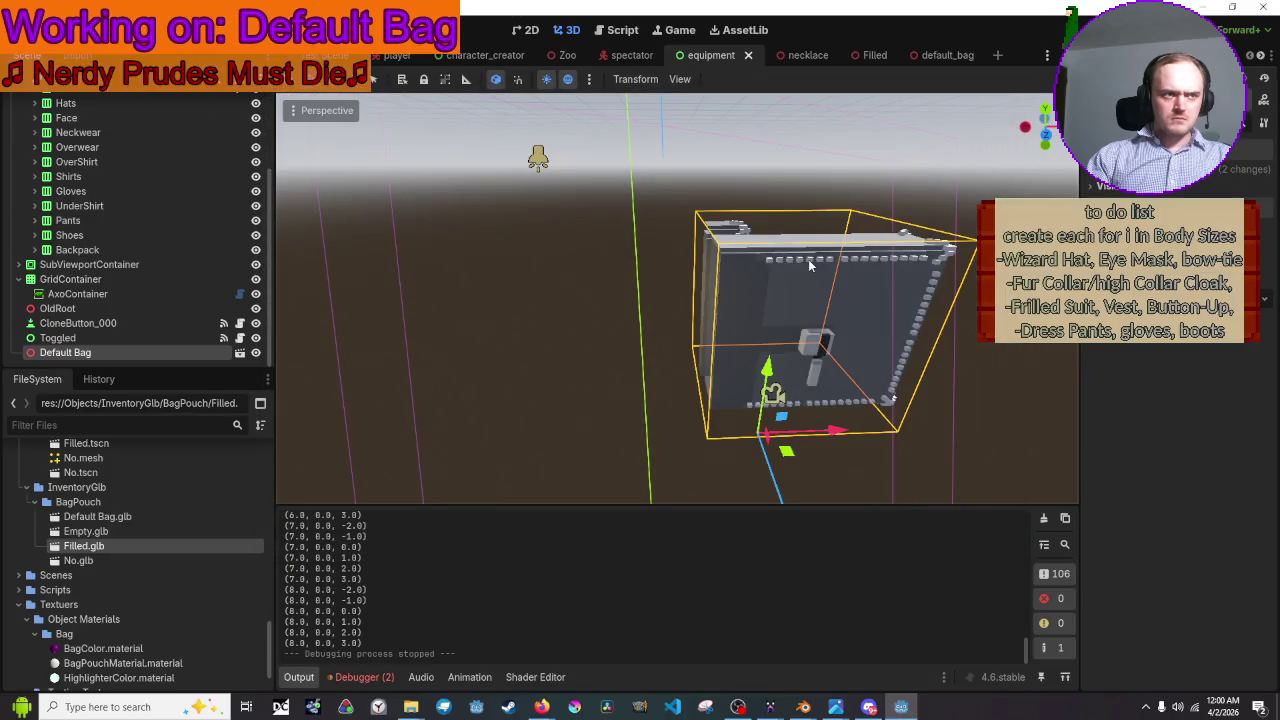
- Cancel opening Default Bag.glb and open default_bag.tscn instead
left_click(240, 353)
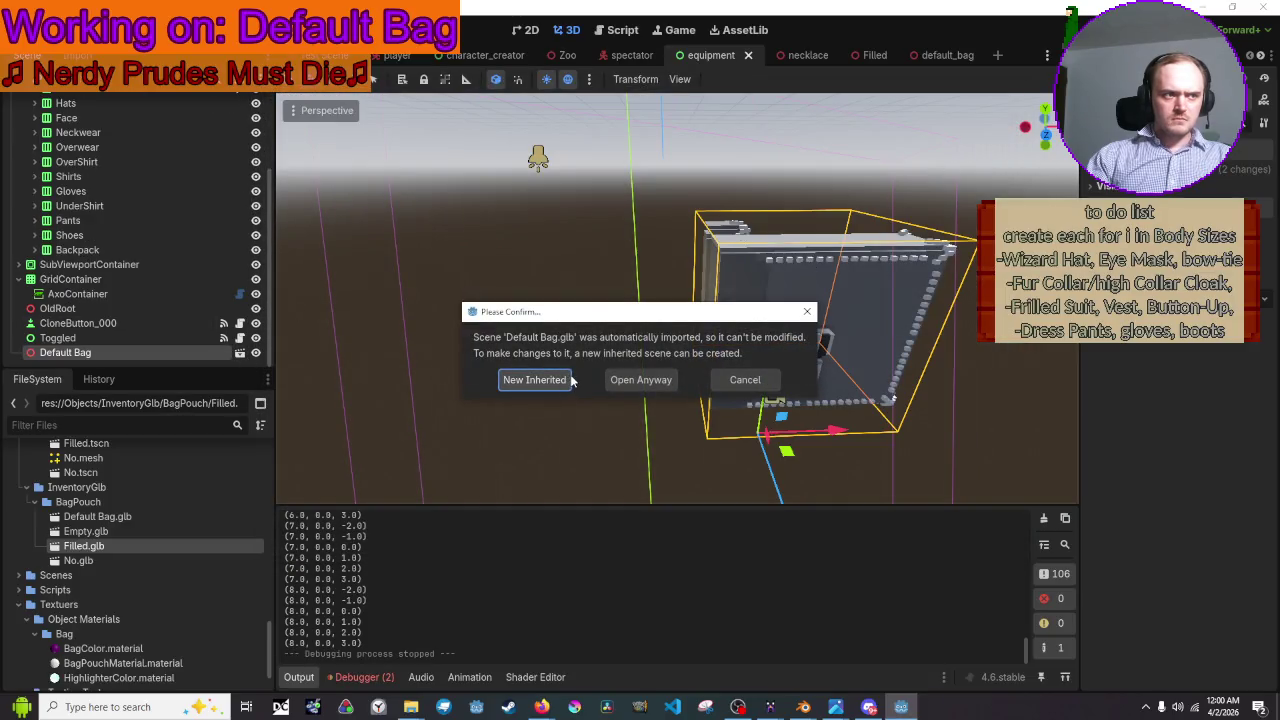
left_click(748, 376)
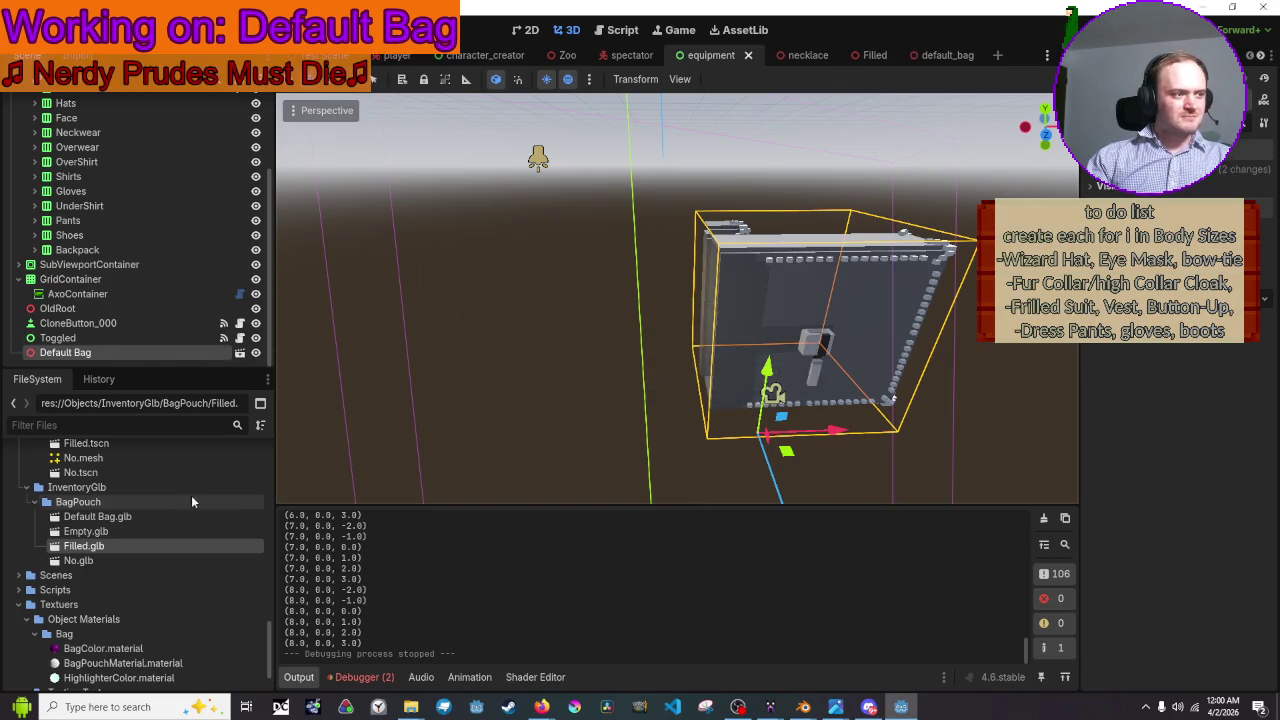
scroll(191, 495, "up", 3)
scroll(136, 507, "up", 3)
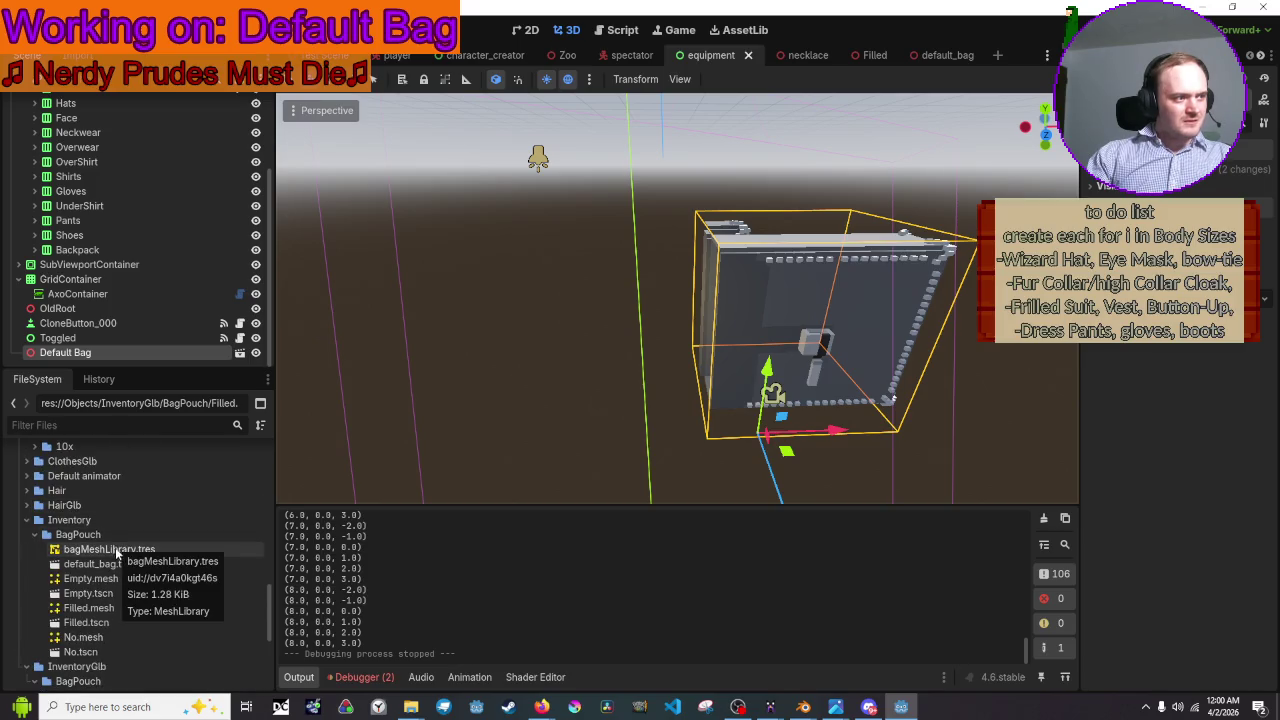
left_click(78, 566)
double_click(78, 566)
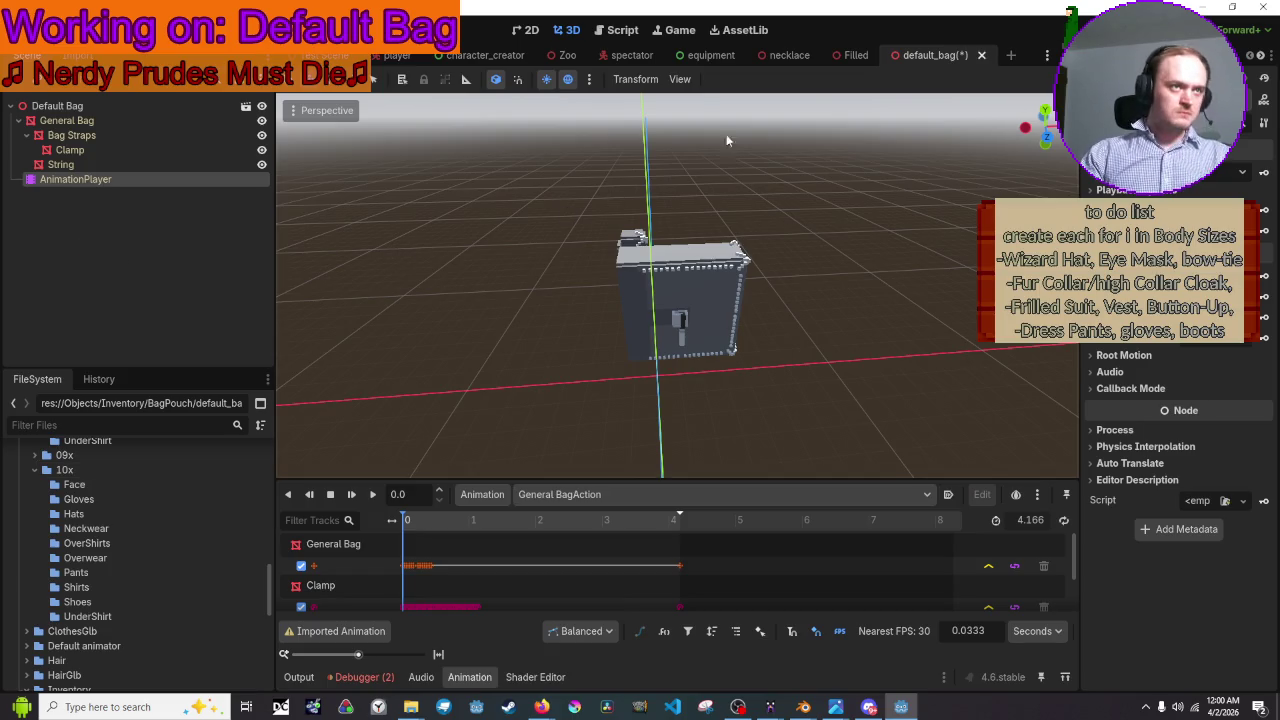
- Add default_bag.tscn to the equipment scene as Default Bag2, then delete the old Default Bag
left_click(716, 56)
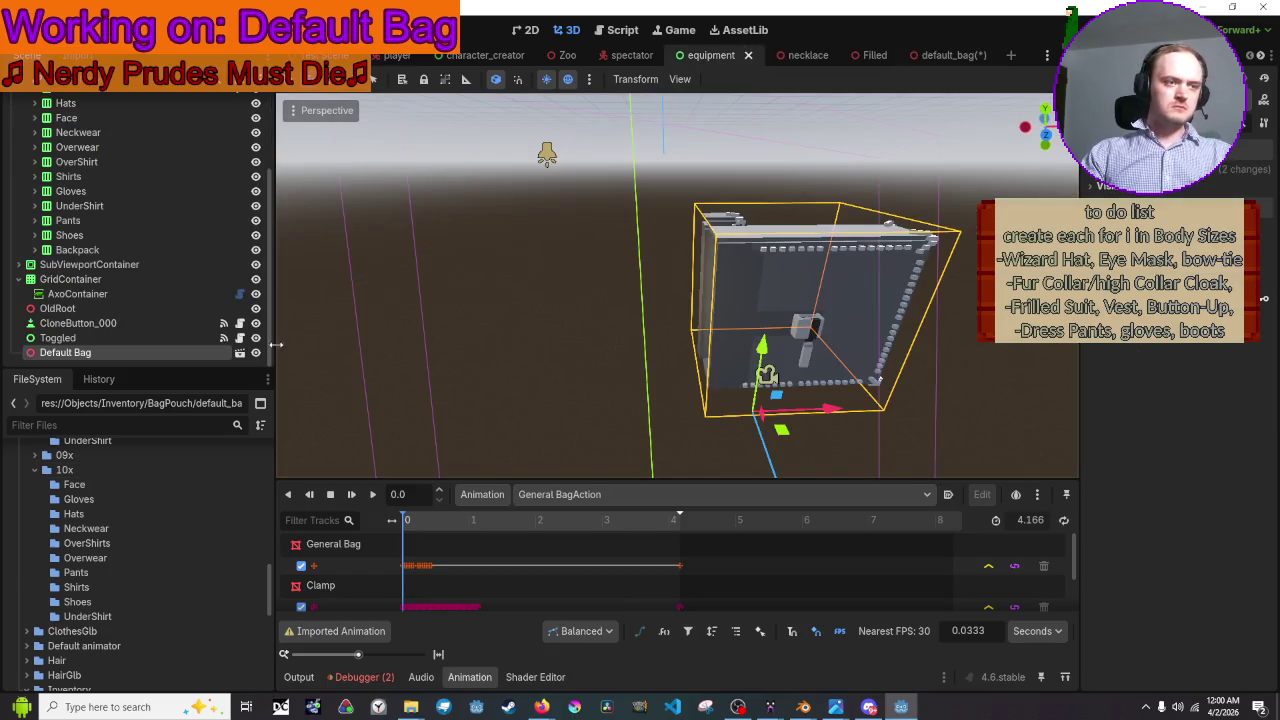
mouse_move(156, 350)
left_mouse_down()
mouse_move(163, 254)
mouse_move(148, 234)
left_mouse_up()
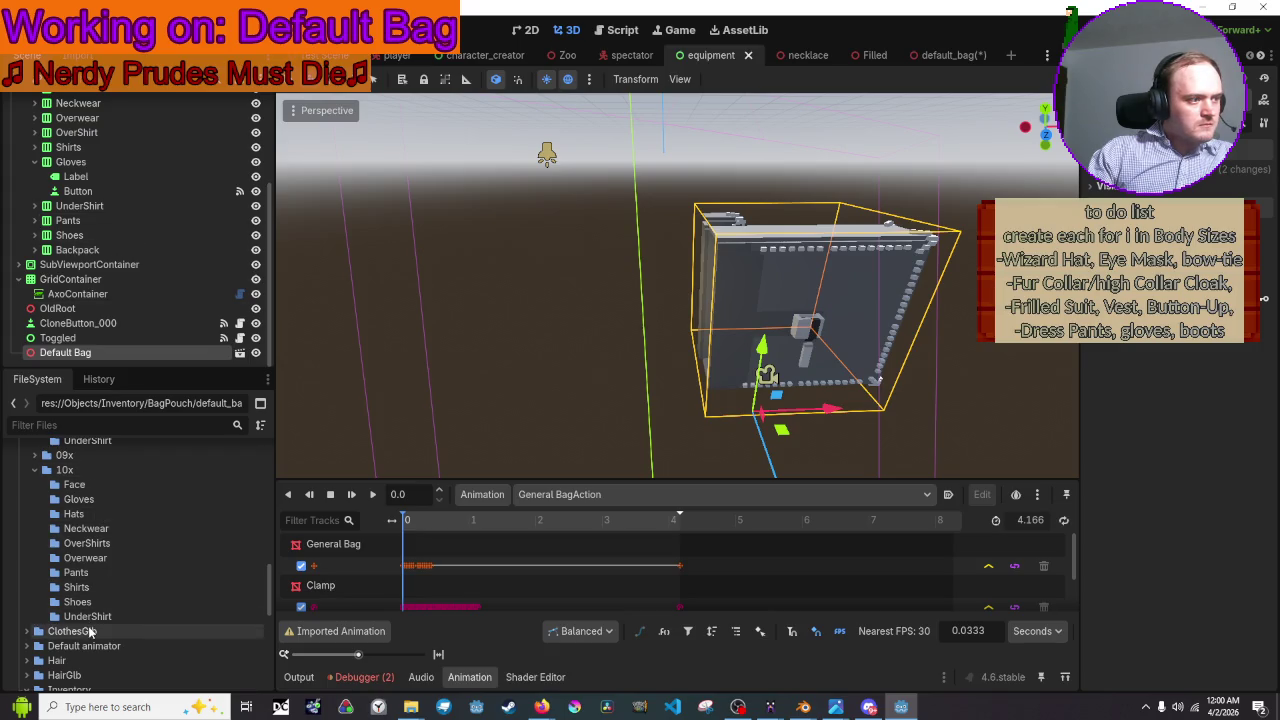
scroll(45, 620, "down", 2)
scroll(55, 600, "down", 2)
scroll(70, 570, "down", 2)
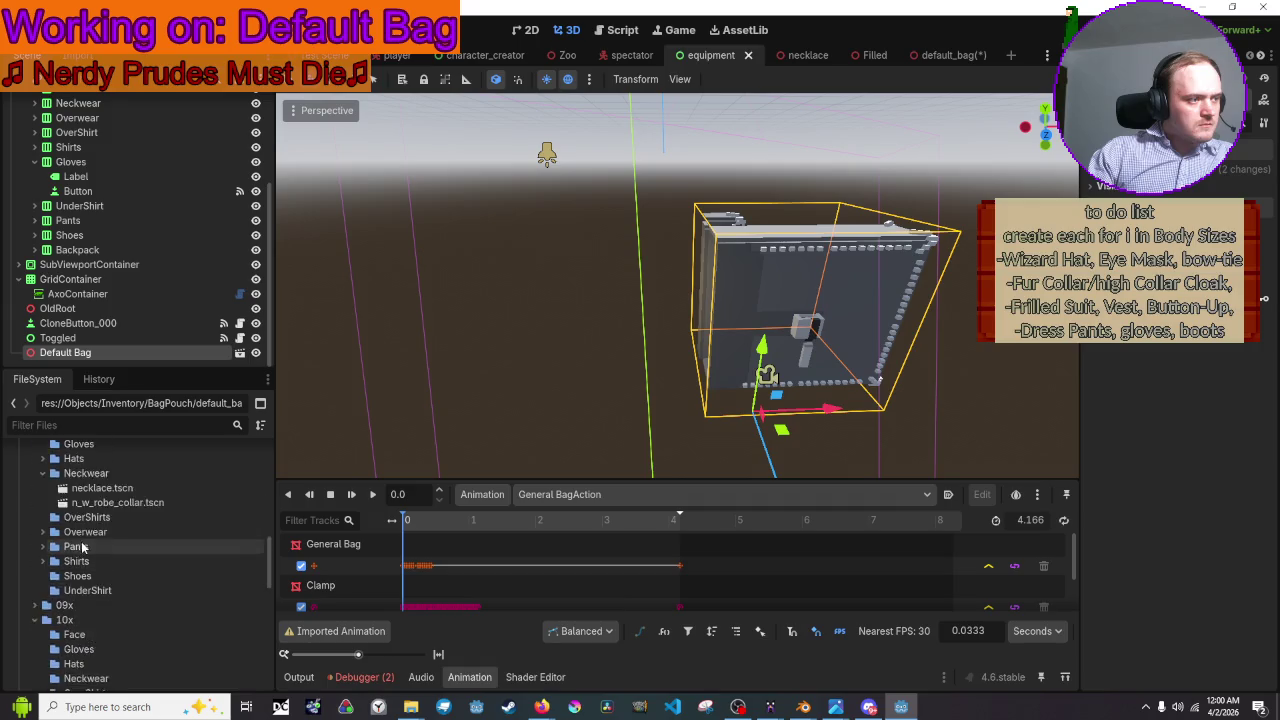
scroll(83, 540, "down", 1)
mouse_move(92, 524)
left_mouse_down()
mouse_move(70, 353)
mouse_move(86, 119)
left_mouse_up()
left_click_drag(86, 104, 86, 108)
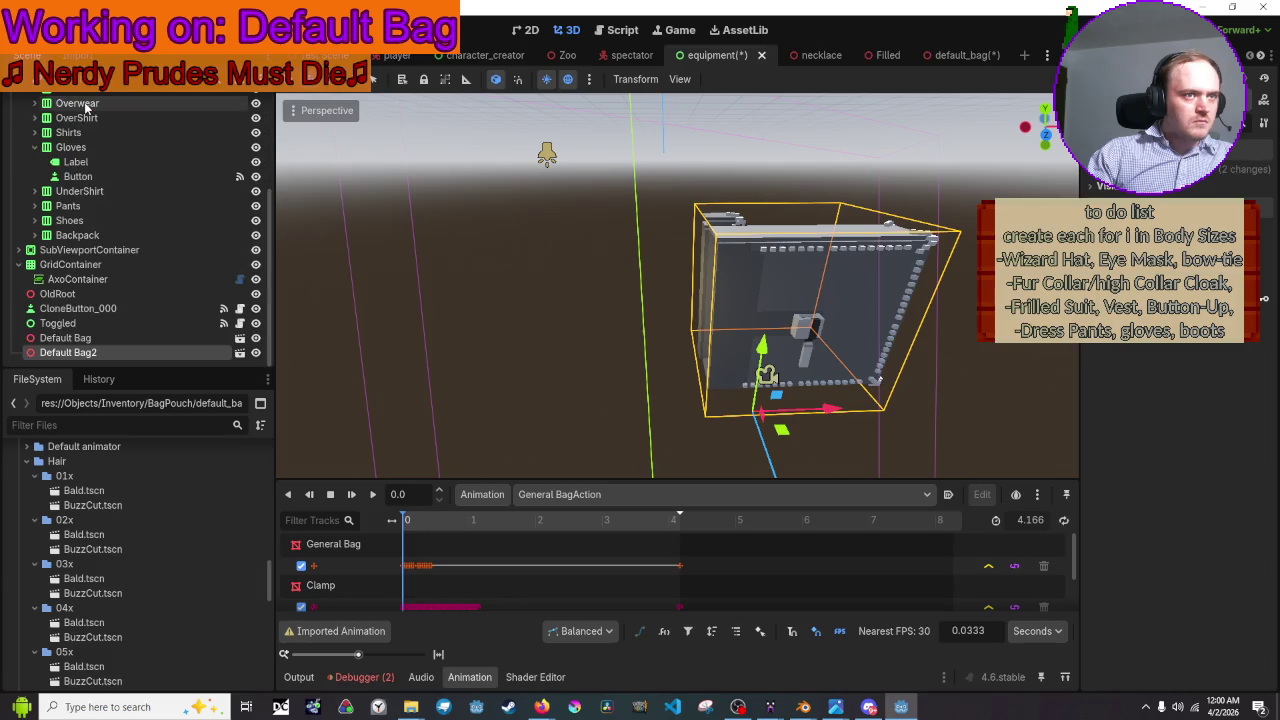
left_click(179, 343)
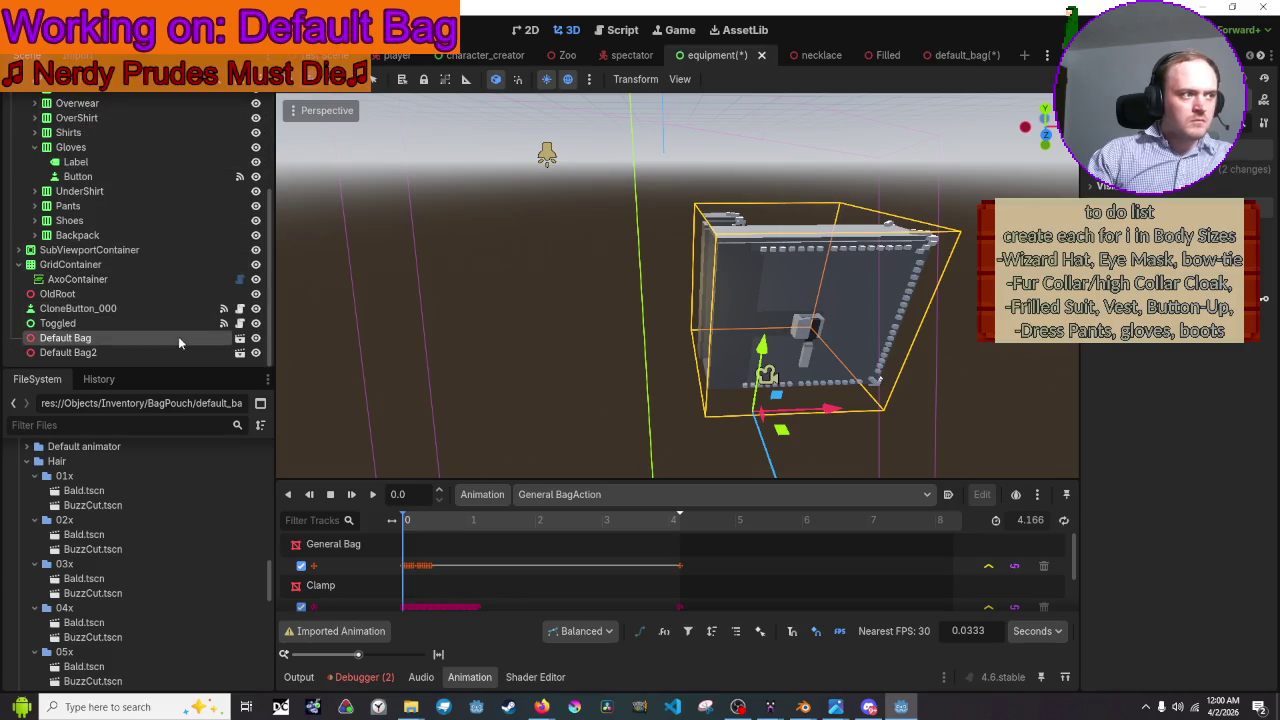
key("Delete")
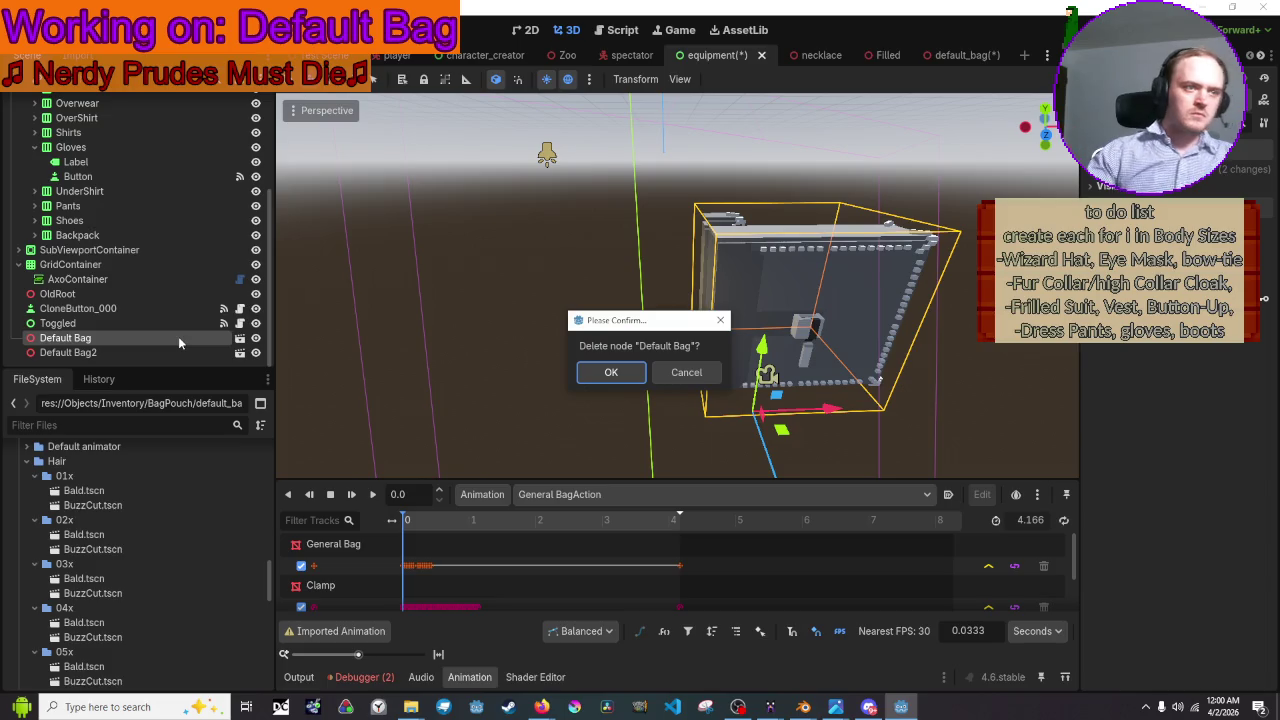
- Confirm the old Default Bag's deletion and rename Default Bag2 to Default Bag
left_click(611, 372)
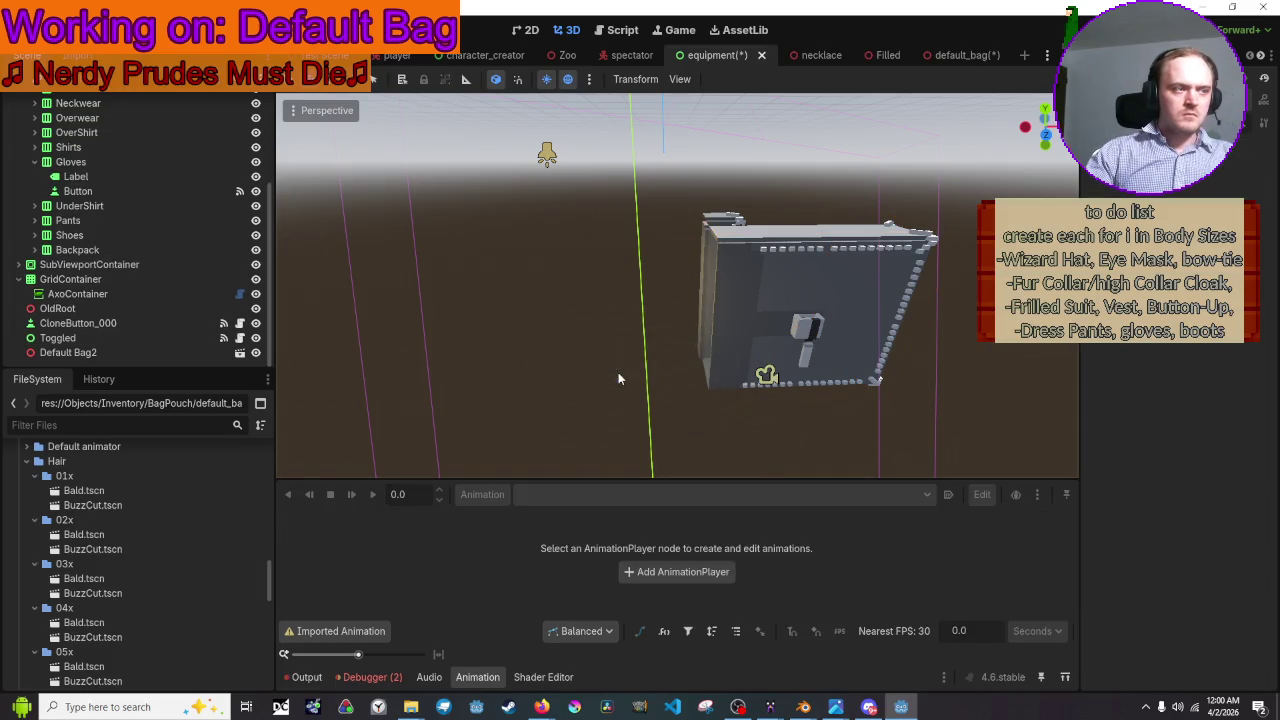
double_click(160, 352)
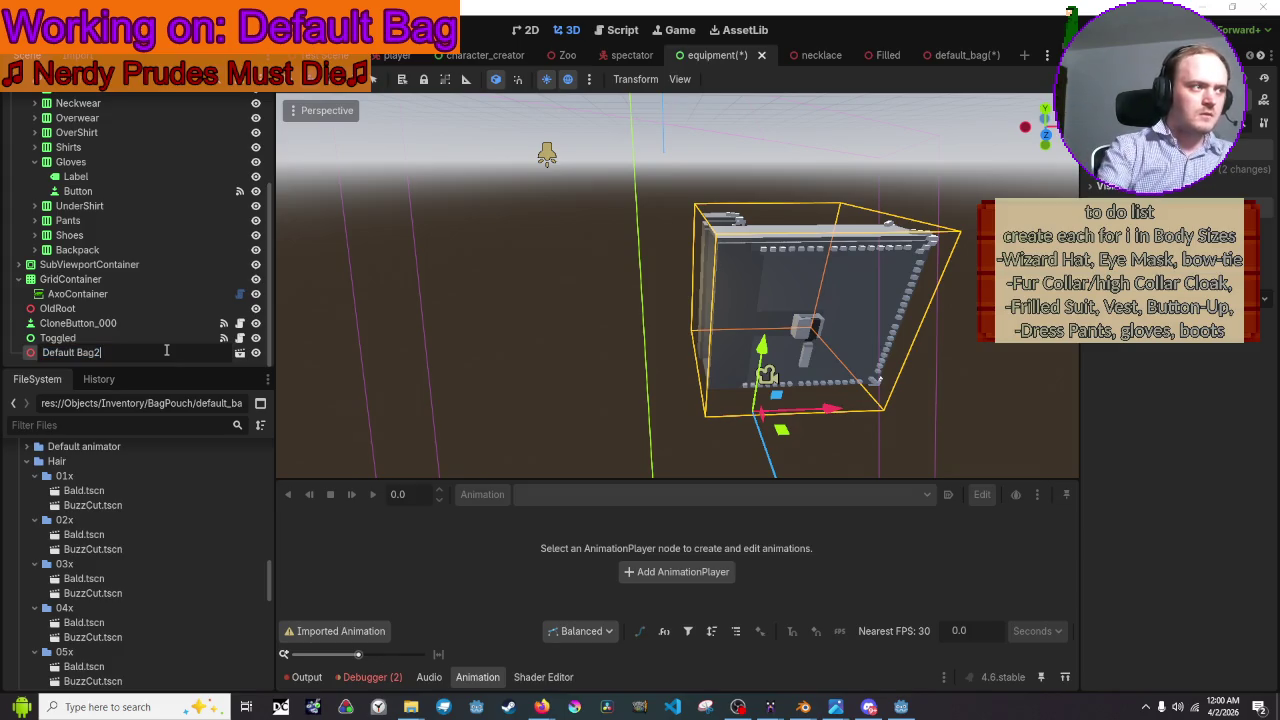
key("Return")
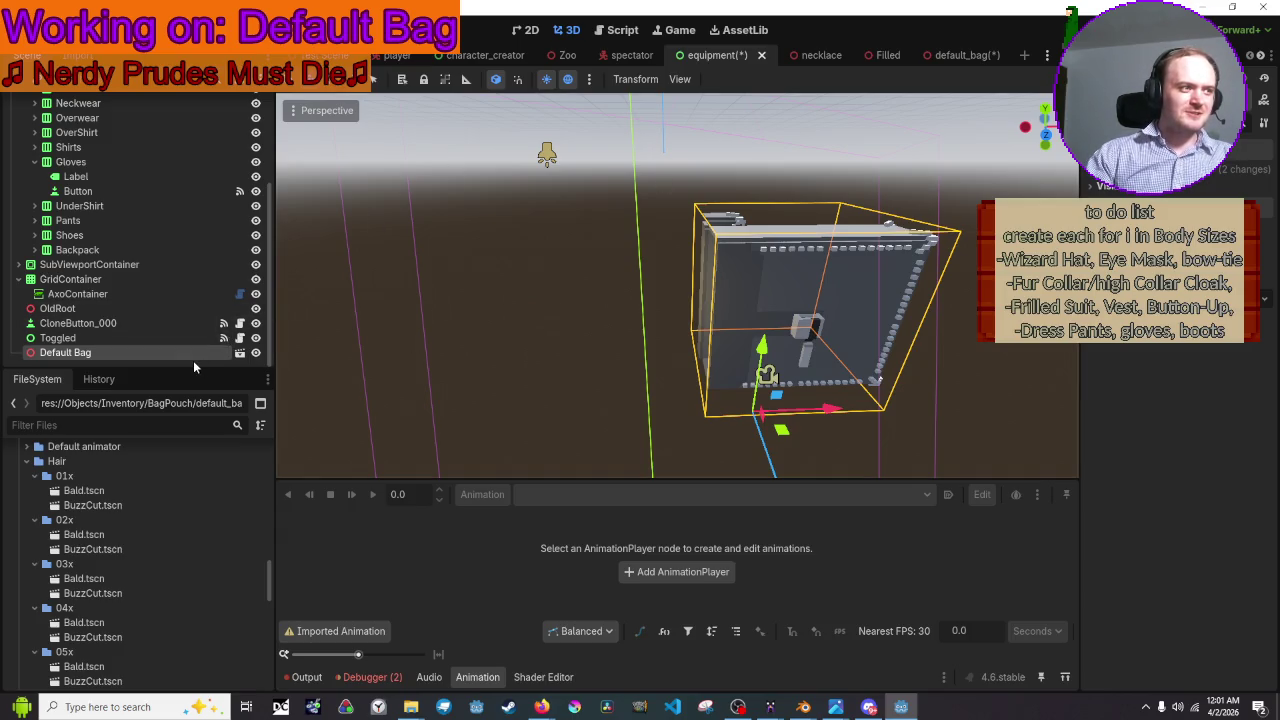
- In the default_bag scene, select General Bag and expand its mesh's Surface 0 settings
left_click(239, 354)
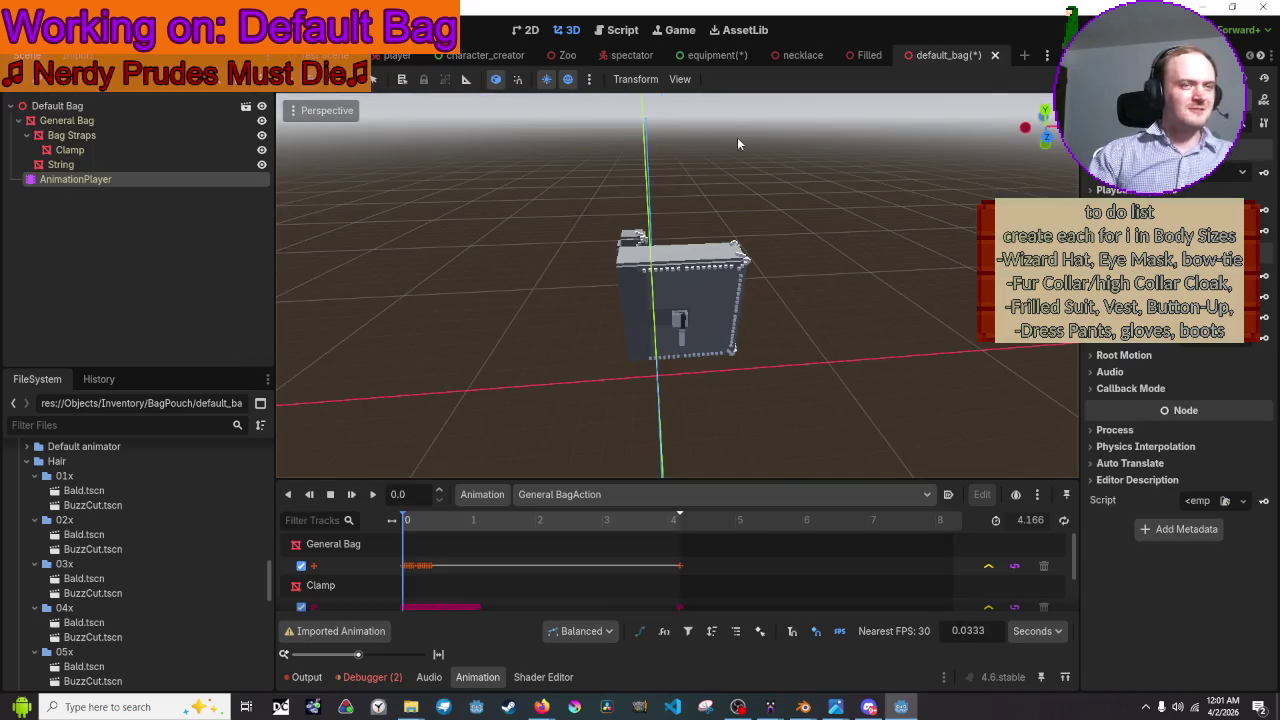
left_click(197, 118)
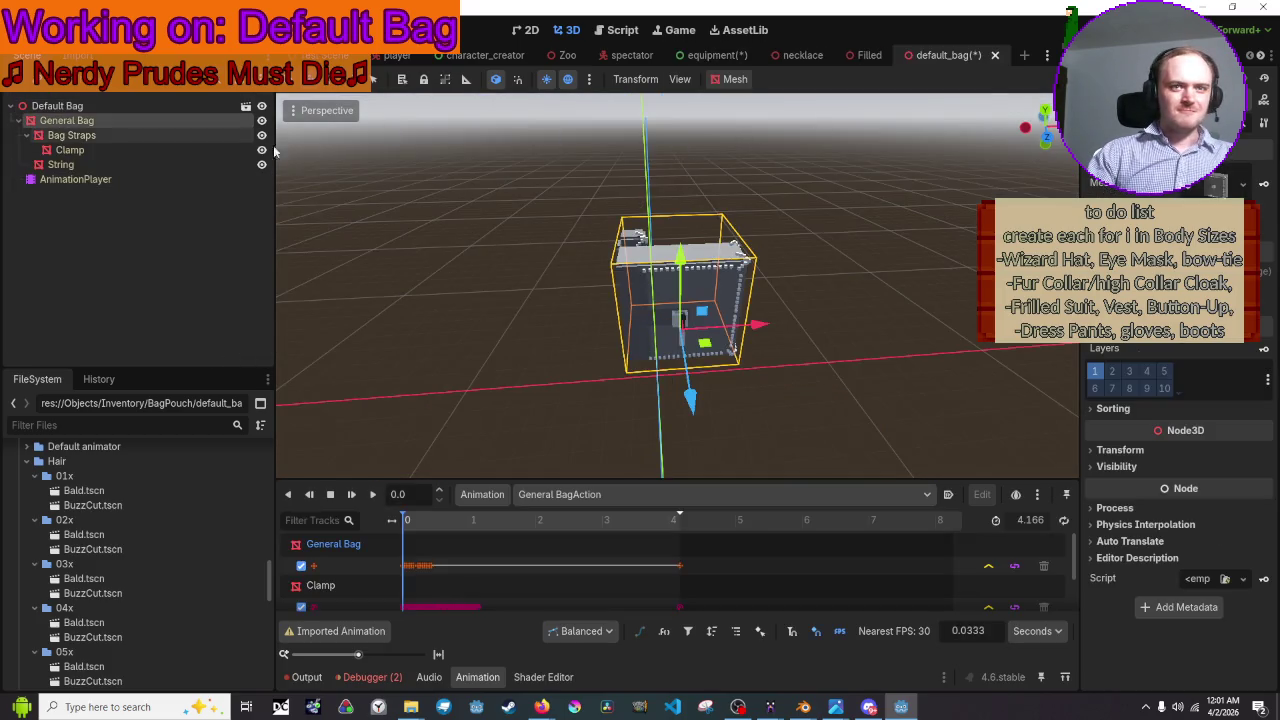
left_click(1244, 189)
left_click(1212, 193)
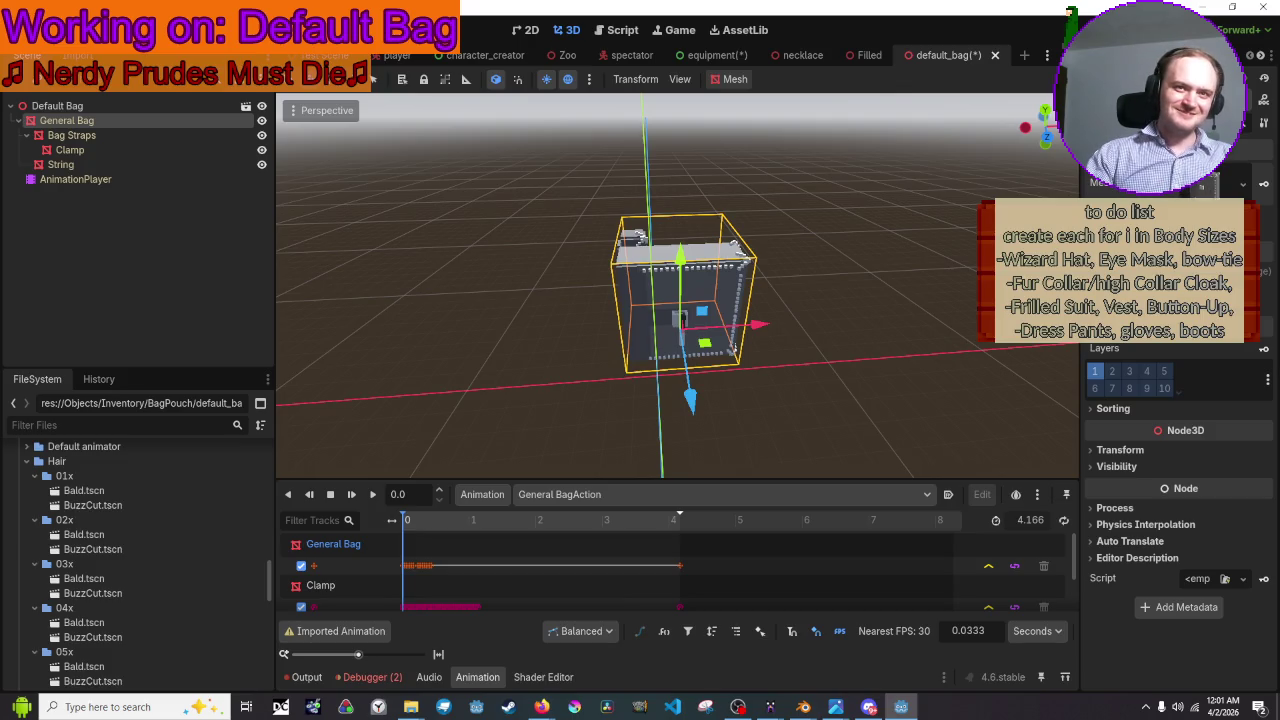
left_click(1215, 184)
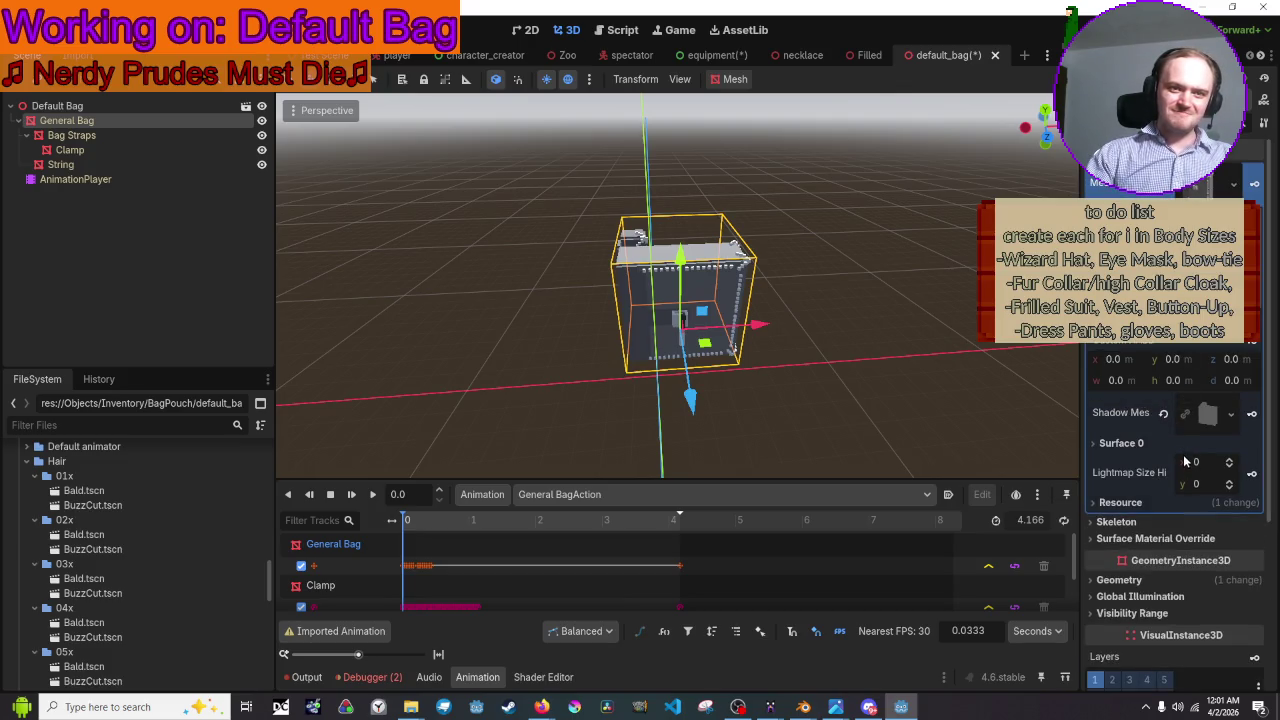
left_click(1120, 443)
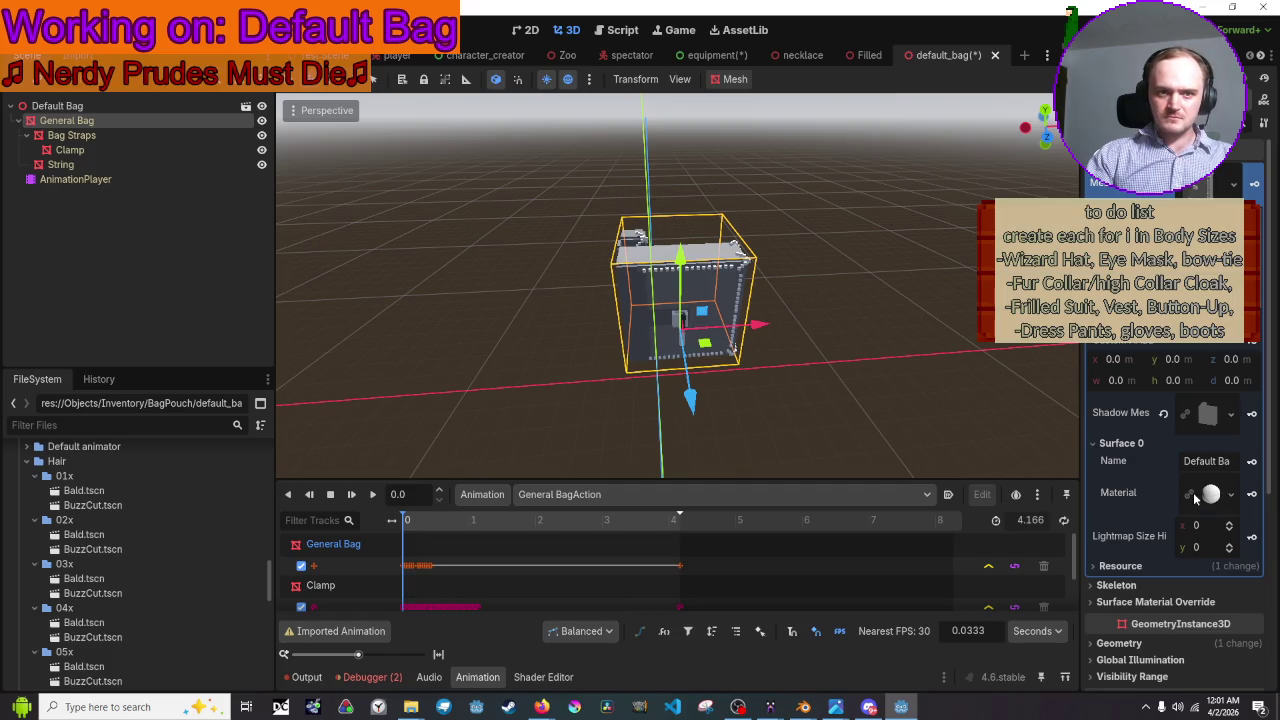
- Load BagPouchMaterial.material from Textuers/Object Materials/Bag as the surface's material
left_click(1234, 495)
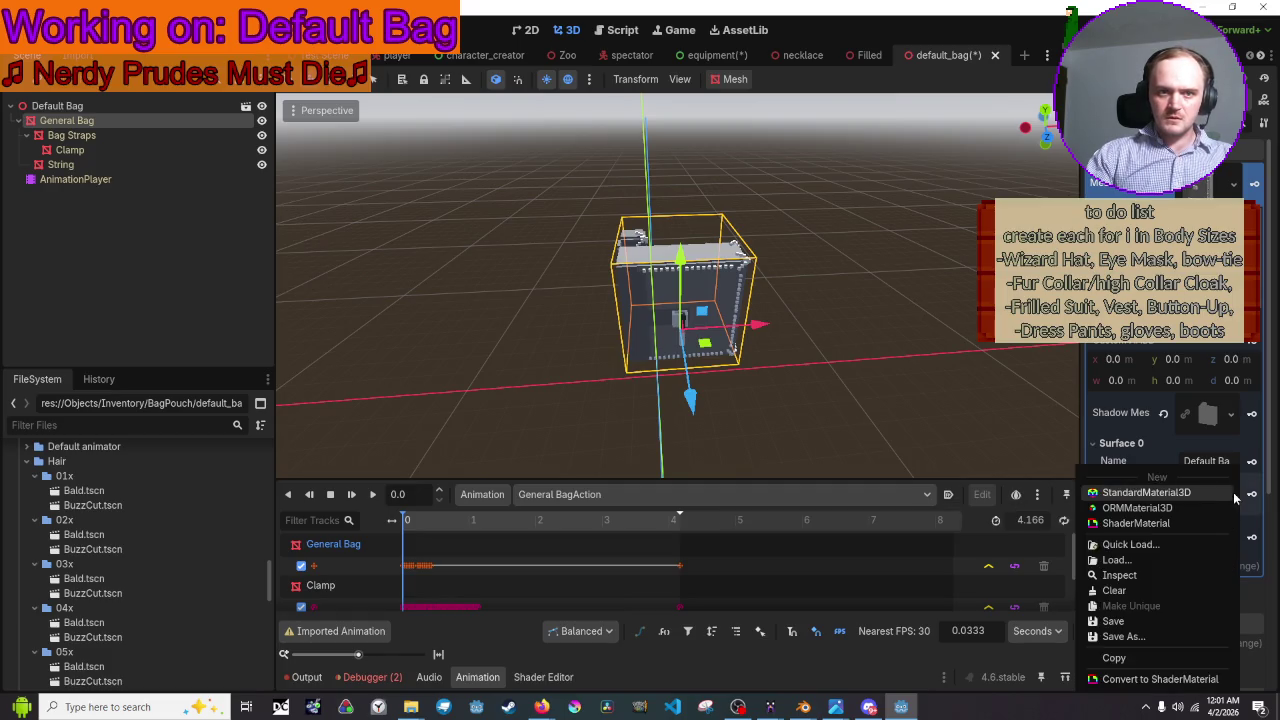
left_click(1195, 564)
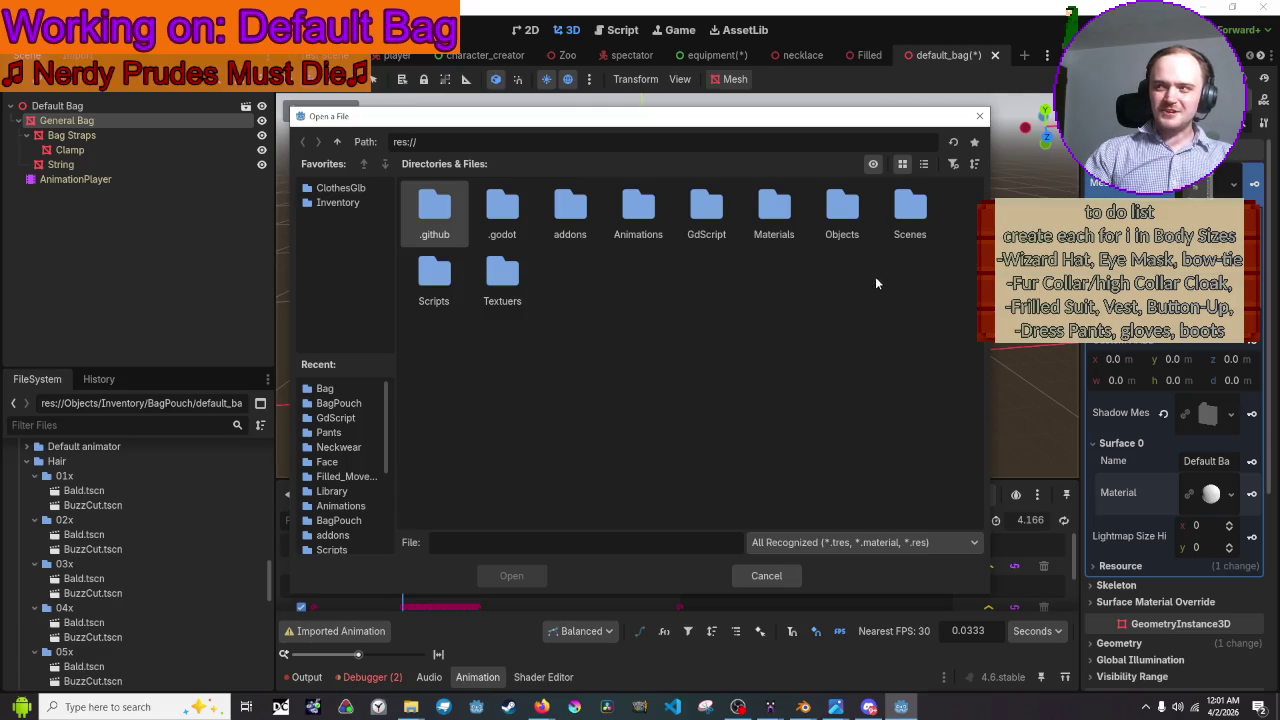
left_click(504, 274)
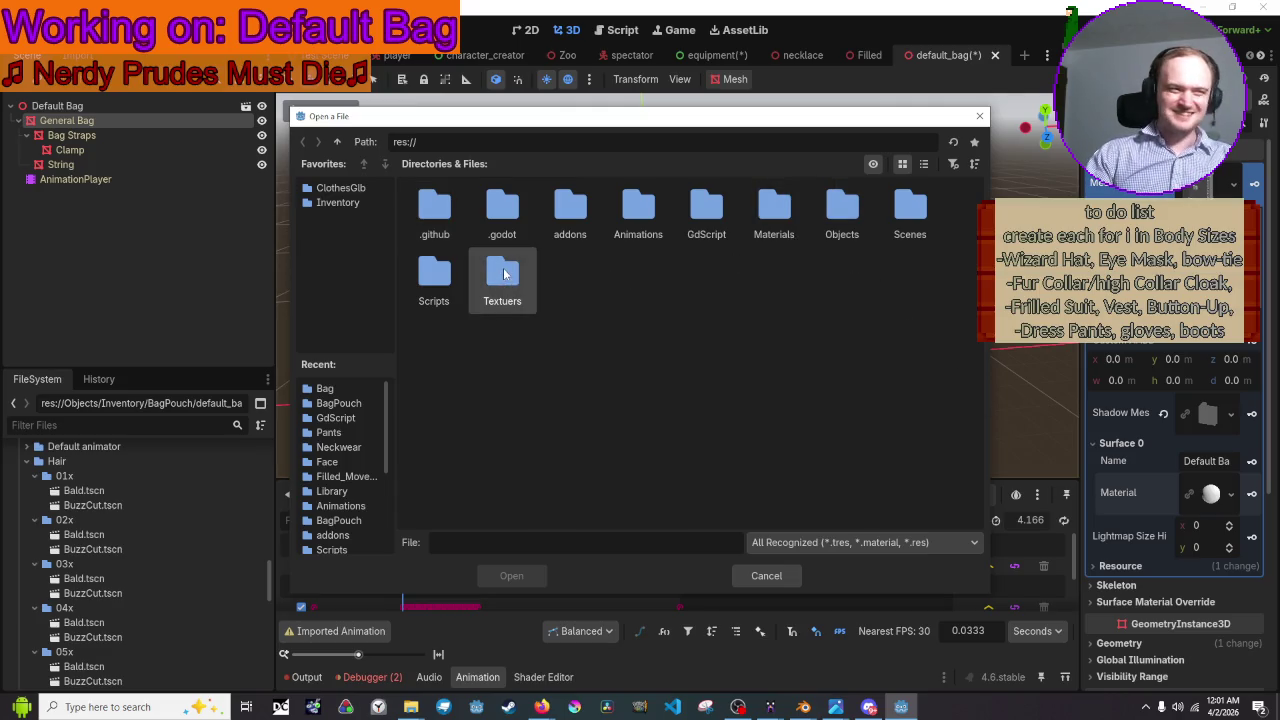
double_click(509, 285)
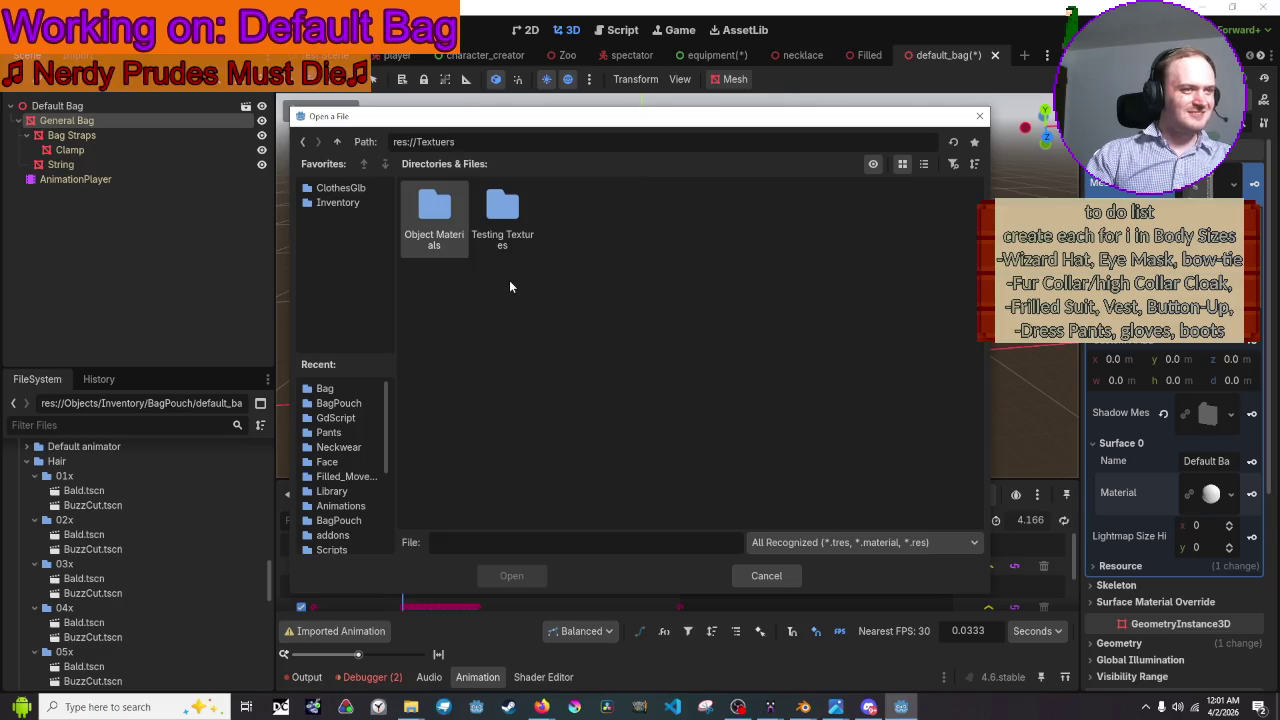
double_click(463, 213)
left_click(520, 208)
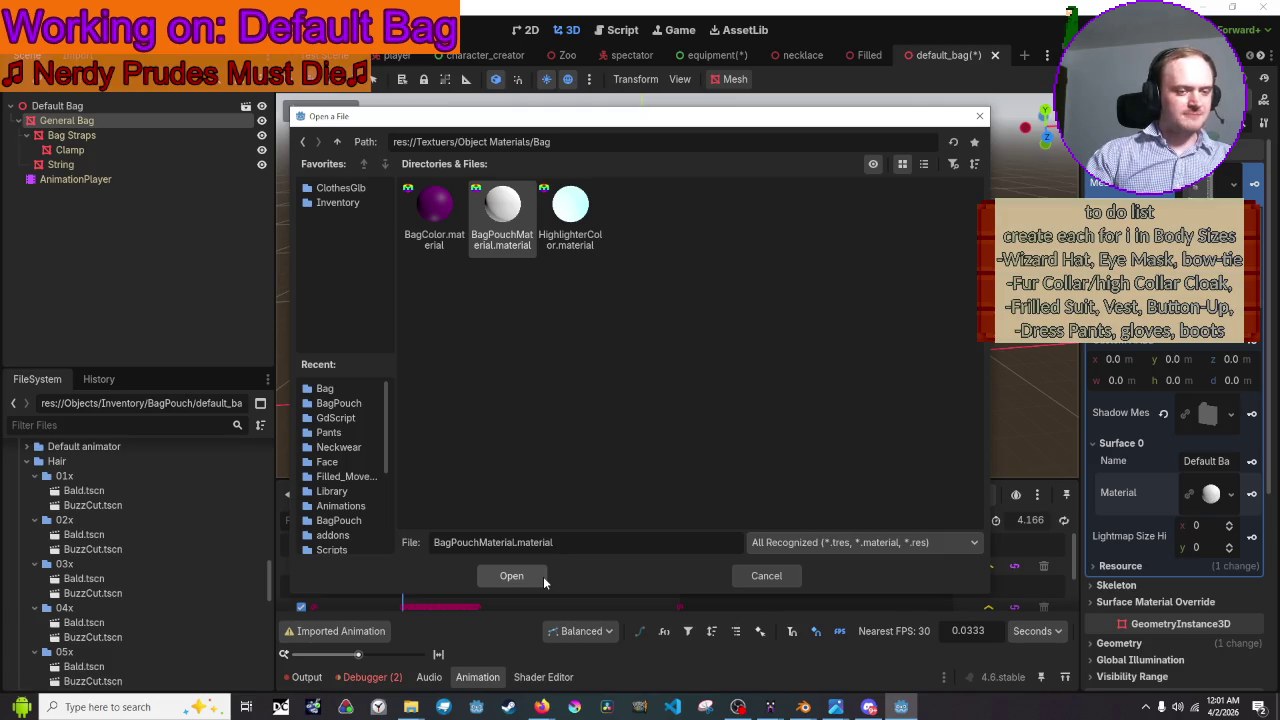
left_click(859, 546)
left_click(859, 546)
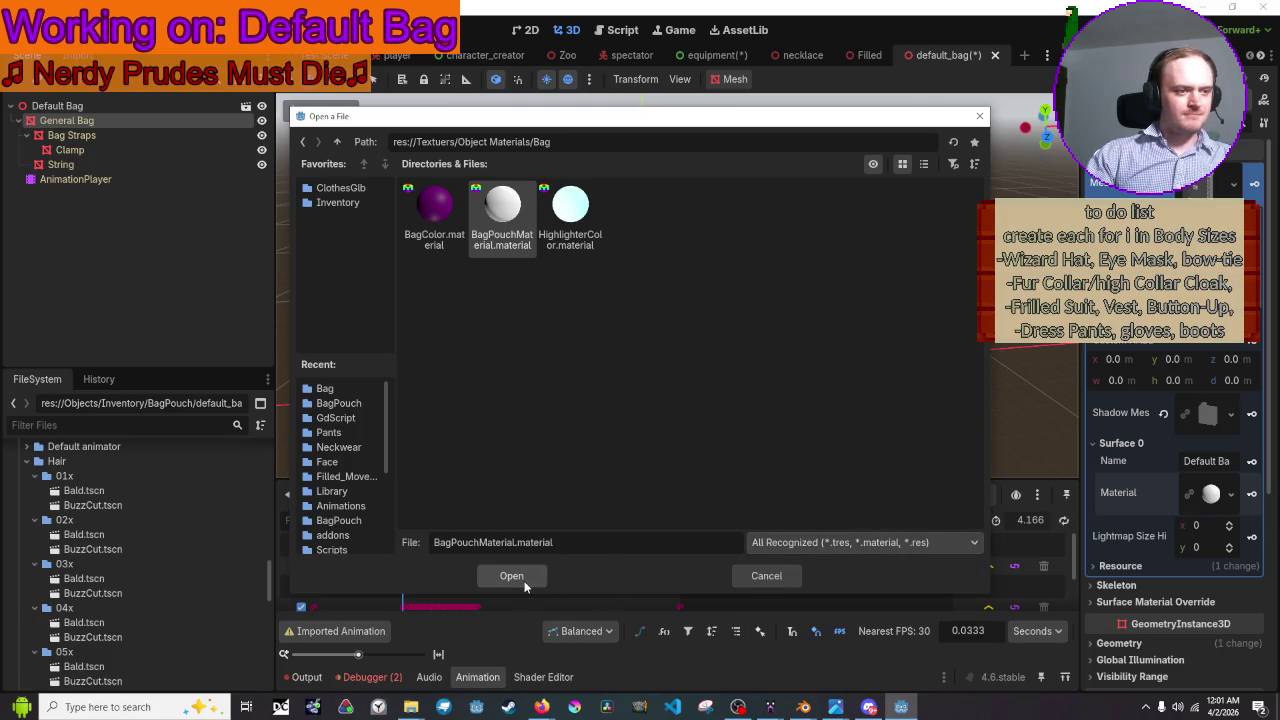
left_click(512, 577)
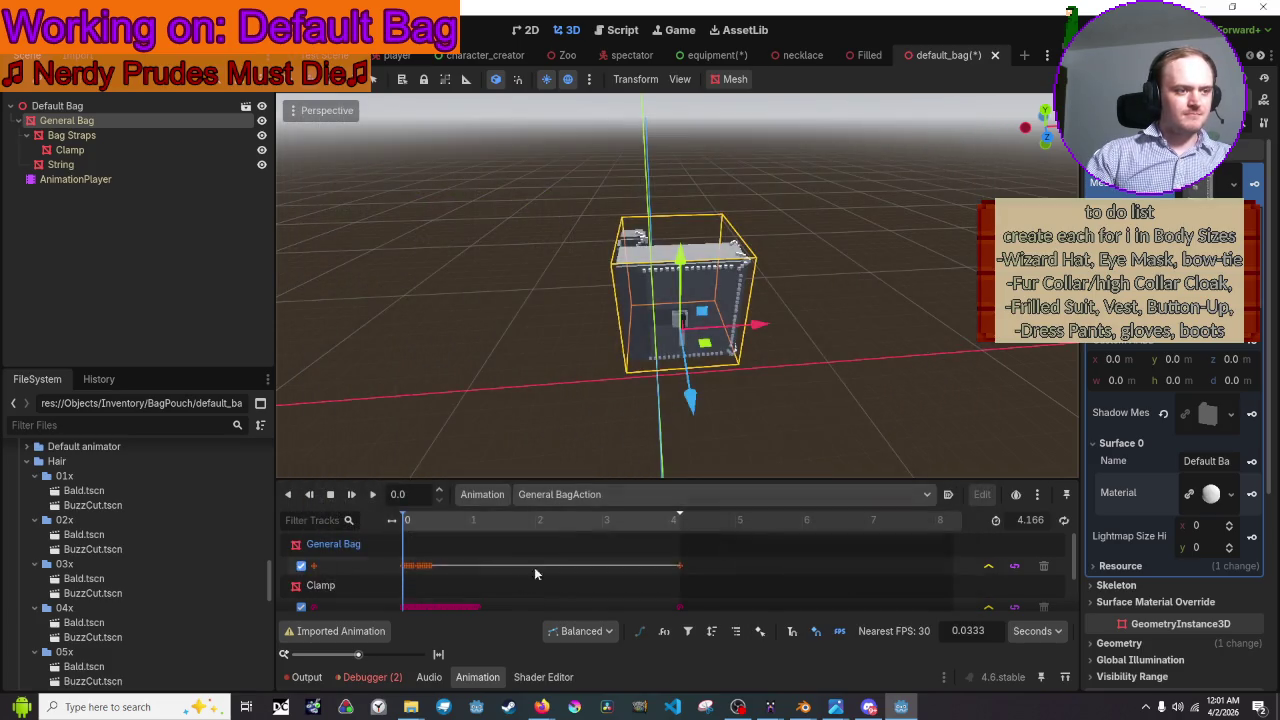
- Run the game with F5, check the bag in the Equipment view, then stop the game
left_click(927, 332)
mouse_move(927, 332)
middle_mouse_down()
mouse_move(900, 340)
mouse_move(974, 280)
middle_mouse_up()
key("F5")
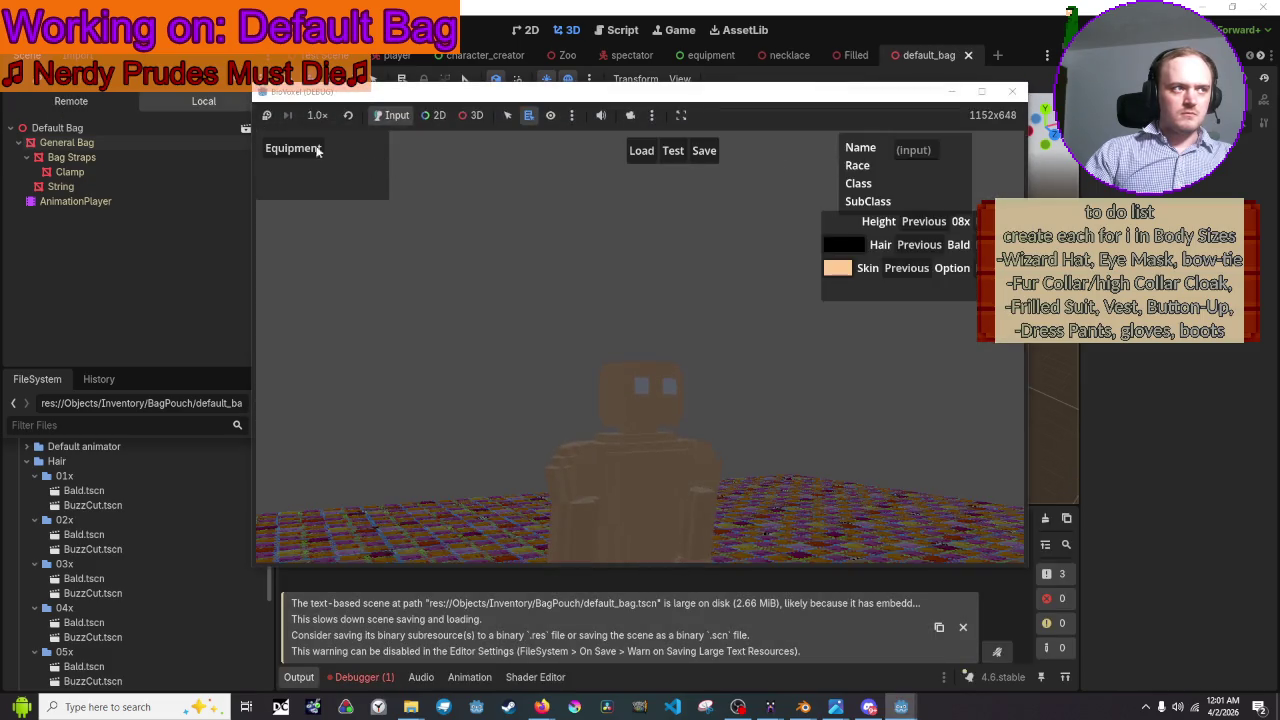
left_click(302, 149)
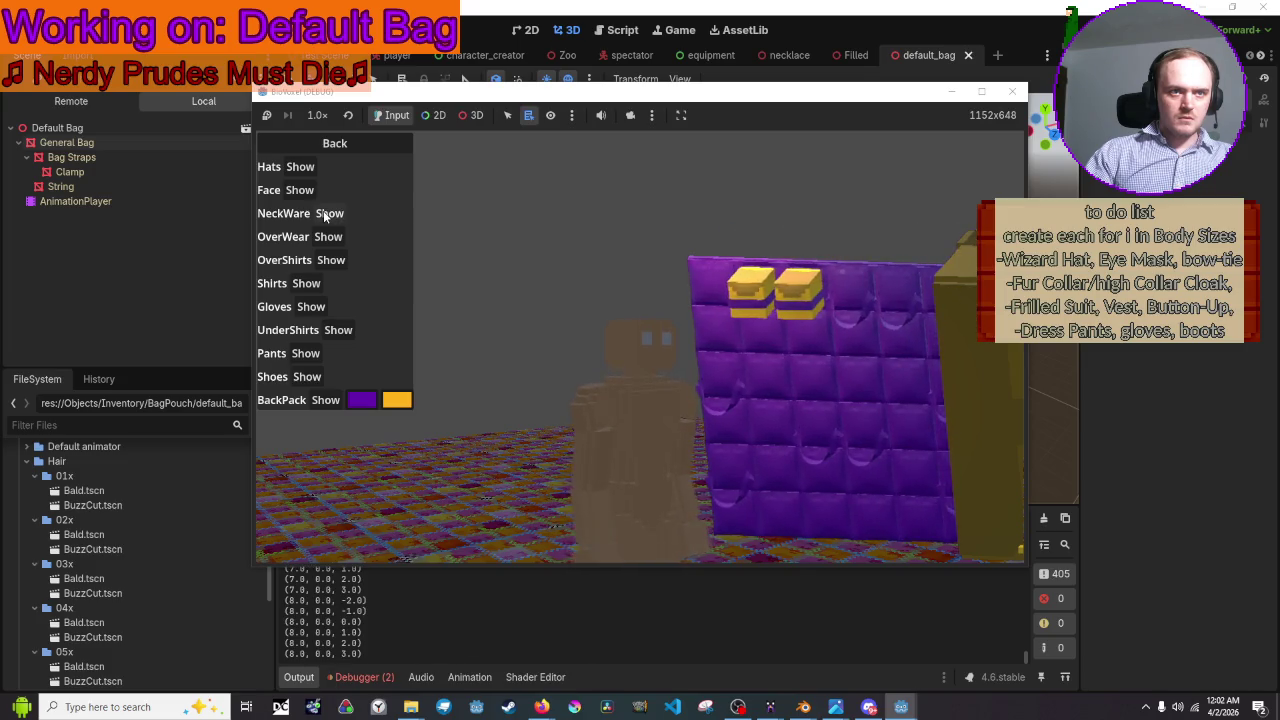
left_click(1020, 93)
left_click(684, 308)
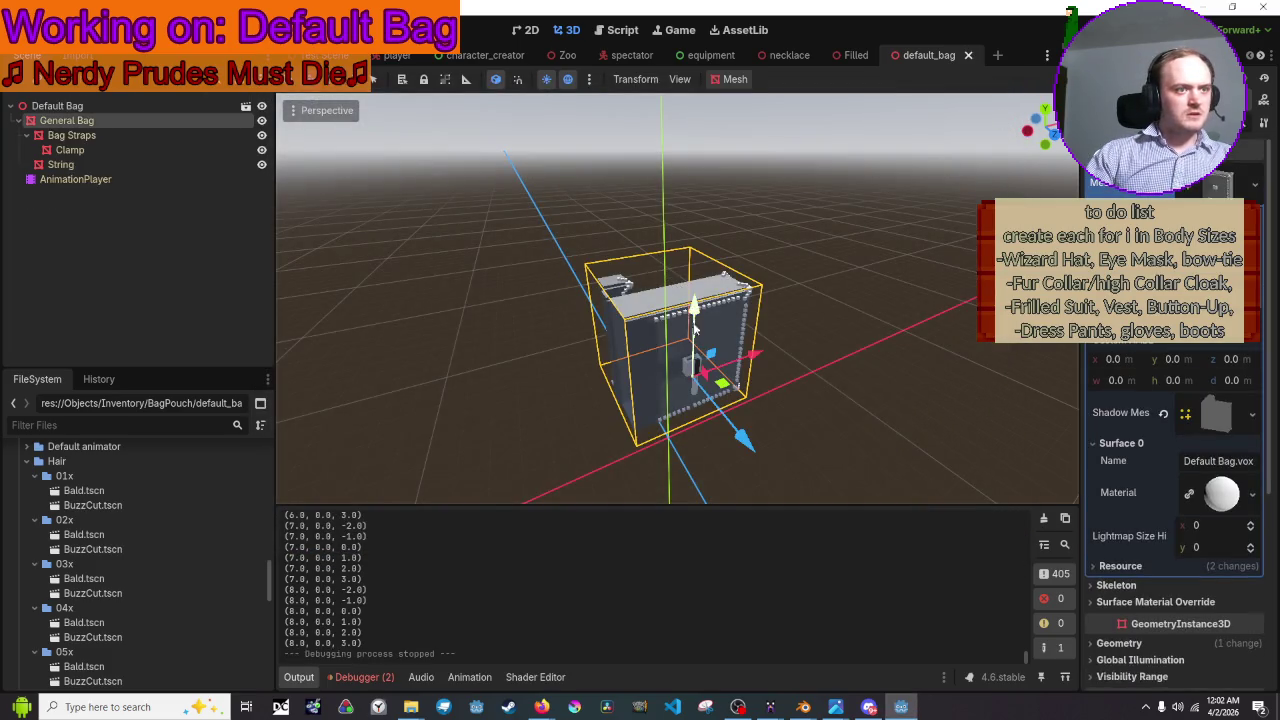
- Lengthen the Default Bag in the equipment scene along its Z axis
mouse_move(684, 308)
middle_mouse_down()
mouse_move(620, 280)
mouse_move(700, 300)
mouse_move(790, 247)
middle_mouse_up()
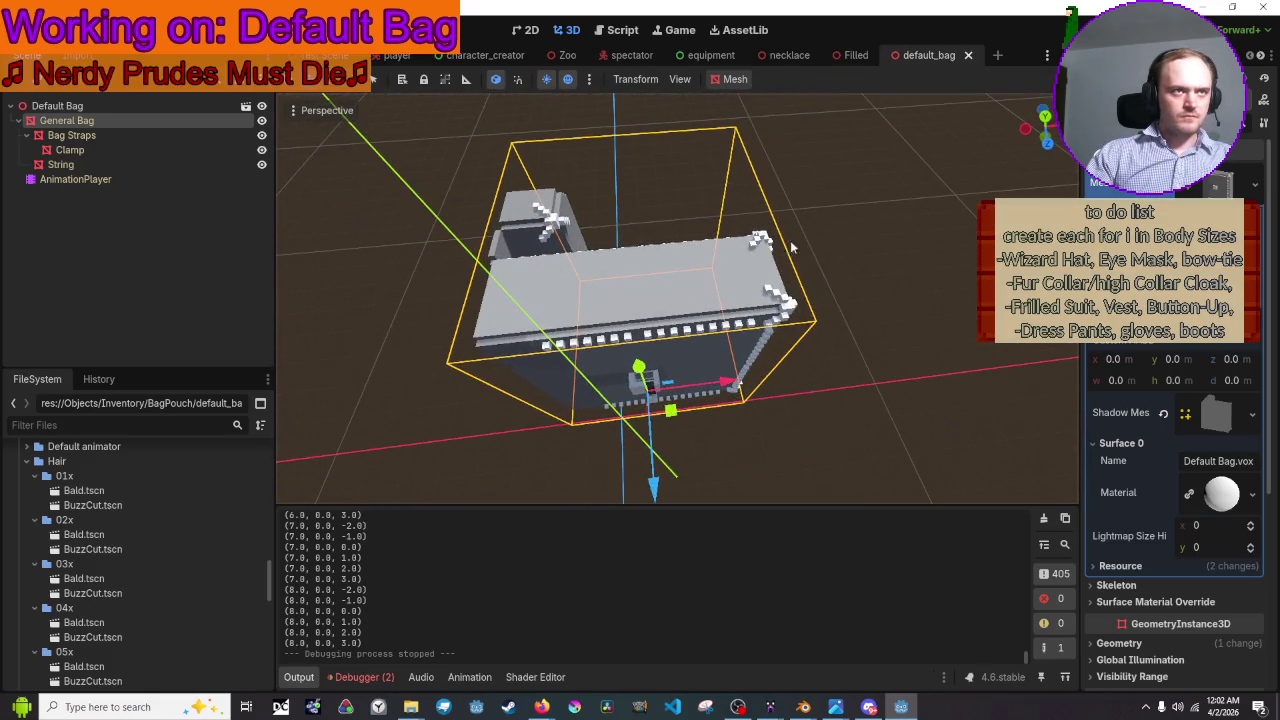
left_click(698, 58)
mouse_move(701, 148)
middle_mouse_down()
mouse_move(760, 240)
mouse_move(709, 321)
middle_mouse_up()
key("g")
key("Escape")
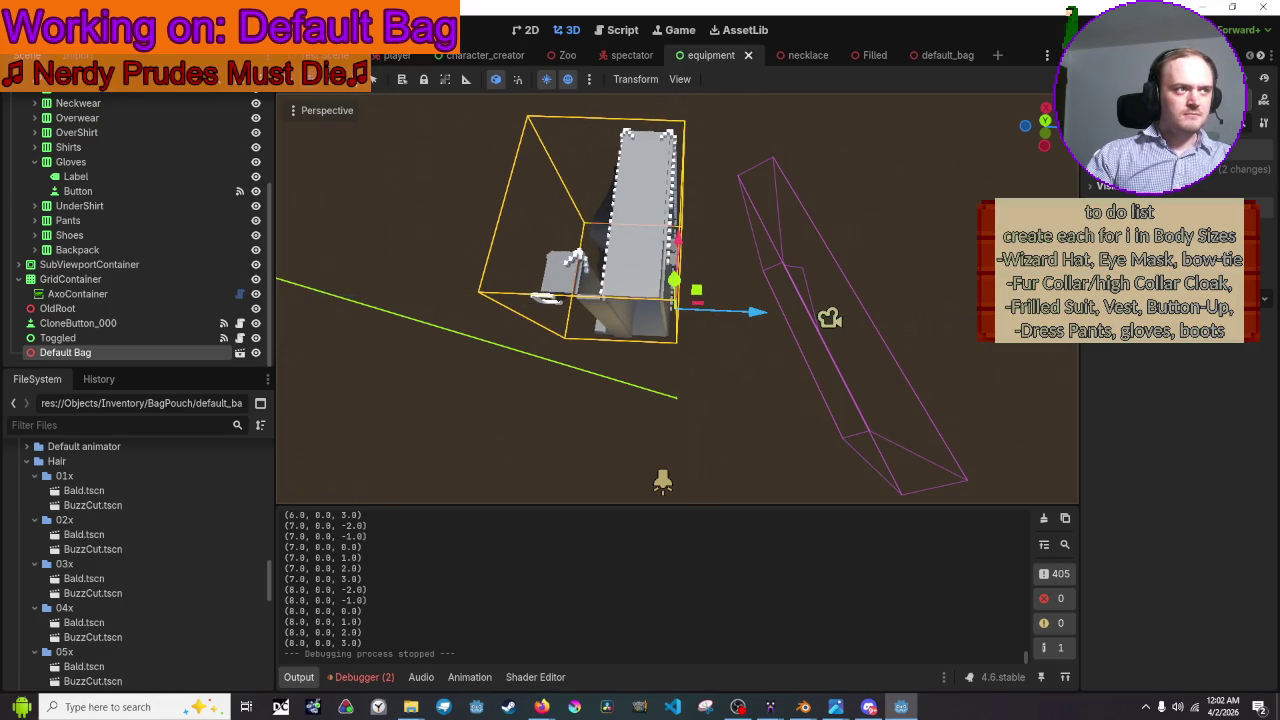
left_click_drag(763, 312, 802, 322)
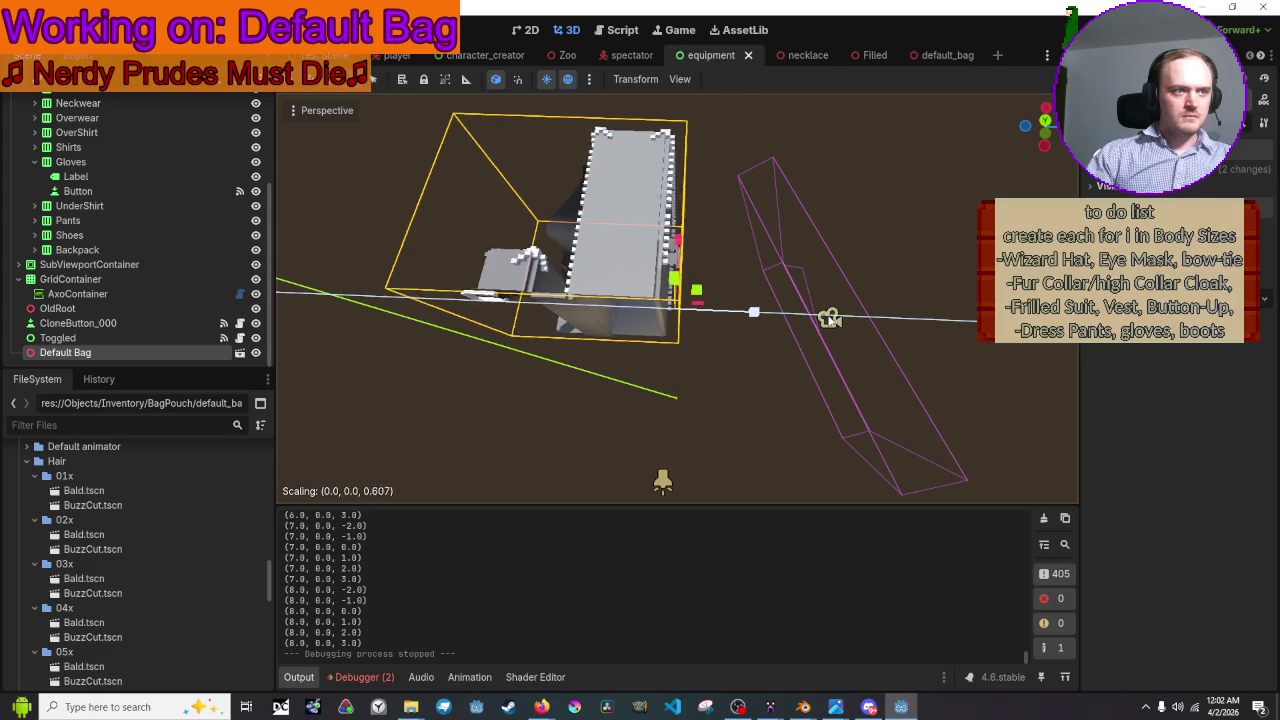
left_click_drag(797, 320, 830, 318)
middle_click_drag(935, 180, 707, 238)
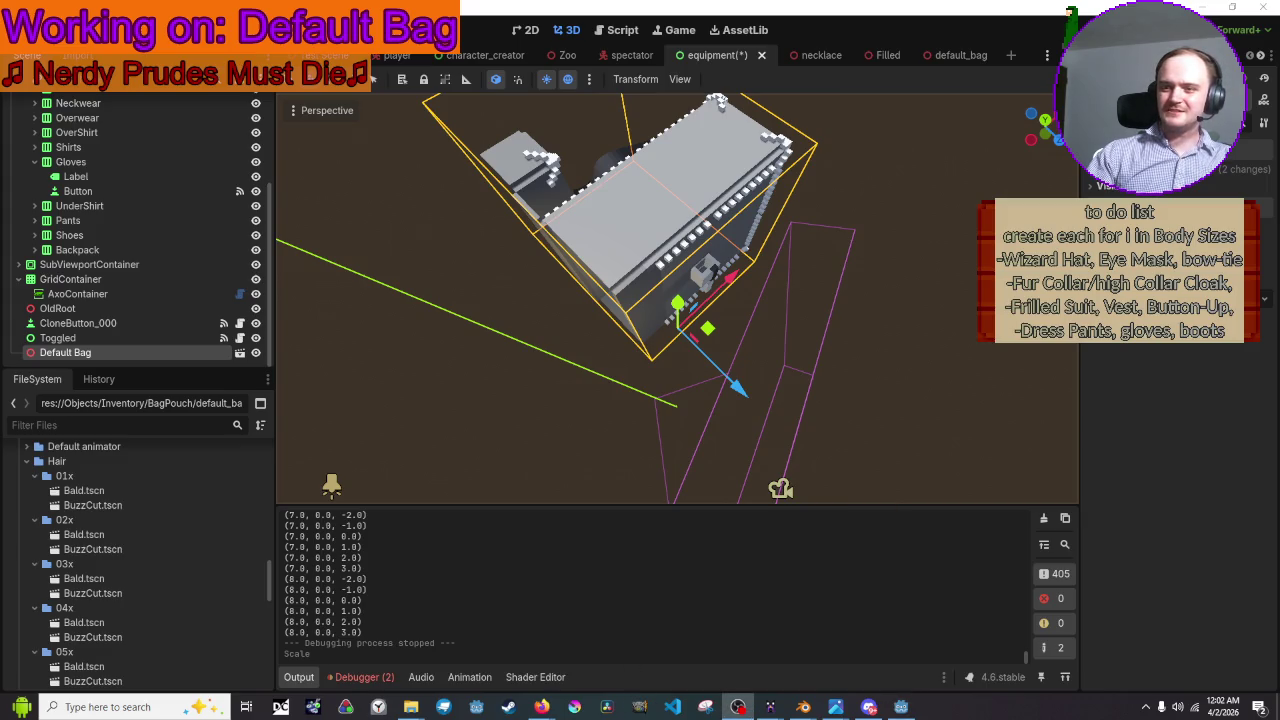
- Rewind the YouTube music video, then bring the Godot window back to the front
key("alt+Tab")
left_click_drag(466, 571, 443, 584)
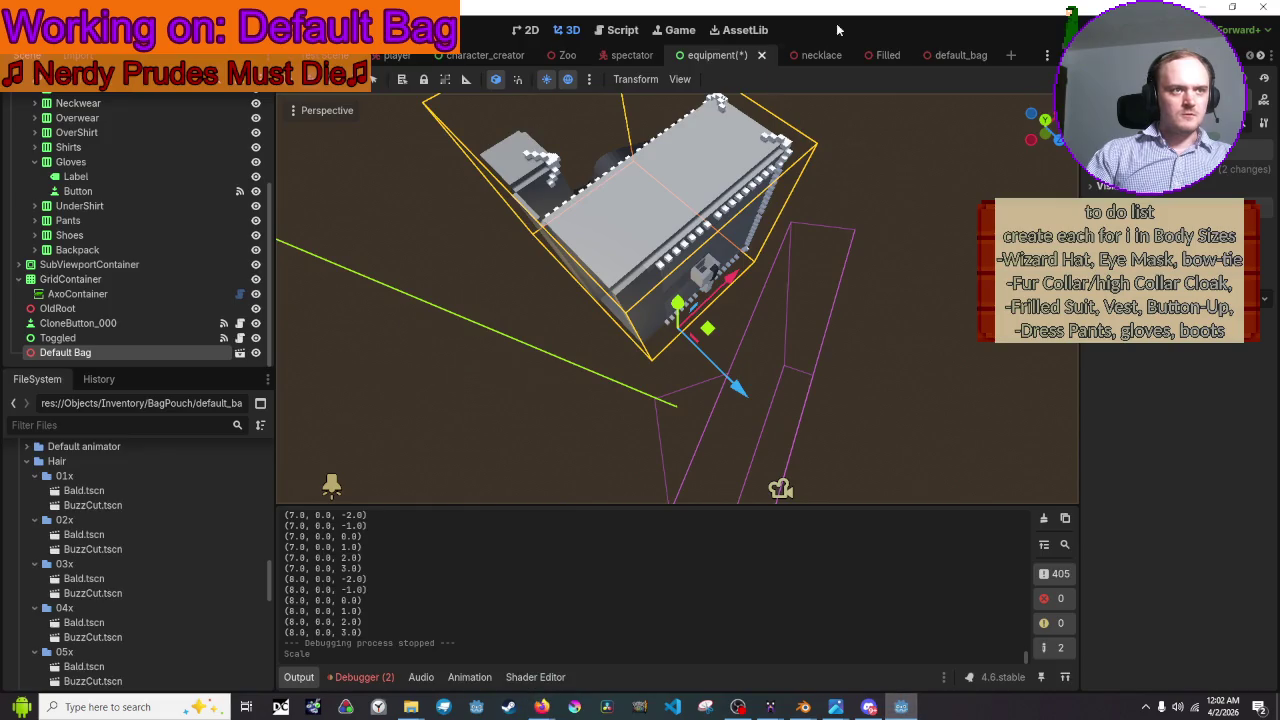
left_click(860, 640)
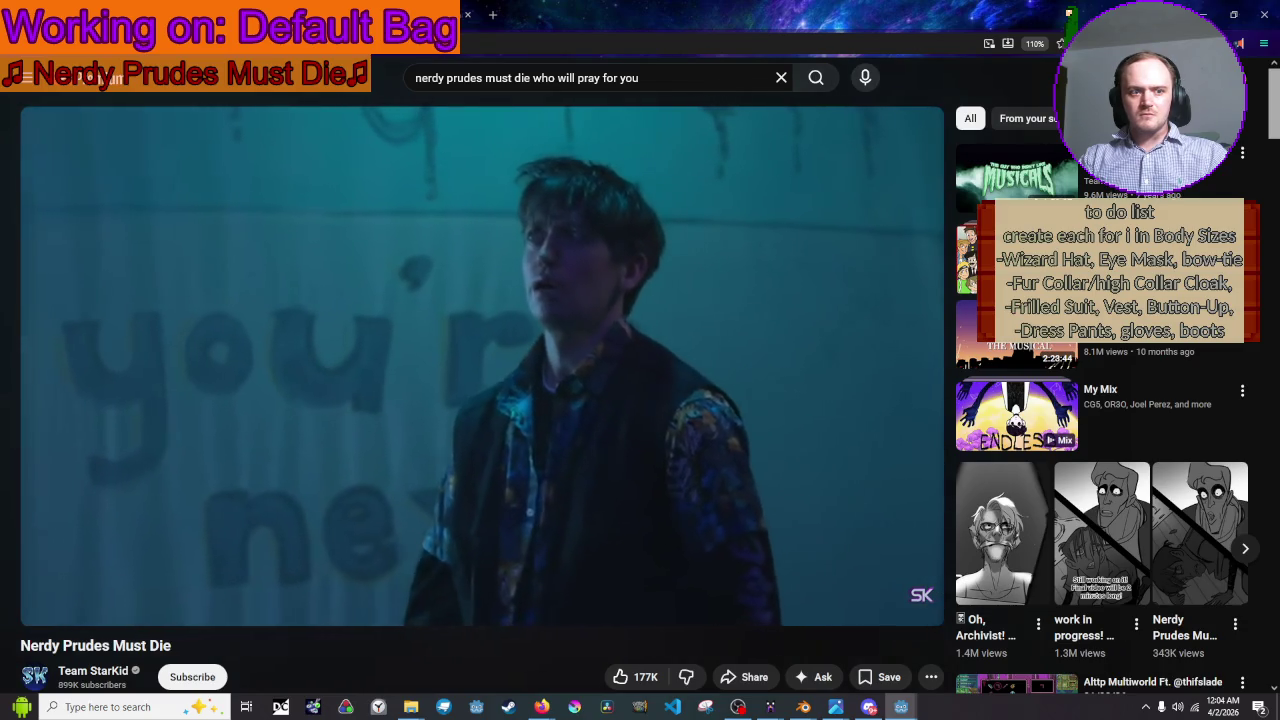
- Minimize the Firefox YouTube window to reveal Blender's Bag pouch file
left_click(1203, 14)
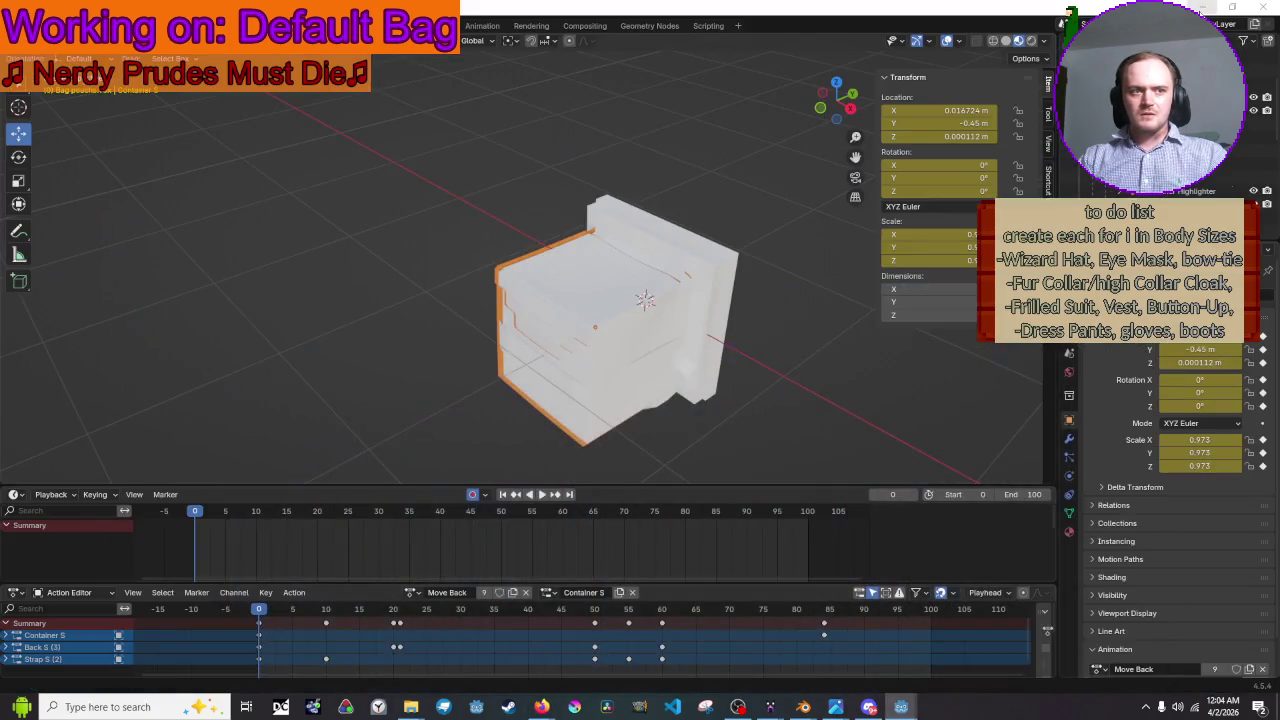
- Maximize Godot, test the stretched bag in the game's Equipment view, then stop the game
double_click(931, 12)
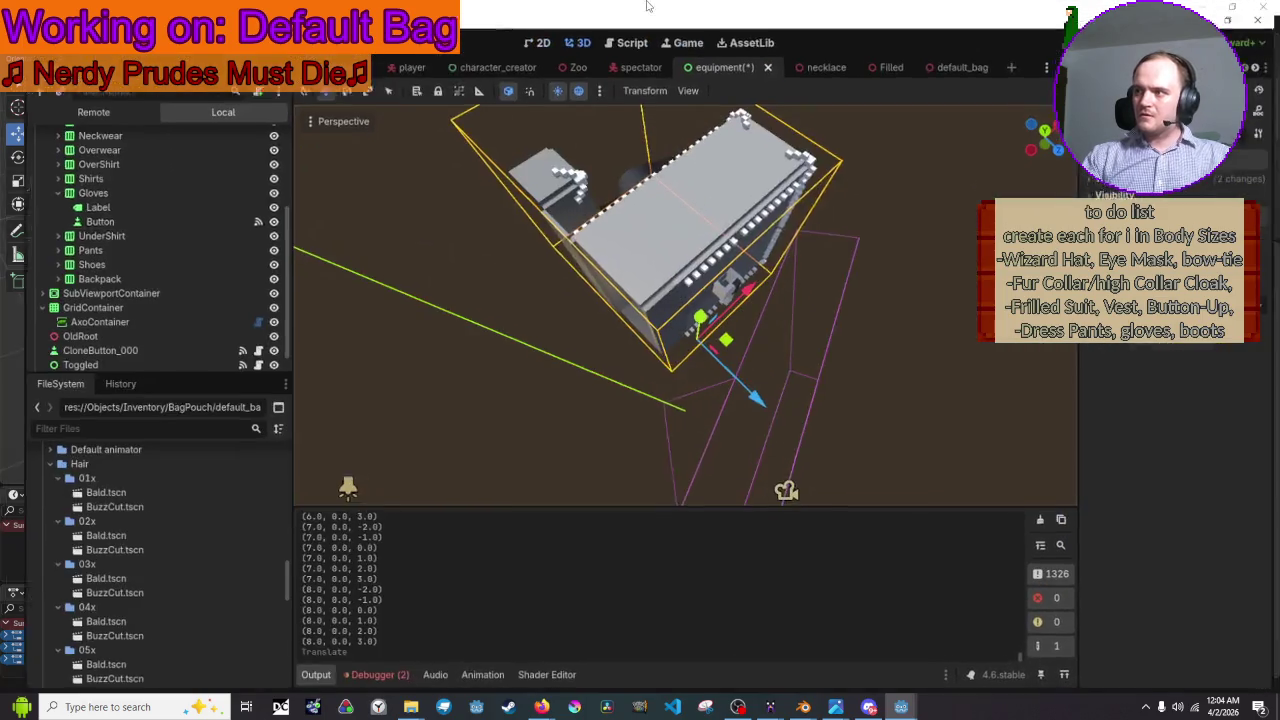
middle_click_drag(790, 500, 930, 453)
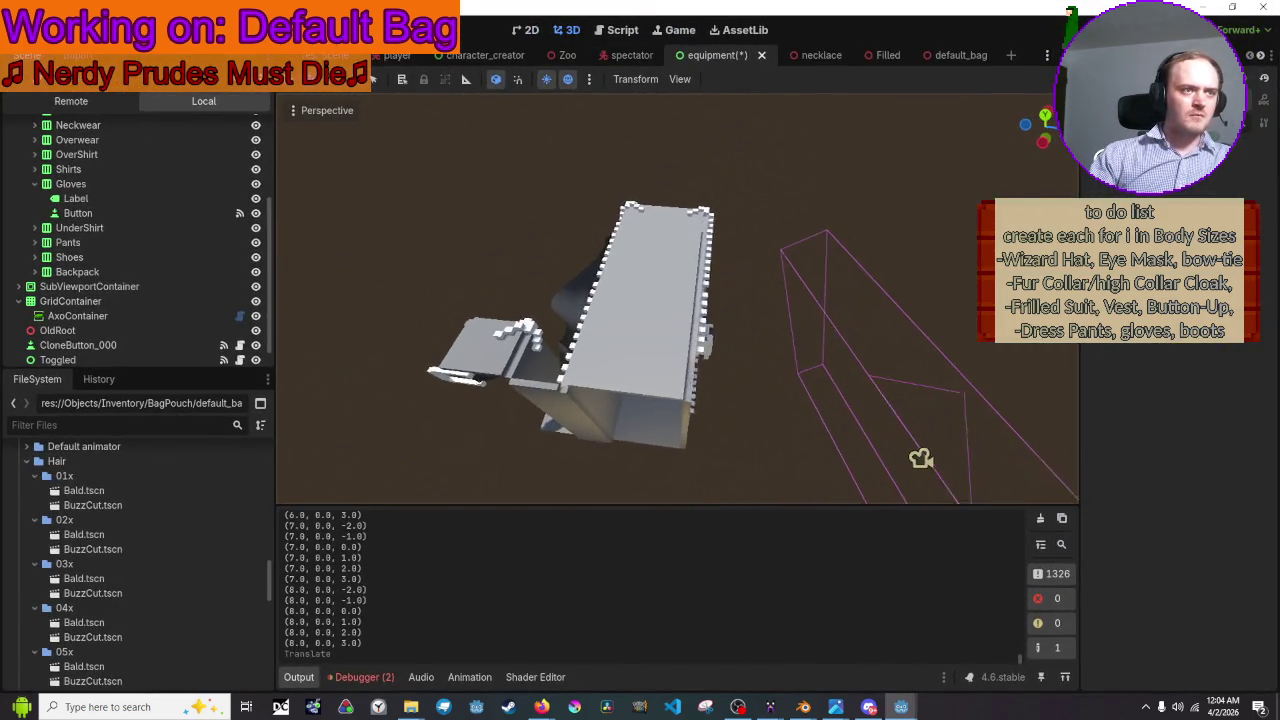
key("F6")
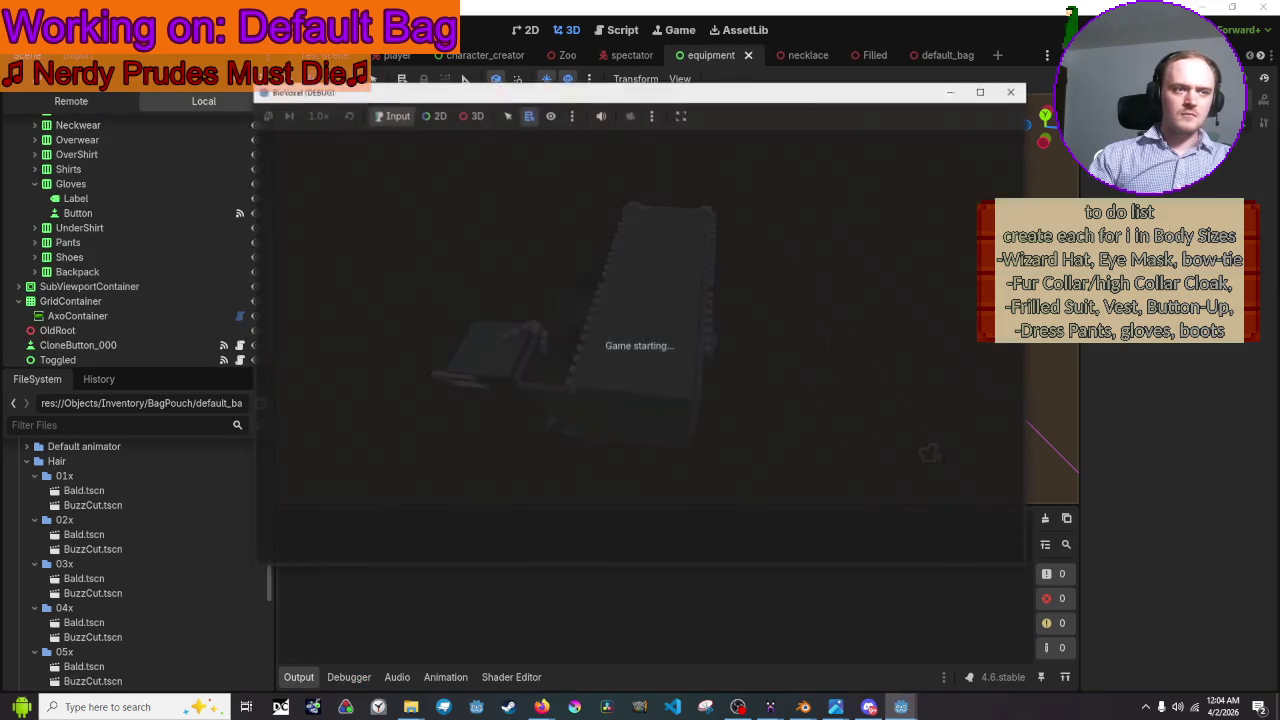
left_click(329, 163)
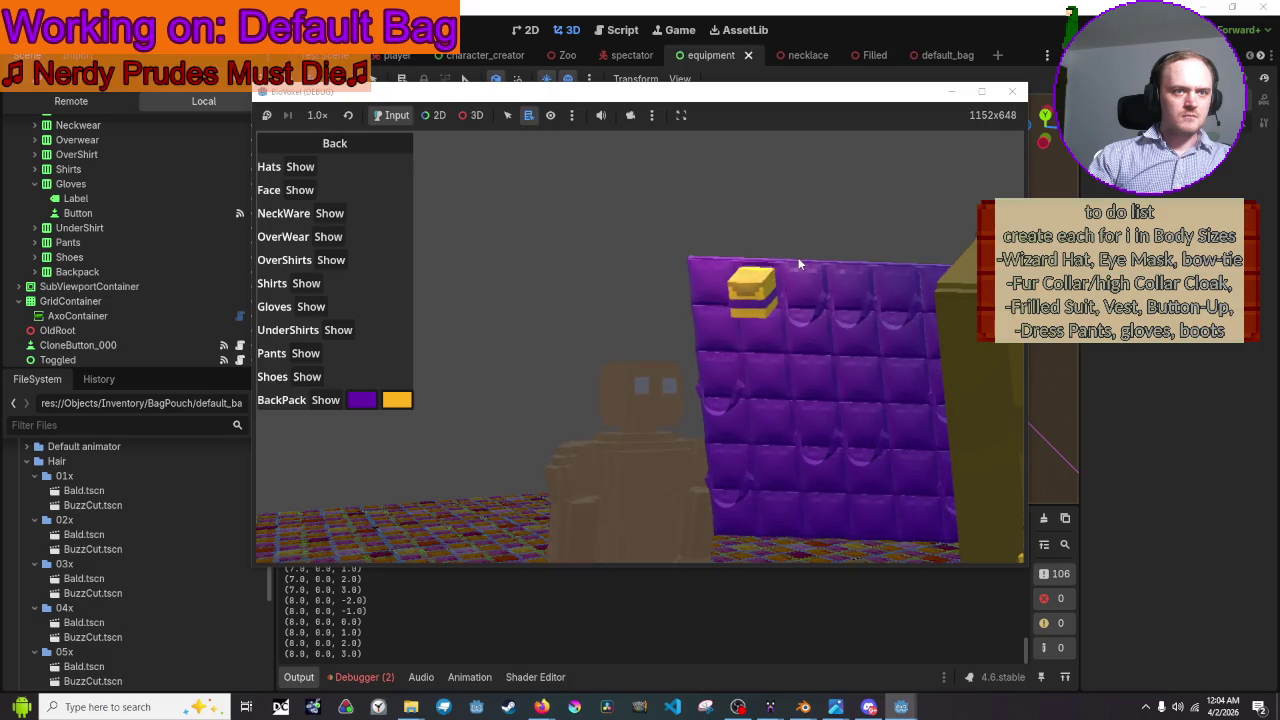
left_click(1012, 91)
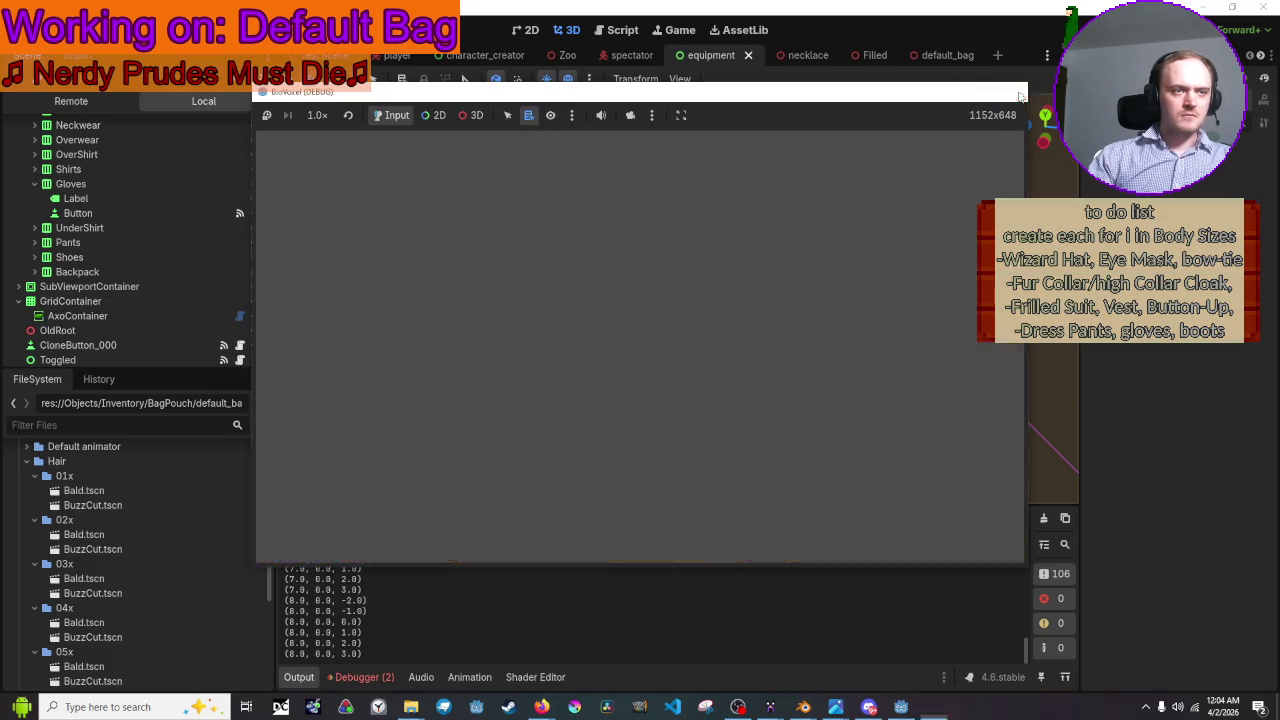
left_click(692, 321)
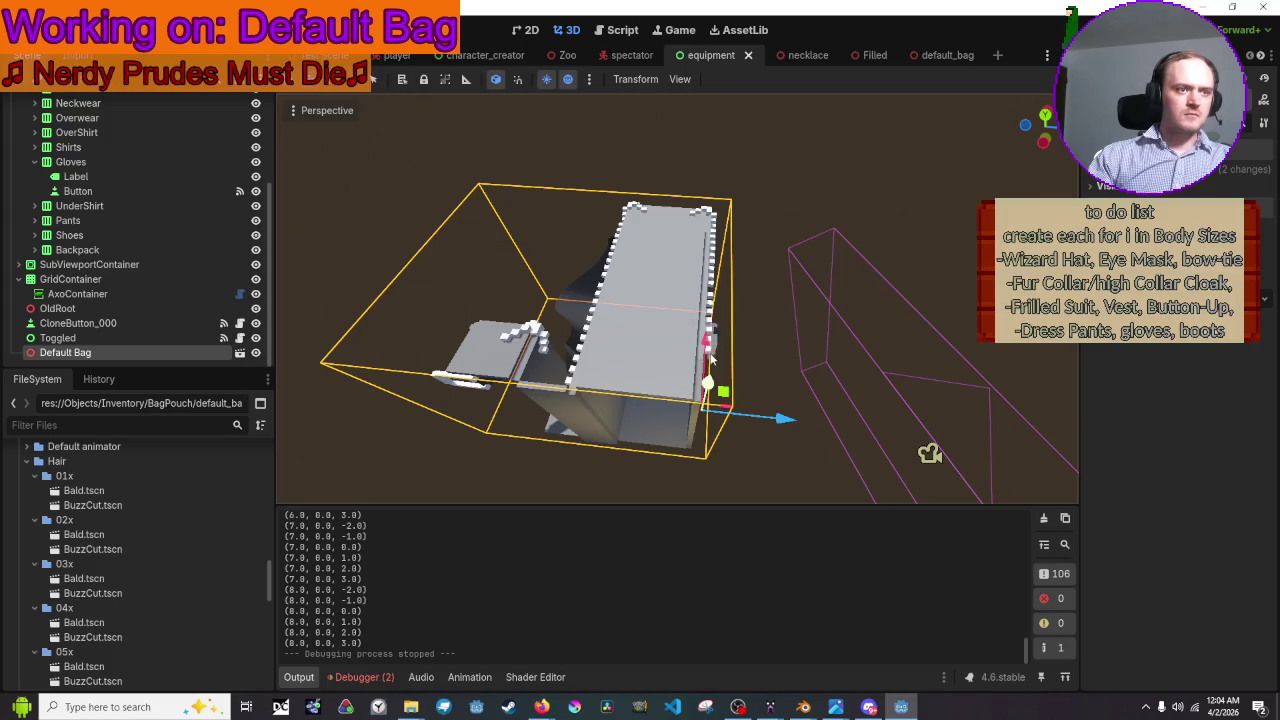
- Nudge the Default Bag about 0.156 along X and make the purple GridMap visible
left_click_drag(711, 357, 712, 346)
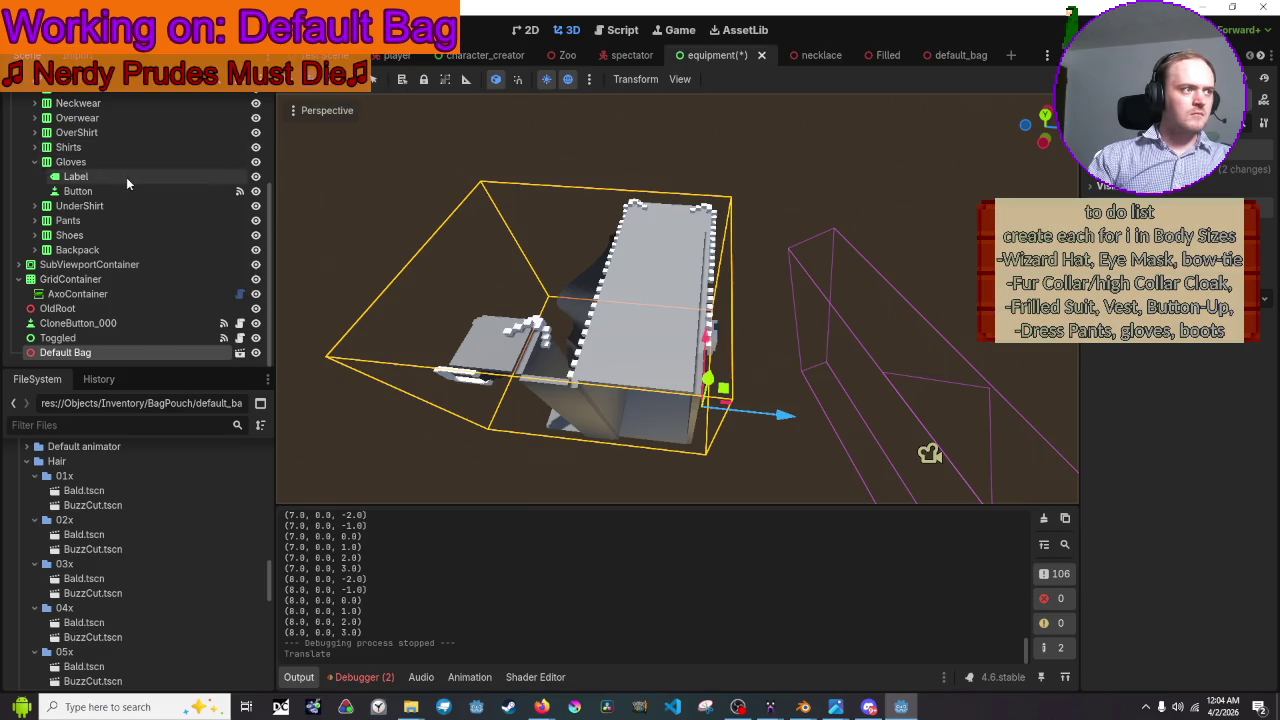
scroll(126, 177, "up", 3)
left_click(255, 120)
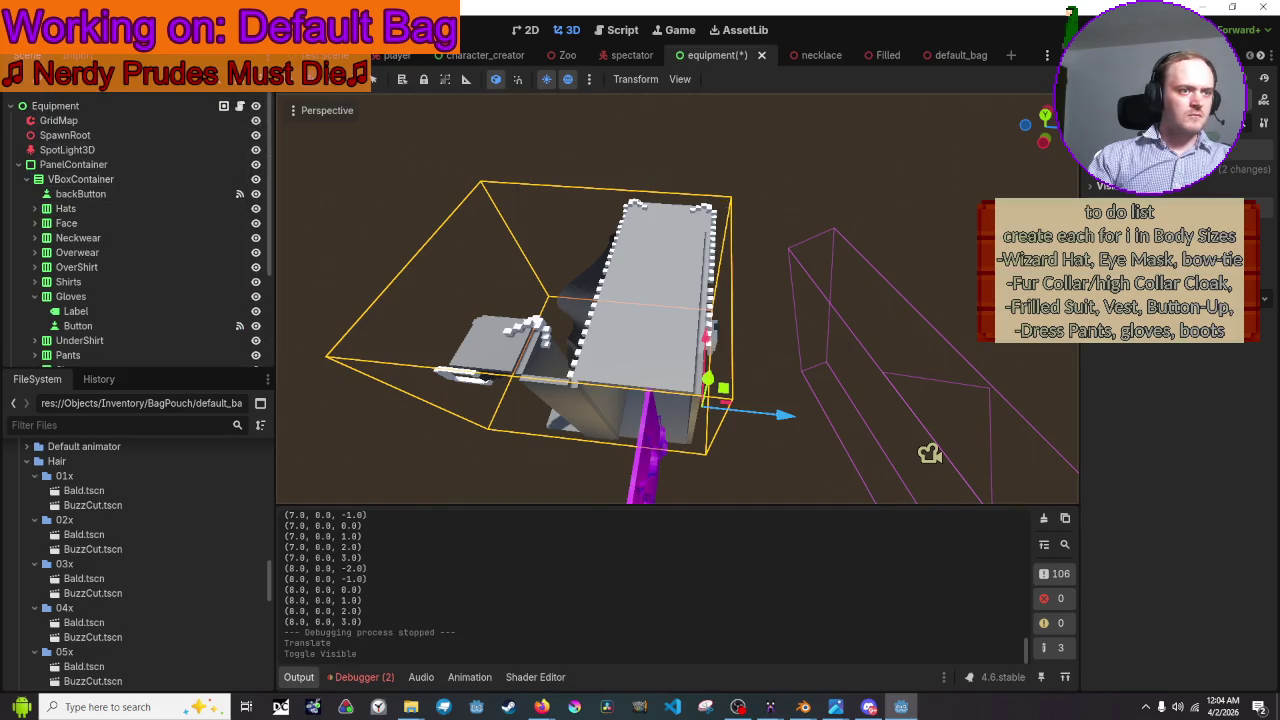
middle_click_drag(640, 300, 600, 320)
middle_click_drag(680, 300, 640, 330)
scroll(678, 298, "up", 5)
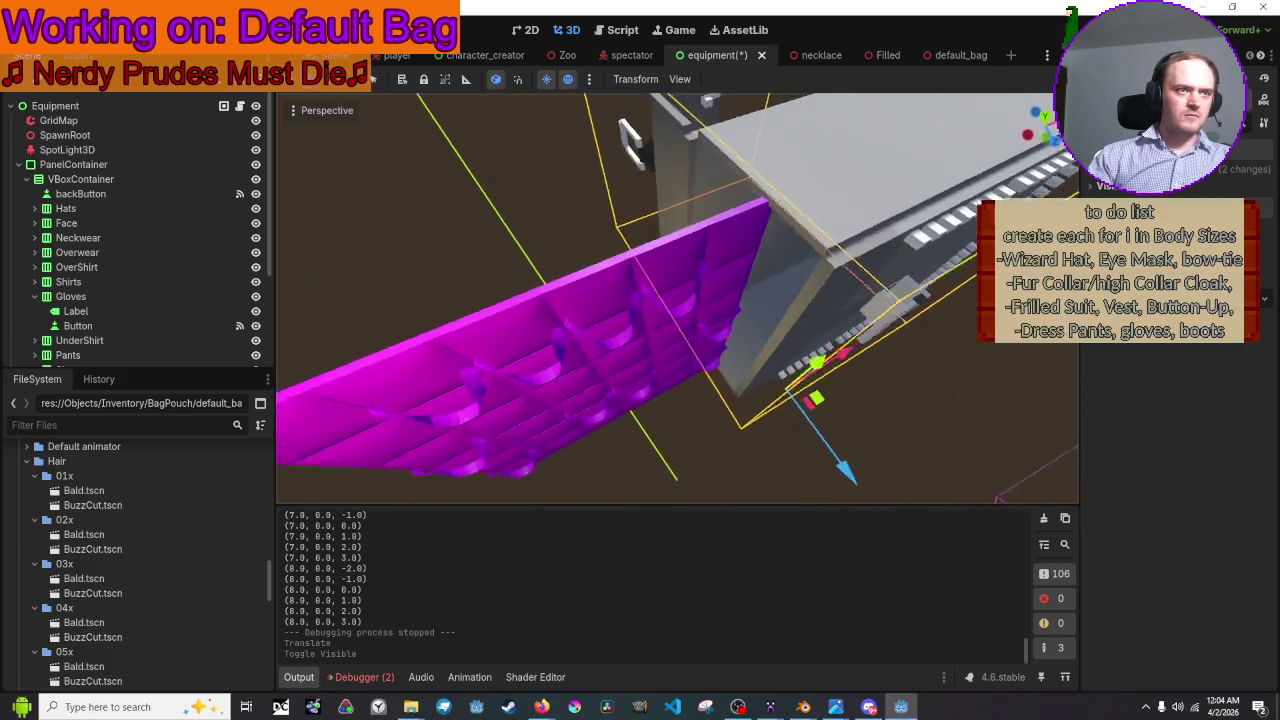
scroll(812, 397, "down", 4)
middle_click_drag(780, 380, 812, 397)
- Shift the bag slightly further along X, test the Equipment view, then hide GridMap
left_click_drag(762, 379, 759, 377)
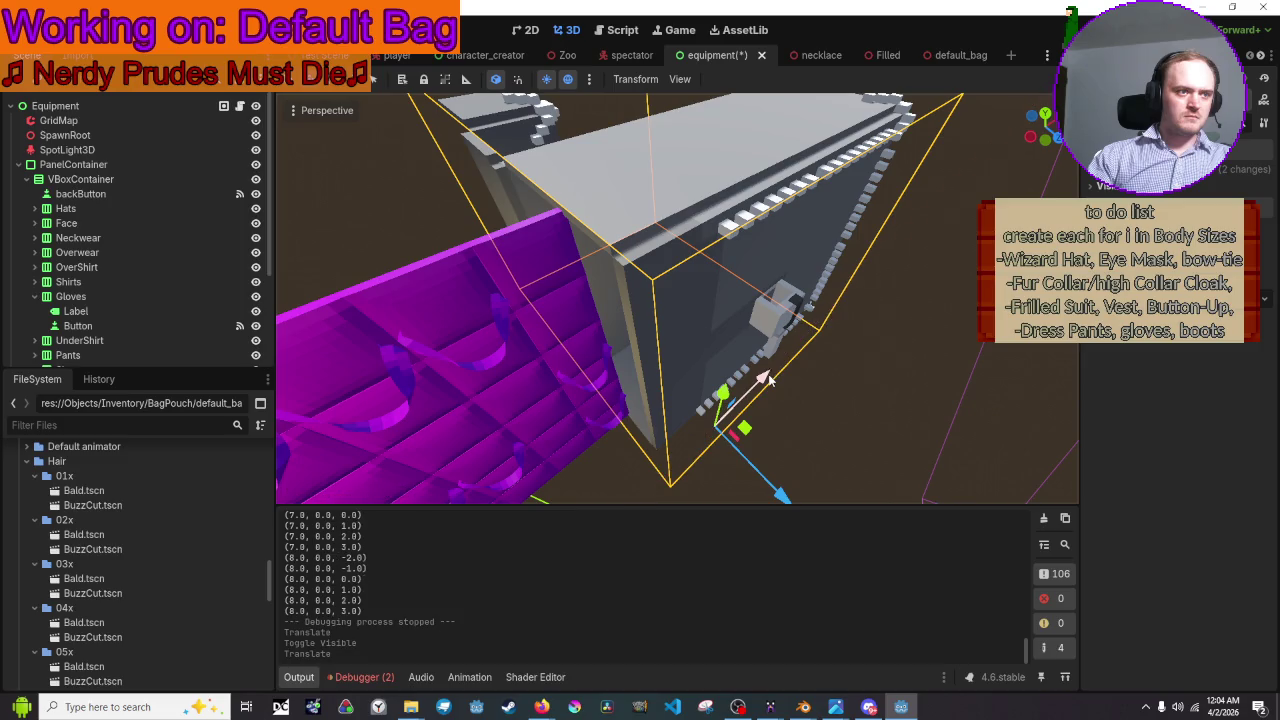
left_click(921, 385)
left_click(1082, 22)
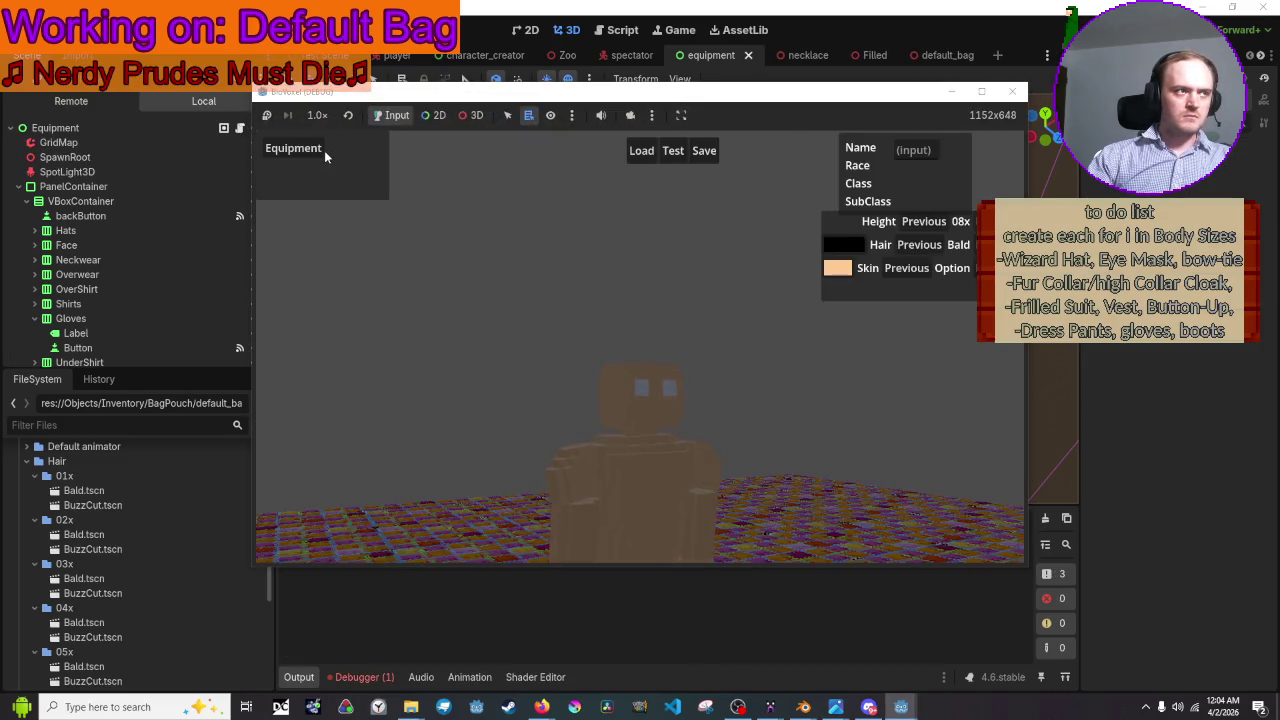
left_click(312, 150)
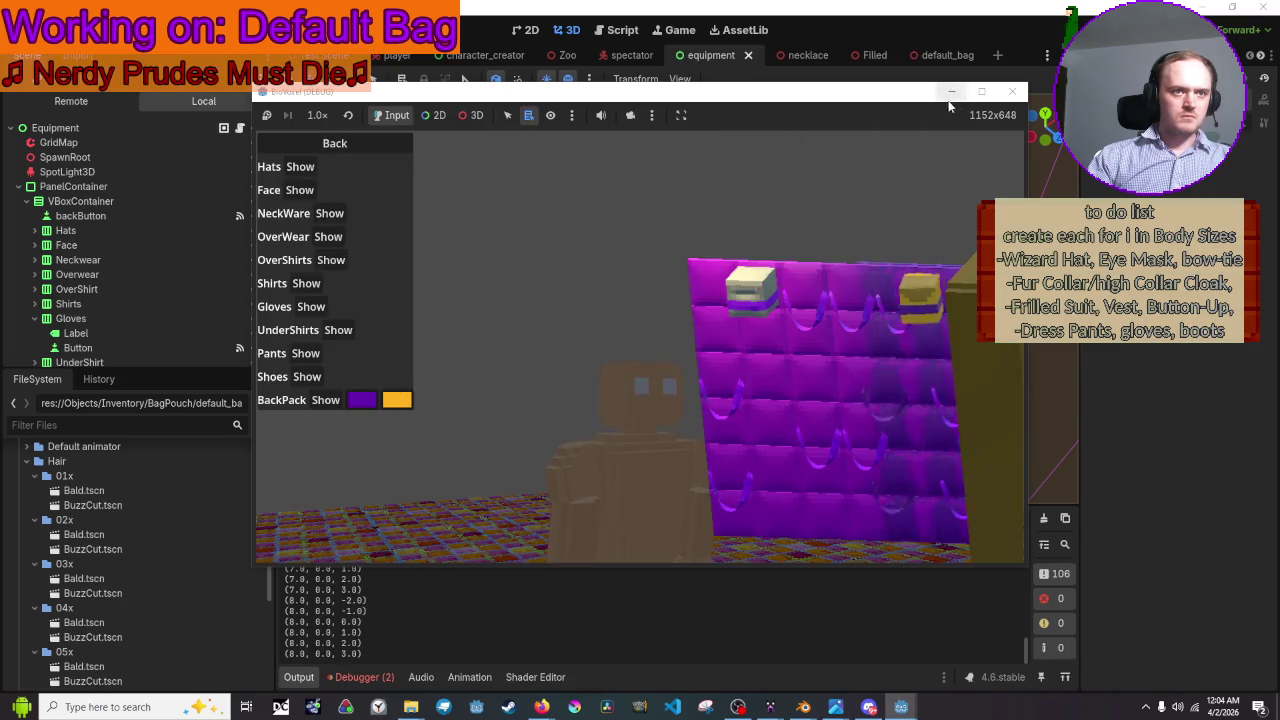
left_click(1012, 91)
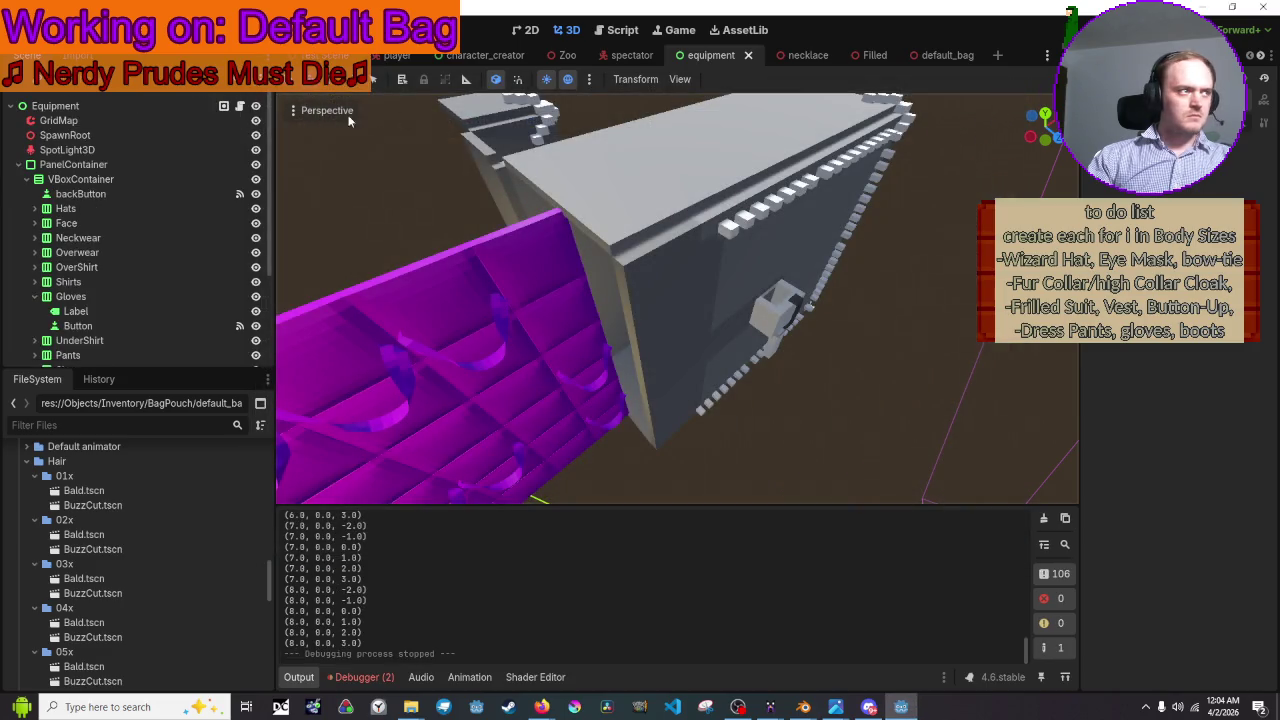
left_click(254, 125)
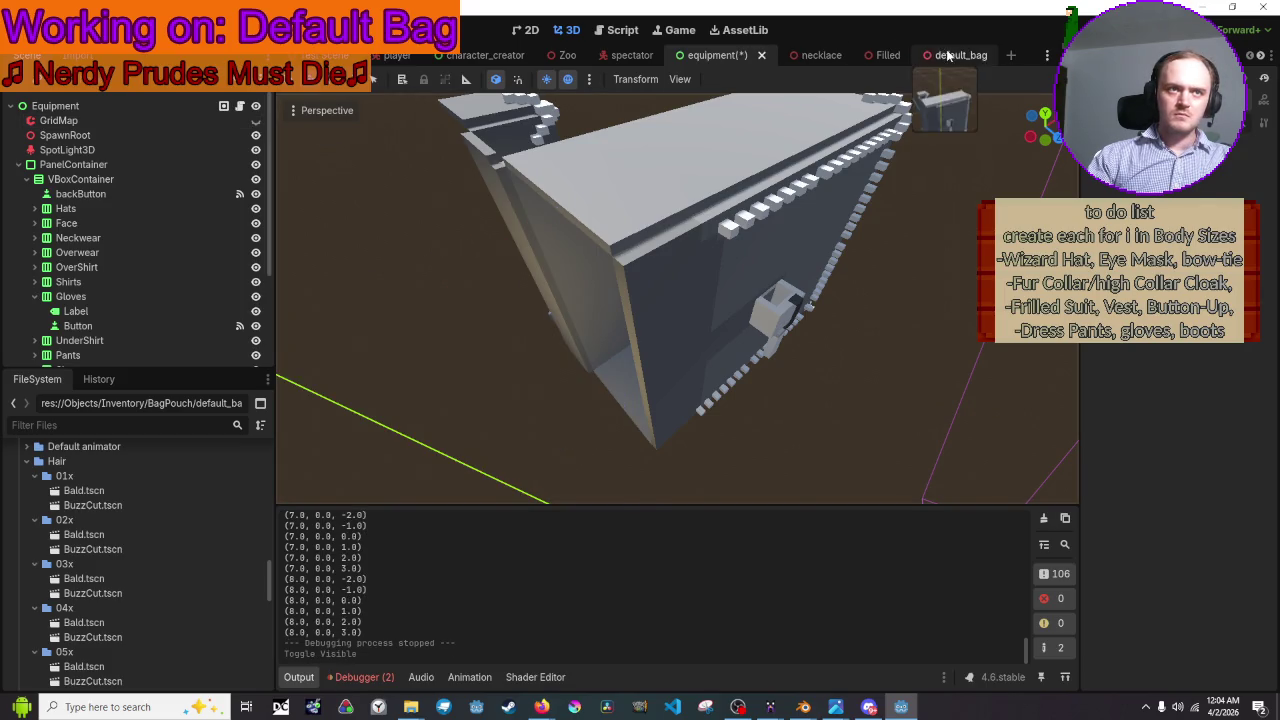
- In default_bag's AnimationPlayer, preview General BagAction and enable Autoplay on Load
left_click(948, 55)
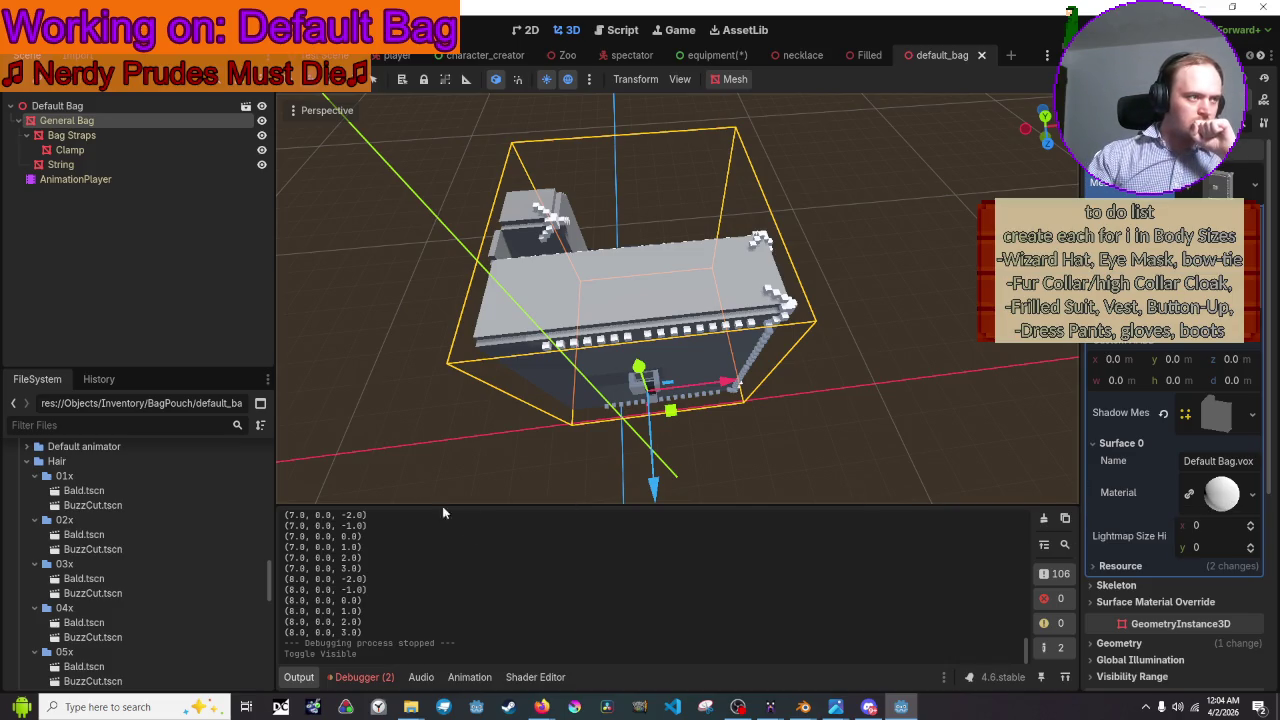
left_click(160, 178)
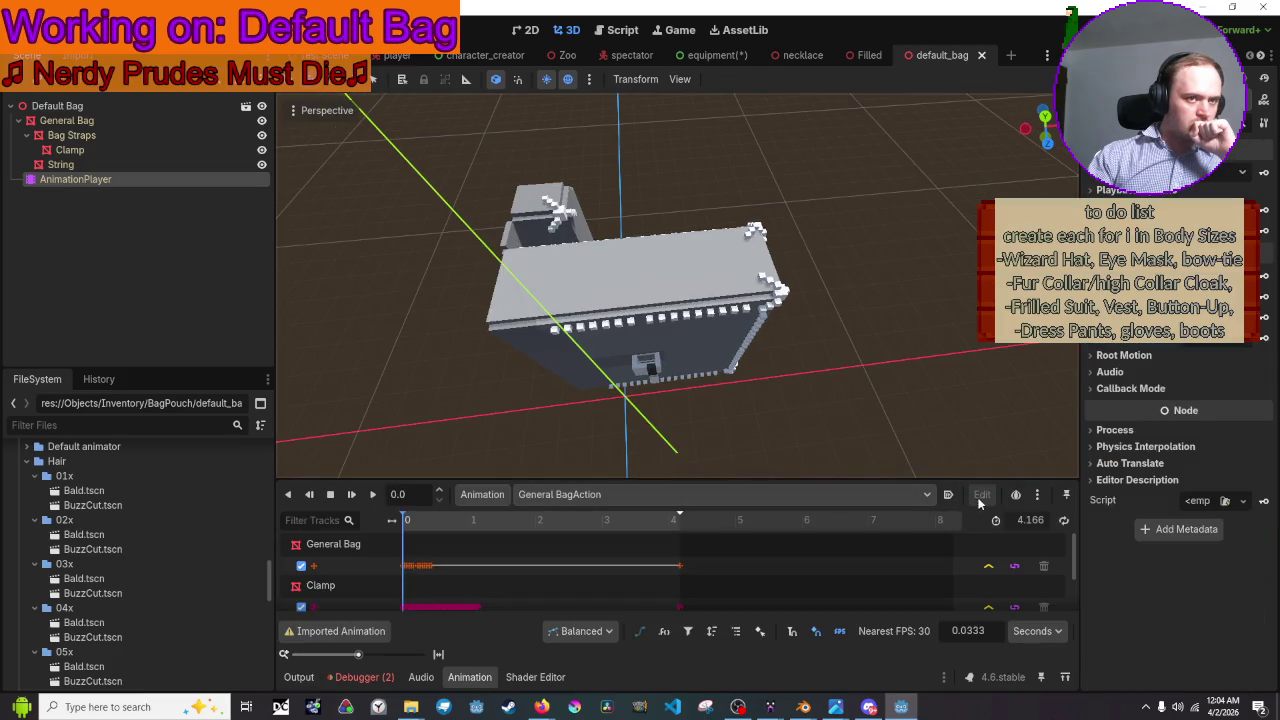
left_click(374, 494)
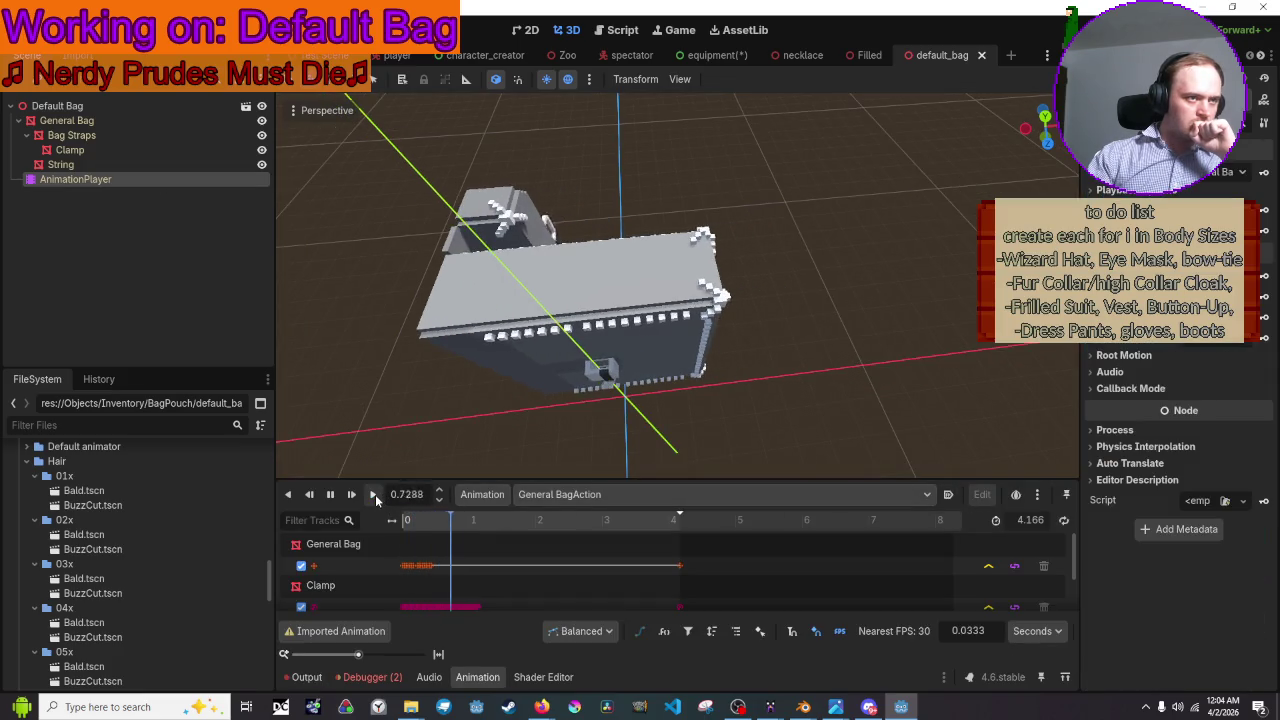
left_click(948, 494)
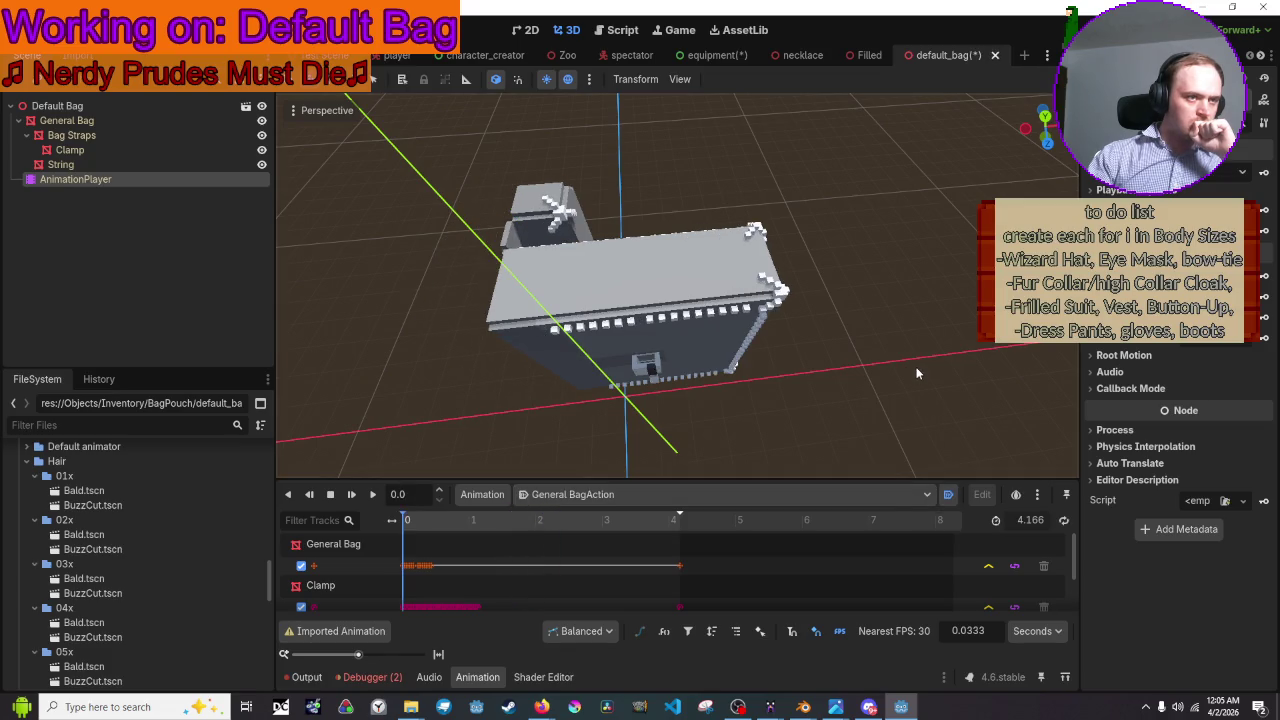
- Save and run the game, check the bag in the Equipment view, then stop it
key("F5")
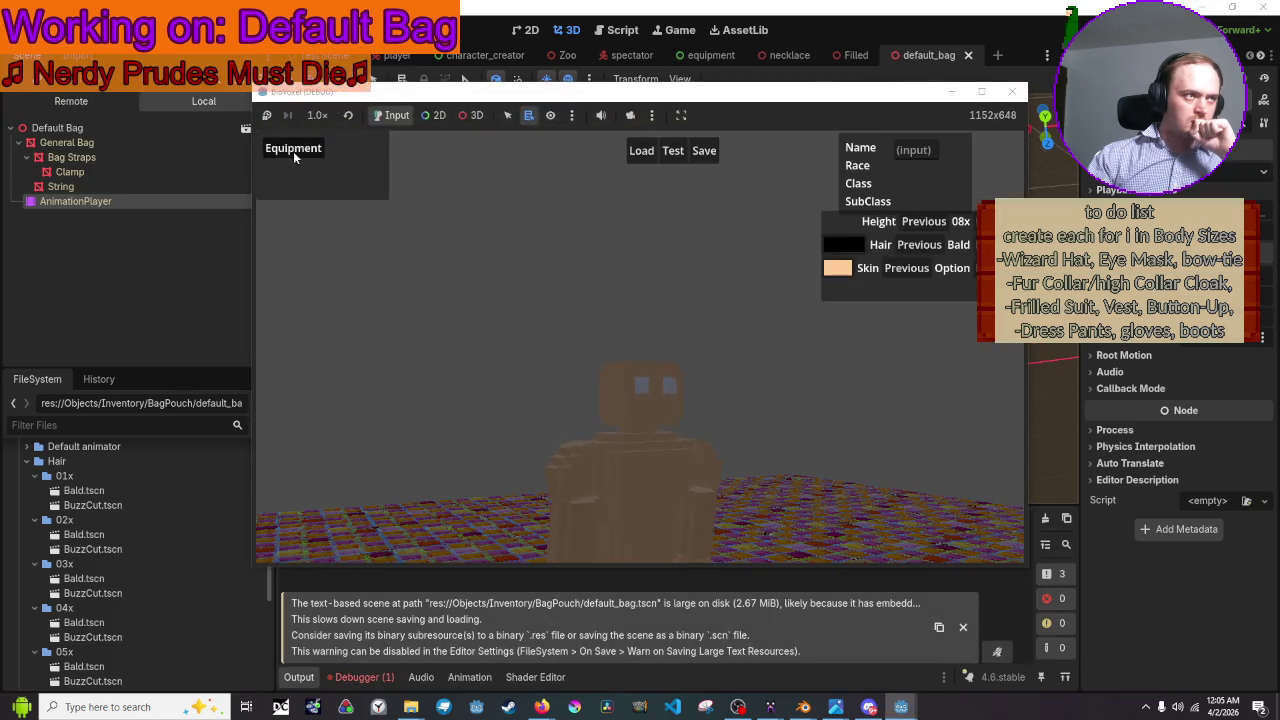
left_click(293, 150)
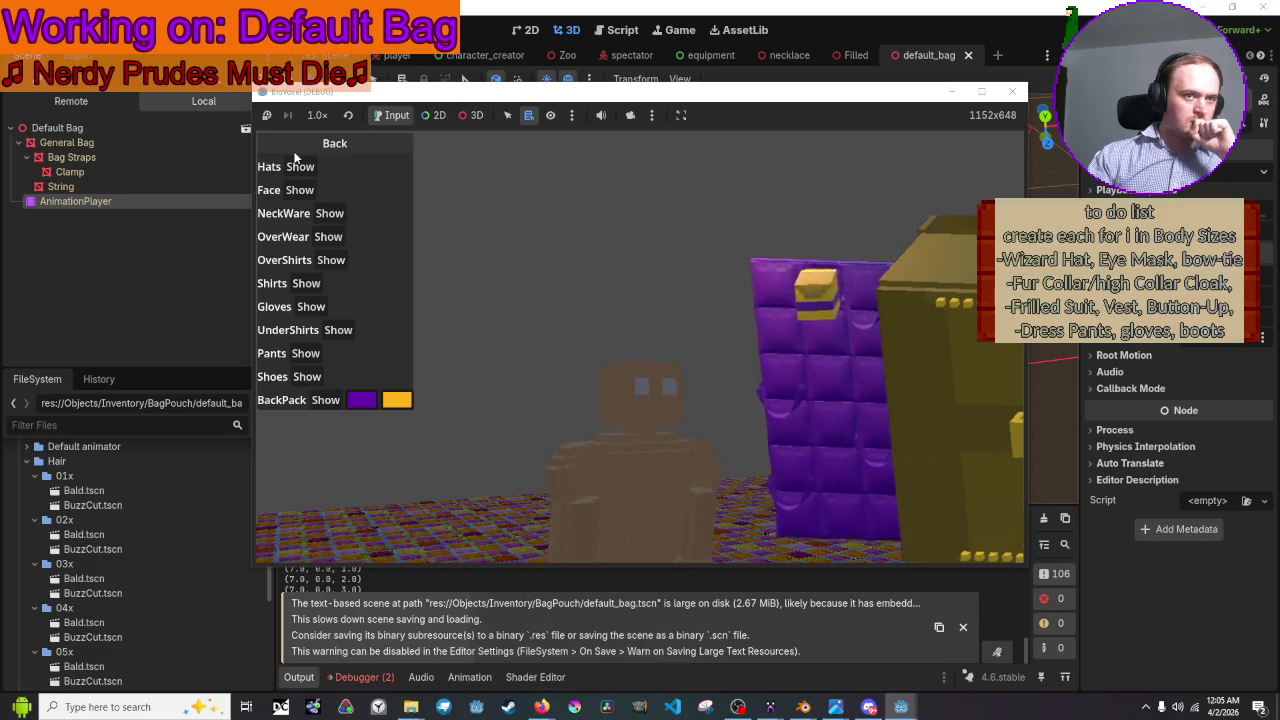
left_click(1015, 94)
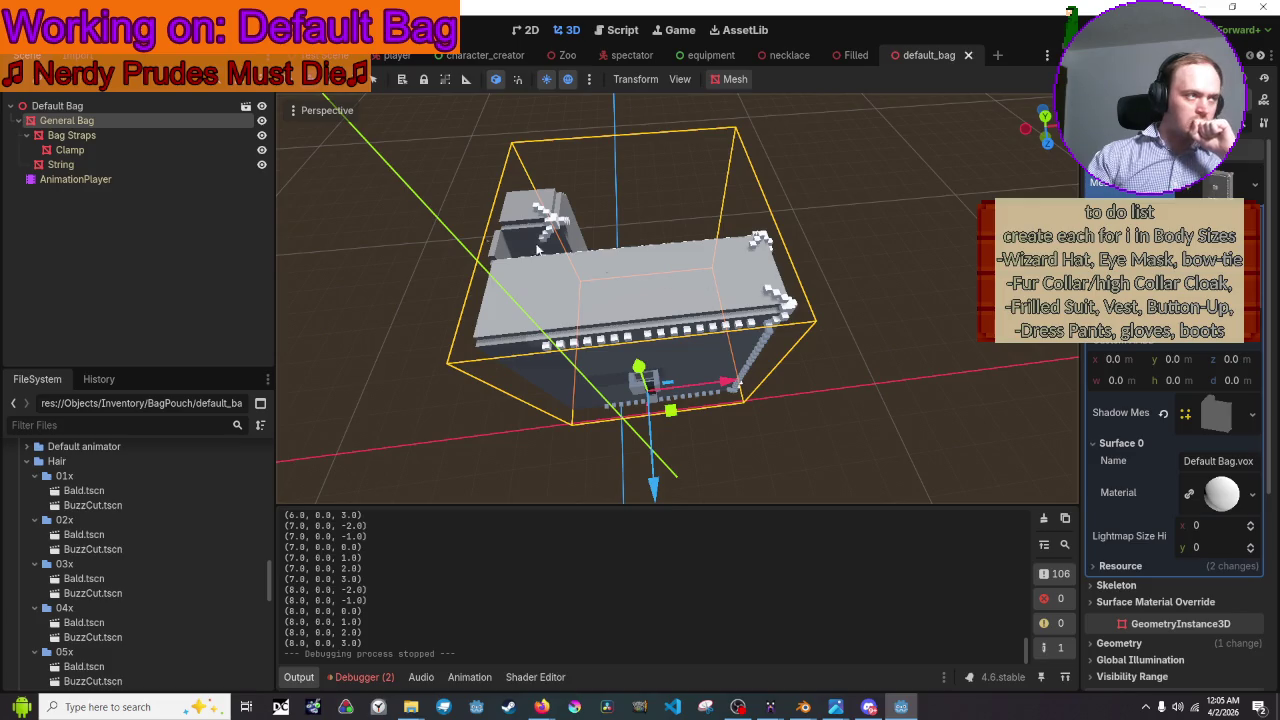
- Set the General Bag's Transform Position X to 2.0
scroll(1170, 480, "down", 4)
scroll(1150, 500, "down", 2)
left_click(1128, 519)
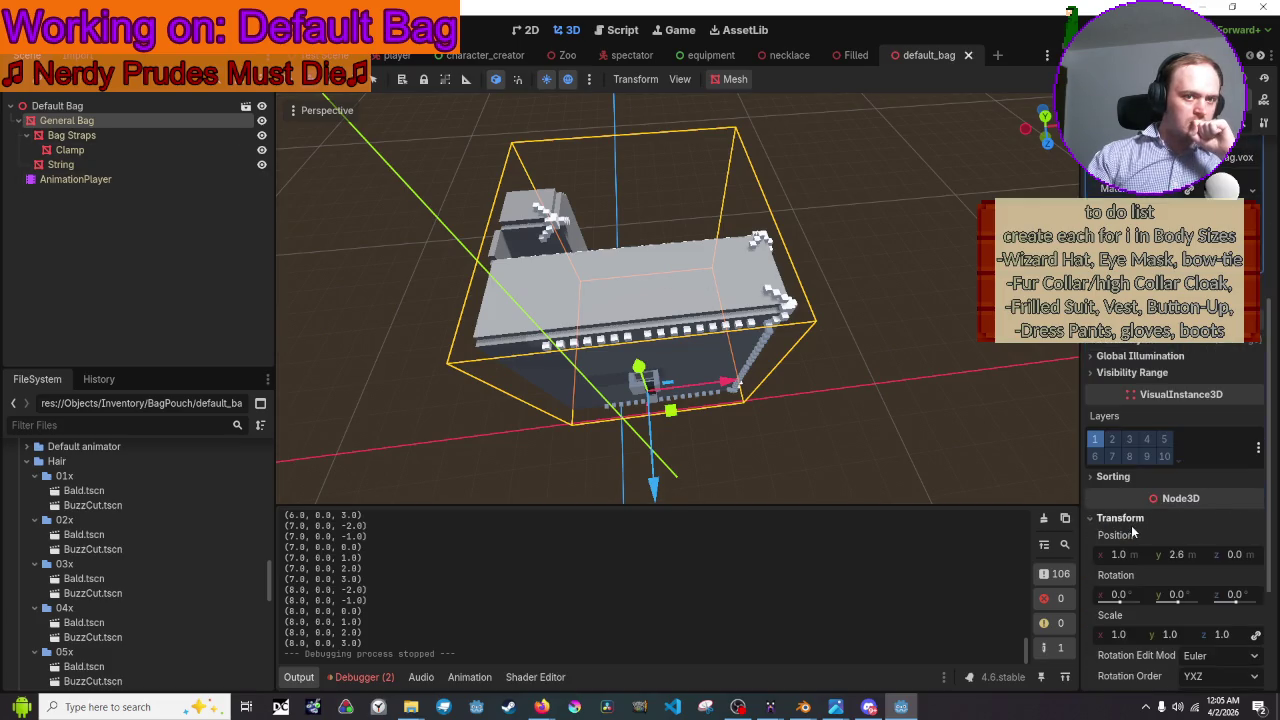
left_click(1119, 557)
type("-1")
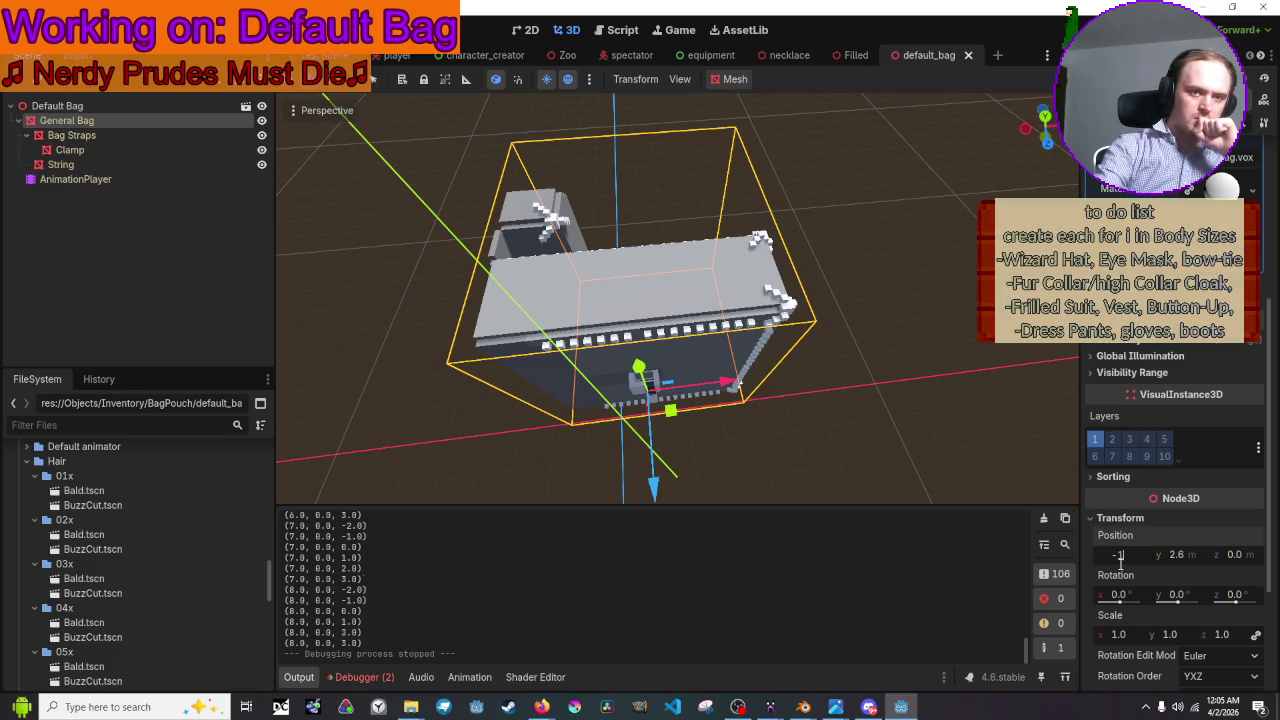
key("Return")
key("ctrl+z")
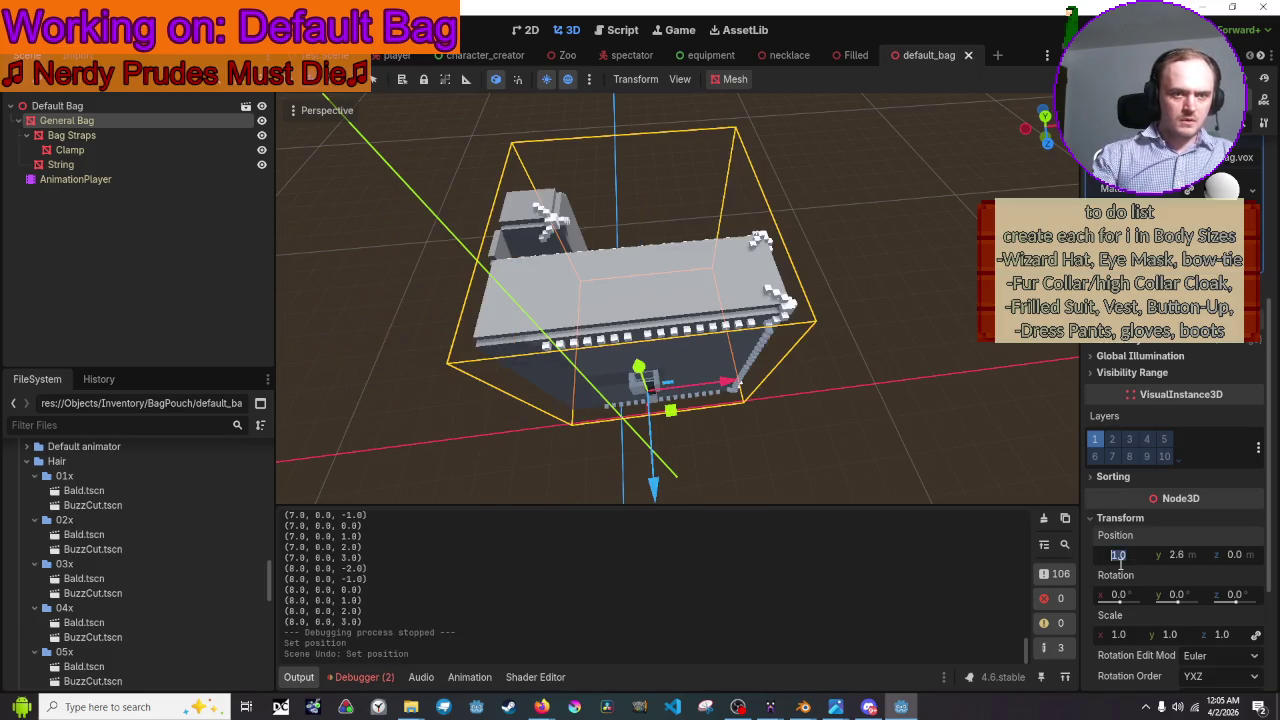
type("2")
key("Return")
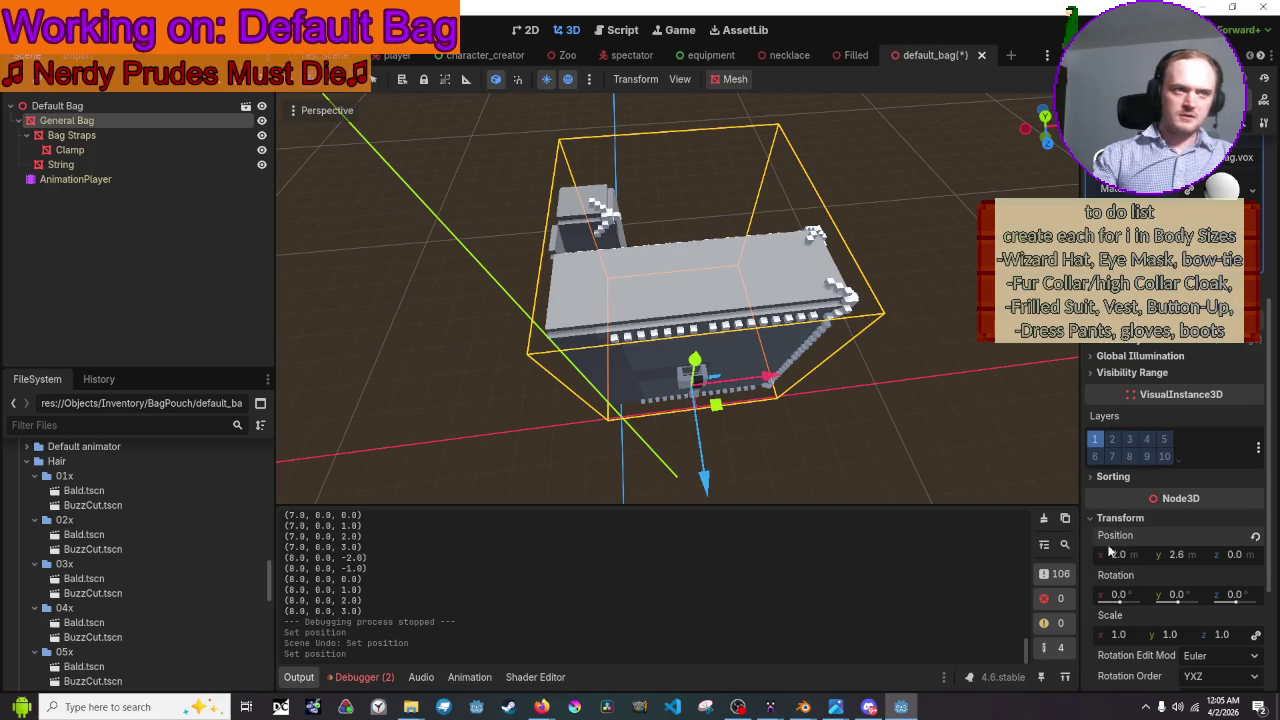
- Save the default_bag scene and run the game to check the bag in the Equipment view
left_click(956, 286)
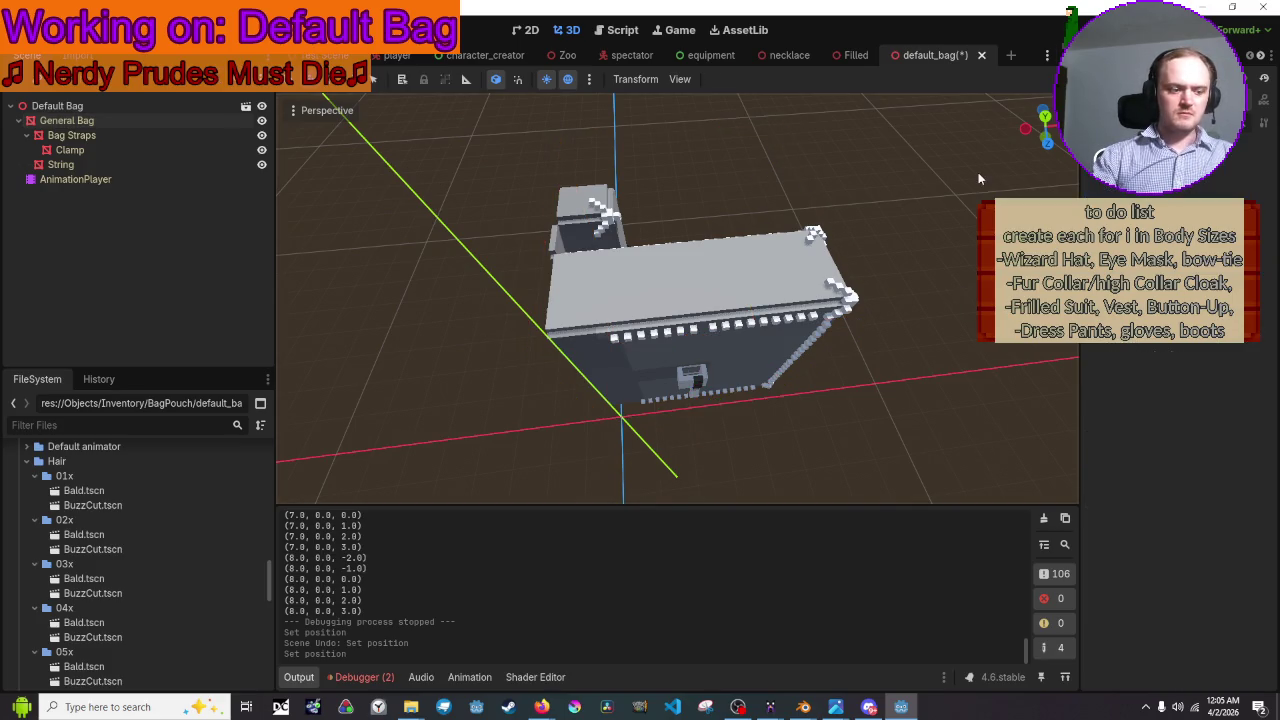
key("ctrl+s")
key("F5")
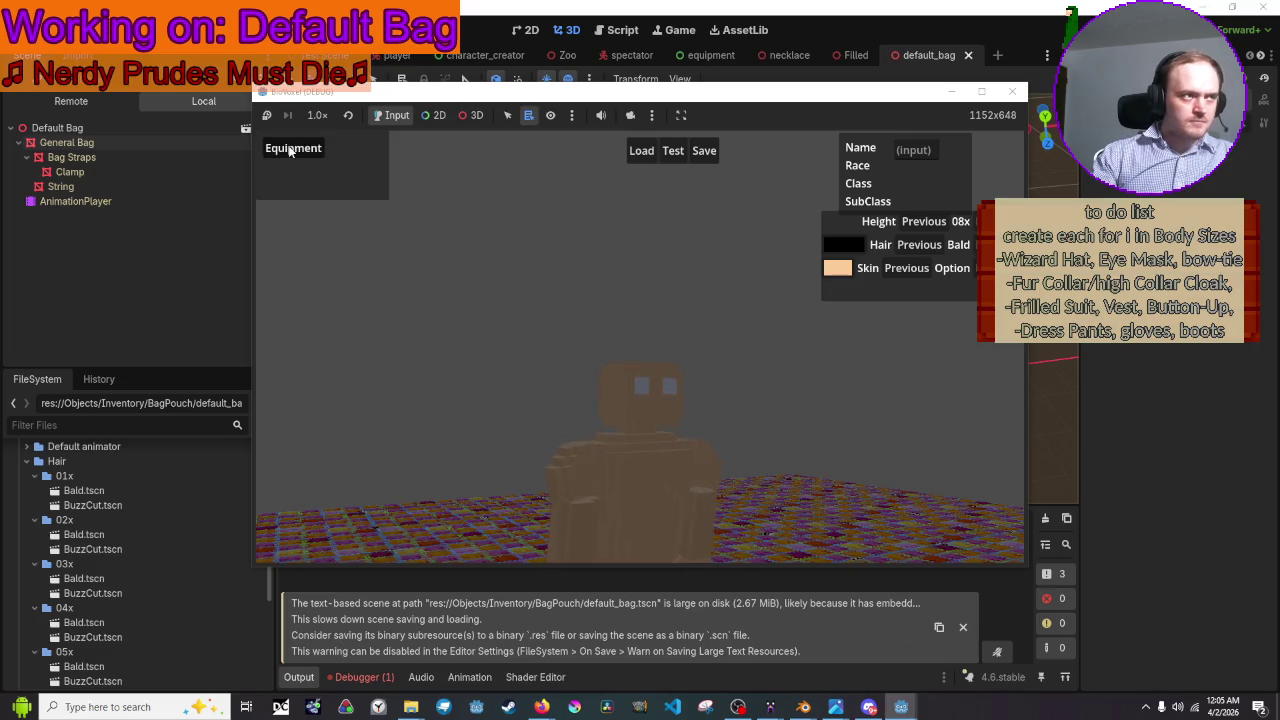
left_click(293, 148)
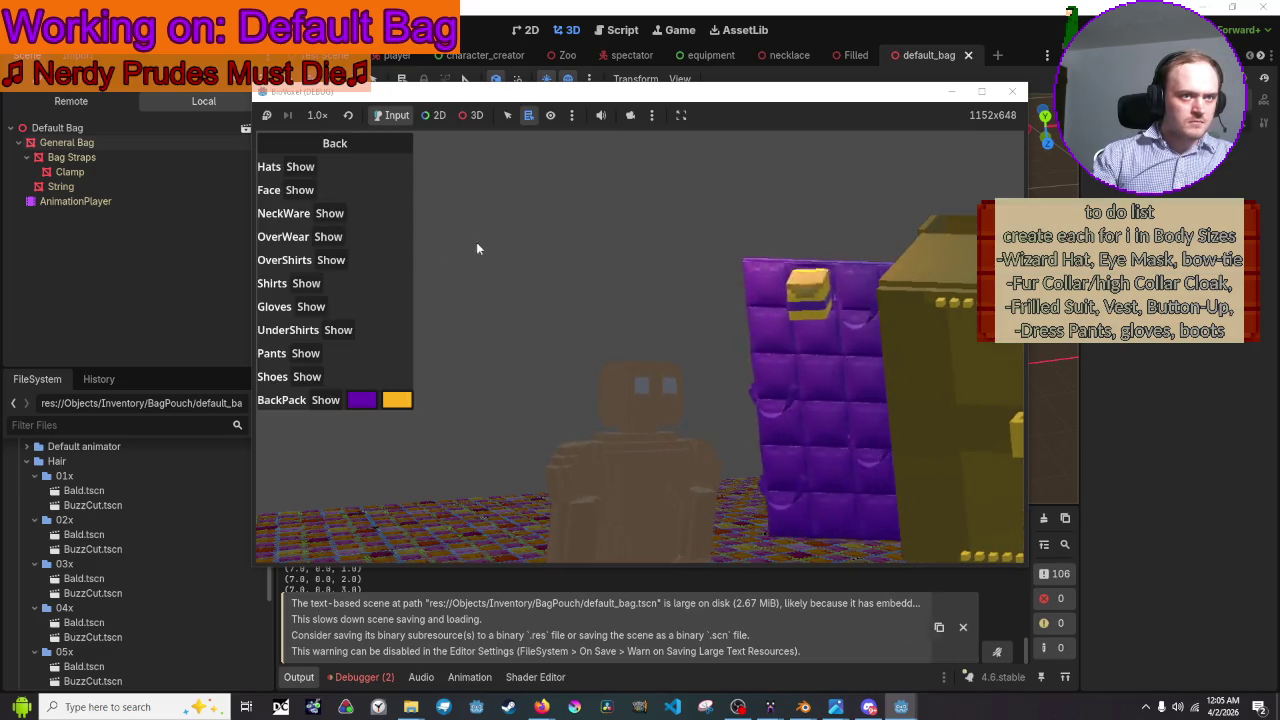
left_click(1013, 92)
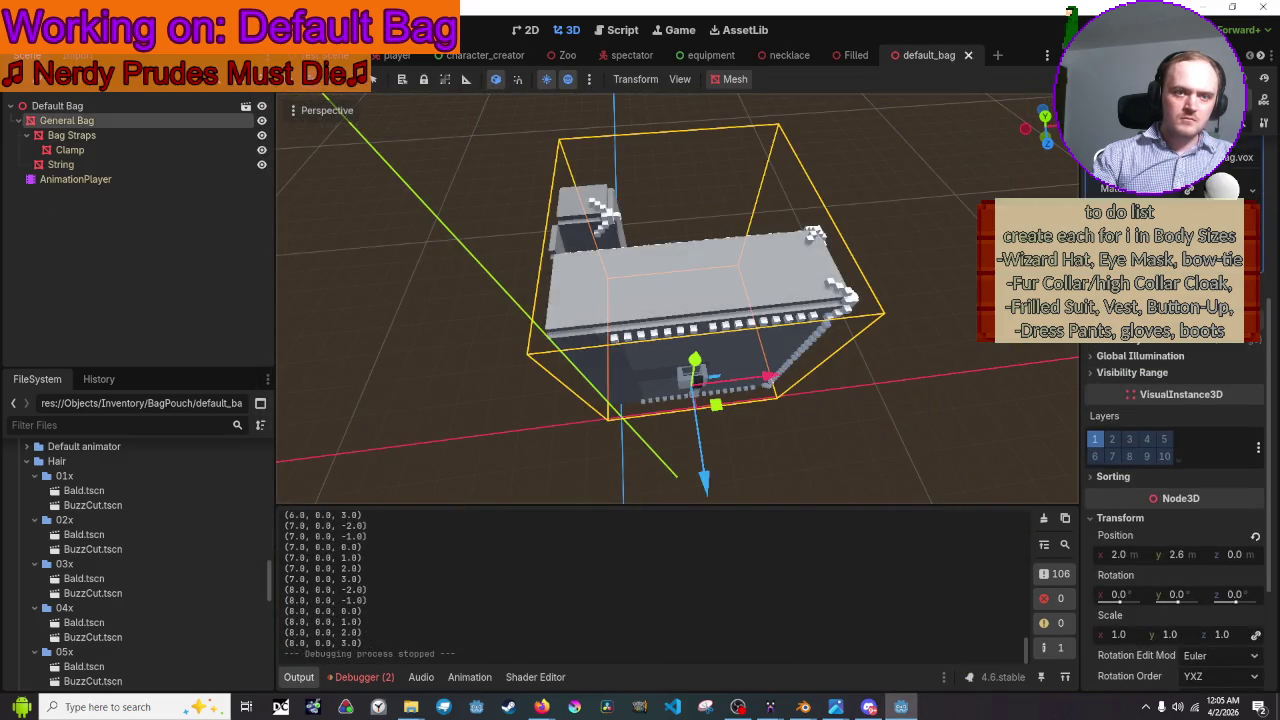
- Change the bag's Position X to 3.0 and save the scene again
scroll(1148, 425, "up", 3)
scroll(1148, 425, "down", 4)
left_click(1120, 517)
type("3")
key("Return")
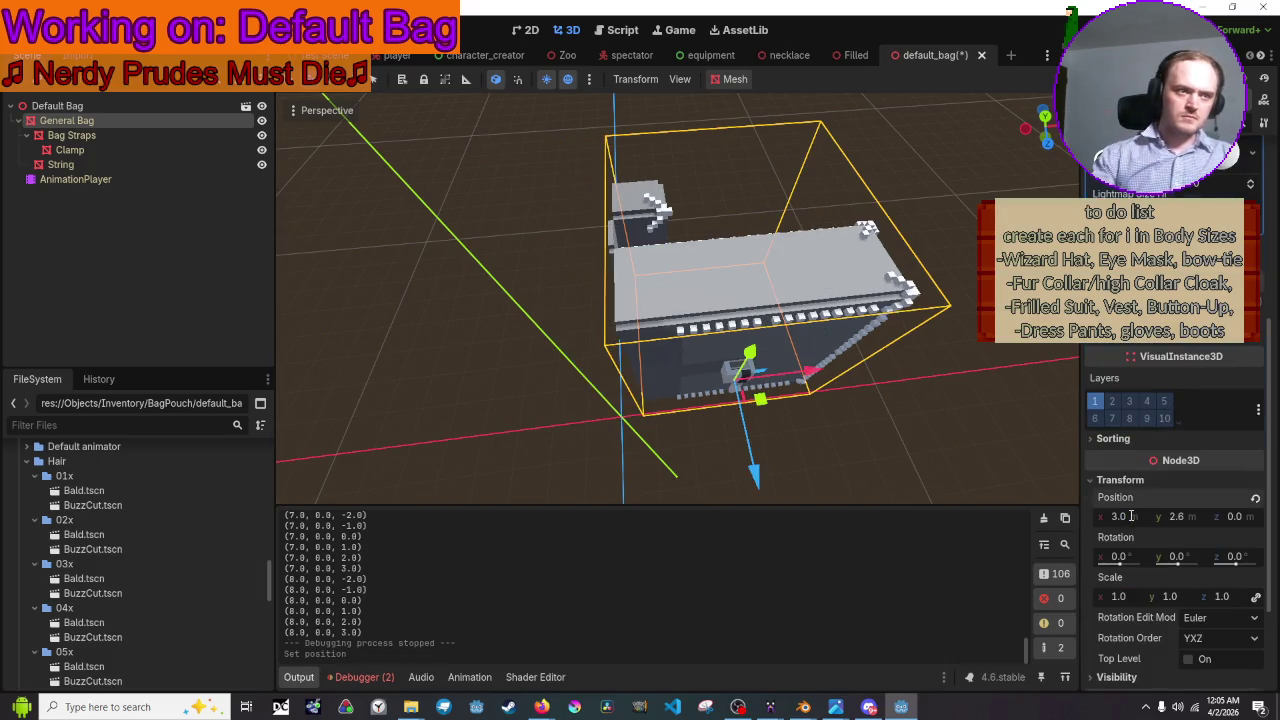
left_click(965, 340)
key("ctrl+s")
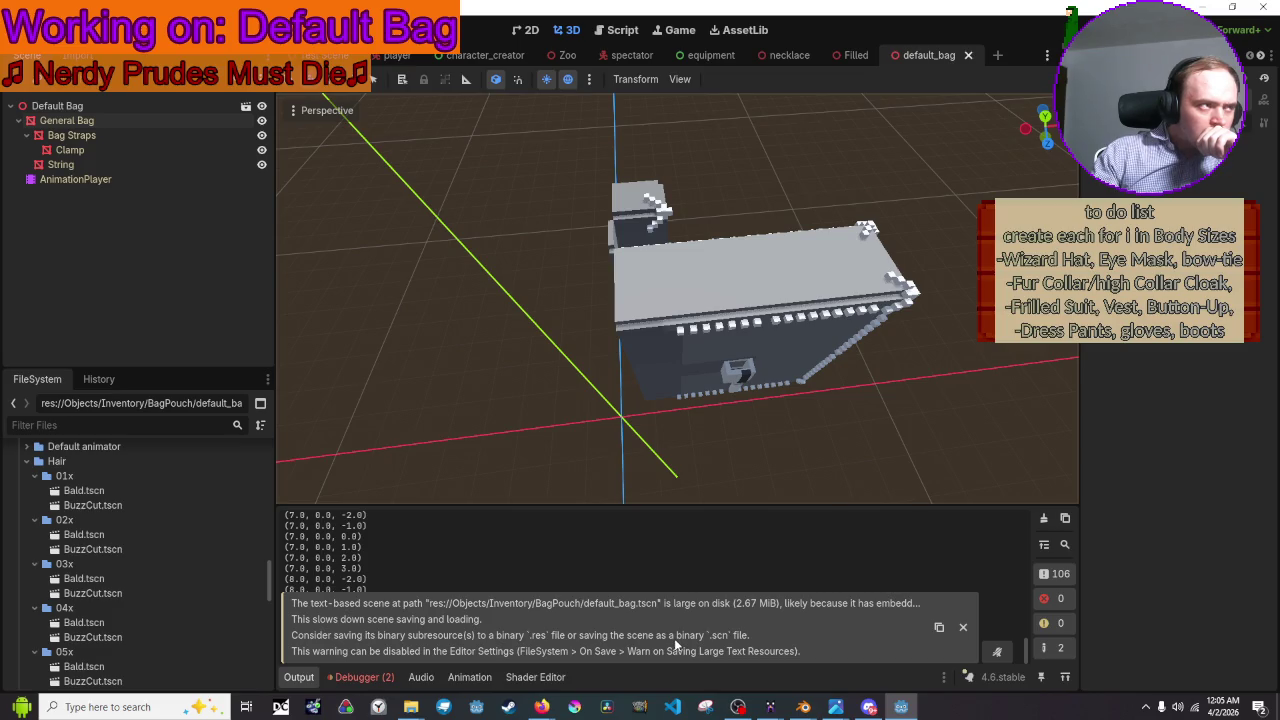
left_click(127, 162)
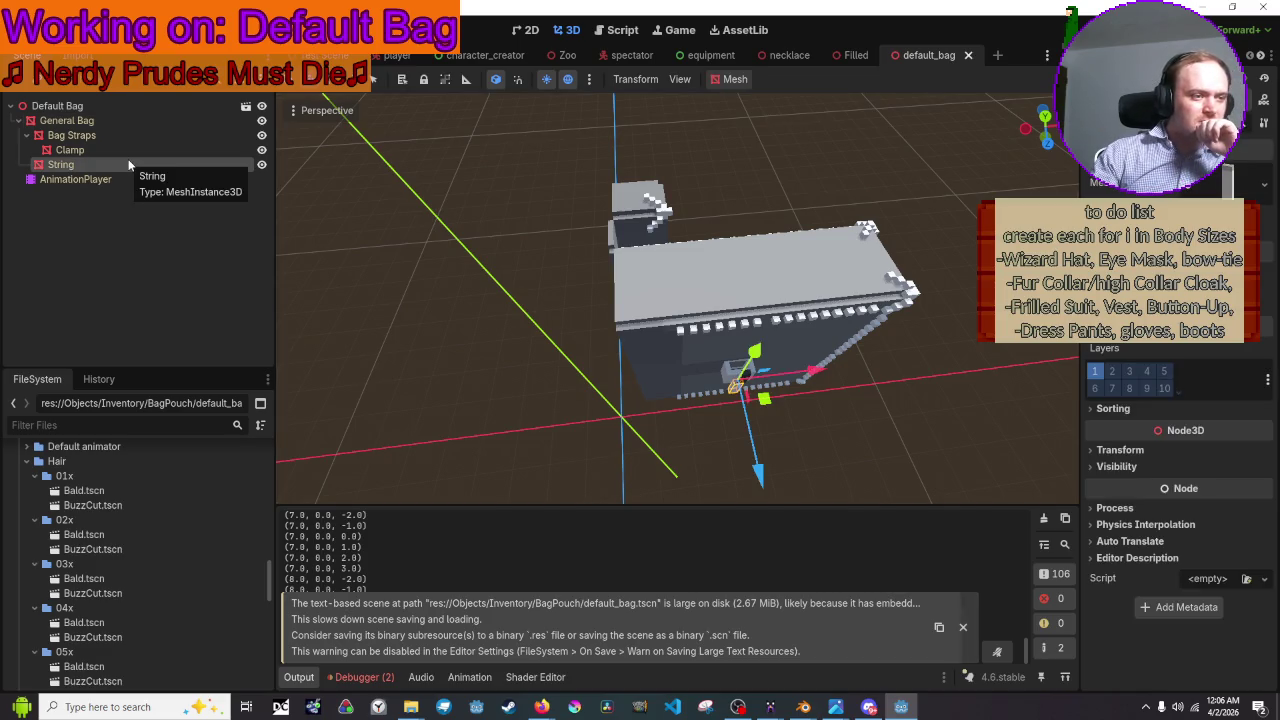
double_click(128, 164)
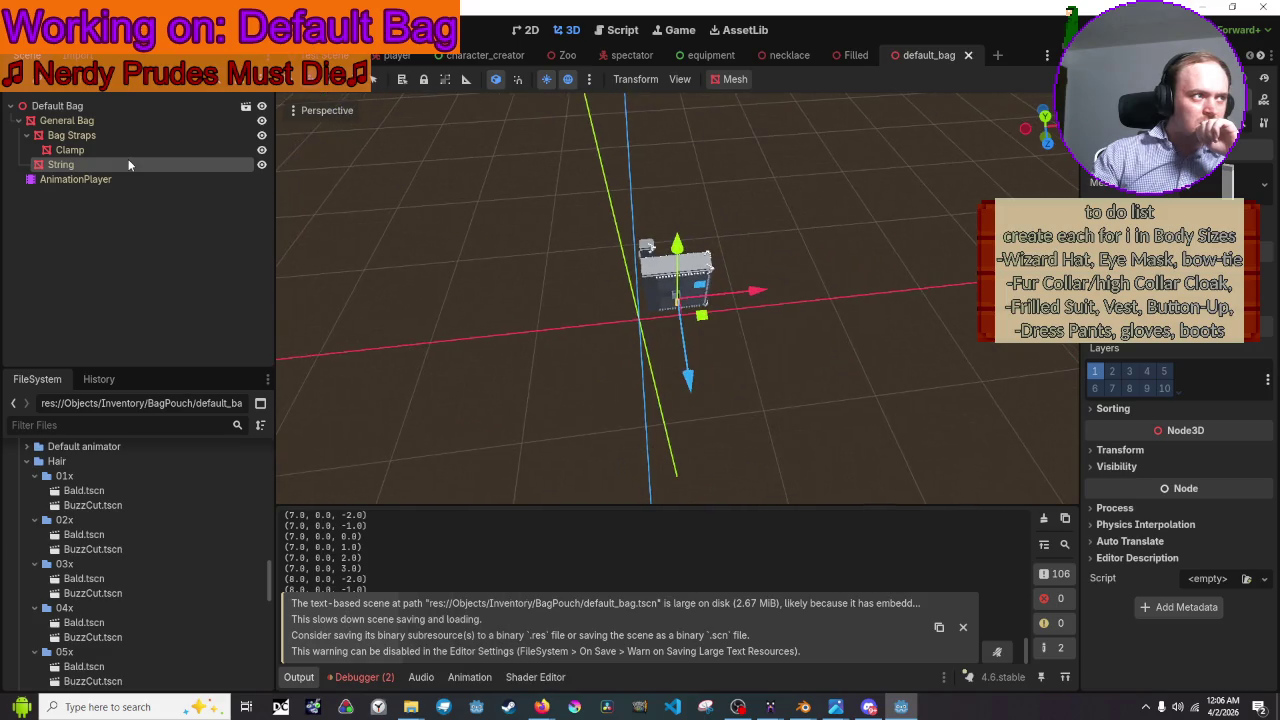
right_click(128, 164)
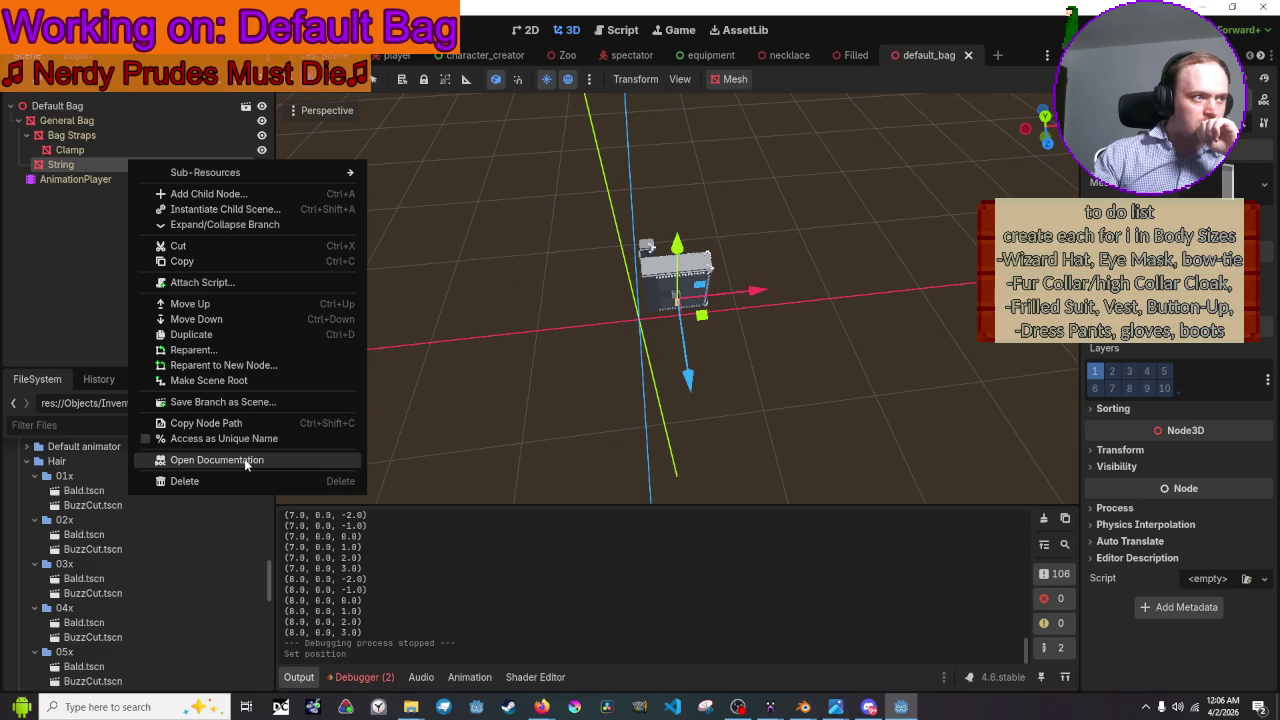
left_click(58, 168)
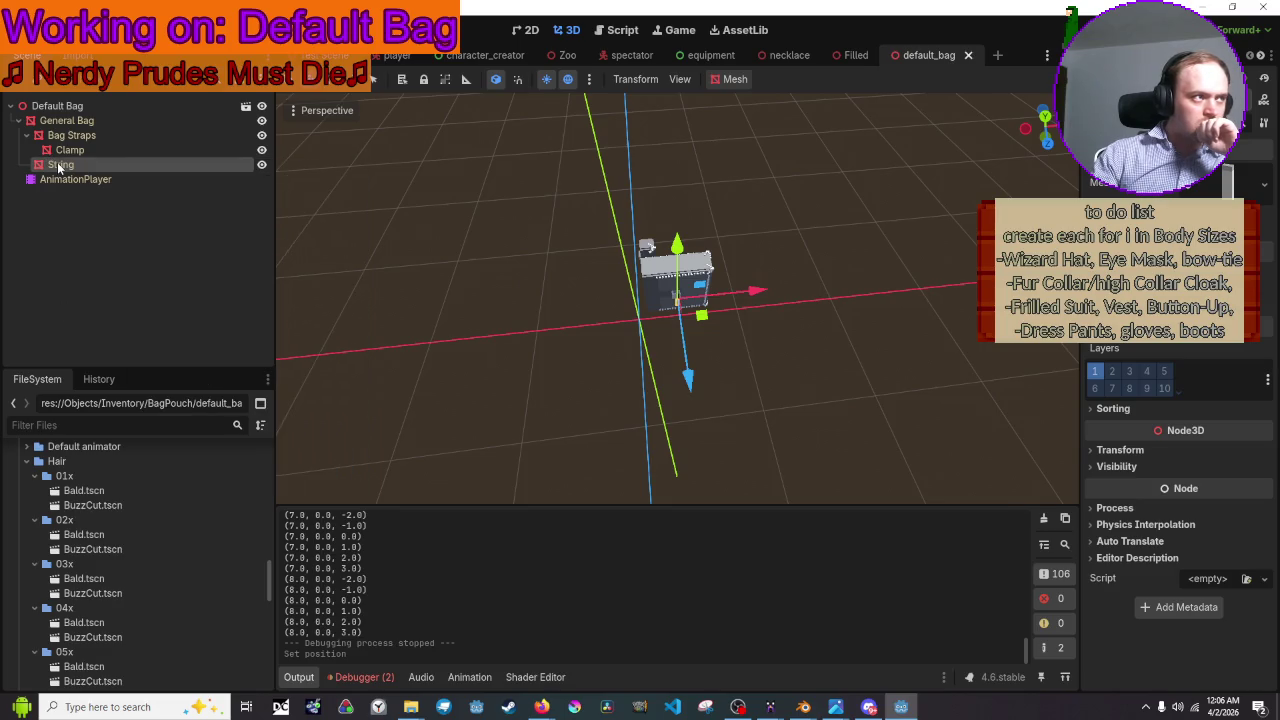
right_click(58, 168)
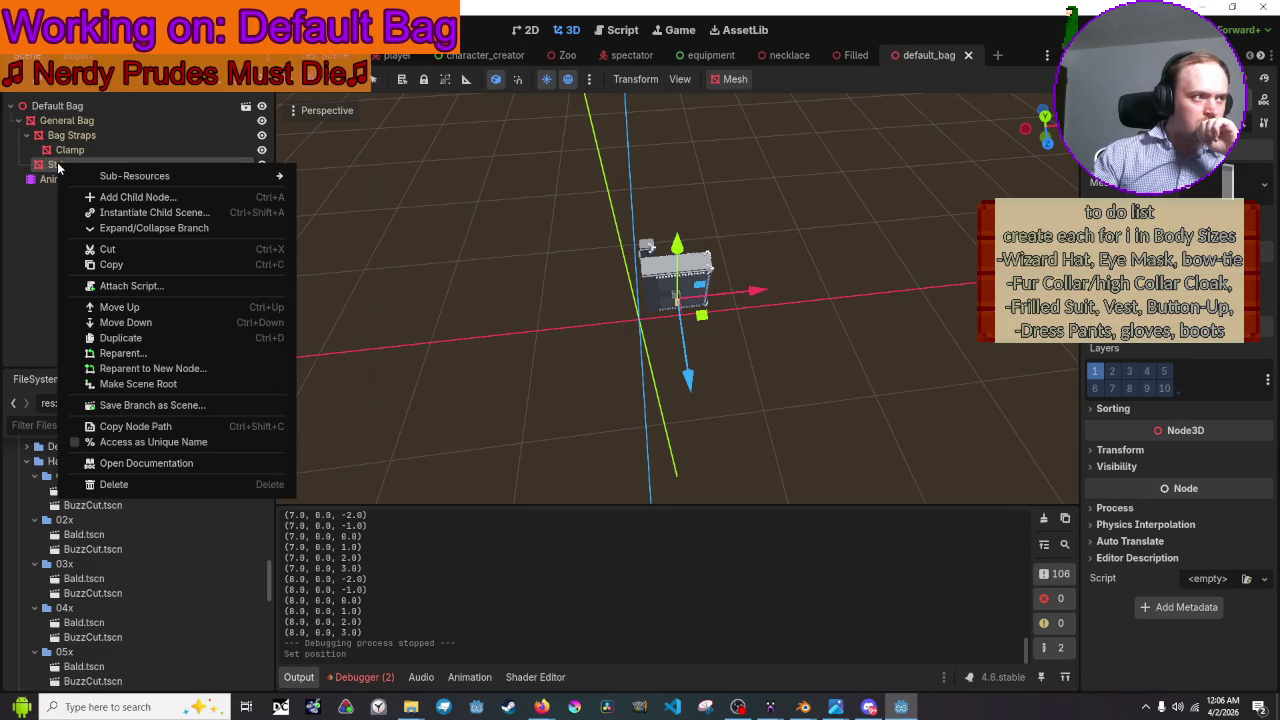
left_click(2, 287)
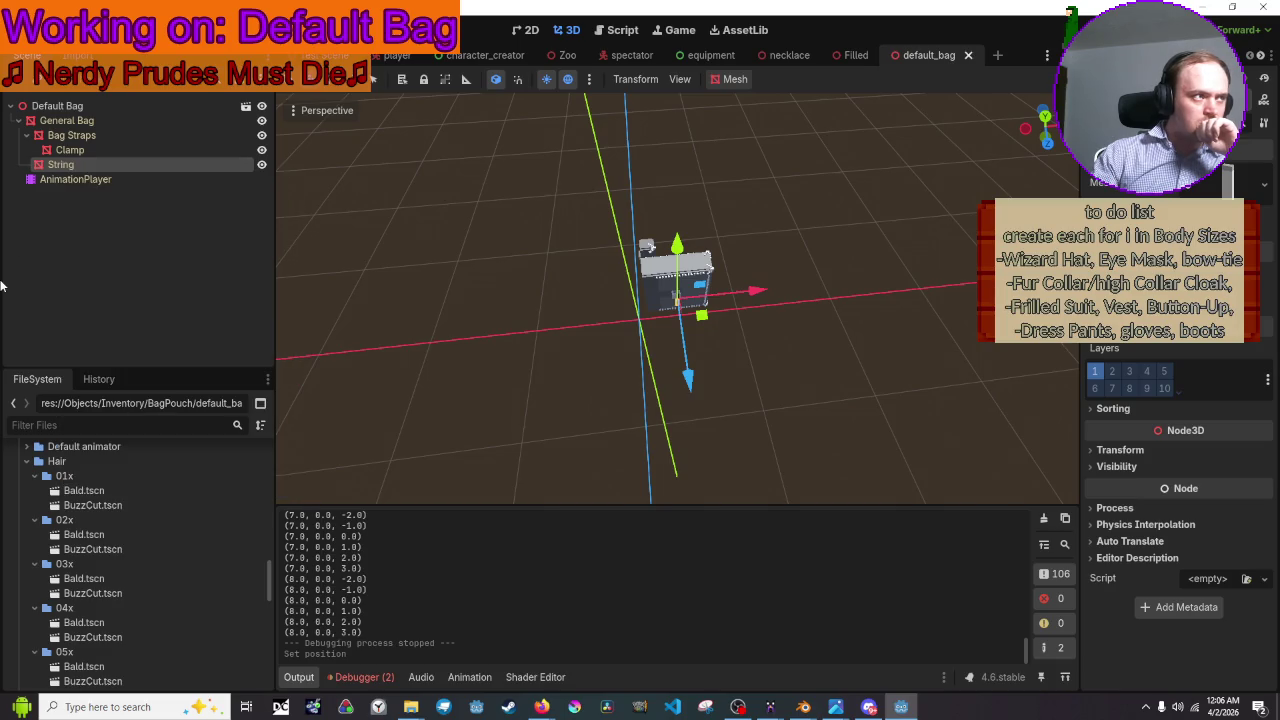
mouse_move(869, 707)
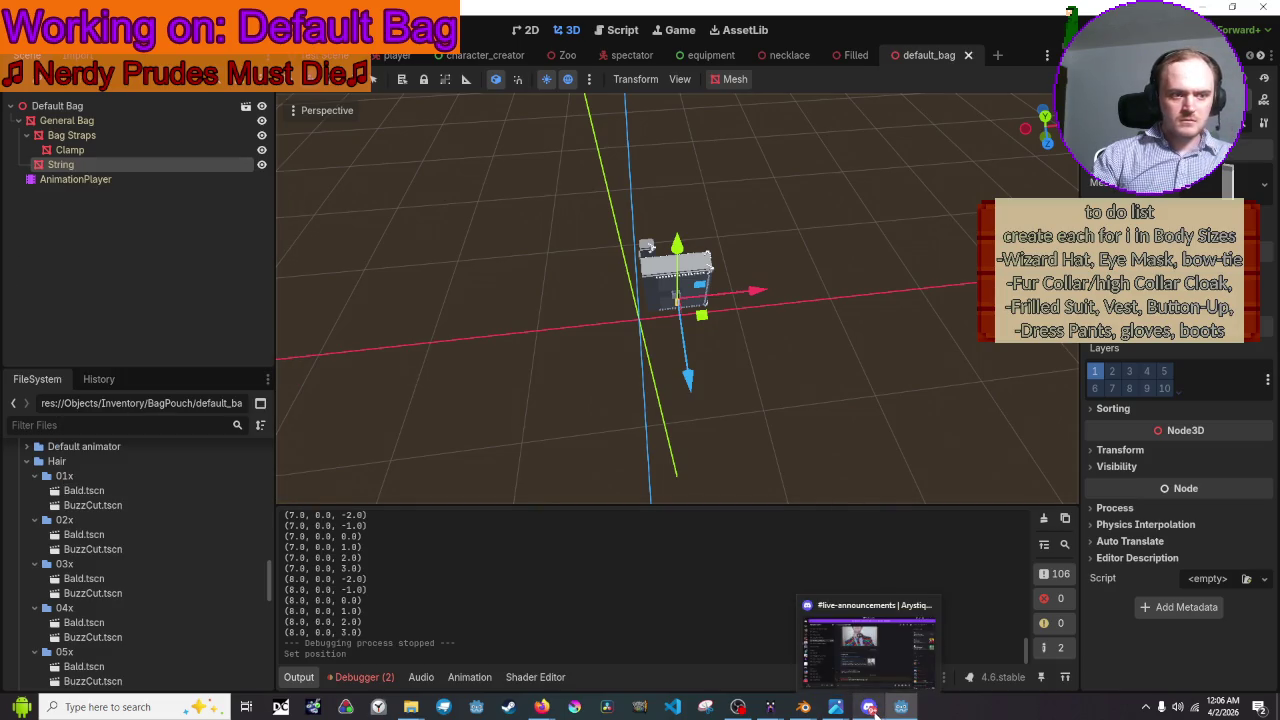
left_click(942, 622)
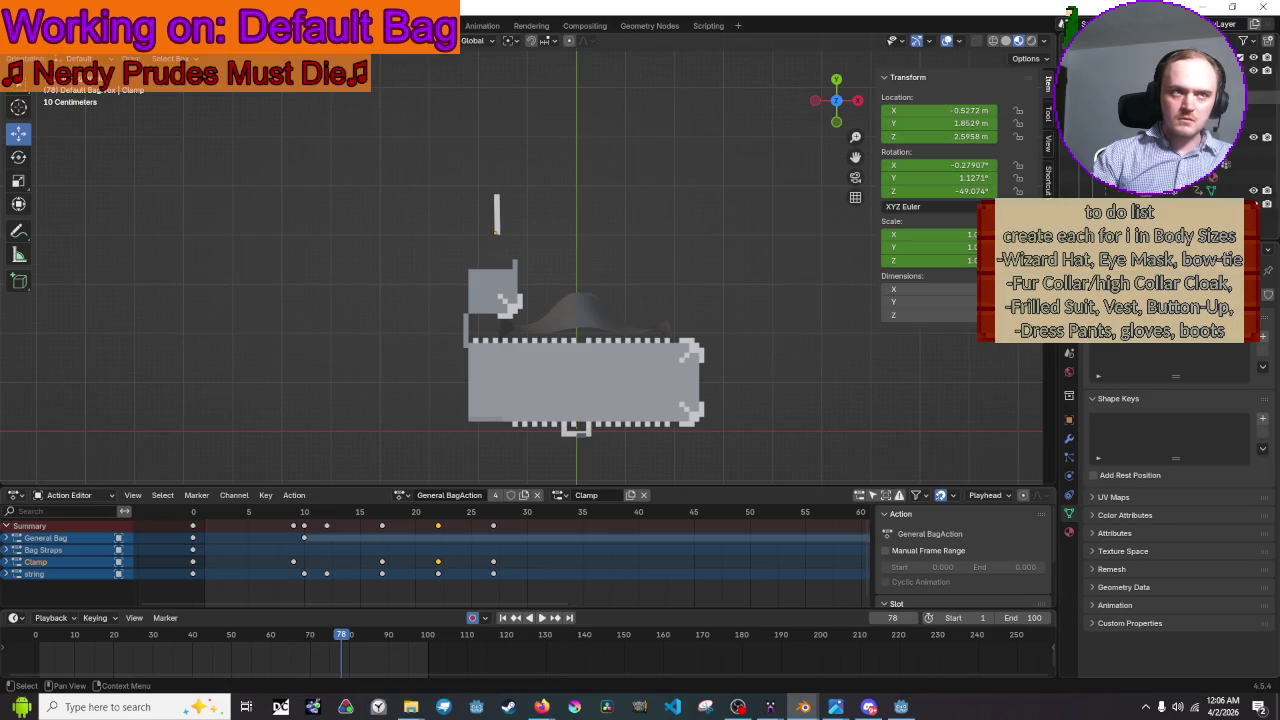
- Select the Bag Straps and string objects and save the Blender file
left_click(1230, 110)
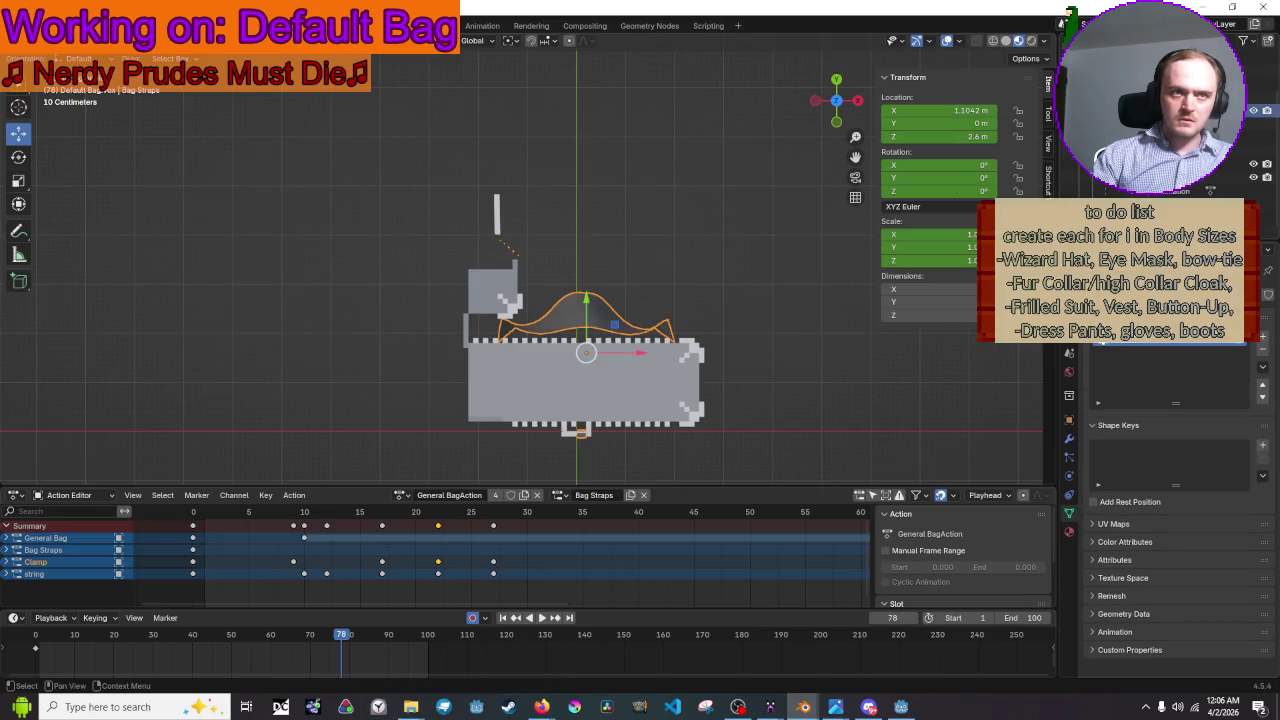
left_click(1230, 177)
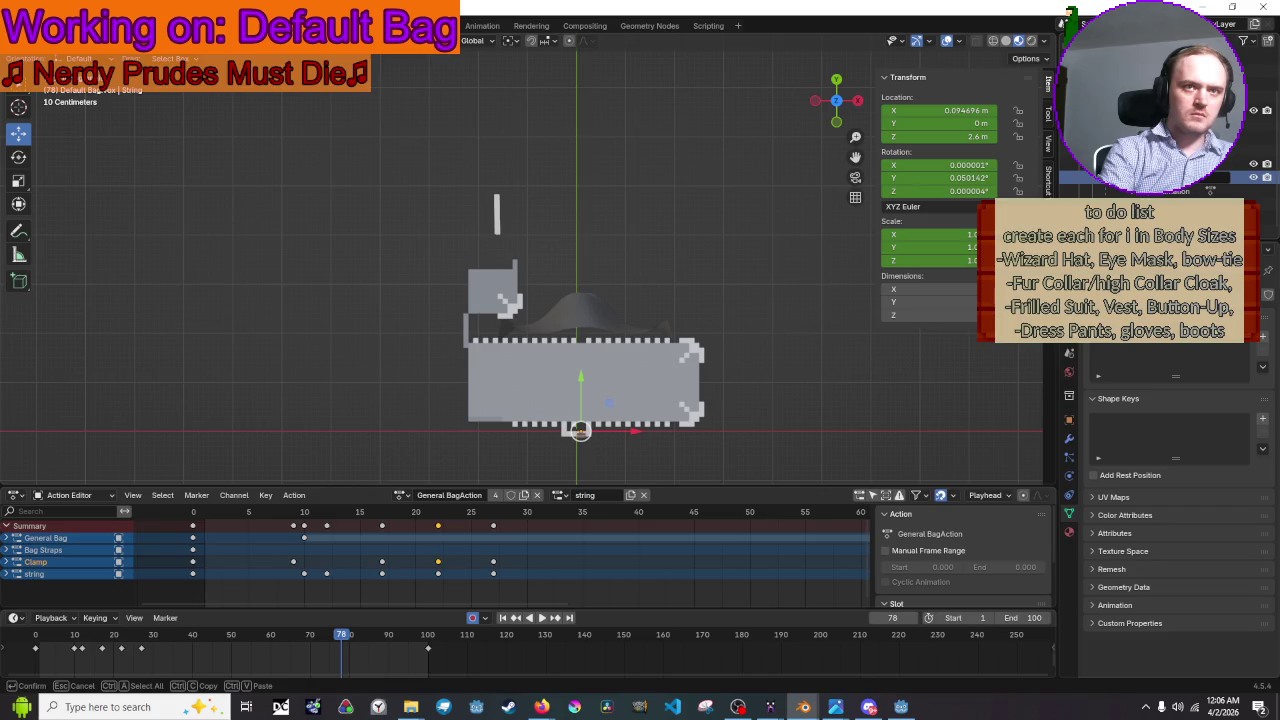
key("ctrl+s")
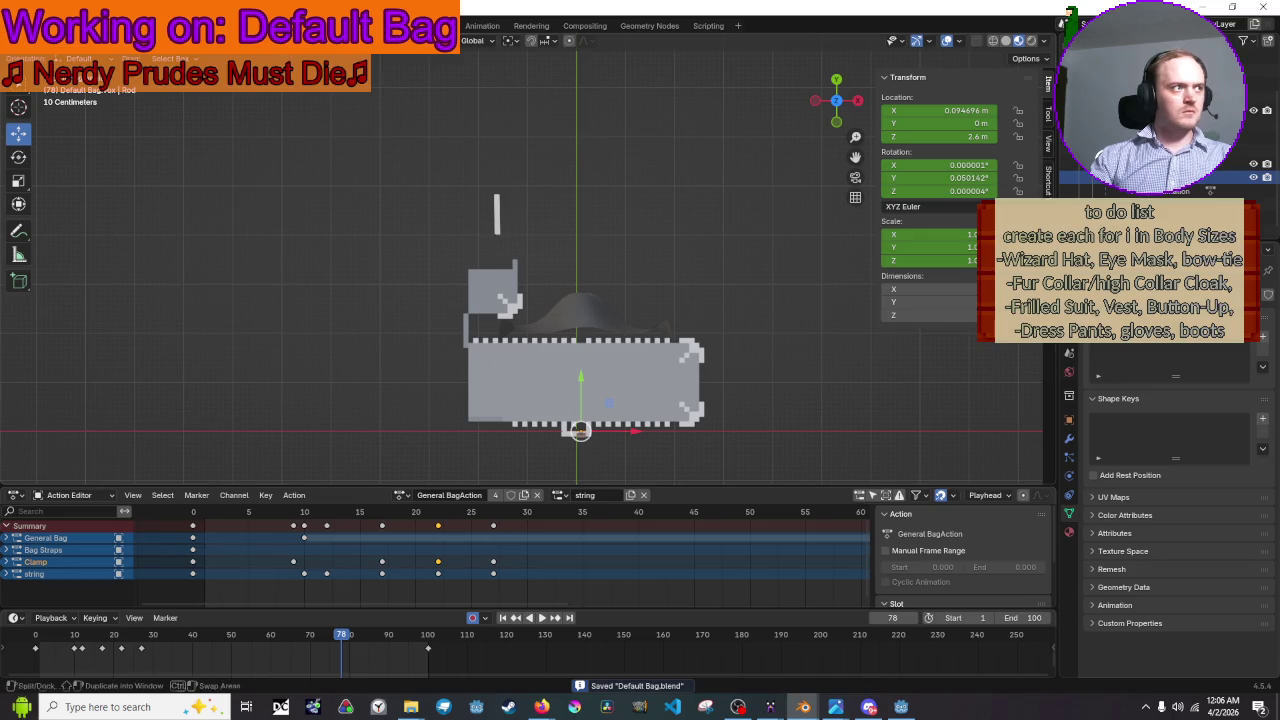
- Export the scene as glTF 2.0, overwriting Default Bag.glb
left_click(32, 25)
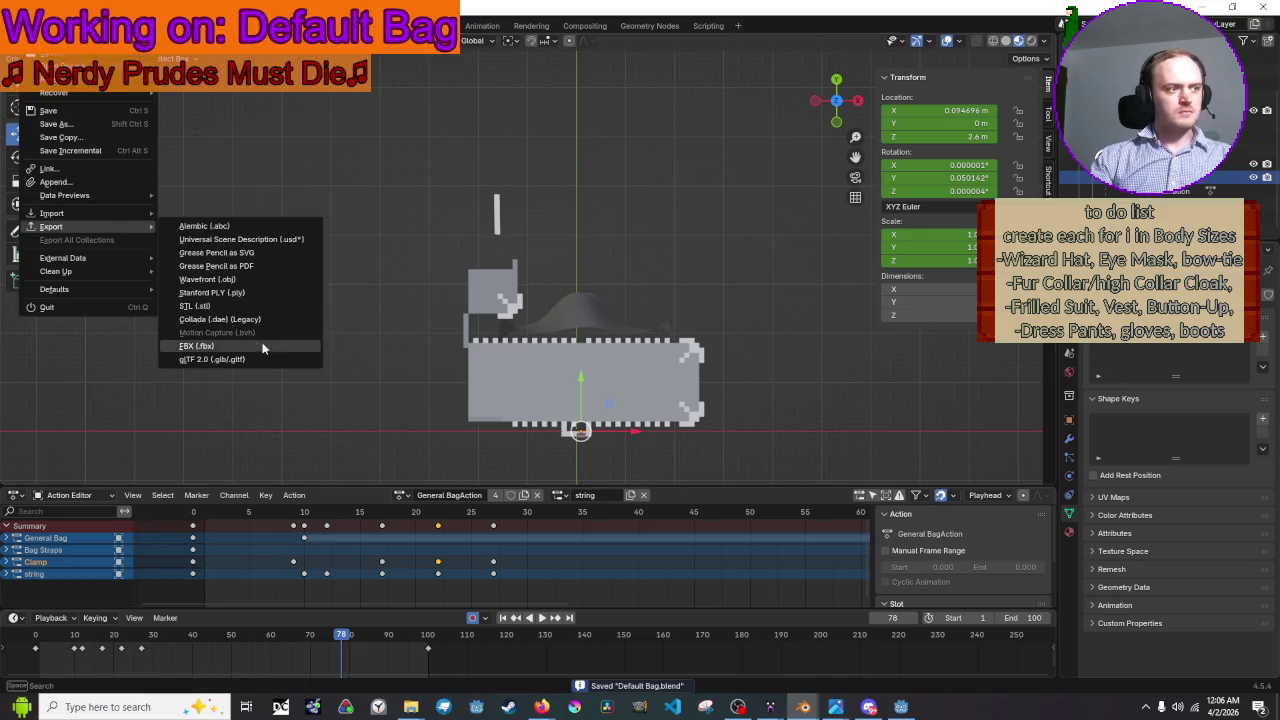
left_click(264, 358)
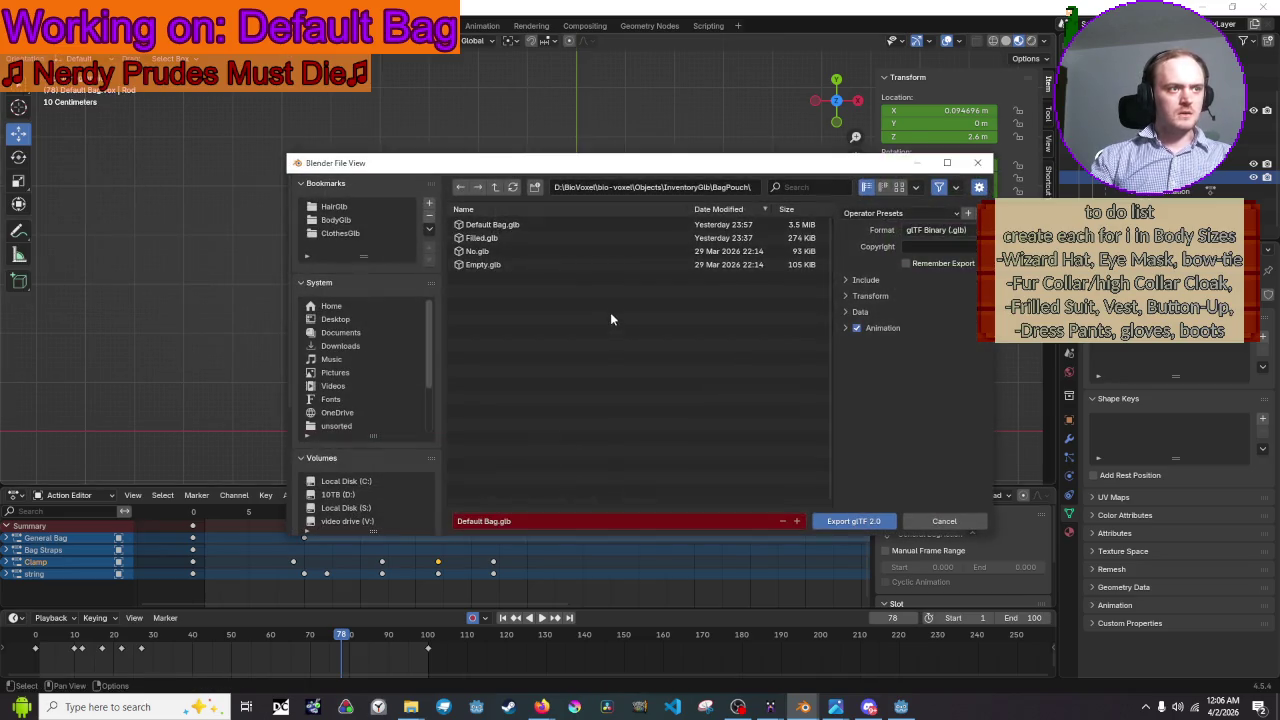
left_click(582, 238)
left_click(588, 210)
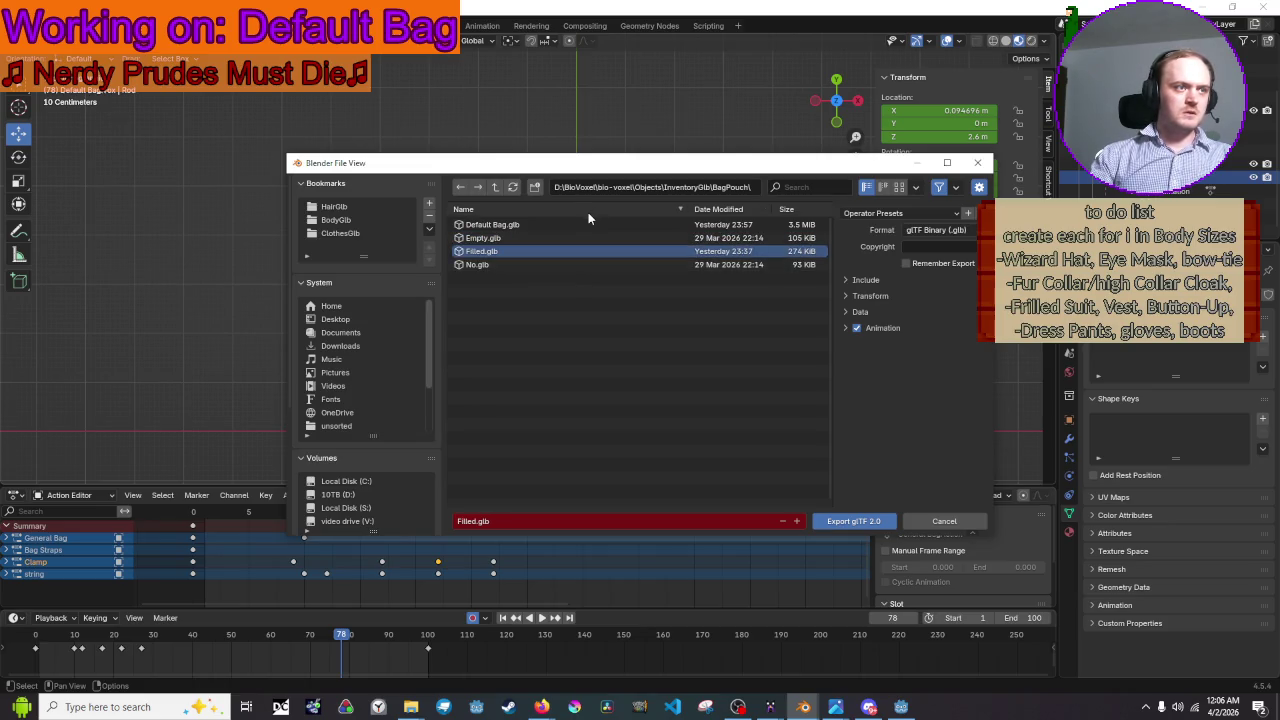
left_click(591, 212)
left_click(593, 210)
left_click(593, 210)
left_click(592, 212)
left_click(592, 225)
left_click(846, 296)
left_click(846, 296)
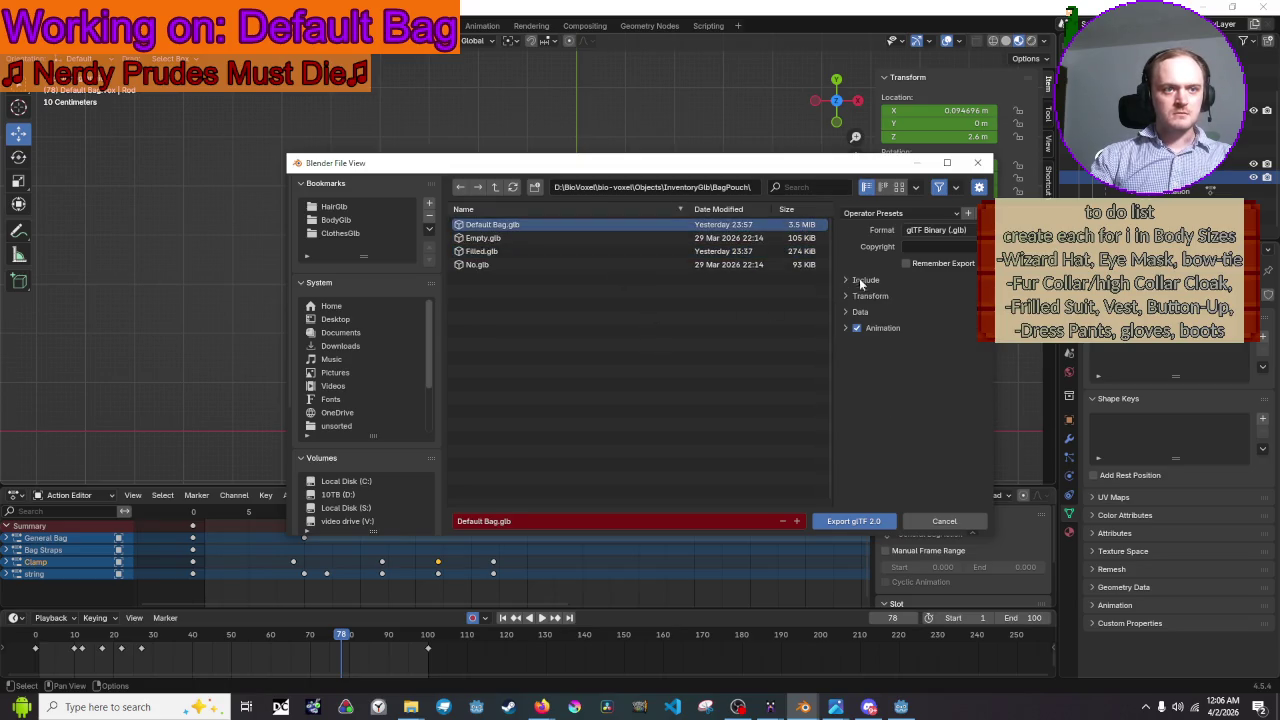
left_click(866, 522)
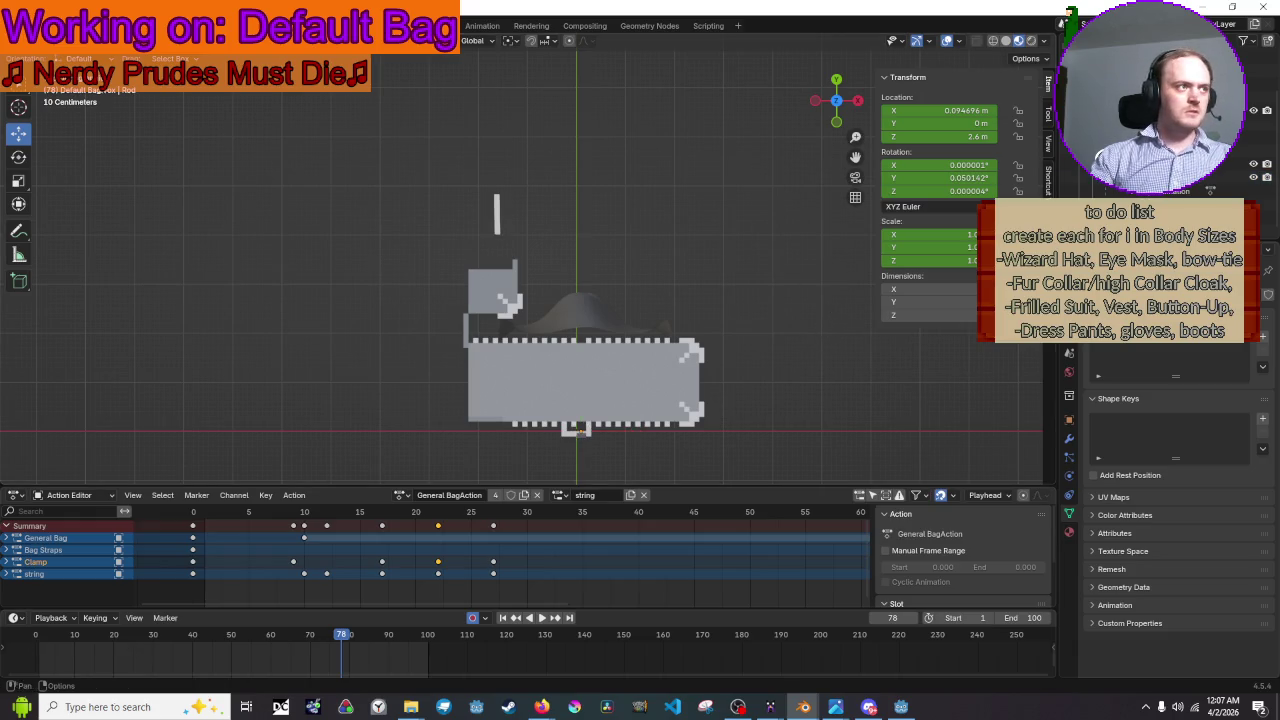
- Save Default Bag.blend and bring the YouTube video forward, rewound to 1:09:35
key("ctrl+s")
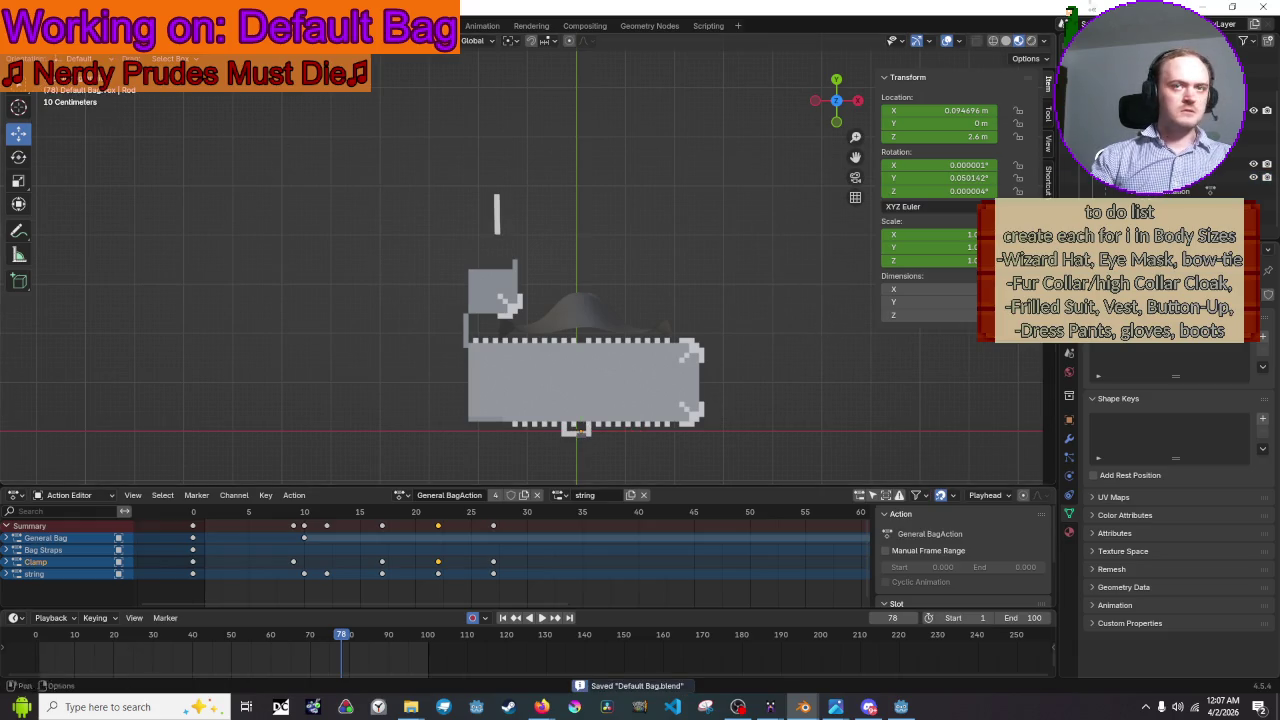
left_click(1213, 7)
mouse_move(541, 707)
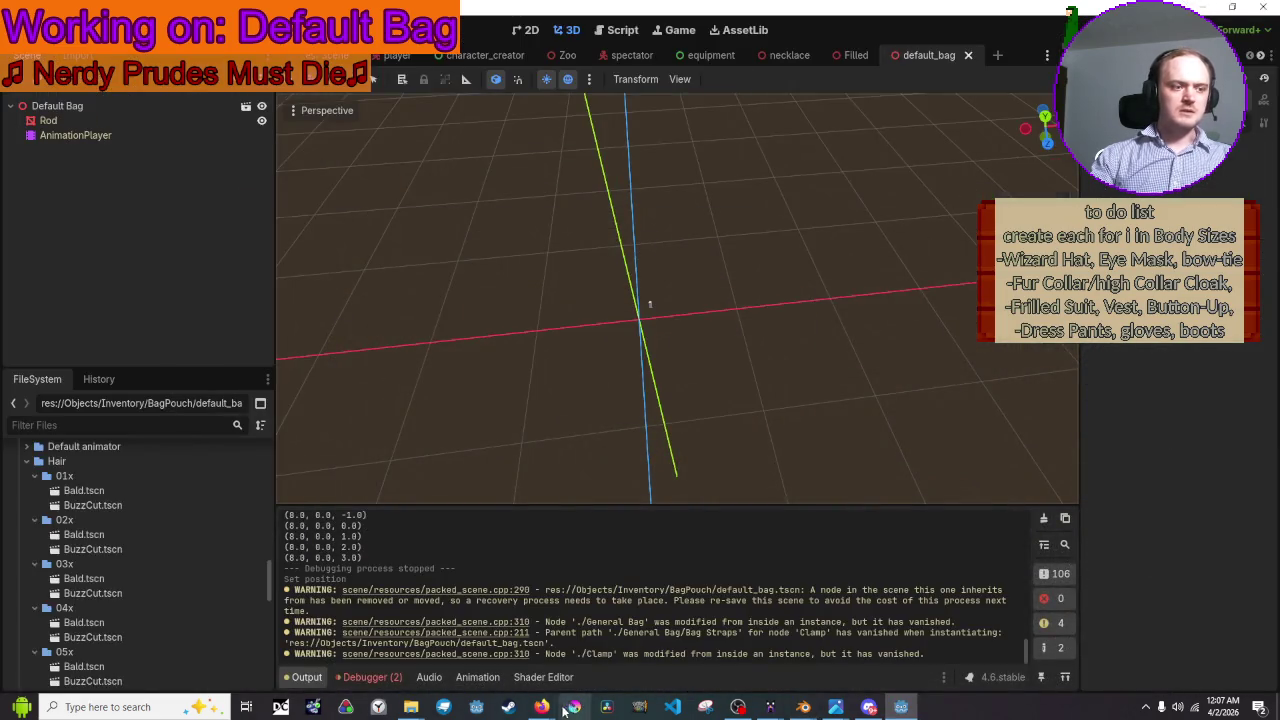
left_click(468, 650)
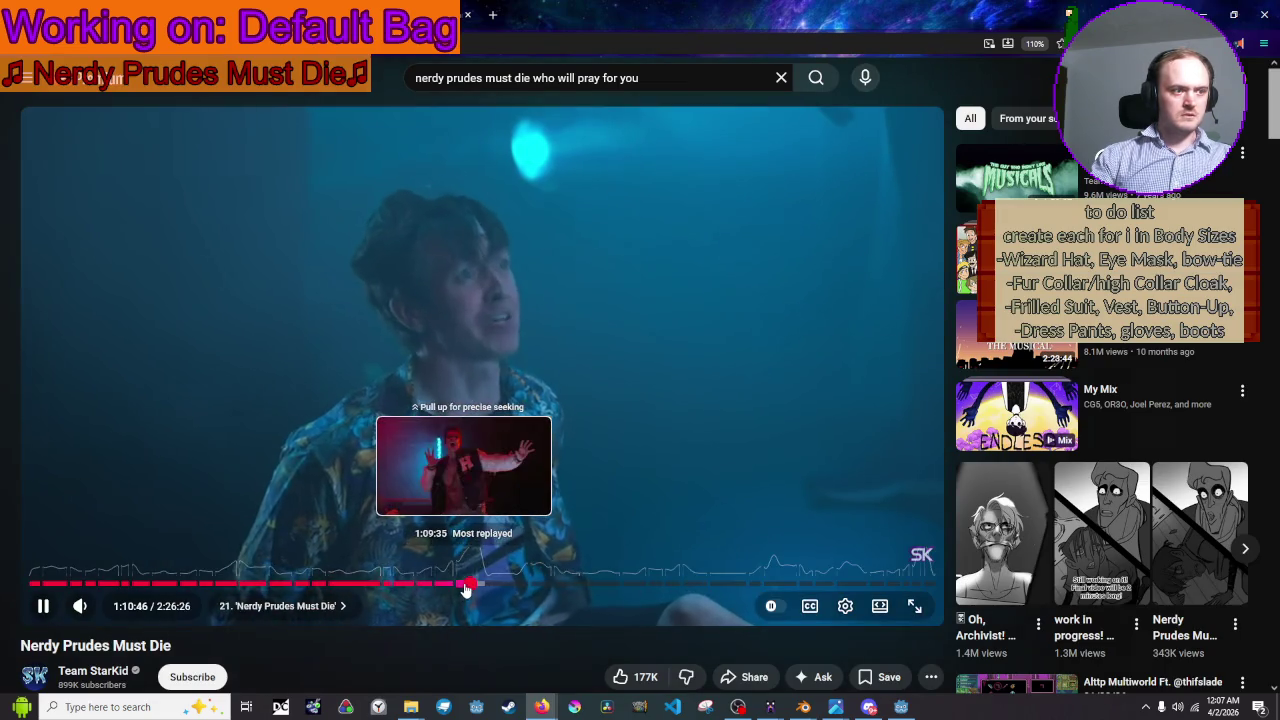
left_click(465, 588)
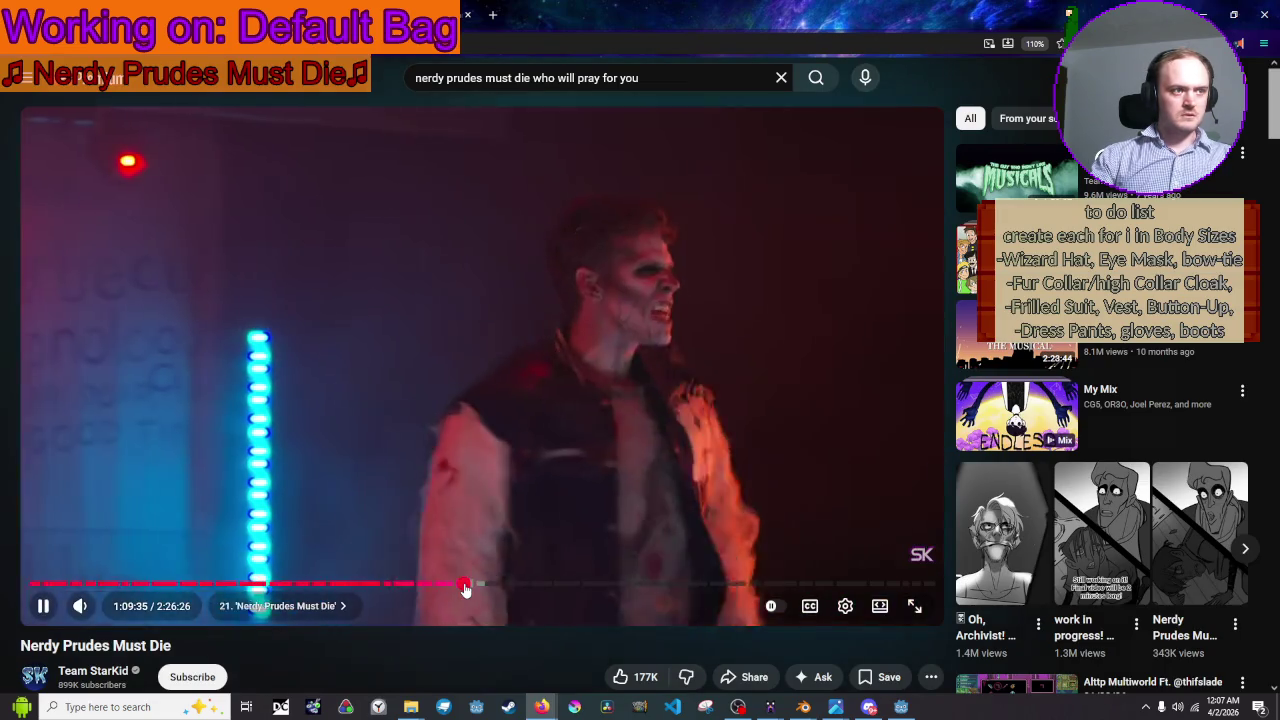
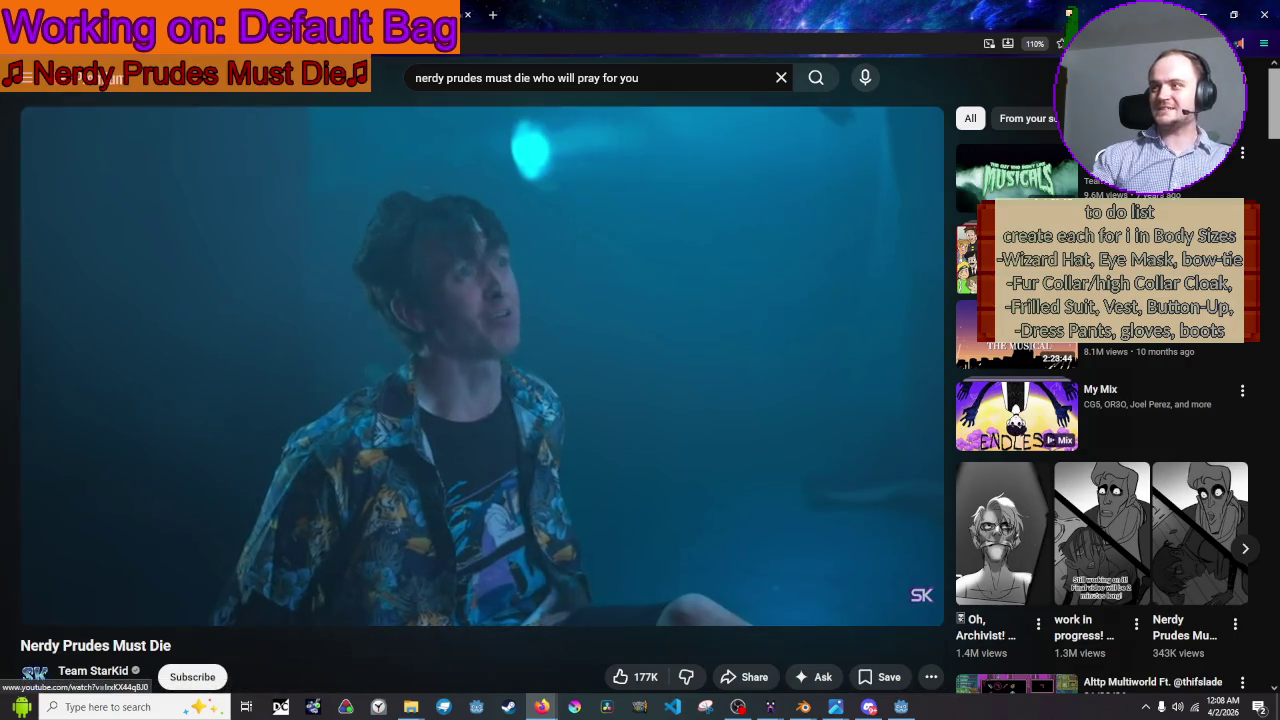
- Return to Godot's default_bag scene, orbit until the bag's rod appears, then bring up the Default Bag model
key("alt+Tab")
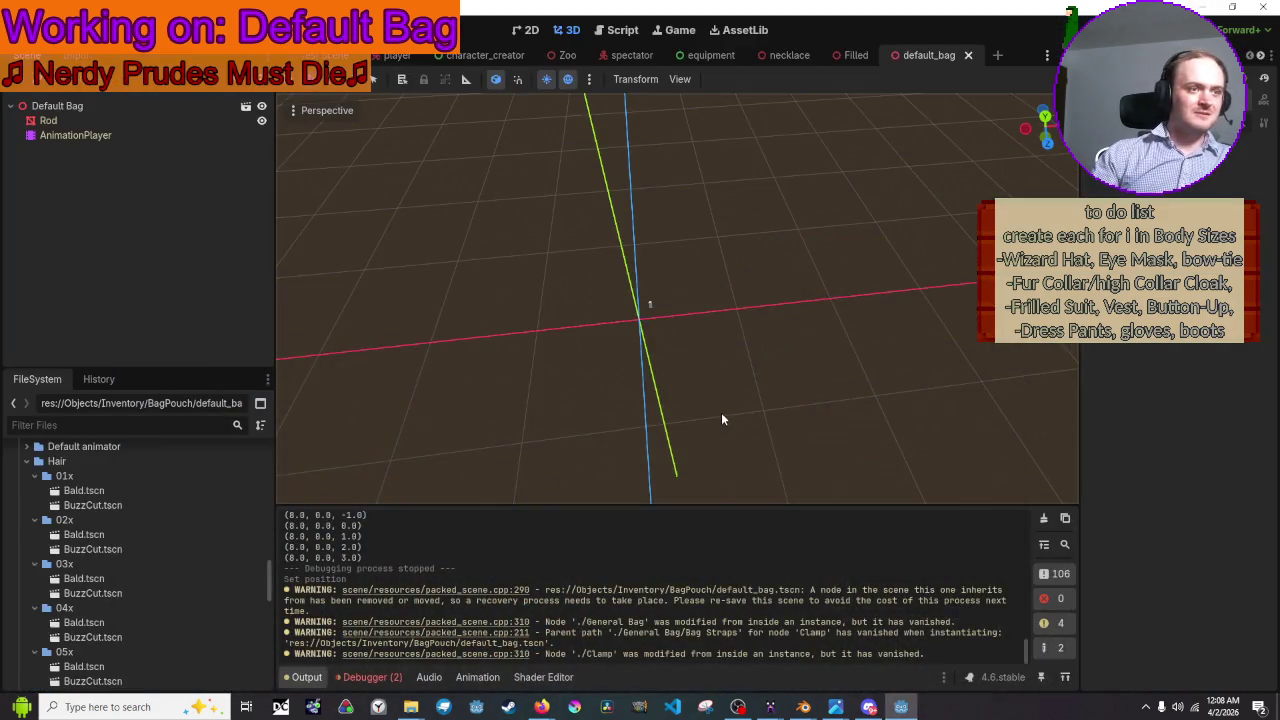
mouse_move(781, 165)
middle_mouse_down()
mouse_move(700, 200)
mouse_move(700, 300)
mouse_move(799, 300)
middle_mouse_up()
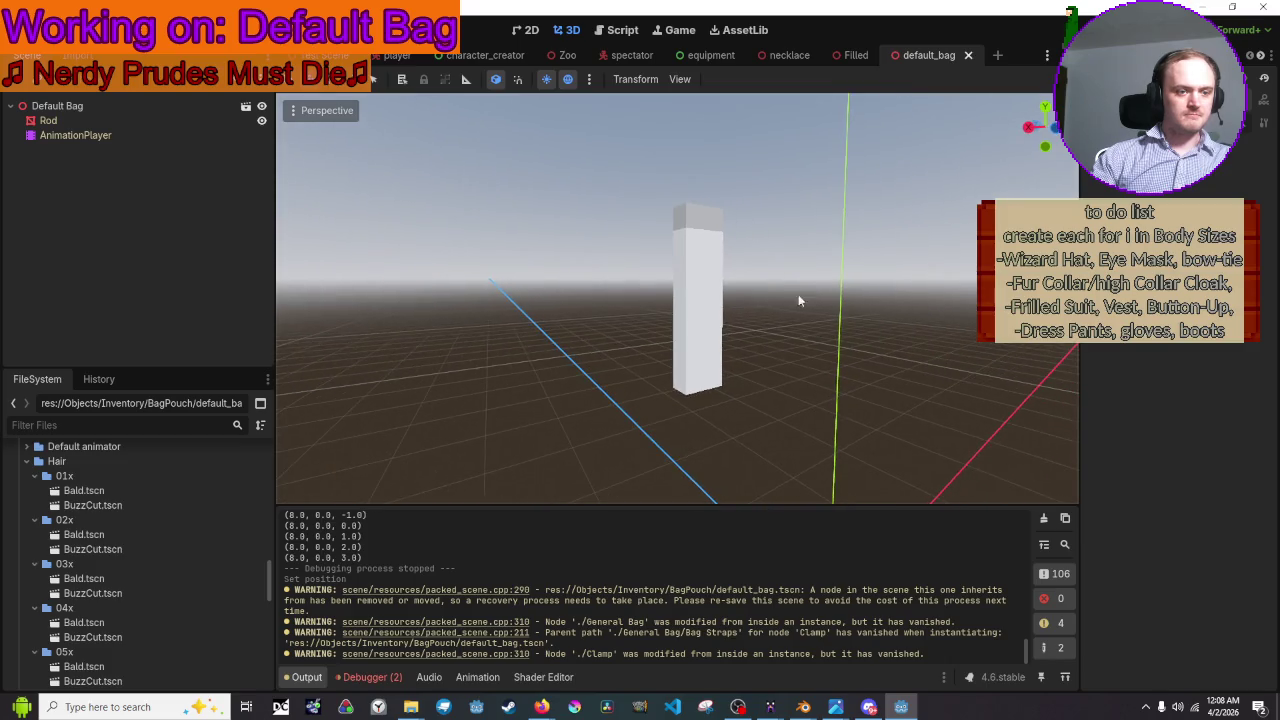
mouse_move(770, 707)
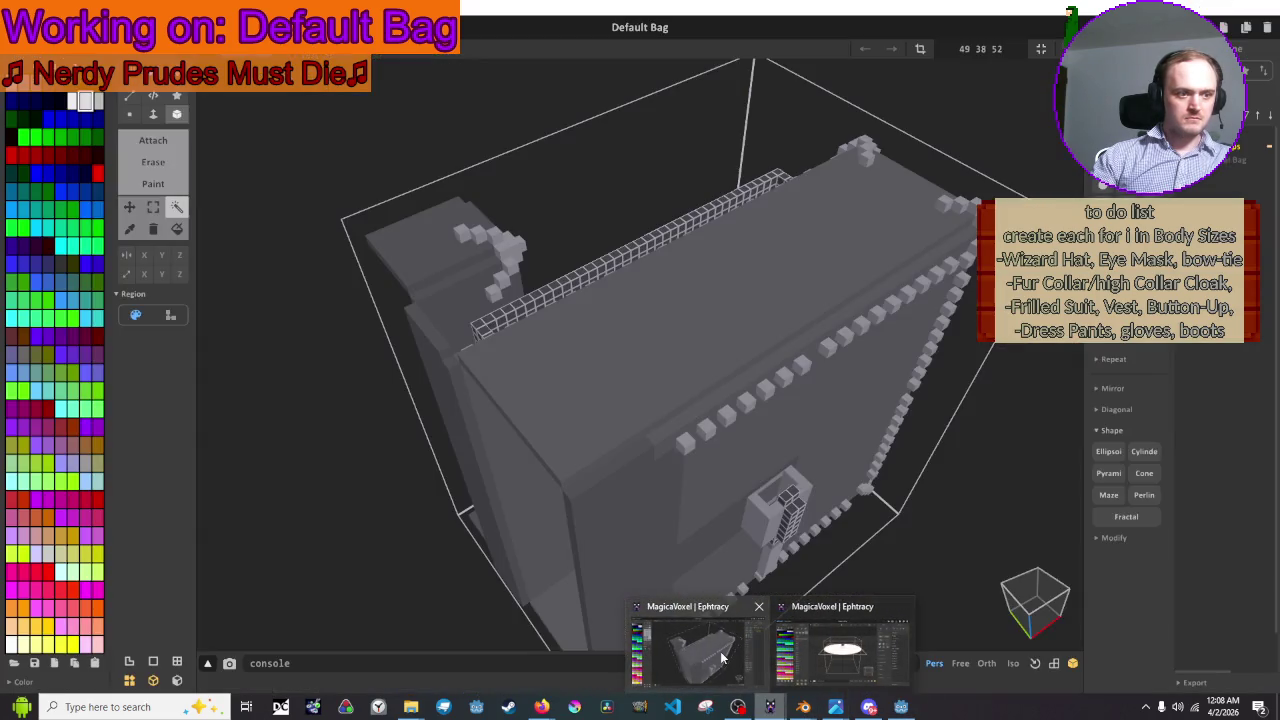
left_click(697, 650)
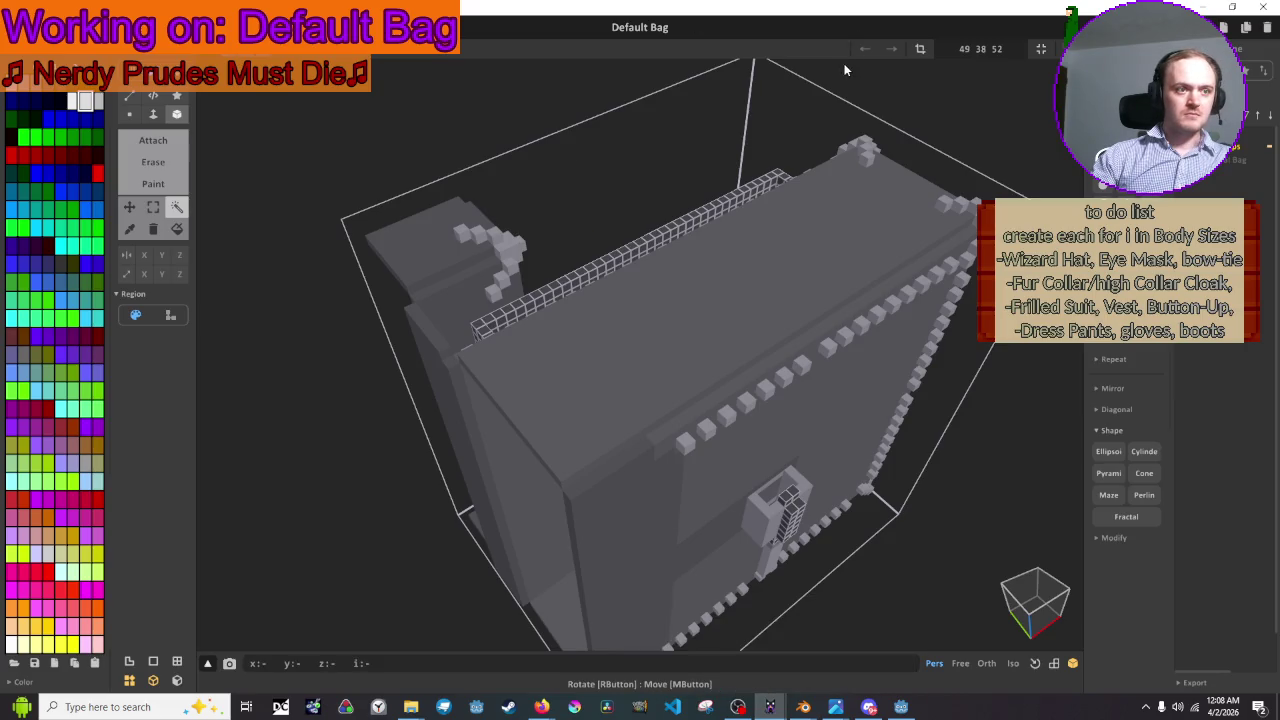
mouse_move(866, 126)
right_mouse_down()
mouse_move(880, 143)
mouse_move(1050, 50)
right_mouse_up()
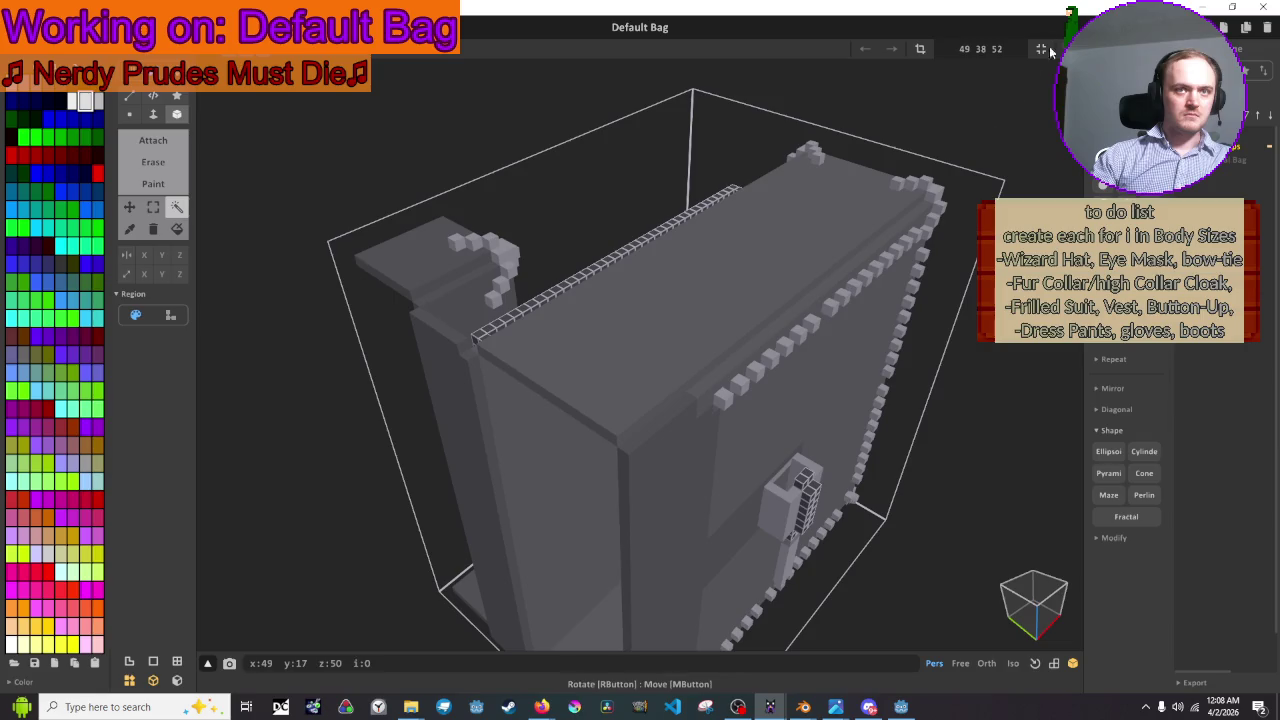
left_click(1266, 7)
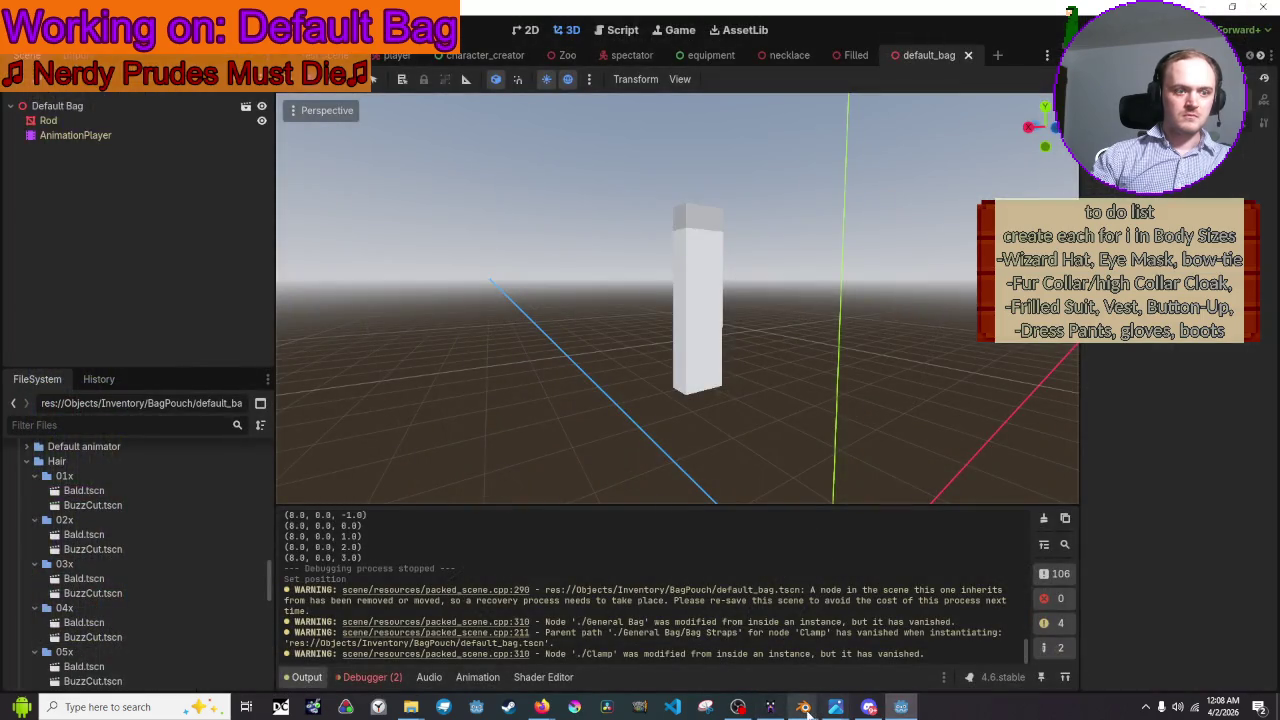
mouse_move(803, 707)
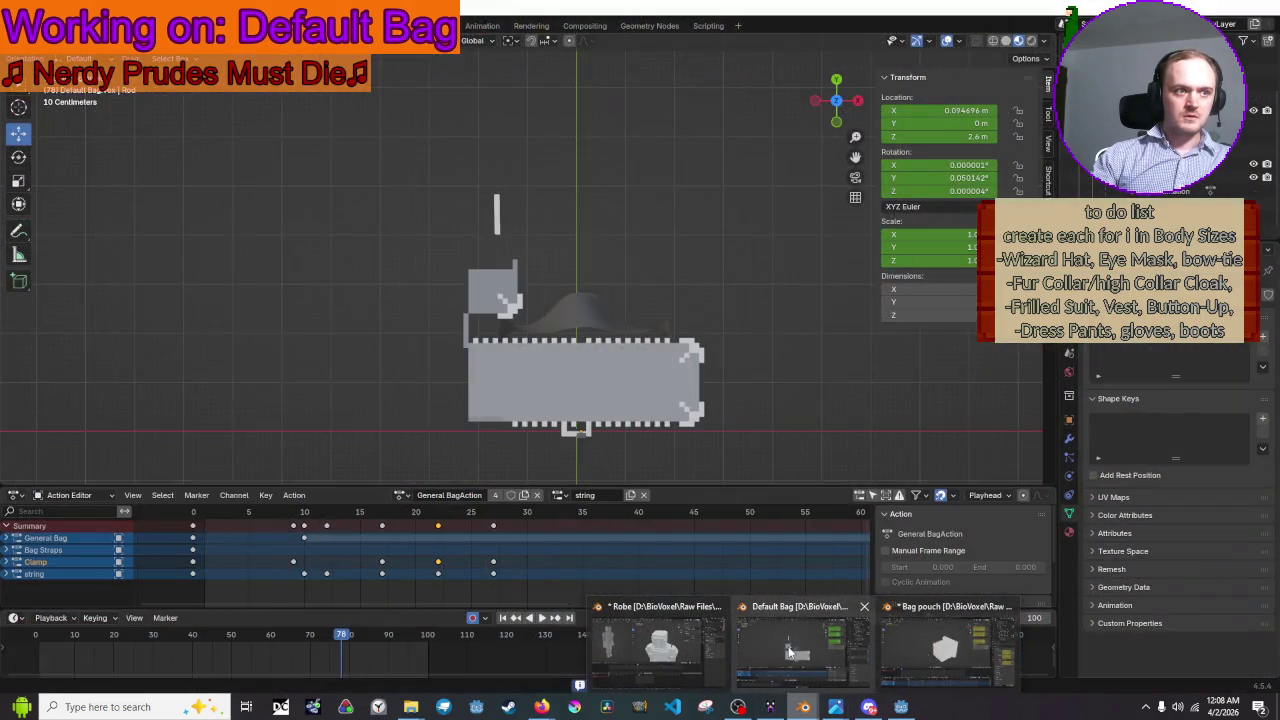
- Select the bag's string curve in Blender and export glTF 2.0 over Default Bag.glb
left_click(788, 650)
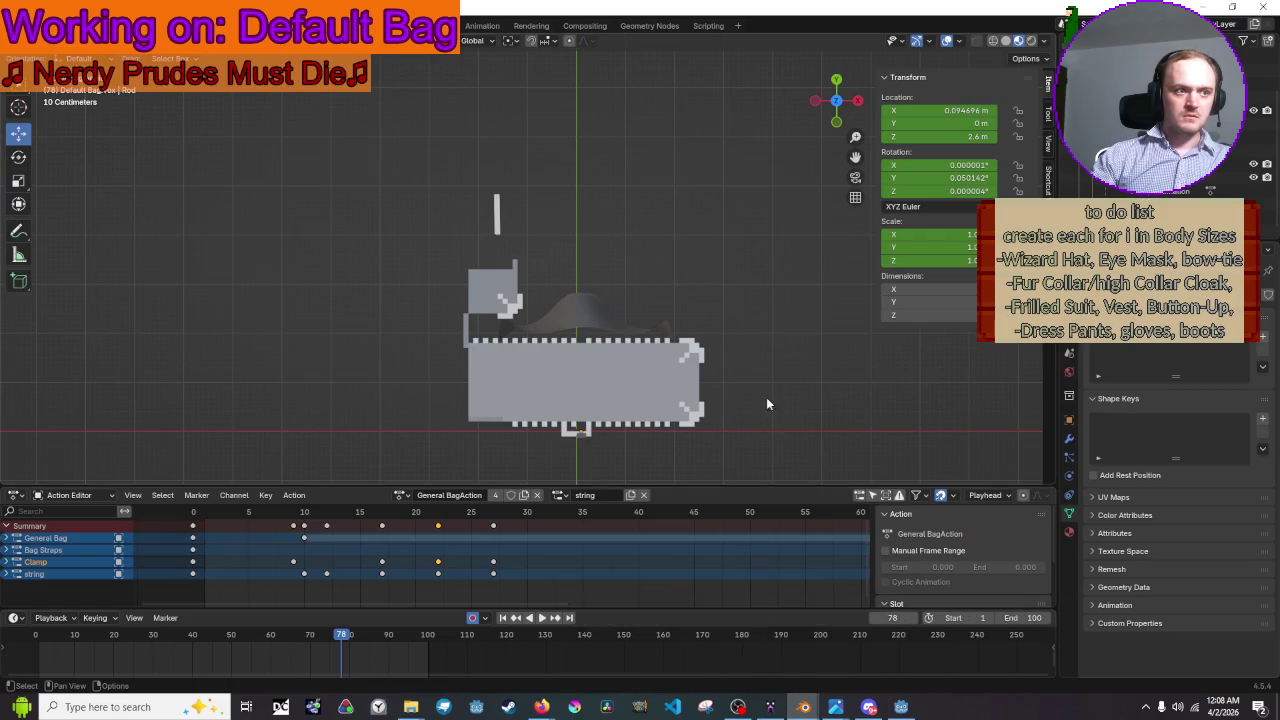
left_click(570, 306)
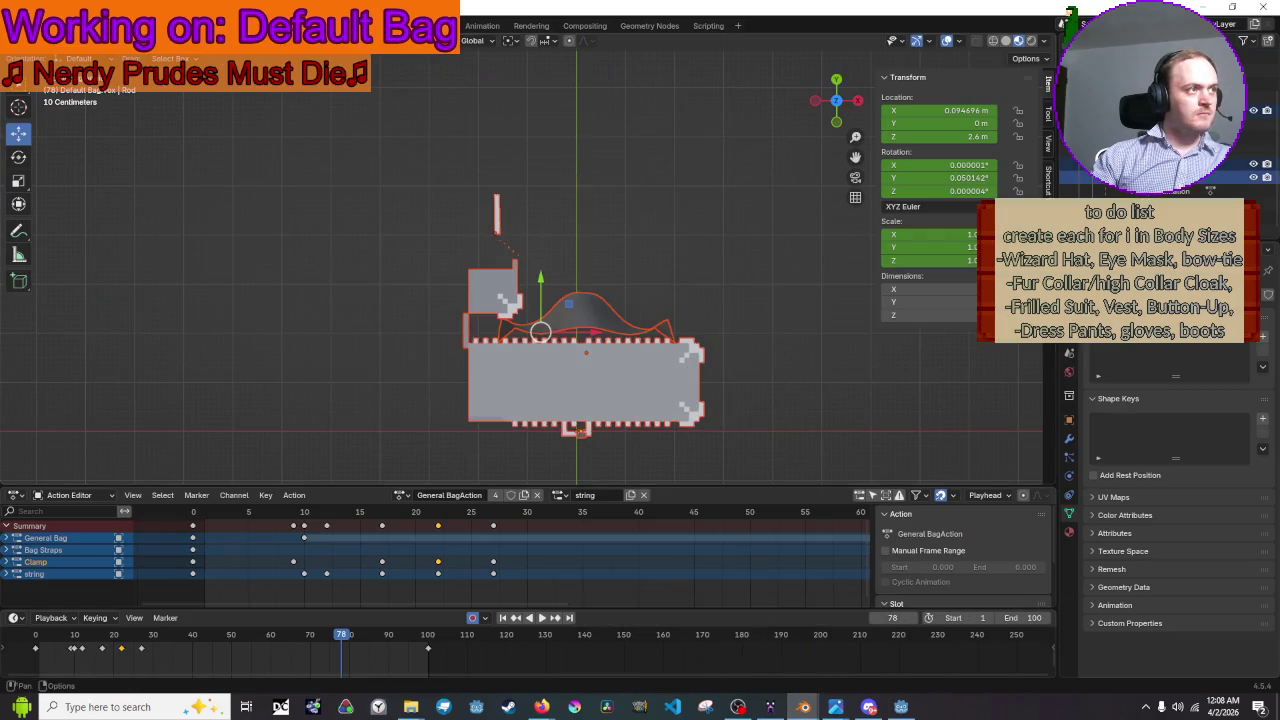
left_click(36, 25)
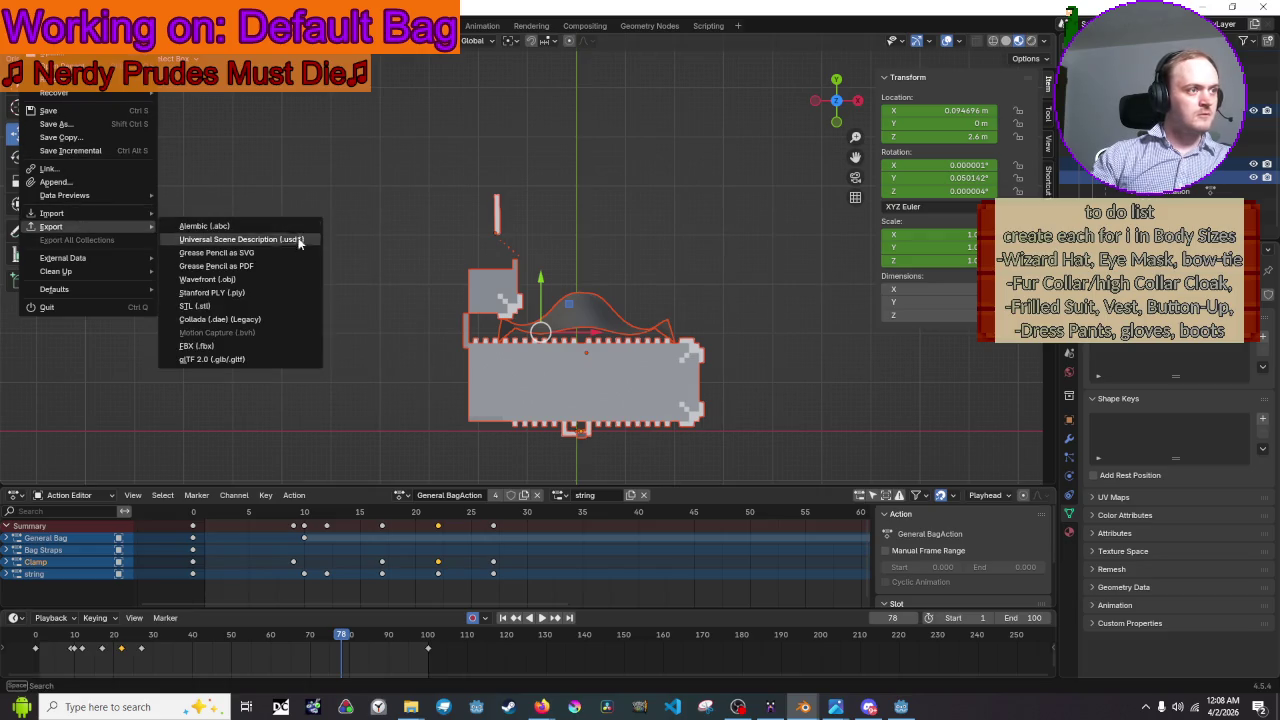
left_click(279, 362)
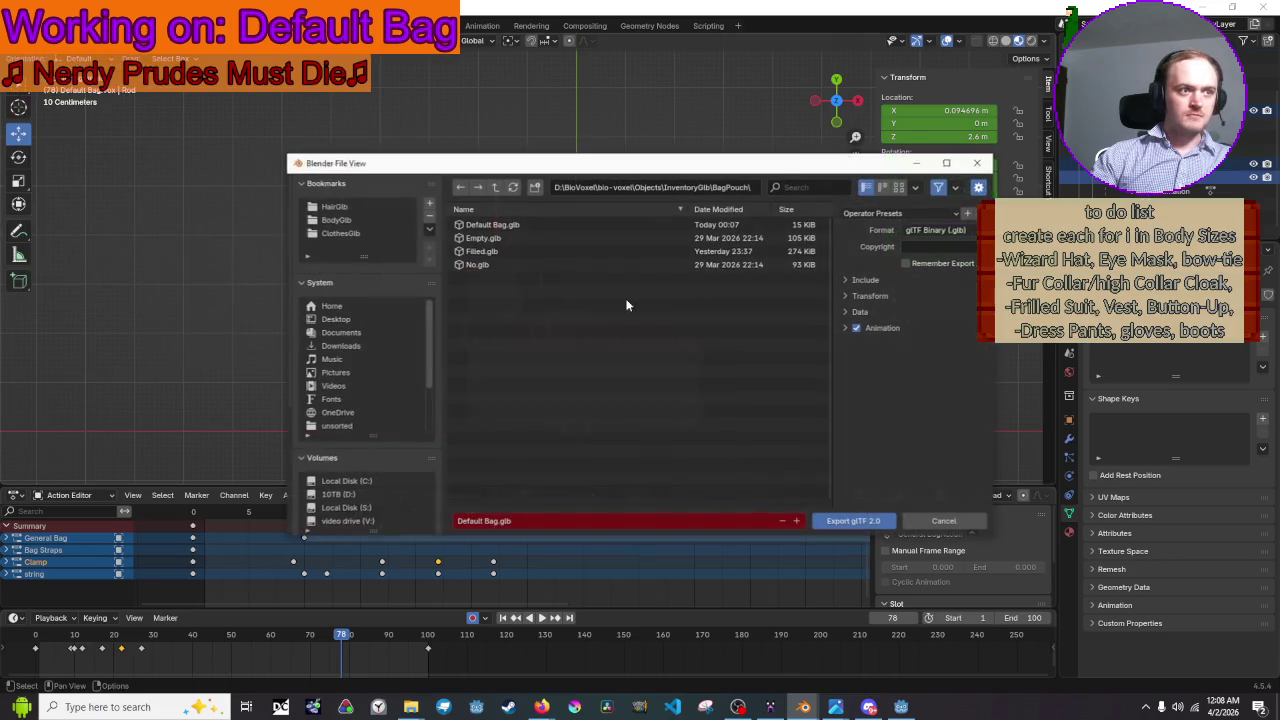
left_click(532, 225)
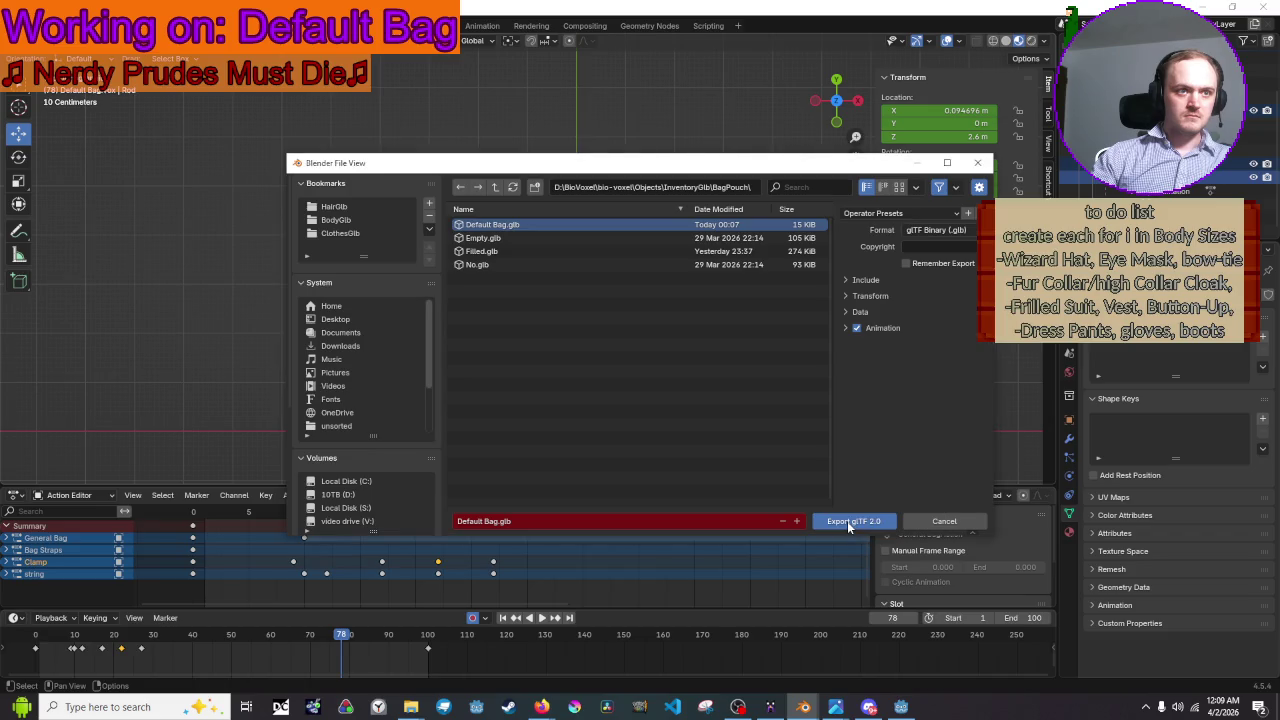
left_click(864, 276)
left_click(864, 276)
left_click(869, 523)
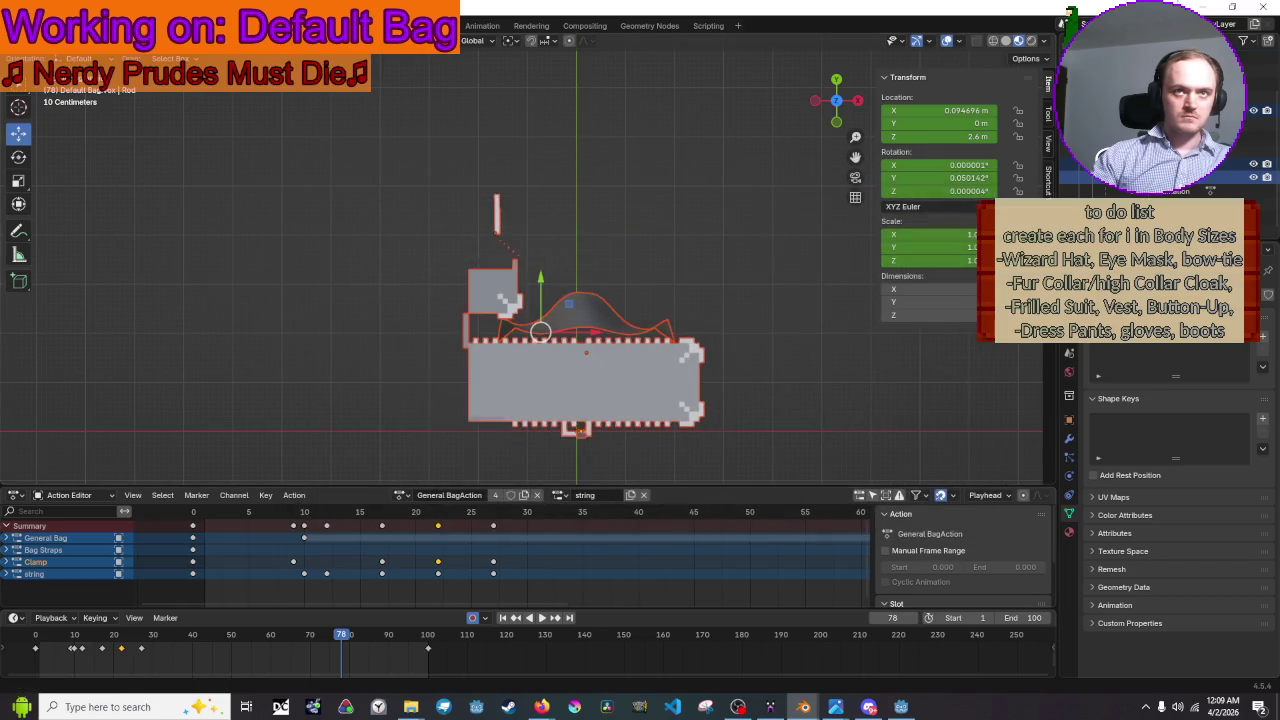
left_click(1200, 6)
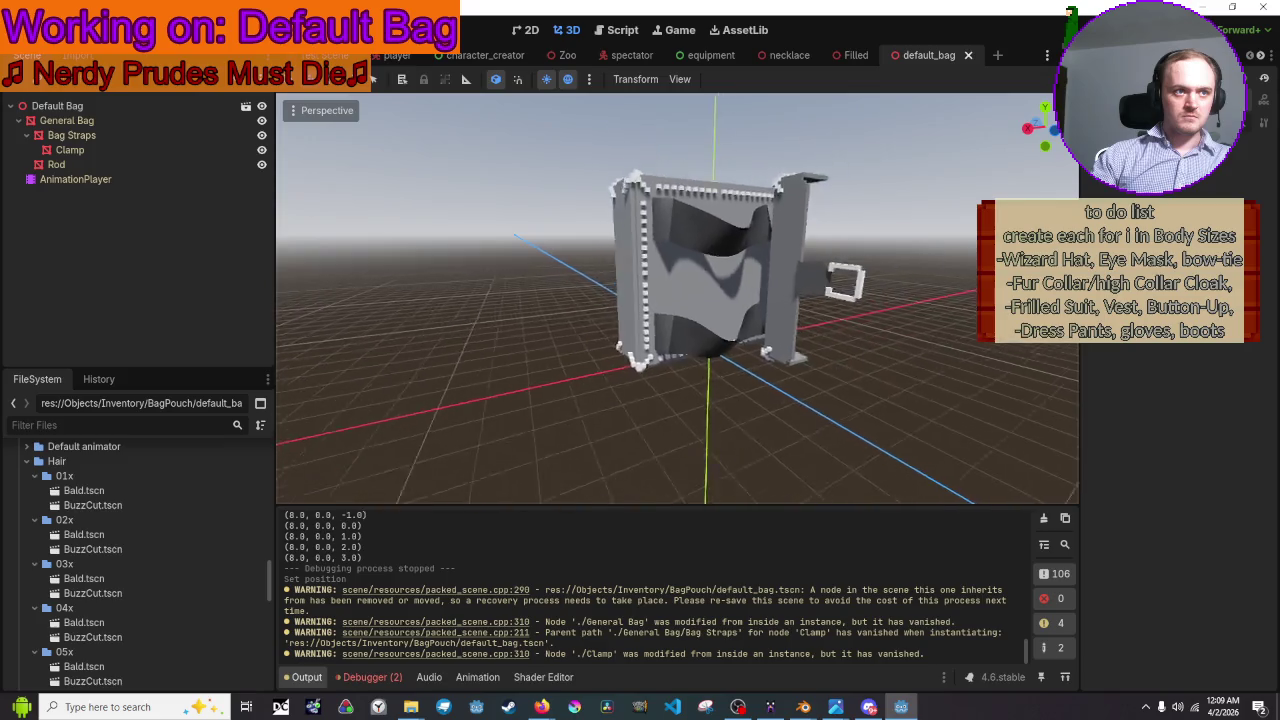
- Inspect the bag's imported animation and test-run the game's equipment list
middle_click_drag(678, 300, 640, 300)
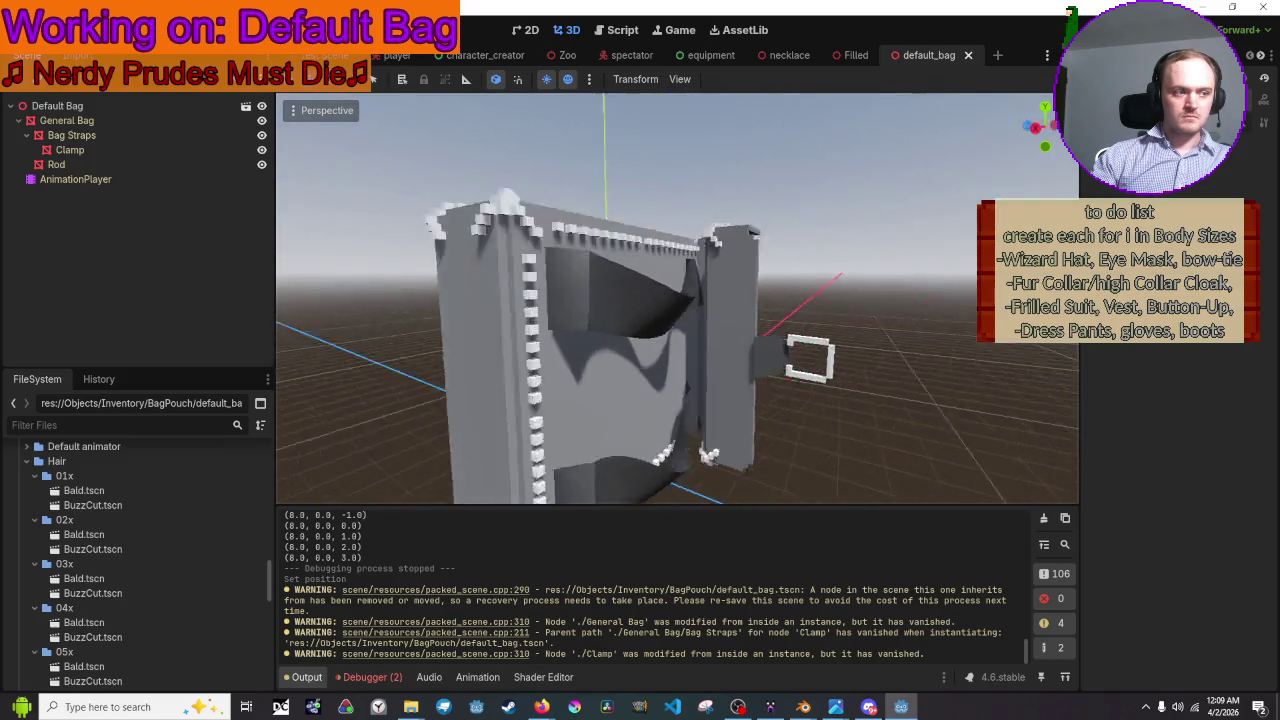
middle_click_drag(815, 155, 821, 60)
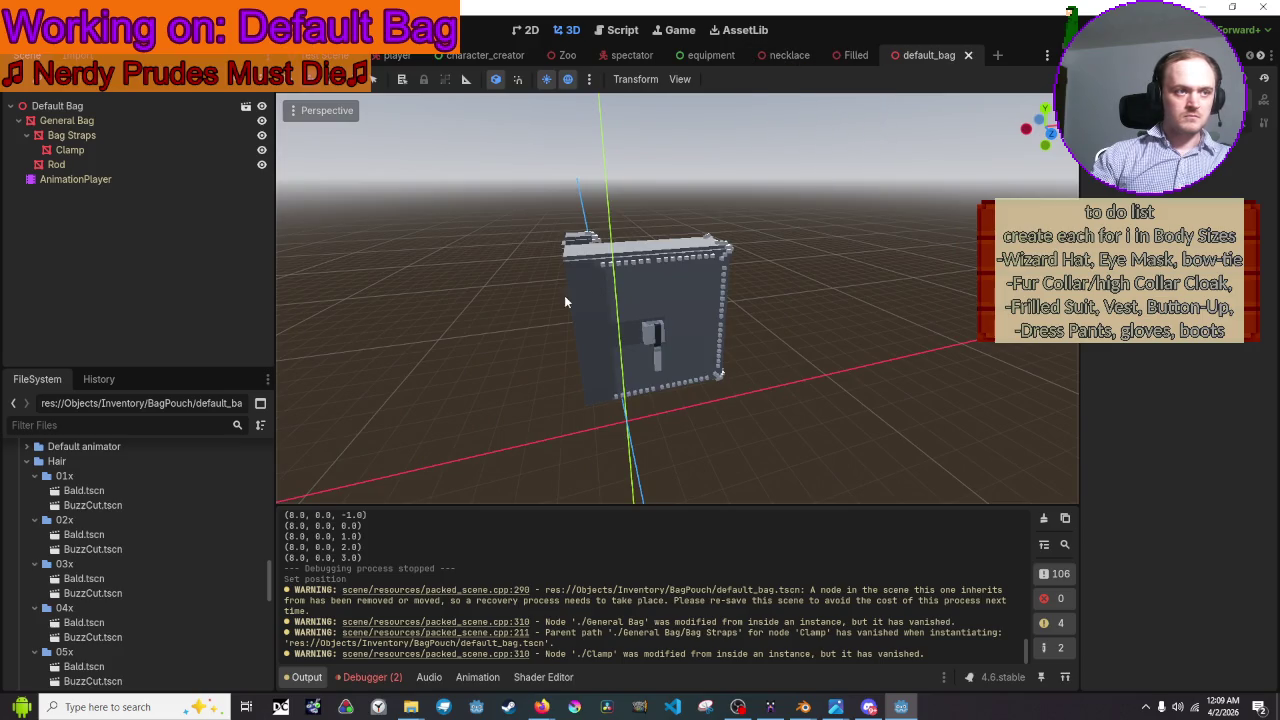
left_click(165, 180)
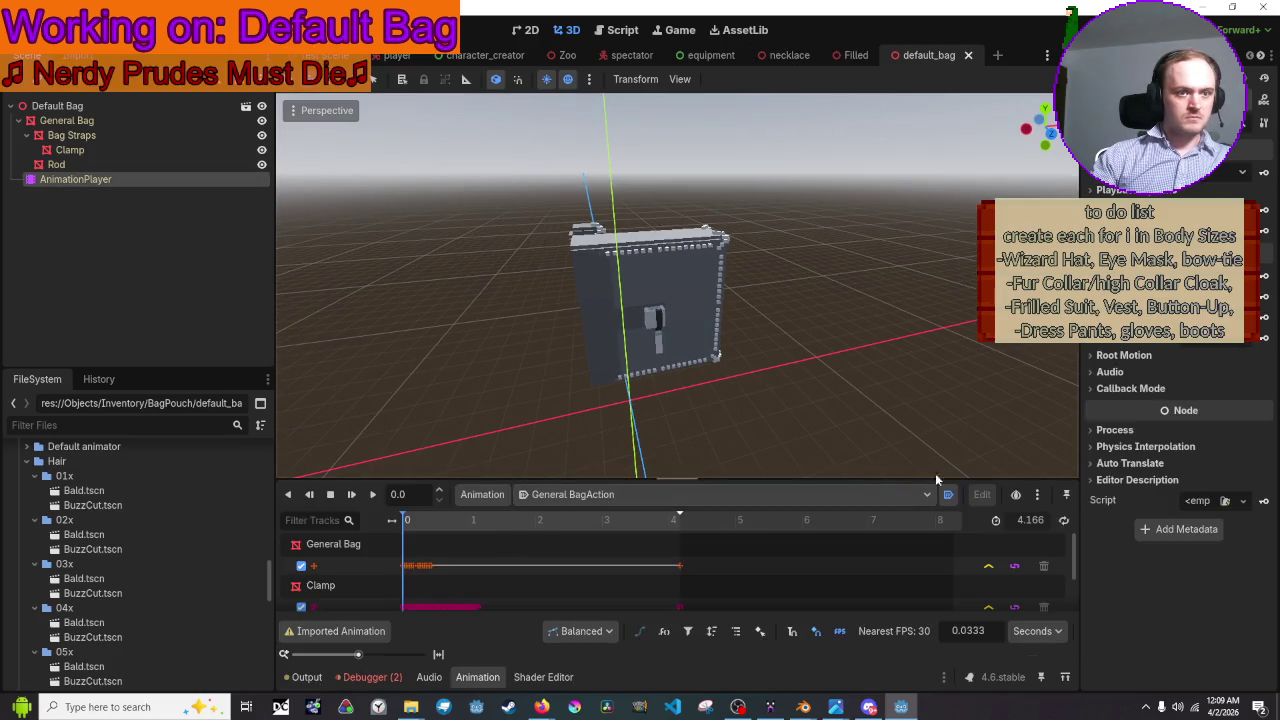
left_click(1055, 27)
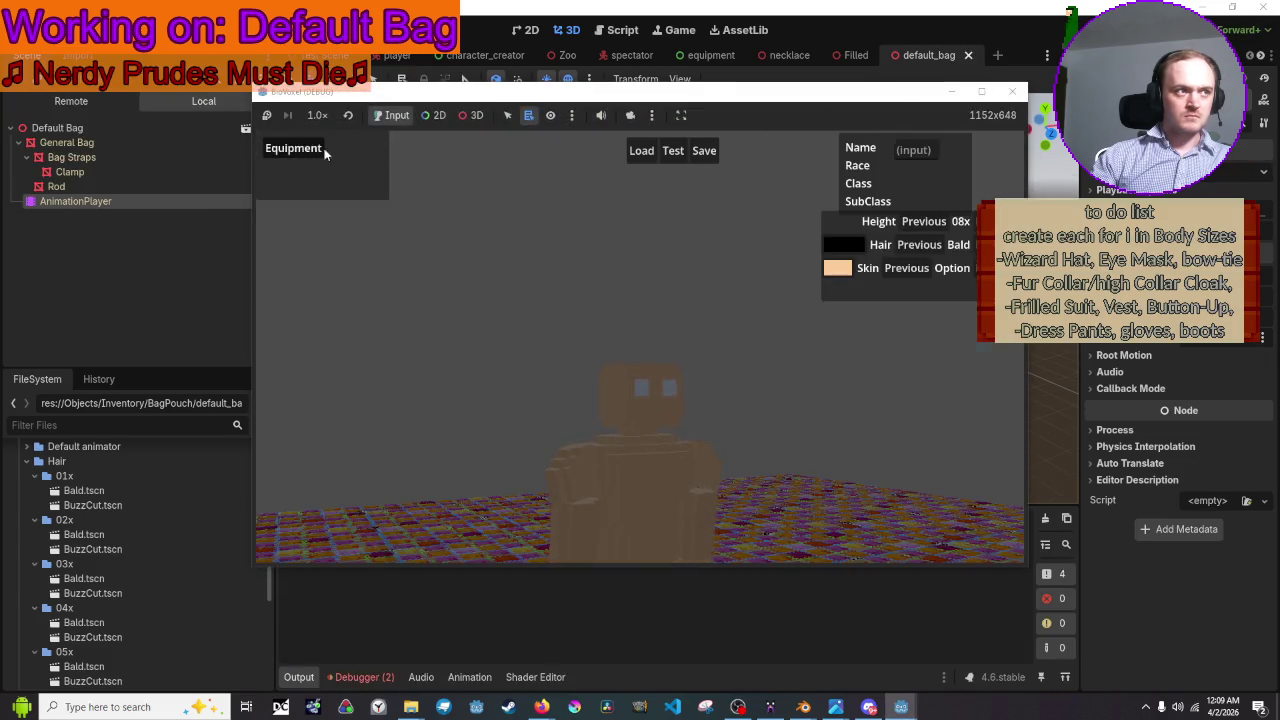
left_click(322, 150)
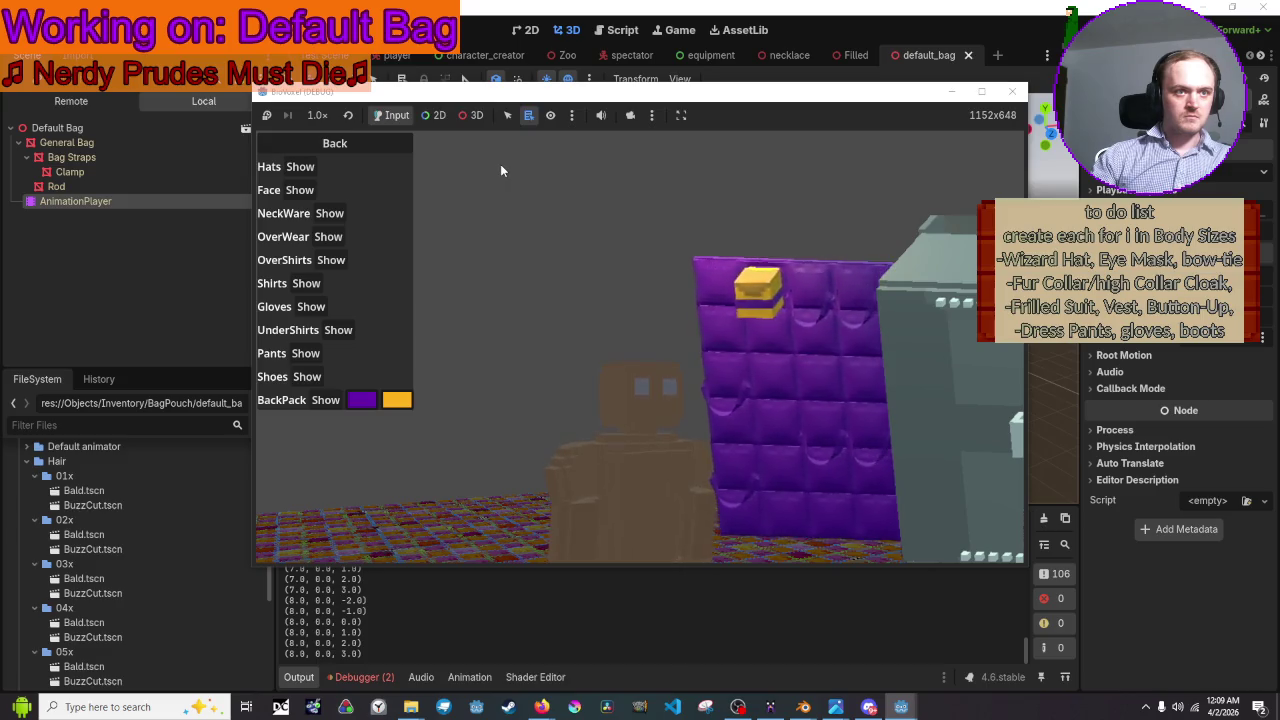
left_click(1018, 92)
- Slide the bag 1.131 units along X and play its open animation
left_click(660, 281)
left_click_drag(704, 344, 757, 343)
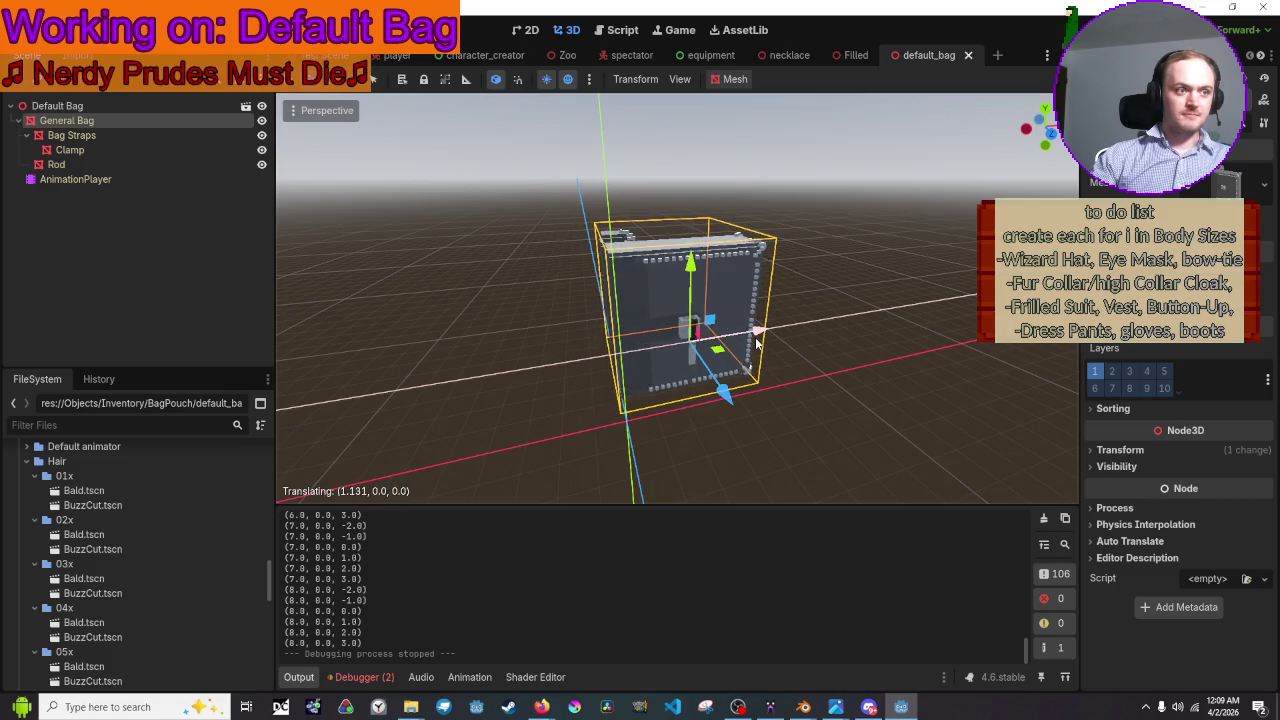
left_click(831, 380)
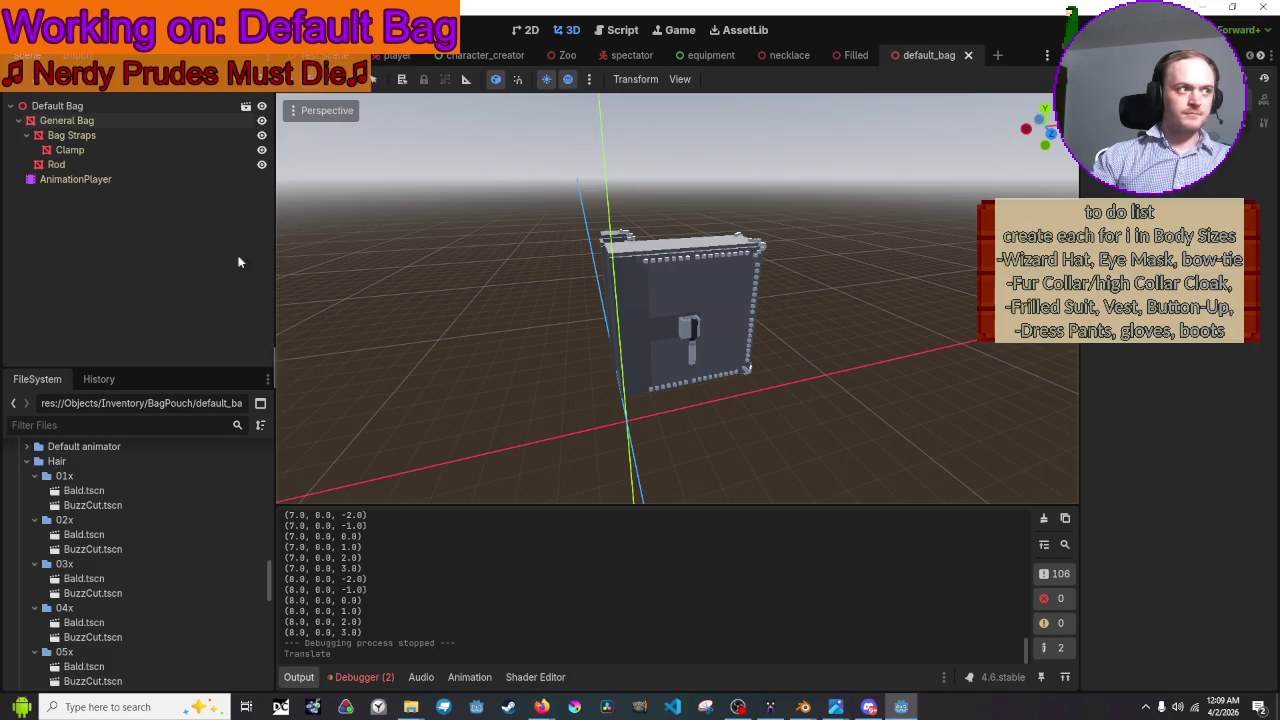
left_click(150, 179)
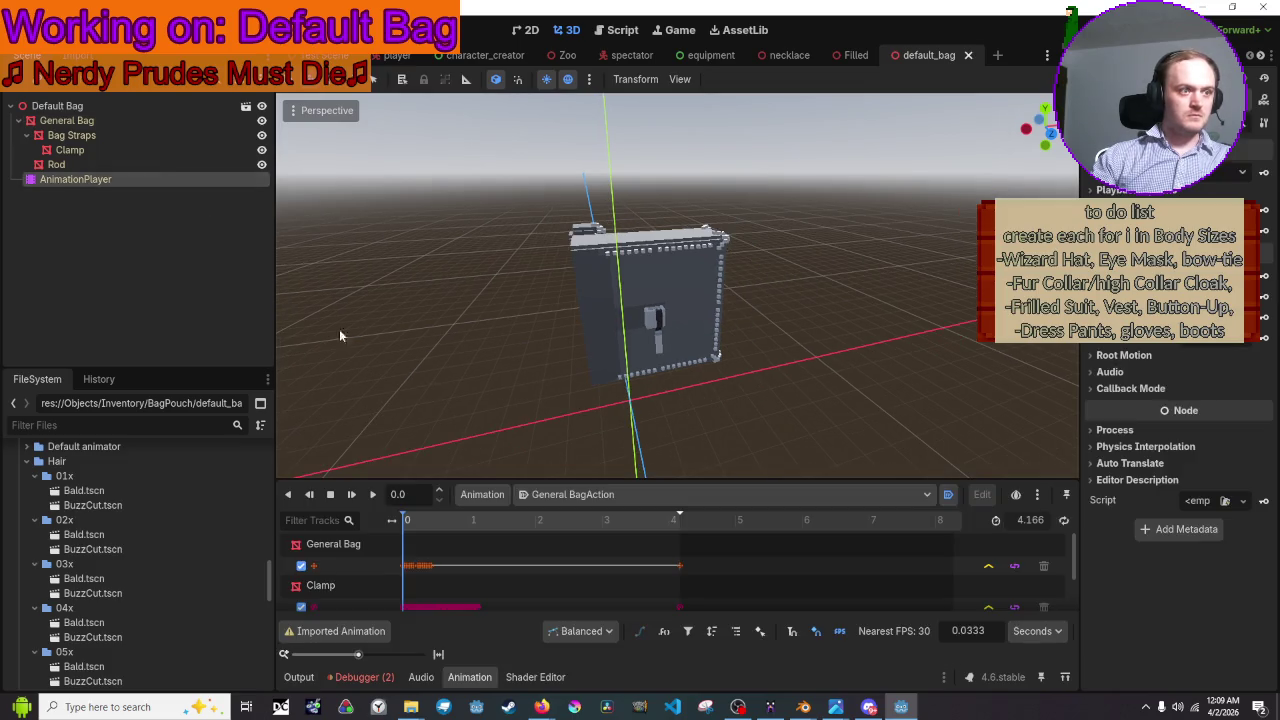
left_click(371, 497)
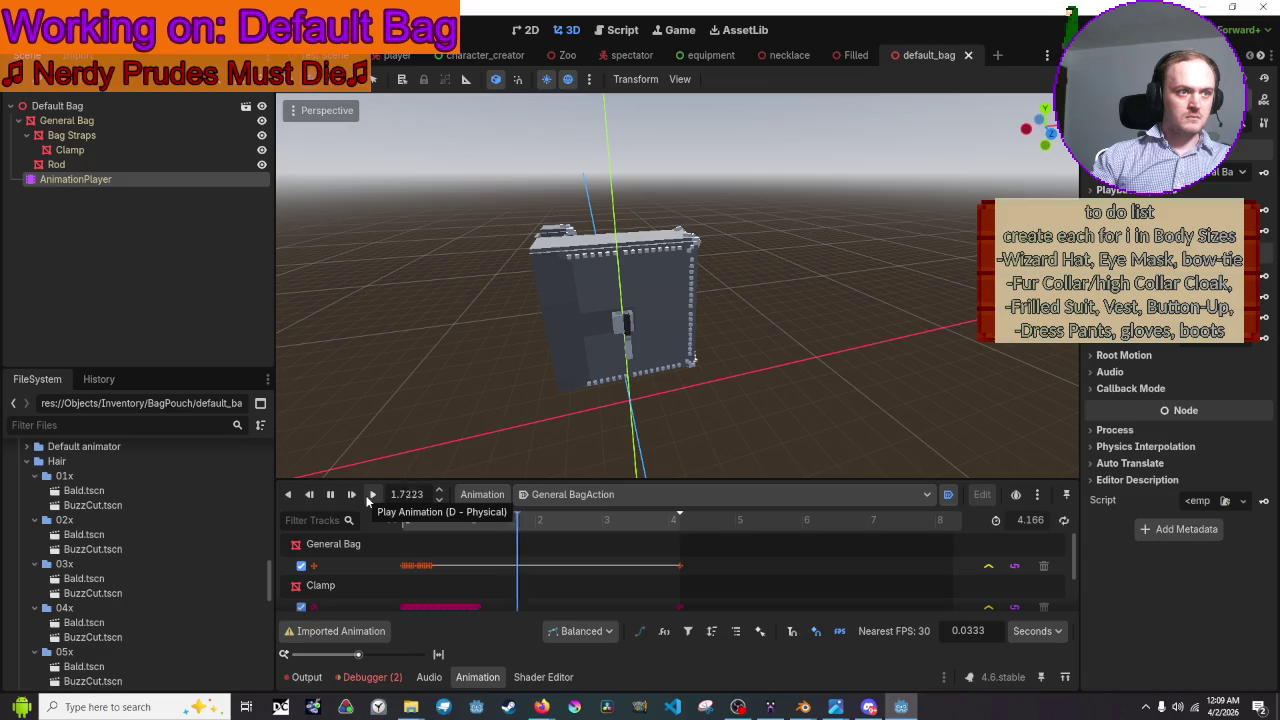
- Cancel a second X move of the bag, then save and test the equipment list in-game
left_click(598, 343)
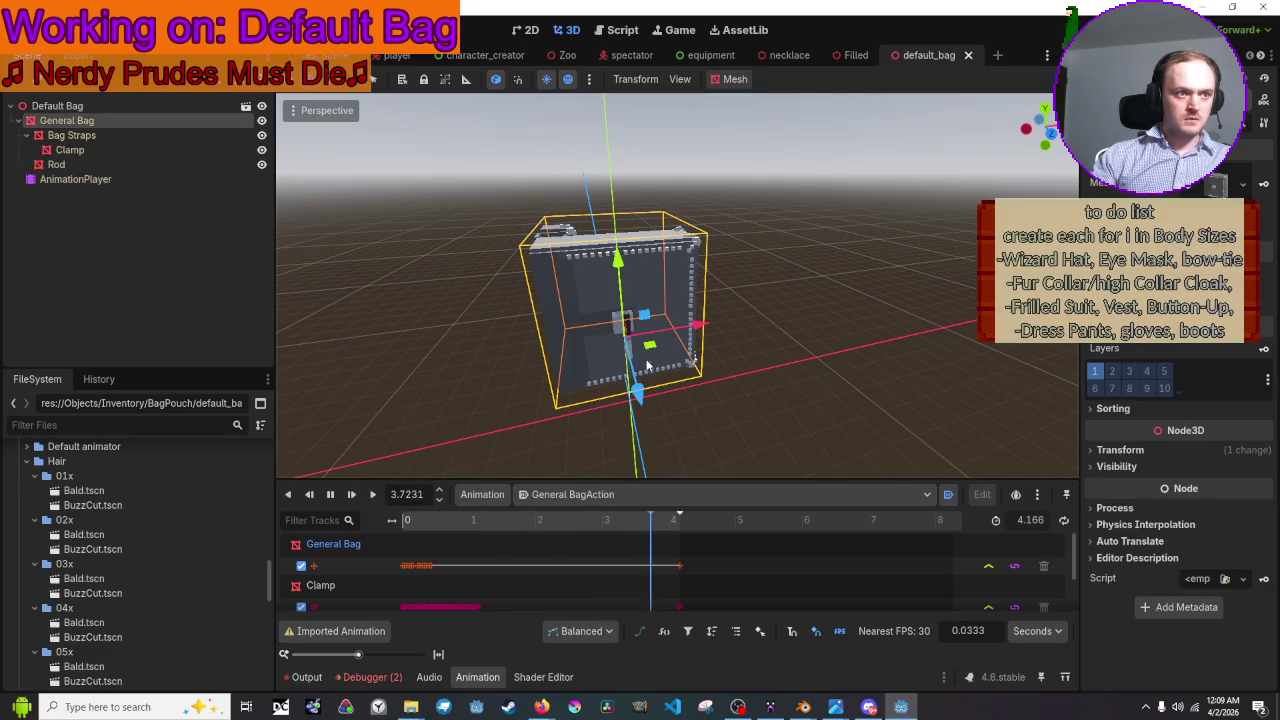
left_click_drag(709, 329, 738, 330)
right_click(712, 337)
left_click(814, 387)
key("F5")
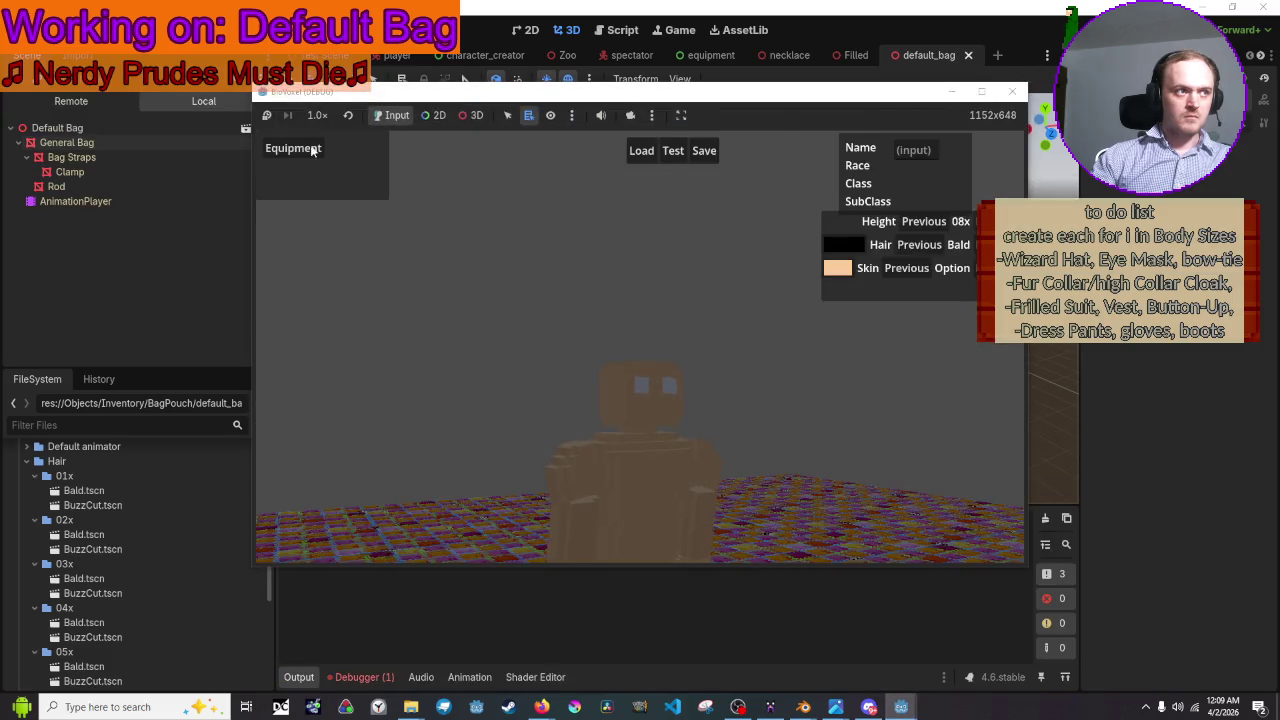
left_click(313, 150)
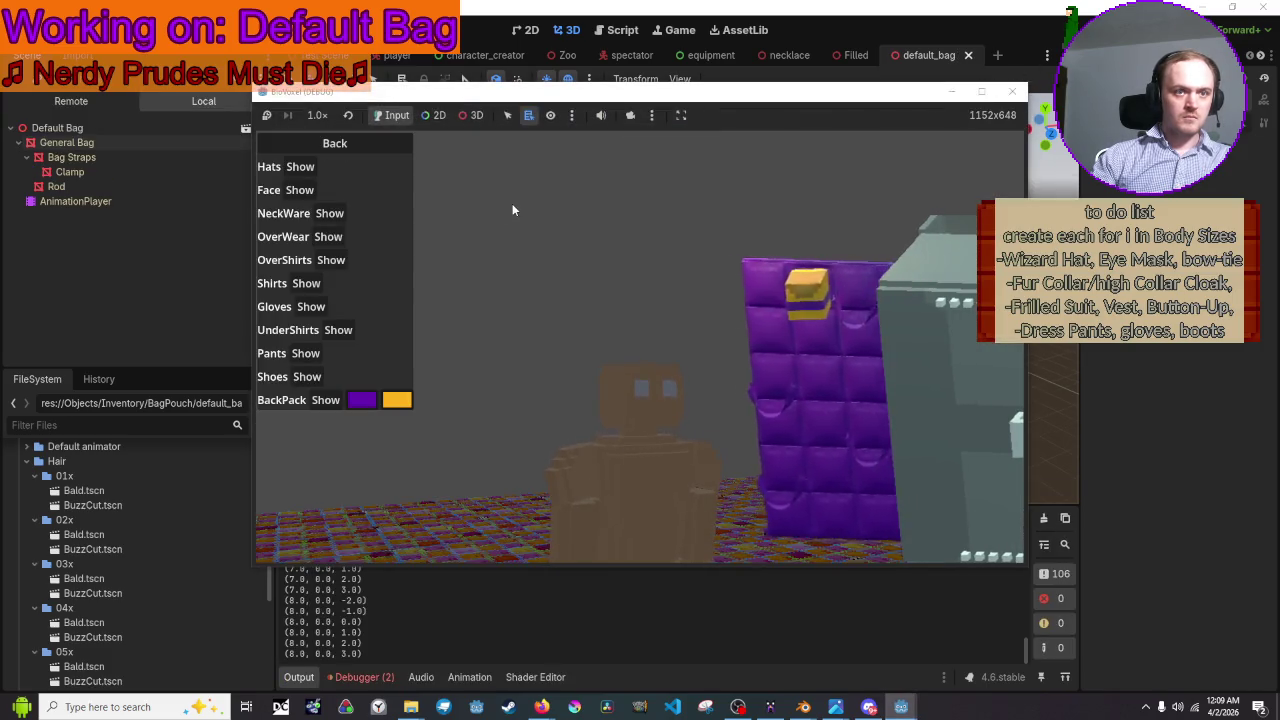
left_click(1020, 92)
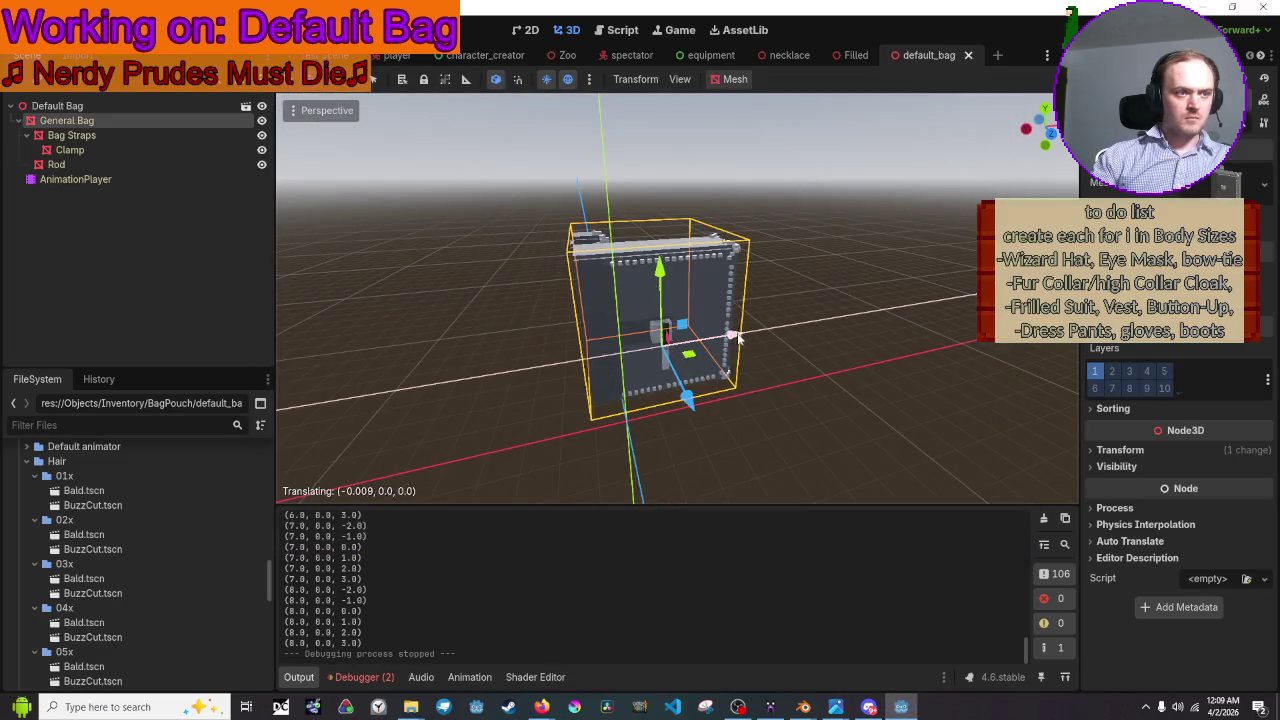
- Shift the bag slightly along X, then save and relaunch the game
left_click_drag(738, 338, 762, 340)
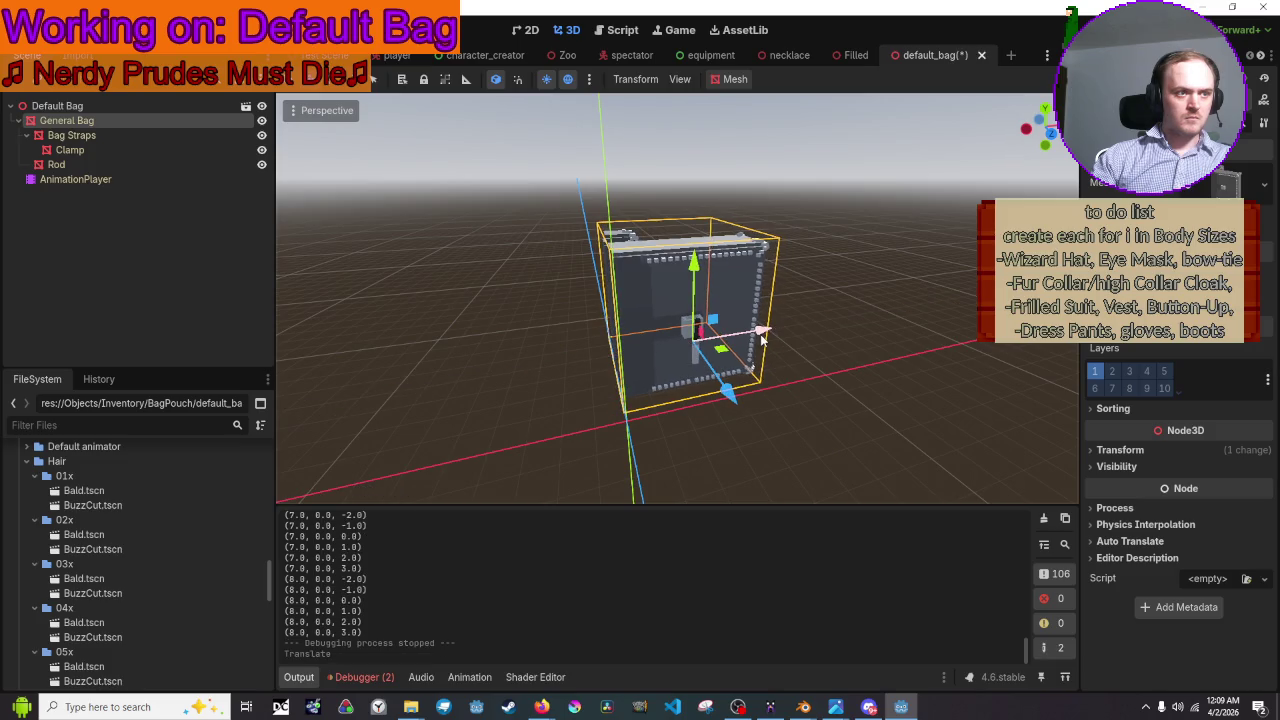
left_click(827, 319)
key("F5")
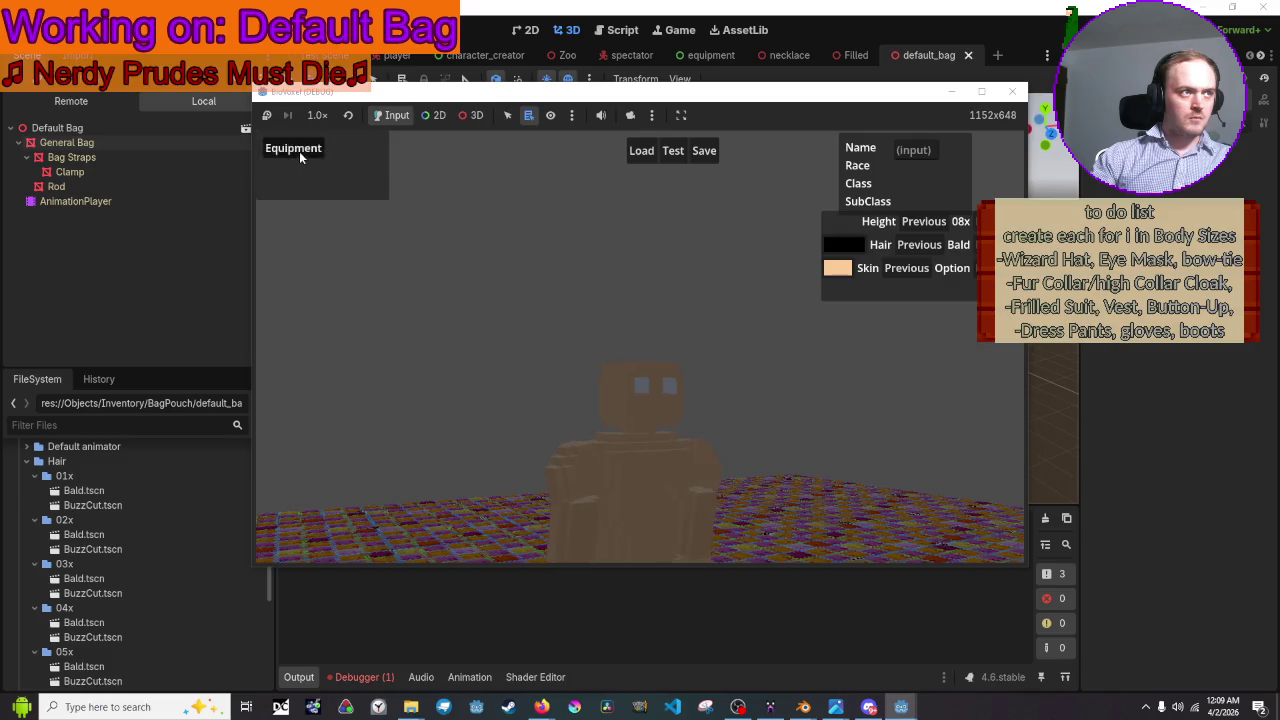
- Stop the game test, select the bag and expand its transform properties
left_click(300, 153)
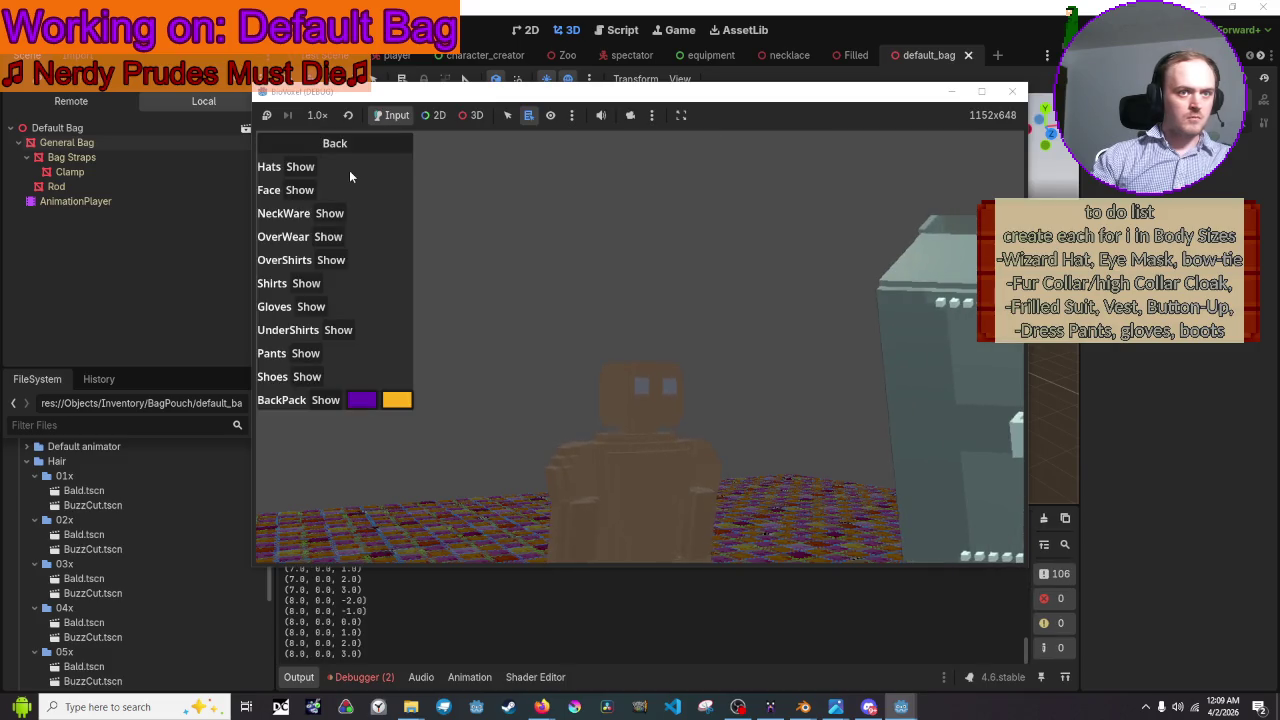
left_click(1011, 91)
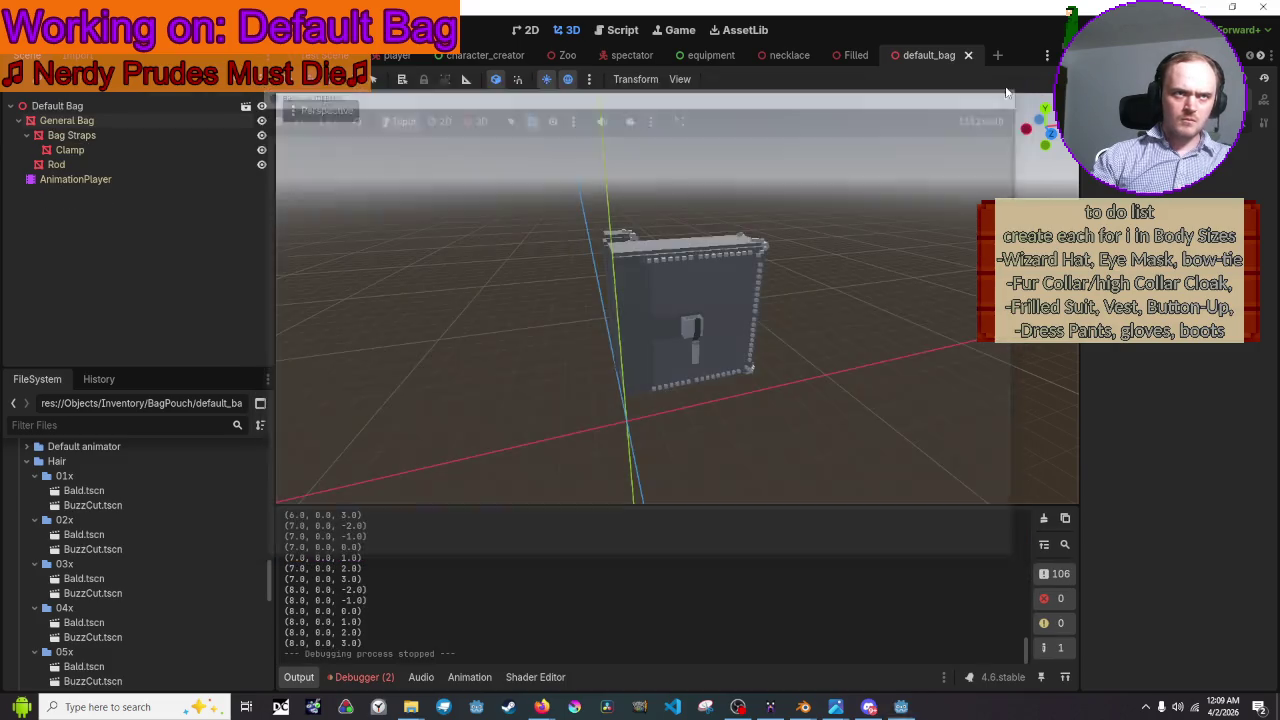
left_click(714, 267)
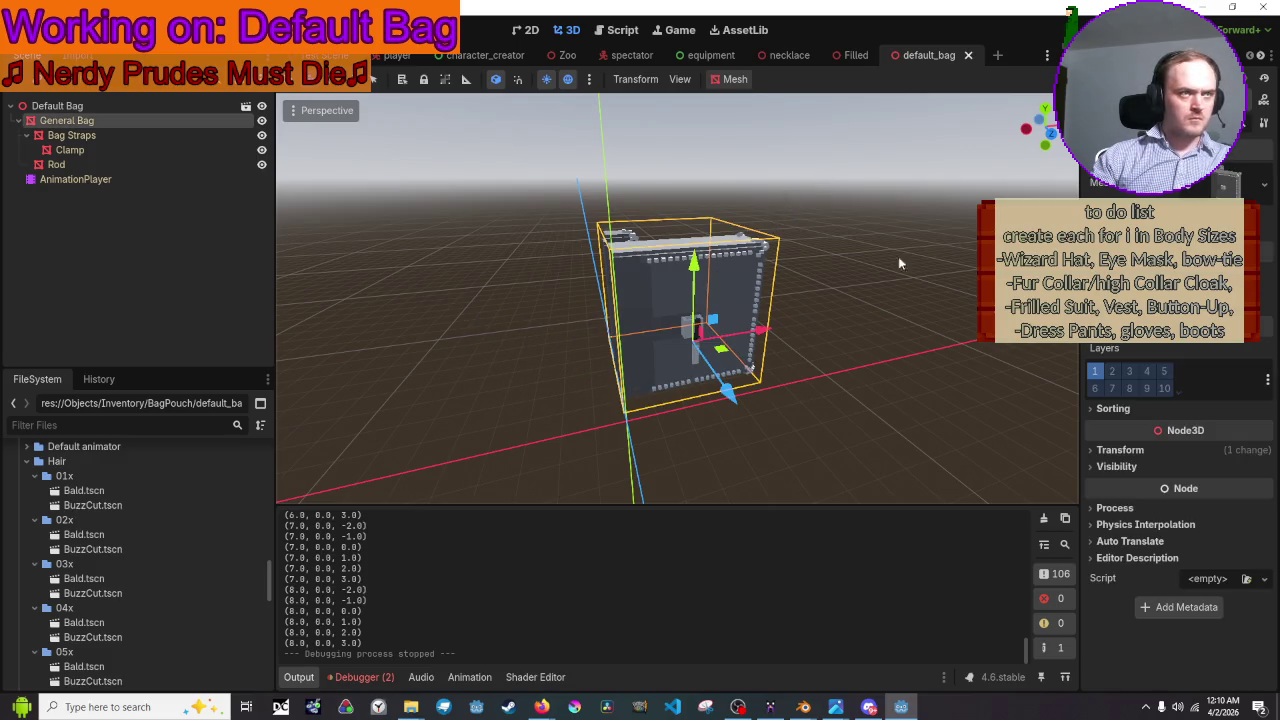
left_click(1119, 450)
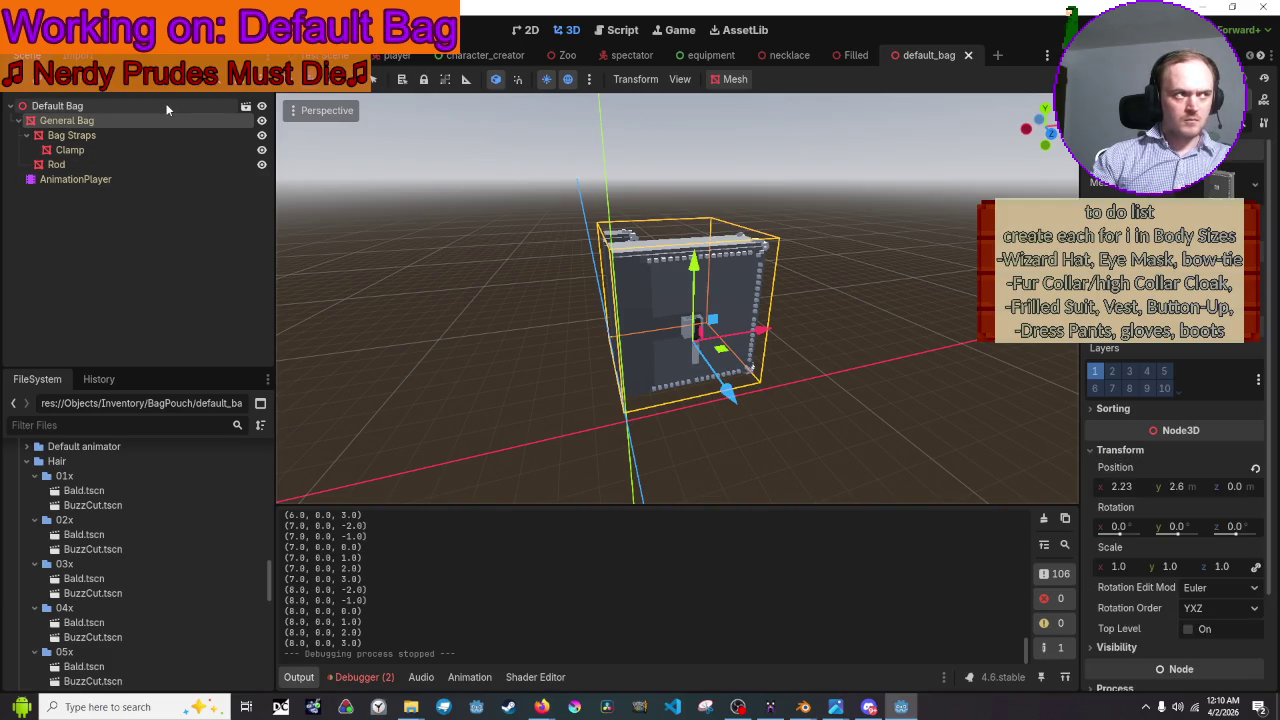
key("g")
key("Escape")
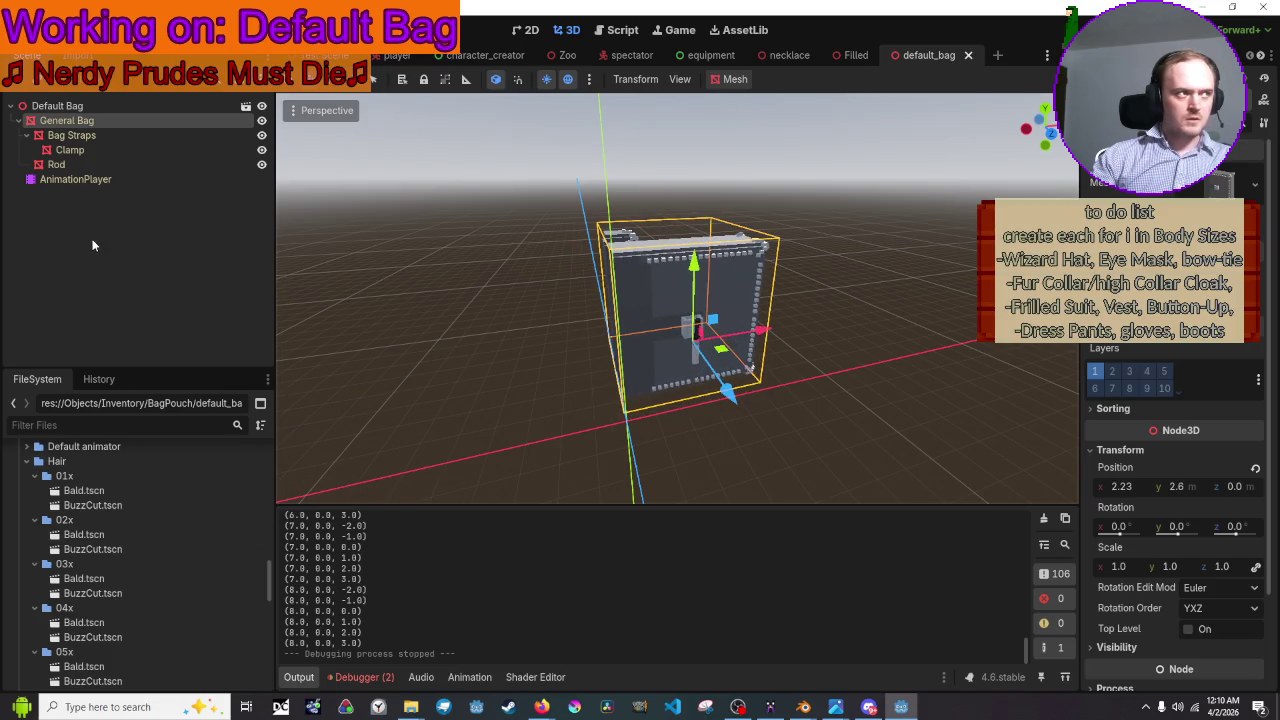
- Play the open animation and slide the General Bag along X to 2.265
left_click(91, 178)
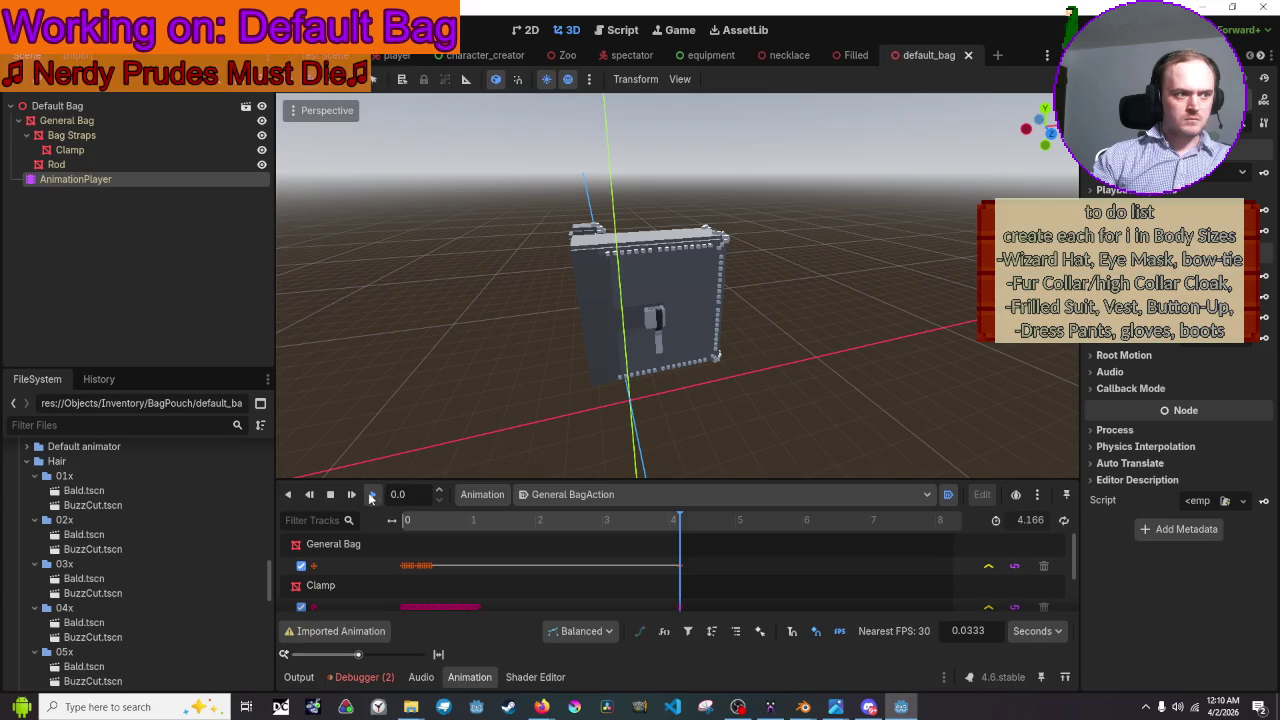
left_click(371, 494)
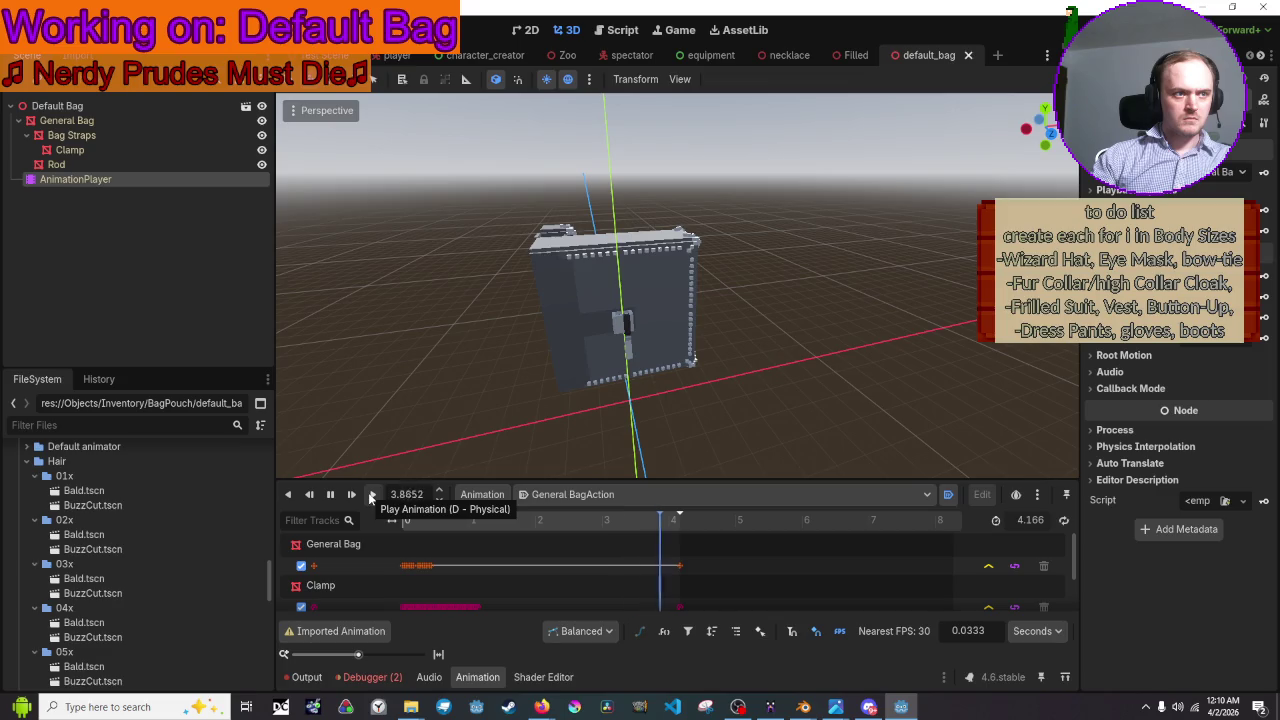
left_click(371, 494)
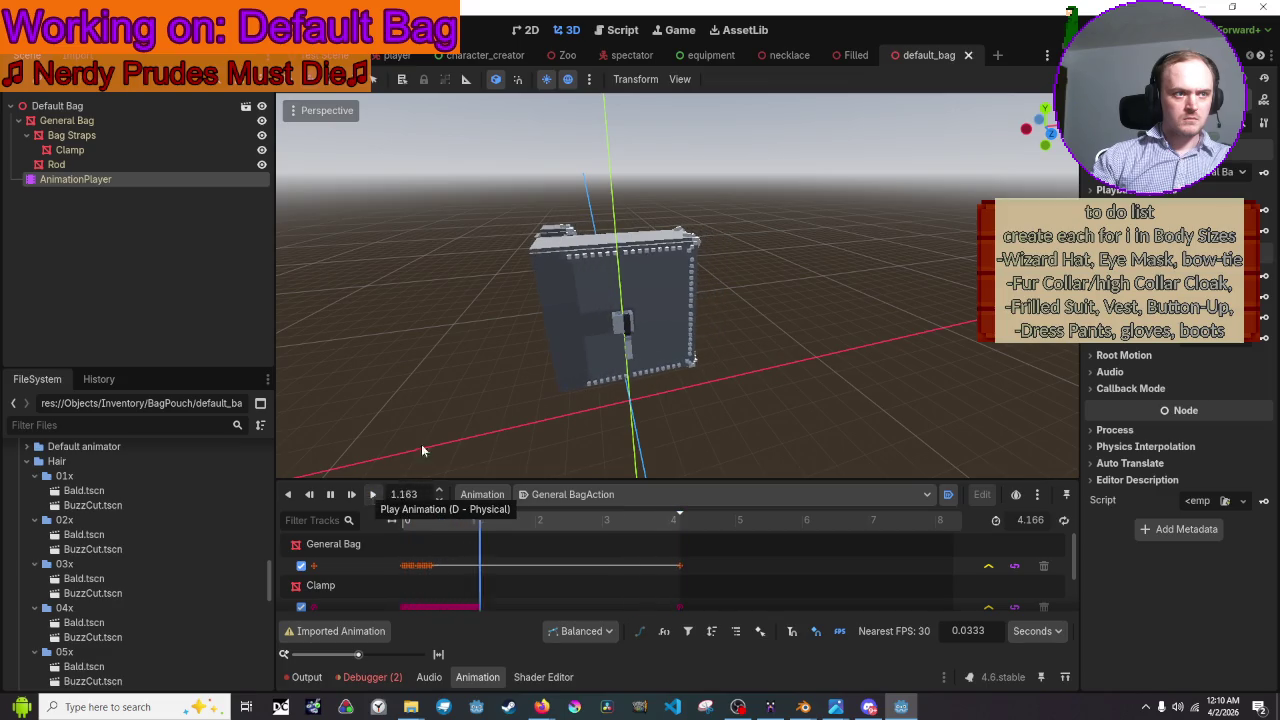
left_click(645, 287)
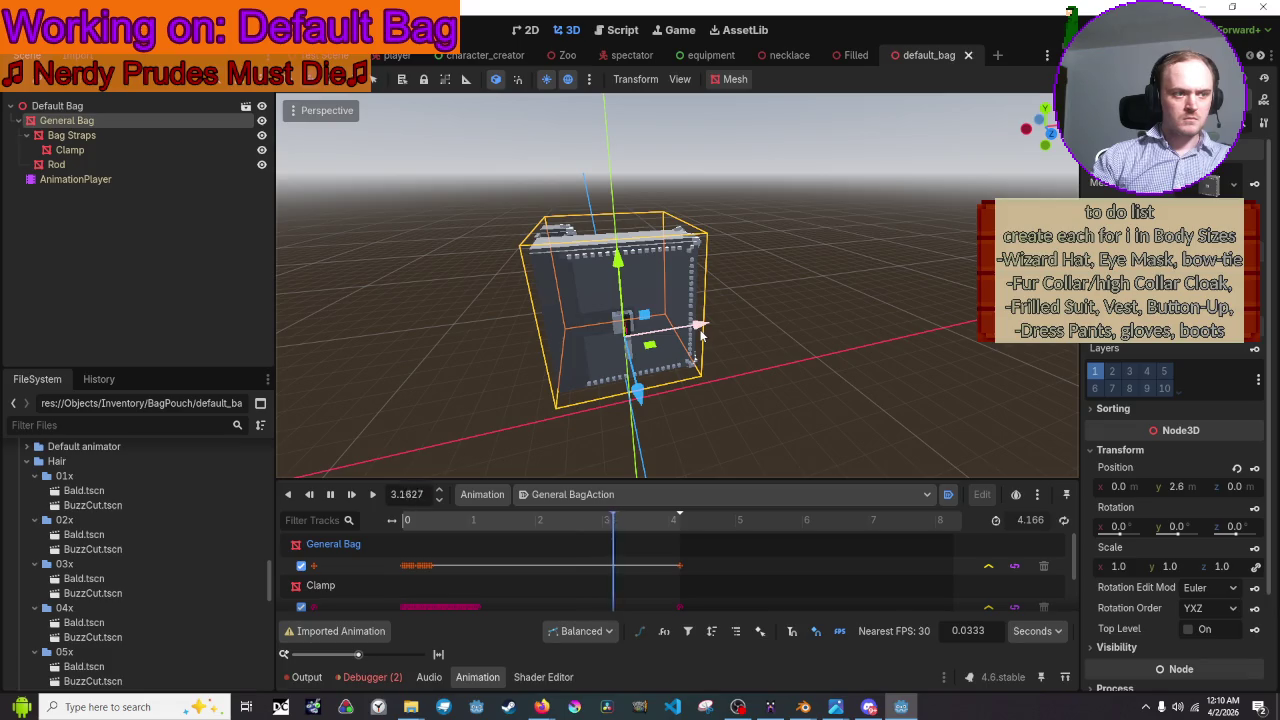
left_click_drag(700, 335, 668, 390)
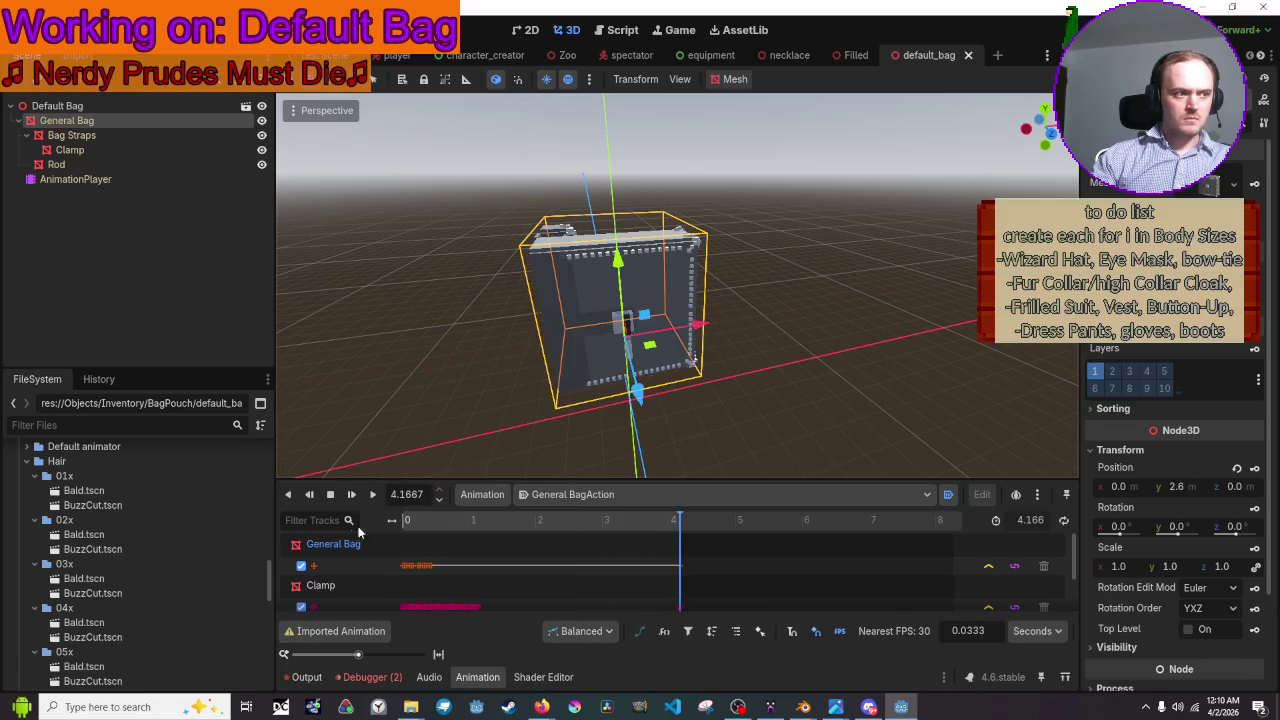
left_click_drag(700, 335, 760, 318)
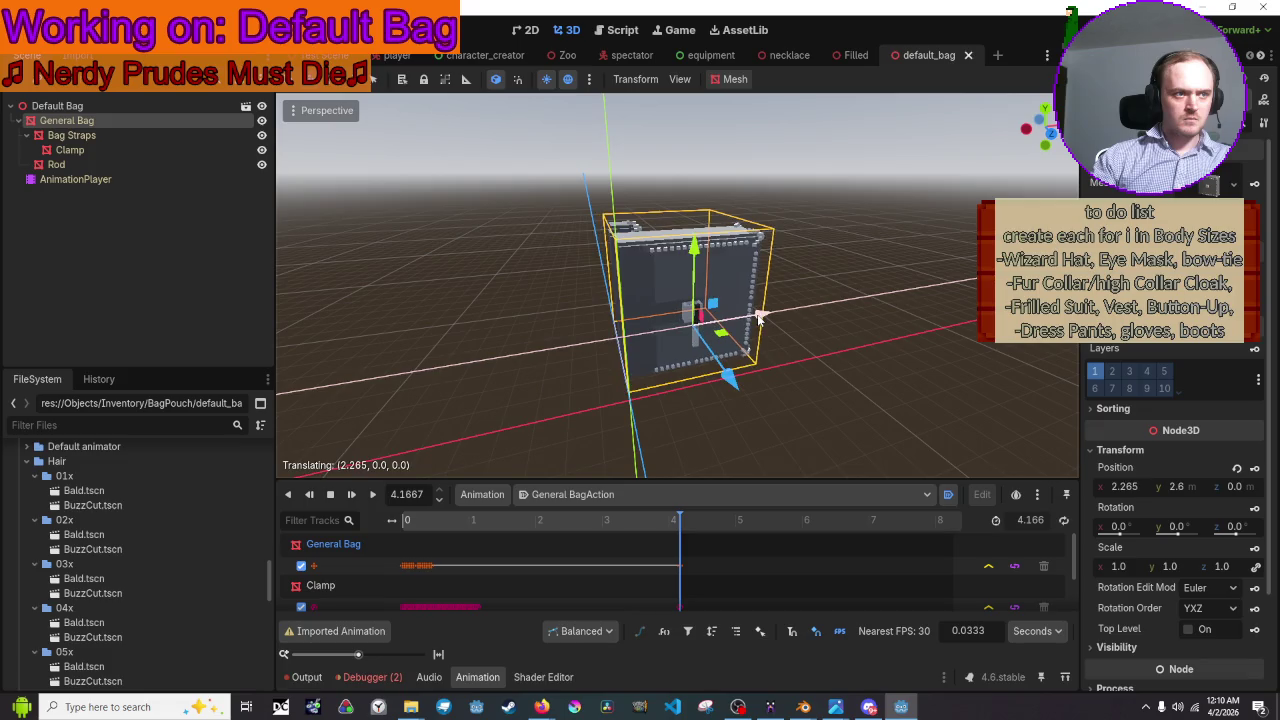
left_click(787, 425)
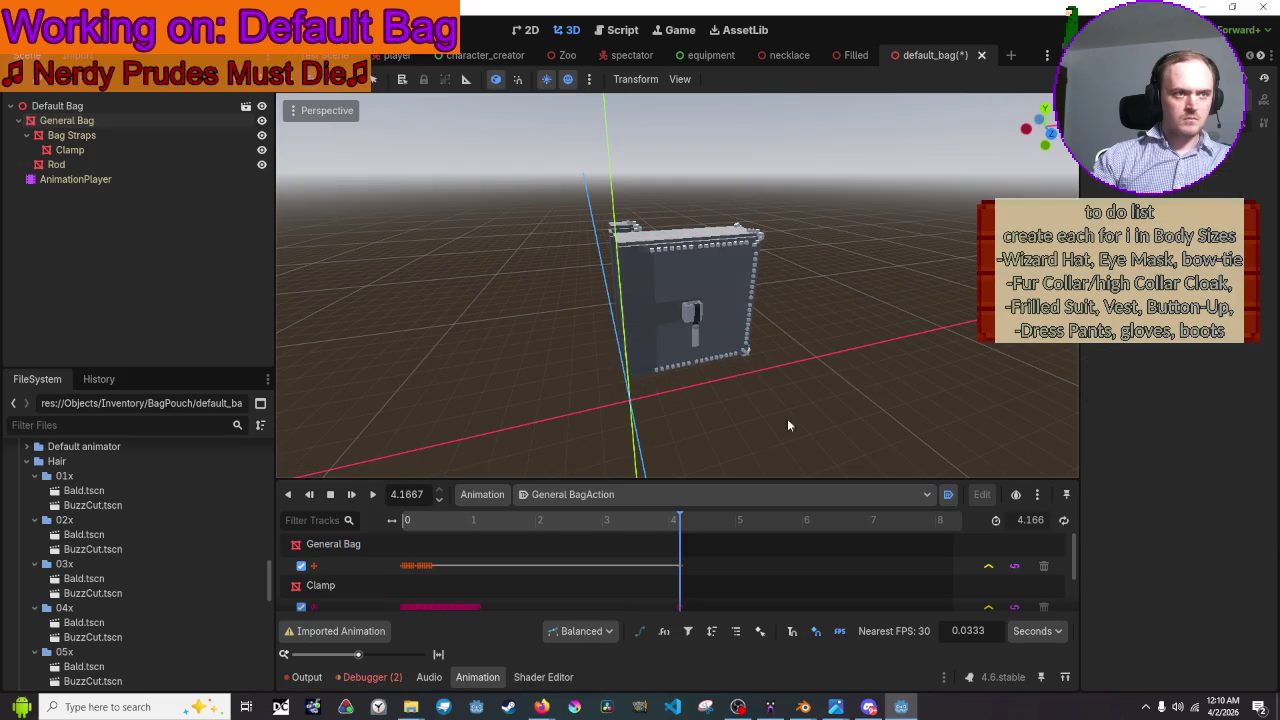
- Replay the animation, set General Bag to X 2.23, and scrub the animation end to start
left_click(373, 496)
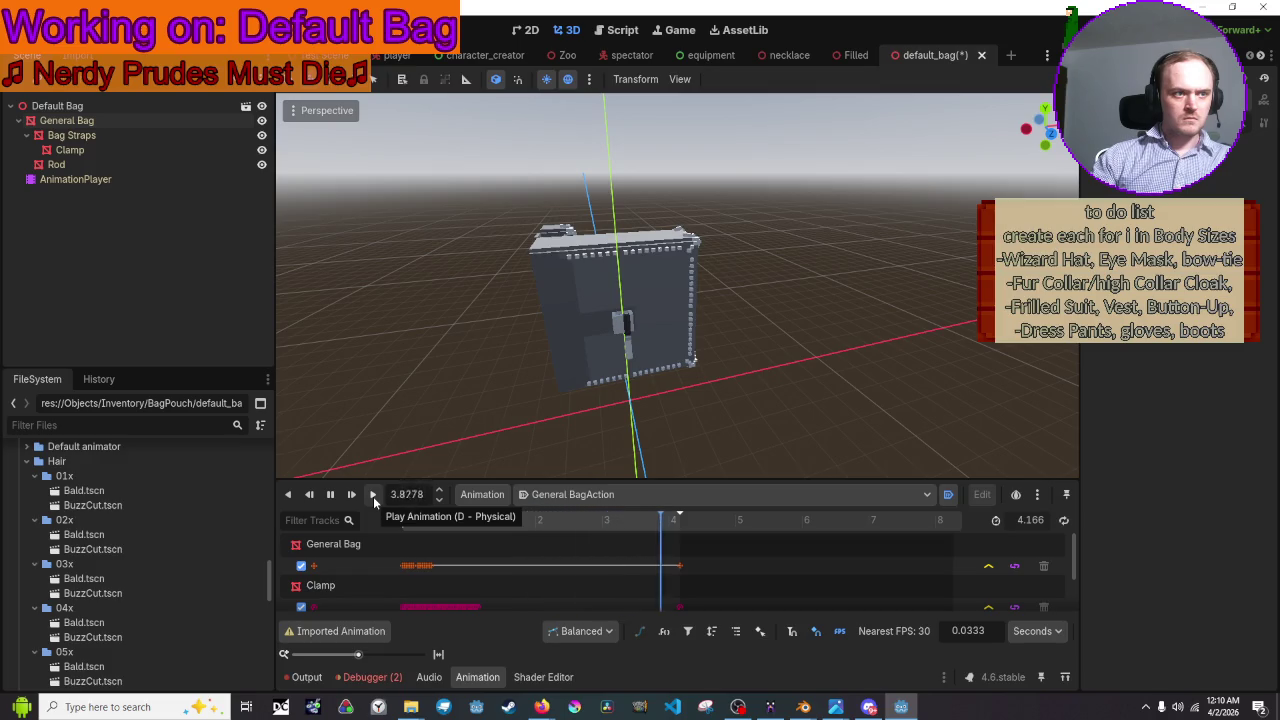
left_click(621, 331)
left_click_drag(700, 327, 760, 327)
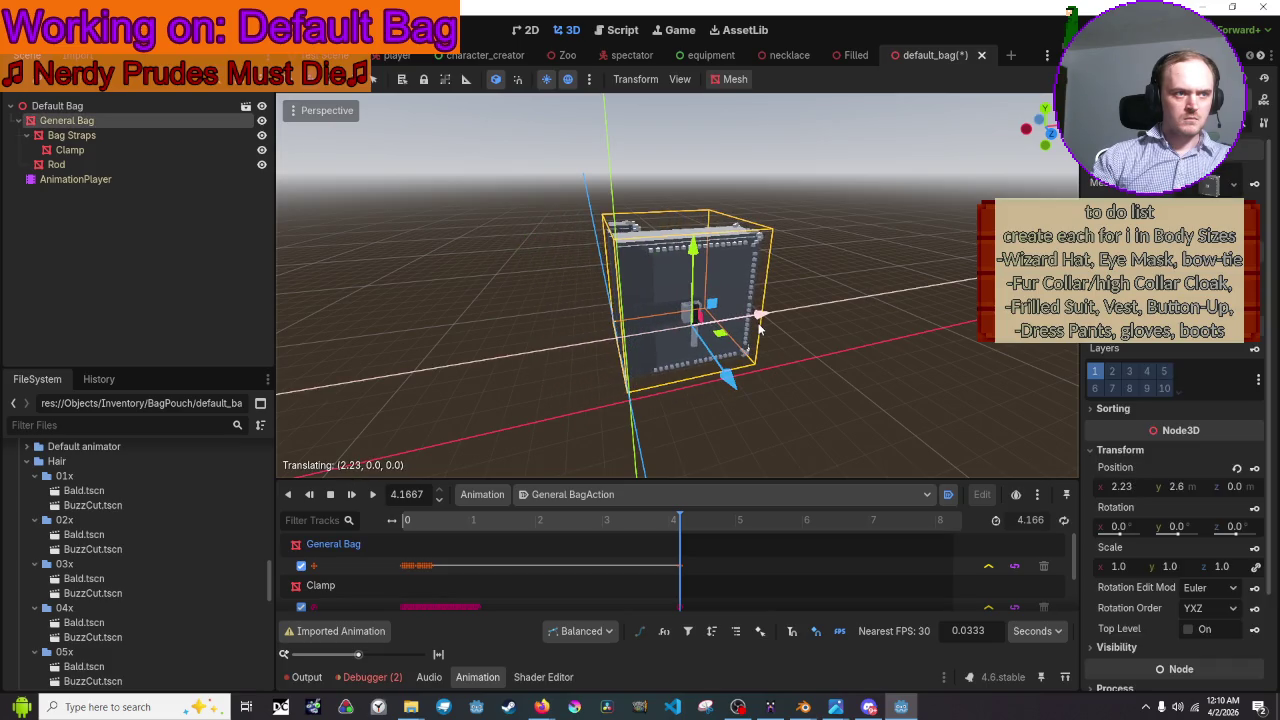
left_click(915, 409)
left_click_drag(675, 530, 670, 528)
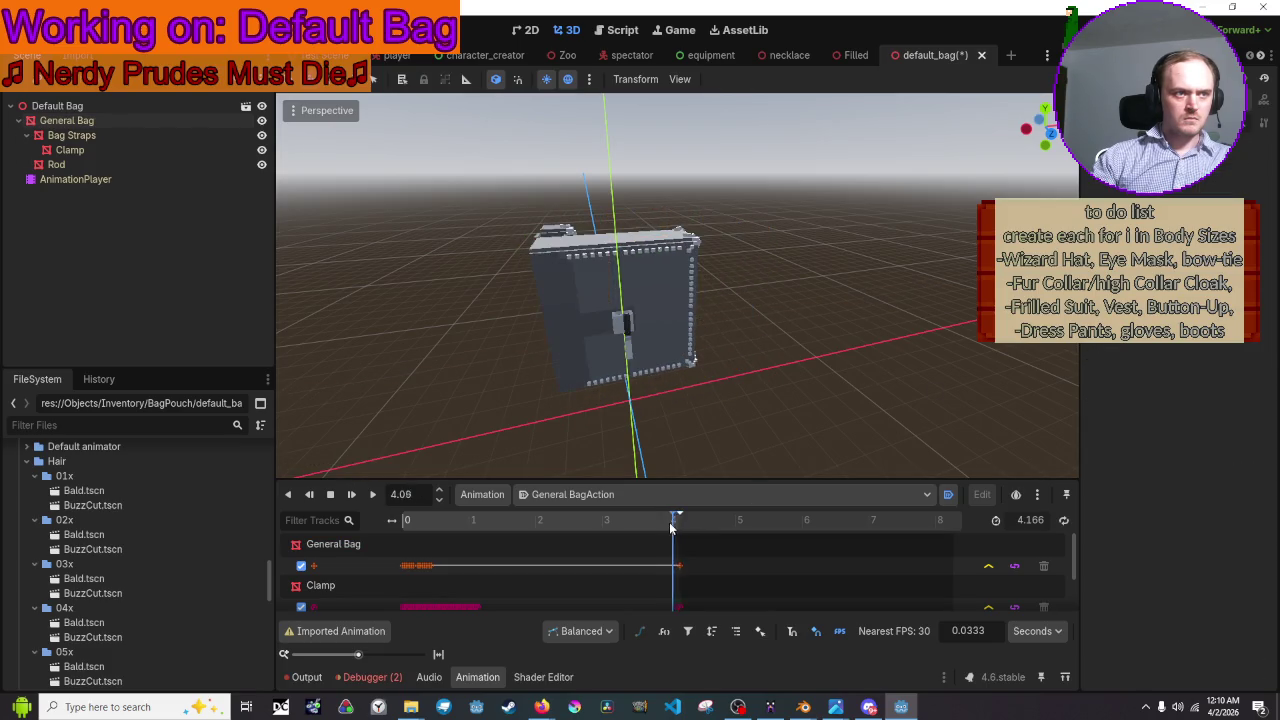
mouse_move(479, 540)
left_mouse_down()
mouse_move(363, 544)
mouse_move(520, 523)
left_mouse_up()
- Rewind the animation to 0.0 and open the equipment scene's 3D view with the bag selected
left_click_drag(403, 530, 398, 528)
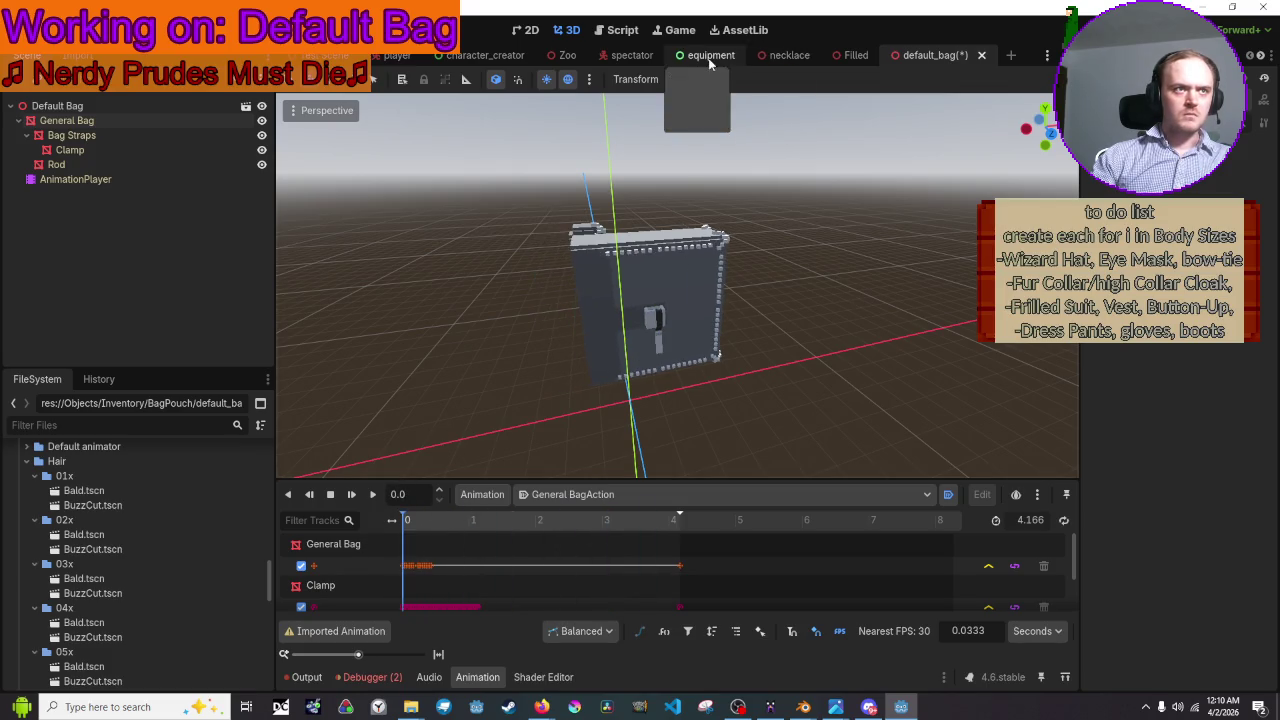
left_click(462, 56)
left_click(690, 56)
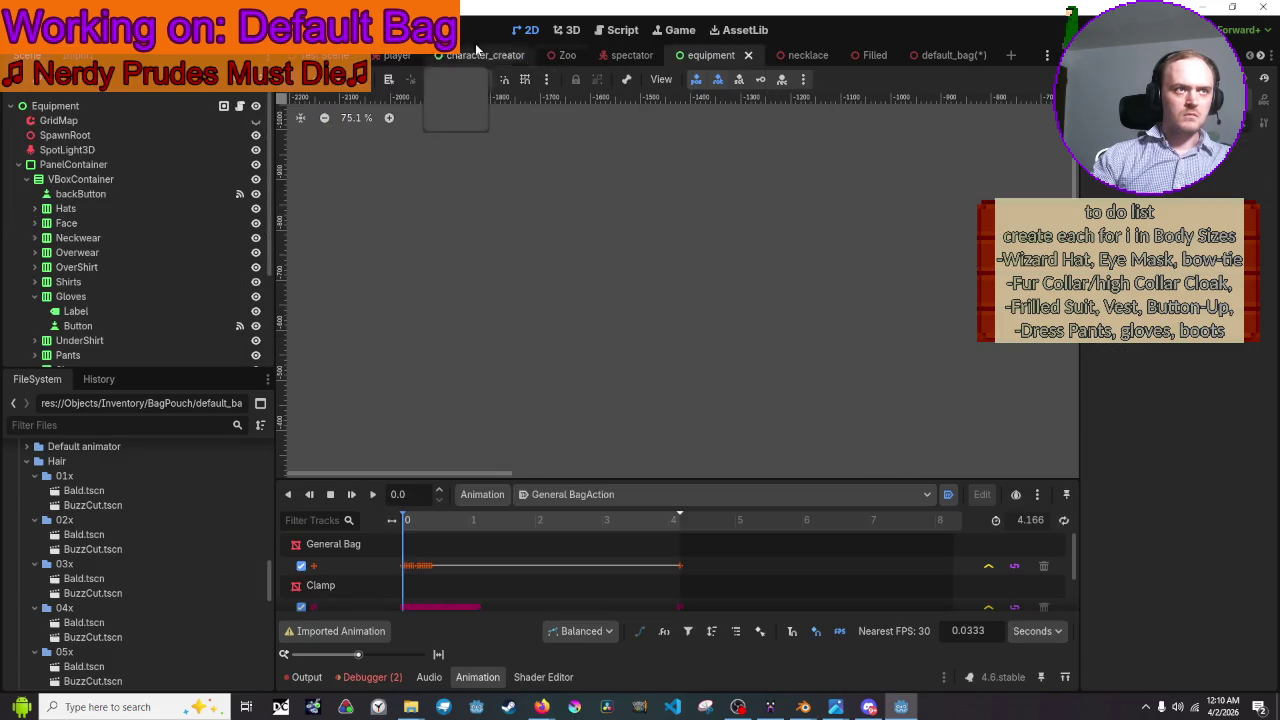
left_click(578, 35)
left_click(717, 244)
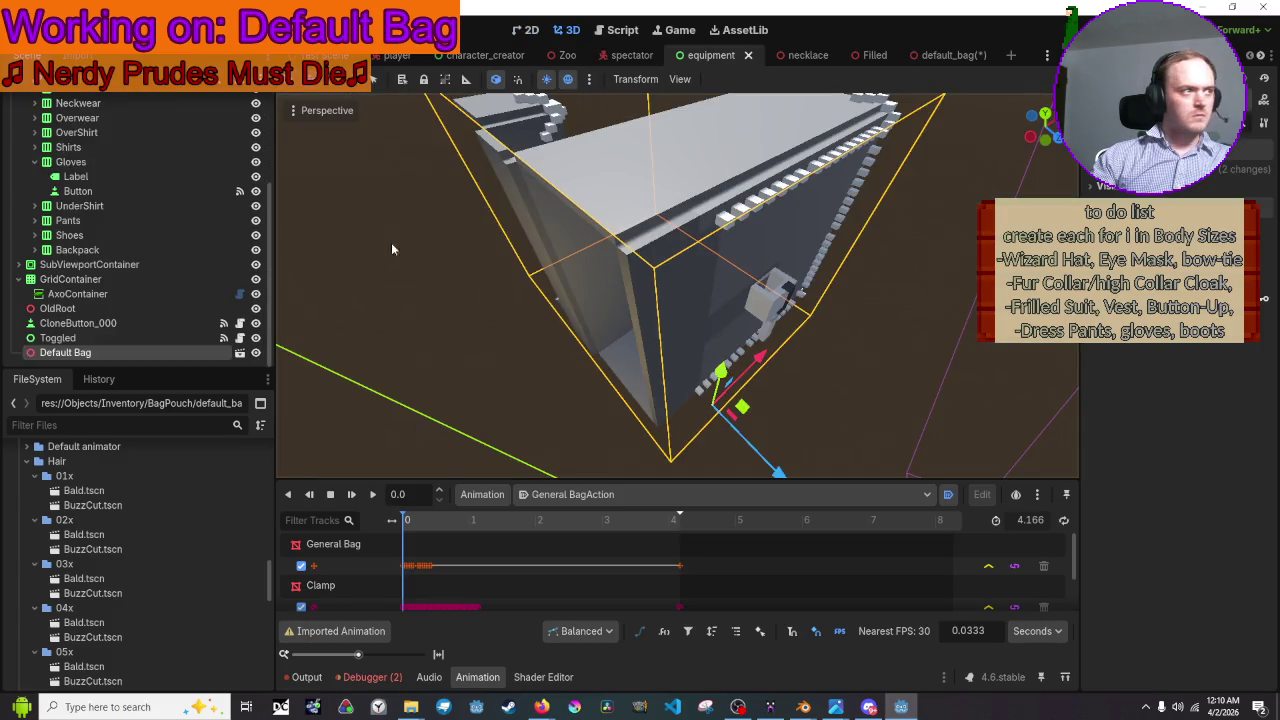
scroll(142, 148, "up", 2)
scroll(142, 148, "up", 2)
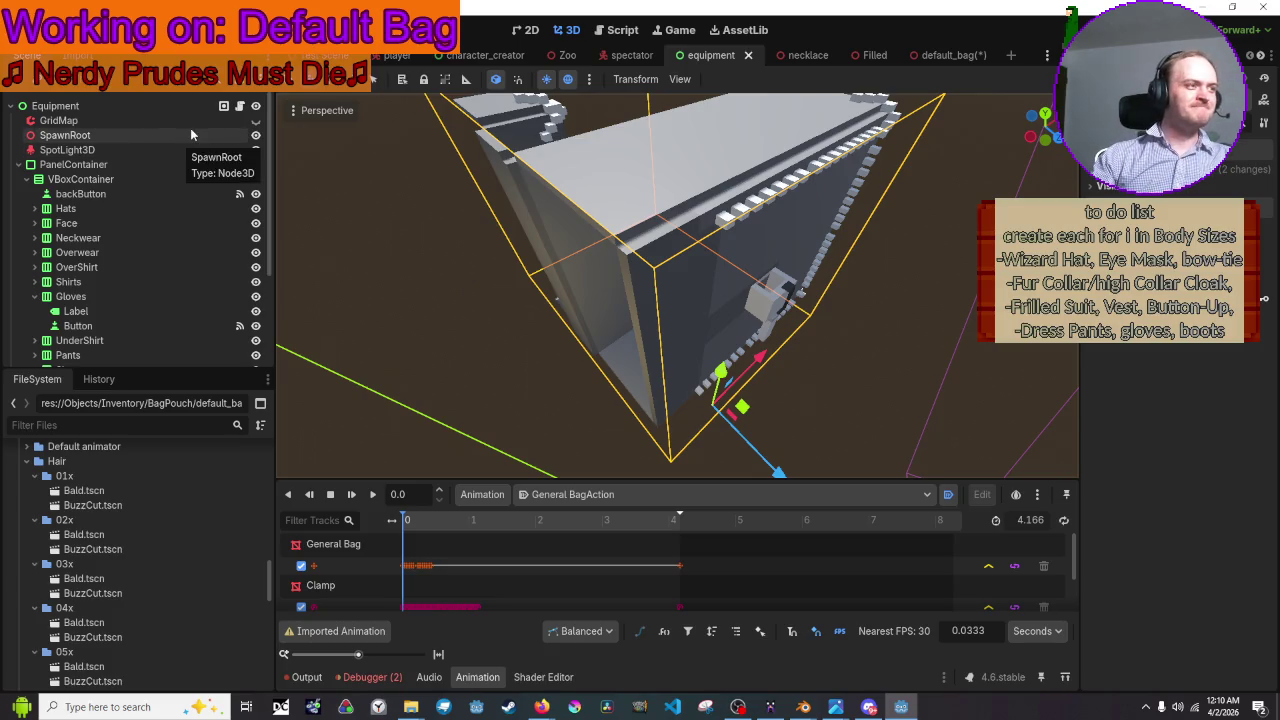
- Make the GridMap visible and play the bag's open animation through to 4.1667
left_click(255, 120)
scroll(600, 237, "down", 5)
scroll(708, 252, "up", 5)
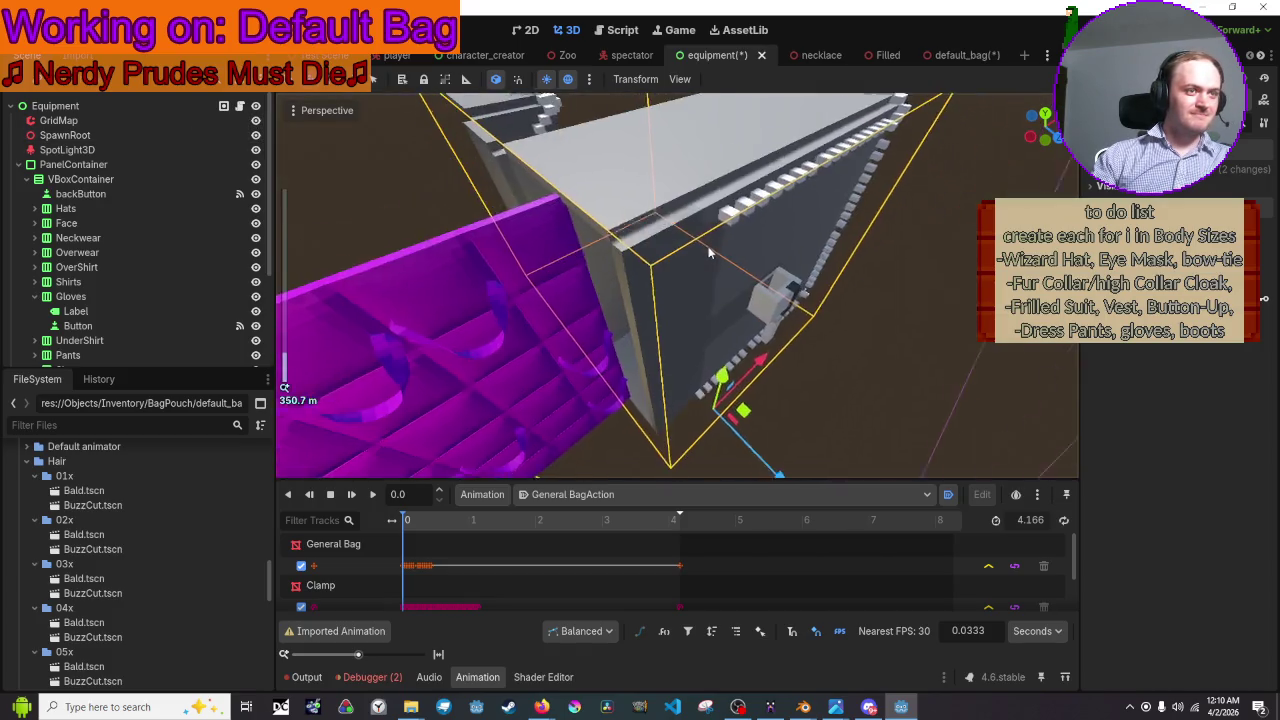
scroll(708, 252, "down", 5)
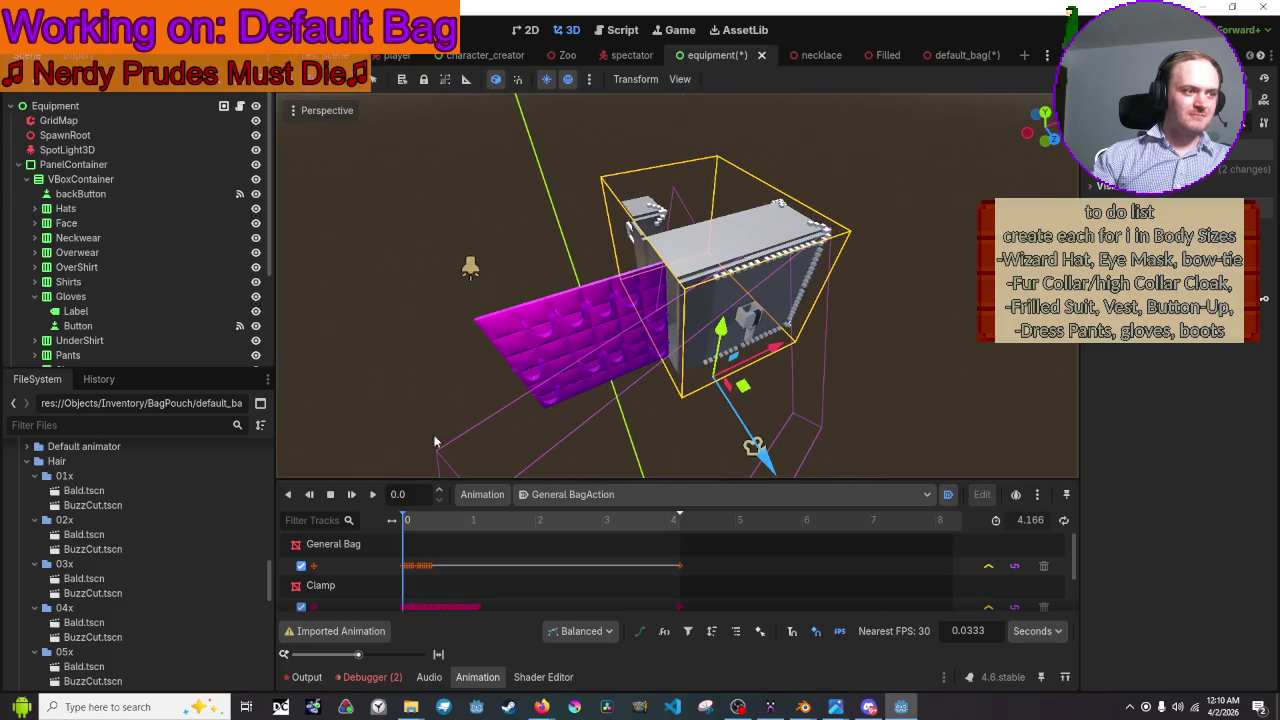
left_click(372, 504)
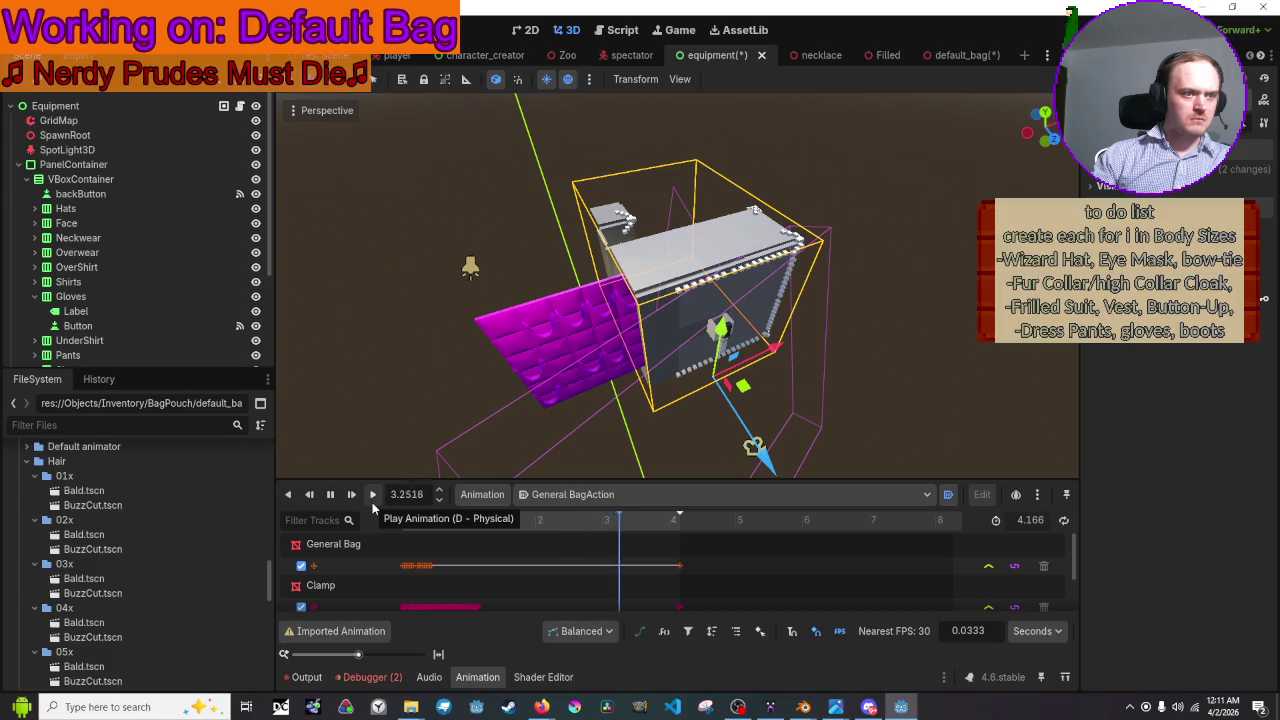
left_click(330, 496)
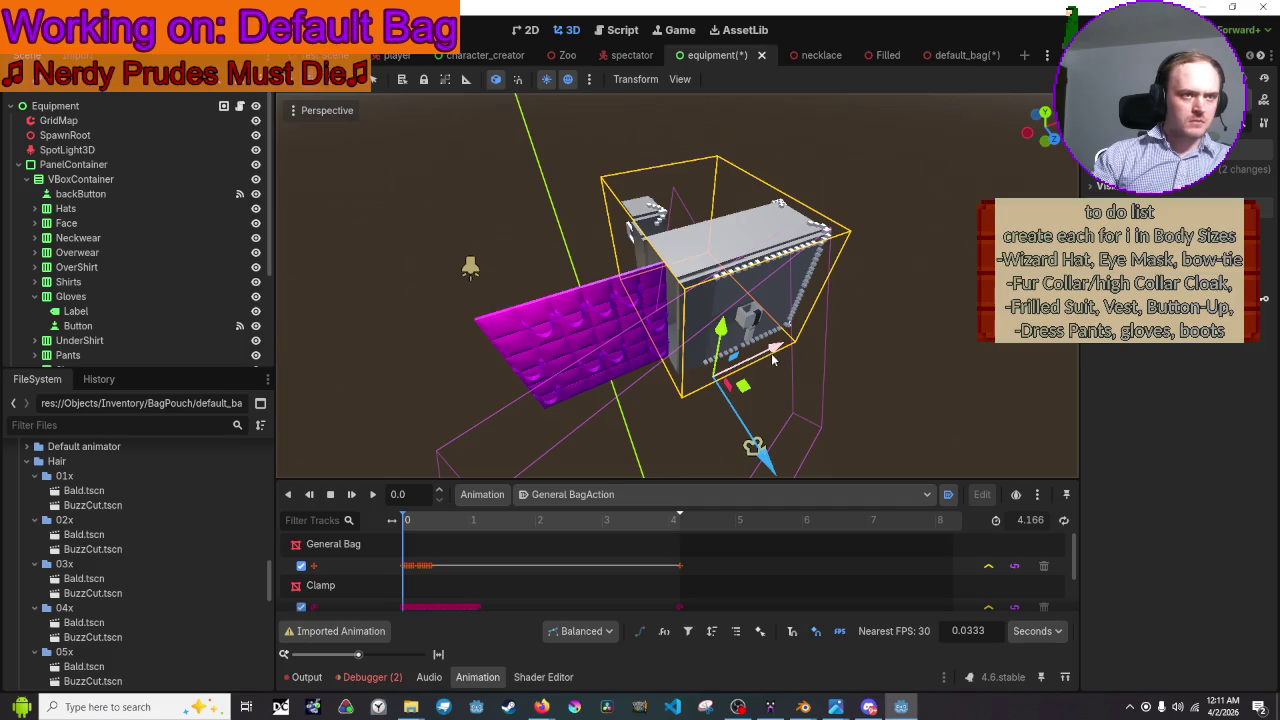
left_click_drag(523, 520, 686, 524)
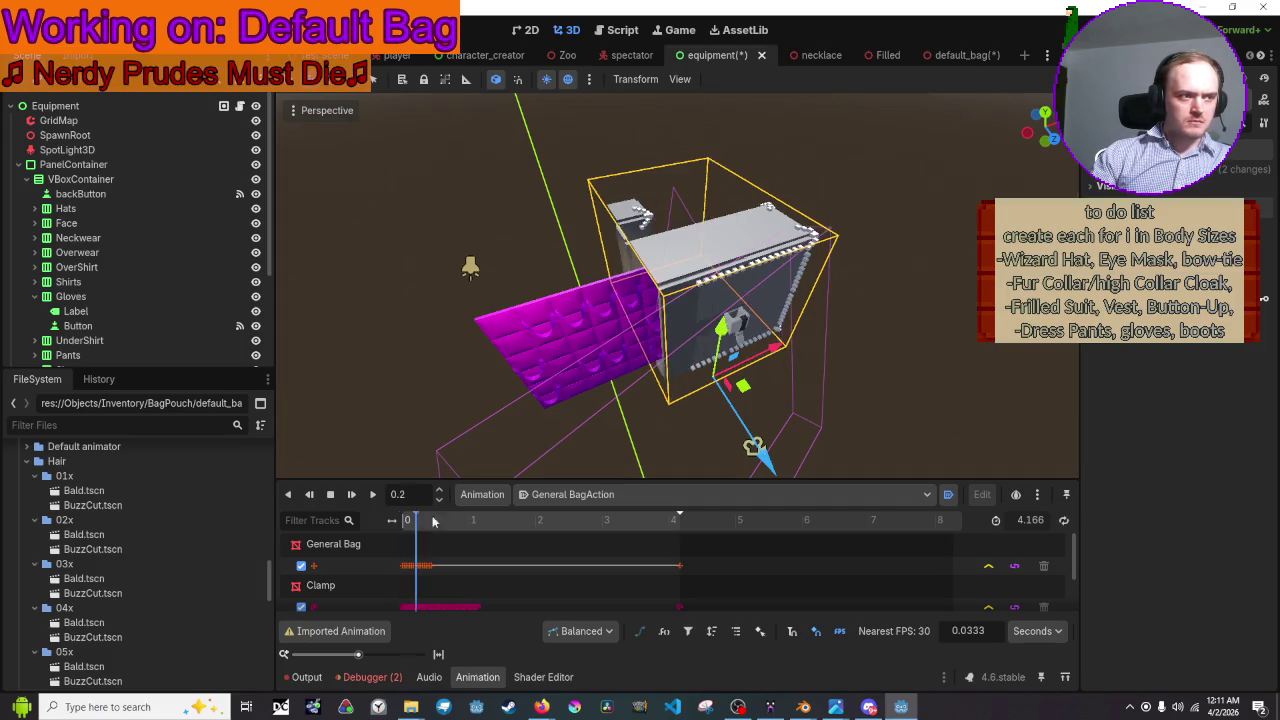
- Move the bag to X 1.586, replay the open animation twice, and save default_bag
left_click_drag(755, 365, 797, 347)
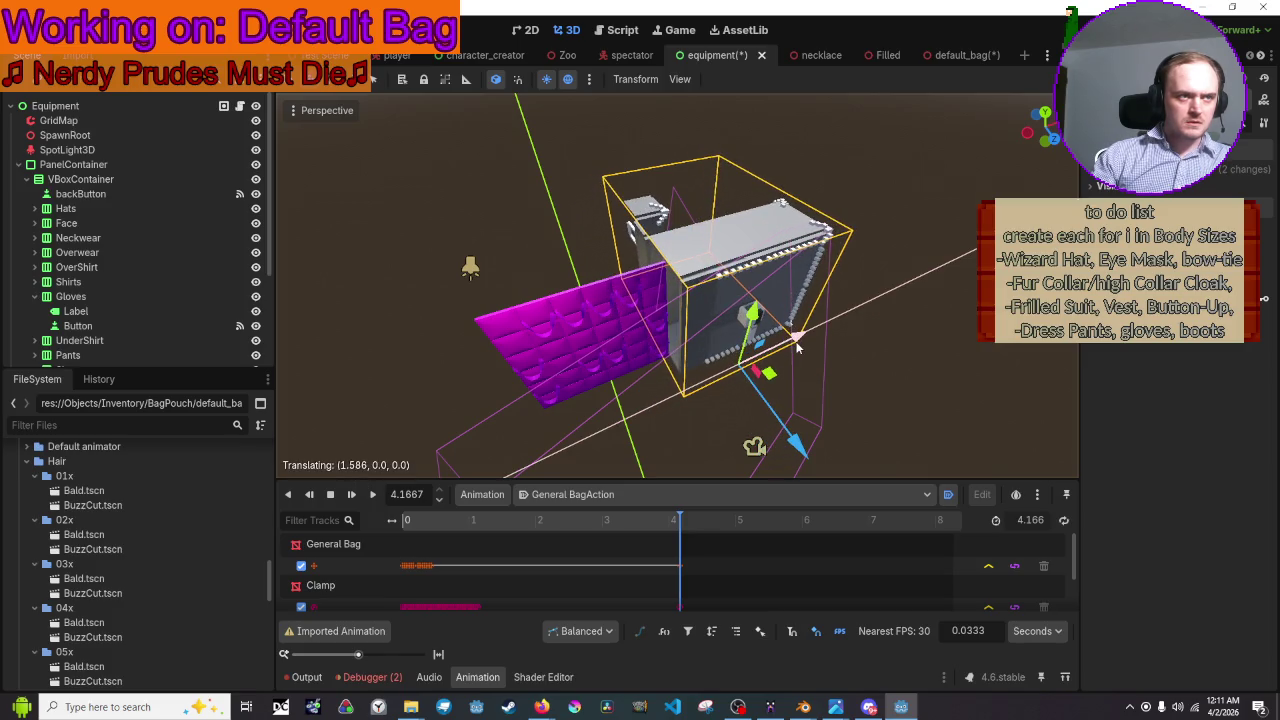
left_click(815, 416)
left_click(372, 503)
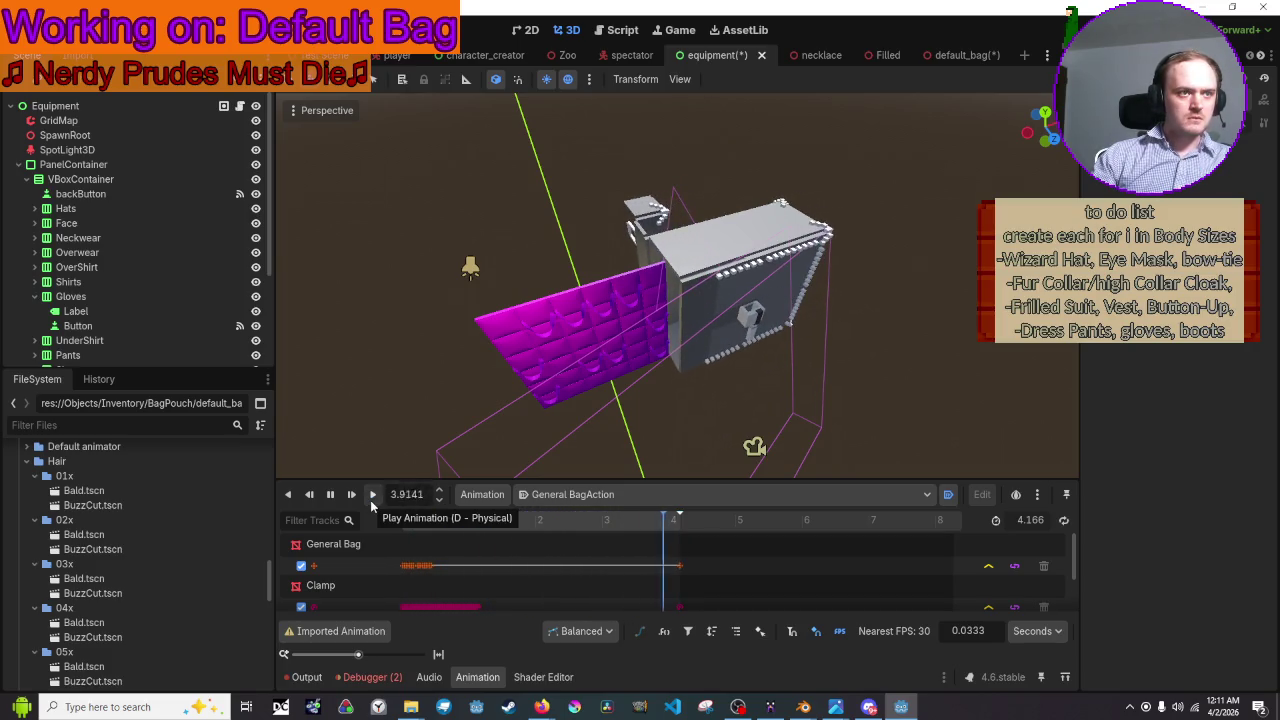
left_click(372, 503)
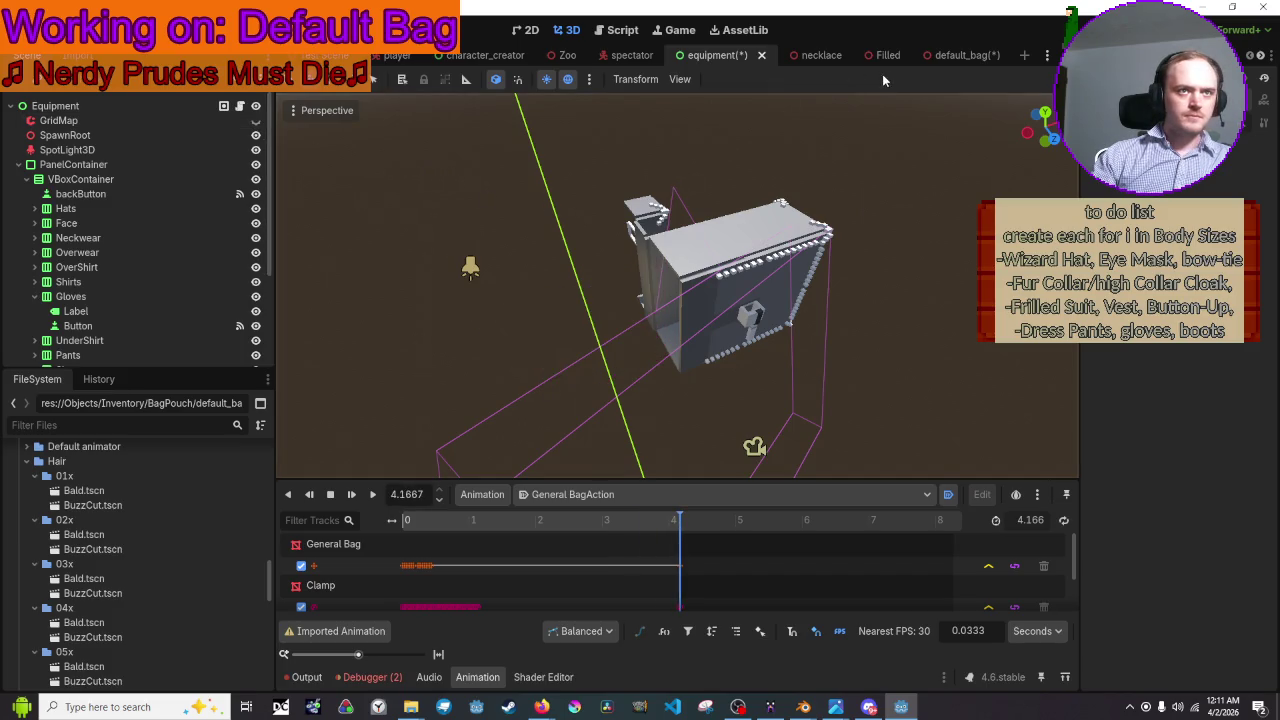
left_click(955, 57)
key("ctrl+s")
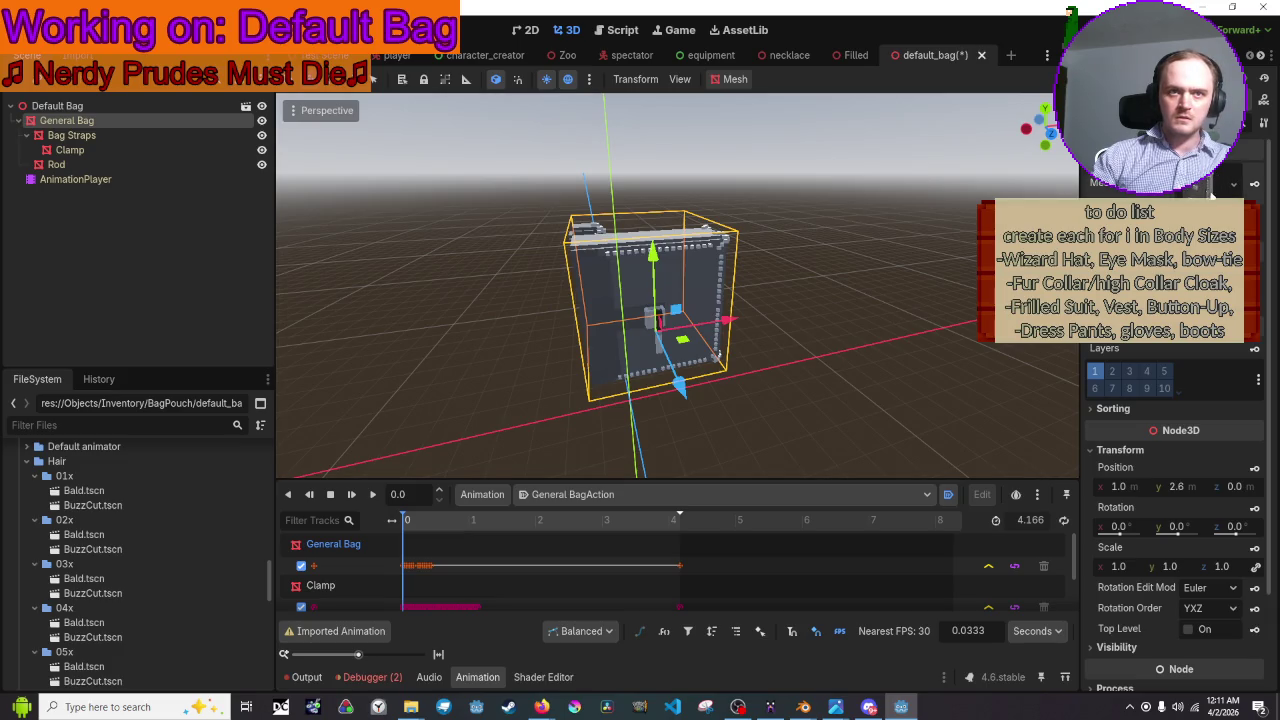
- Expand the bag mesh's first surface and try loading a material from file, then cancel
left_click(1235, 184)
left_click(1118, 500)
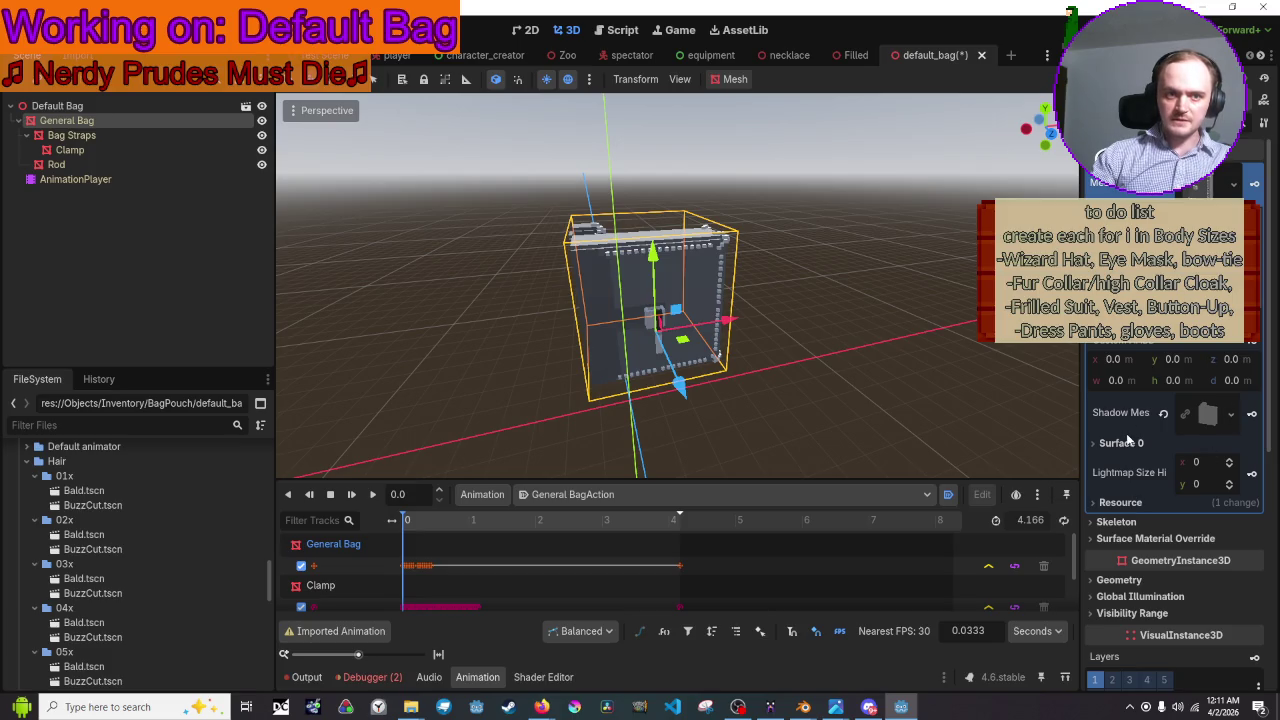
left_click(1121, 443)
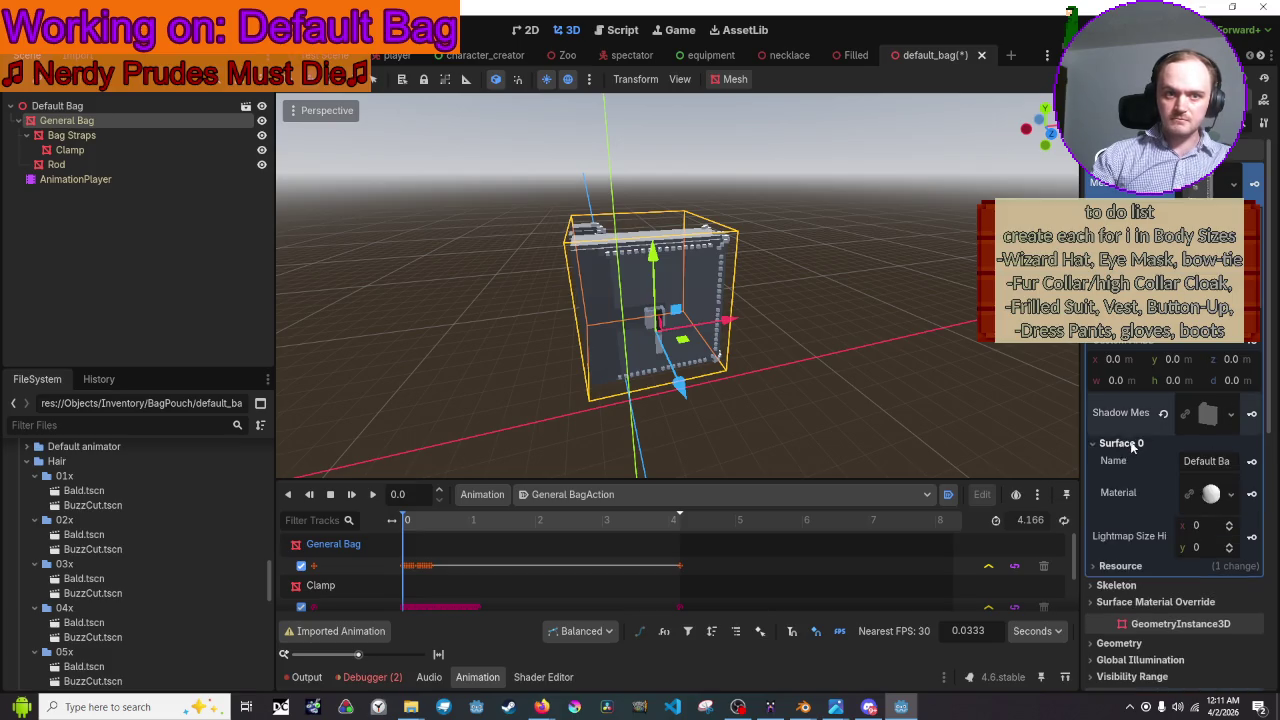
left_click(1228, 495)
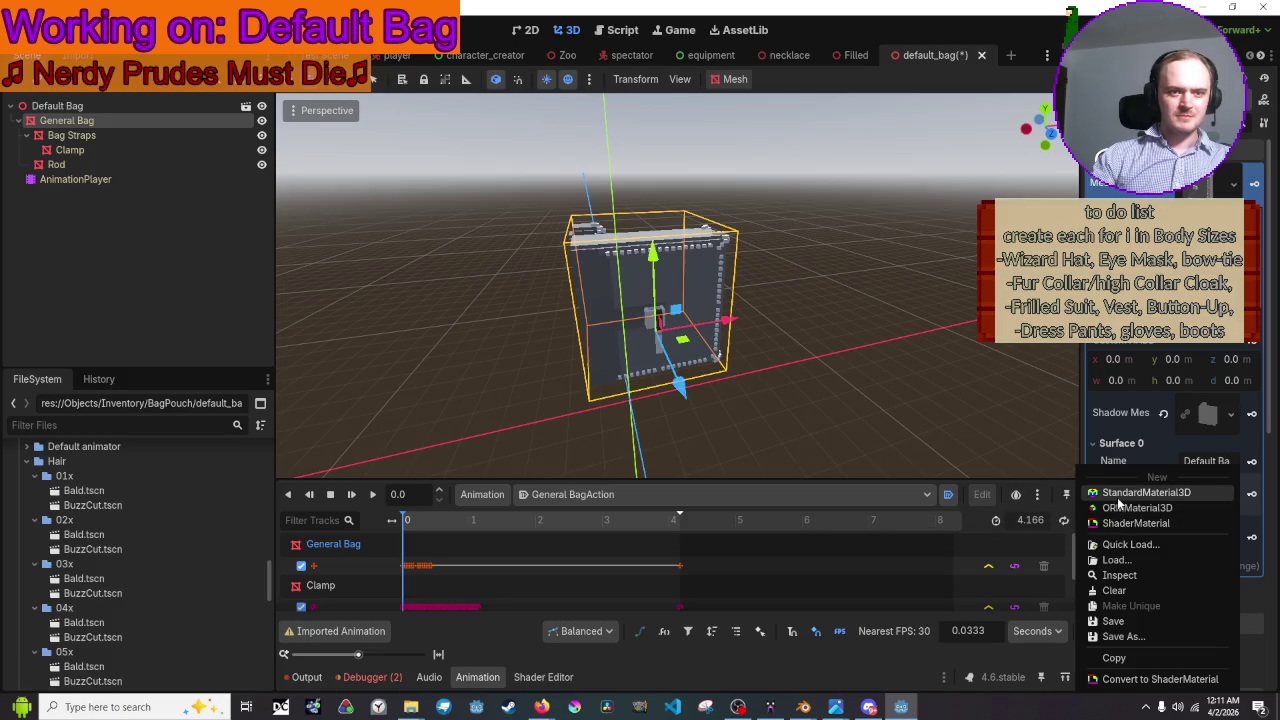
left_click(1115, 560)
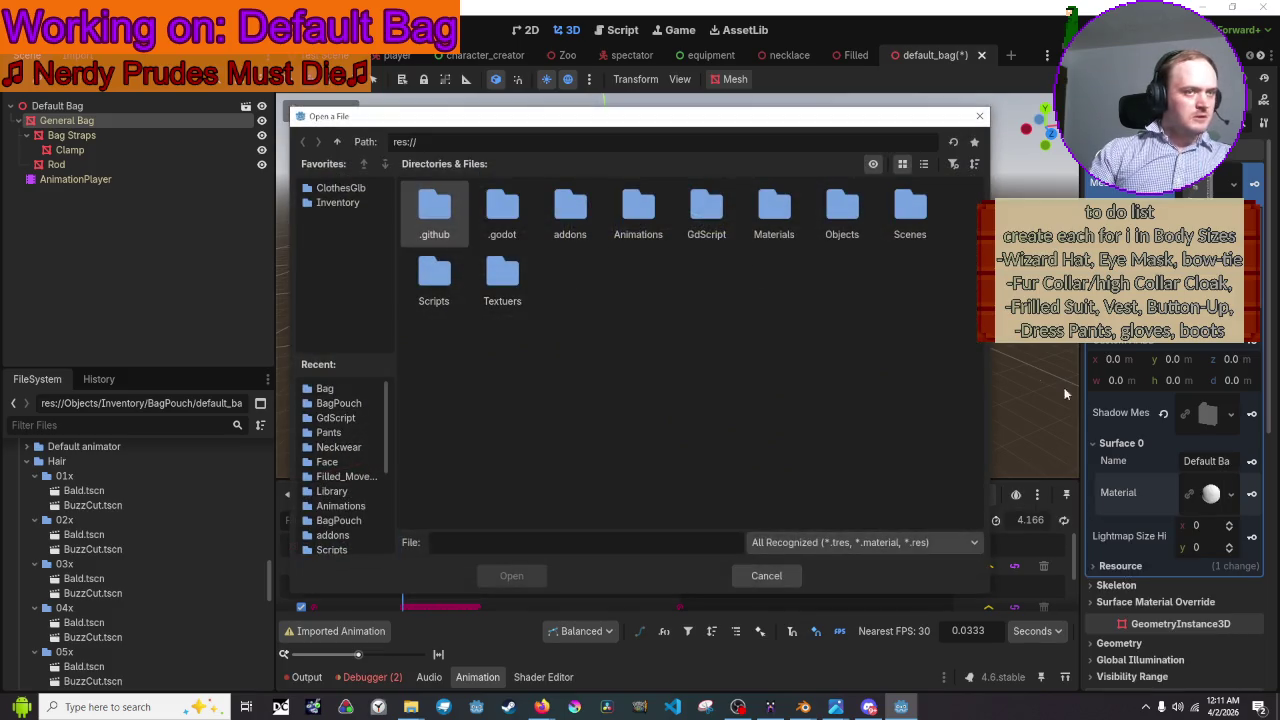
left_click(800, 580)
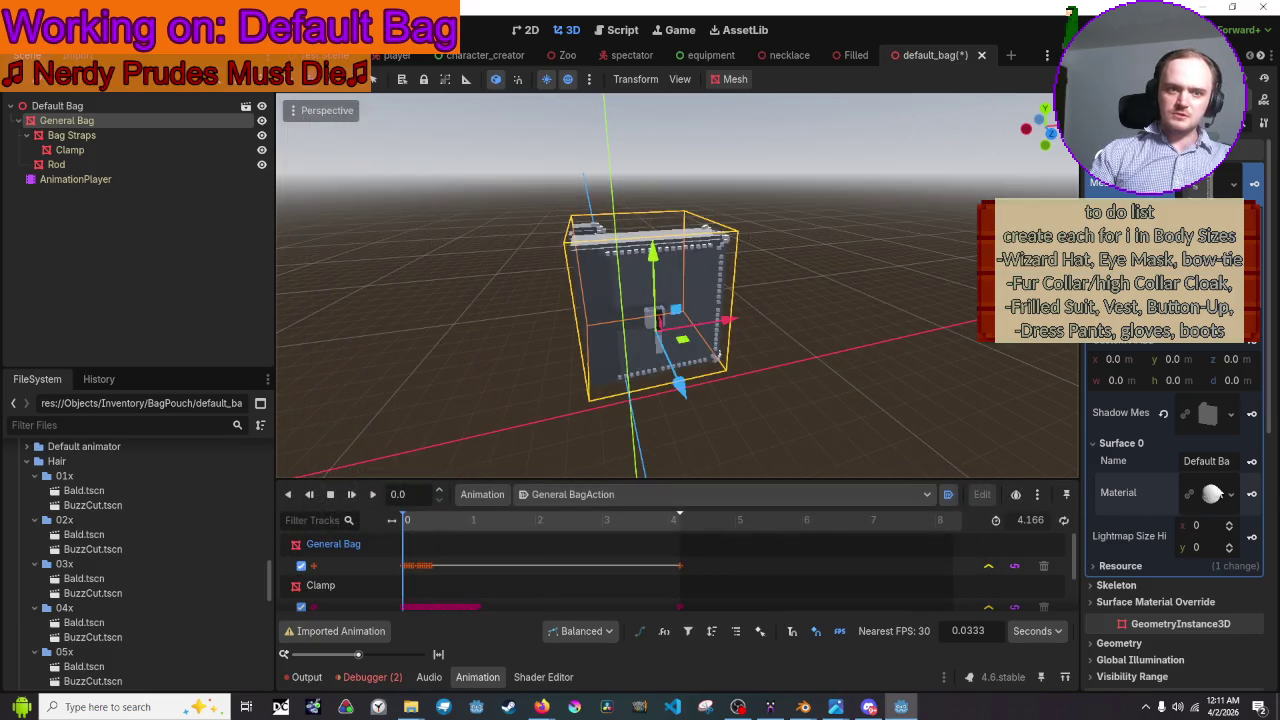
- Quick Load BagPouchMat as the surface material and save the scene
left_click(1231, 494)
left_click(1142, 546)
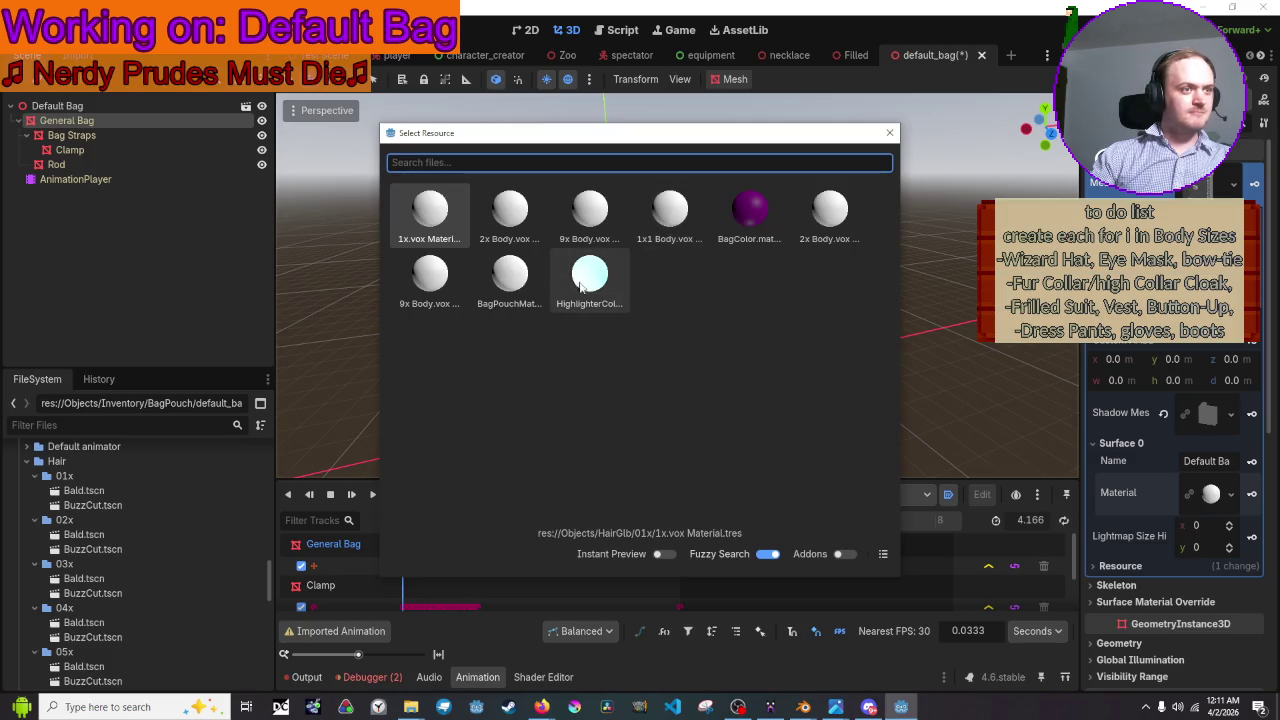
left_click(506, 282)
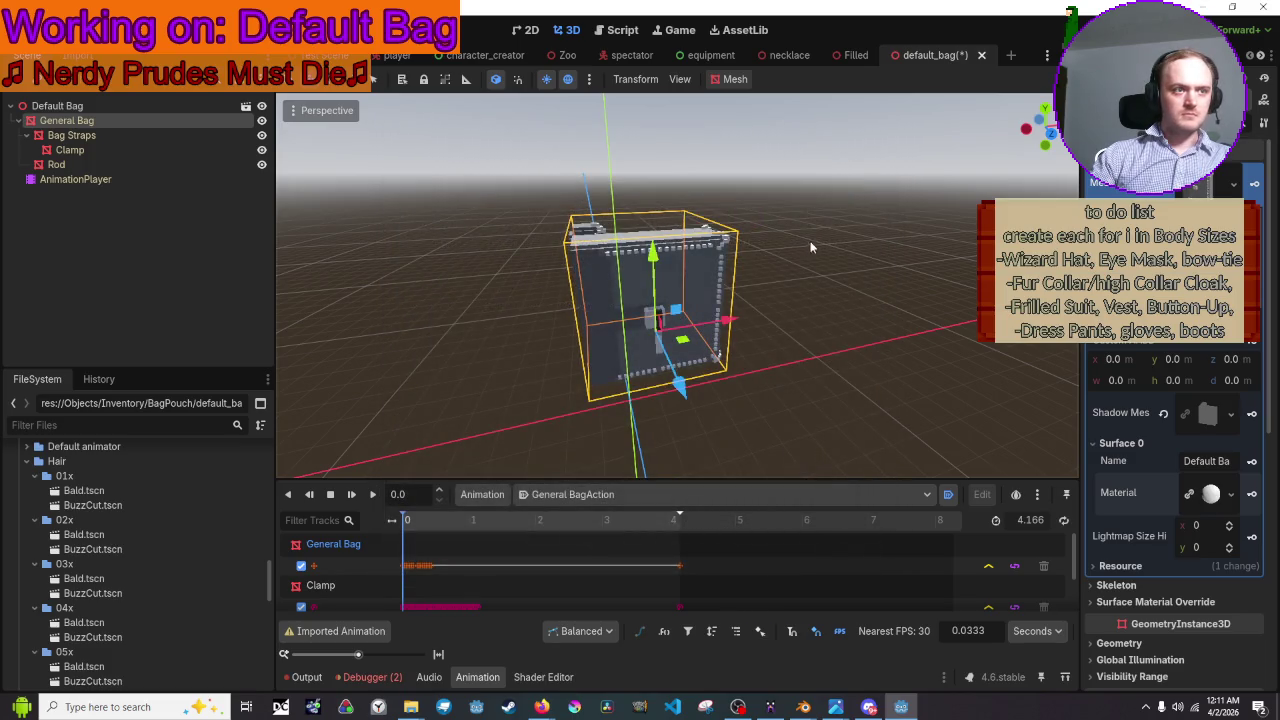
left_click(857, 220)
key("ctrl+s")
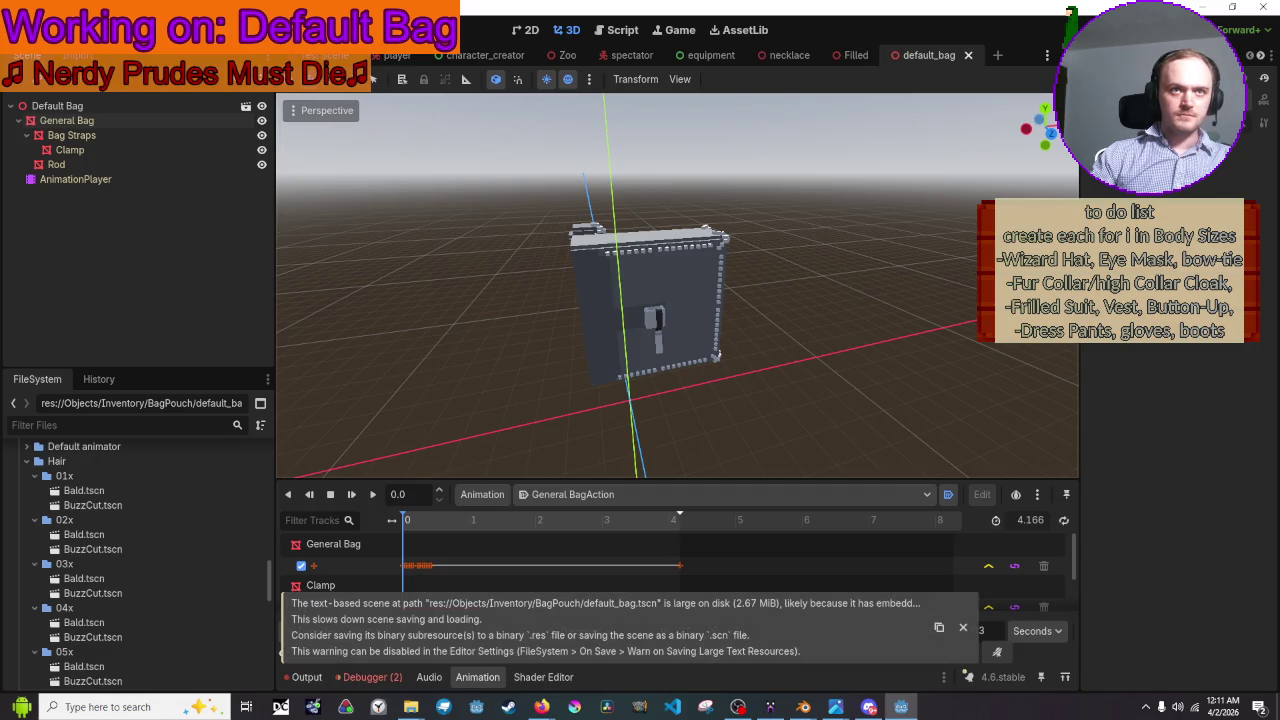
- Test-run the game briefly, then save default_bag.tscn again
key("F5")
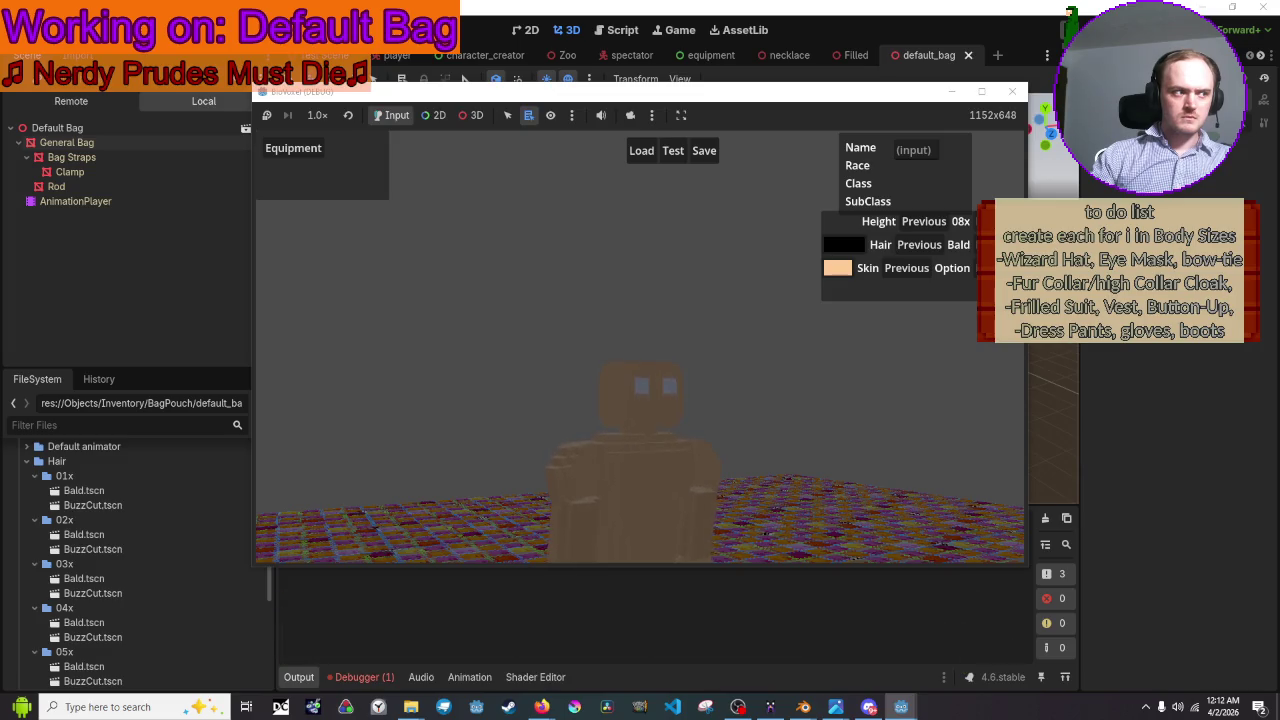
left_click(1013, 90)
scroll(97, 560, "down", 2)
scroll(97, 560, "down", 3)
scroll(100, 575, "down", 4)
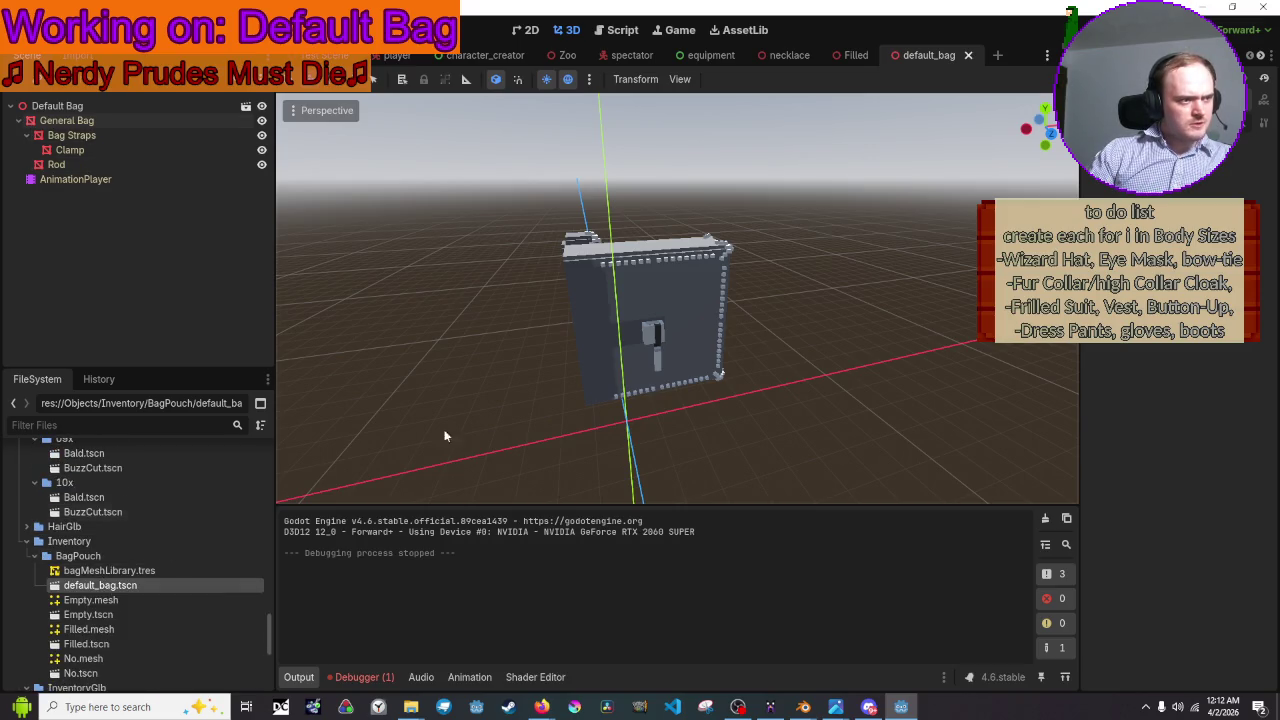
key("ctrl+s")
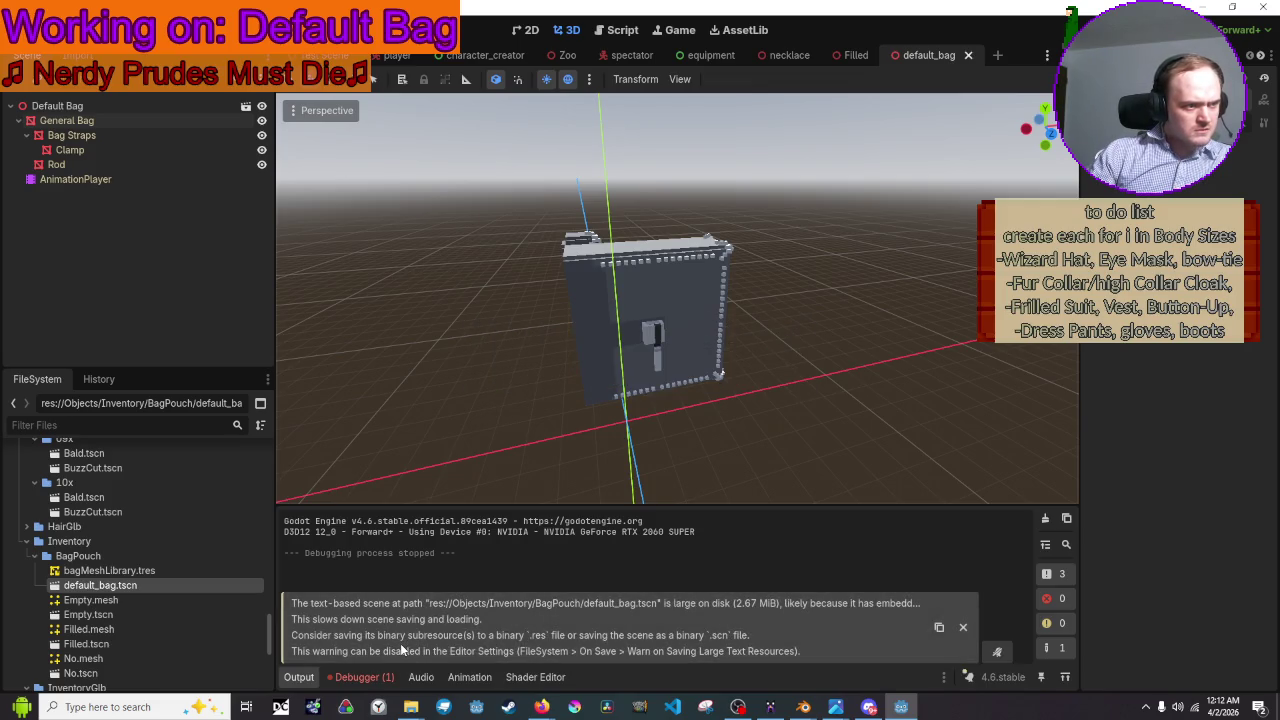
- Make the bag's mesh unique (recursive)
left_click(707, 376)
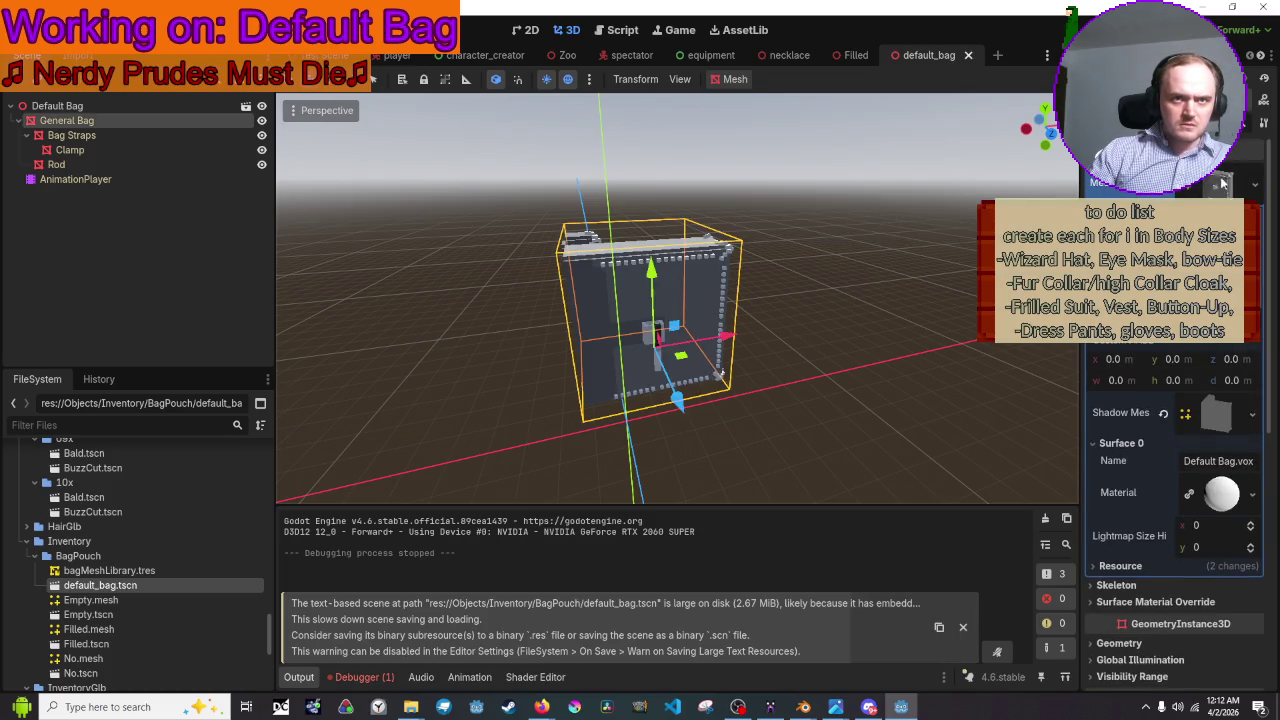
left_click(1255, 184)
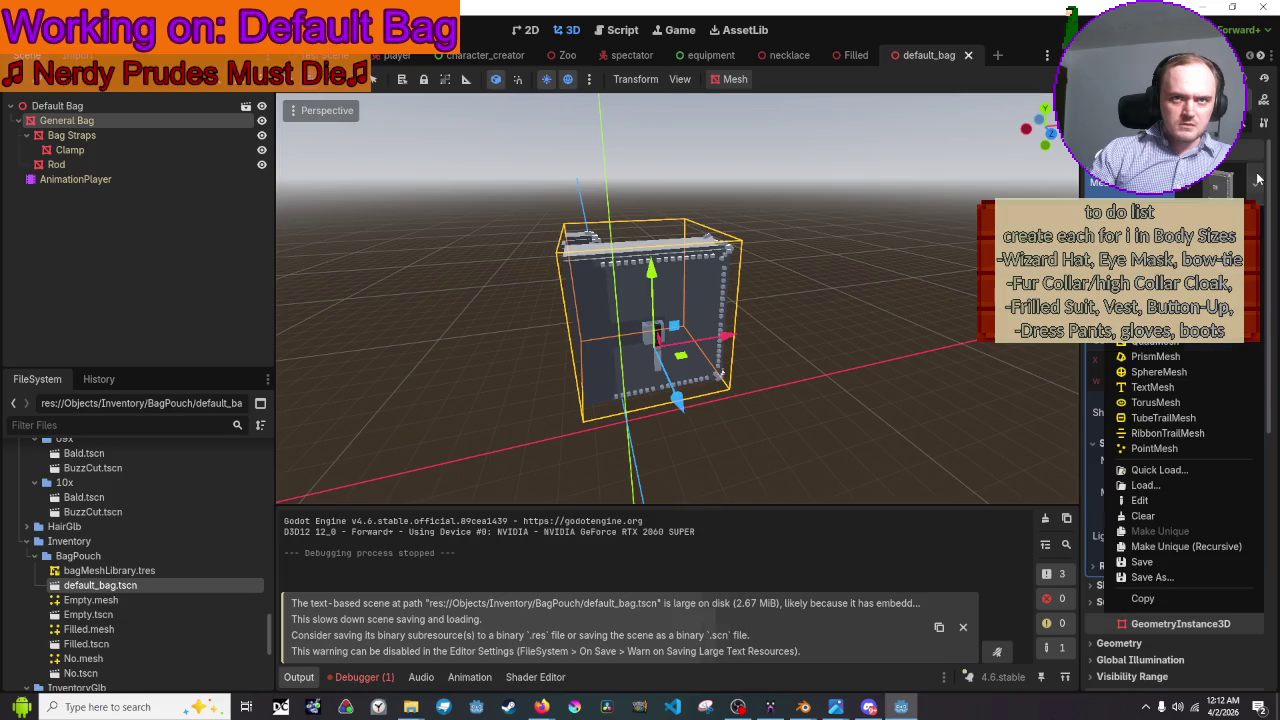
left_click(1180, 561)
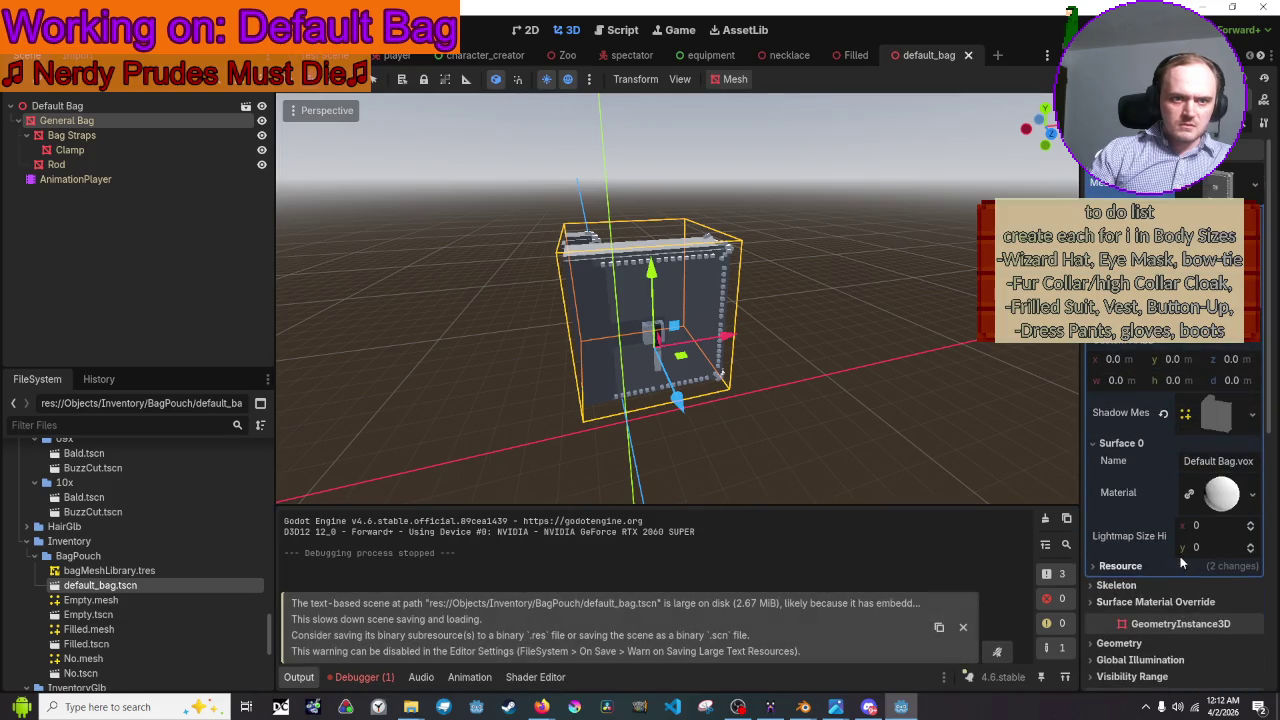
- Save the mesh as the binary resource BagMesh .res and resave the scene
left_click(1252, 187)
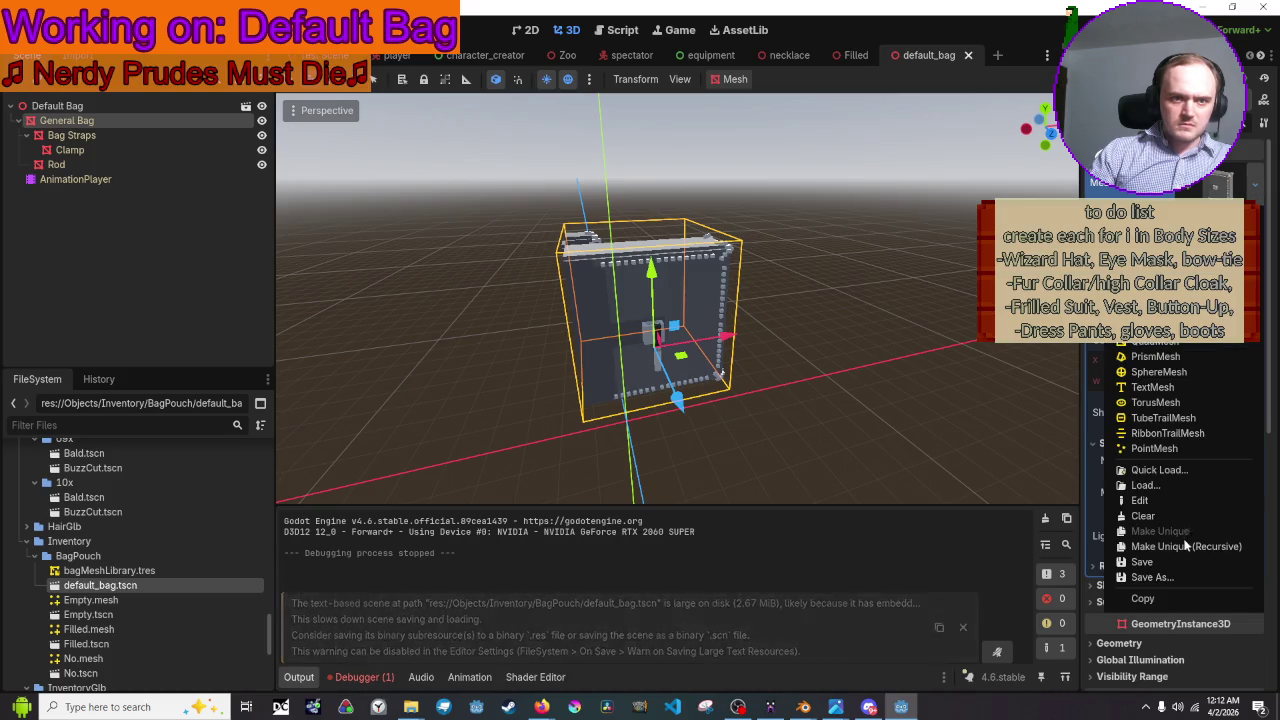
left_click(1176, 580)
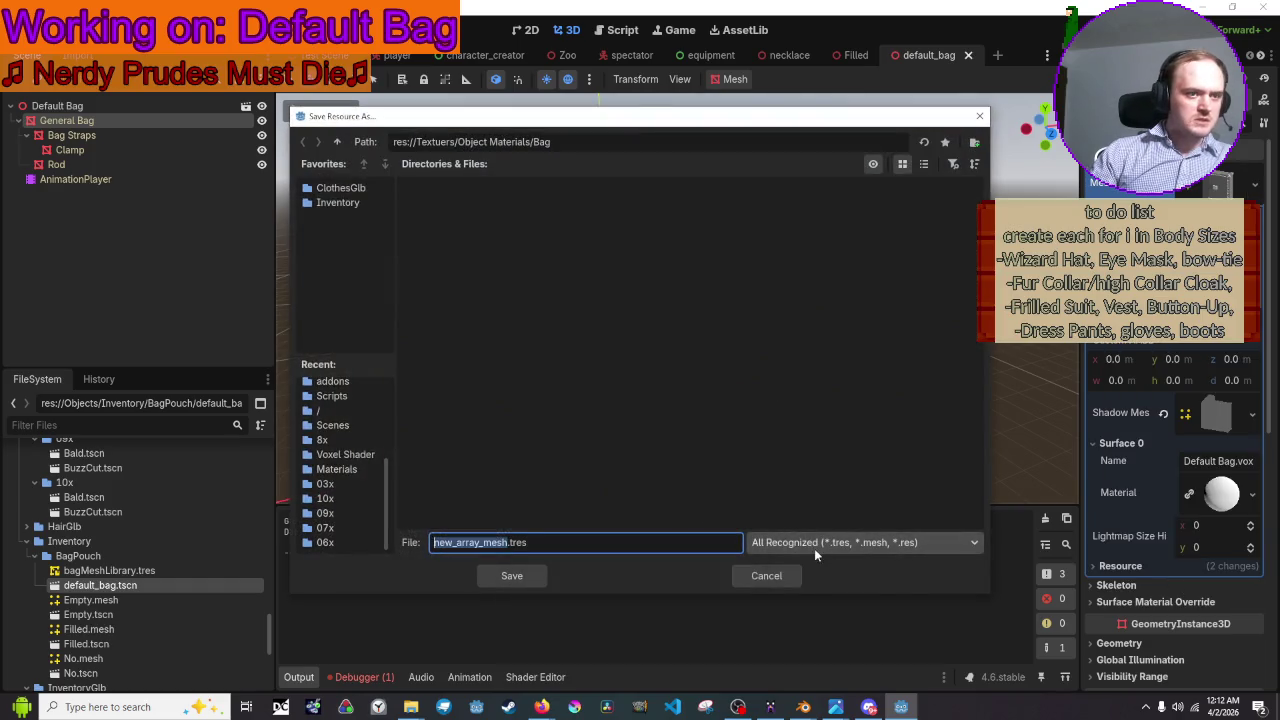
left_click(814, 545)
left_click(831, 610)
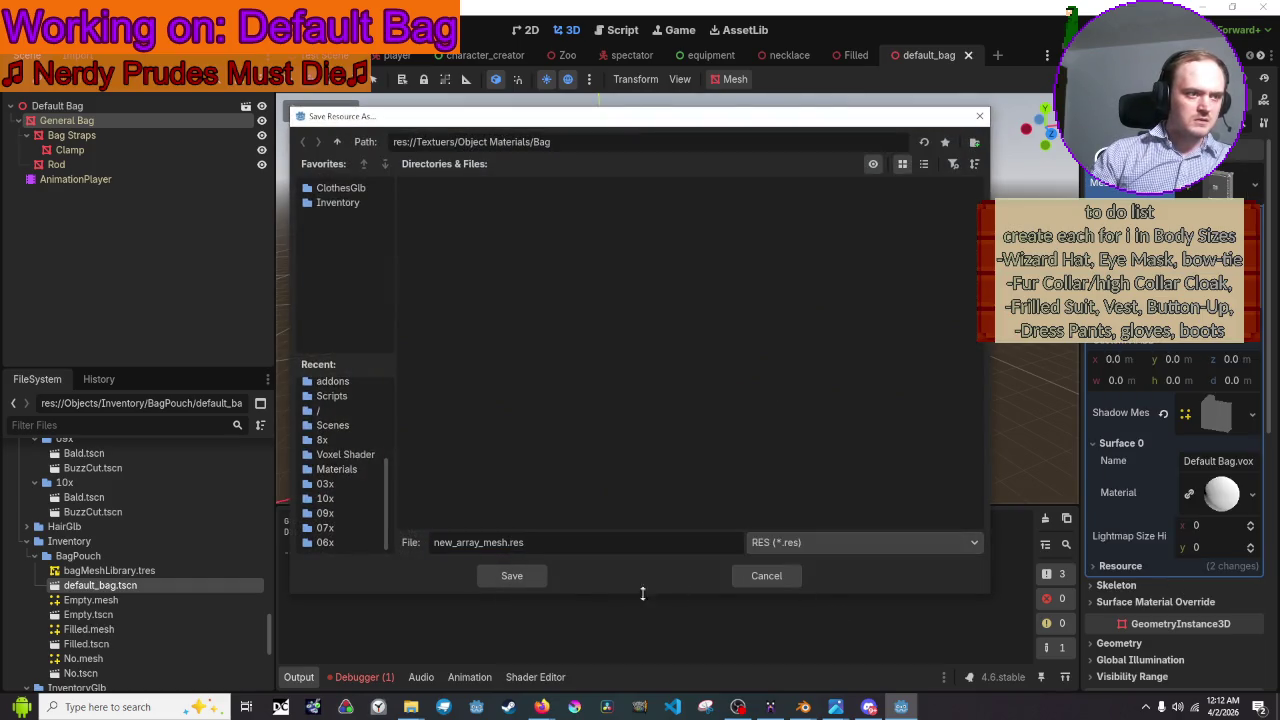
triple_click(538, 544)
type("BagMesh")
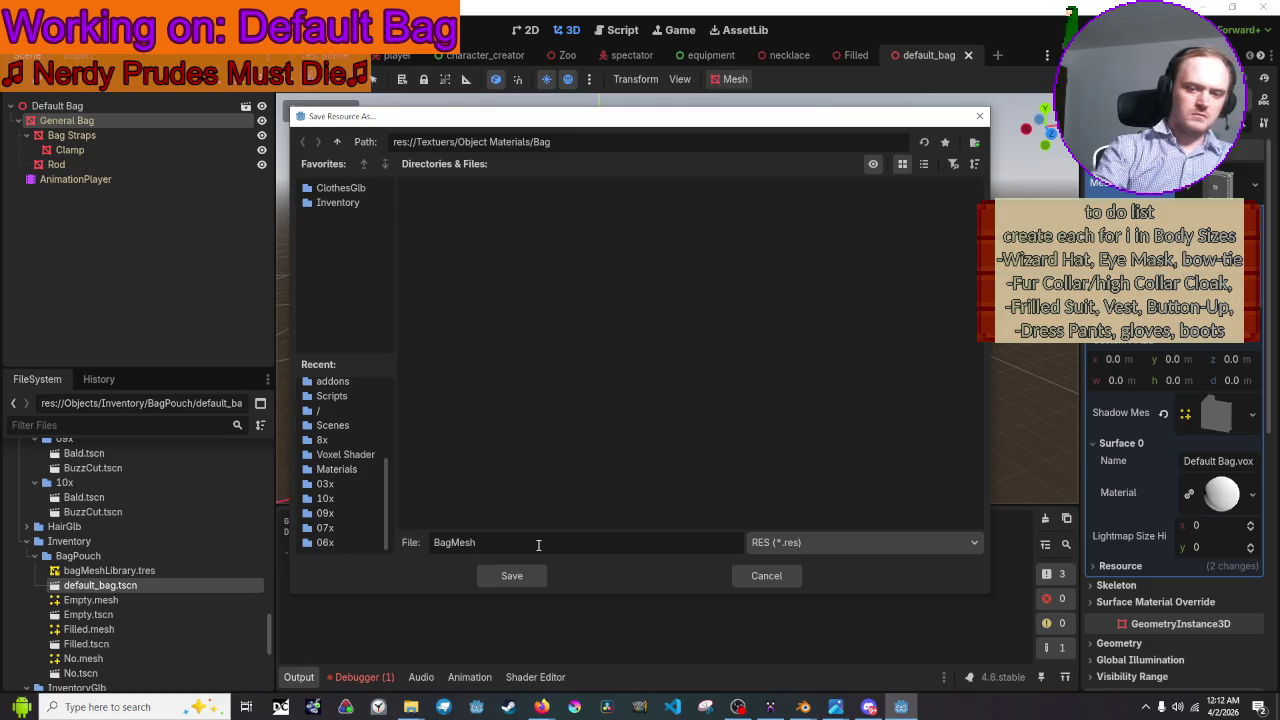
key("Return")
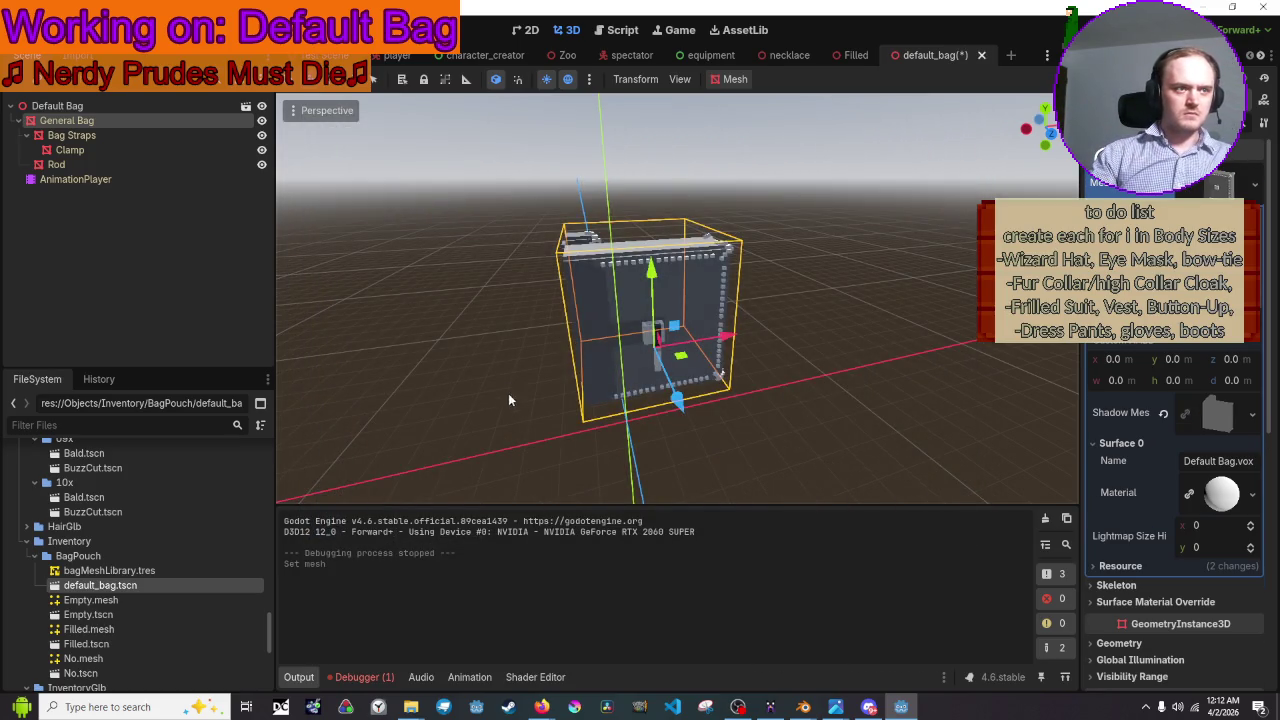
left_click(506, 390)
key("ctrl+s")
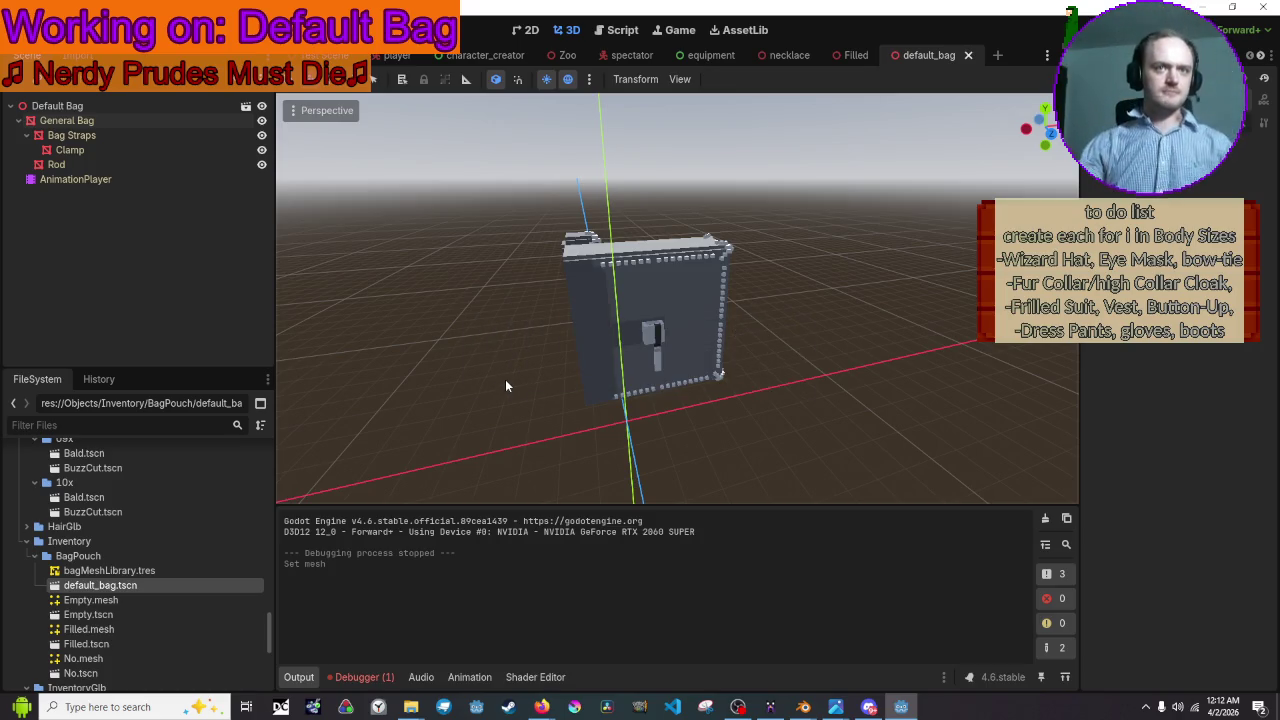
- Run the game, toggle the equipment categories repeatedly to view the BackPack, and finish on Equipment
key("F5")
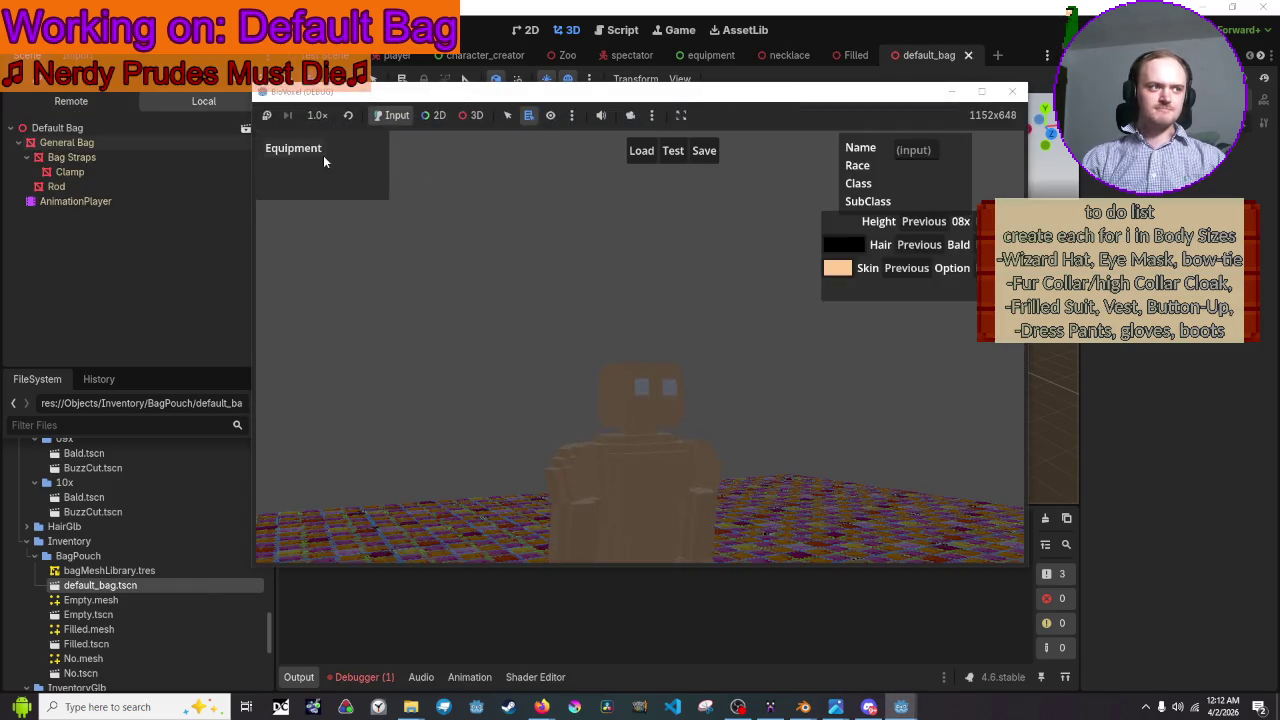
left_click(322, 157)
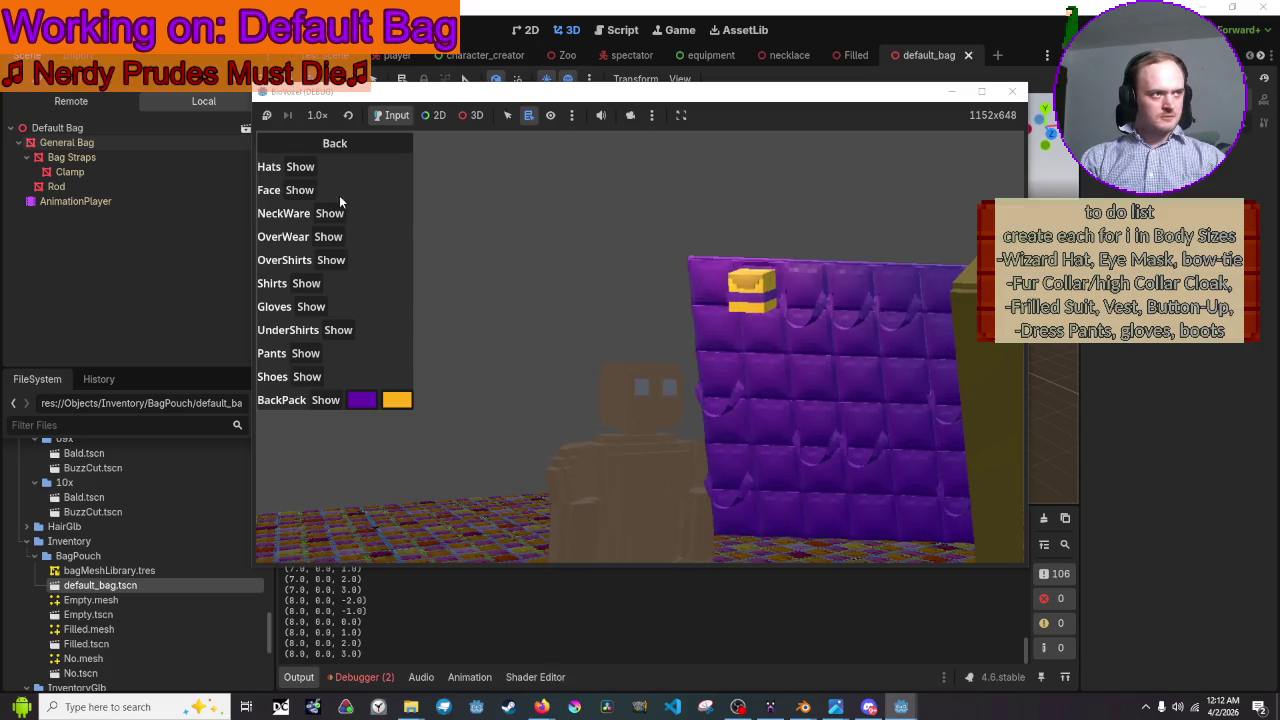
left_click(325, 144)
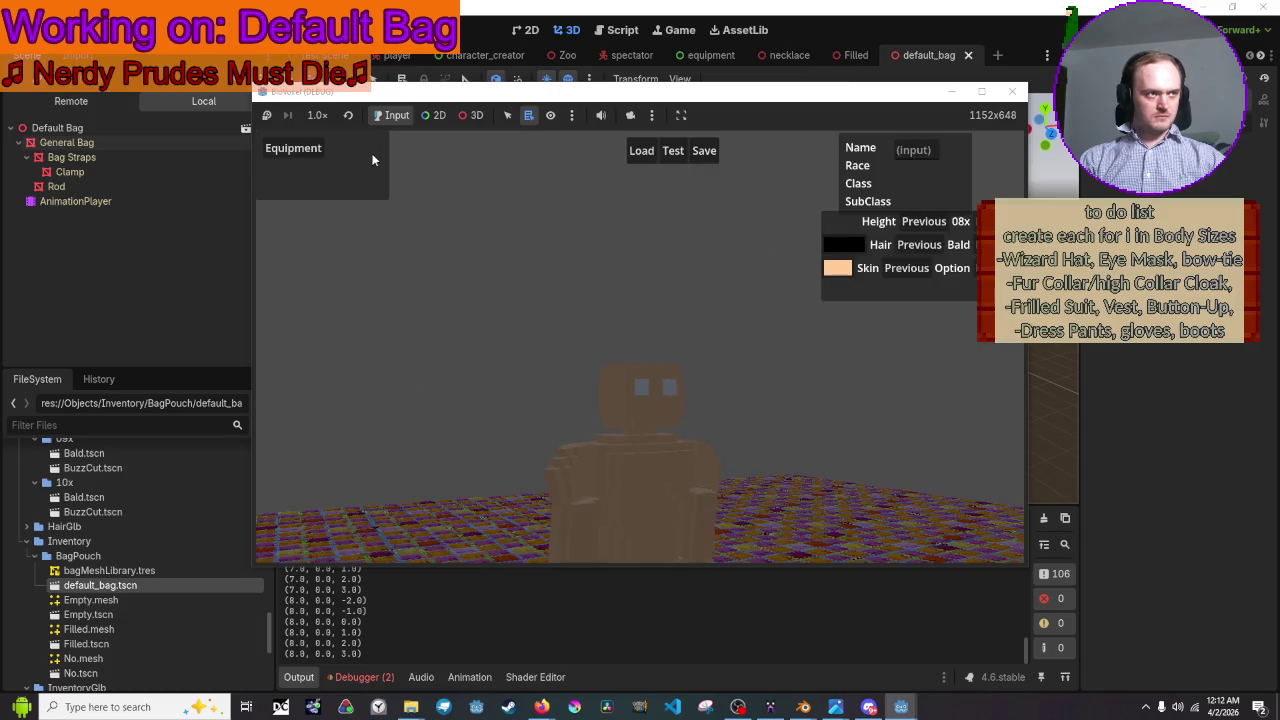
left_click(309, 145)
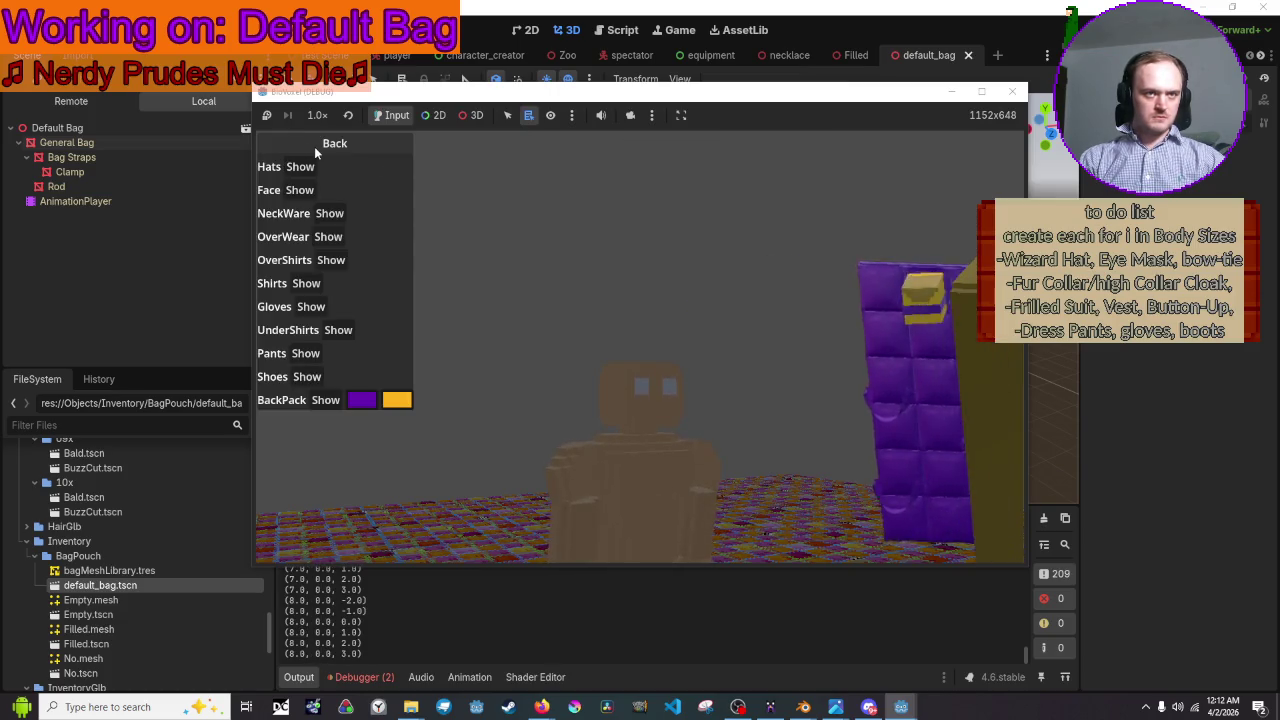
left_click(314, 146)
left_click(314, 146)
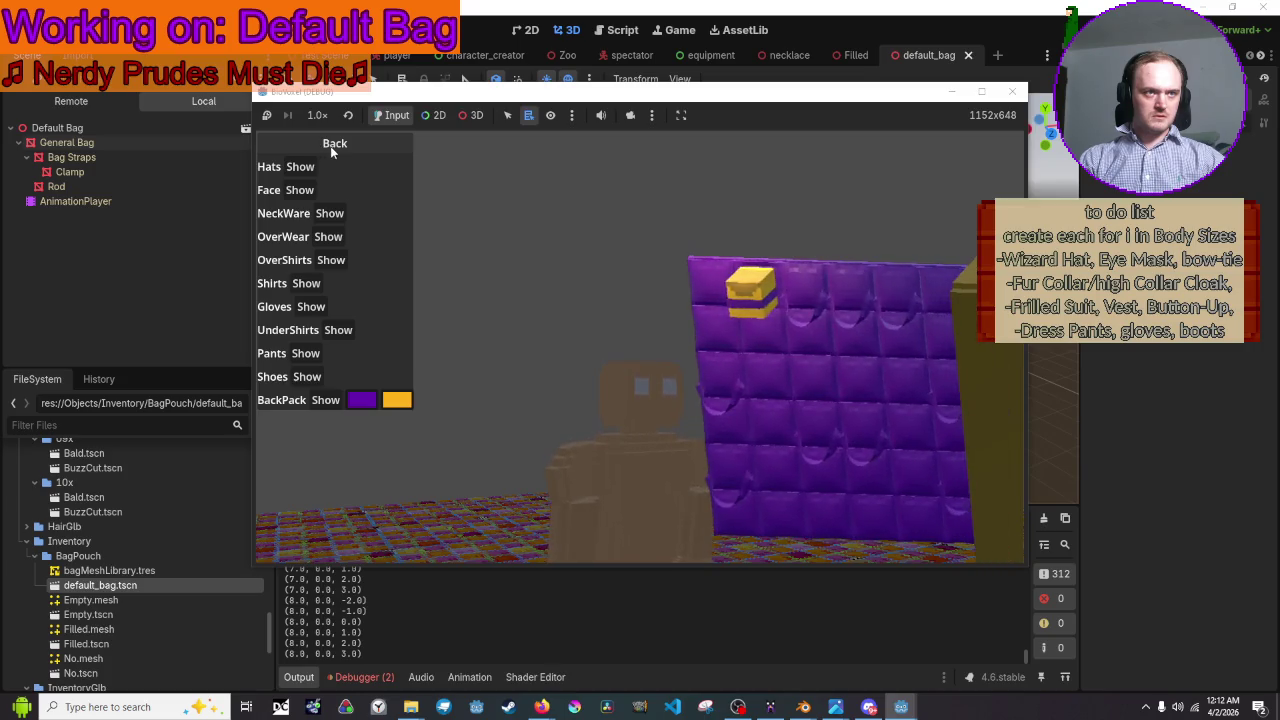
left_click(330, 146)
left_click(313, 143)
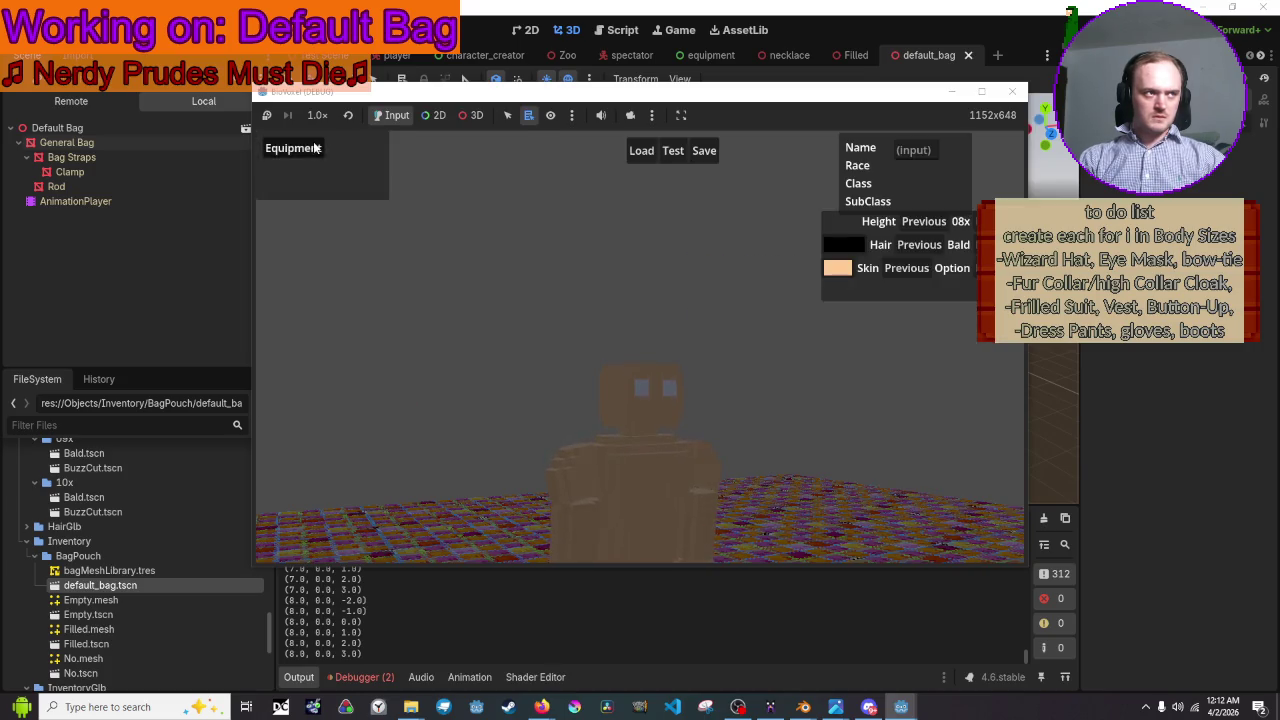
left_click(315, 146)
left_click(315, 146)
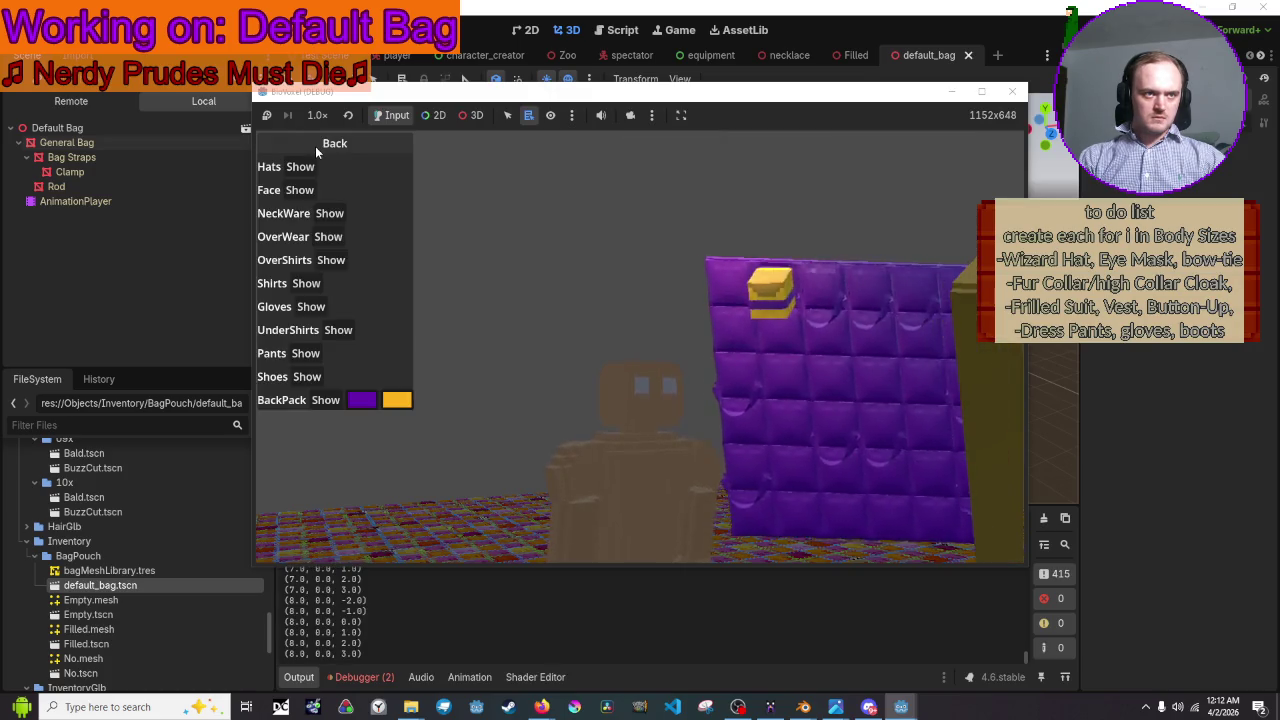
left_click(315, 146)
left_click(315, 146)
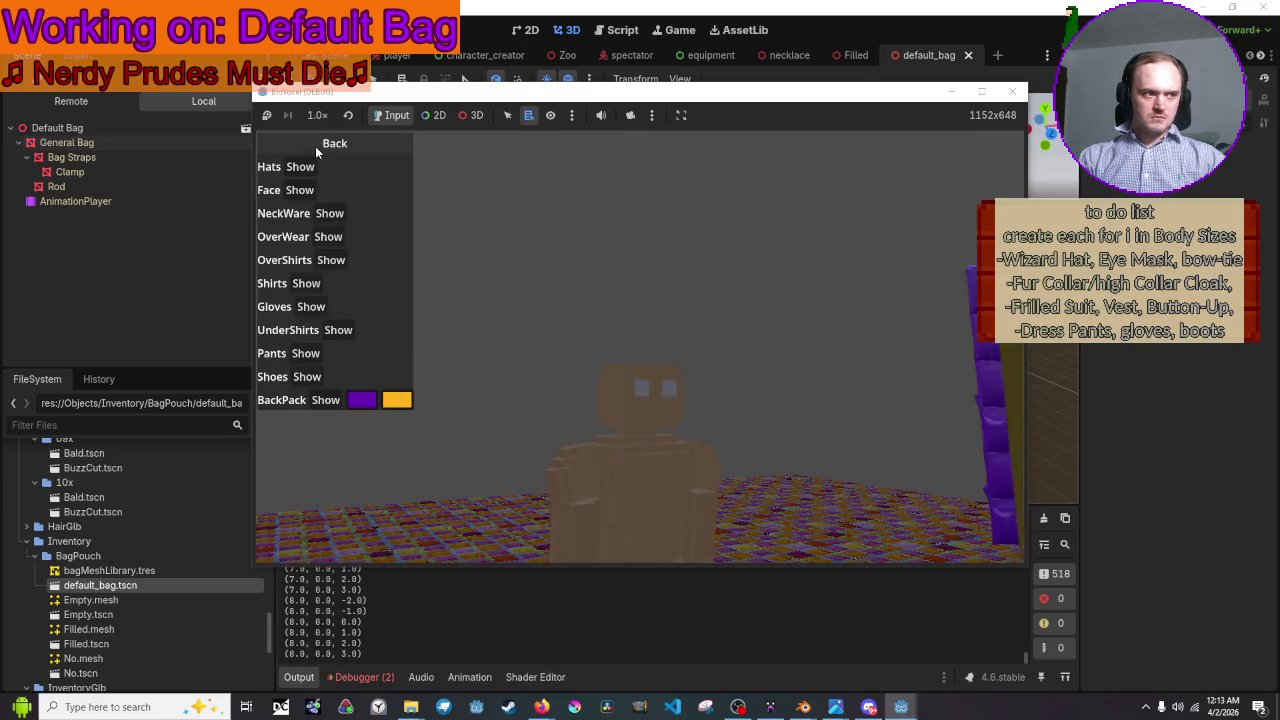
left_click(315, 146)
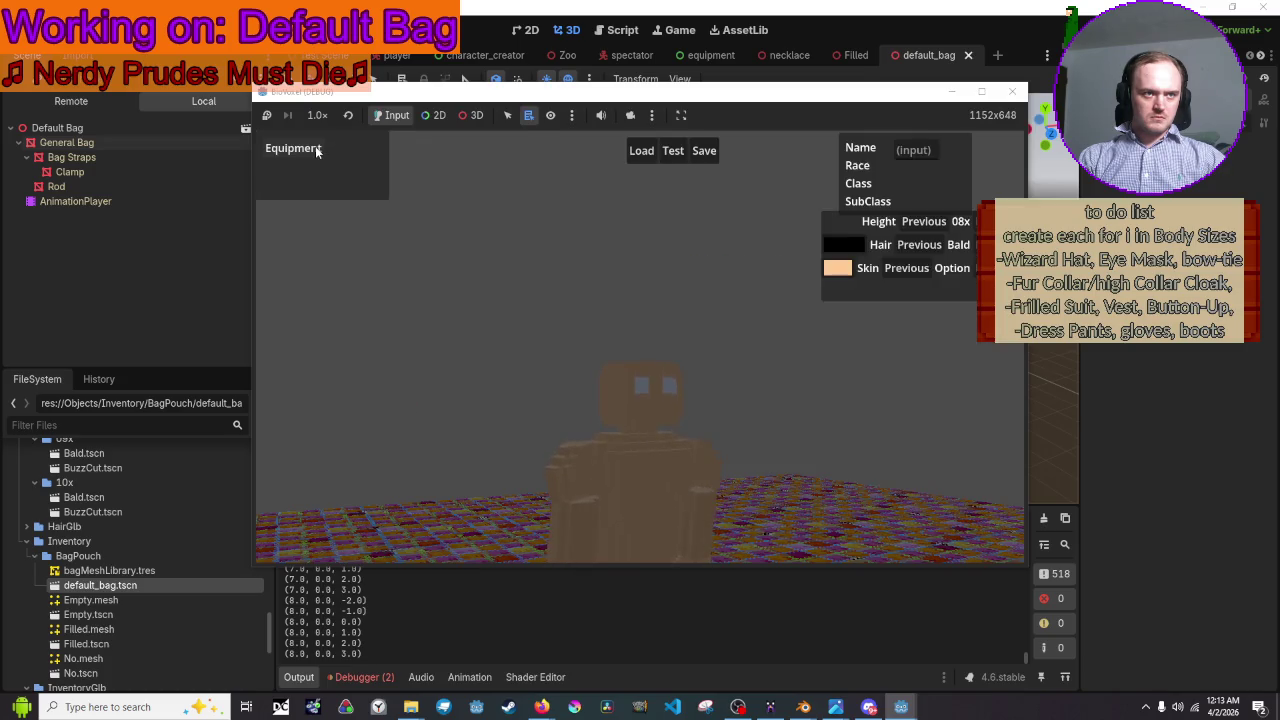
left_click(315, 146)
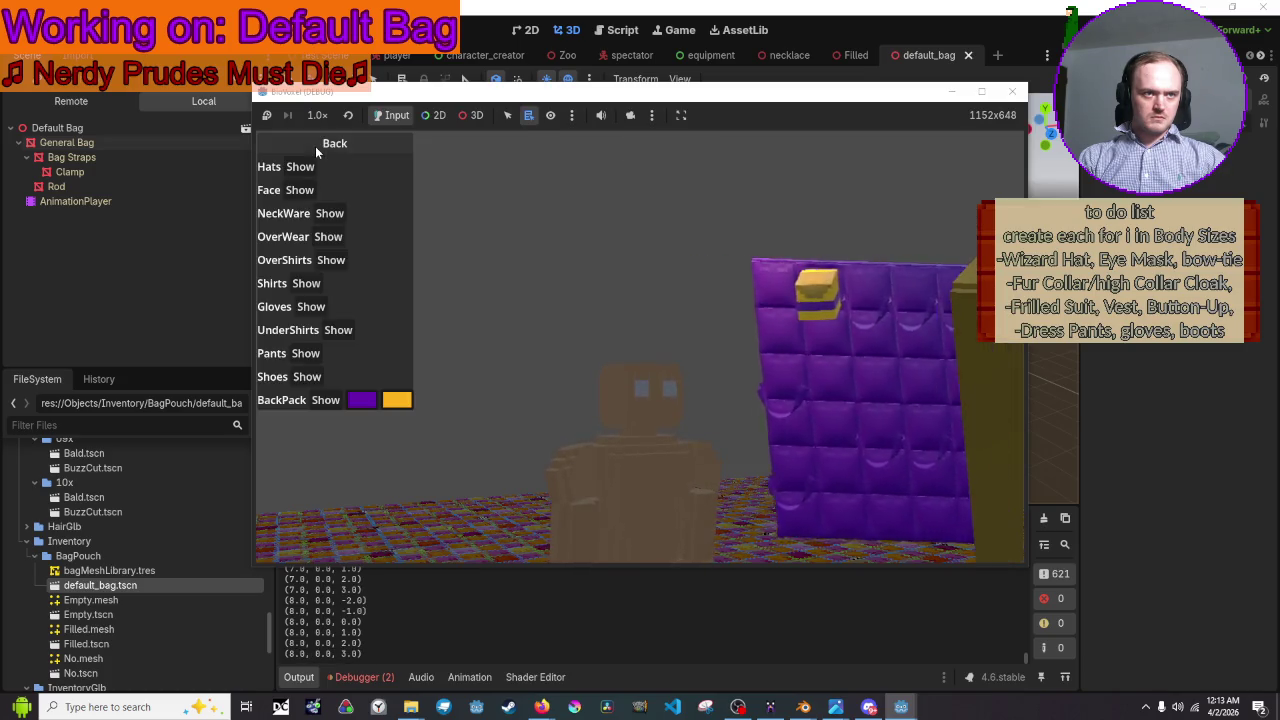
left_click(315, 146)
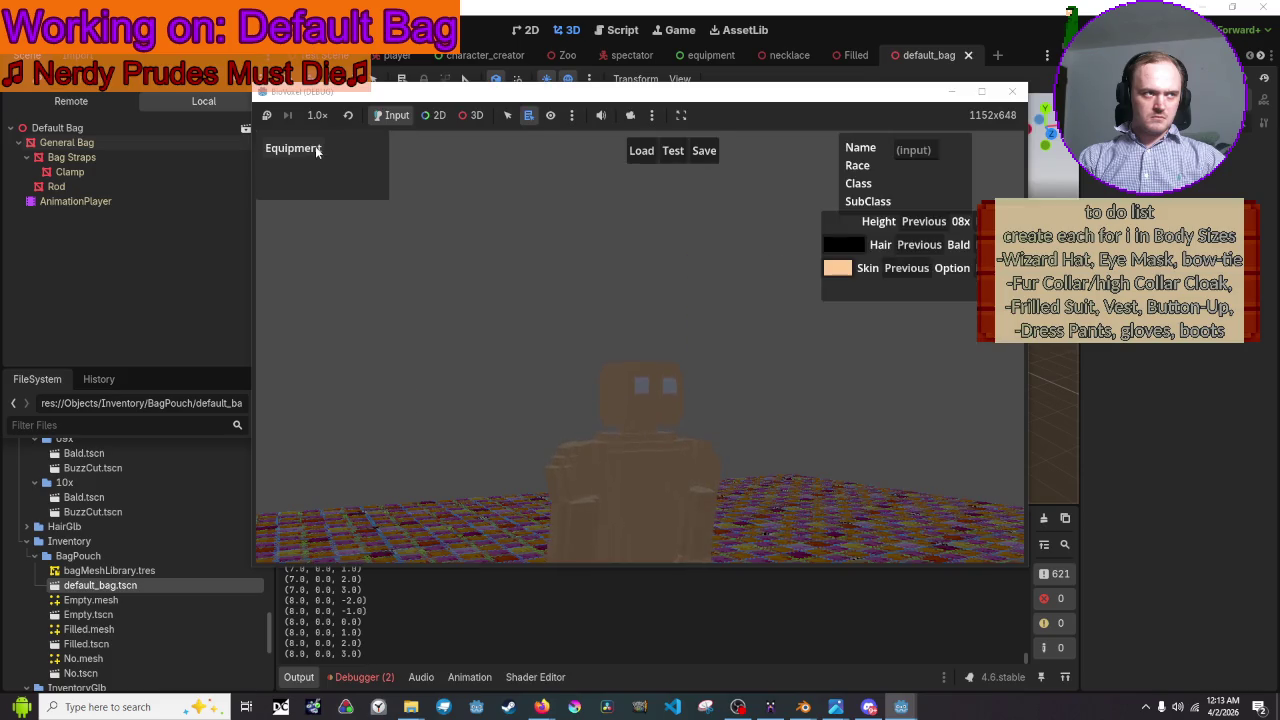
left_click(316, 150)
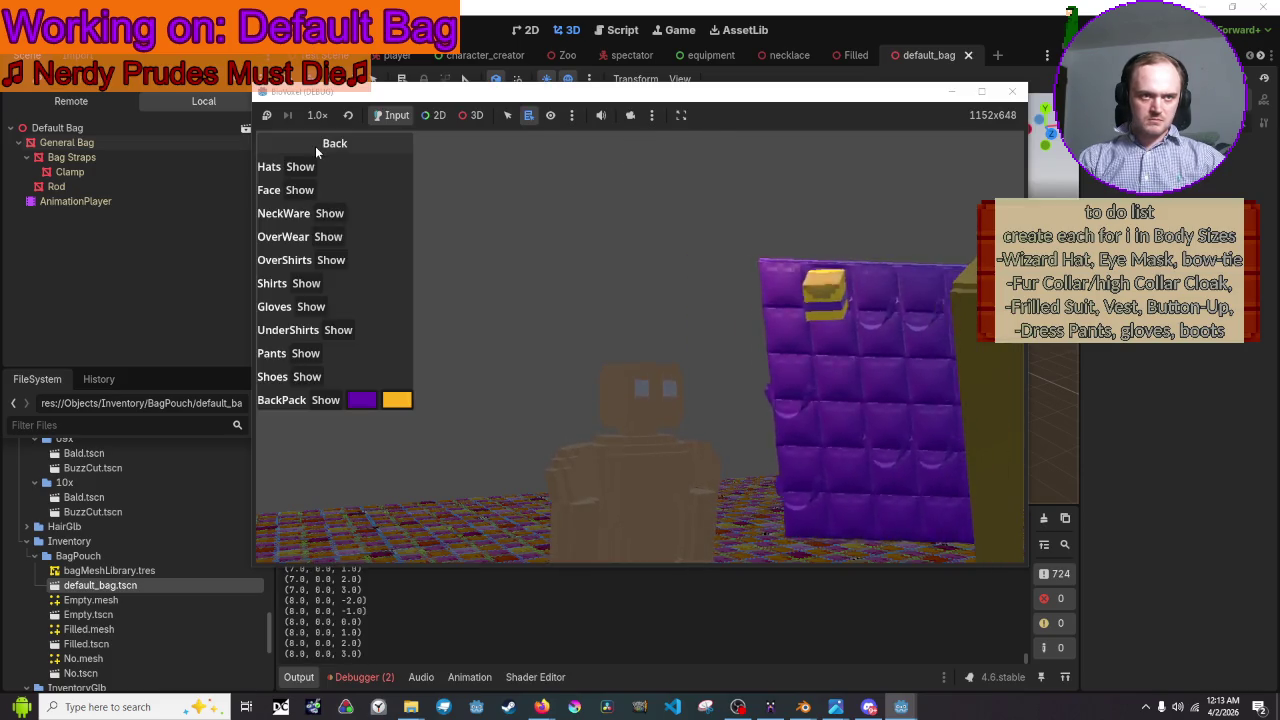
left_click(316, 146)
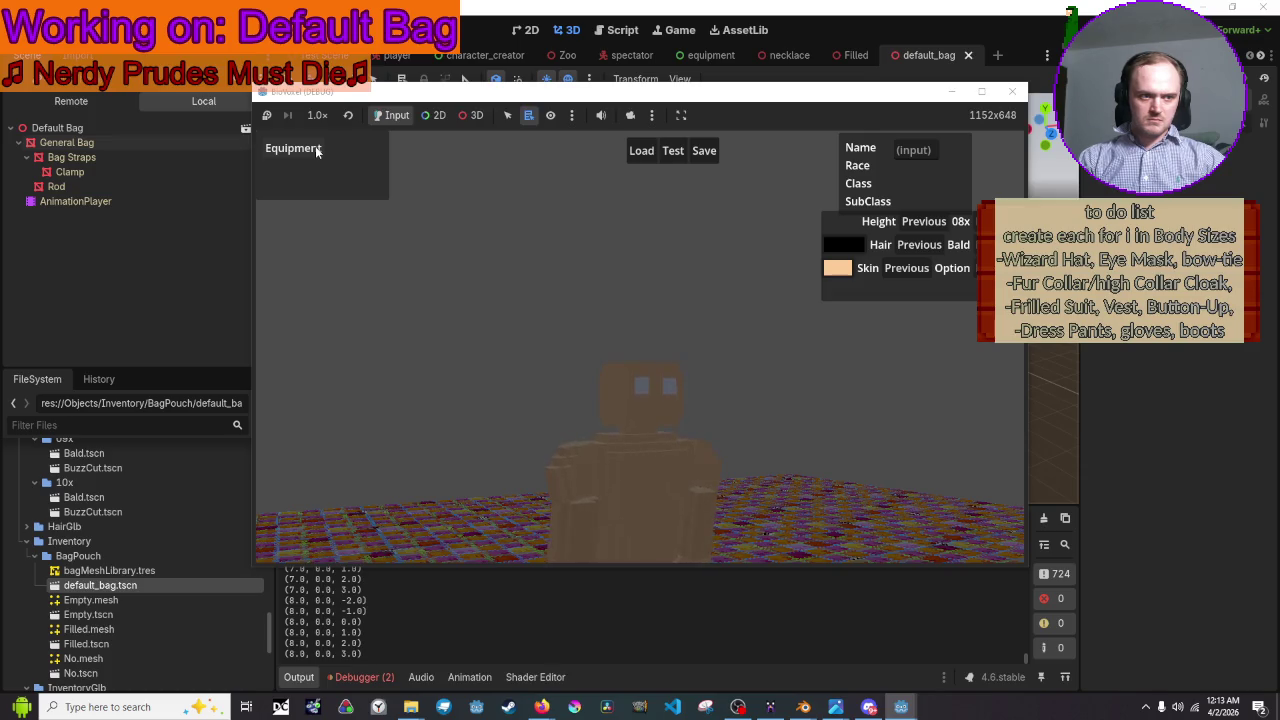
mouse_move(803, 707)
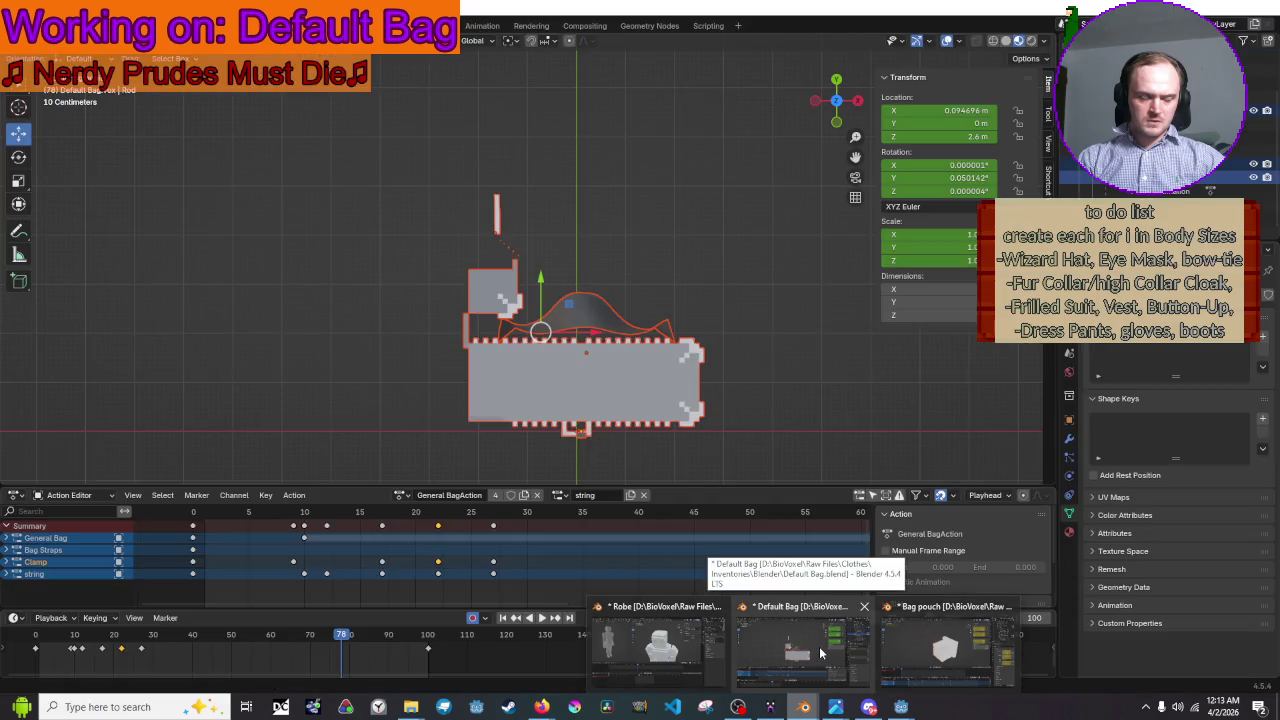
- In the Default Bag Blender file, scrub the animation timeline back to frame 0
left_click(819, 650)
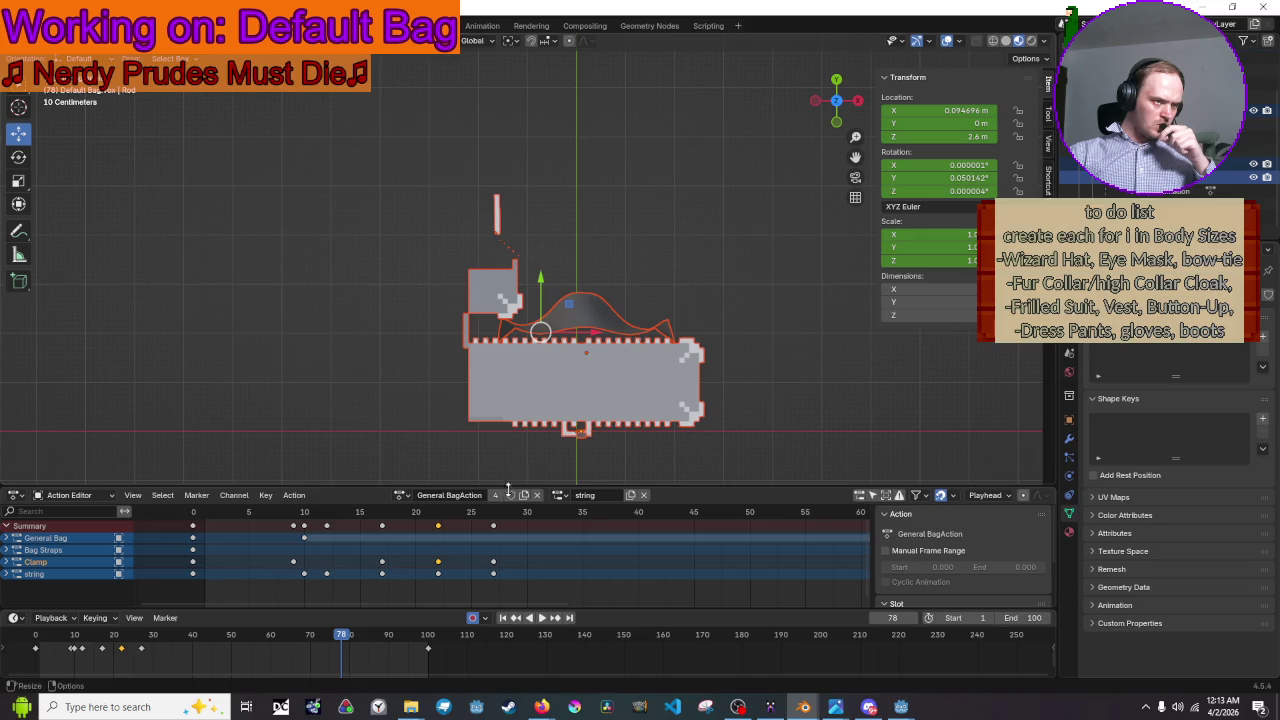
left_click_drag(410, 516, 191, 527)
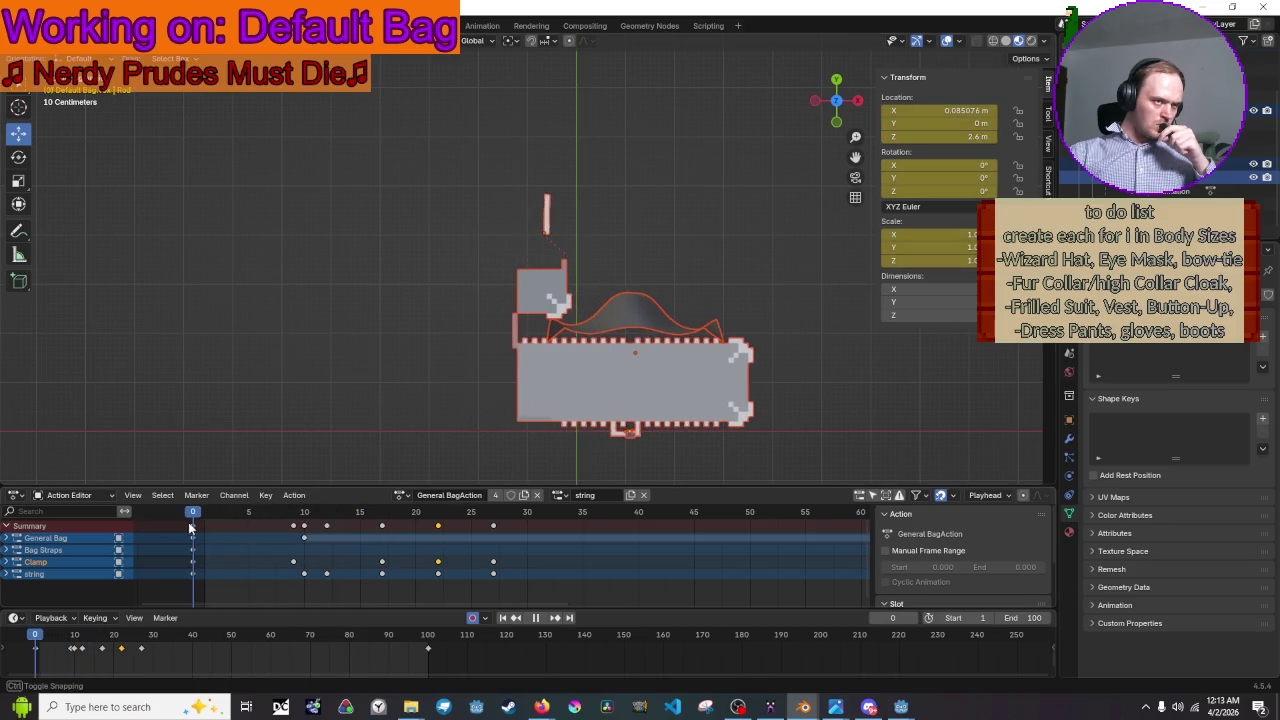
left_click_drag(191, 527, 256, 530)
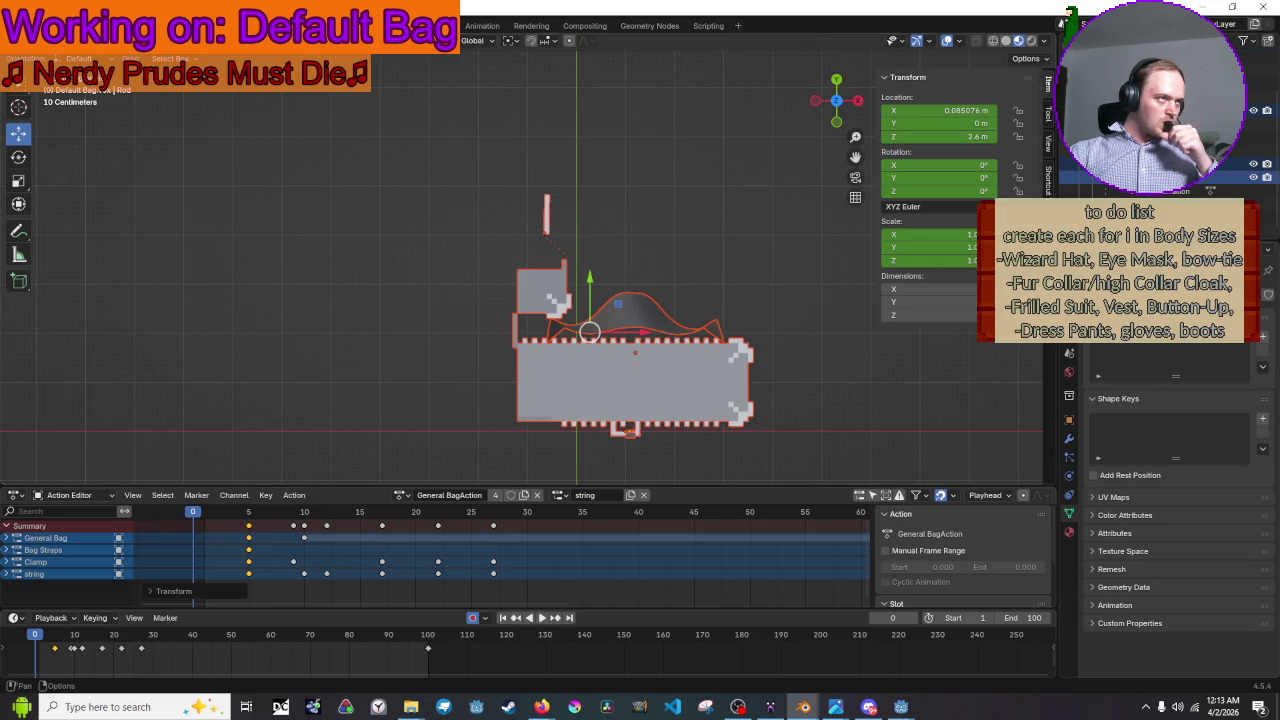
left_click(35, 25)
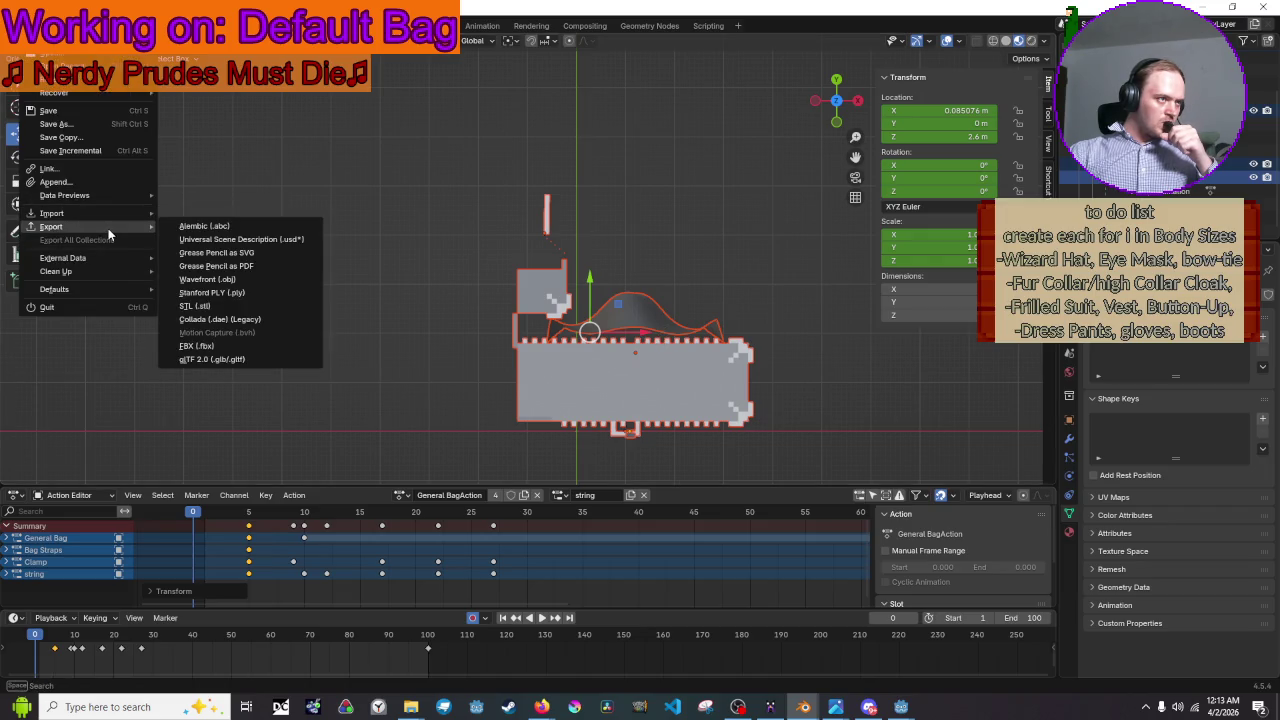
- Export glTF 2.0 over Default Bag.glb in BagPouch after checking the include settings
left_click(272, 360)
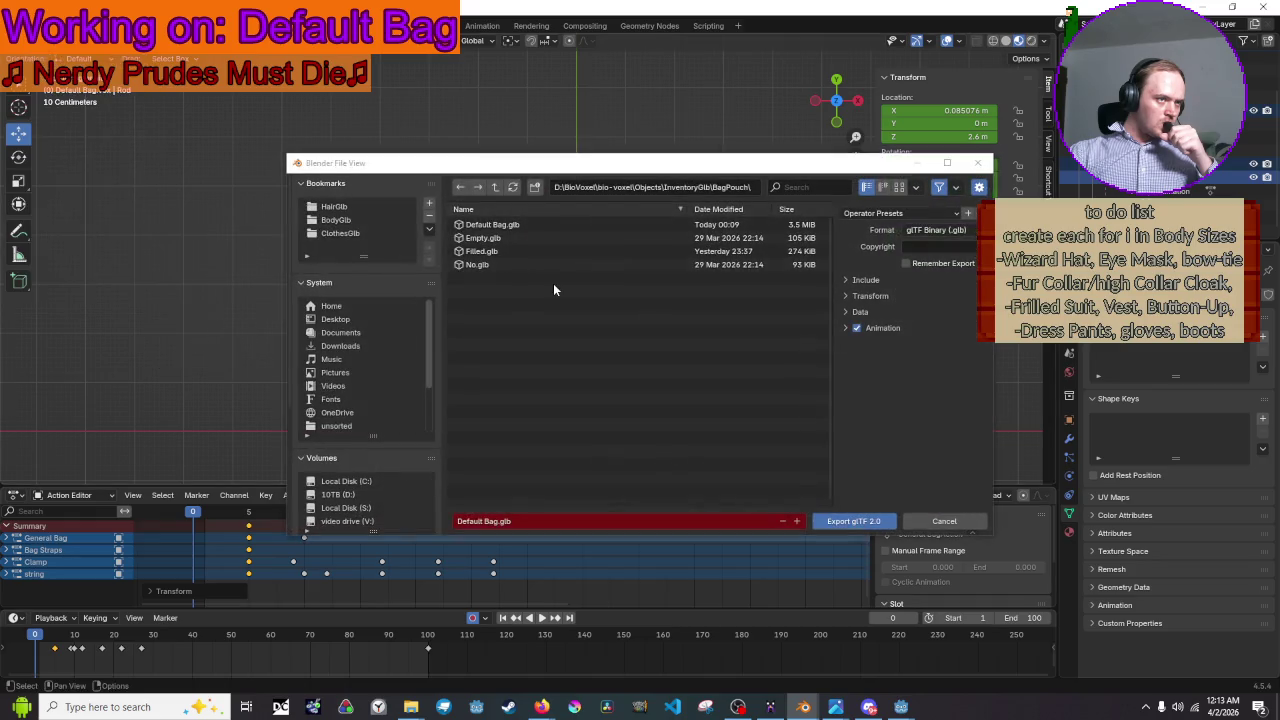
left_click(540, 224)
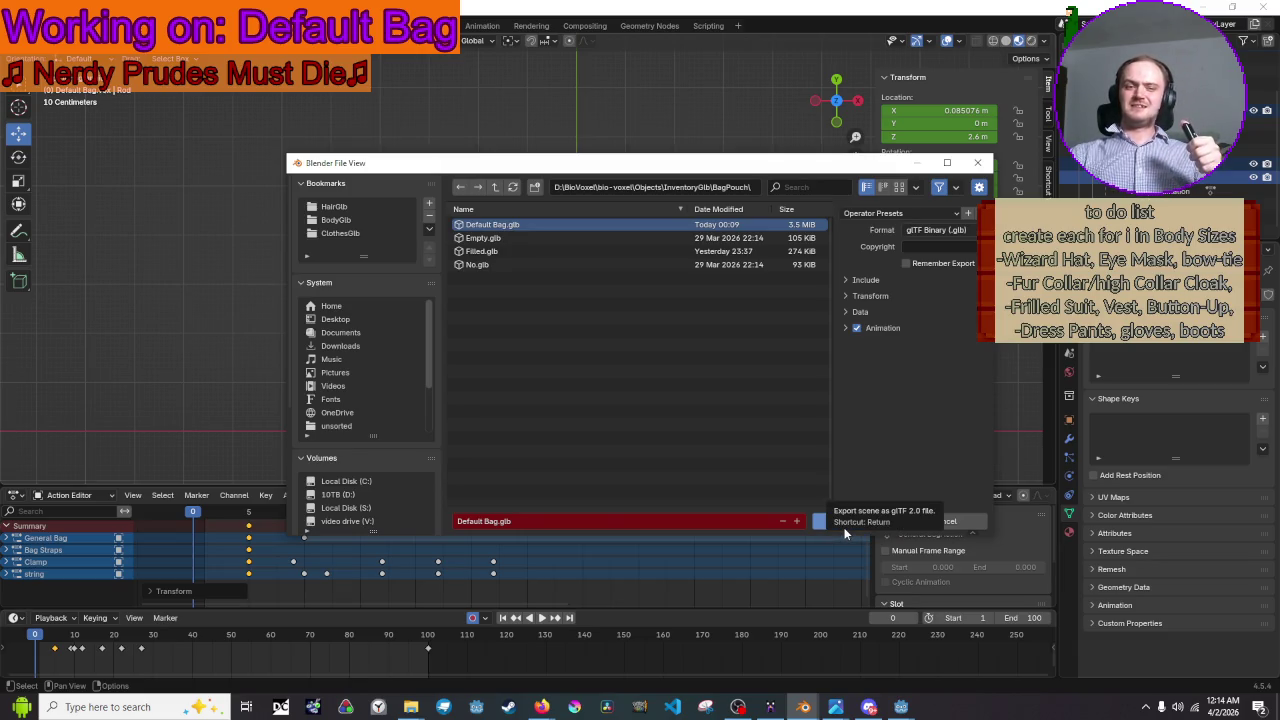
left_click(864, 277)
left_click(864, 281)
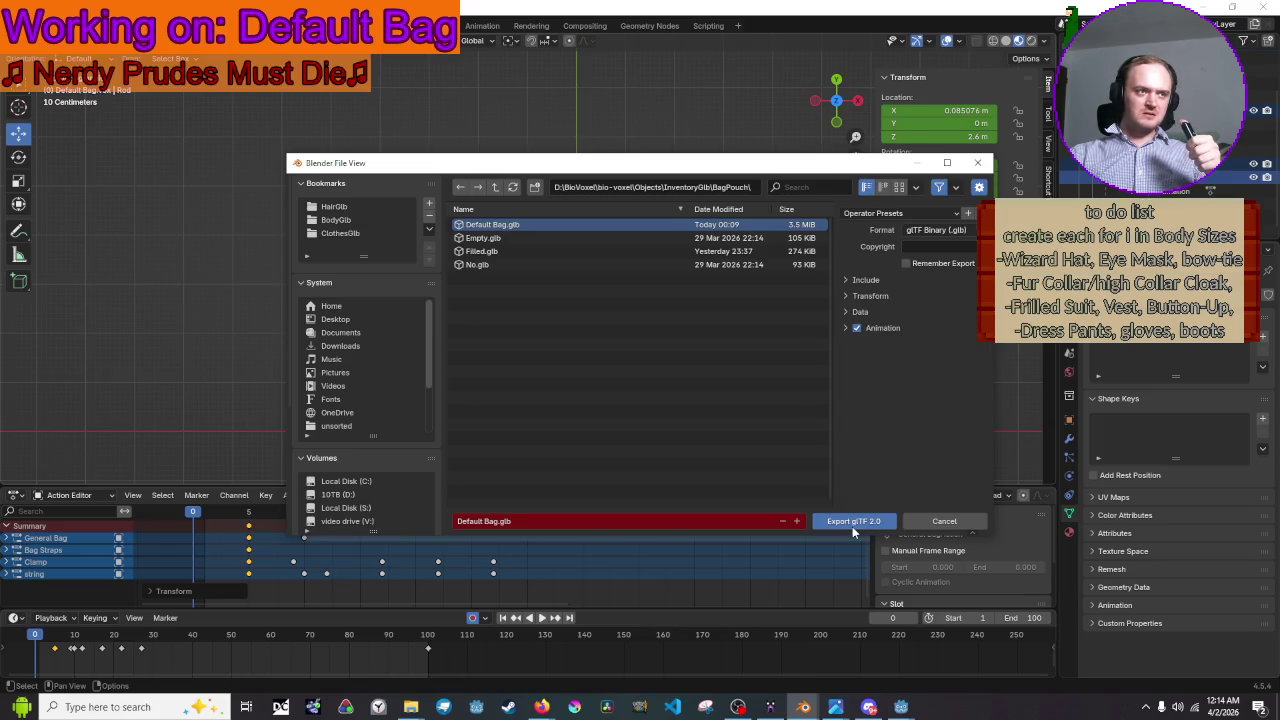
left_click(852, 526)
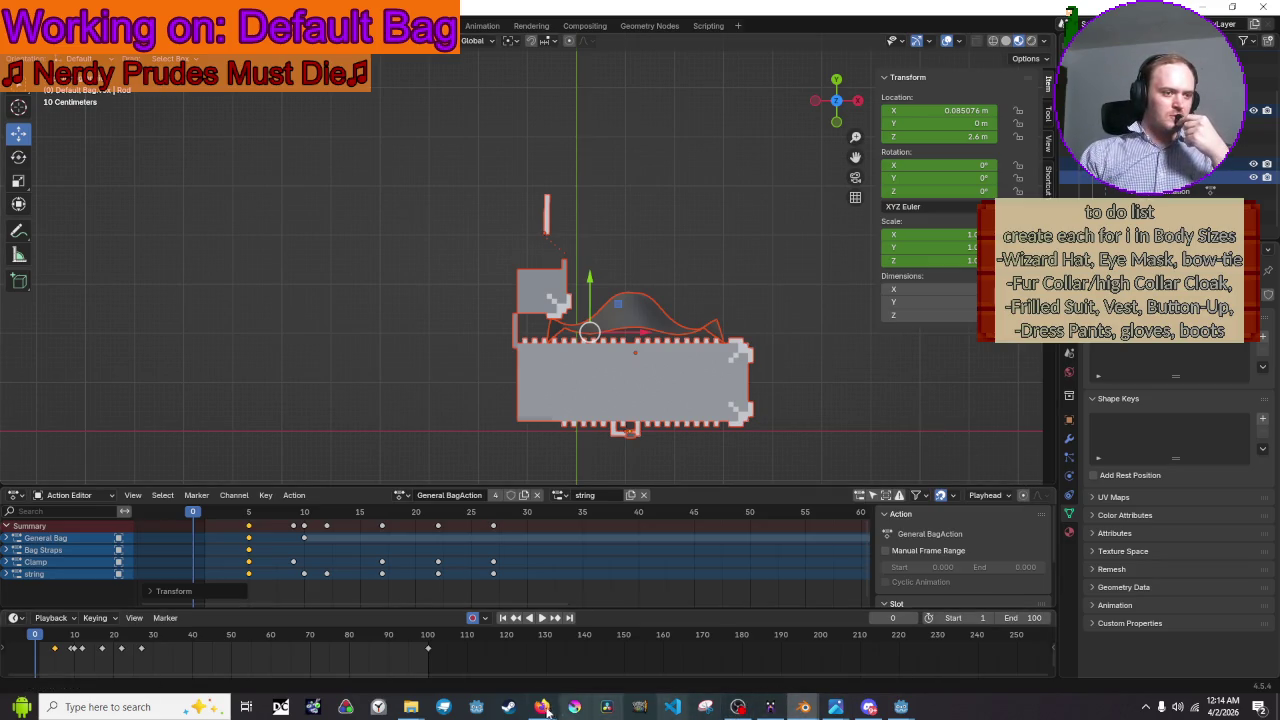
- Run the equipment scene in Godot with F6 to test the re-imported backpack
left_click(686, 283)
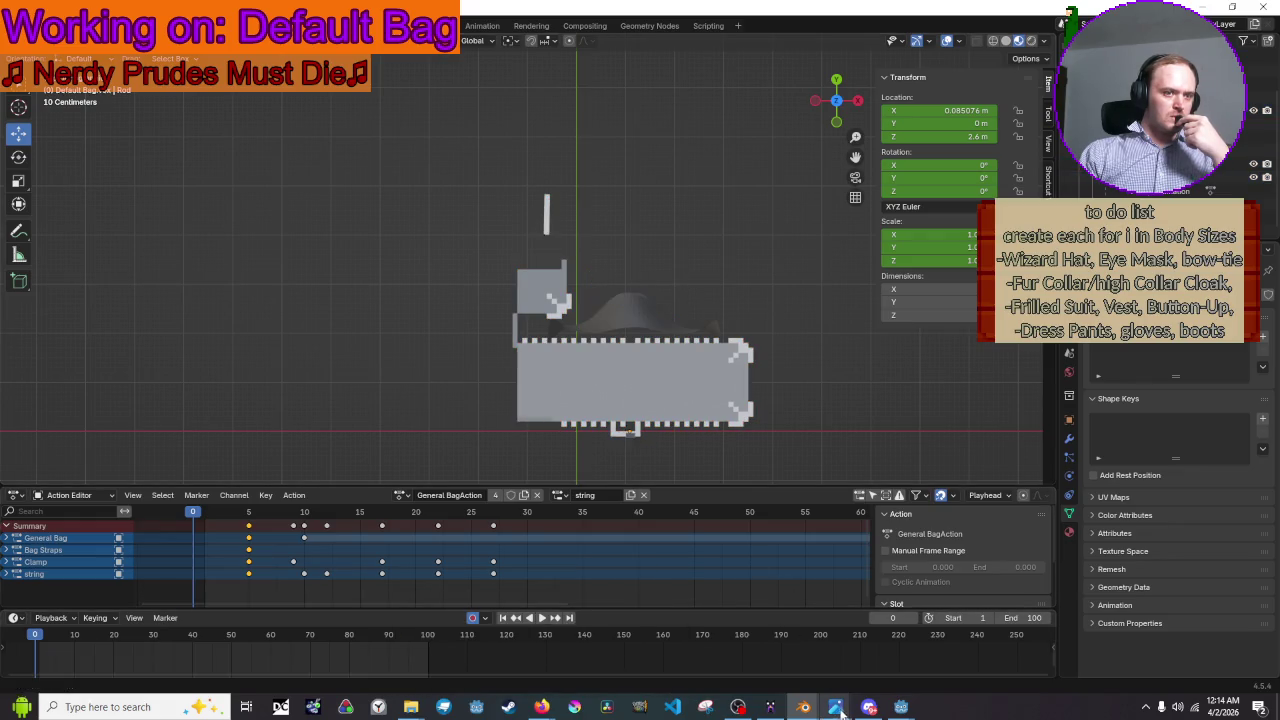
mouse_move(901, 707)
left_click(890, 670)
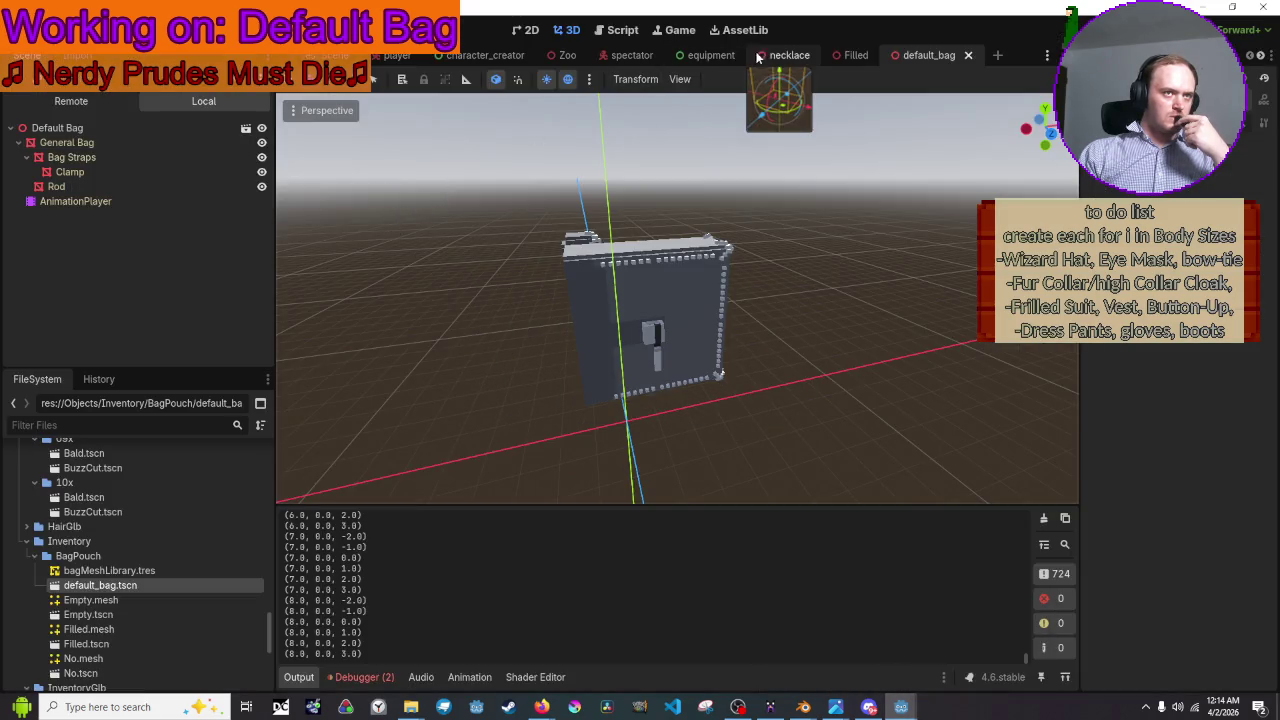
left_click(708, 55)
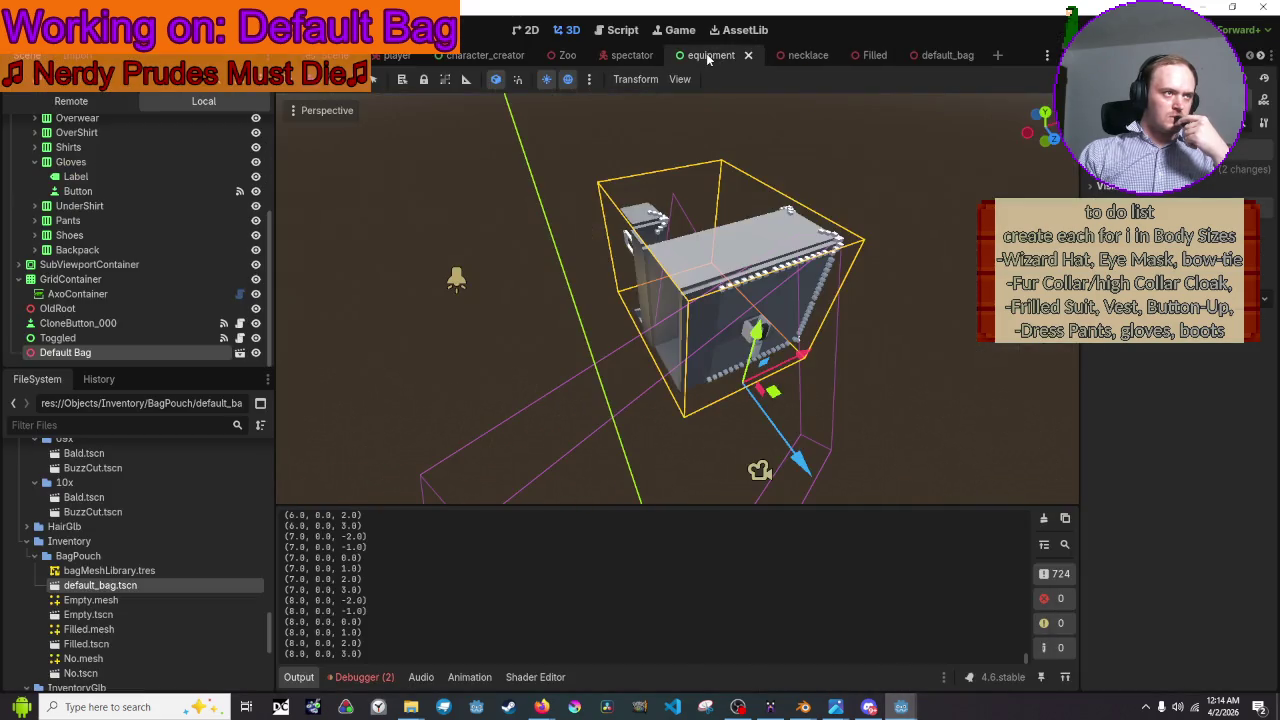
left_click(528, 168)
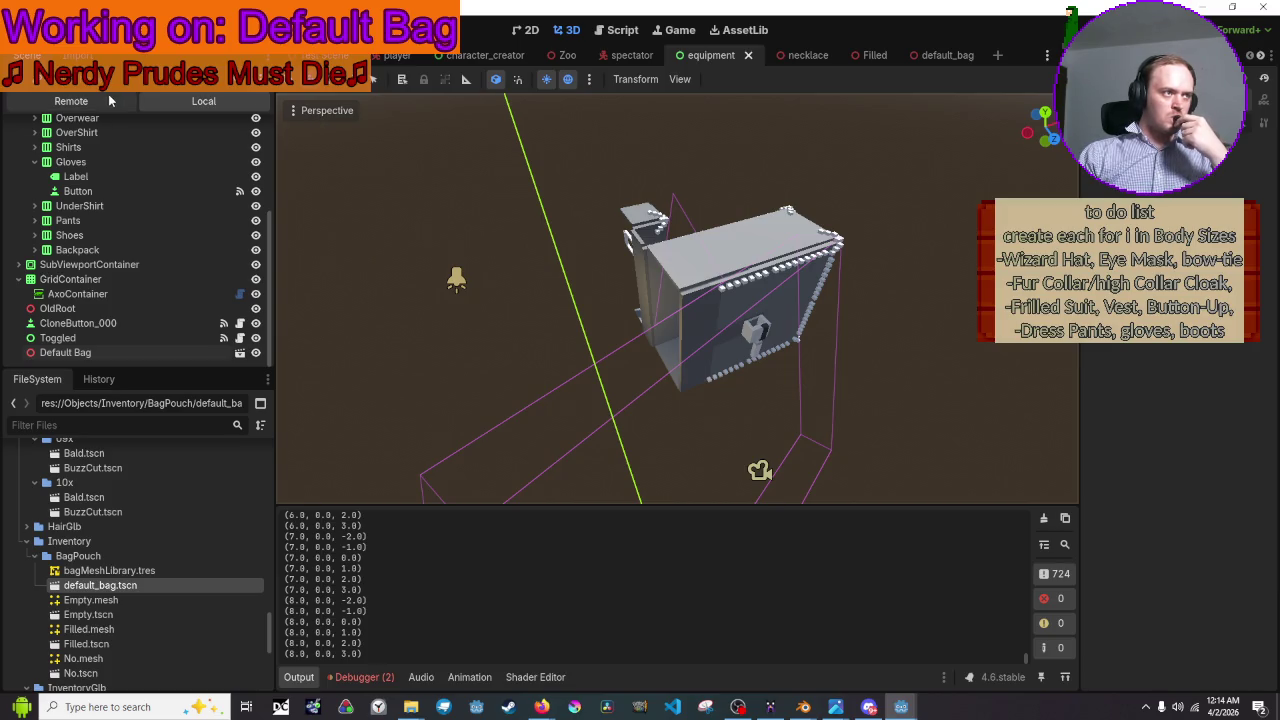
key("F6")
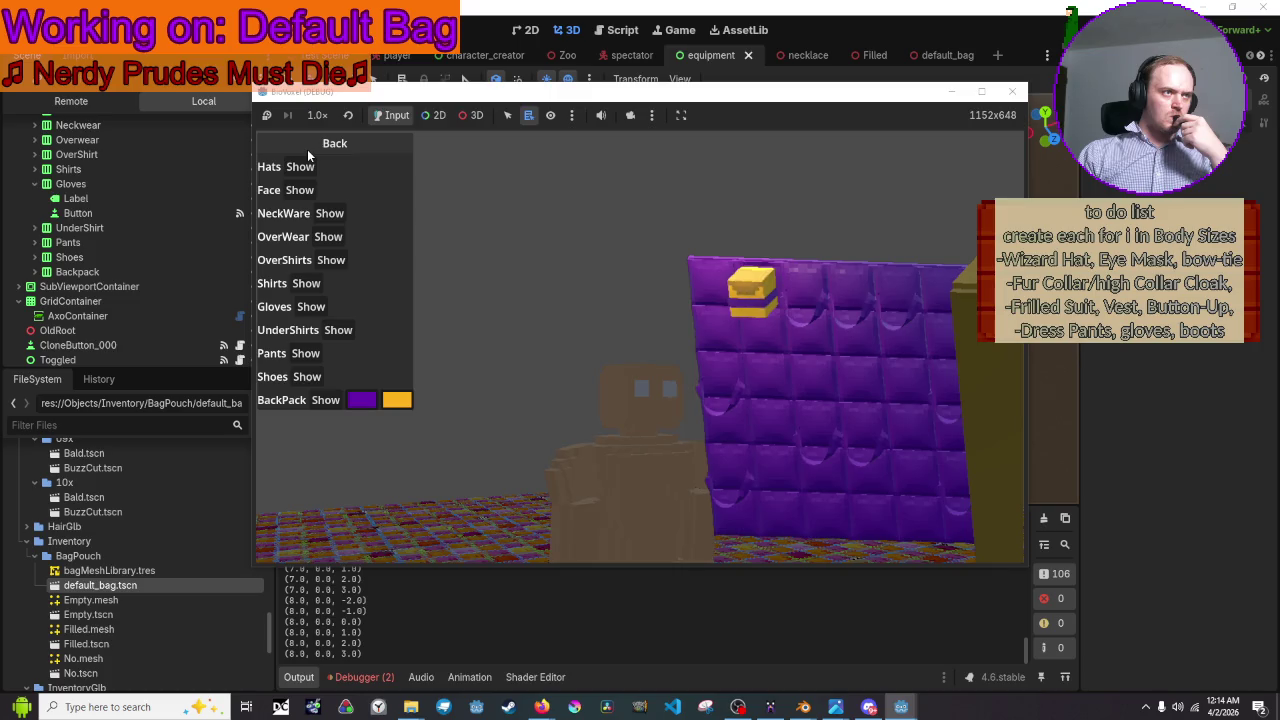
- Toggle Equipment and Back repeatedly to replay the backpack, ending on the Equipment screen
left_click(307, 149)
left_click(307, 149)
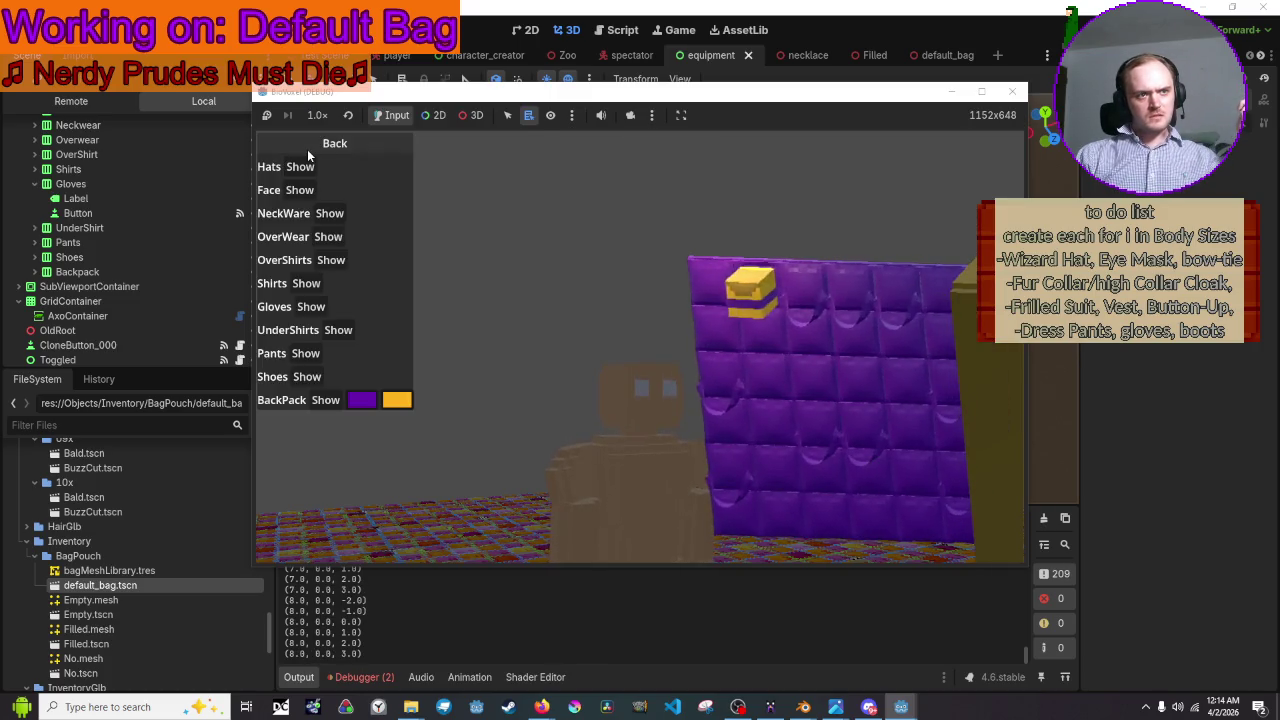
left_click(307, 149)
left_click(307, 150)
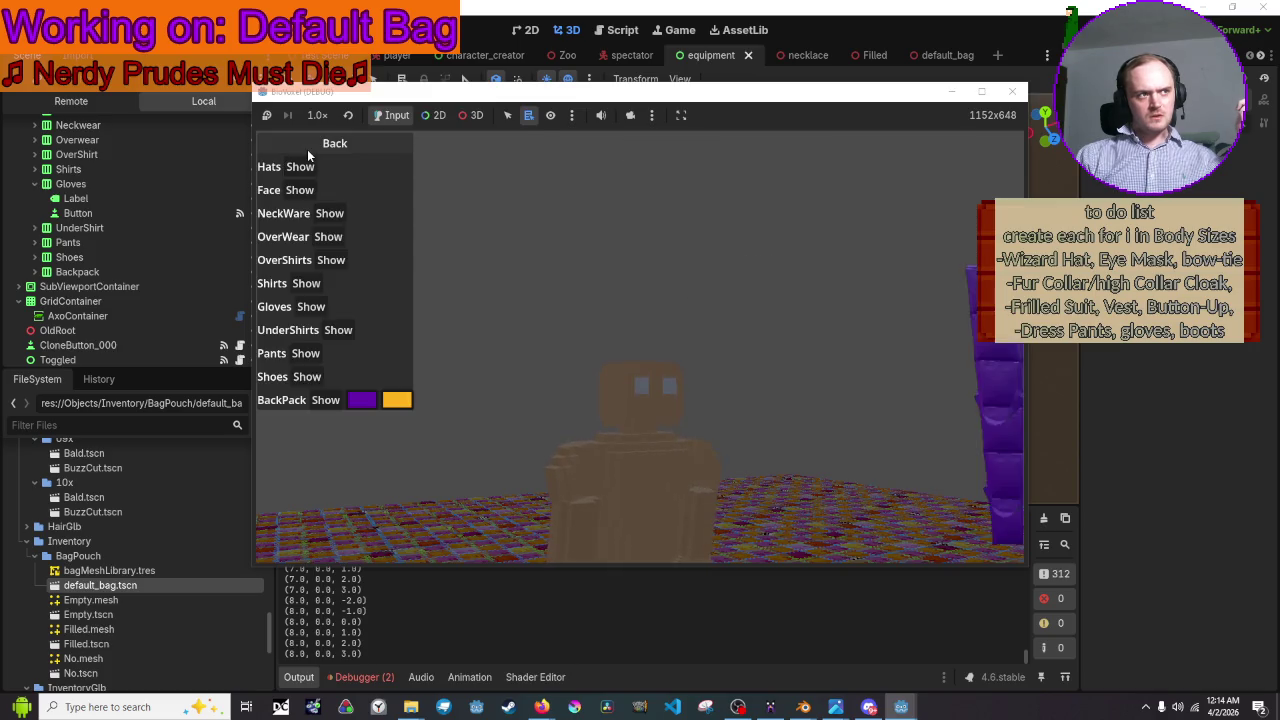
left_click(309, 149)
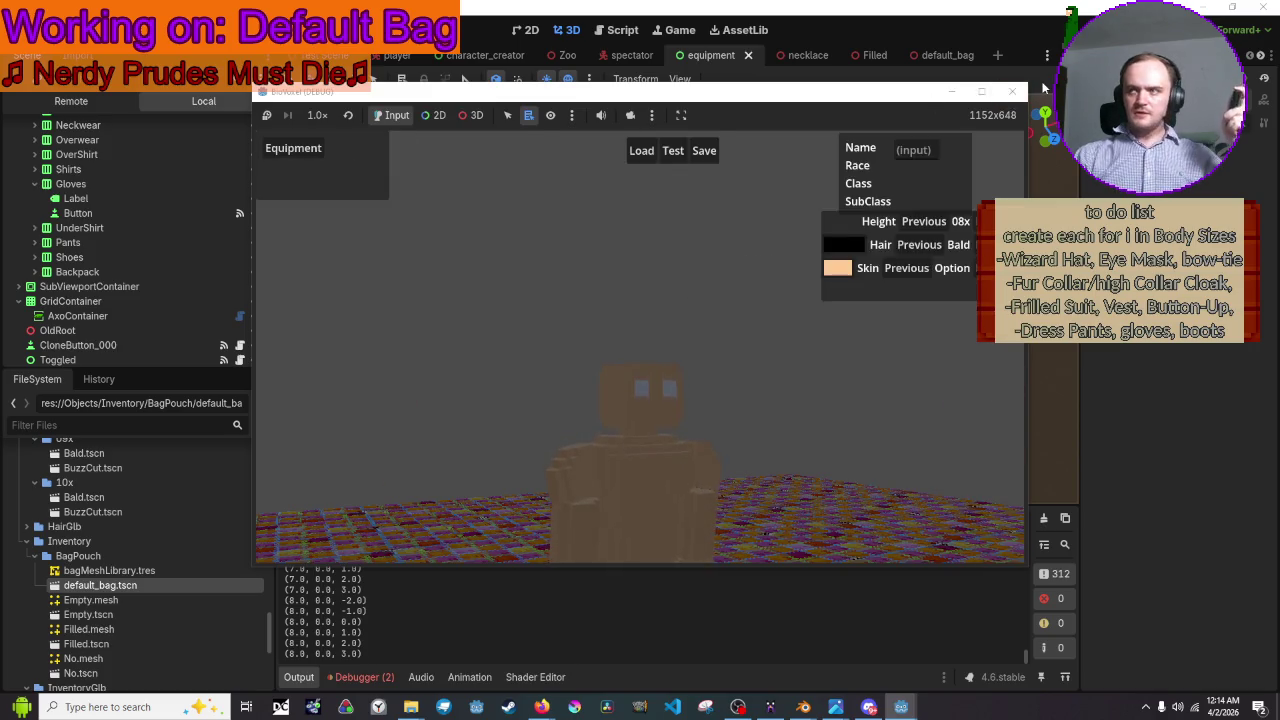
mouse_move(803, 707)
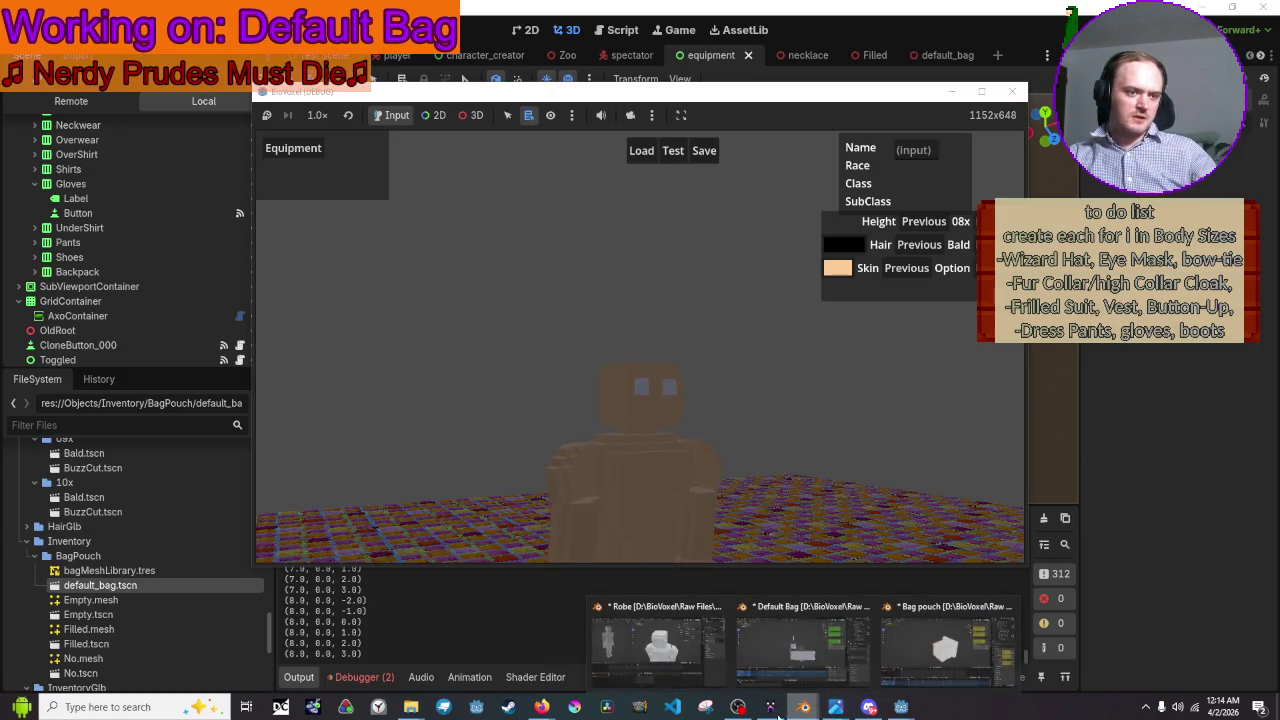
left_click(770, 707)
left_click(770, 707)
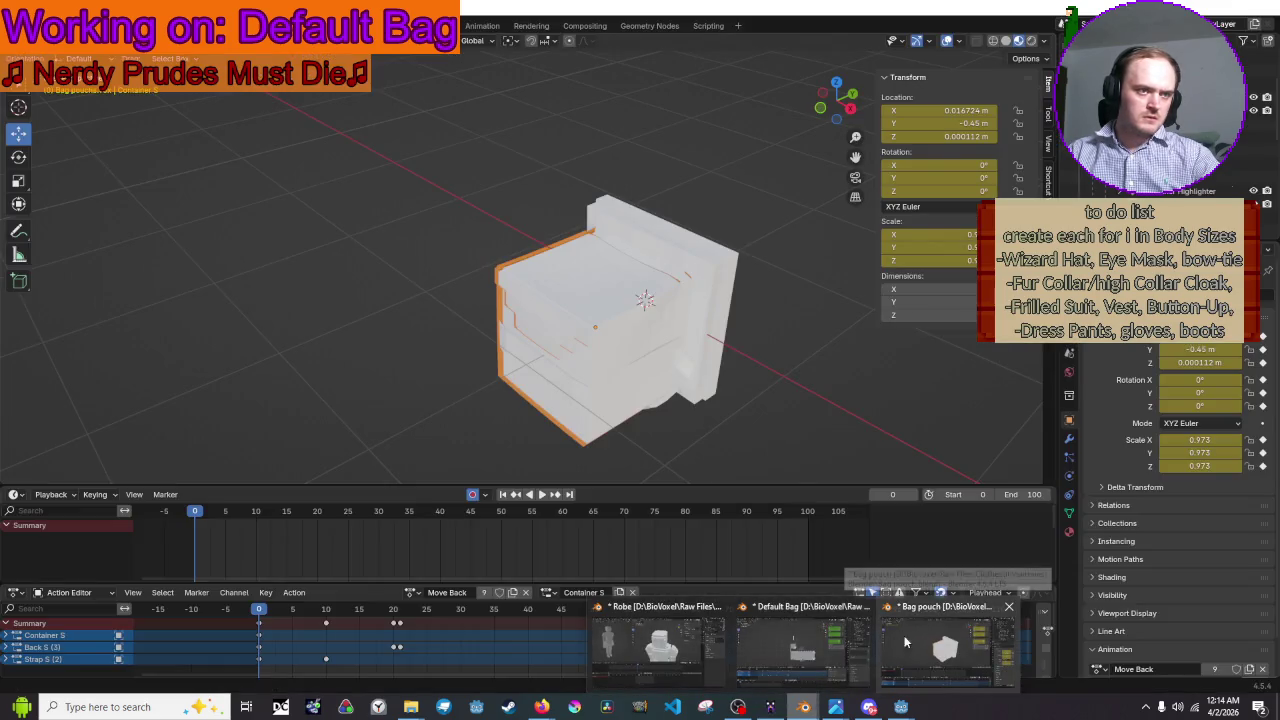
- Shift all the bag's keyframes five frames later to start at frame 10, and save
left_click(807, 648)
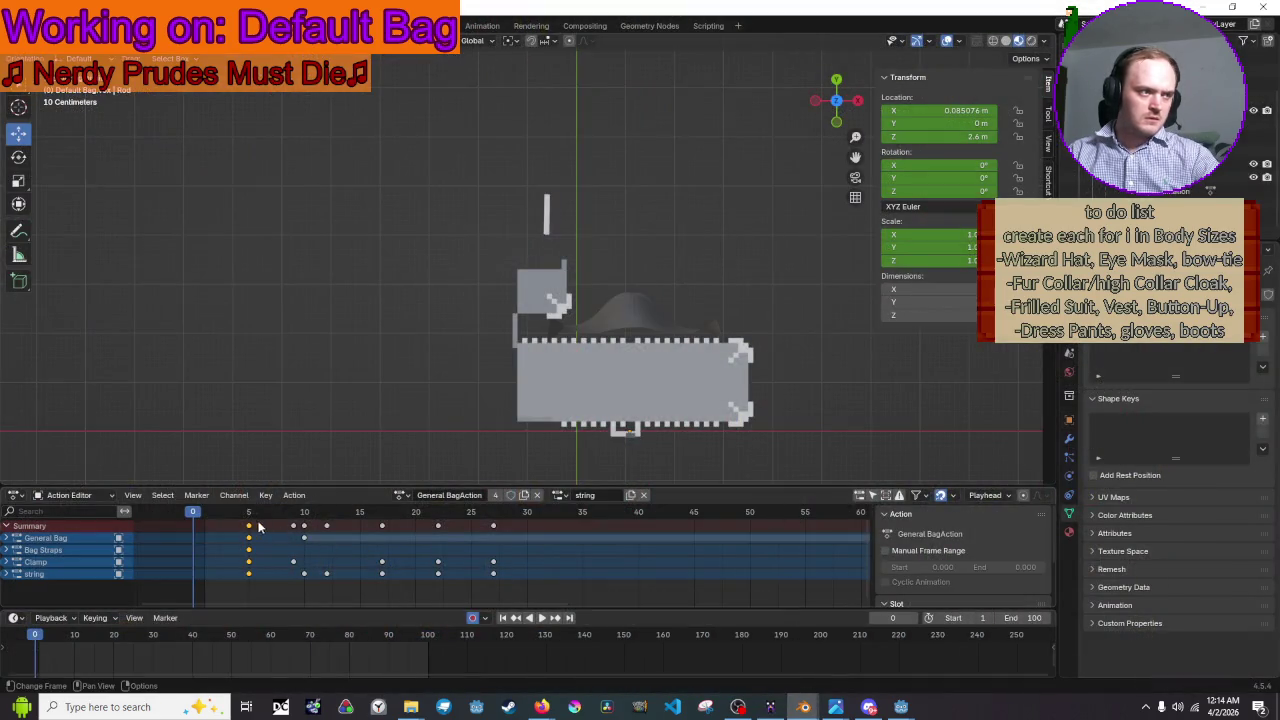
left_click_drag(253, 531, 272, 530)
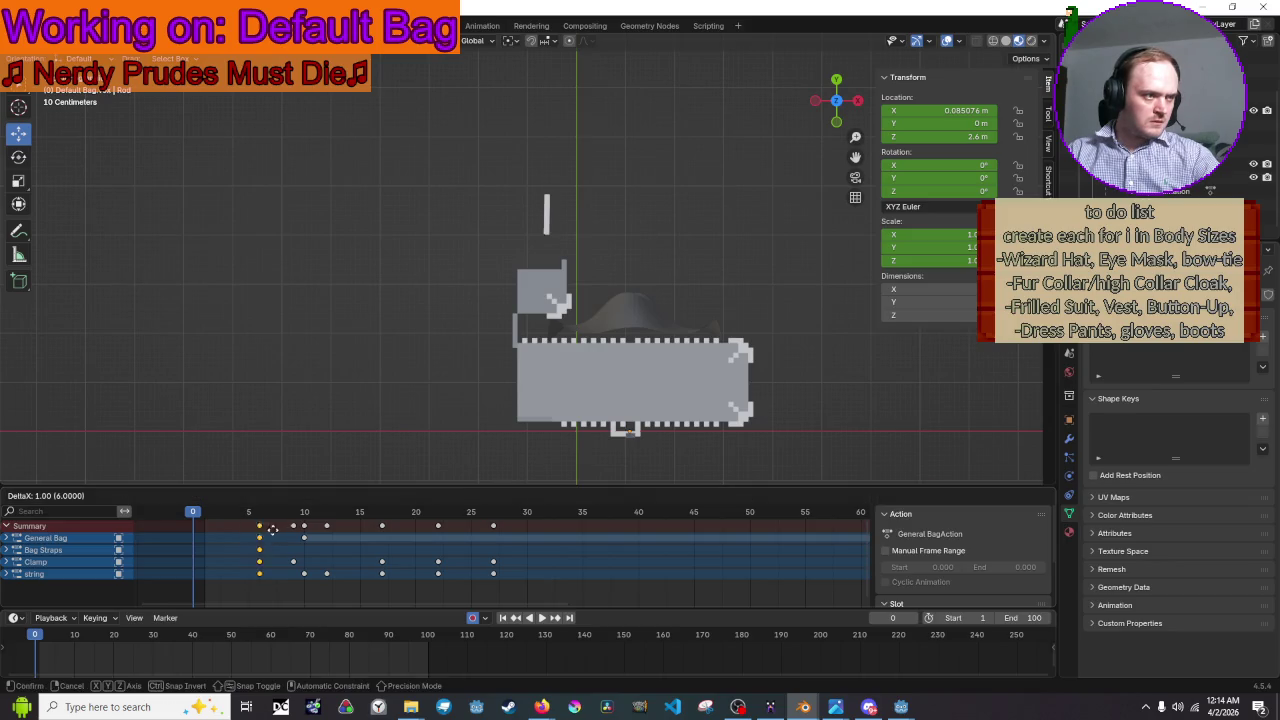
key("Escape")
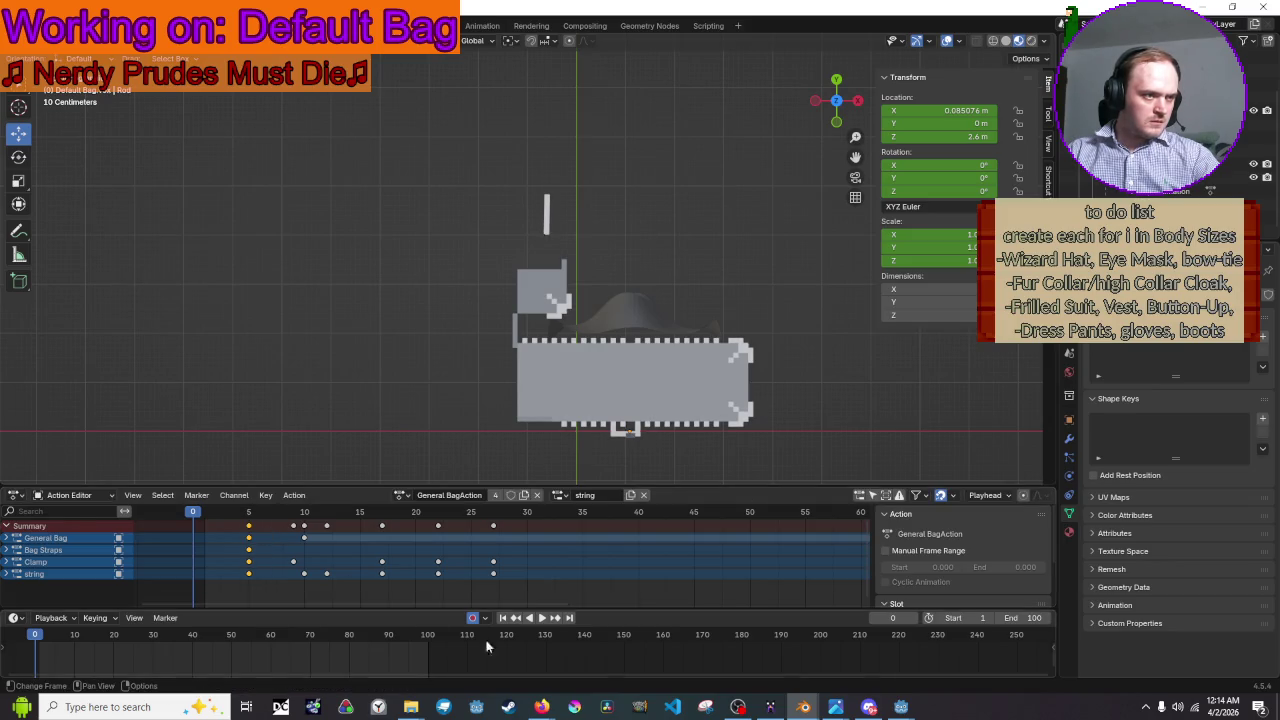
mouse_move(562, 596)
left_mouse_down()
mouse_move(222, 529)
mouse_move(307, 528)
left_mouse_up()
key("ctrl+s")
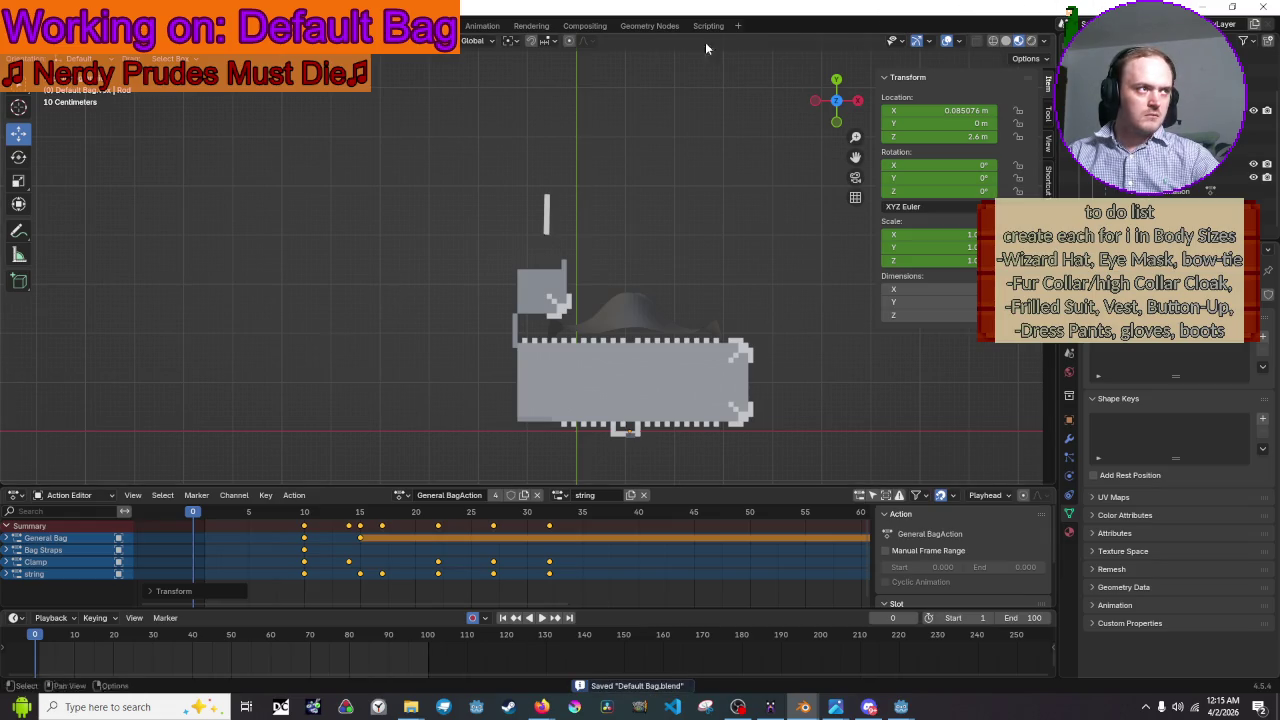
- Export the bag as glTF 2.0, overwriting Default Bag.glb
left_click(33, 25)
mouse_move(51, 227)
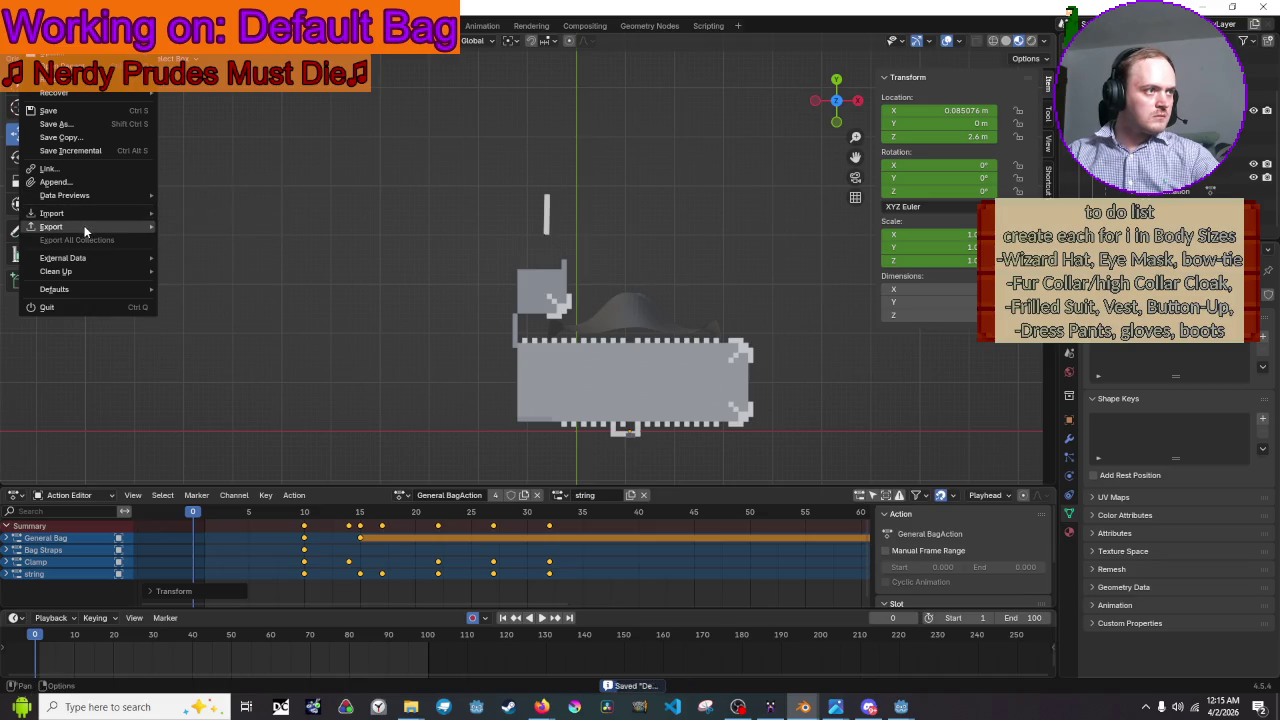
left_click(226, 359)
left_click(531, 227)
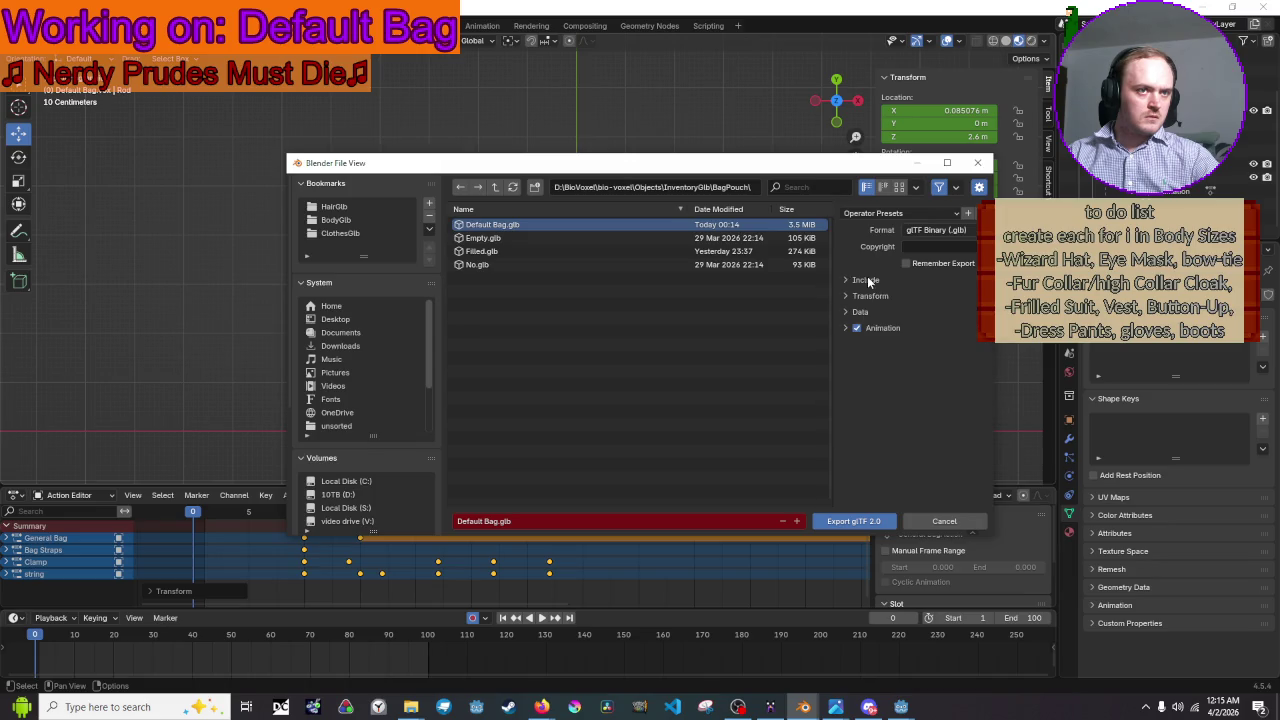
left_click(856, 522)
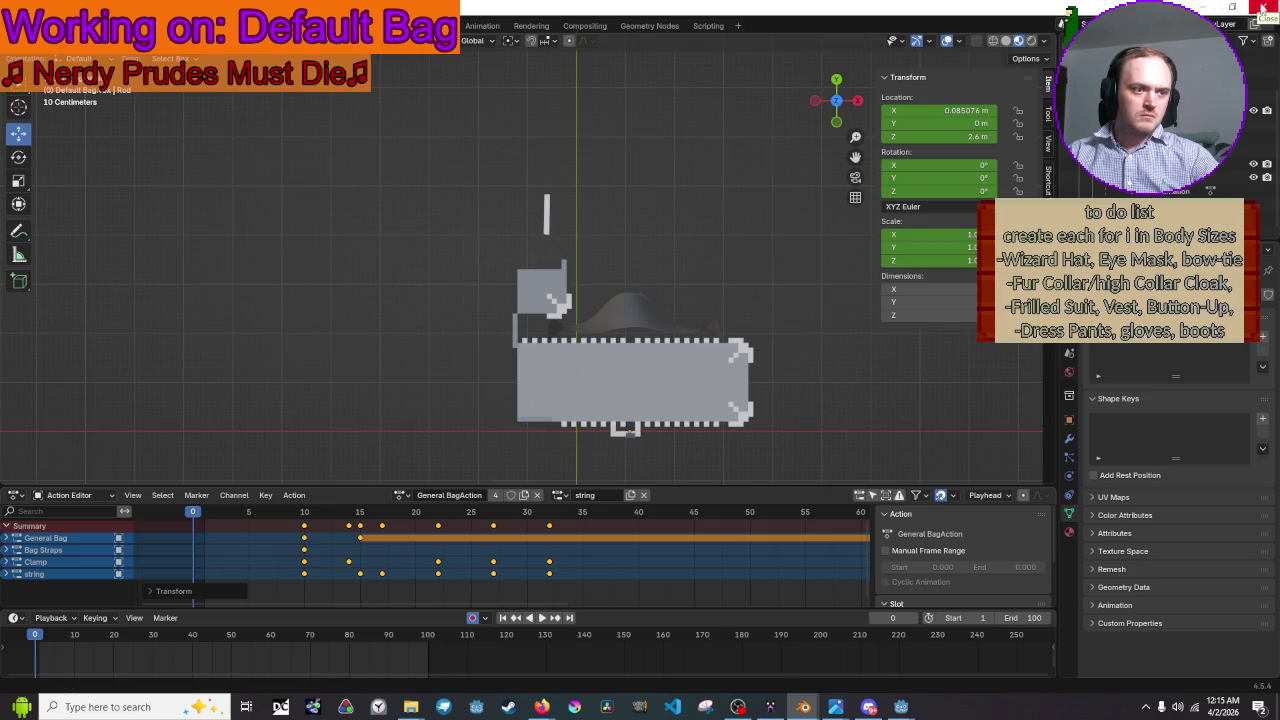
mouse_move(901, 707)
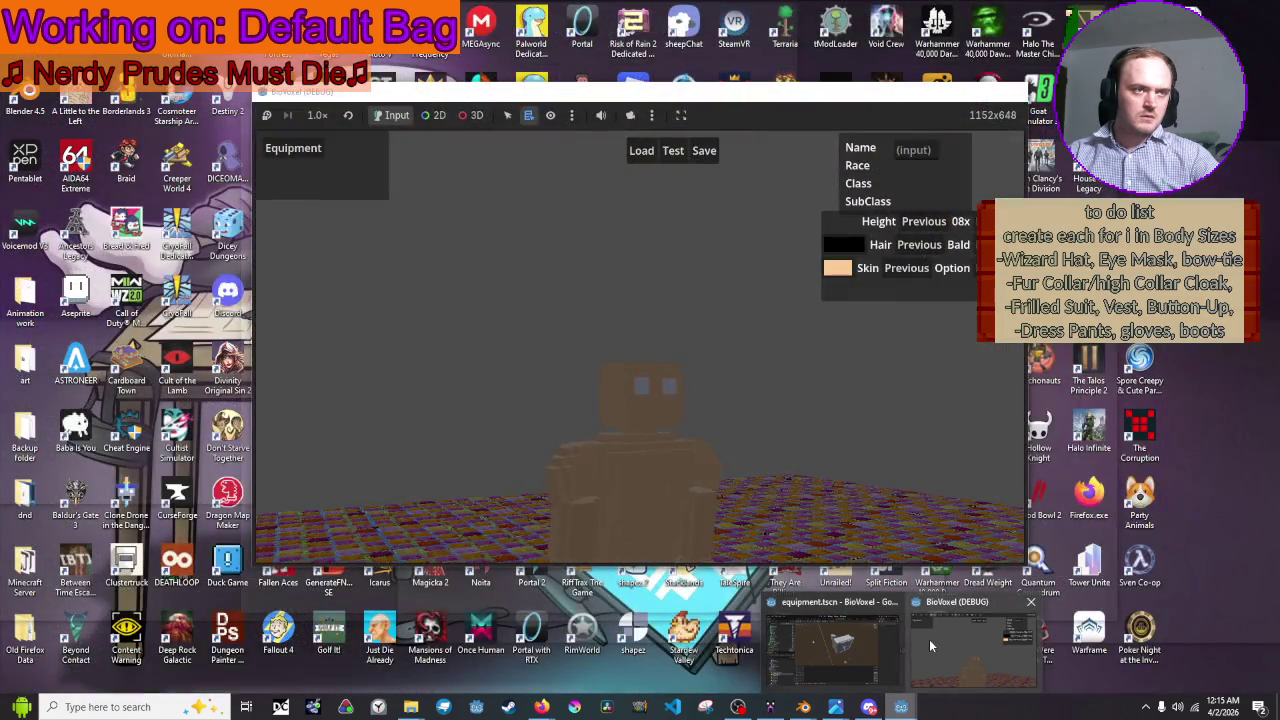
left_click(894, 640)
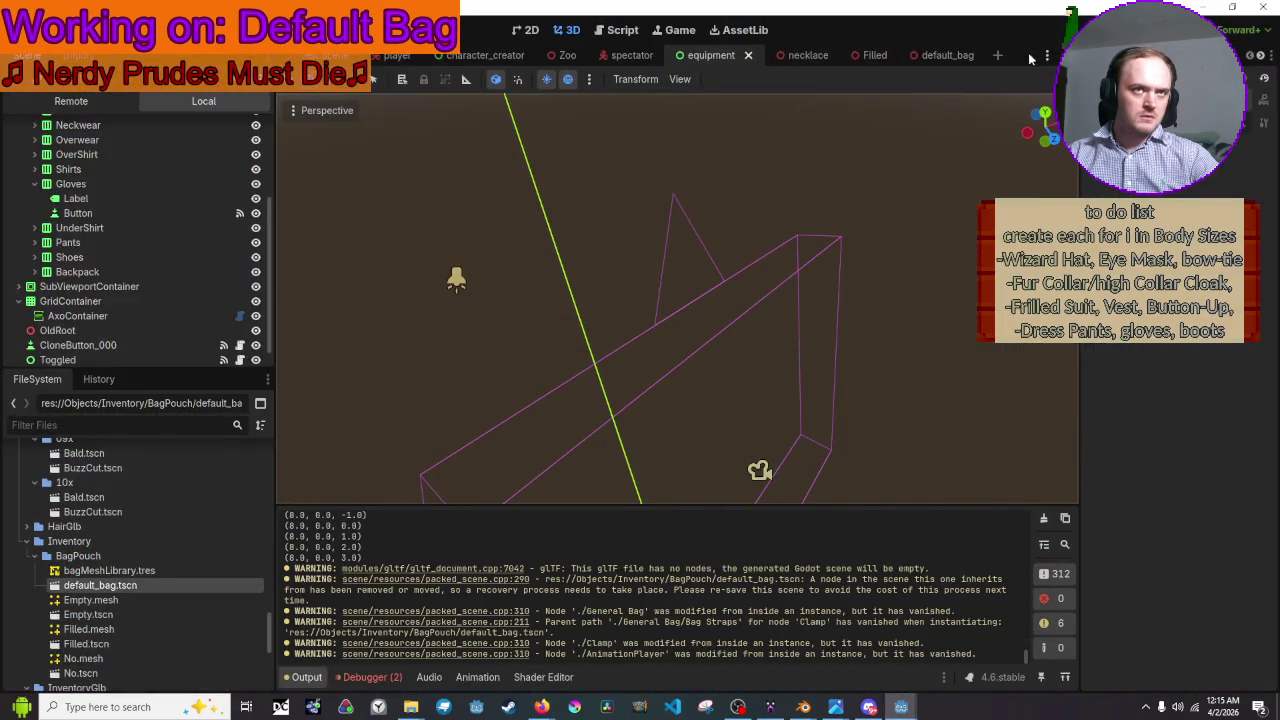
- Run the game with F5, view the backpack in the equipment list, then stop the test
key("F5")
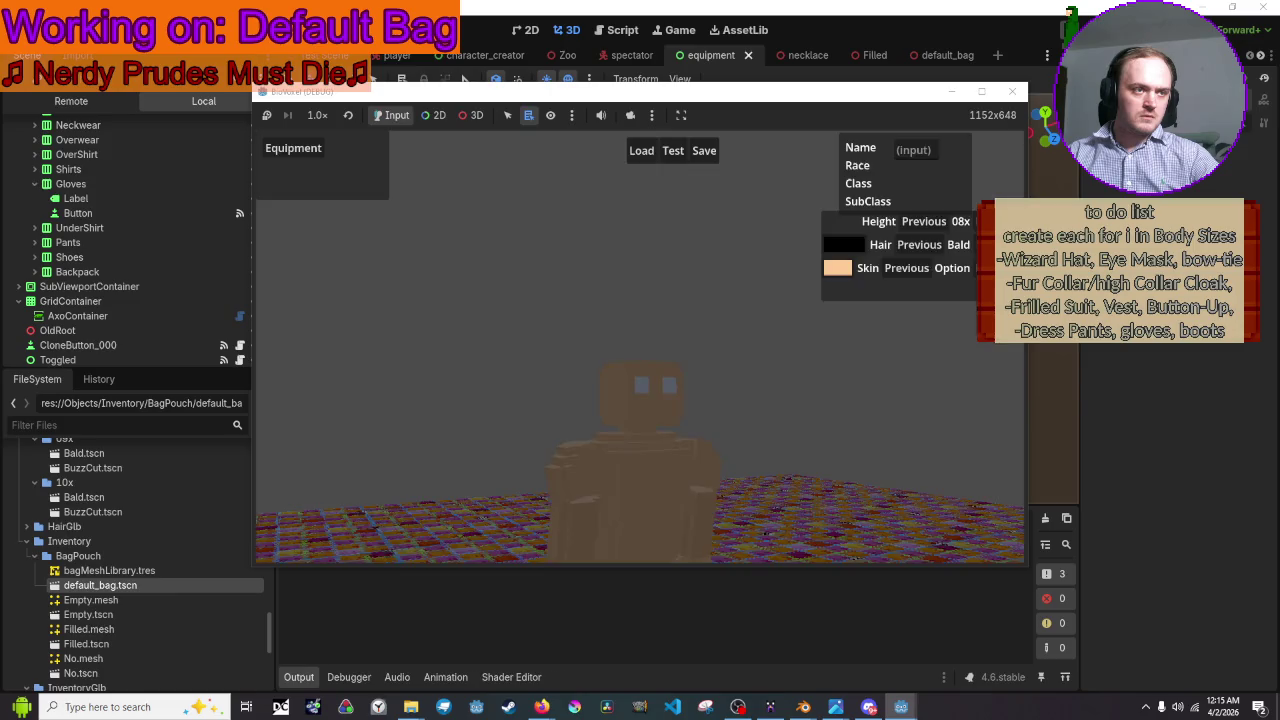
left_click(278, 153)
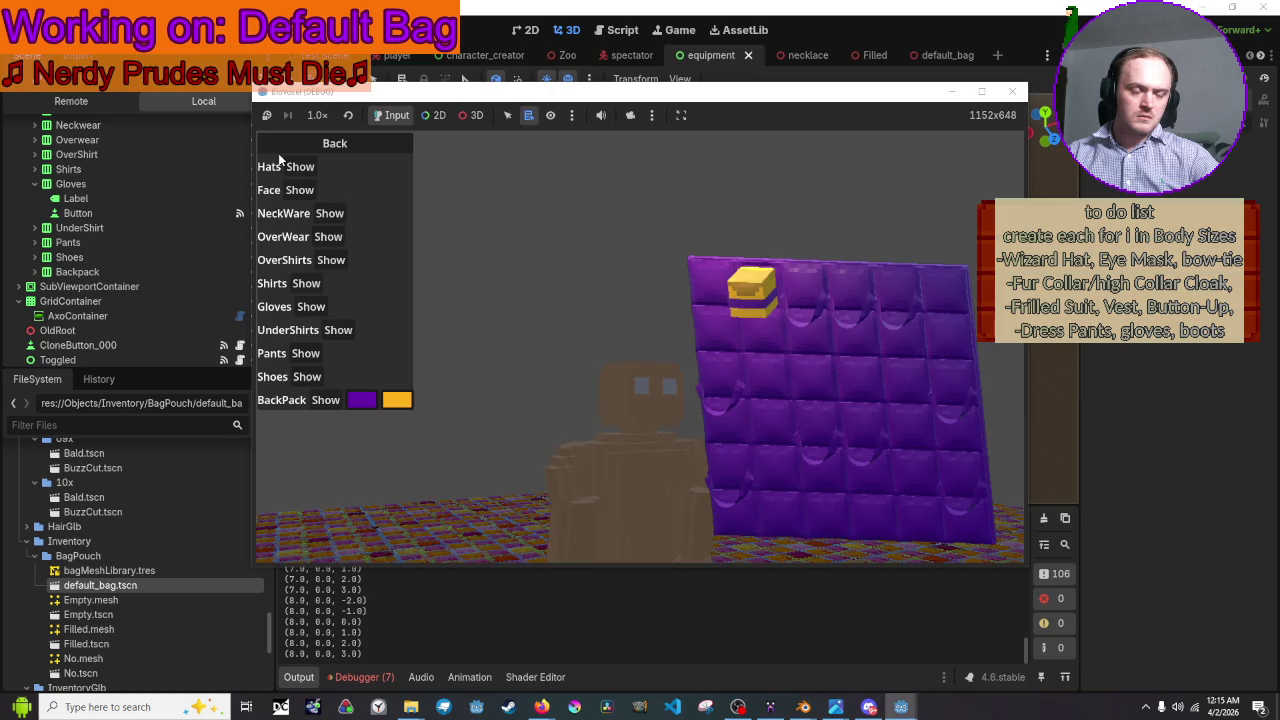
left_click(1012, 91)
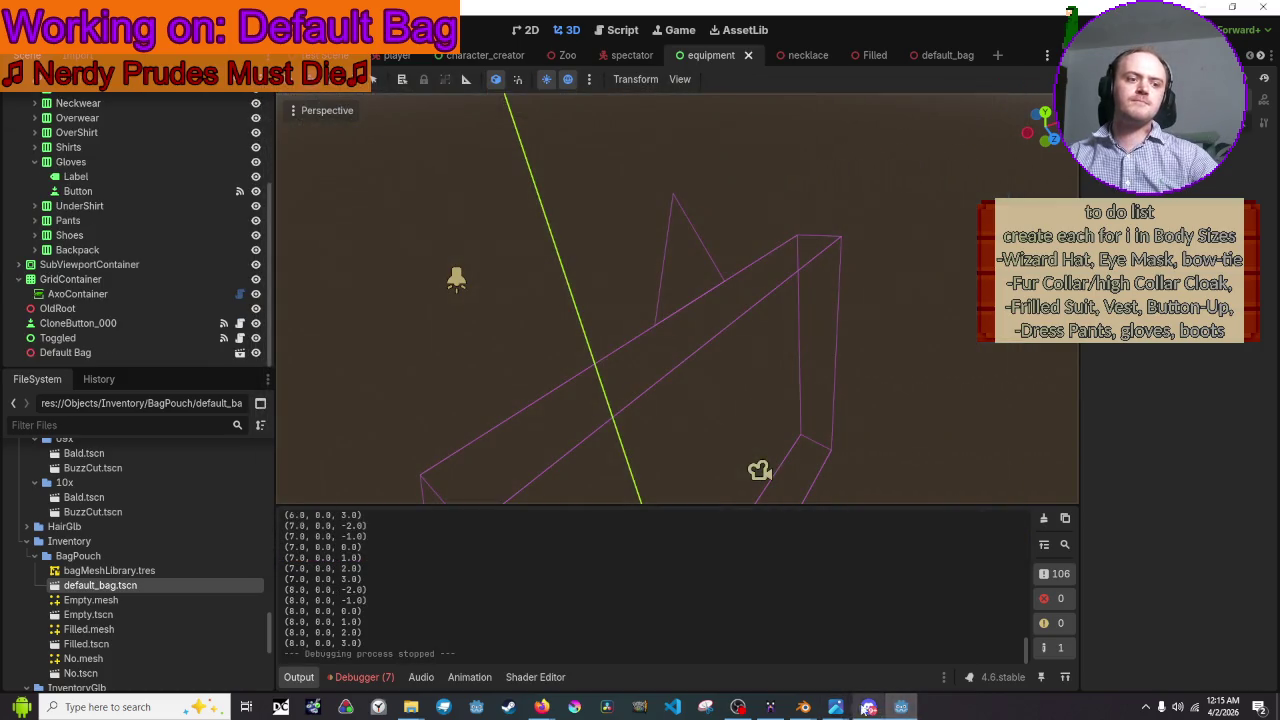
mouse_move(803, 707)
left_click(942, 622)
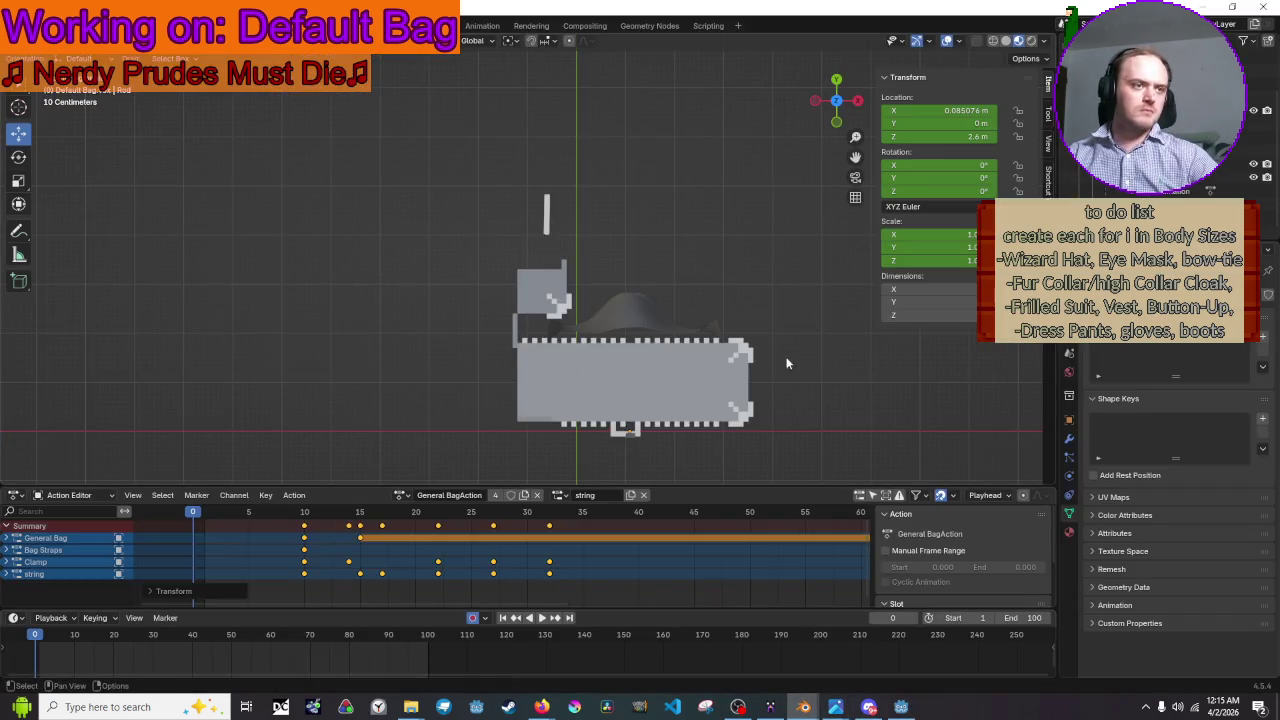
- Overwrite Default Bag.glb with a fresh glTF 2.0 export of the animated bag
left_click(38, 26)
mouse_move(51, 226)
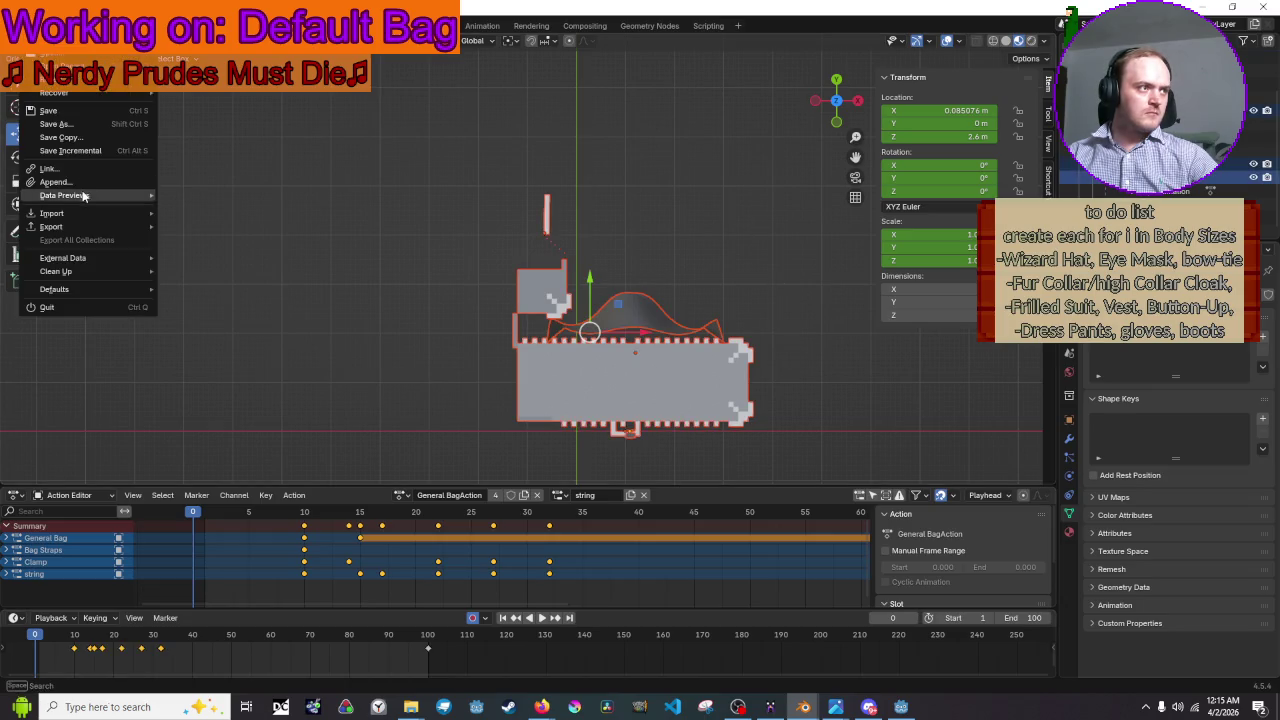
left_click(265, 360)
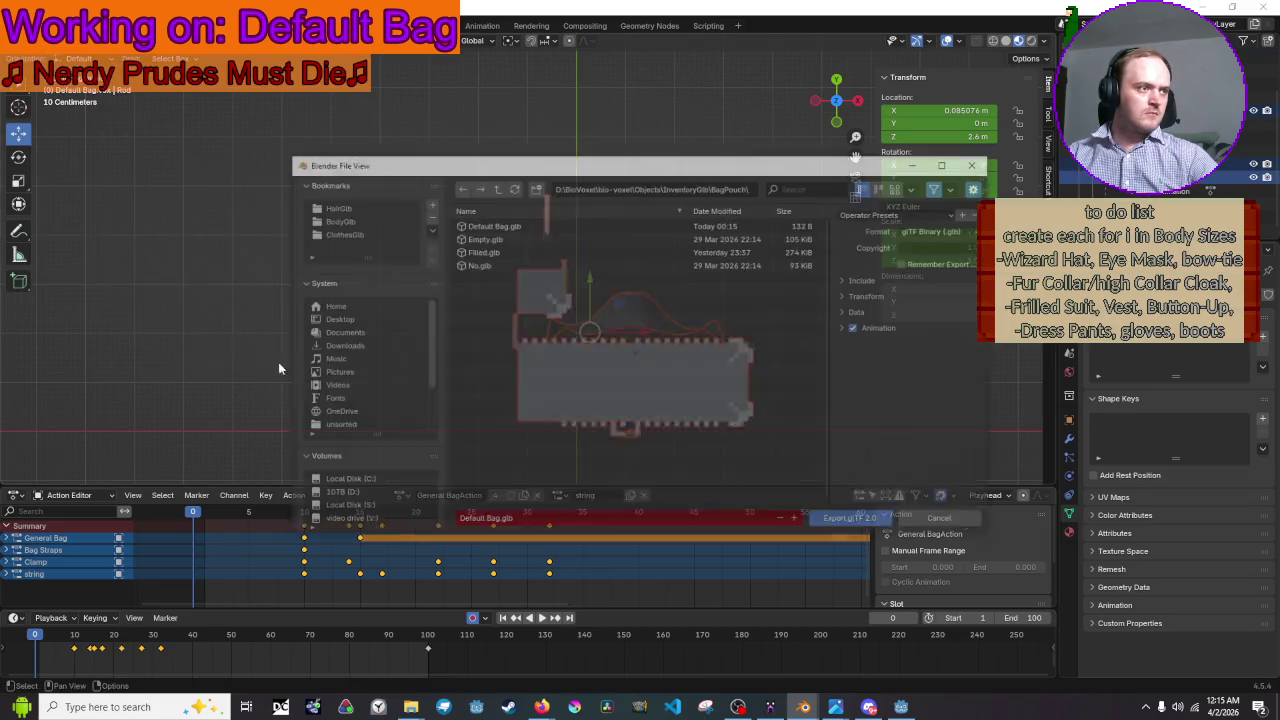
left_click(556, 224)
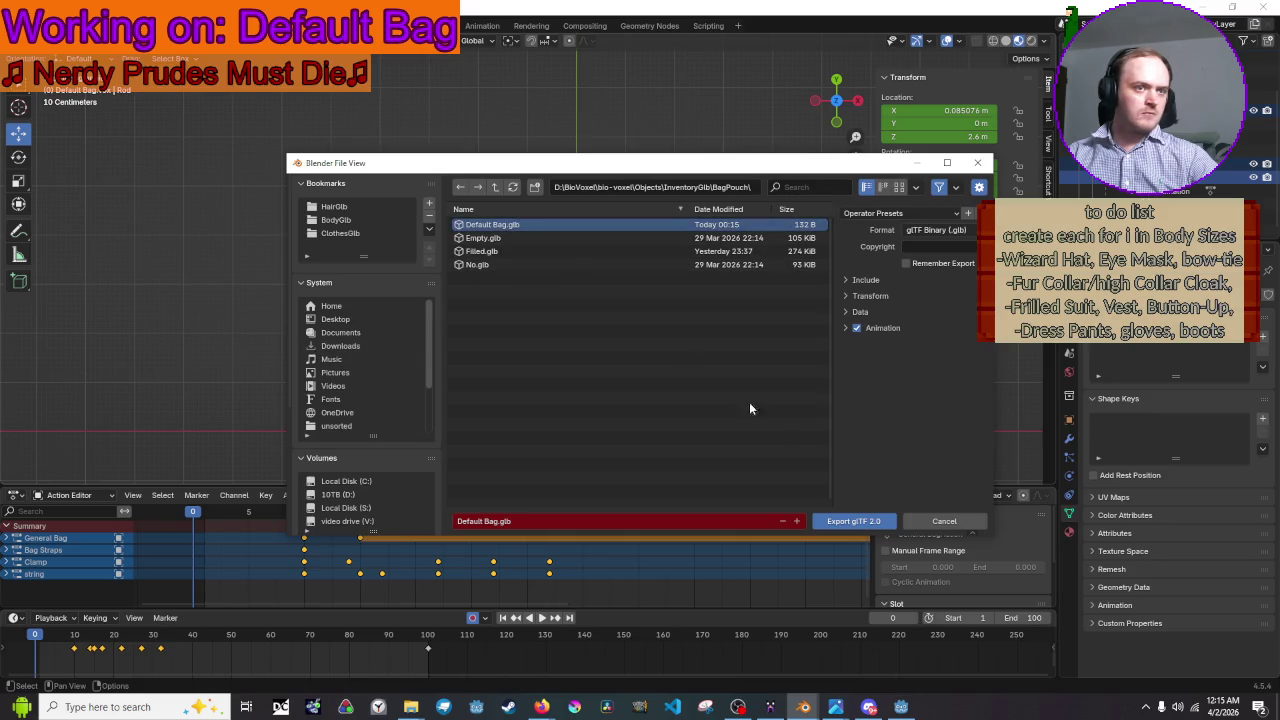
left_click(860, 525)
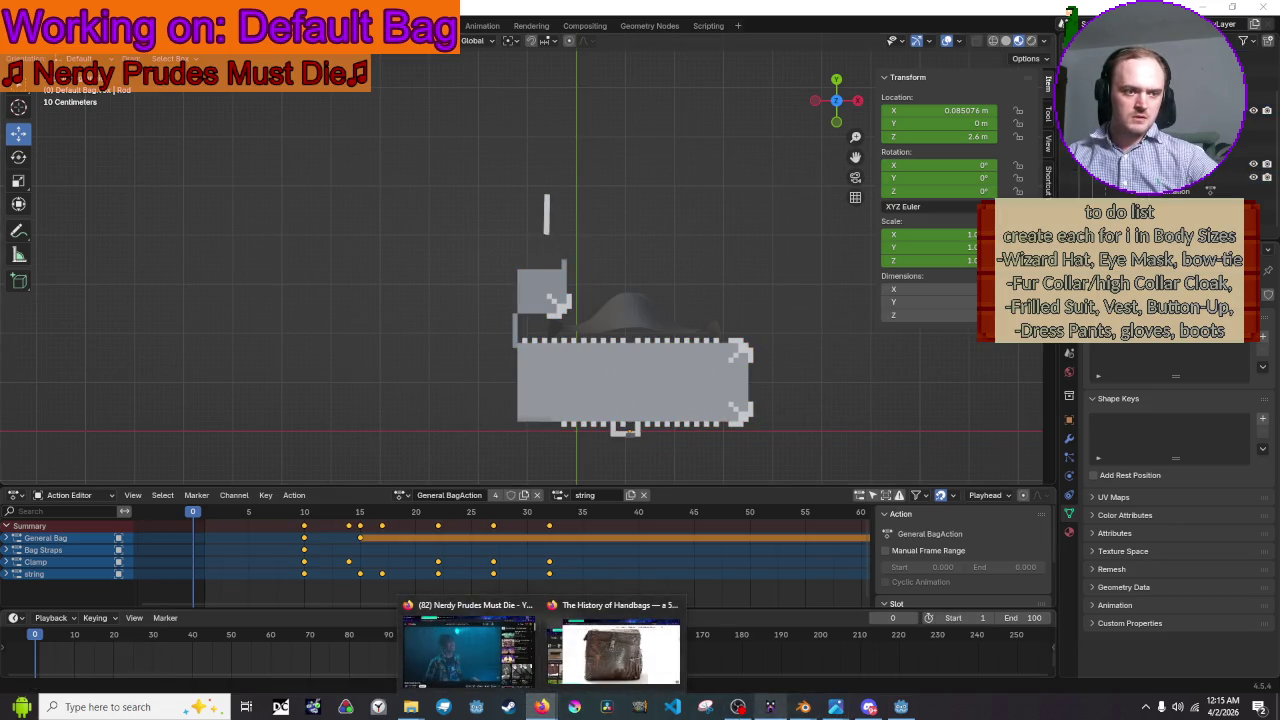
mouse_move(803, 707)
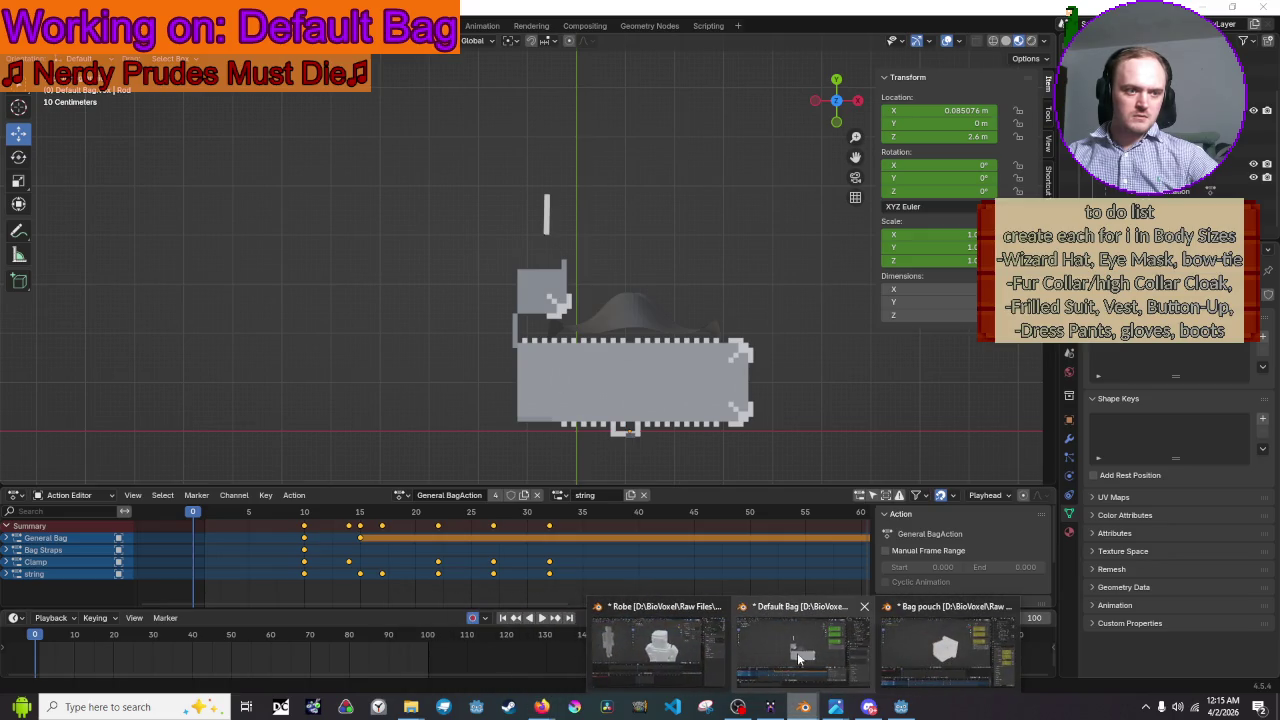
left_click(901, 707)
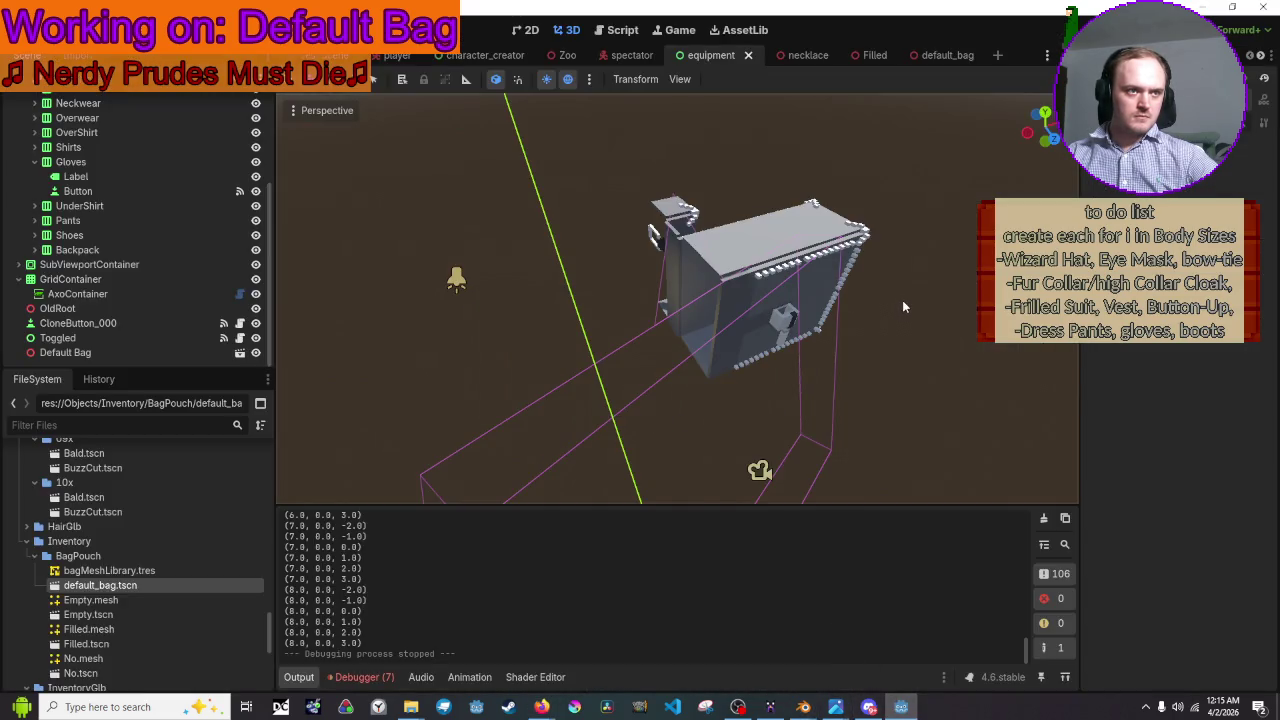
key("F6")
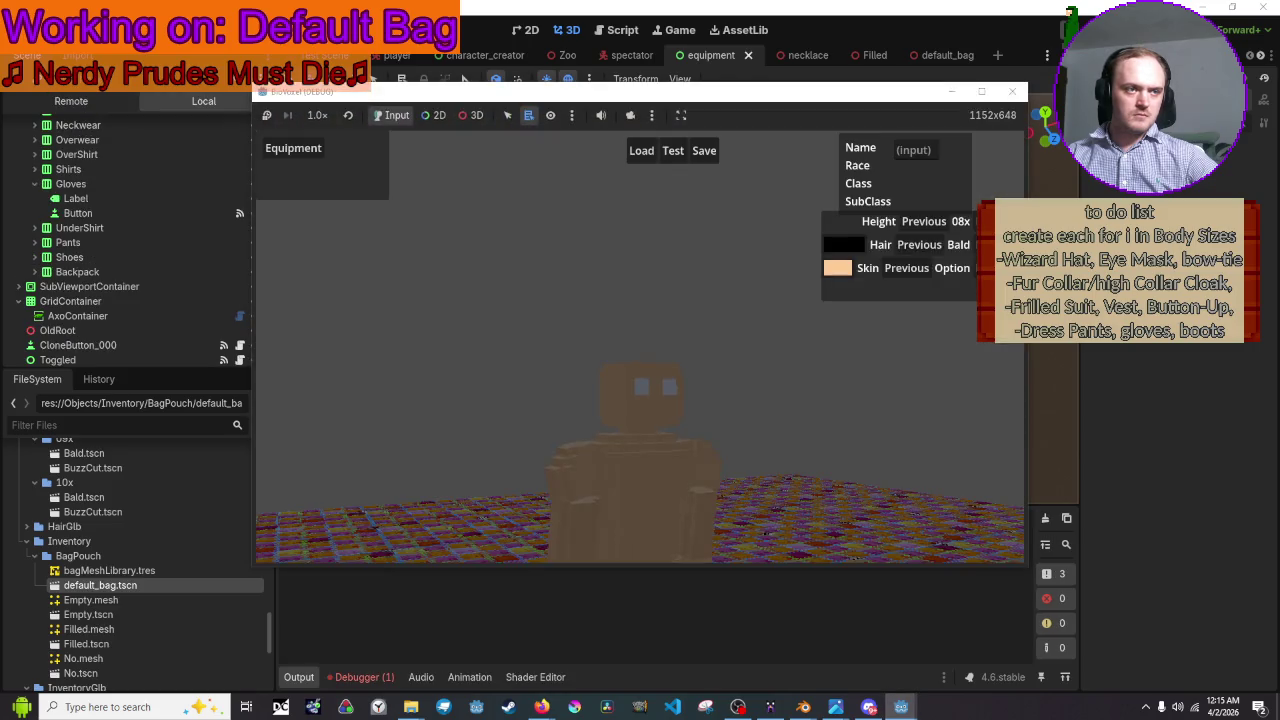
left_click(296, 162)
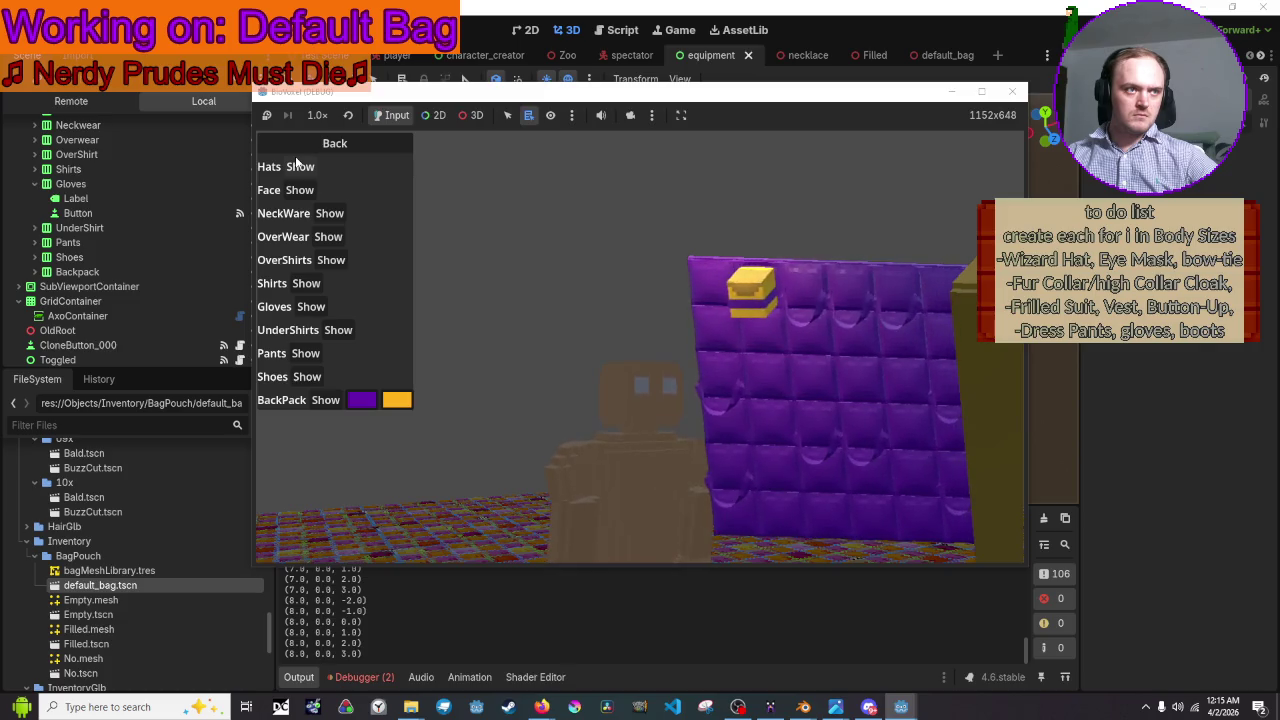
left_click(295, 152)
left_click(295, 150)
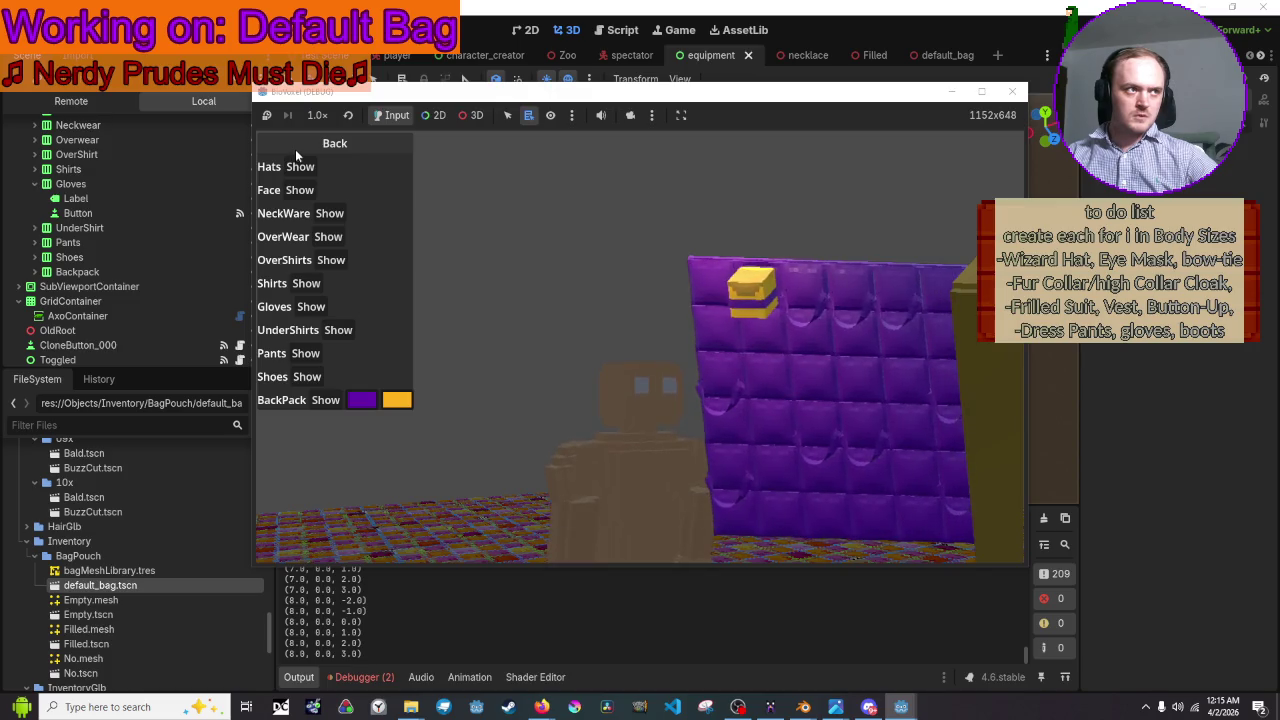
left_click(295, 149)
left_click(295, 147)
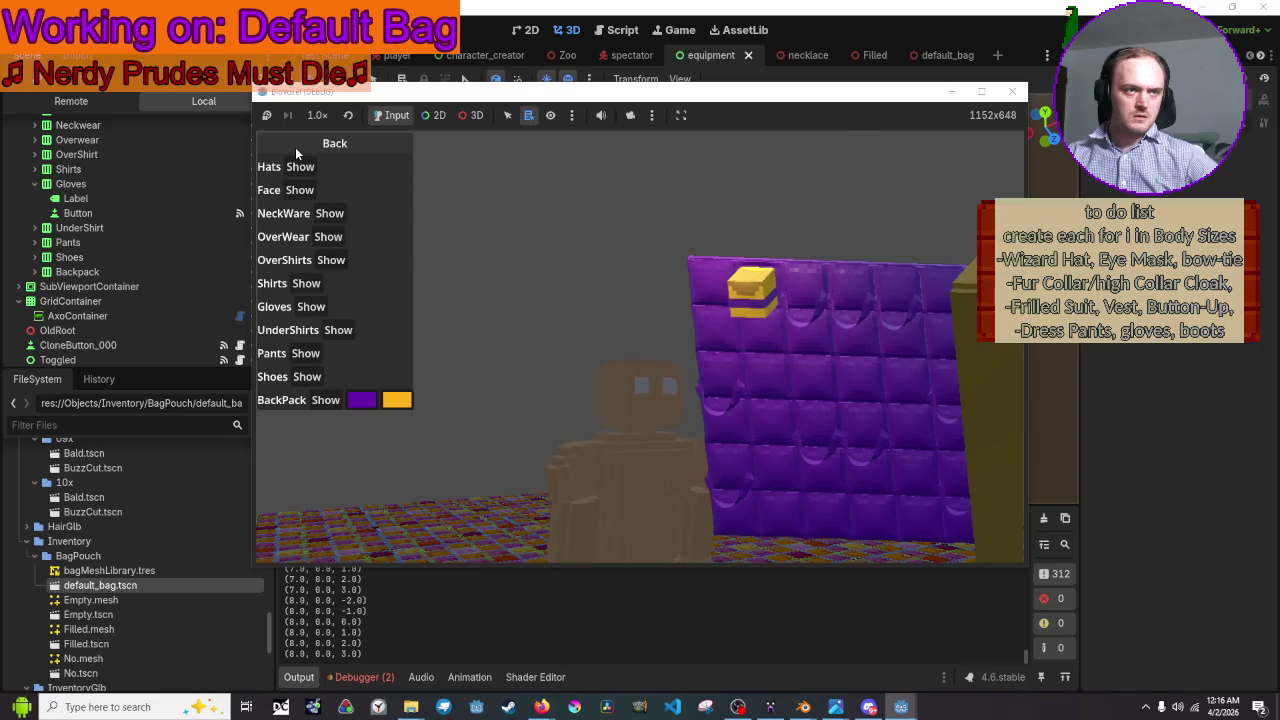
left_click(295, 147)
left_click(295, 147)
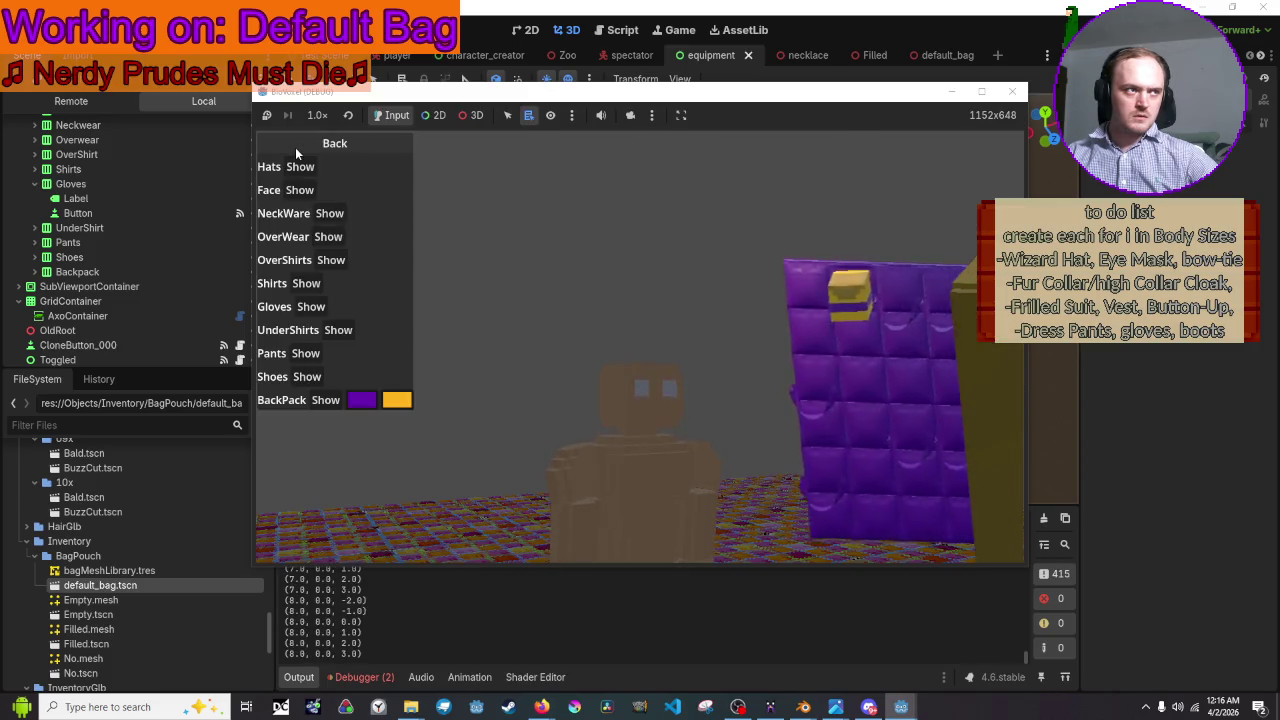
left_click(295, 147)
left_click(295, 147)
left_click(1012, 91)
mouse_move(803, 707)
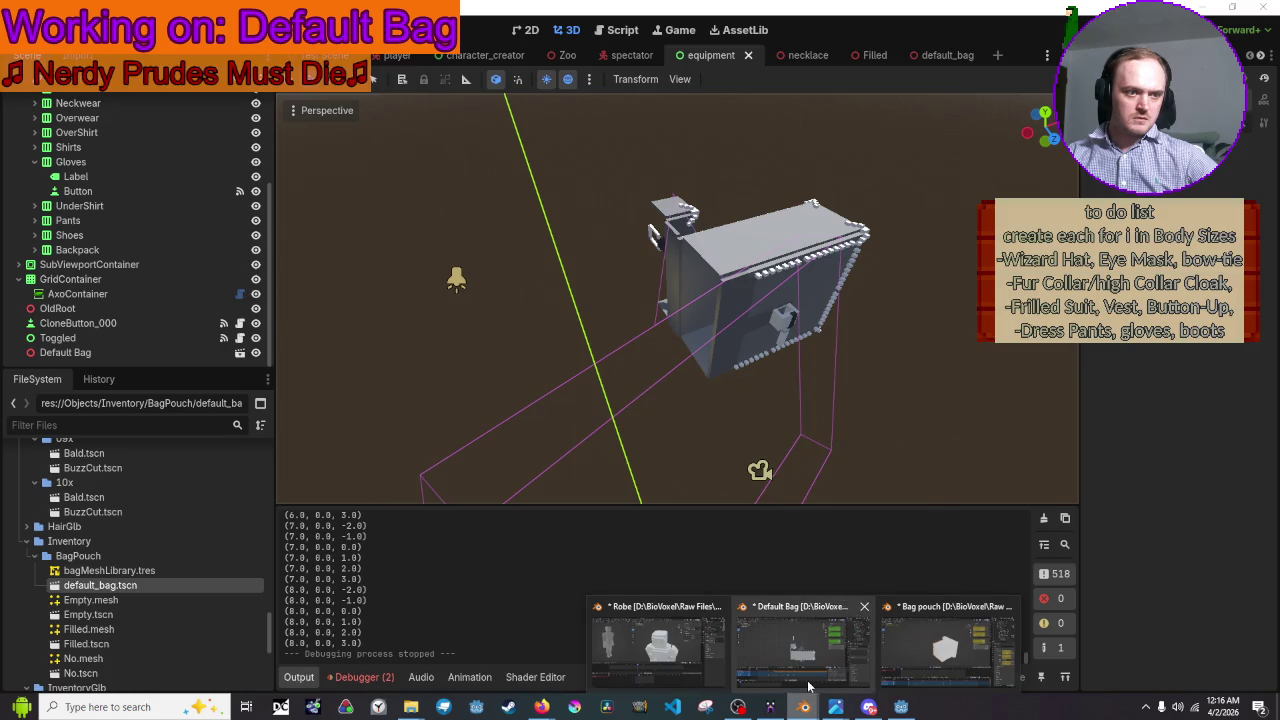
- Move the selected bag keyframes one frame later and save the blend file
left_click(804, 652)
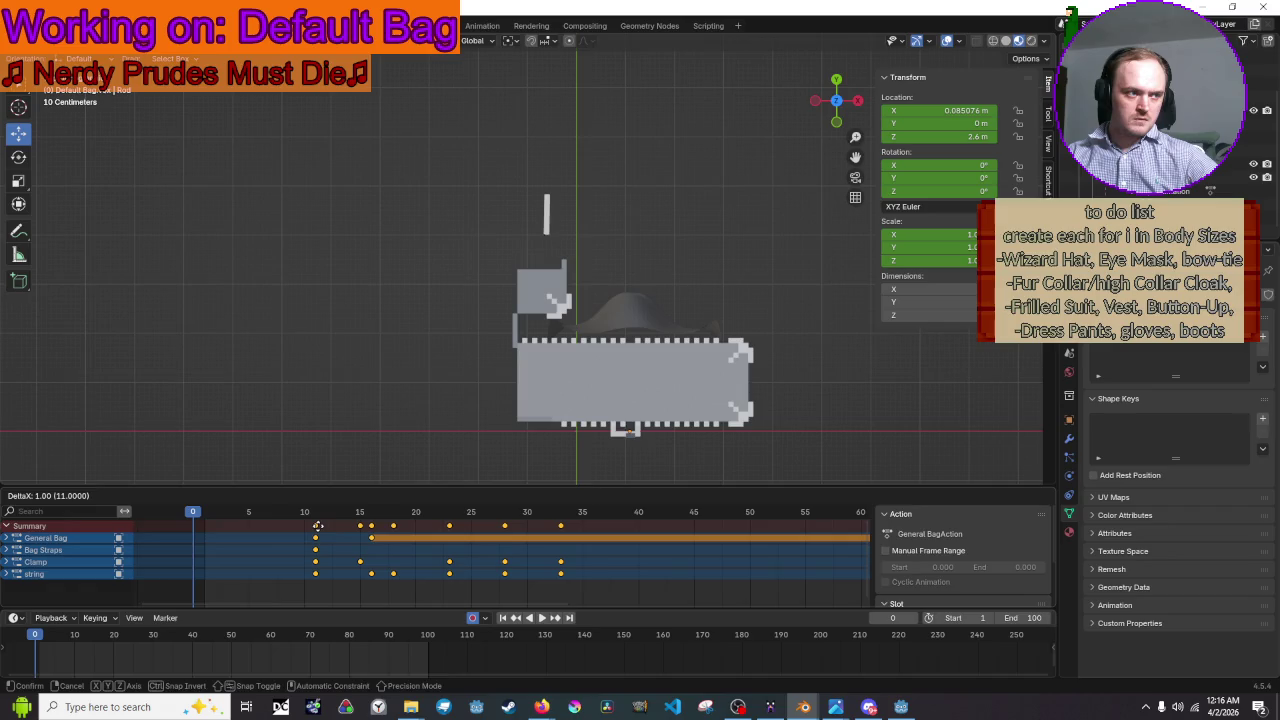
left_click_drag(307, 531, 318, 531)
key("ctrl+s")
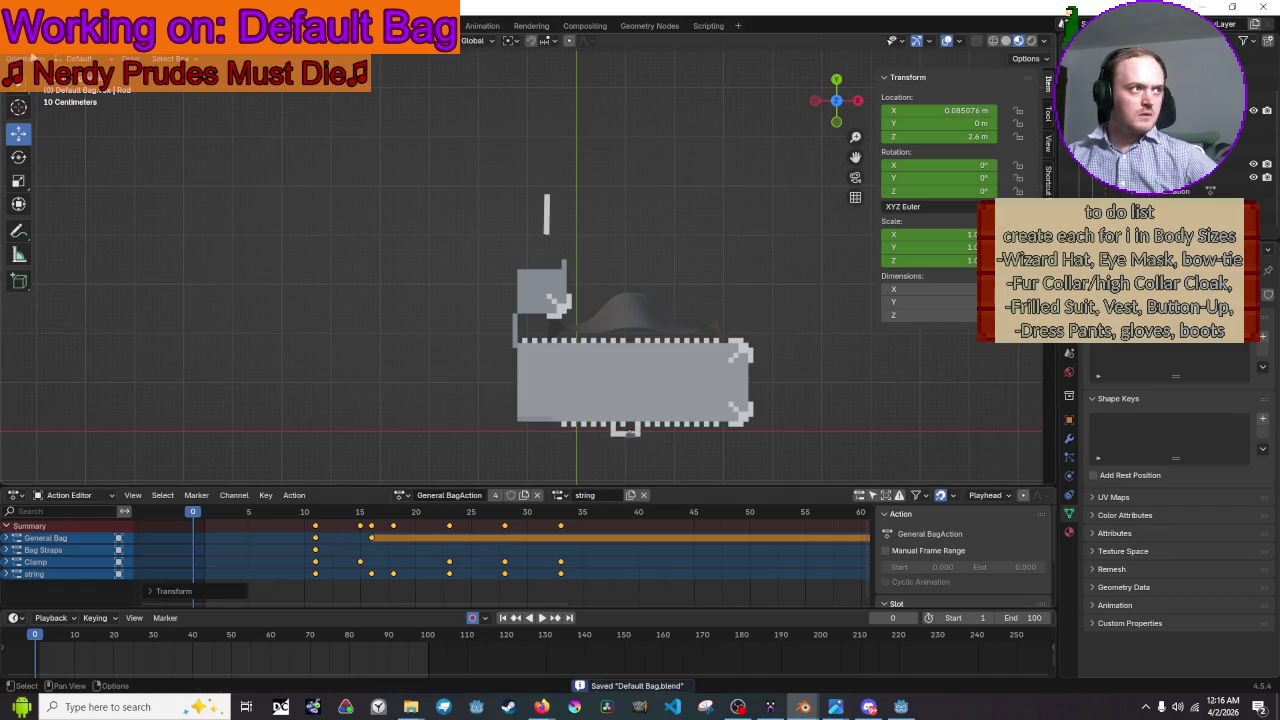
- Export the bag as glTF 2.0 over Default Bag.glb
left_click(38, 25)
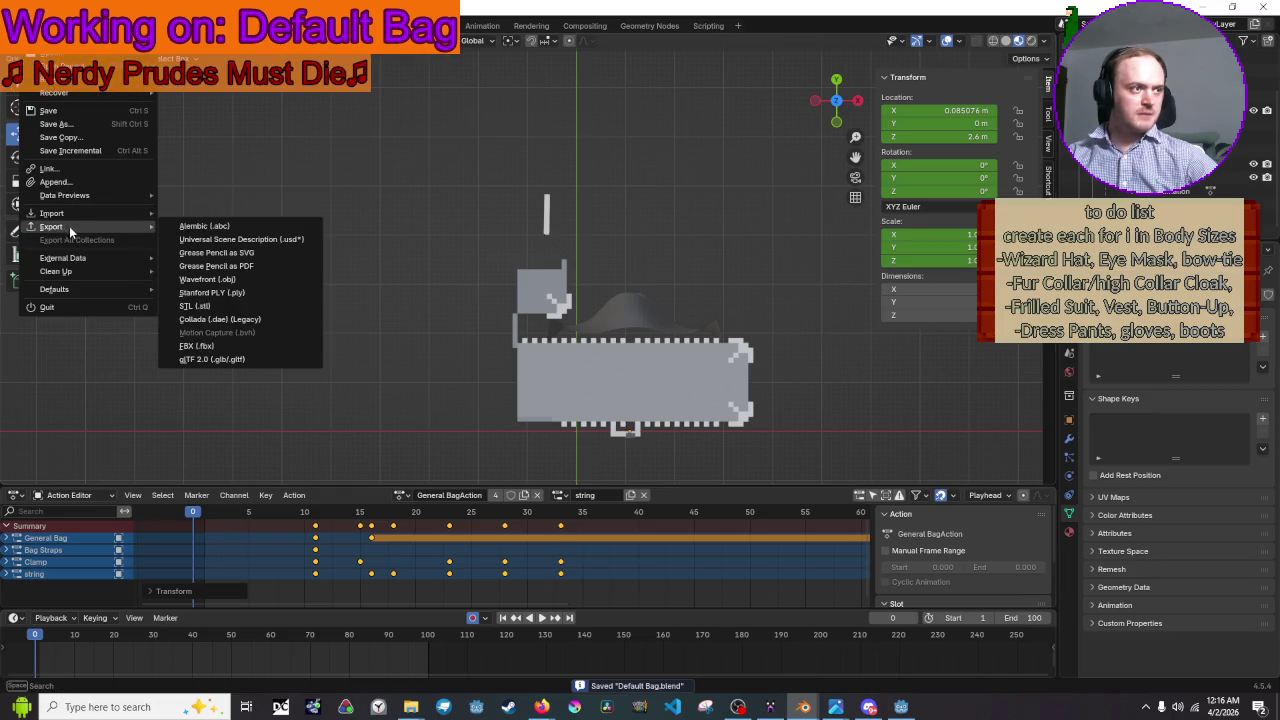
left_click(247, 356)
left_click(572, 226)
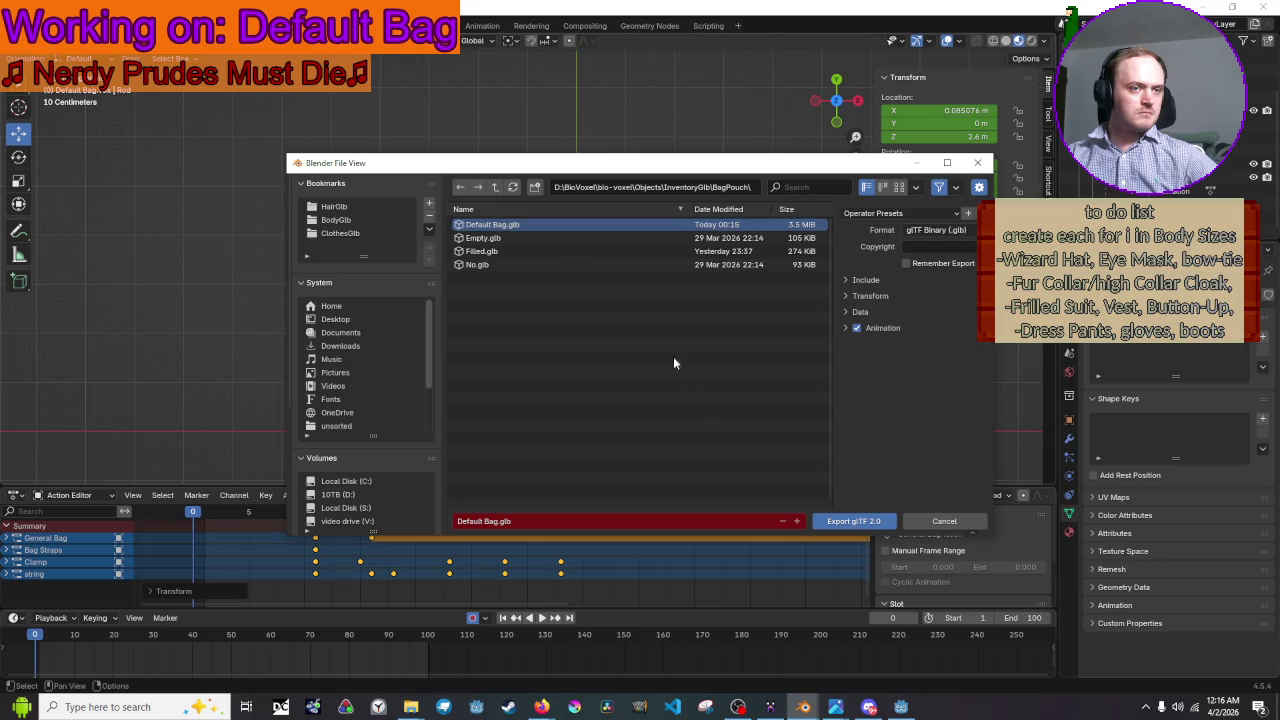
left_click(857, 522)
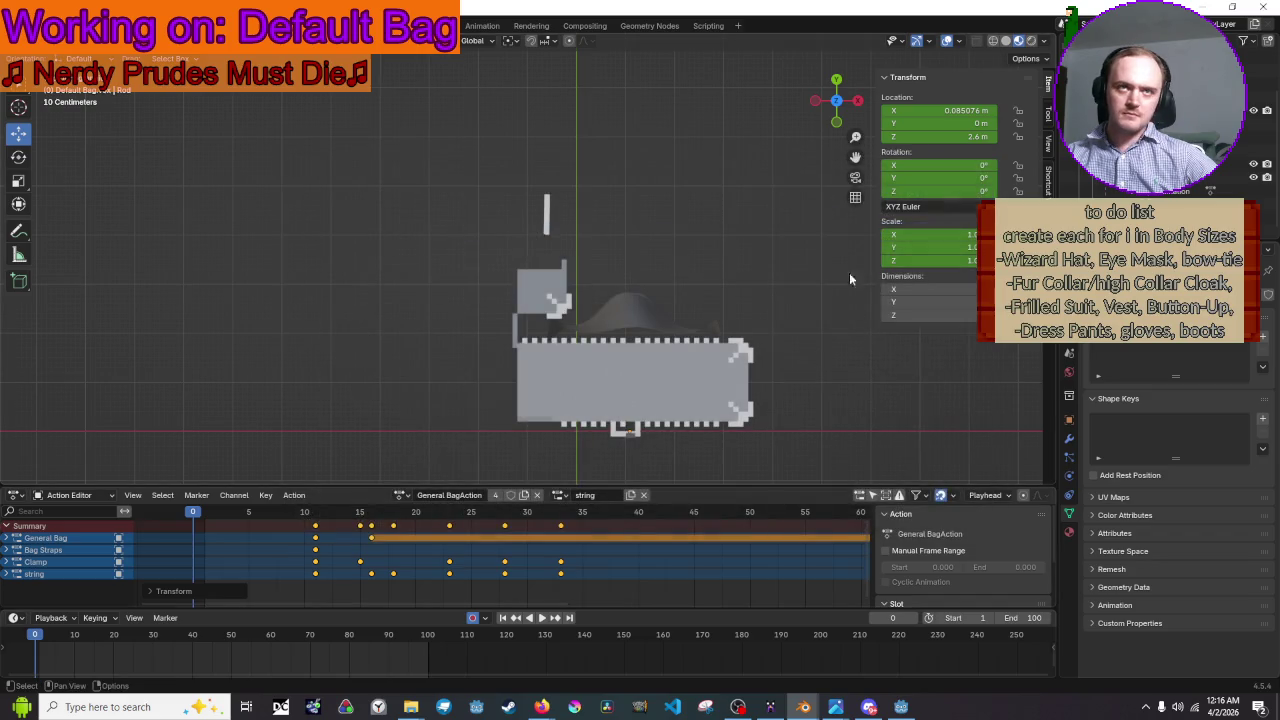
left_click(1201, 6)
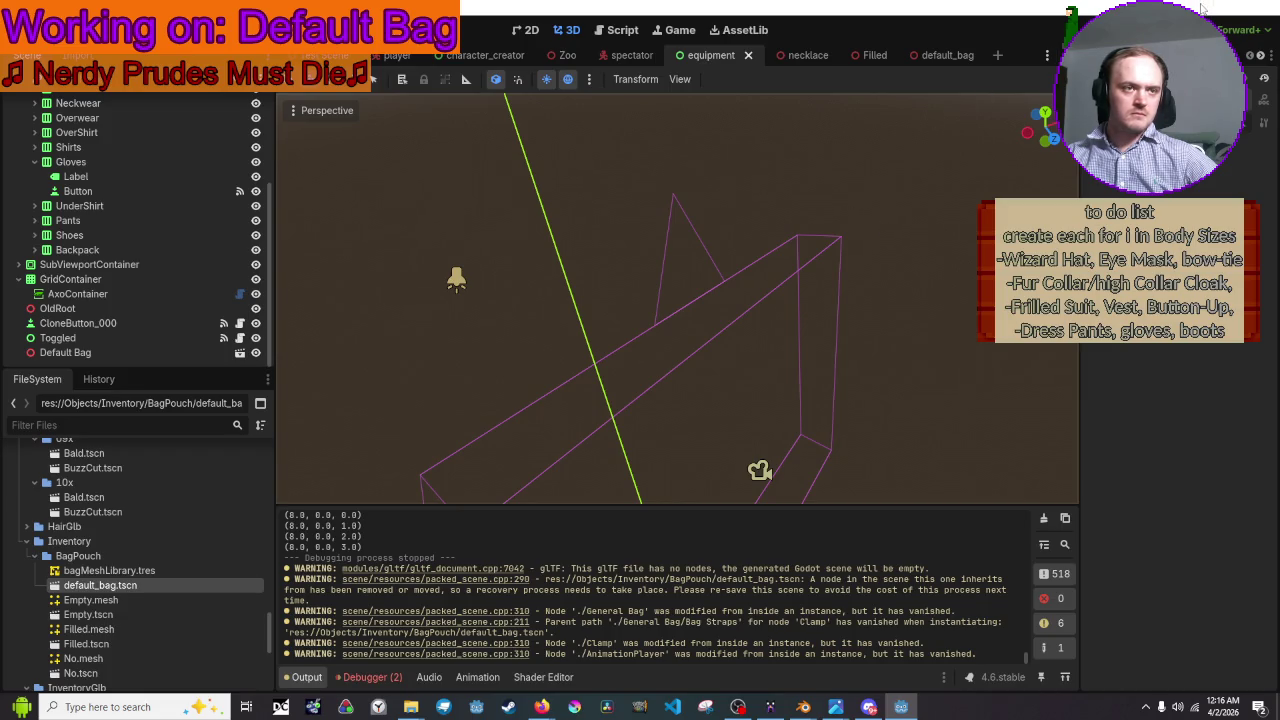
- In the Default Bag Blender file, shift the selected keyframes later and save
key("alt+Tab")
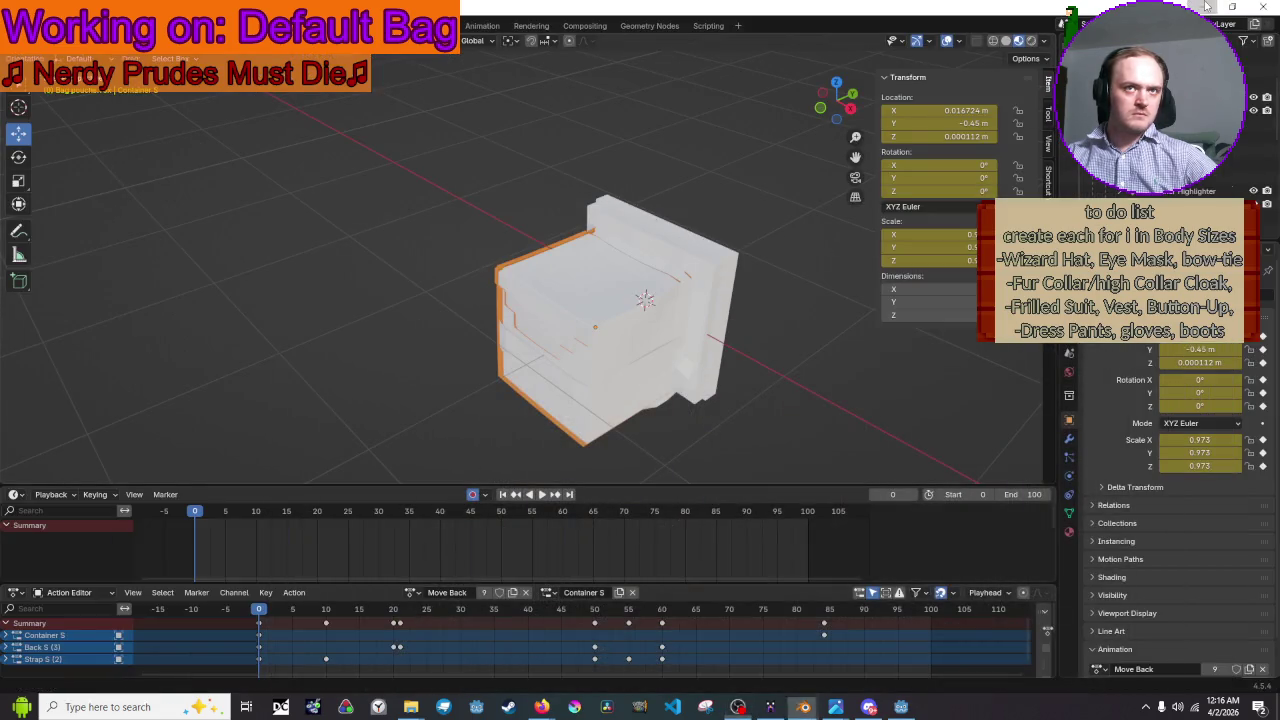
key("alt+Tab")
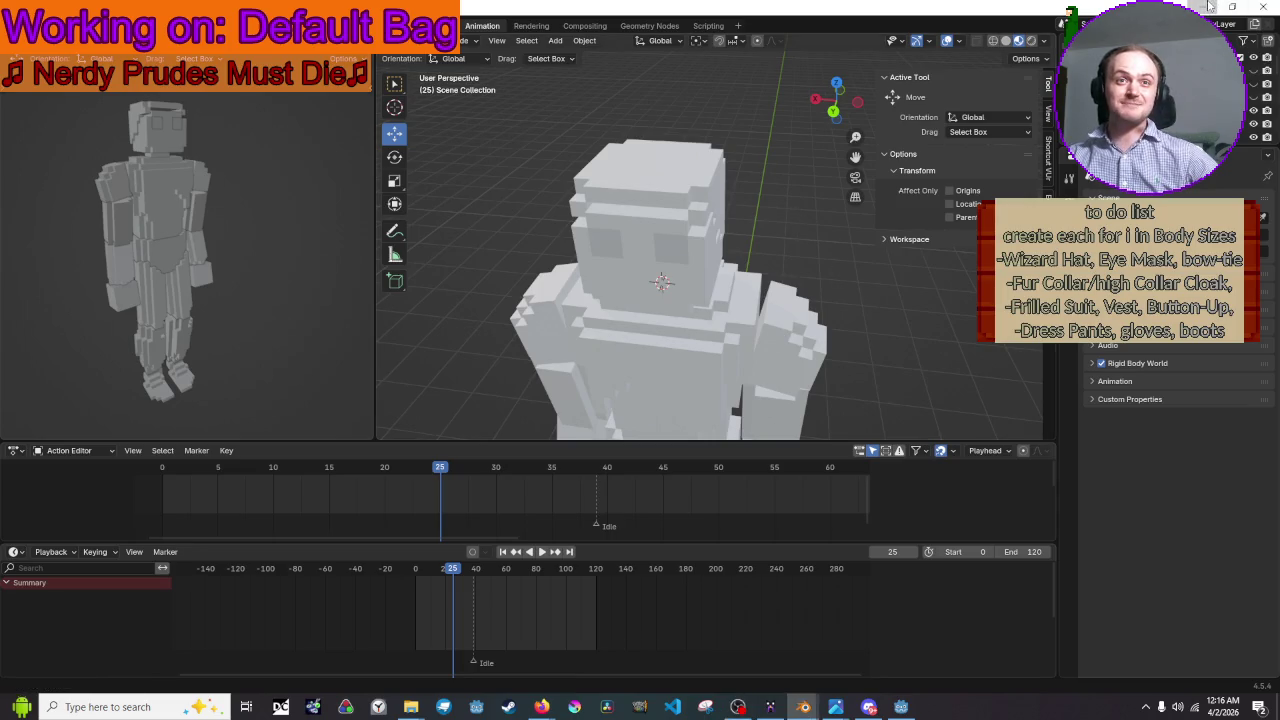
key("alt+Tab")
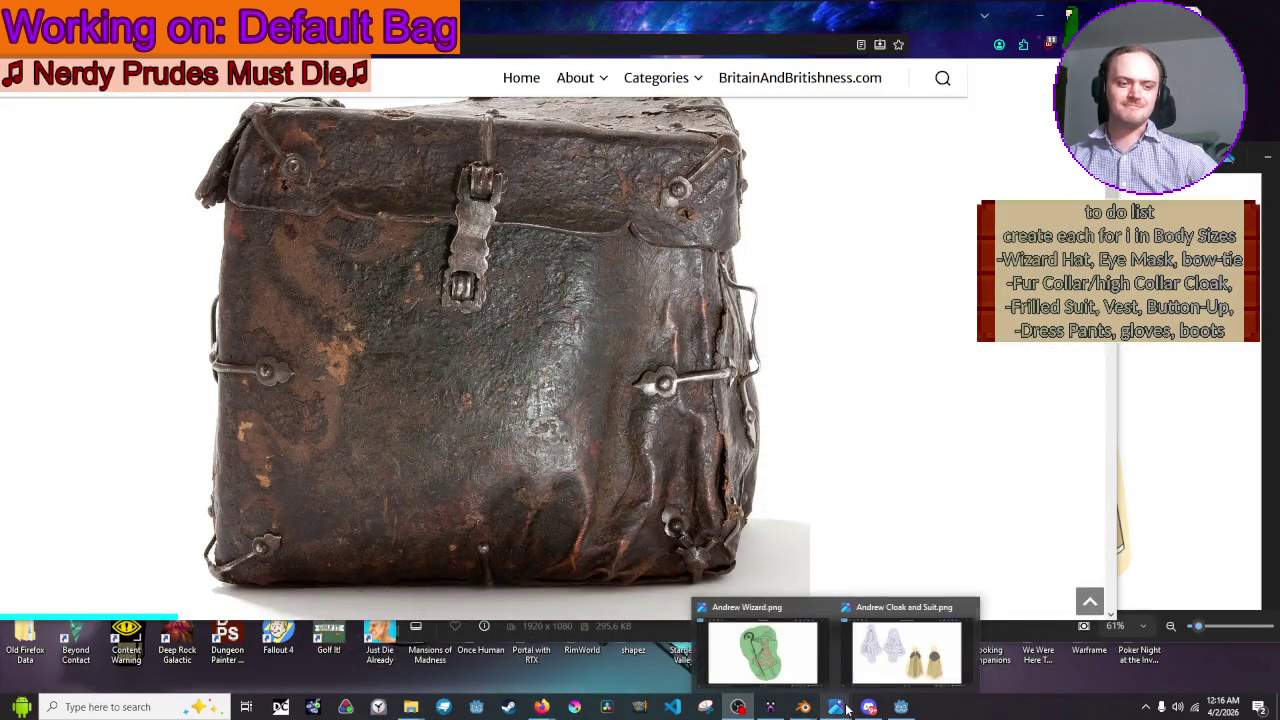
mouse_move(803, 707)
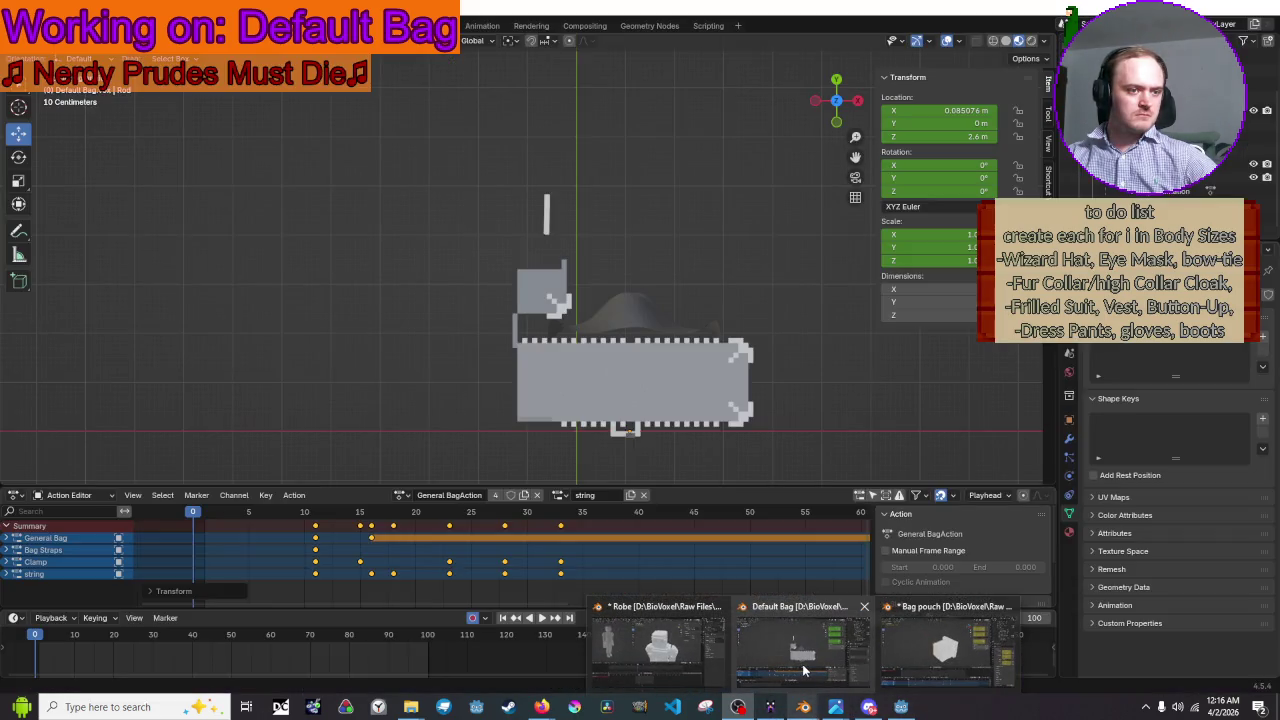
left_click(804, 670)
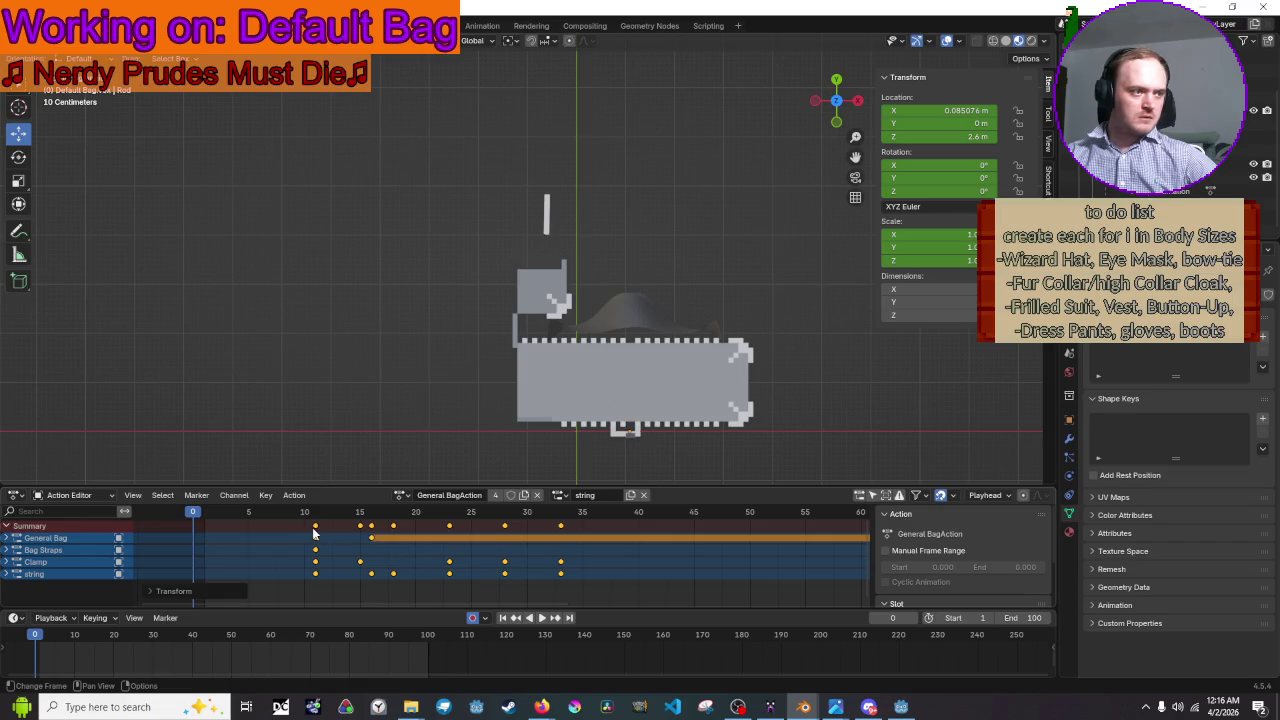
key("g")
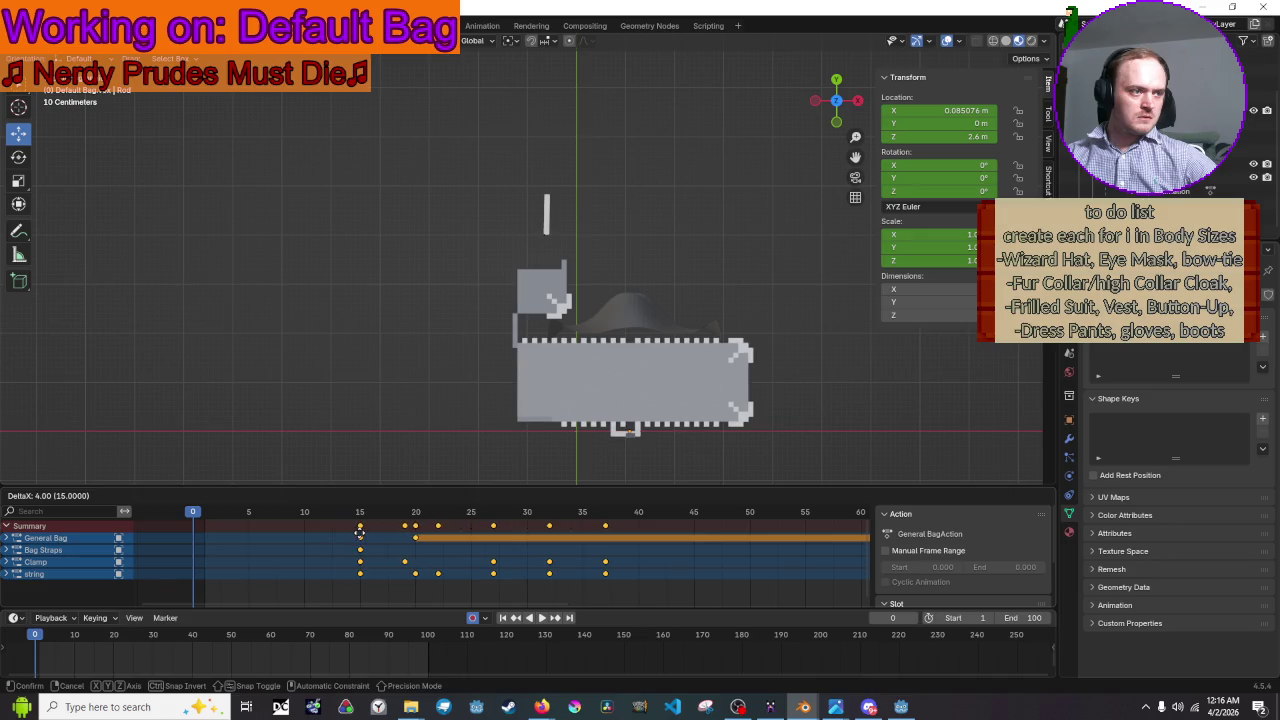
left_click(359, 533)
key("ctrl+s")
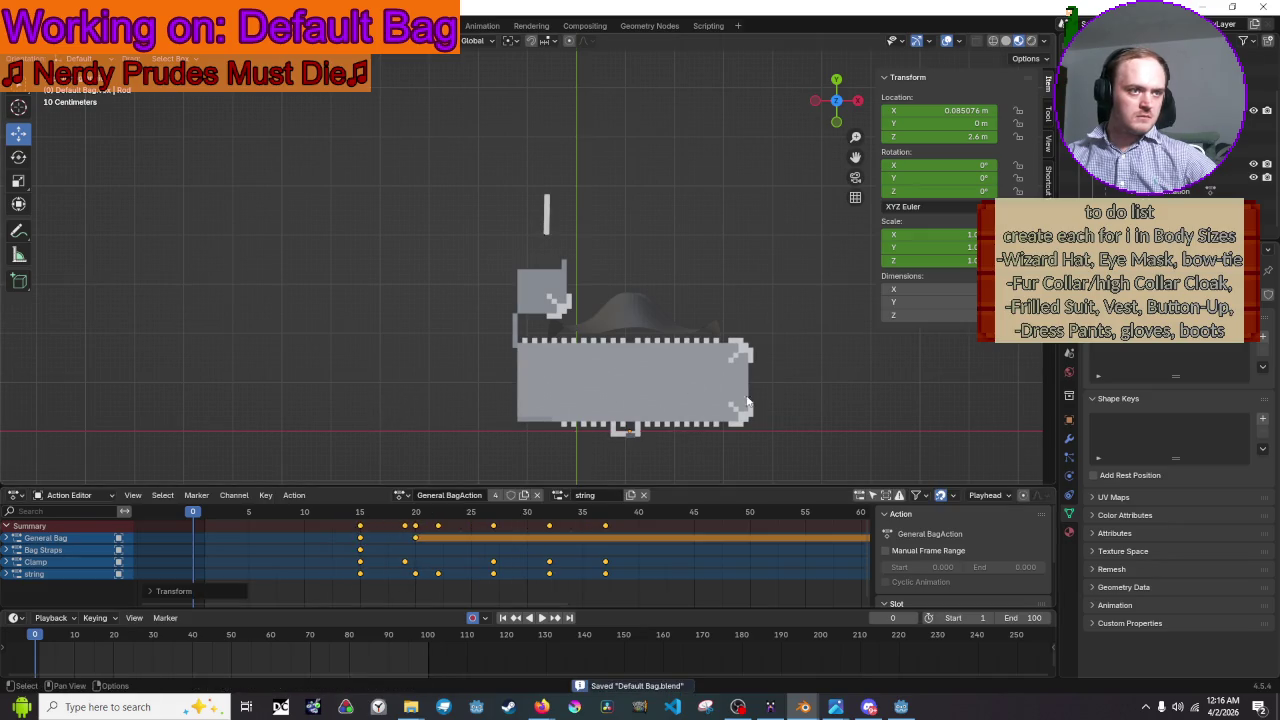
- Select all bag objects, export them as glTF over Default Bag.glb, and save again
left_click_drag(820, 428, 415, 118)
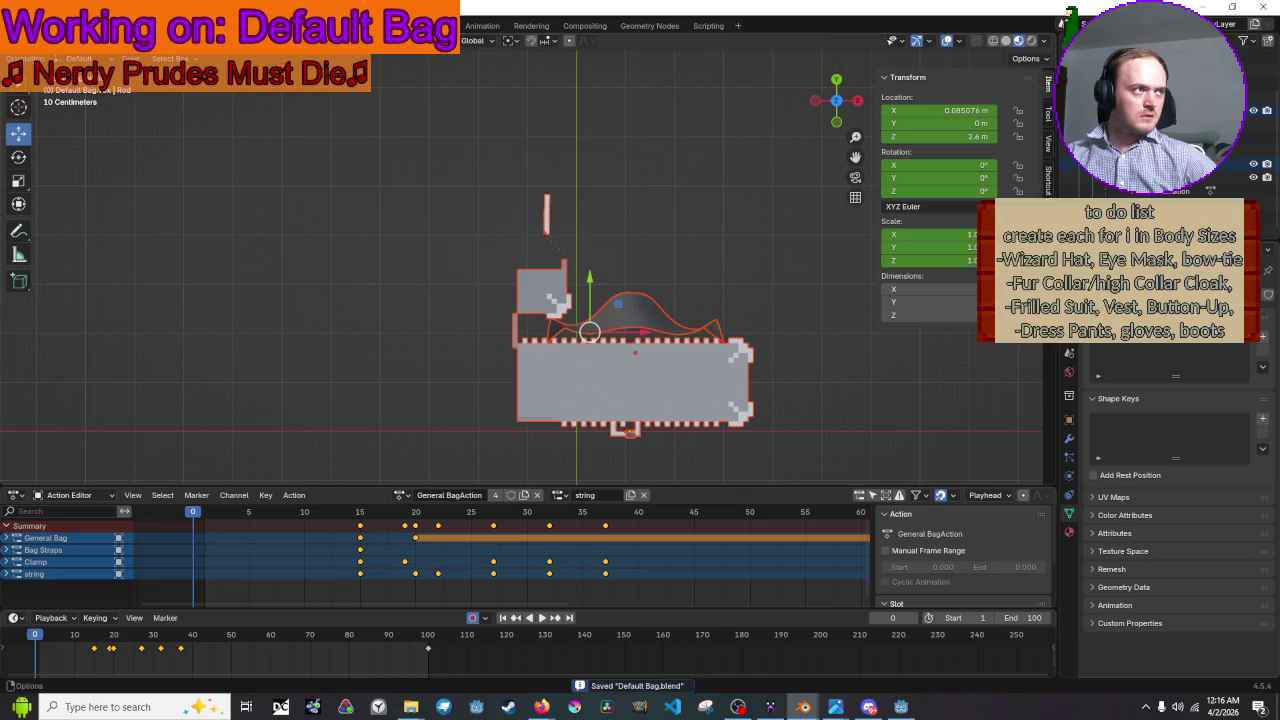
left_click(38, 25)
mouse_move(51, 226)
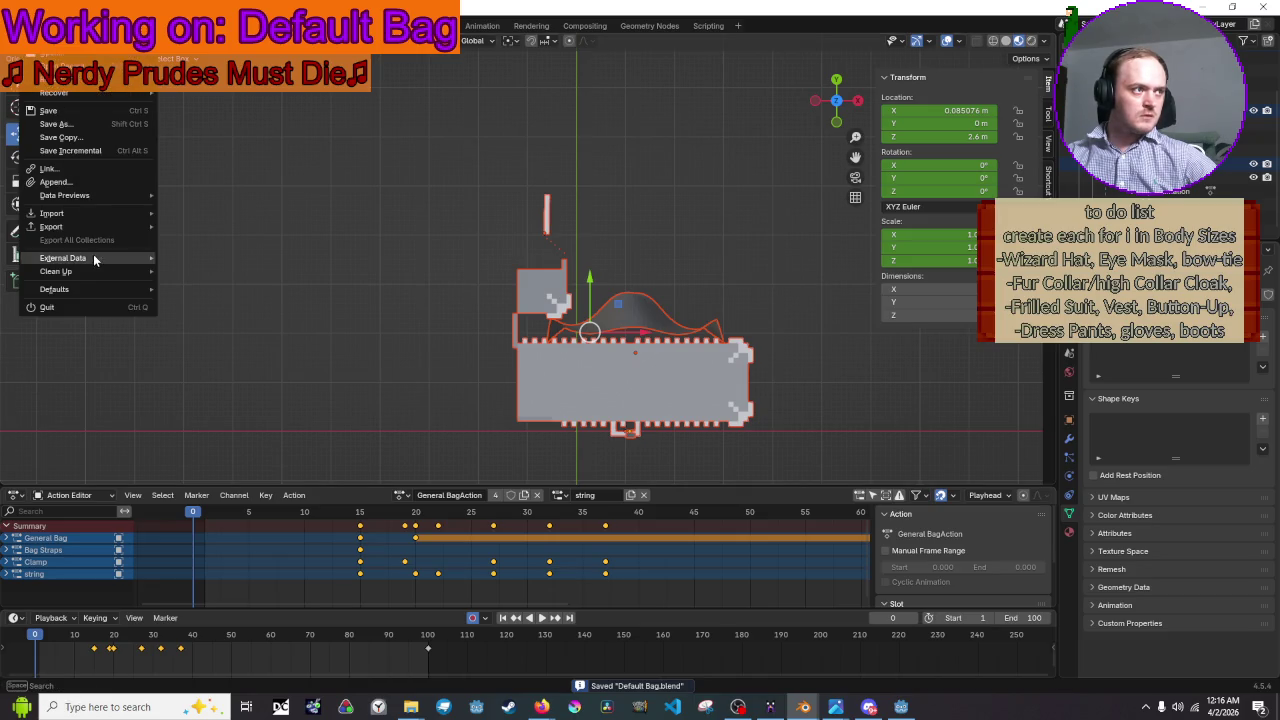
left_click(235, 362)
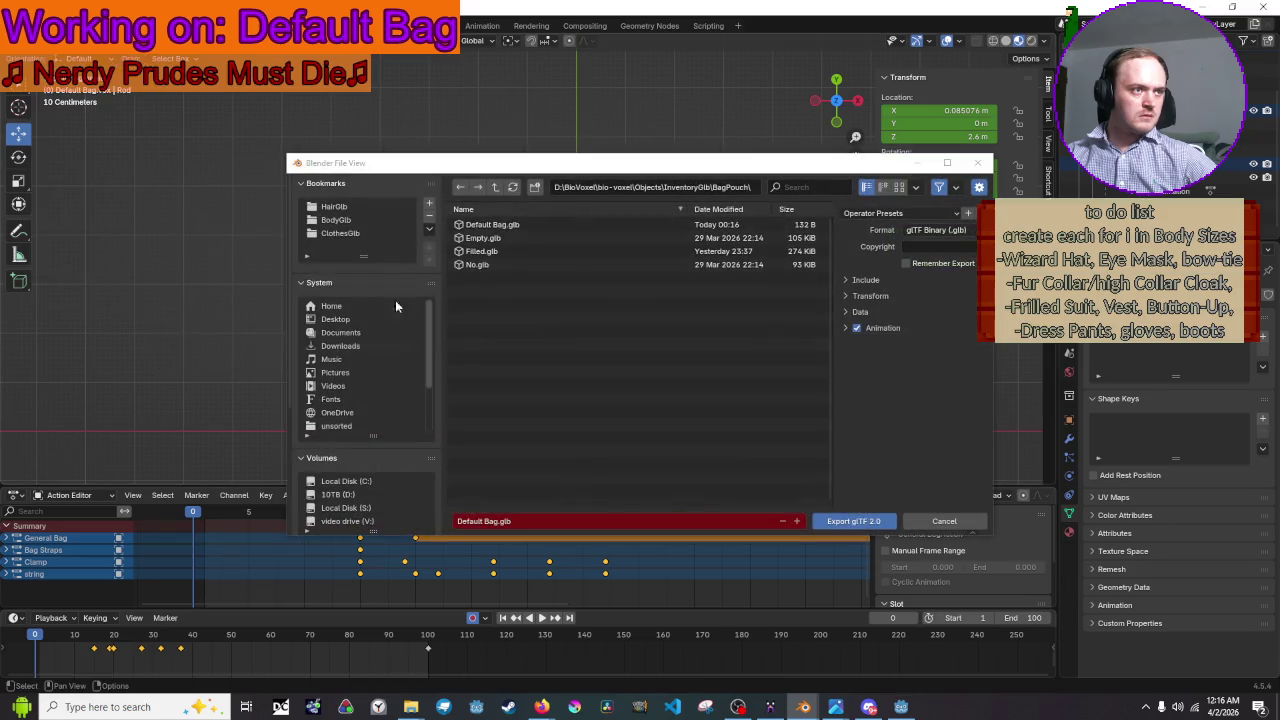
left_click(833, 521)
left_click(802, 337)
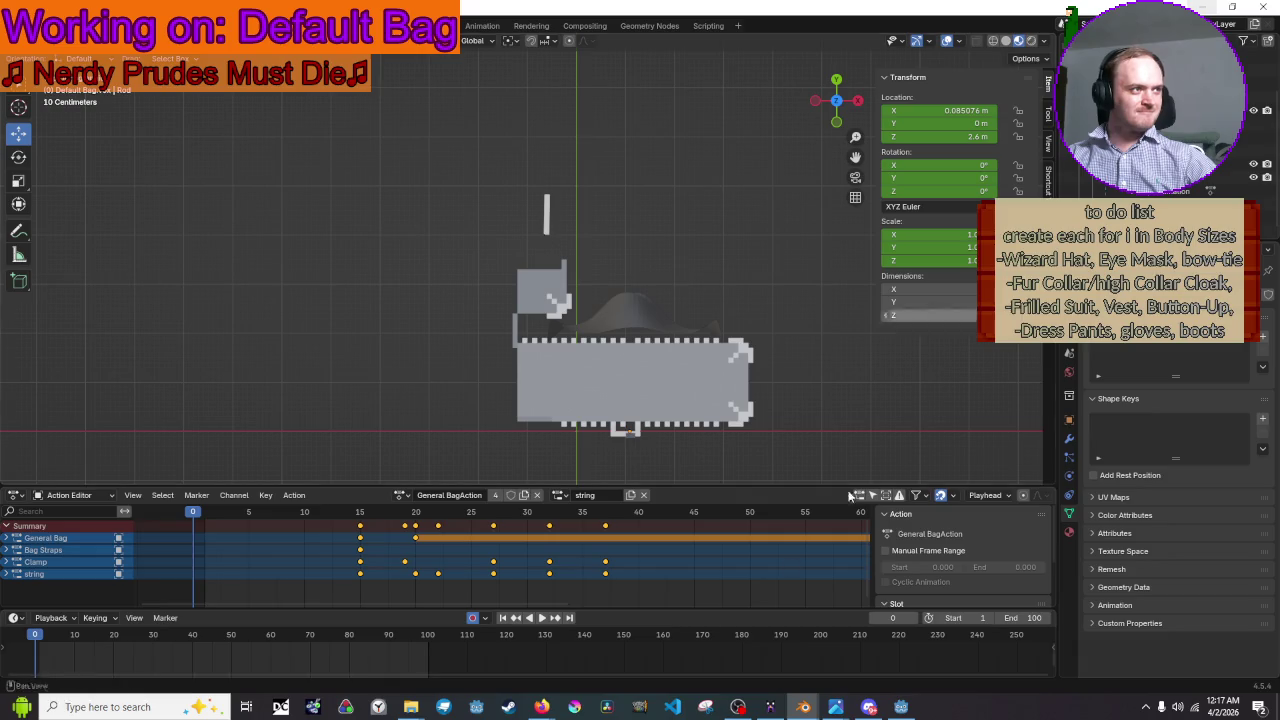
key("ctrl+s")
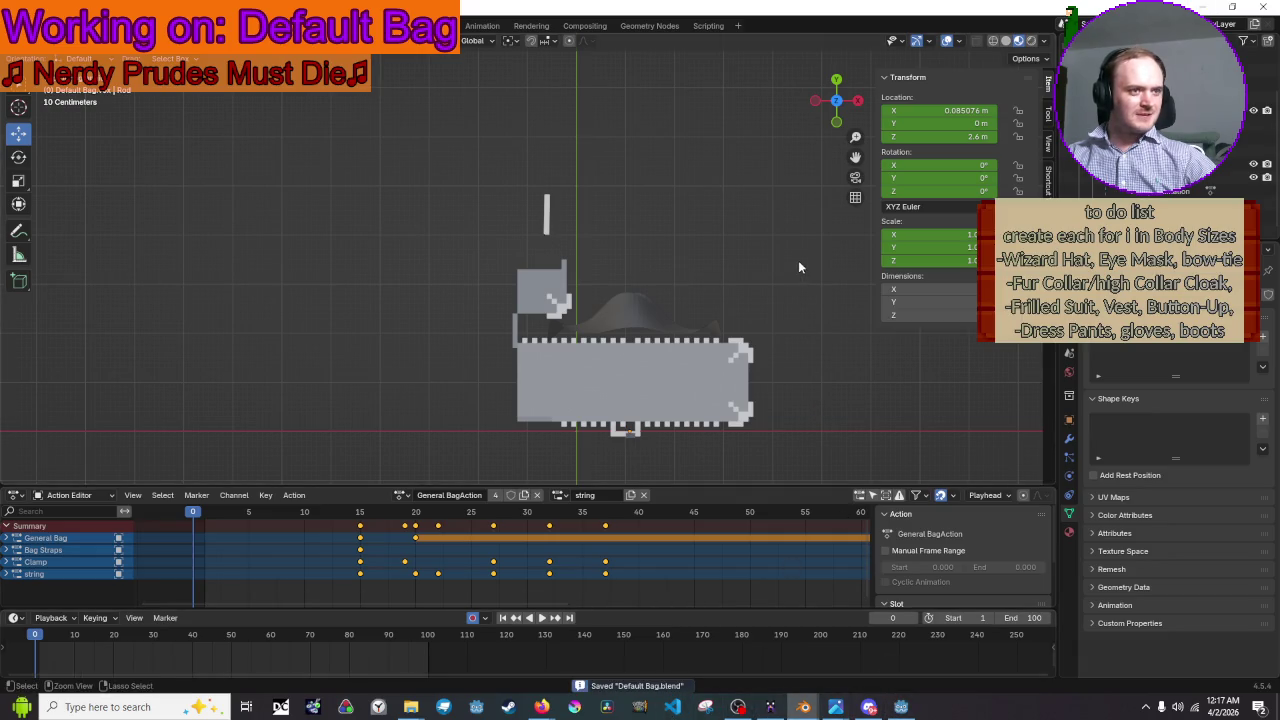
left_click(903, 707)
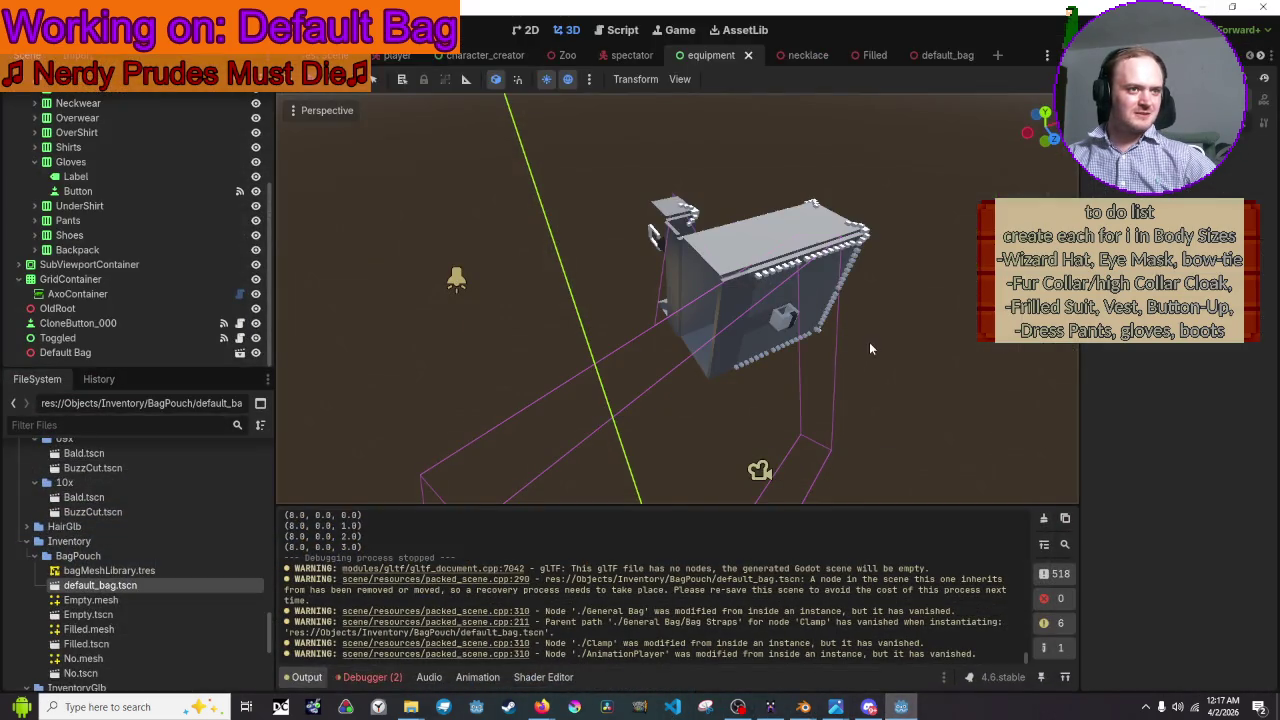
- Run the project with F5 and repeatedly toggle the equipment list to watch the purple backpack slide in
key("F5")
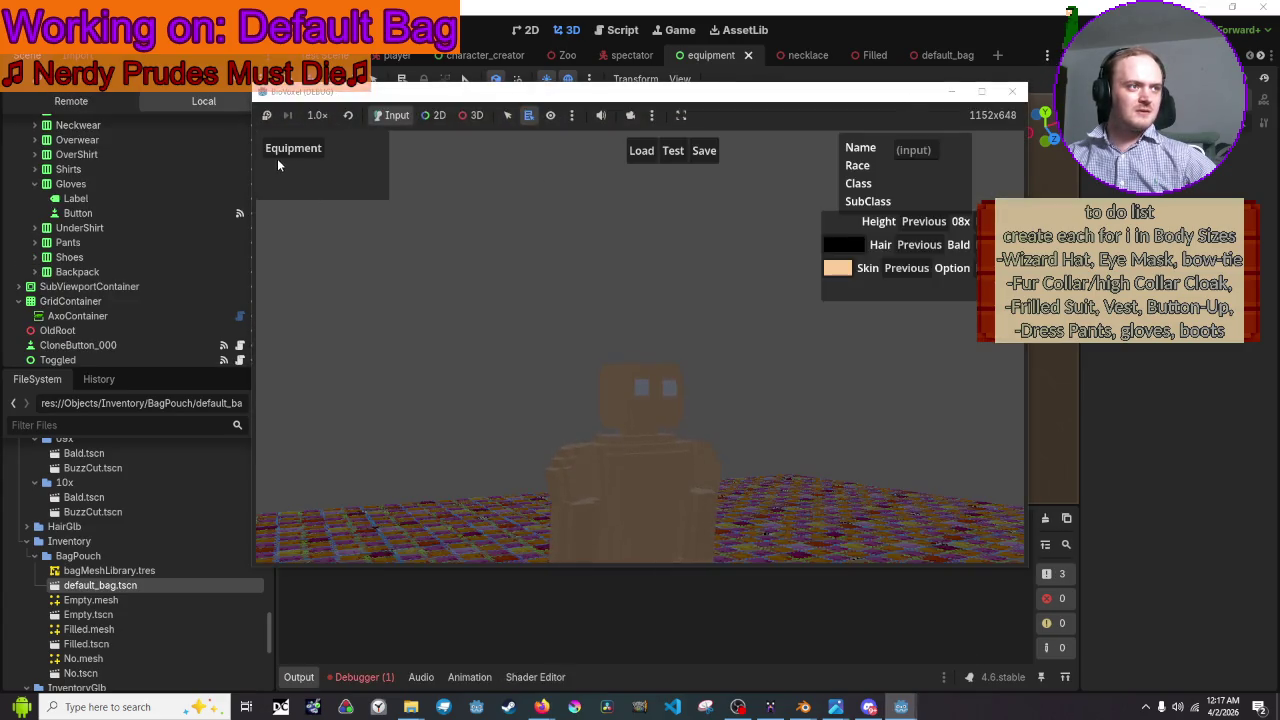
left_click(277, 150)
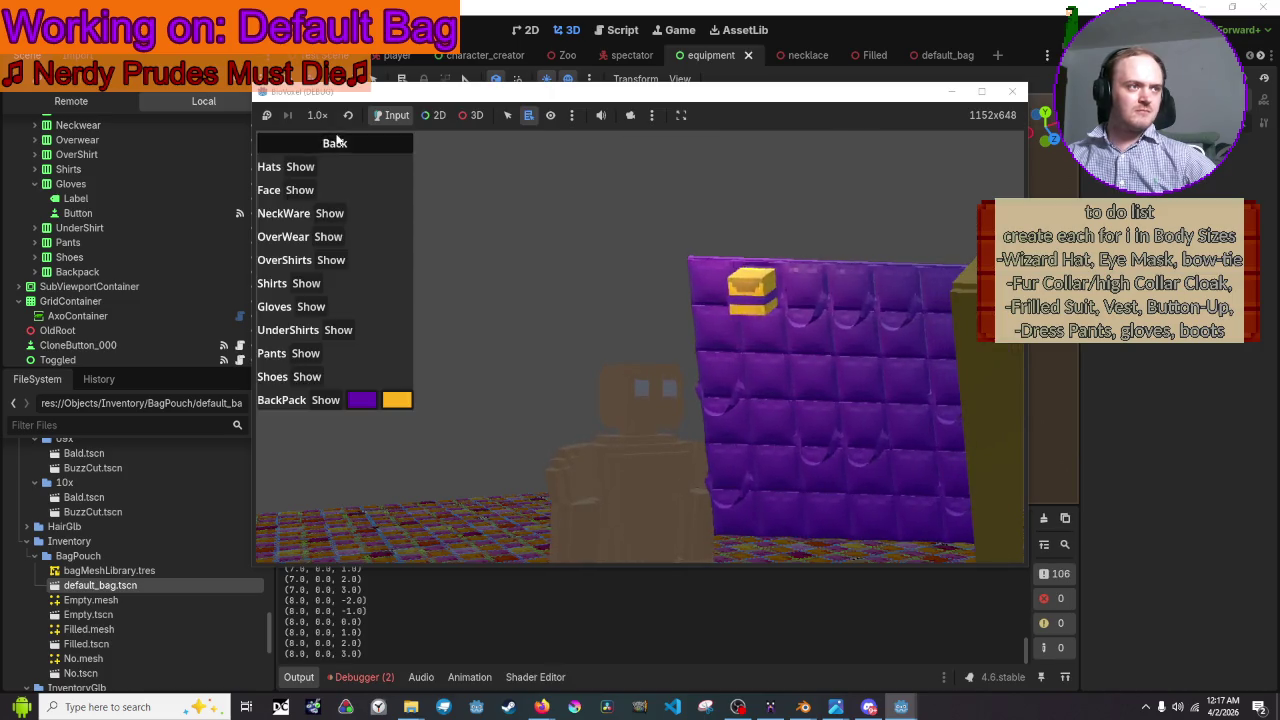
left_click(292, 146)
left_click(305, 149)
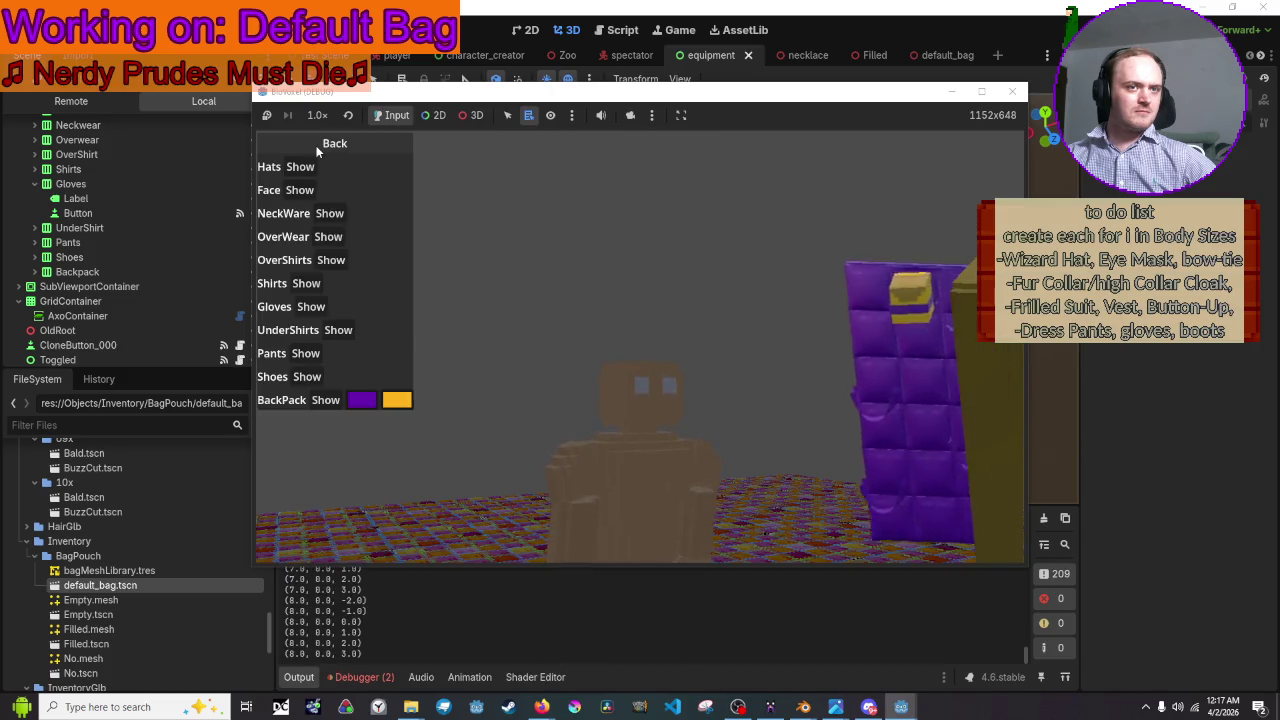
left_click(318, 146)
left_click(317, 150)
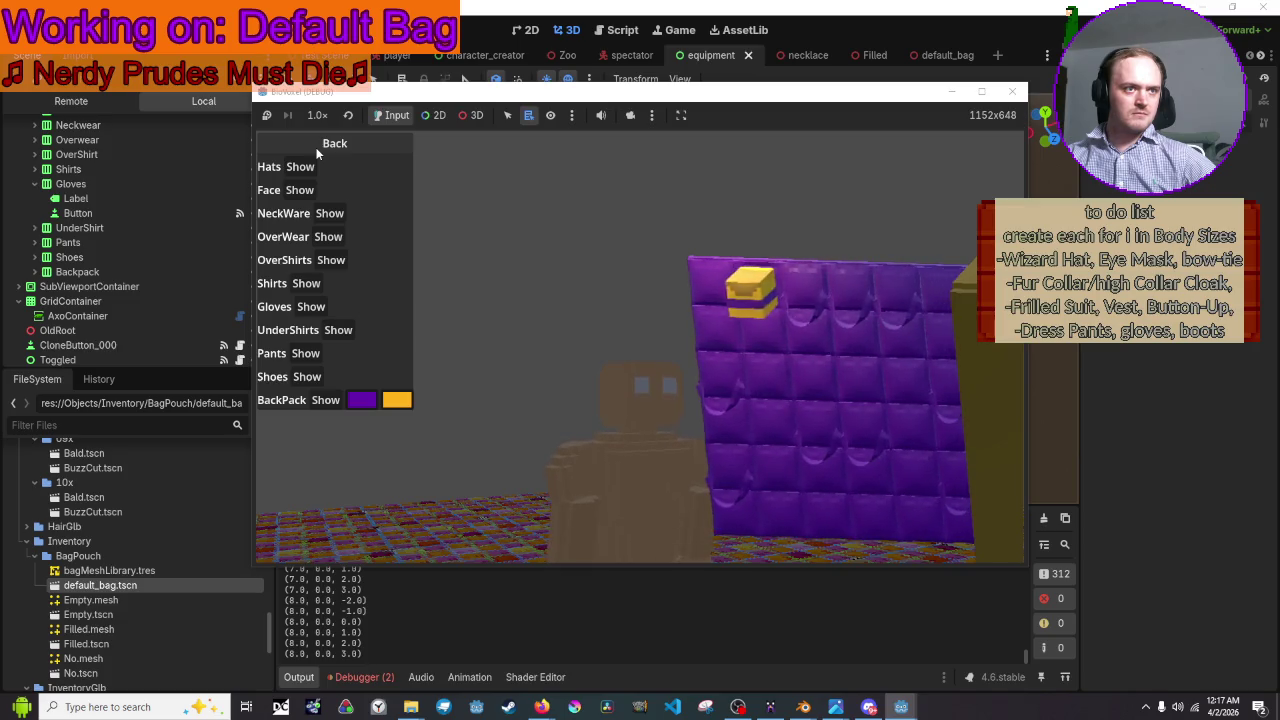
left_click(317, 150)
left_click(317, 150)
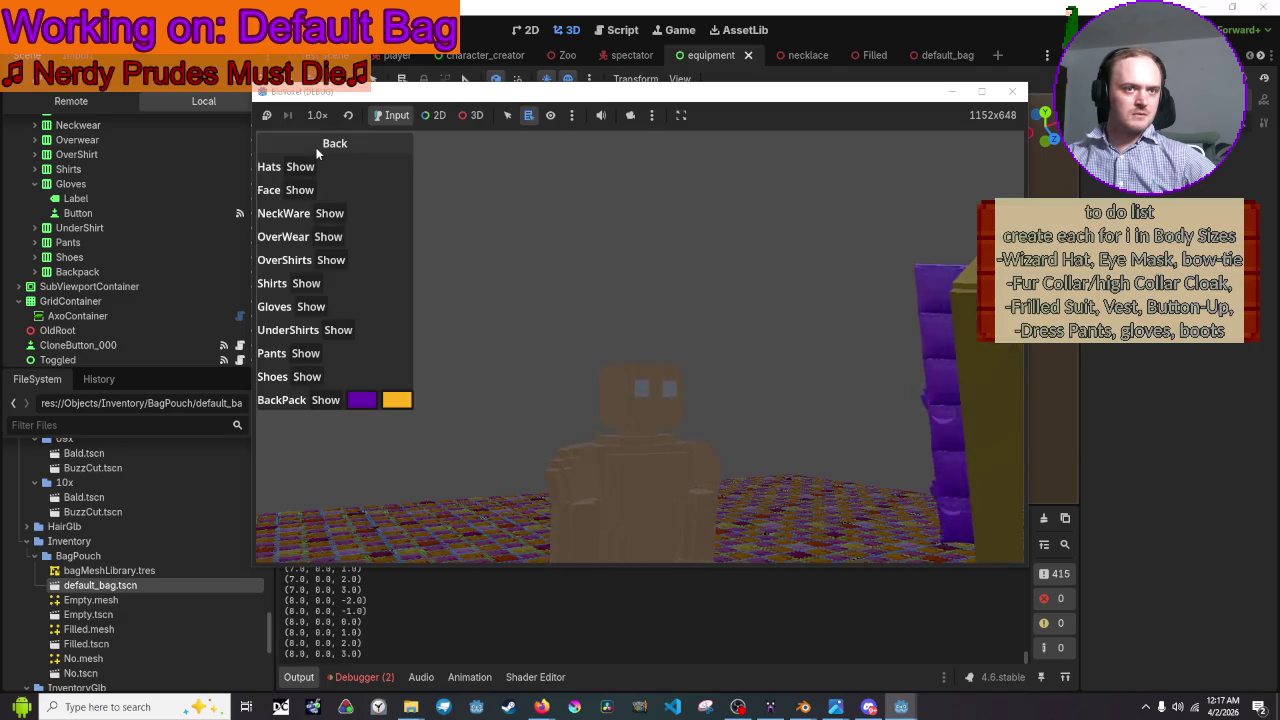
left_click(317, 150)
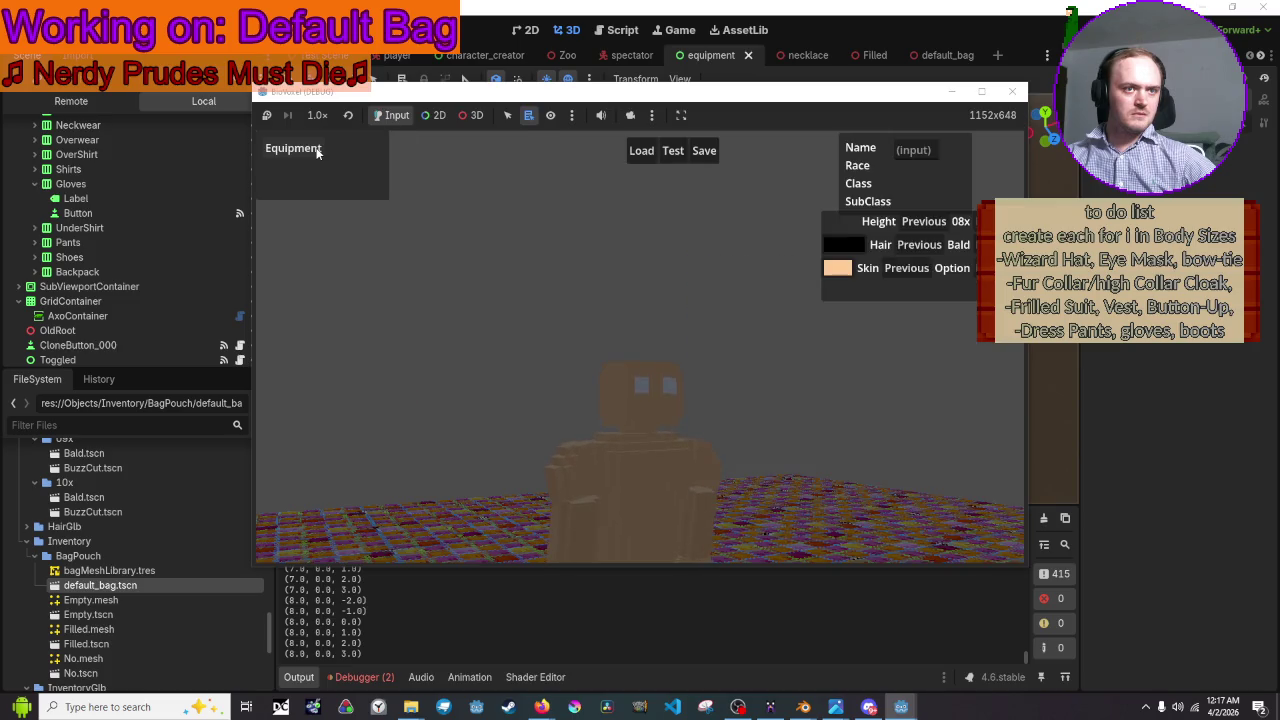
left_click(317, 150)
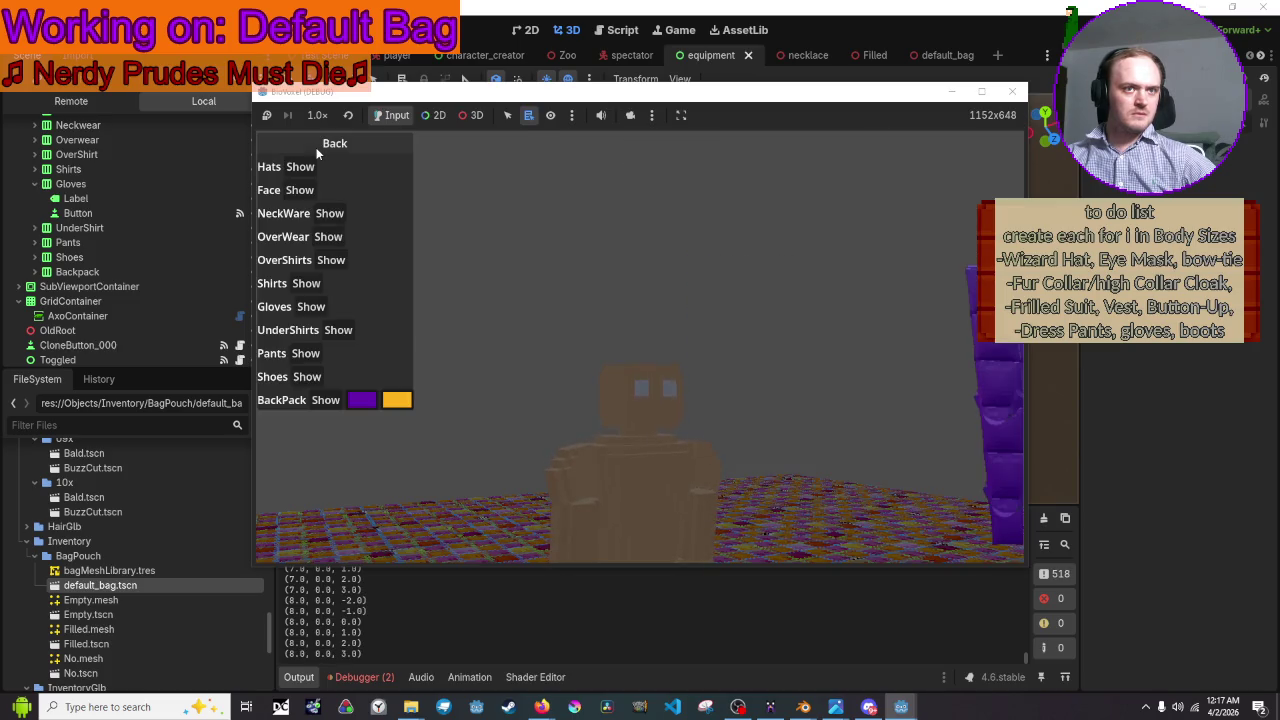
left_click(330, 145)
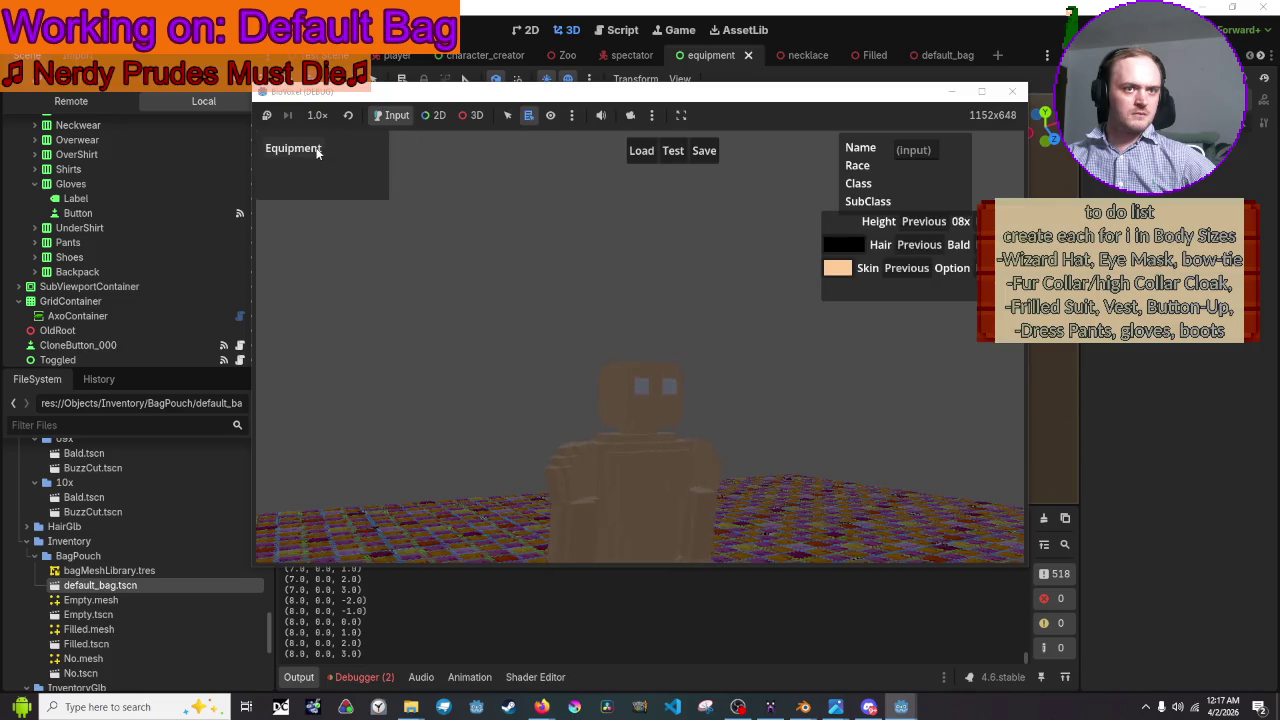
left_click(316, 151)
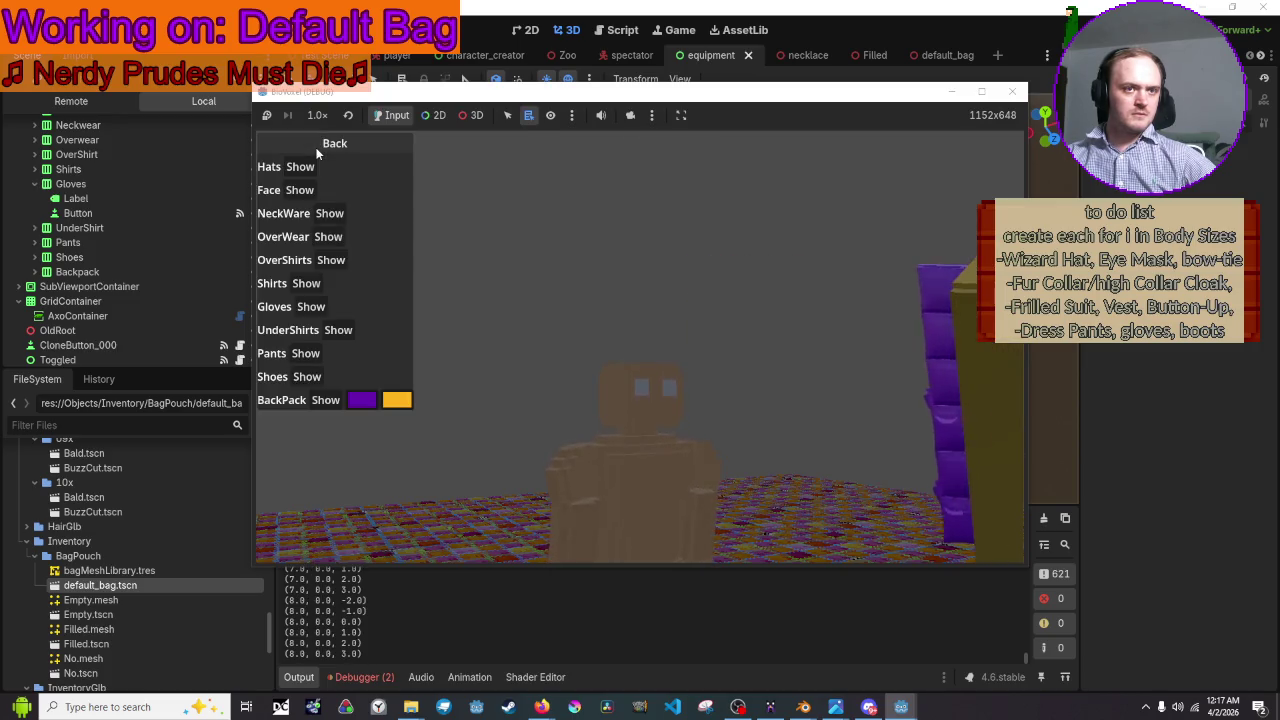
left_click(316, 151)
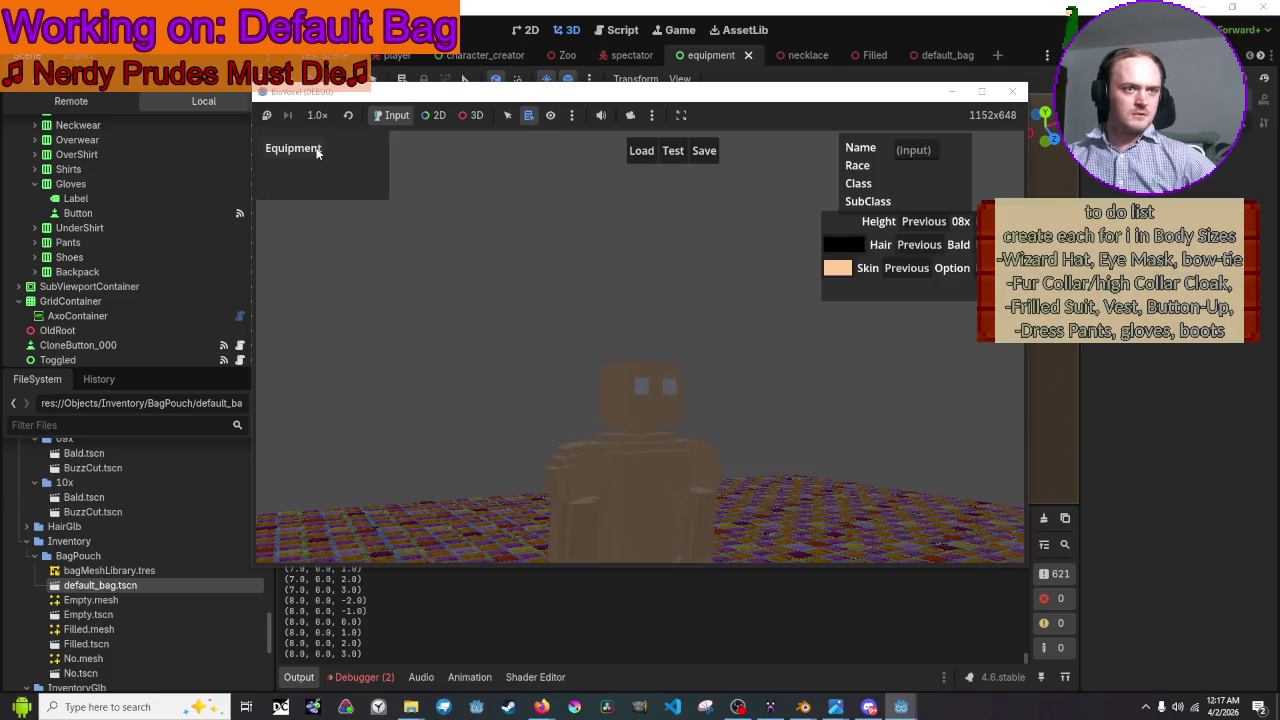
left_click(316, 151)
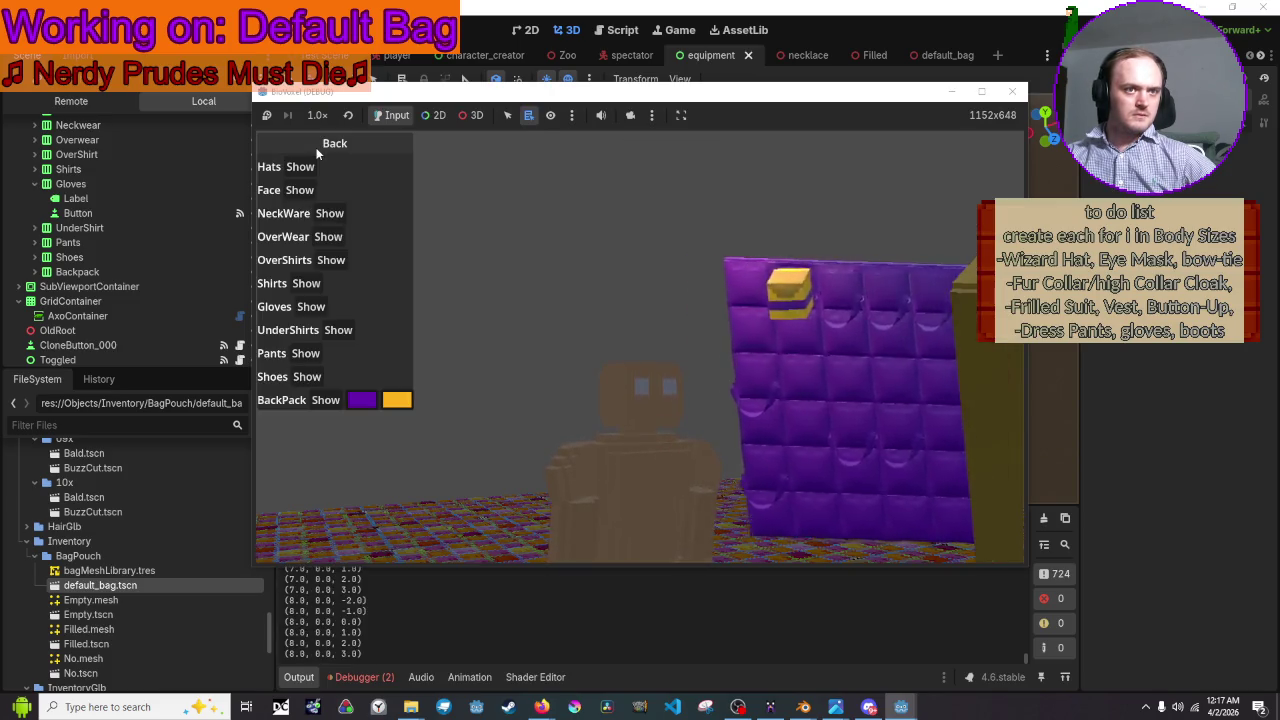
left_click(316, 151)
left_click(316, 151)
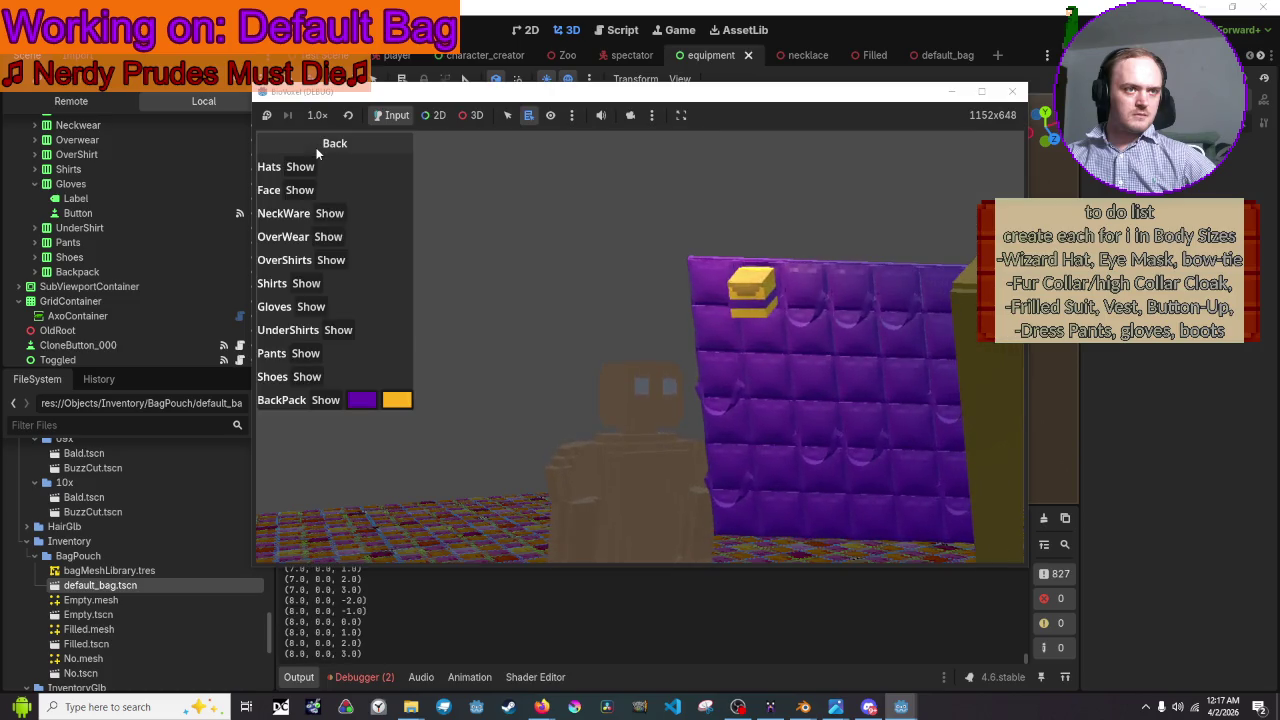
left_click(316, 147)
left_click(316, 147)
left_click(316, 147)
left_click(316, 150)
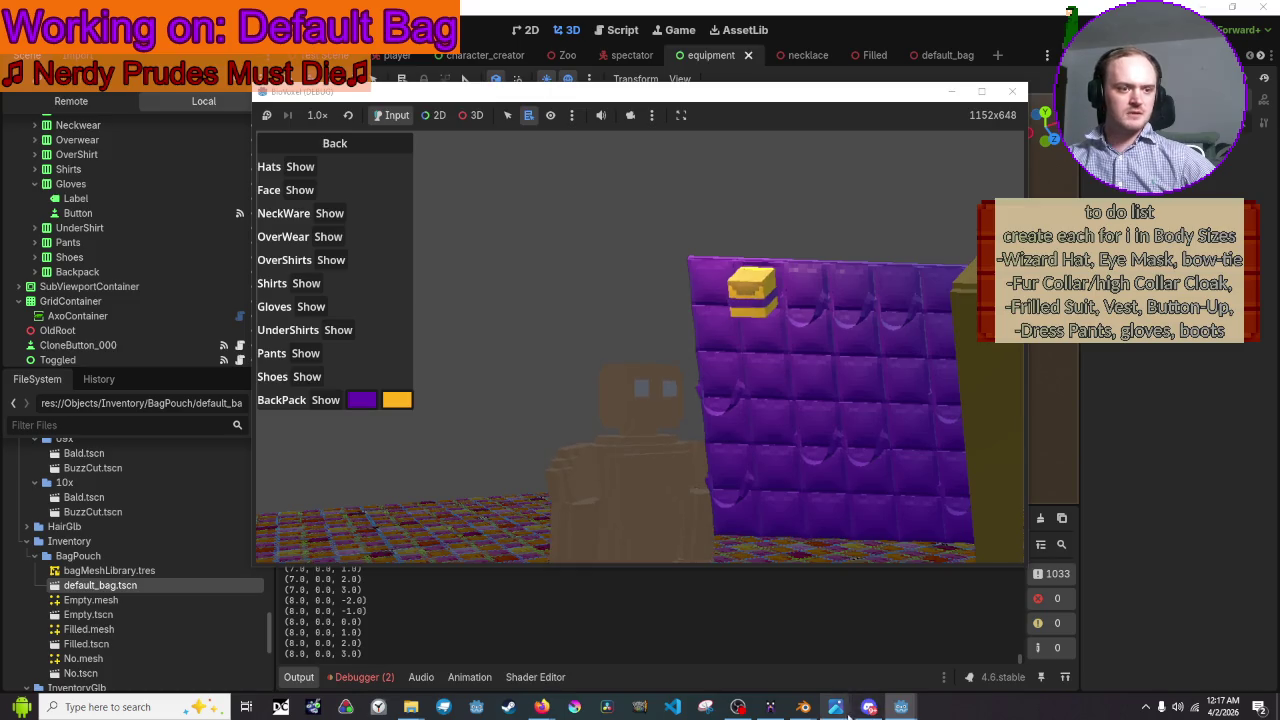
mouse_move(803, 707)
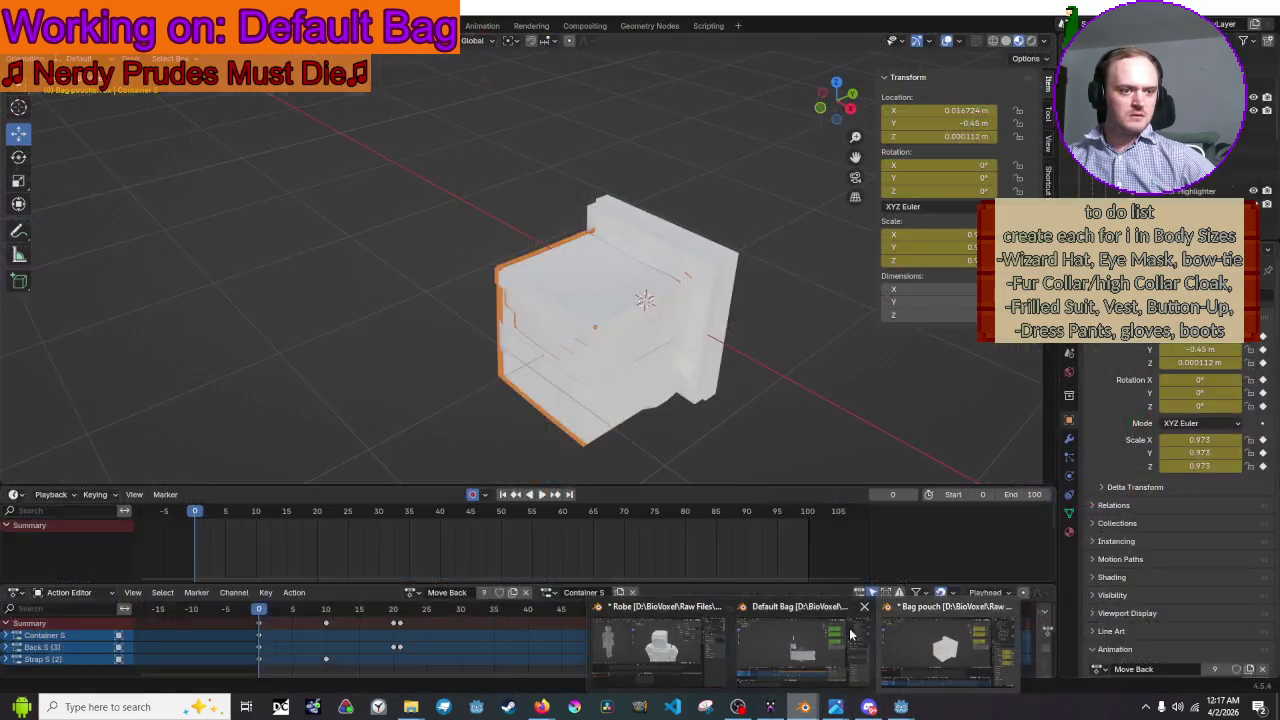
- Move the bag's keyframes to start at frame 14 and save the blend file
left_click(815, 633)
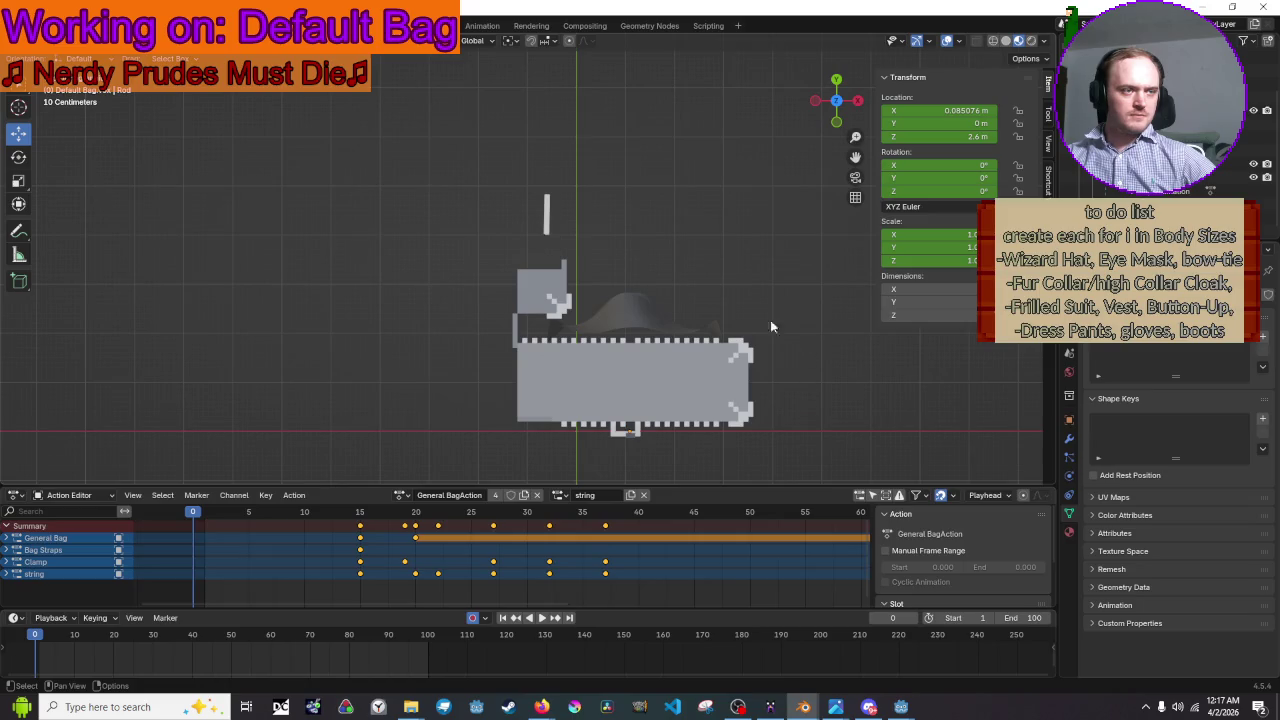
key("g")
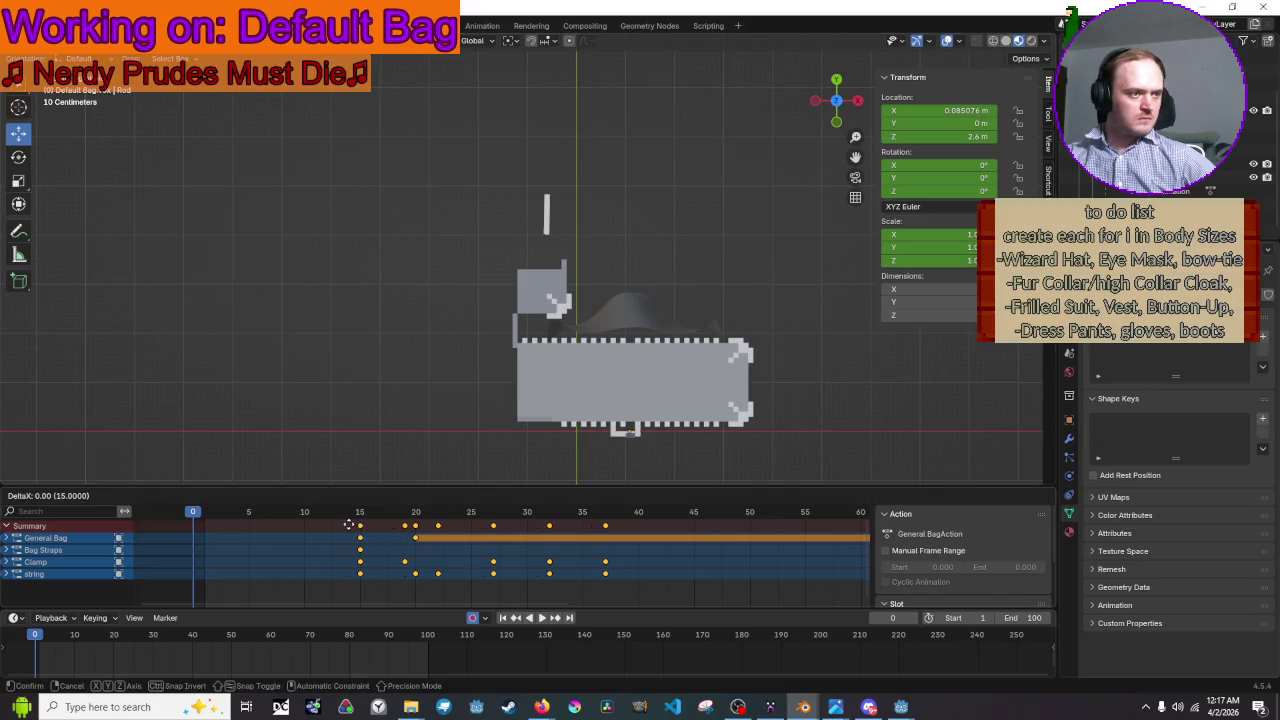
left_click(349, 529)
key("ctrl+s")
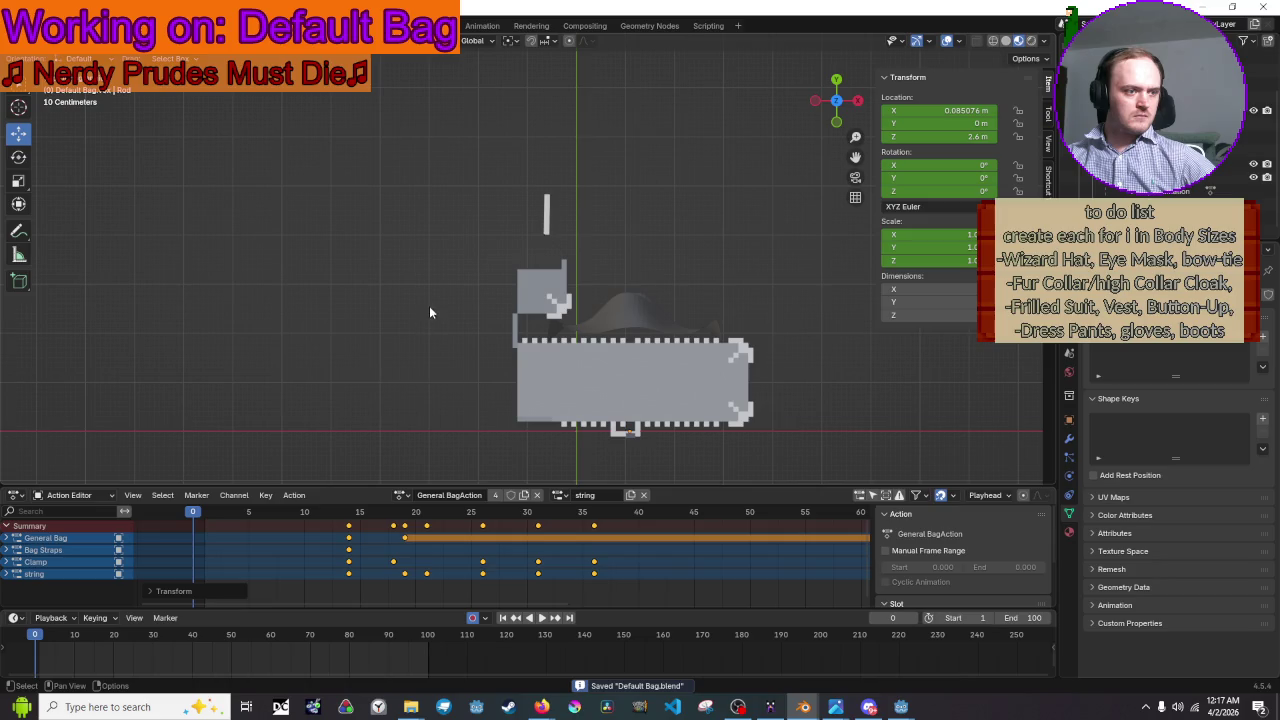
- Select all bag objects and export them as glTF 2.0 to Default Bag.glb
key("a")
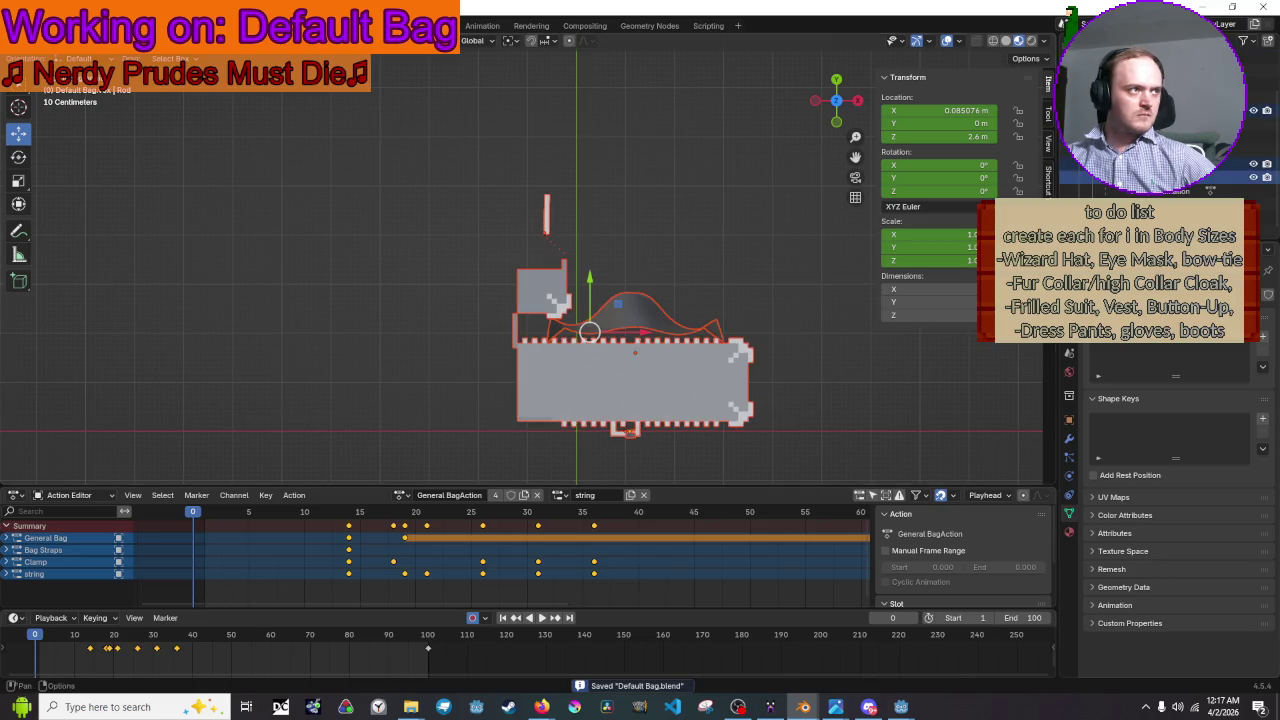
left_click(37, 25)
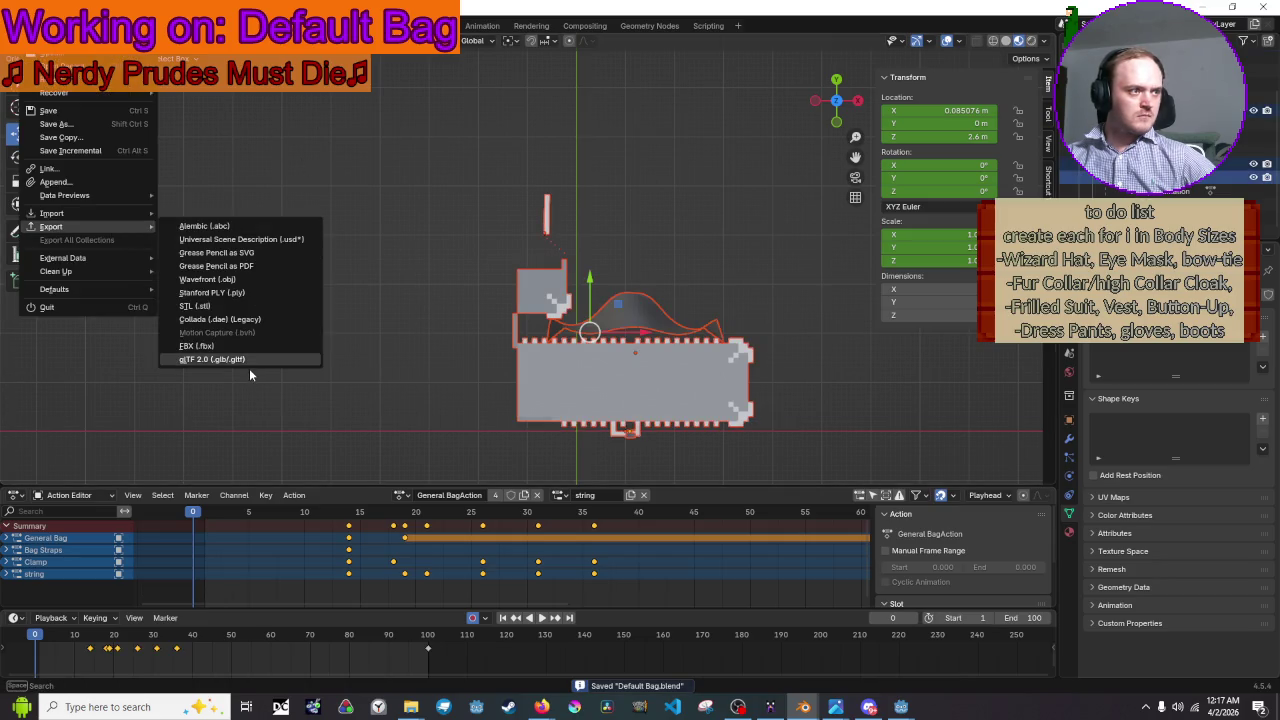
left_click(253, 359)
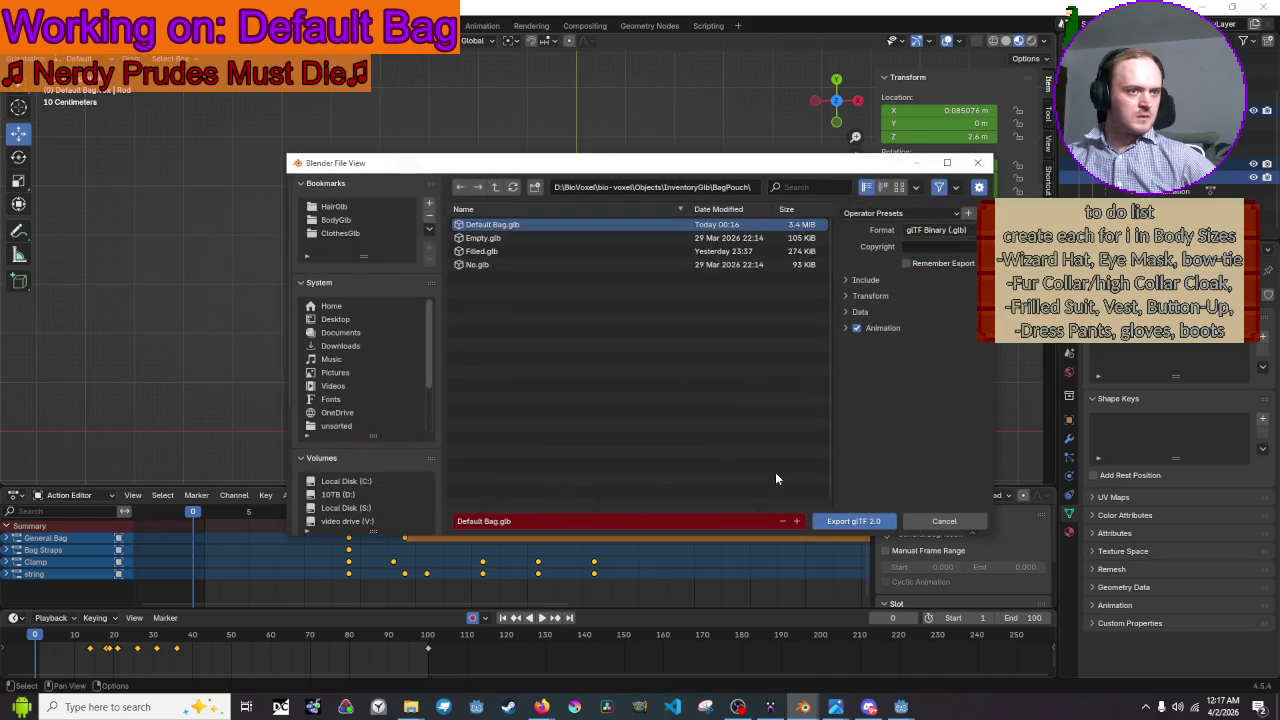
left_click(866, 521)
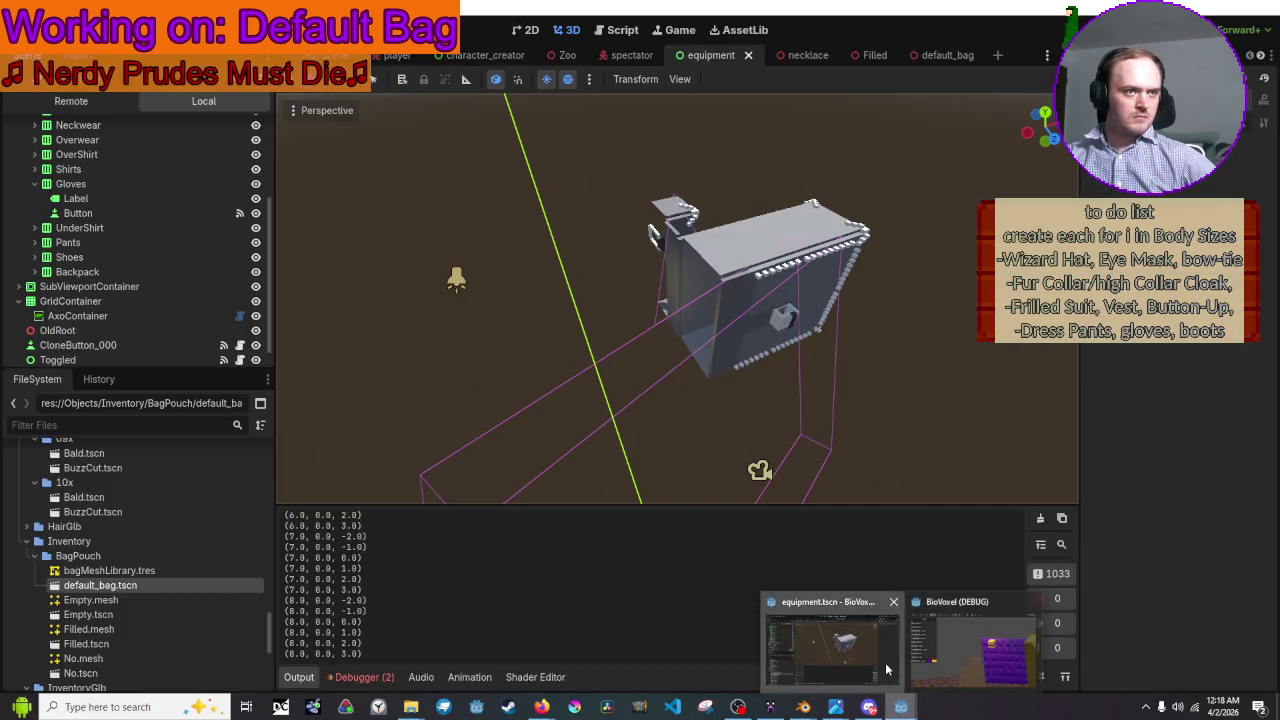
mouse_move(901, 707)
left_click(860, 650)
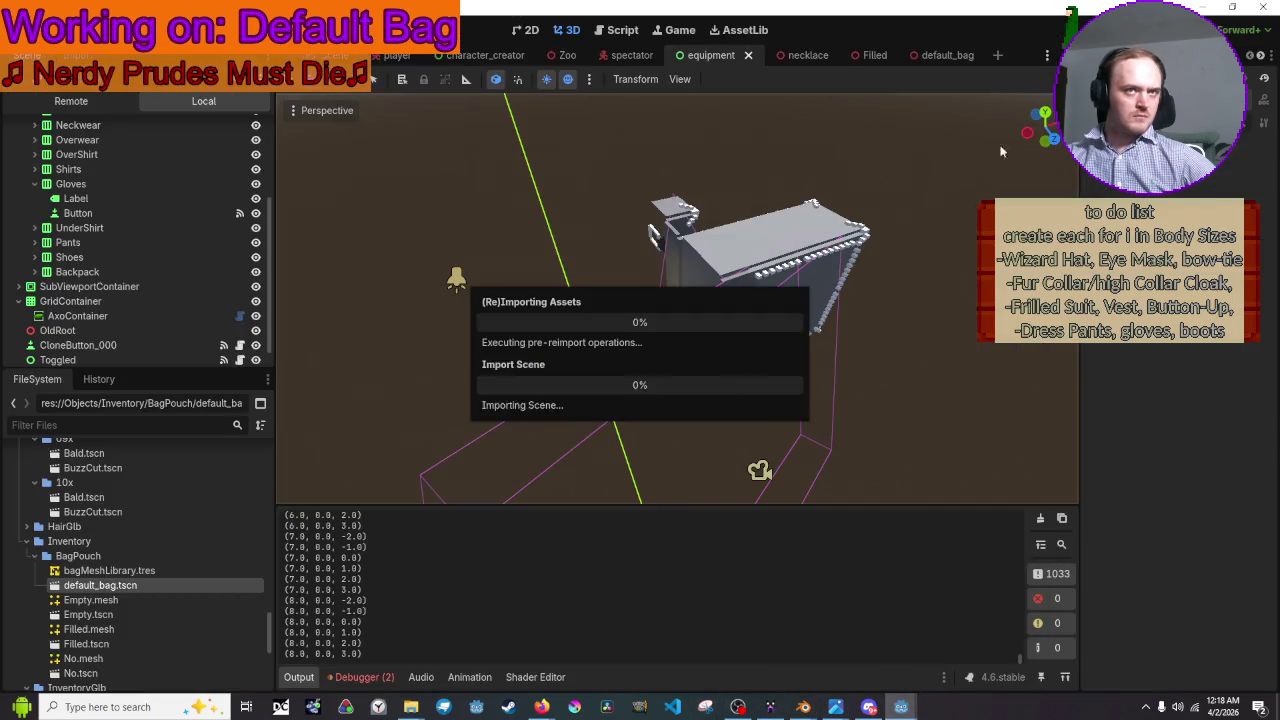